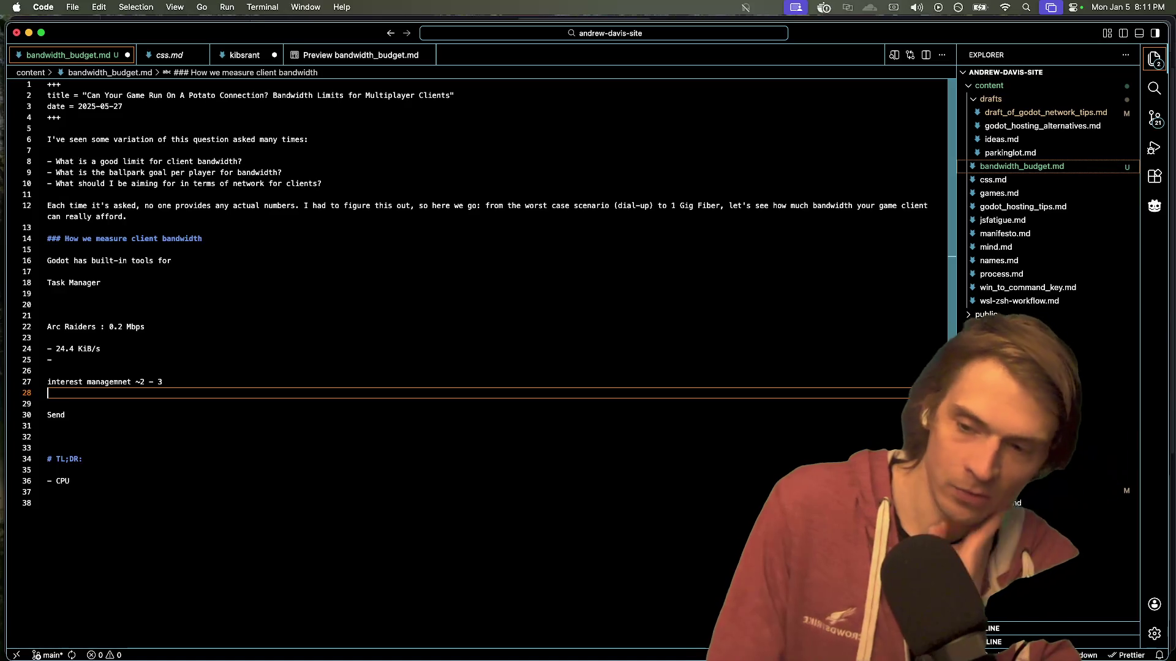
# Step: Add a 'deternism' note line below ARC in bandwidth_budget.md
pyautogui.press('Down')
pyautogui.press('Up')
pyautogui.press('Up')
pyautogui.press('Down')
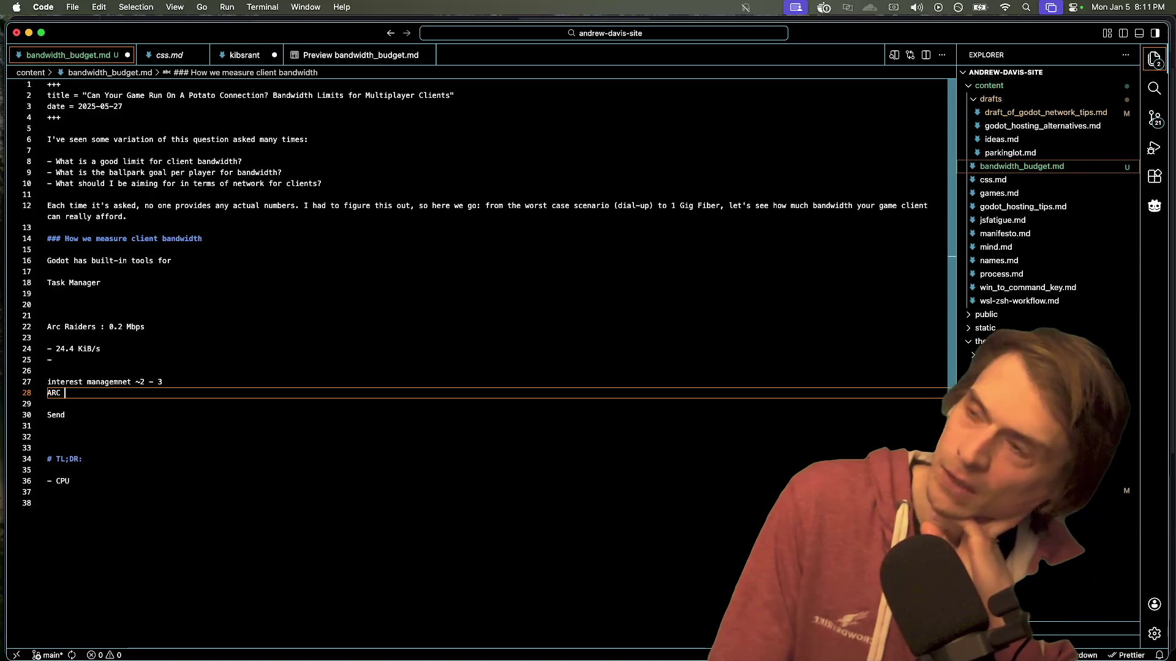
pyautogui.press('Return')
pyautogui.write('determism')
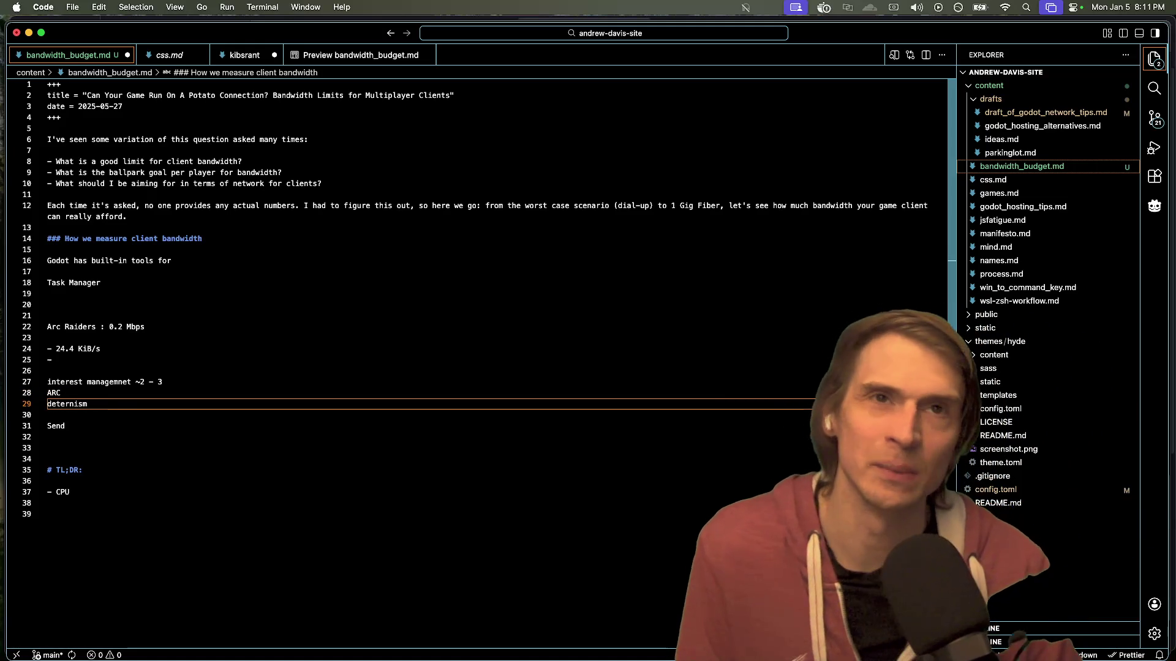
# Step: Cycle through the open apps until Messages is frontmost
pyautogui.press('super+Tab')
pyautogui.press('super+Tab')
pyautogui.hotkey('ctrl', 'Tab')
pyautogui.press('super+Tab')
# Step: Launch the Godot project manager from the Dock, then quit it again
pyautogui.moveTo(584, 637)
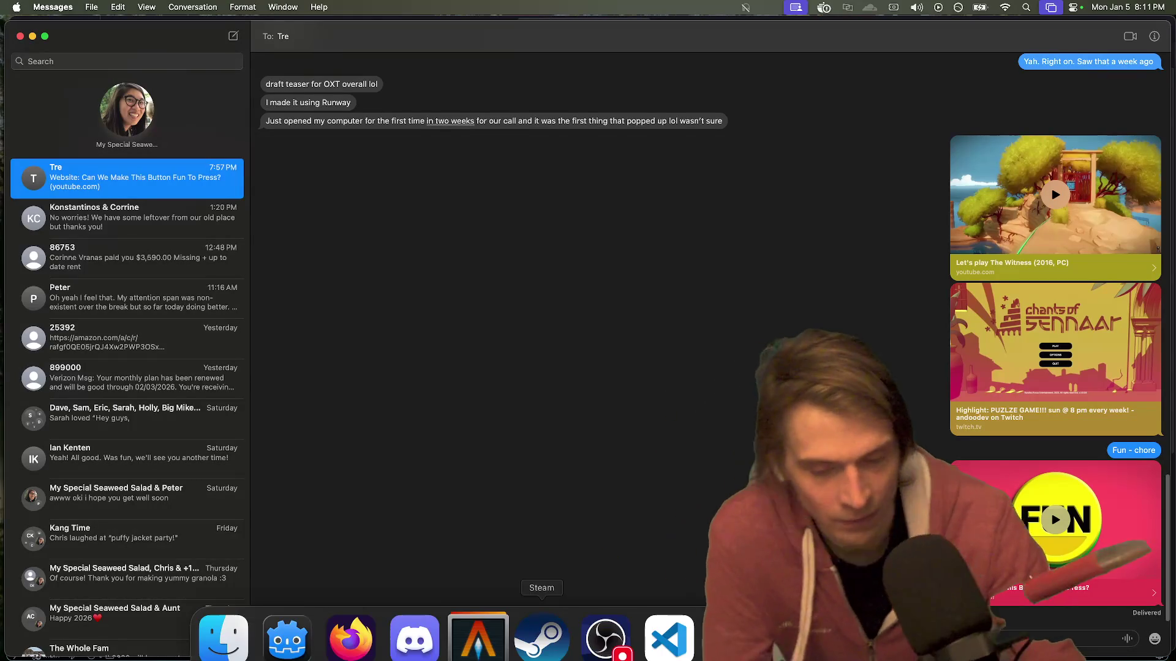
pyautogui.click(285, 625)
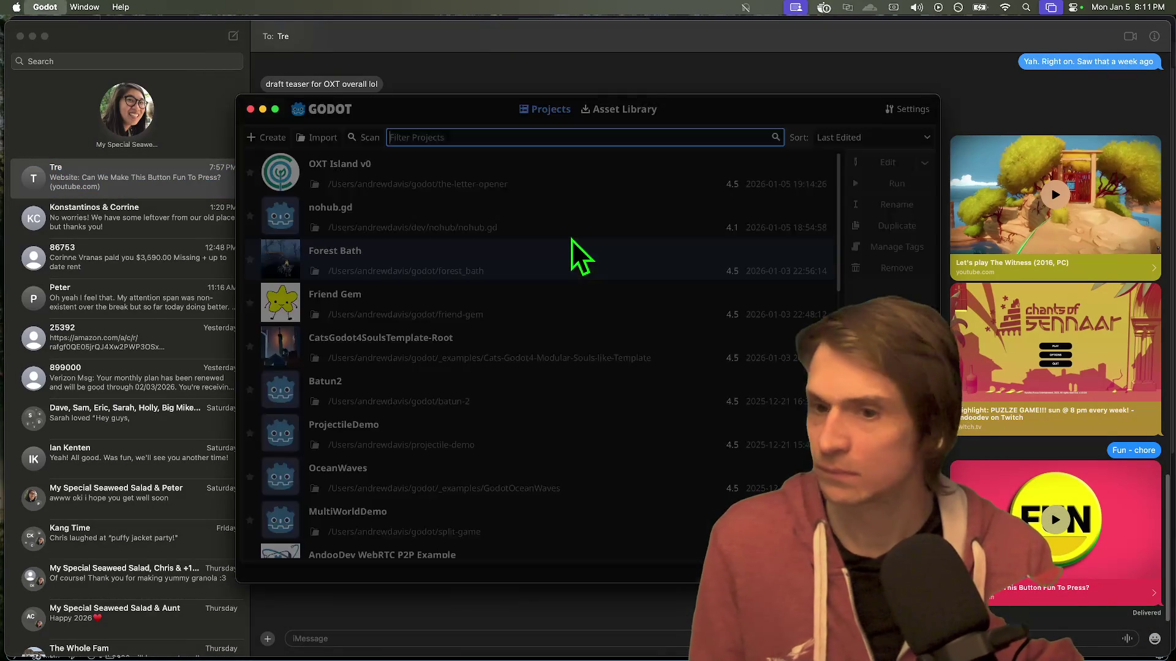
pyautogui.press('super+q')
# Step: Open Discord and browse the servers to BatteryAcidDev's #godot channel
pyautogui.moveTo(670, 652)
pyautogui.click(412, 637)
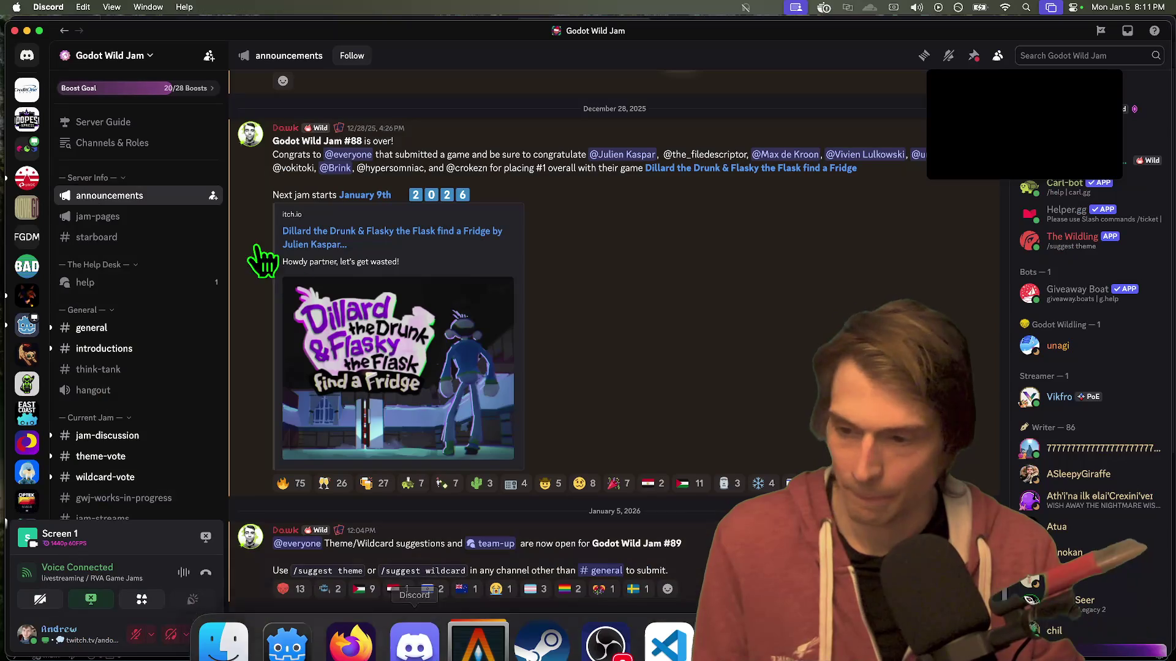
pyautogui.scroll(-5, 147, 411)
pyautogui.scroll(5, 145, 406)
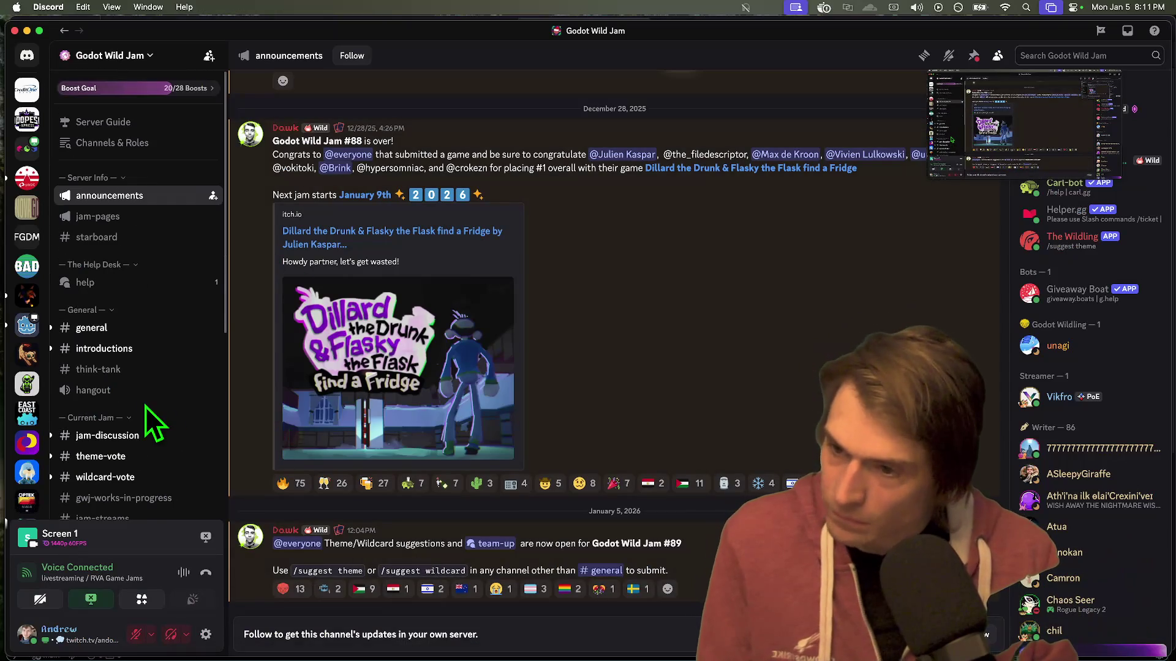
pyautogui.click(37, 153)
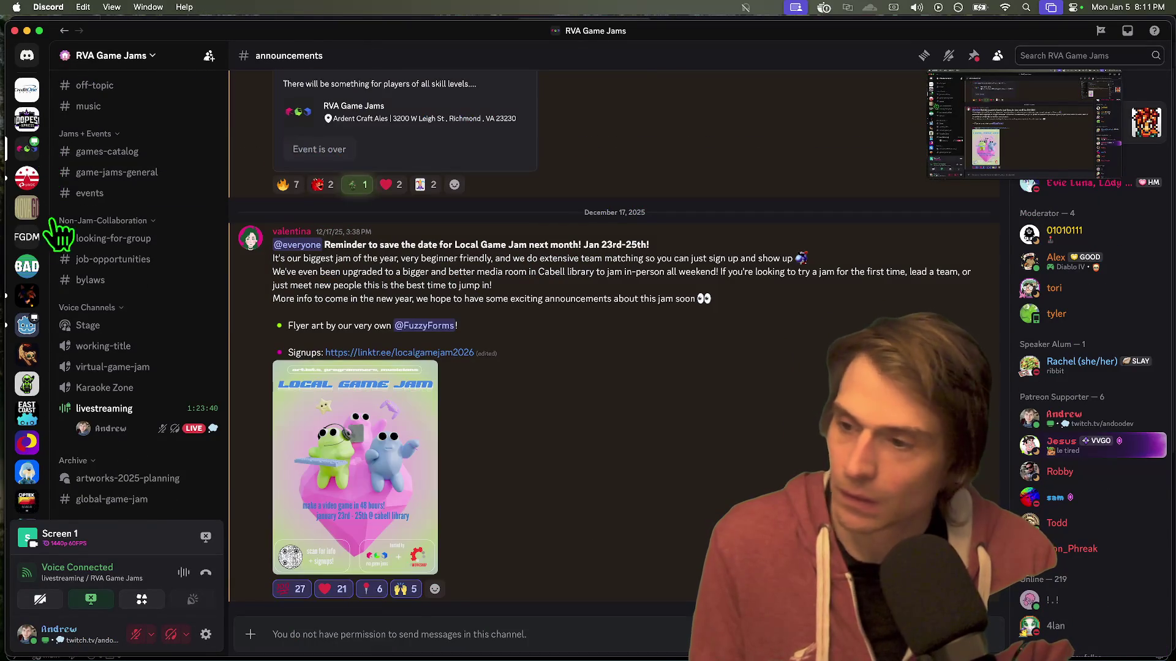
pyautogui.click(33, 179)
pyautogui.click(27, 267)
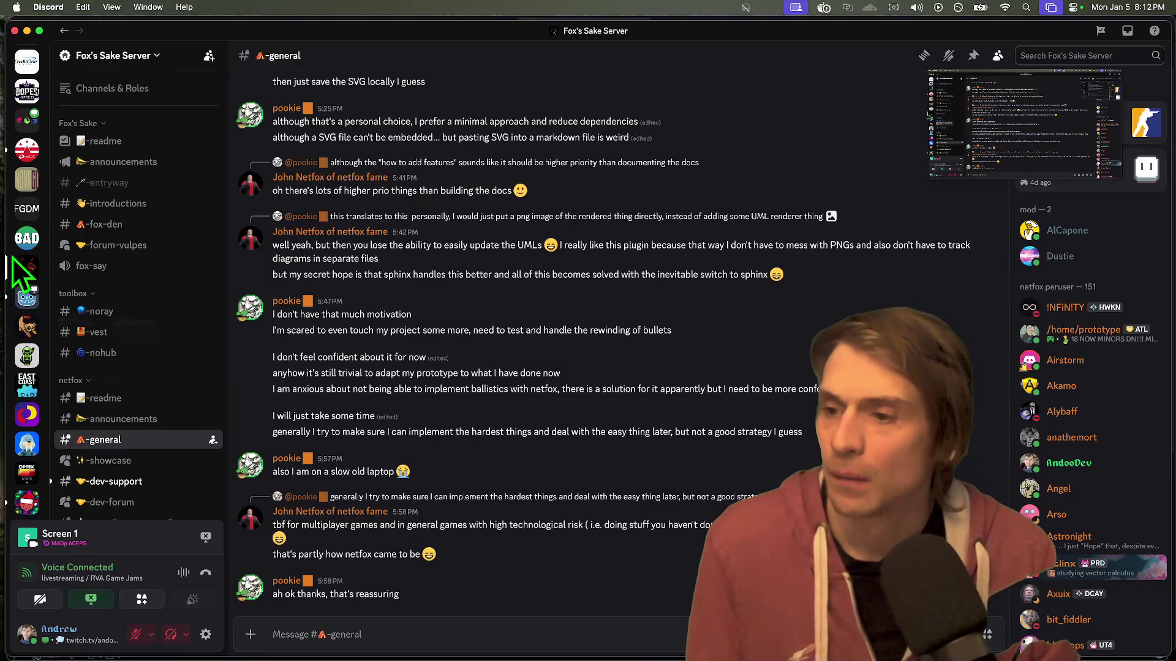
pyautogui.click(26, 238)
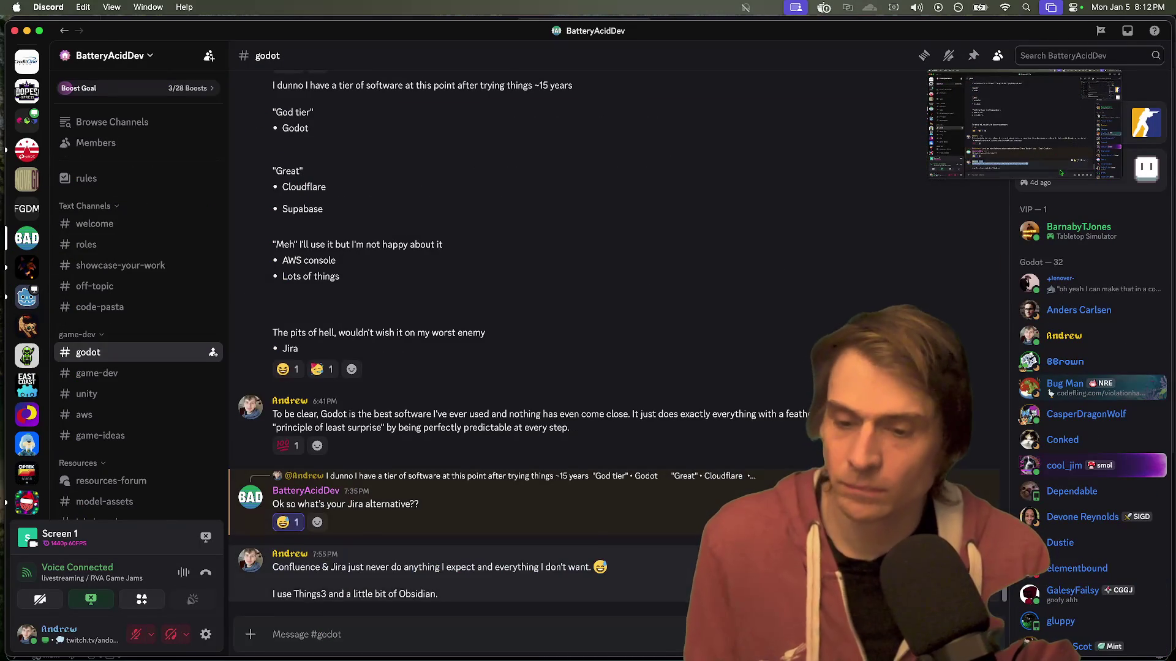
# Step: Jump to the replied-to software-tier message, then return to Messages
pyautogui.click(663, 517)
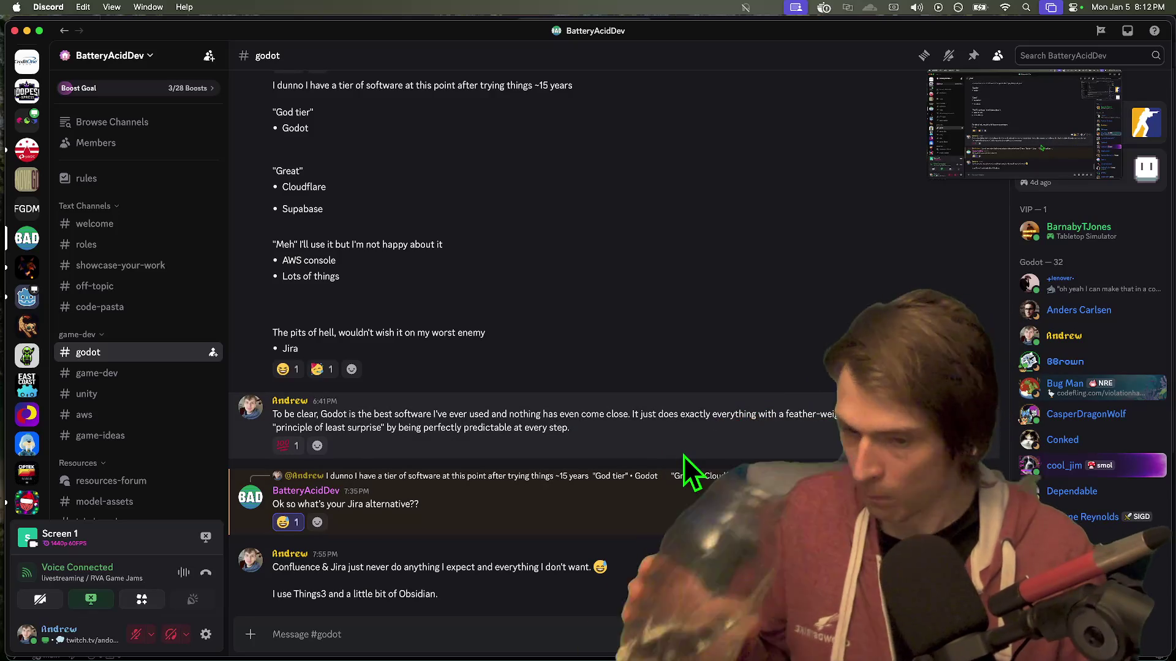
pyautogui.click(686, 477)
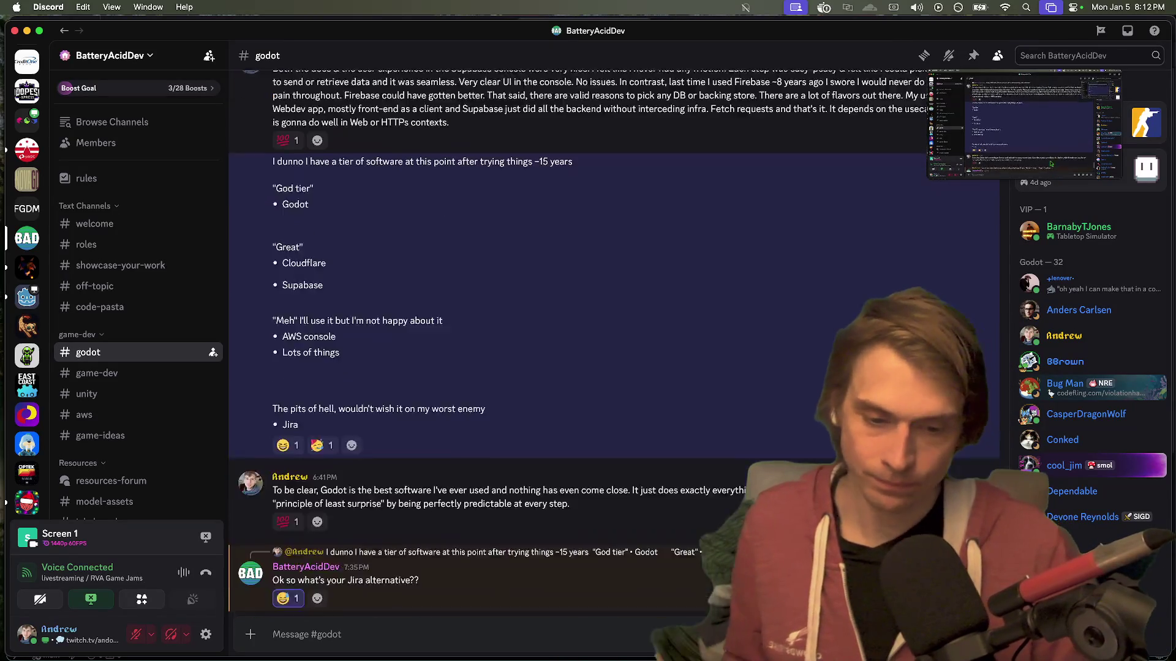
pyautogui.scroll(-2, 711, 548)
pyautogui.press('super+Tab')
# Step: Post 'I also expect my software to be more lightweight than what Atlassian provides.' in #godot
pyautogui.moveTo(639, 644)
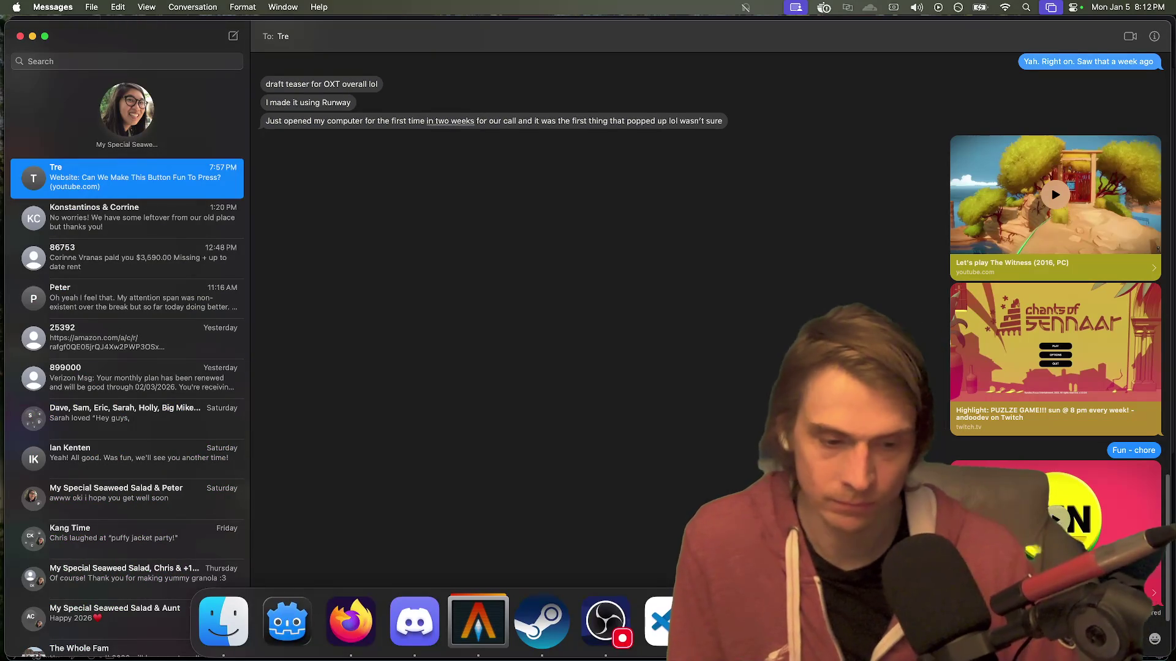
pyautogui.press('super+Tab')
pyautogui.write('I also expe')
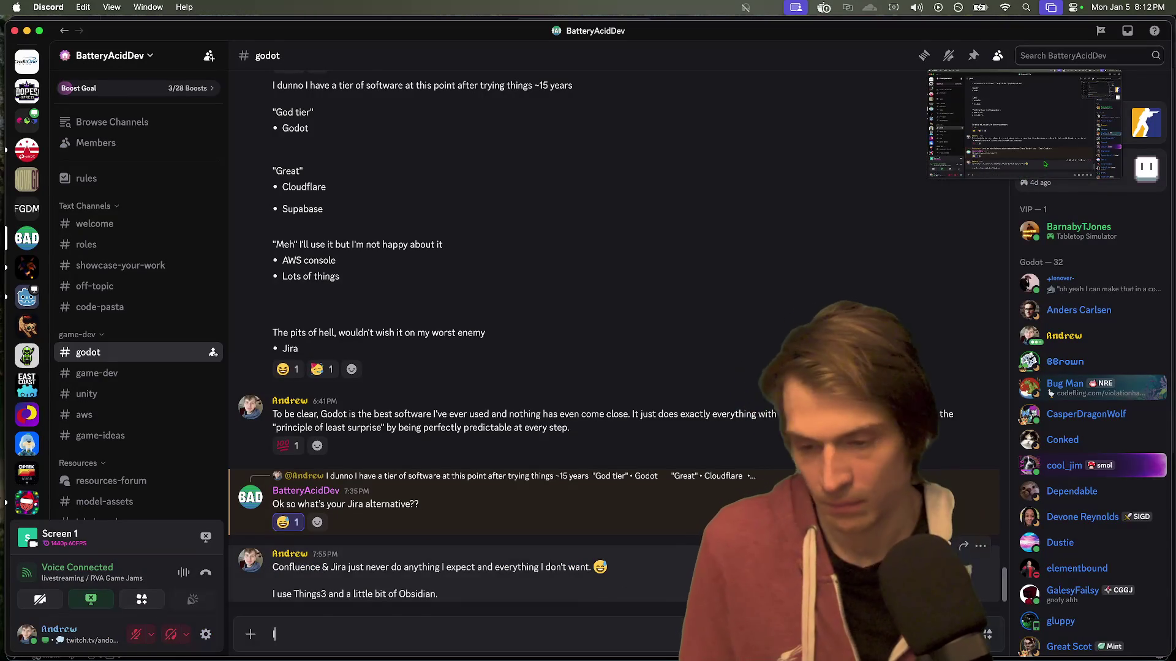
pyautogui.write('ct my so')
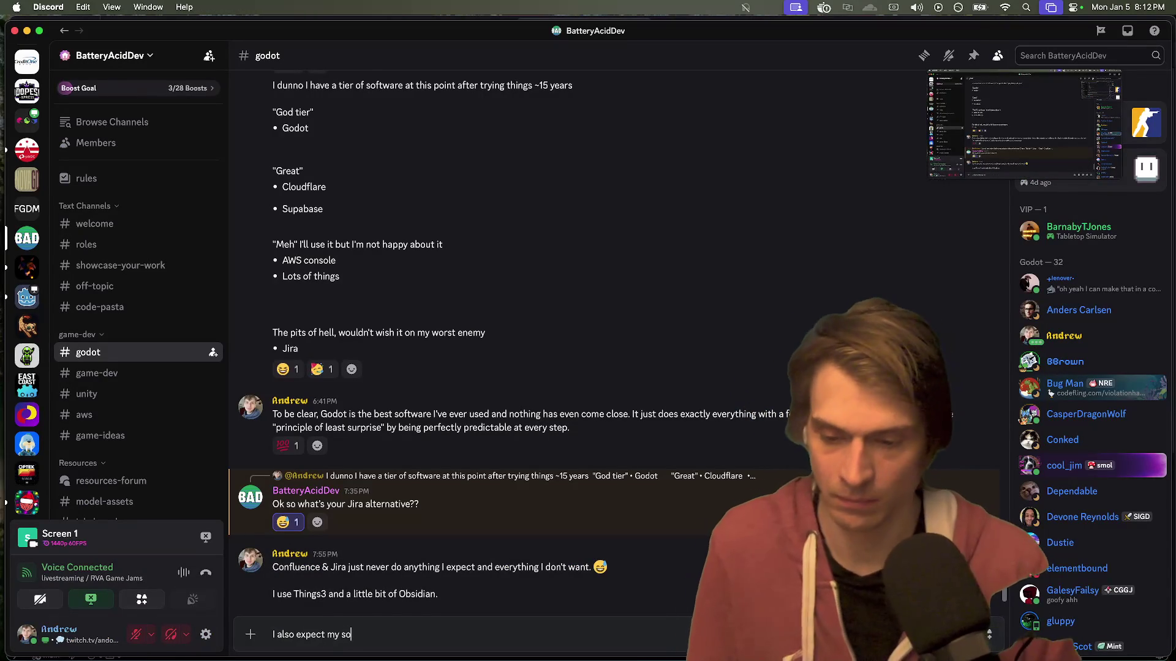
pyautogui.write('ftware to be more lightweight than what Atla')
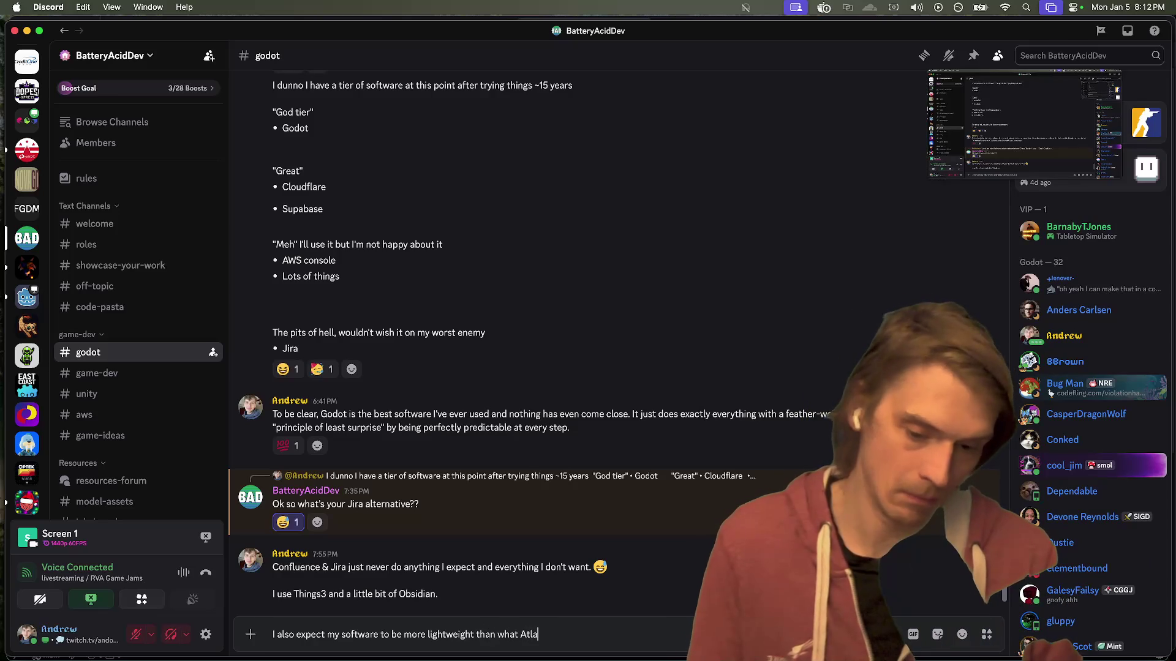
pyautogui.write('ssian ')
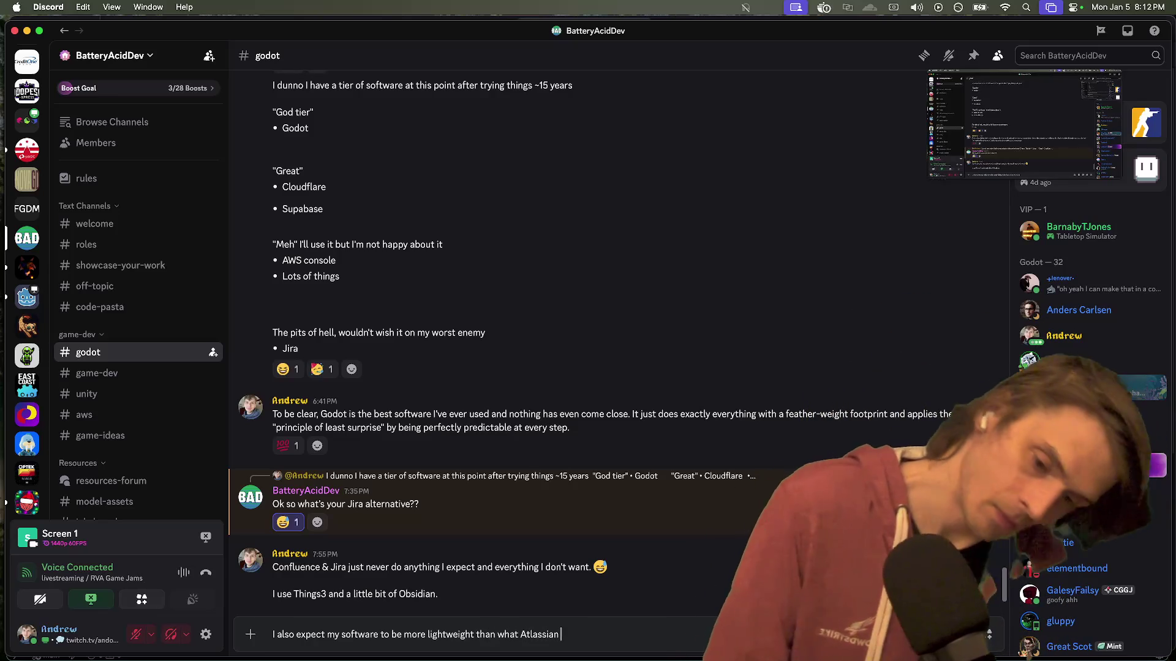
pyautogui.write('provides.')
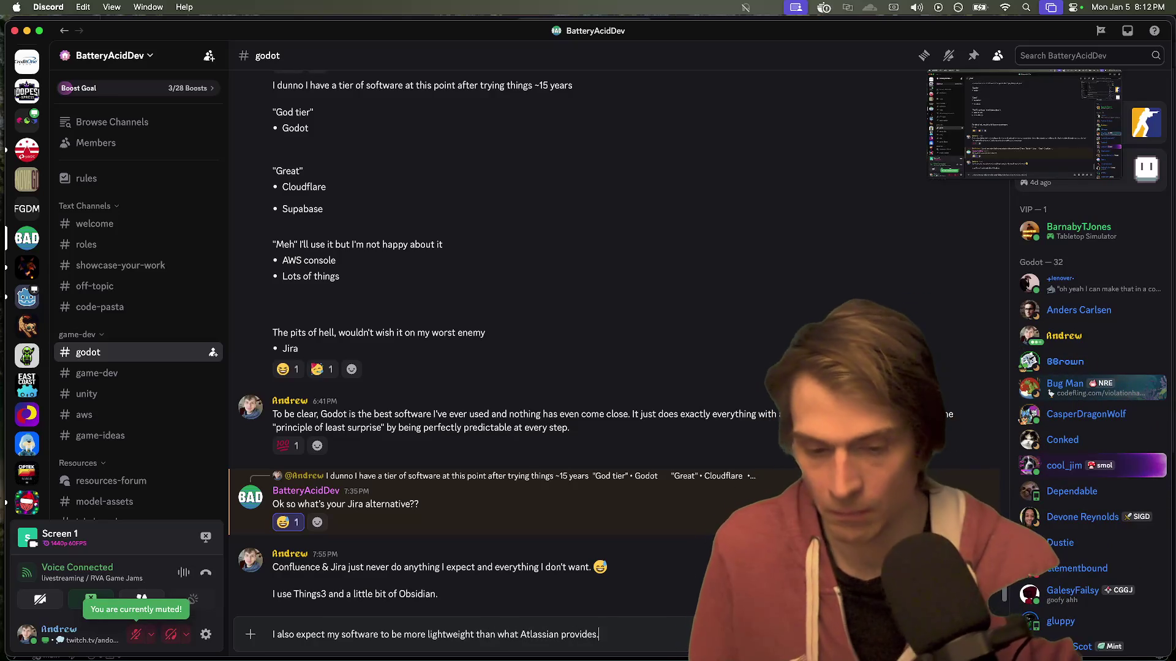
pyautogui.press('Return')
# Step: Select and deselect text in the new message, including the word Atlassian
pyautogui.moveTo(272, 548); pyautogui.dragTo(590, 630)
pyautogui.click(651, 598)
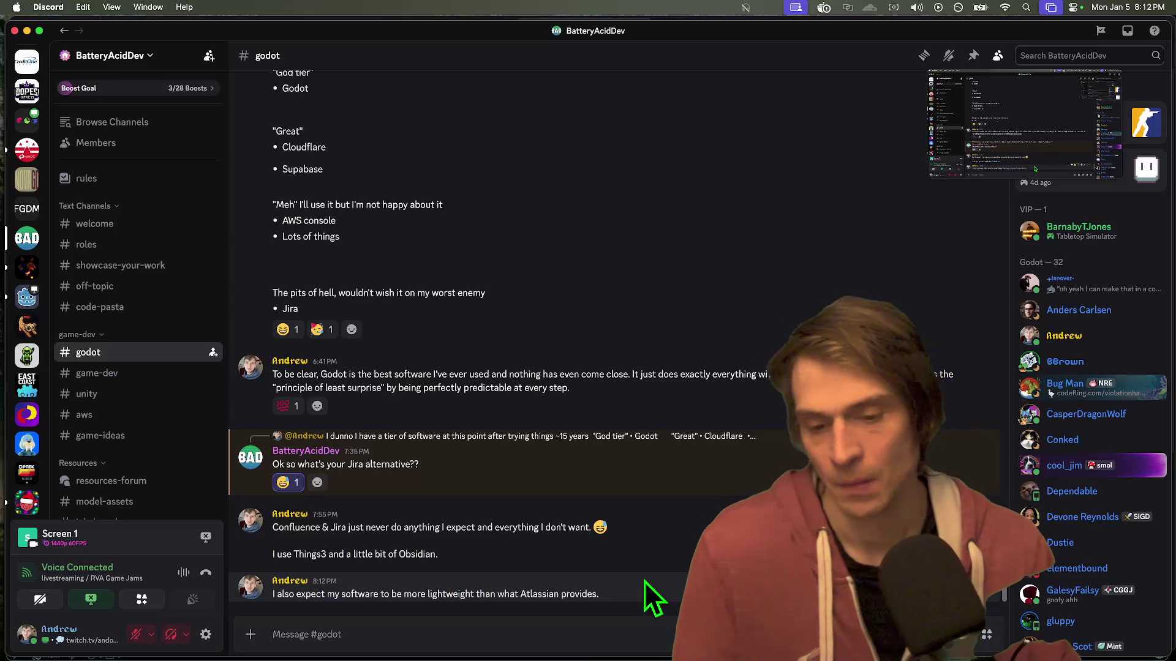
pyautogui.doubleClick(549, 594)
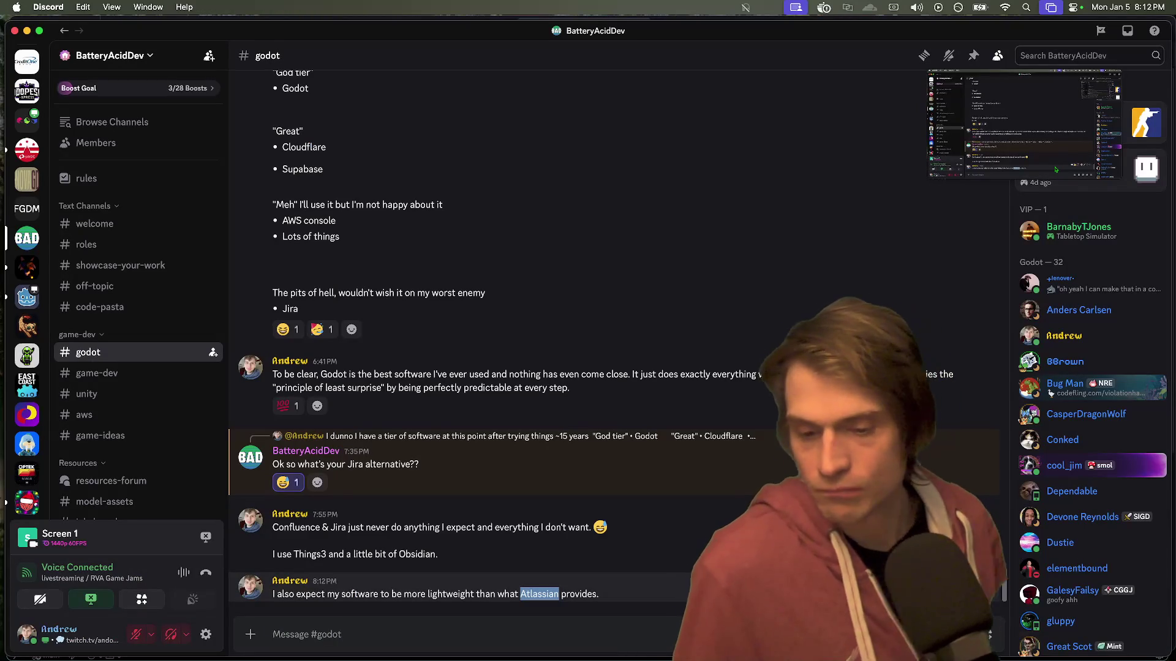
pyautogui.click(739, 402)
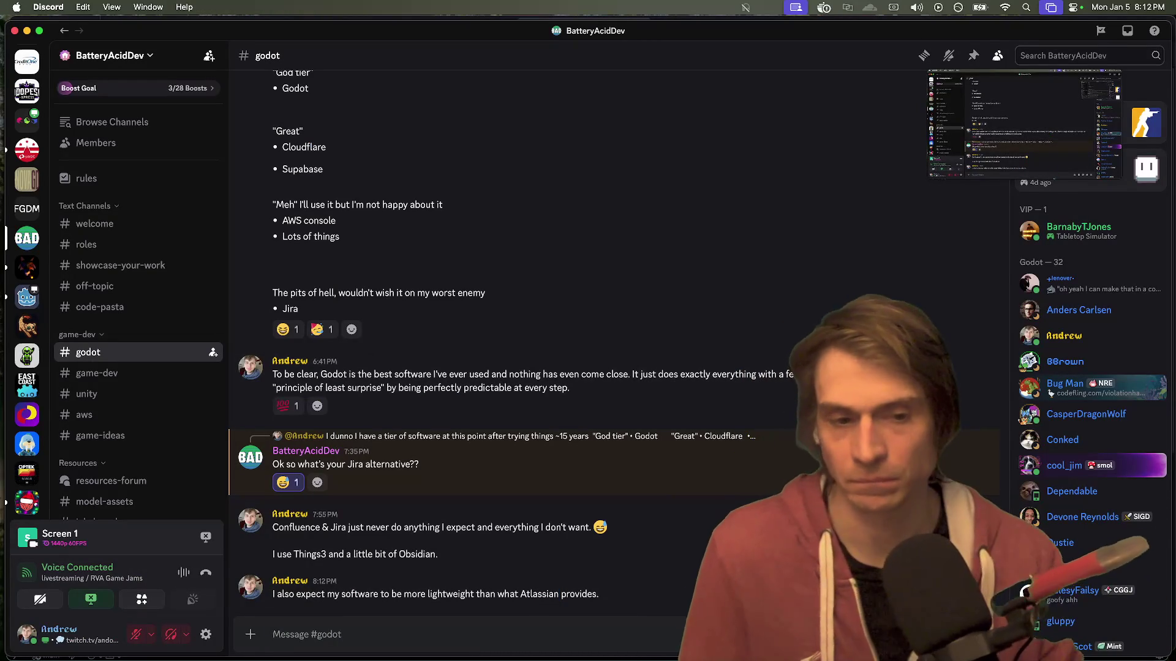
# Step: Bring Firefox's bandwidth conversion page to the front from the Dock
pyautogui.moveTo(674, 659)
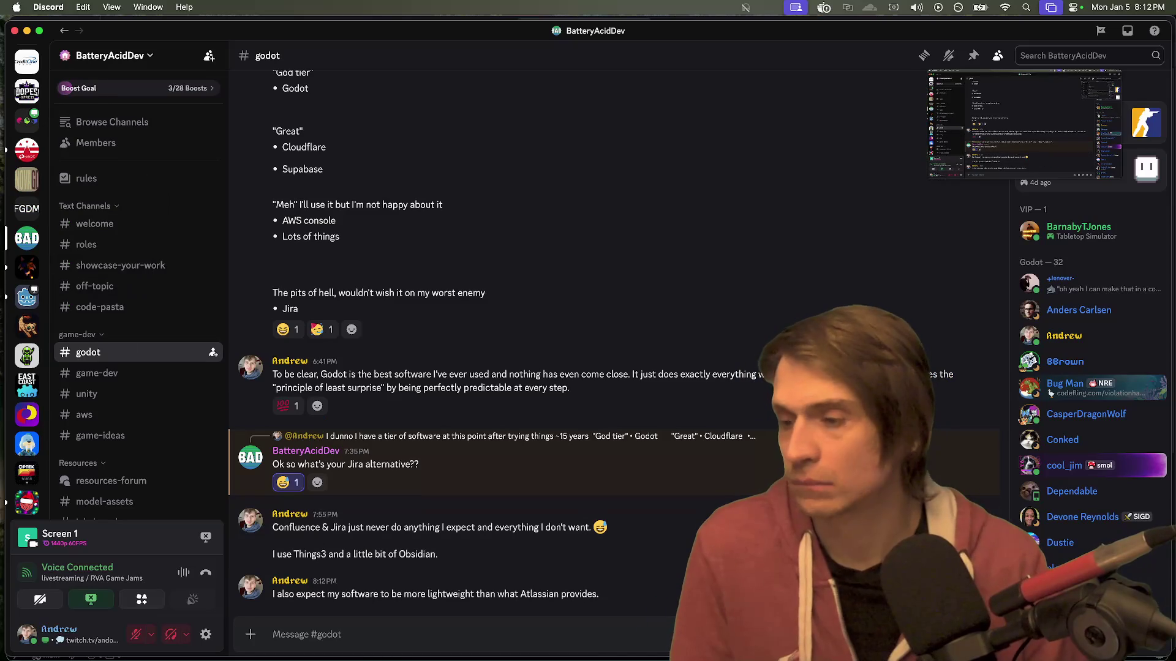
pyautogui.moveTo(412, 656)
pyautogui.click(350, 621)
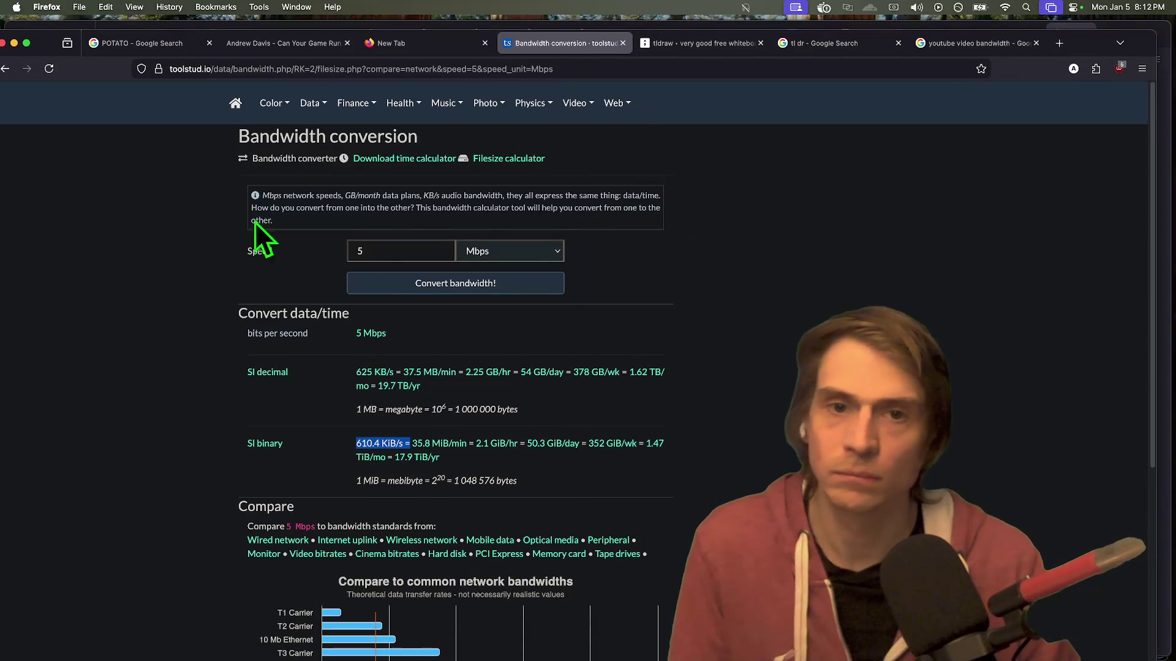
# Step: Check the blog preview tab, then put the caret after the intro in bandwidth_budget.md
pyautogui.hotkey('ctrl', 'shift', 'Tab')
pyautogui.hotkey('ctrl', 'shift', 'Tab')
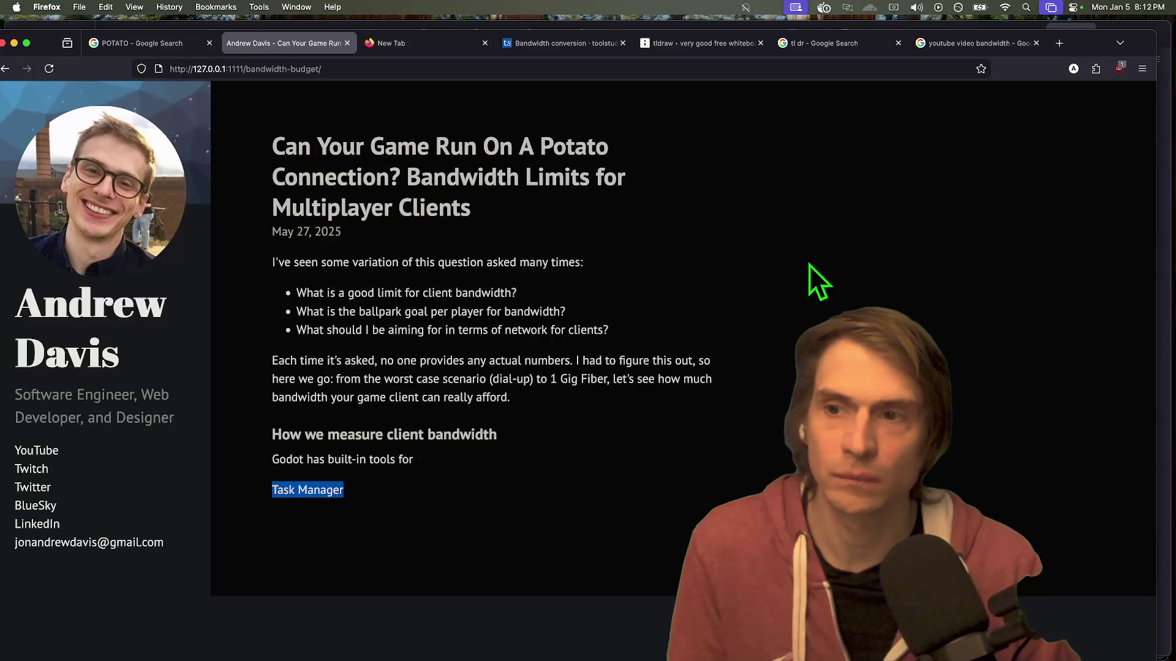
pyautogui.press('super+Tab')
pyautogui.press('super+Tab')
pyautogui.press('super+Tab')
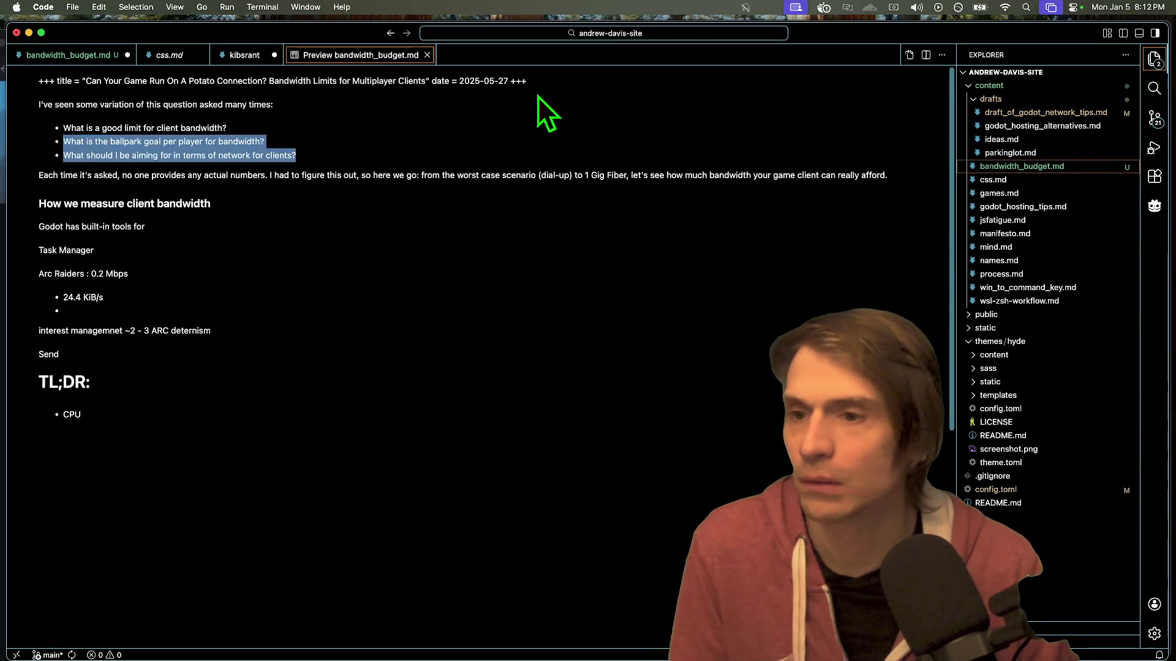
pyautogui.doubleClick(325, 166)
pyautogui.click(630, 218)
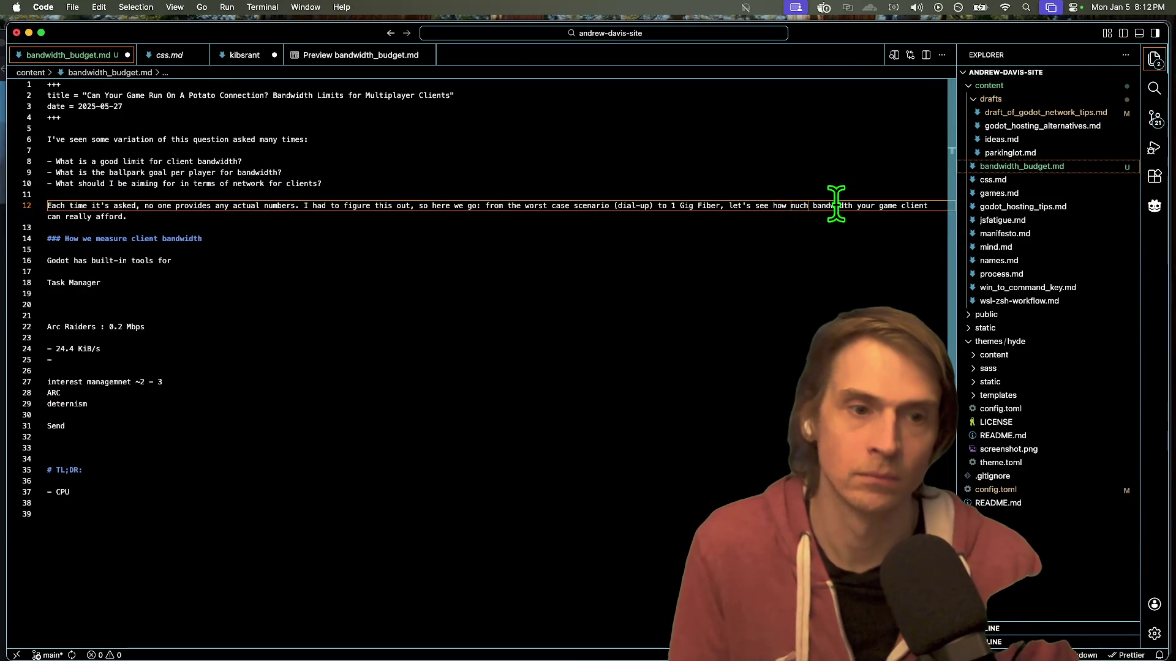
# Step: Tidy the blank lines around the Godot tools sentence in the draft
pyautogui.press('Return')
pyautogui.press('Down')
pyautogui.press('Down')
pyautogui.press('Down')
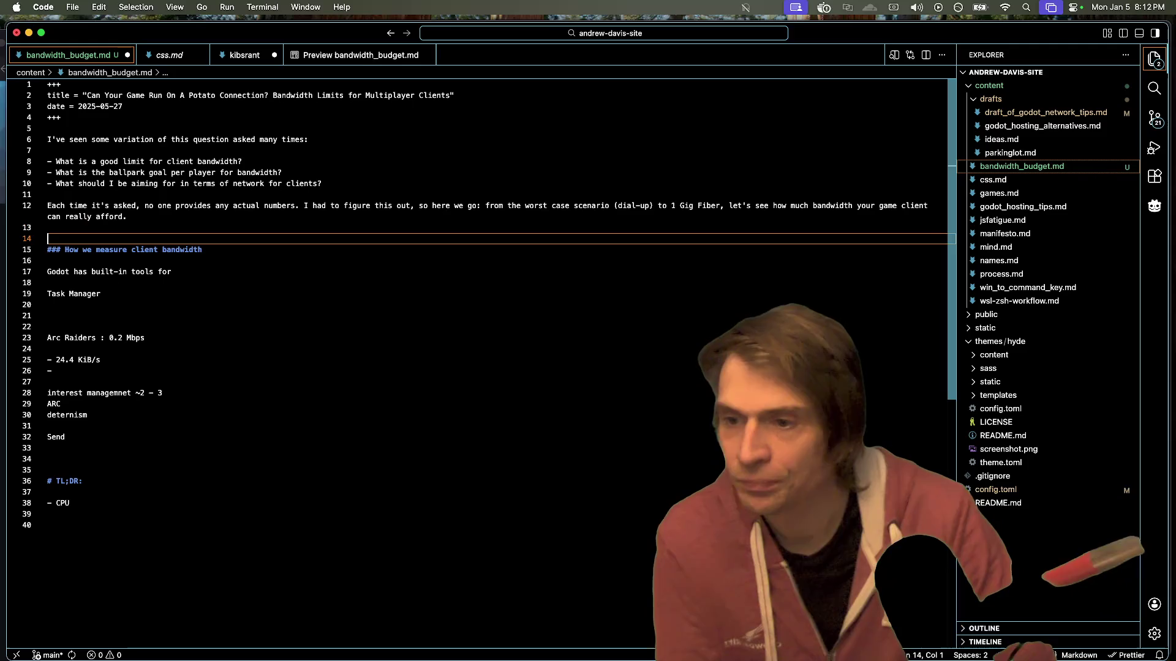
pyautogui.press('Up')
pyautogui.press('Up')
pyautogui.press('Return')
pyautogui.press('Return')
pyautogui.press('Return')
pyautogui.press('Up')
pyautogui.press('Up')
pyautogui.press('Up')
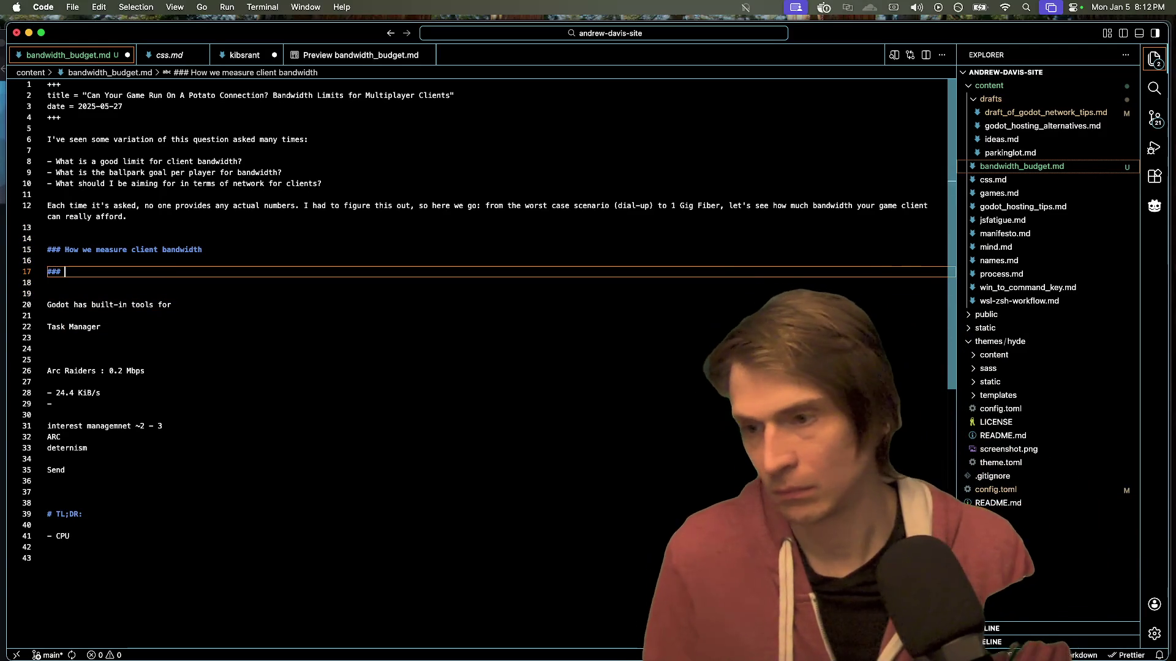
pyautogui.press('Delete')
pyautogui.press('Down')
pyautogui.press('Delete')
pyautogui.press('Return')
pyautogui.press('BackSpace')
pyautogui.press('End')
# Step: Retype the trailing 'for' at the line end as 'for monitoring bandwidth'
pyautogui.press('BackSpace')
pyautogui.press('BackSpace')
pyautogui.press('BackSpace')
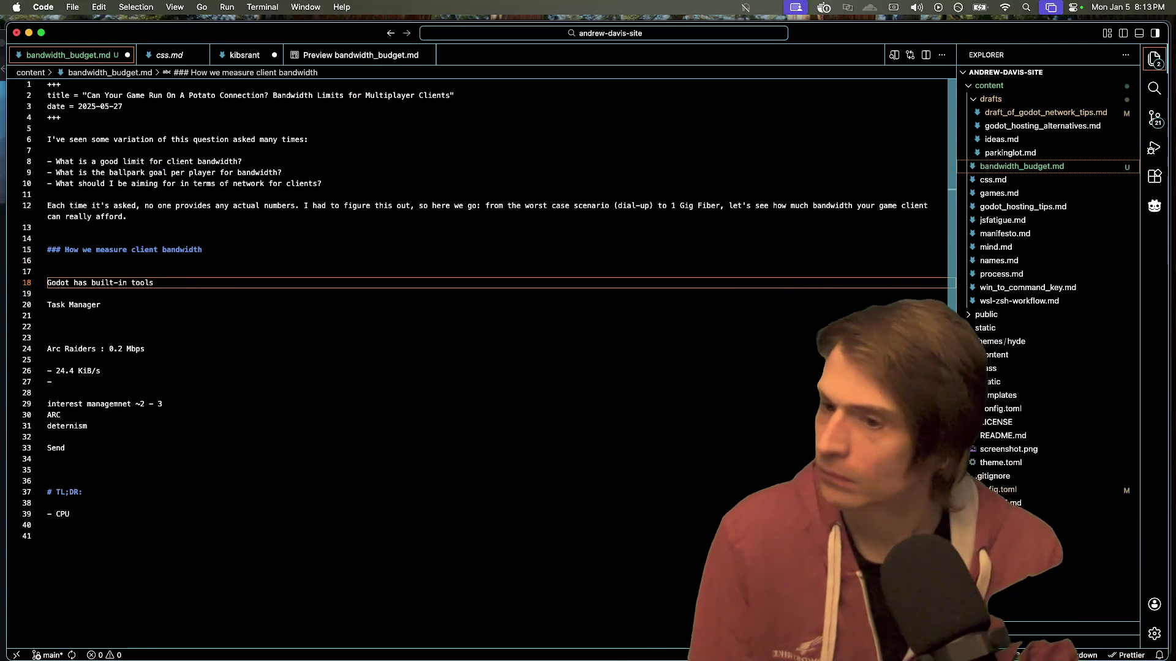
pyautogui.write('for monitoring bandwidth')
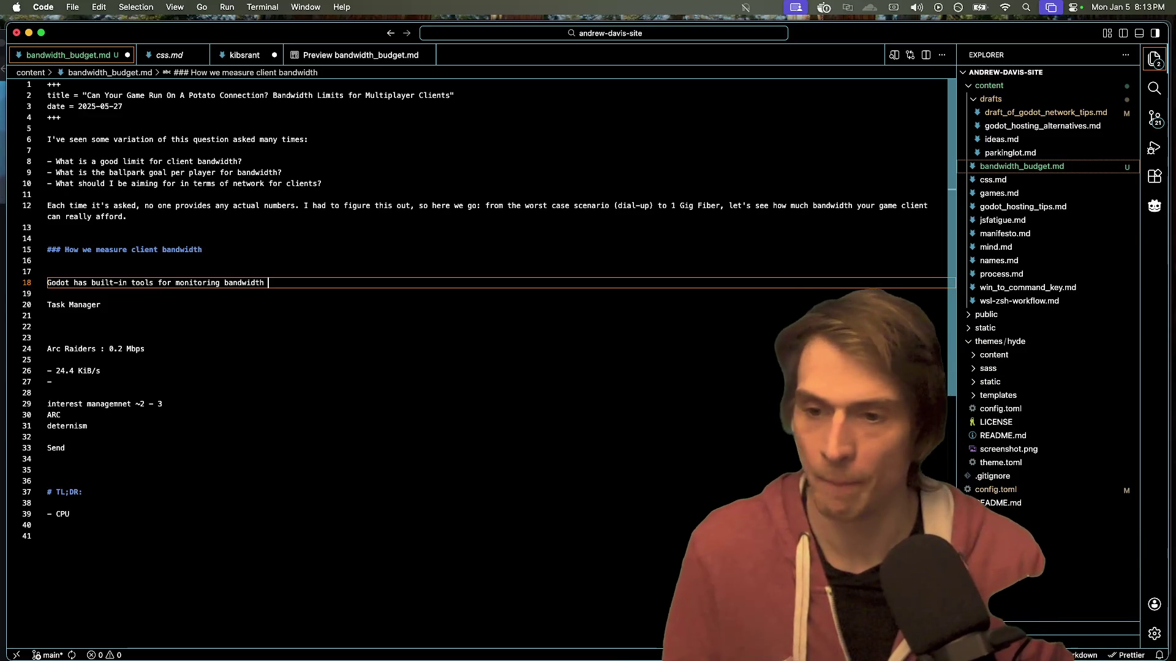
pyautogui.press('super+space')
pyautogui.press('Escape')
# Step: Add a '1.' list item below the Godot tools sentence, then open the Friend Gem project
pyautogui.click(490, 308)
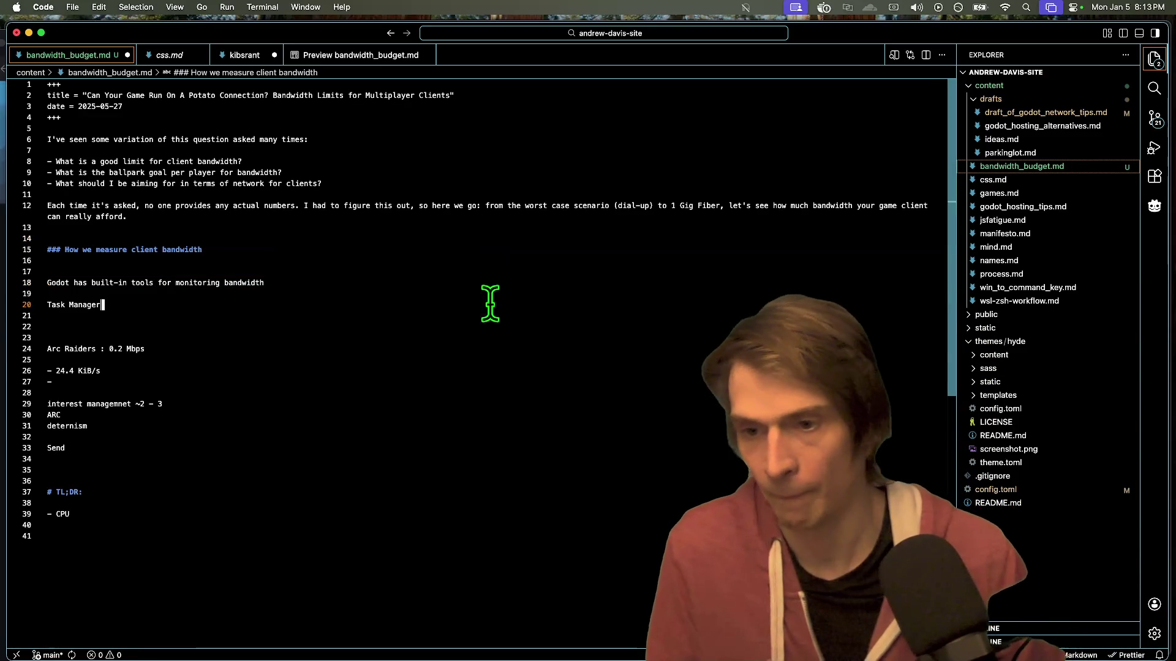
pyautogui.click(502, 284)
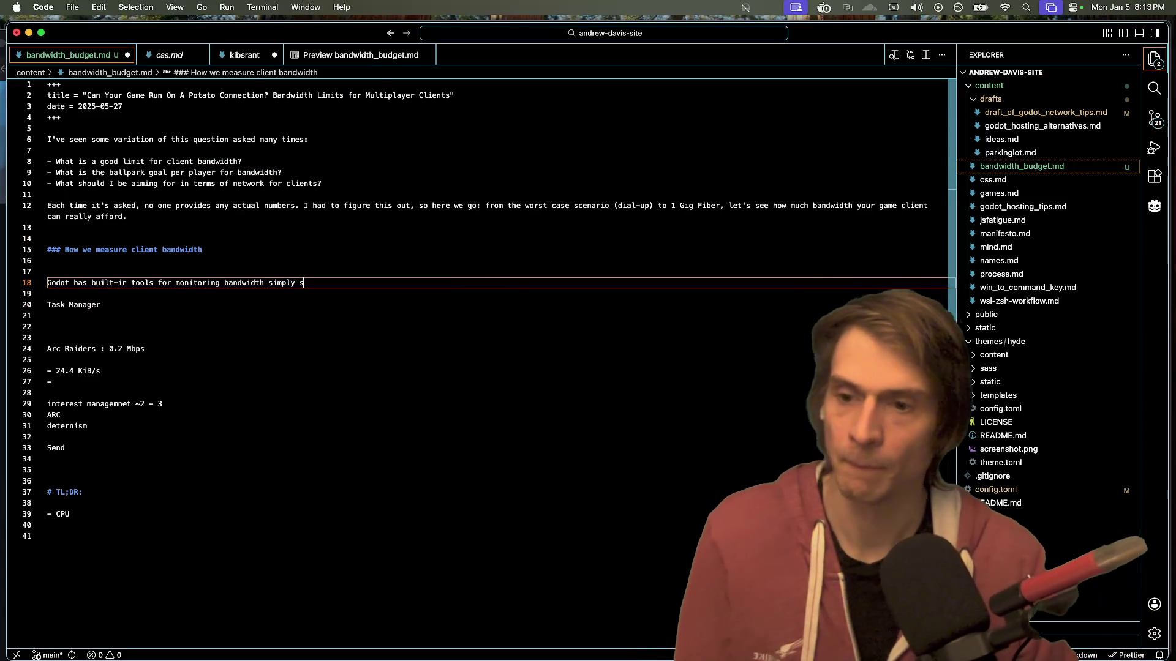
pyautogui.press('Return')
pyautogui.press('Return')
pyautogui.write('1.')
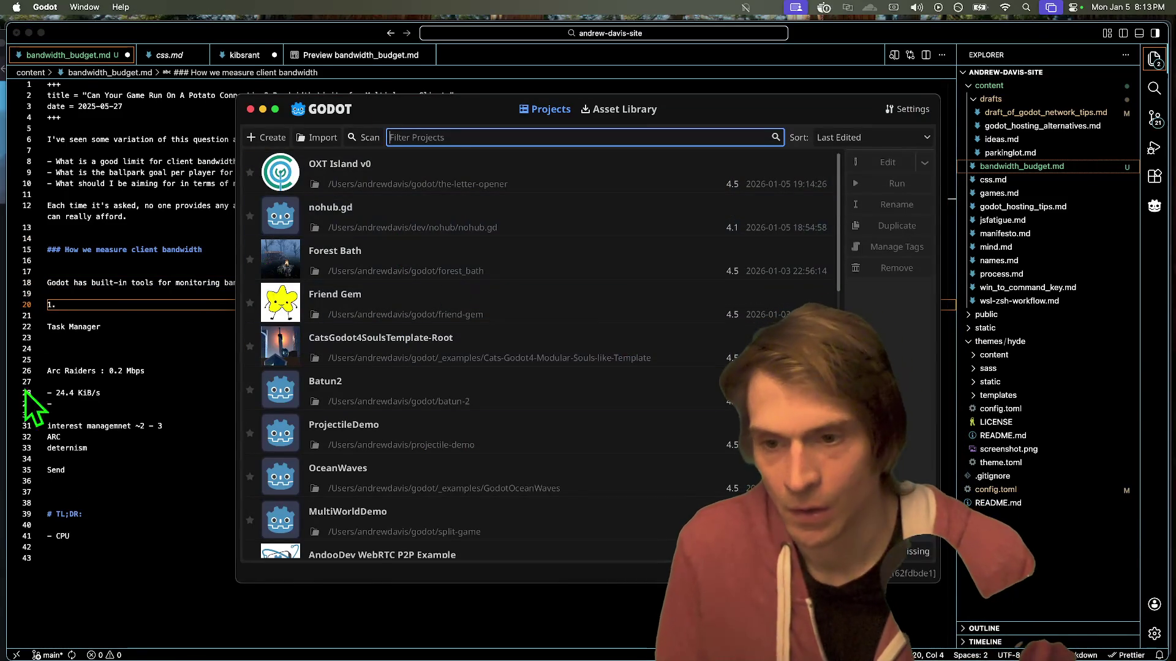
pyautogui.doubleClick(359, 308)
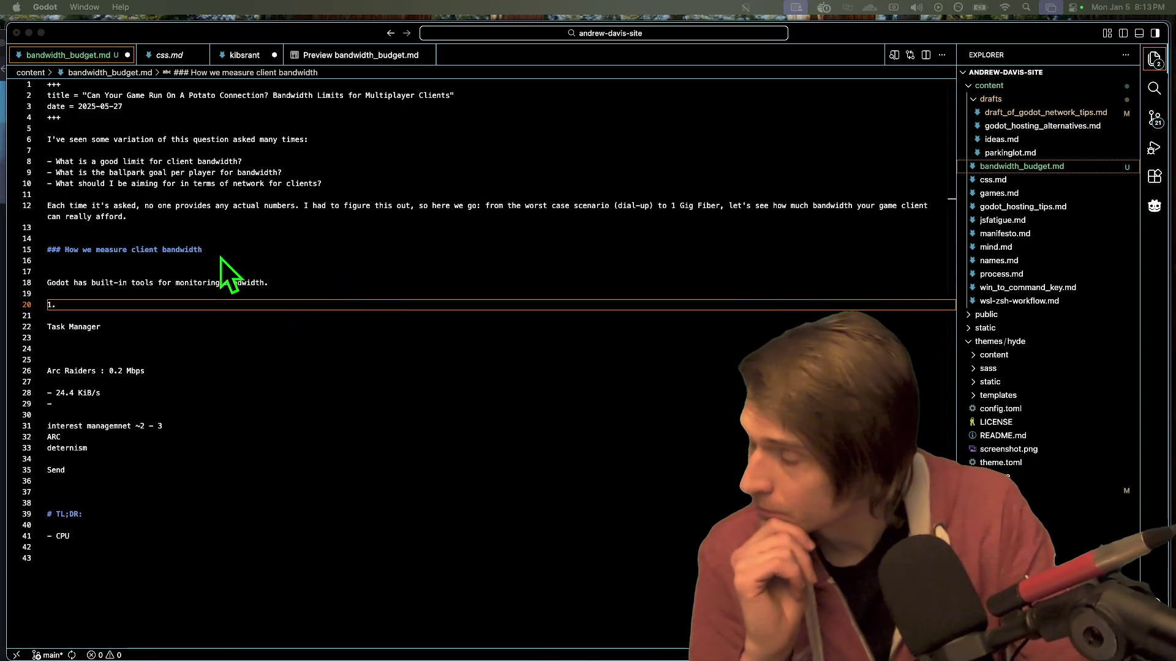
# Step: Cycle through the blog preview, draft, Discord and Godot windows
pyautogui.press('super+Tab')
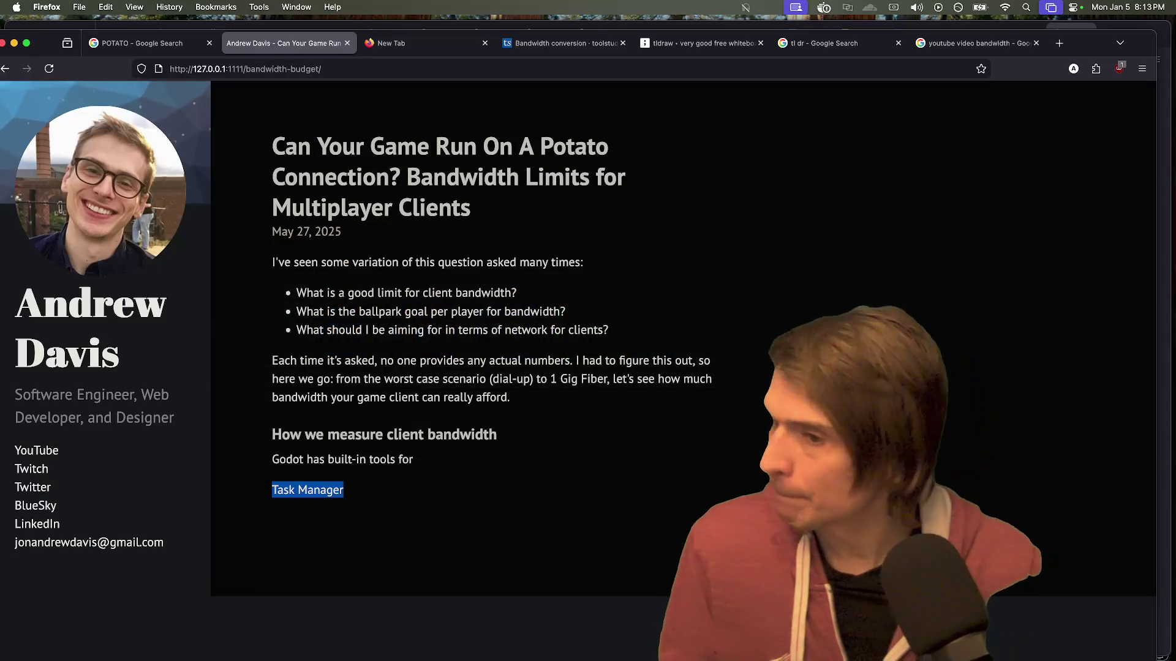
pyautogui.press('super+Tab')
pyautogui.press('super+Tab')
pyautogui.press('super+Tab')
pyautogui.press('super+Tab')
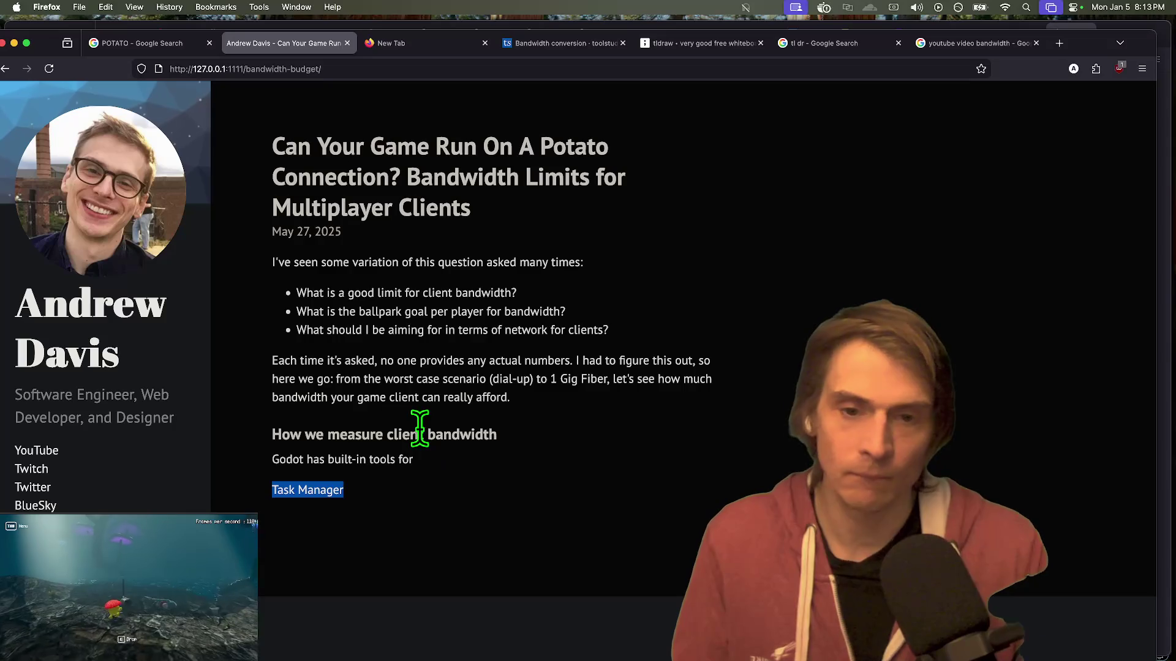
pyautogui.press('super+Tab')
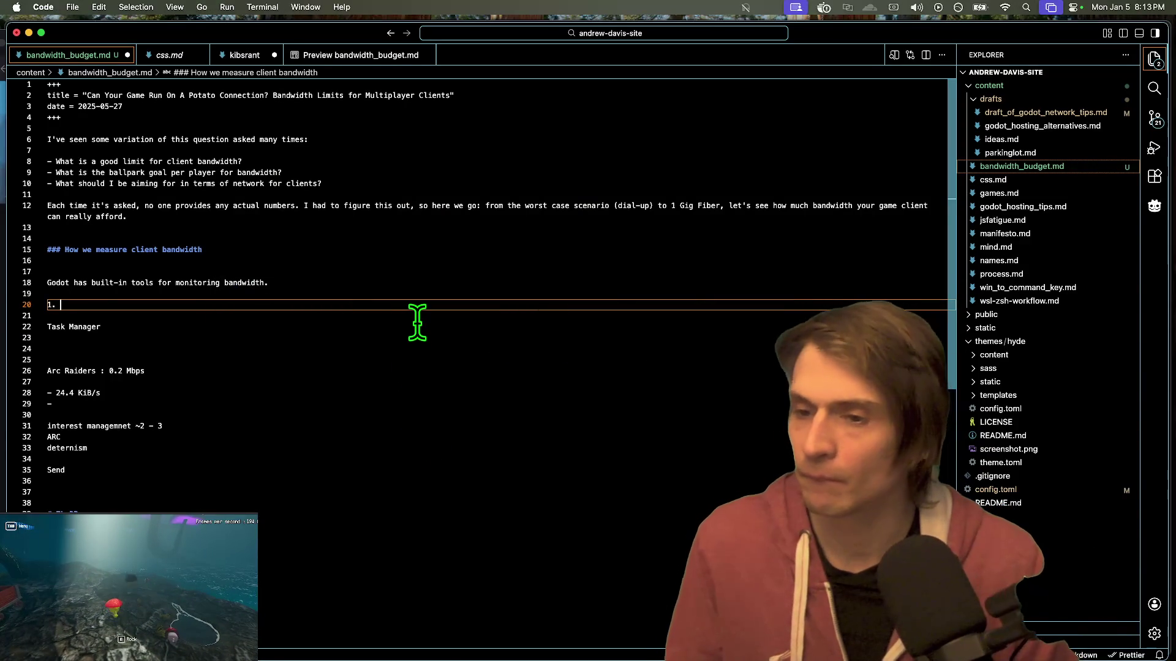
pyautogui.press('super+Tab')
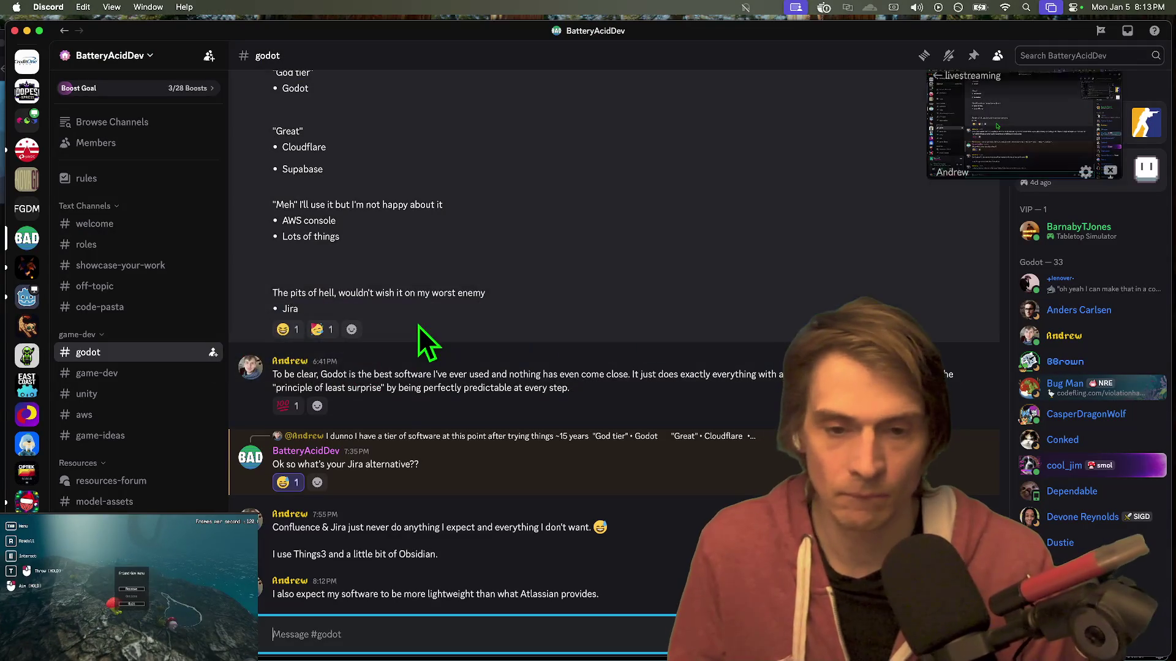
pyautogui.press('super+Tab')
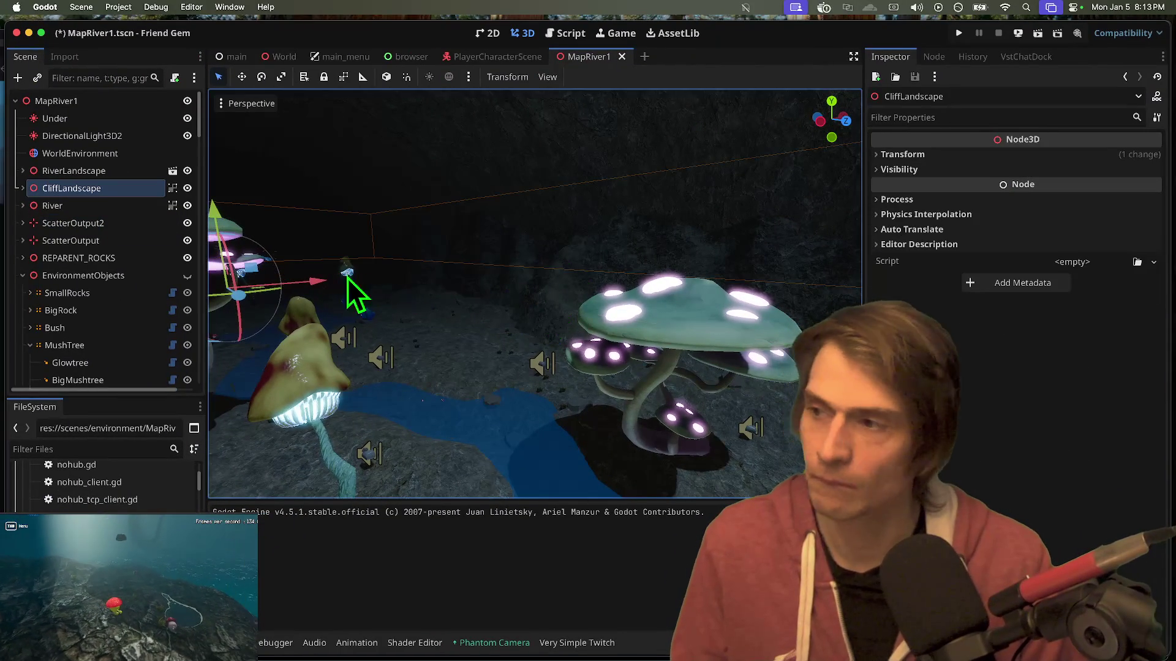
# Step: Back in Firefox, show the Bandwidth conversion tab and close the empty new tab
pyautogui.press('super+Tab')
pyautogui.press('super+Tab')
pyautogui.press('super+Tab')
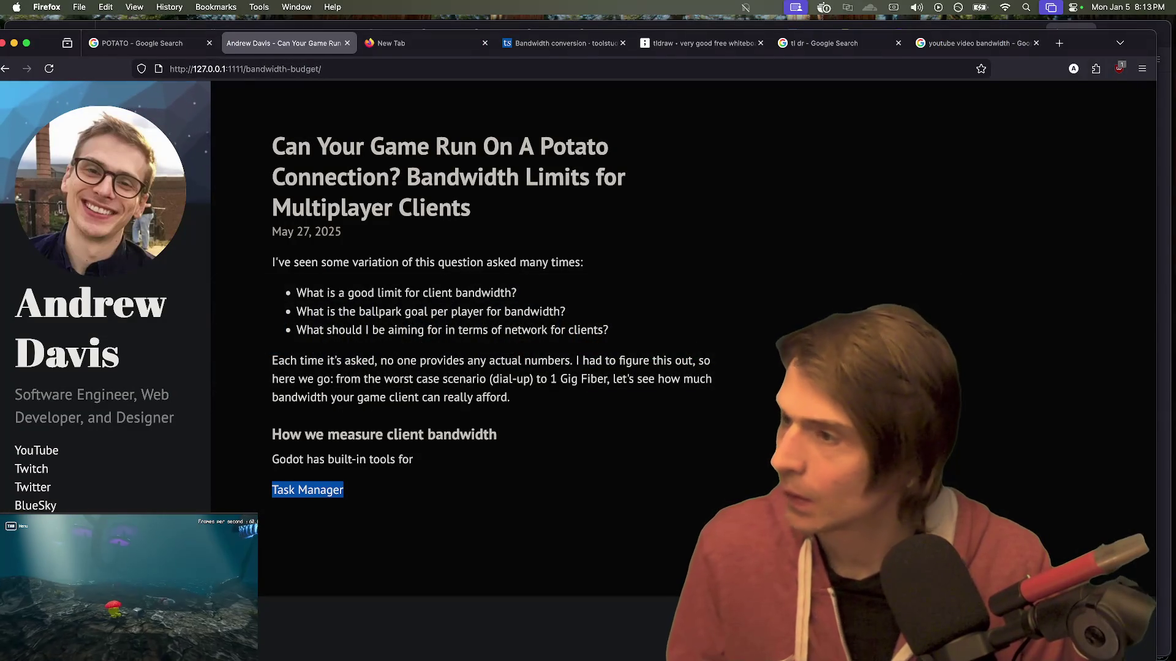
pyautogui.press('super+Tab')
pyautogui.hotkey('ctrl', 'Tab')
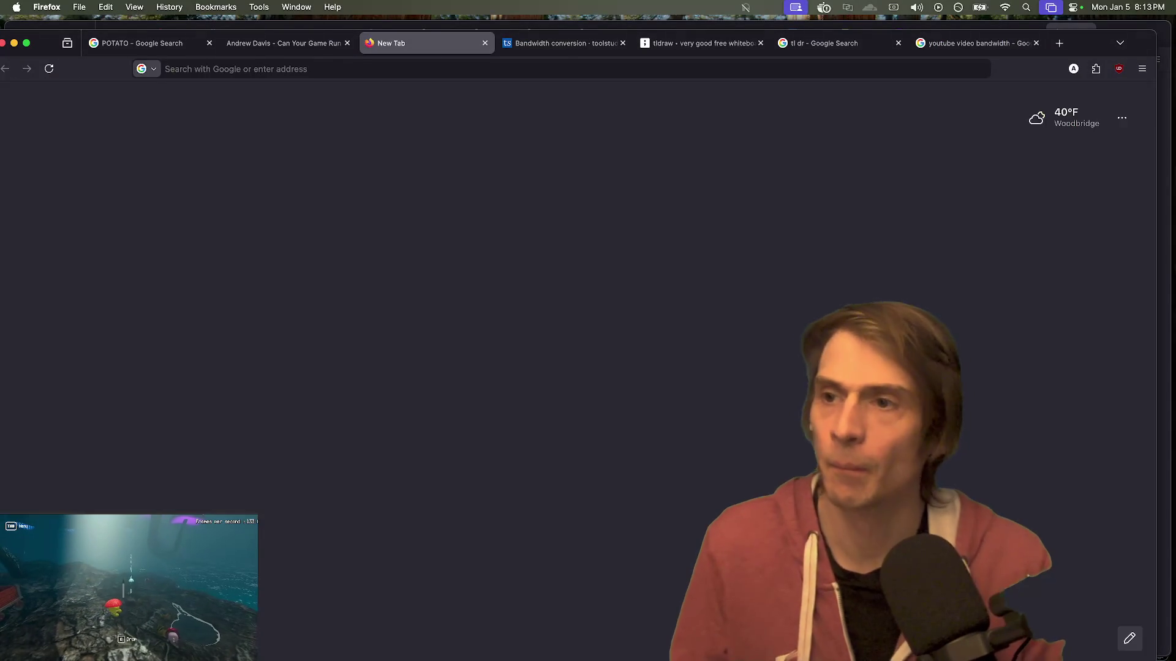
pyautogui.press('super+w')
# Step: Bring the Godot editor forward and orbit the MapRiver1 view over the river
pyautogui.moveTo(560, 605)
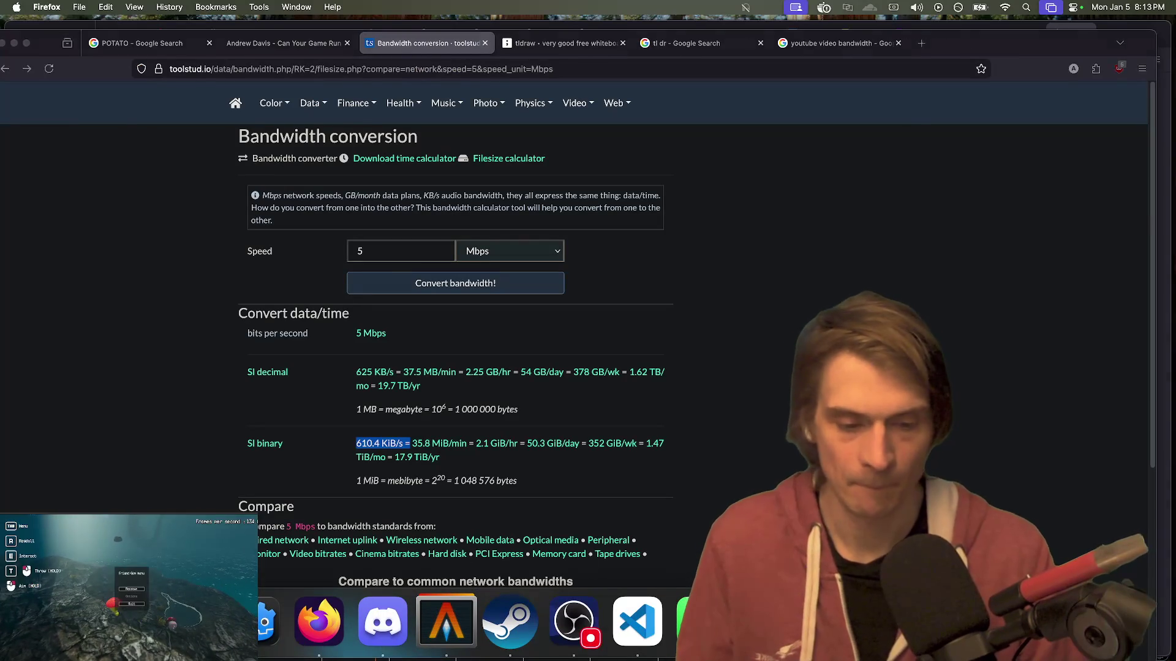
pyautogui.click(446, 622)
pyautogui.moveTo(673, 428); pyautogui.dragTo(698, 441)
pyautogui.click(118, 7)
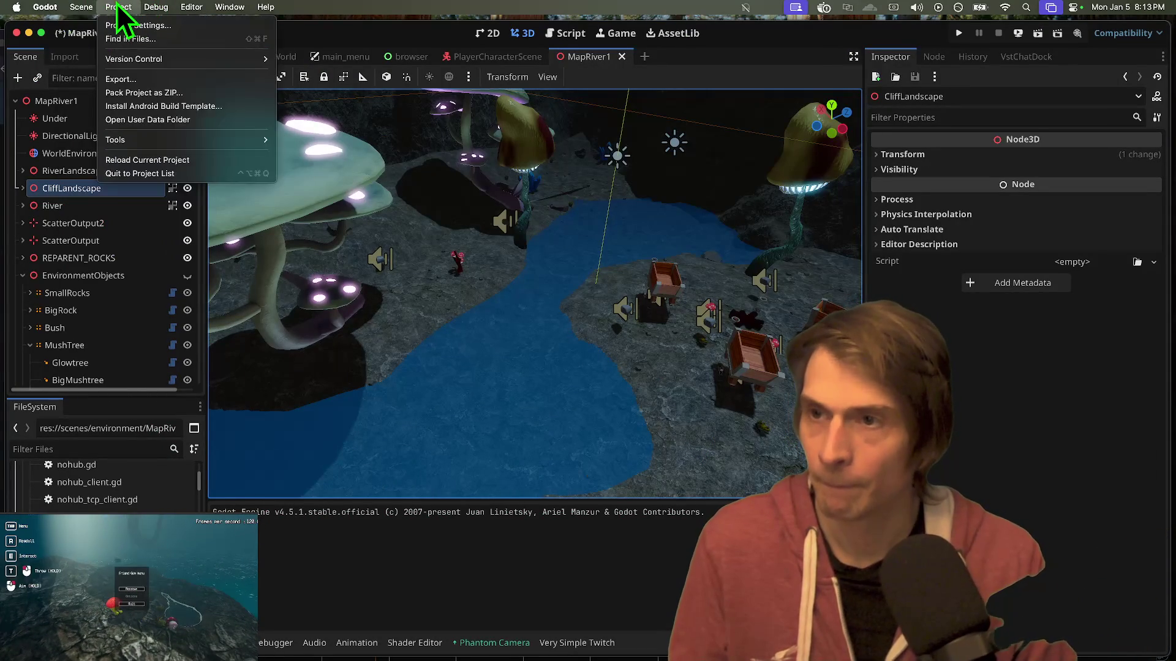
# Step: Set the run-instance count to 3 in Debug > Customize Run Instances
pyautogui.moveTo(156, 7)
pyautogui.click(189, 187)
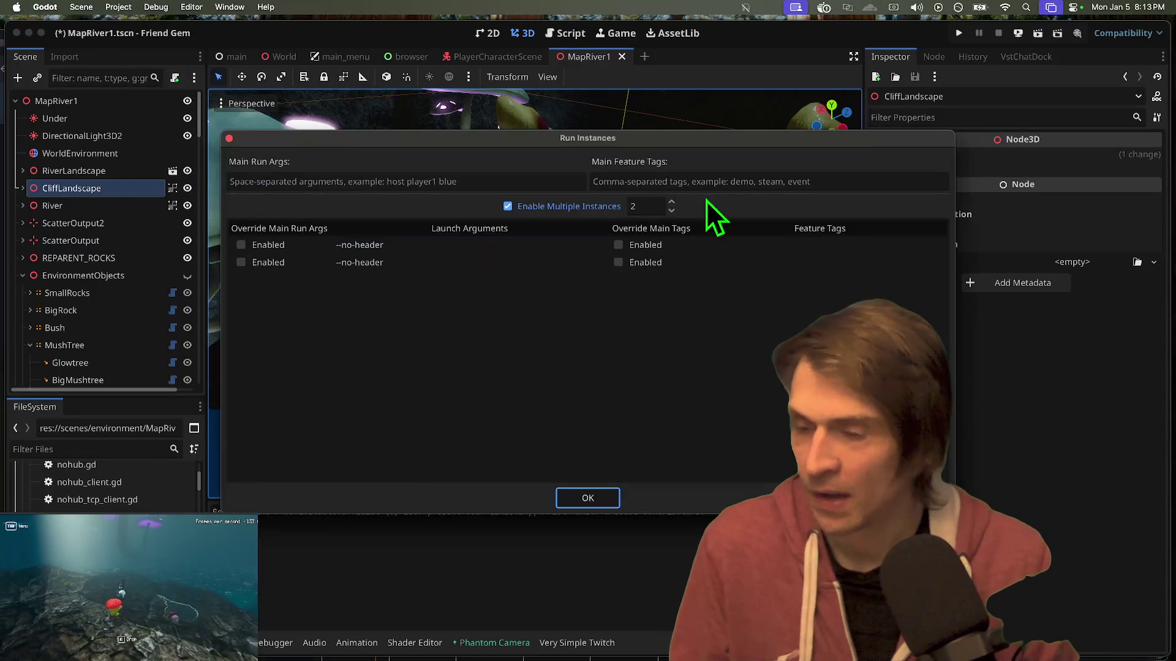
pyautogui.doubleClick(656, 205)
pyautogui.write('3')
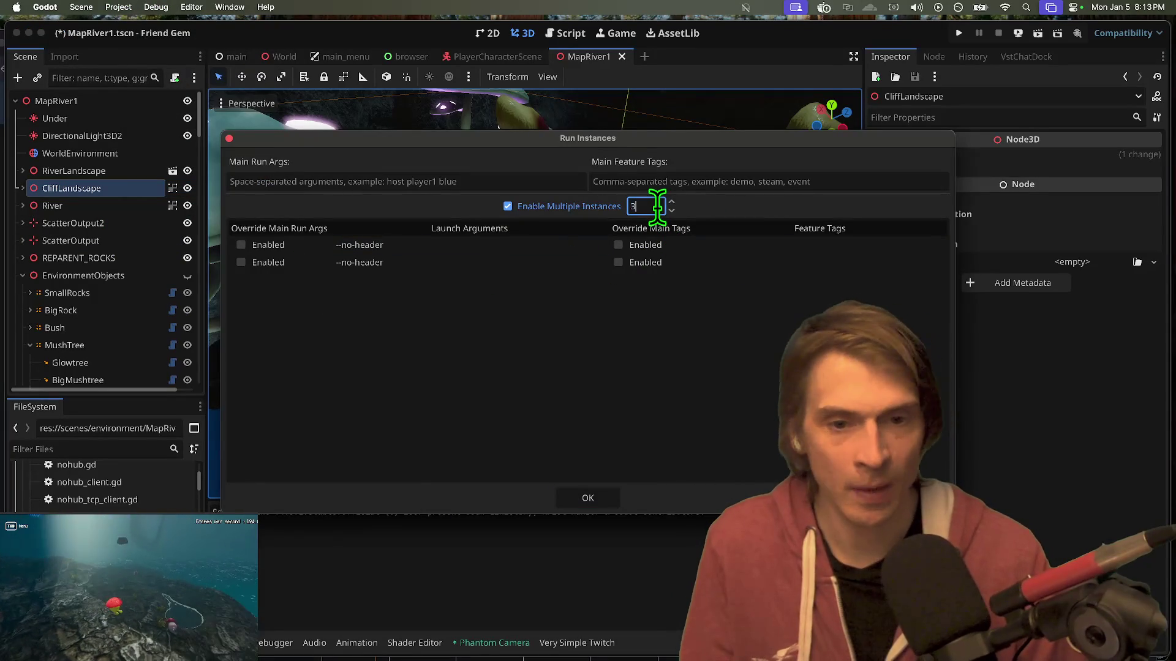
# Step: Tag the three instances server, join and join, apply, then save and run the project
pyautogui.doubleClick(777, 249)
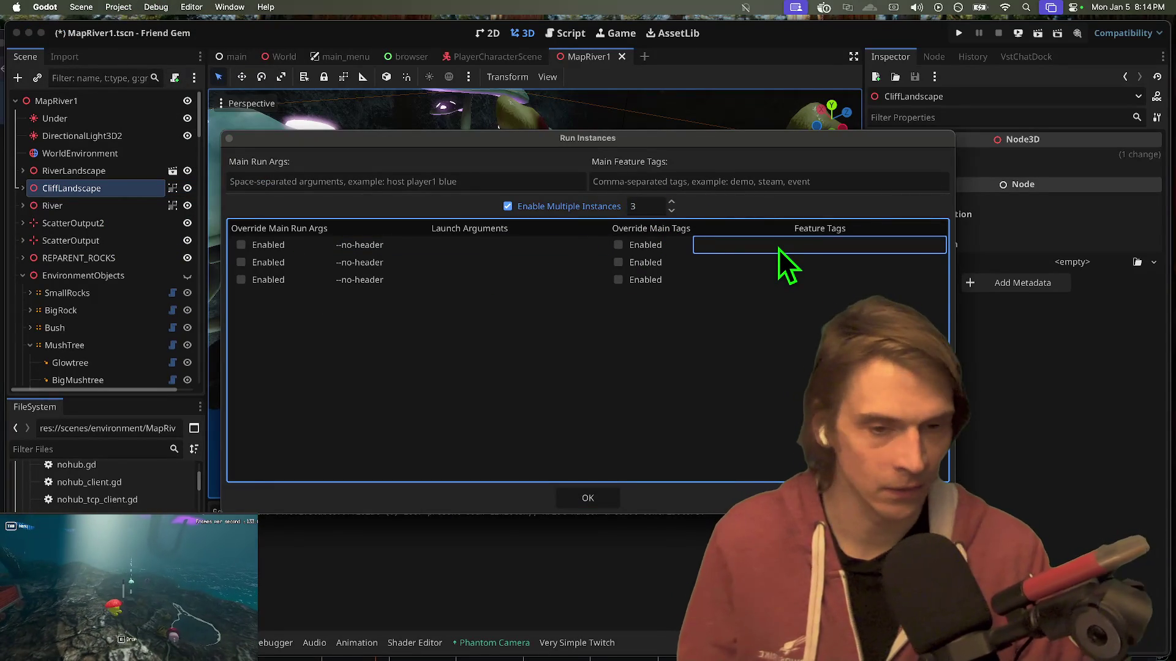
pyautogui.write('server')
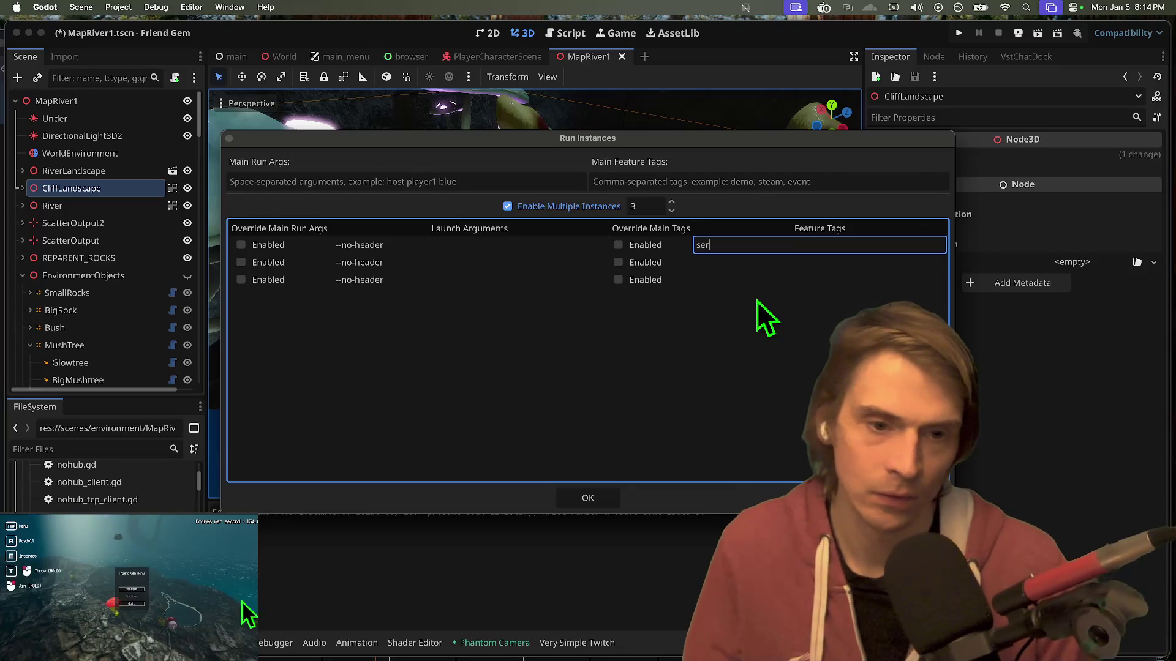
pyautogui.press('Return')
pyautogui.doubleClick(754, 269)
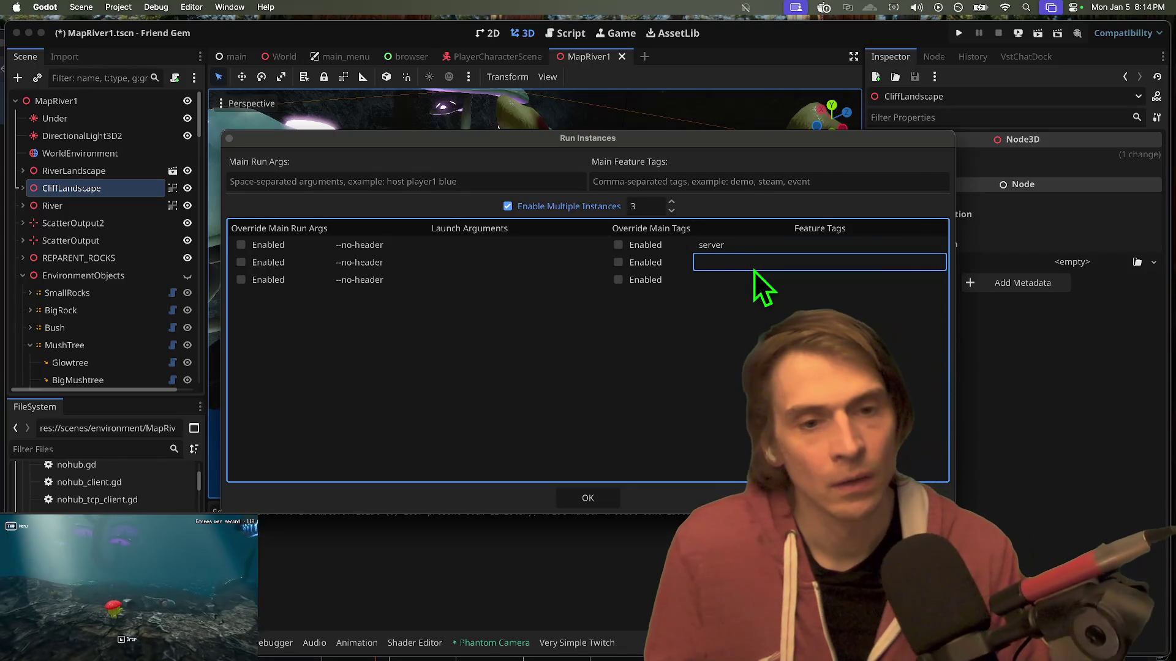
pyautogui.write('join')
pyautogui.press('Return')
pyautogui.doubleClick(749, 280)
pyautogui.write('join')
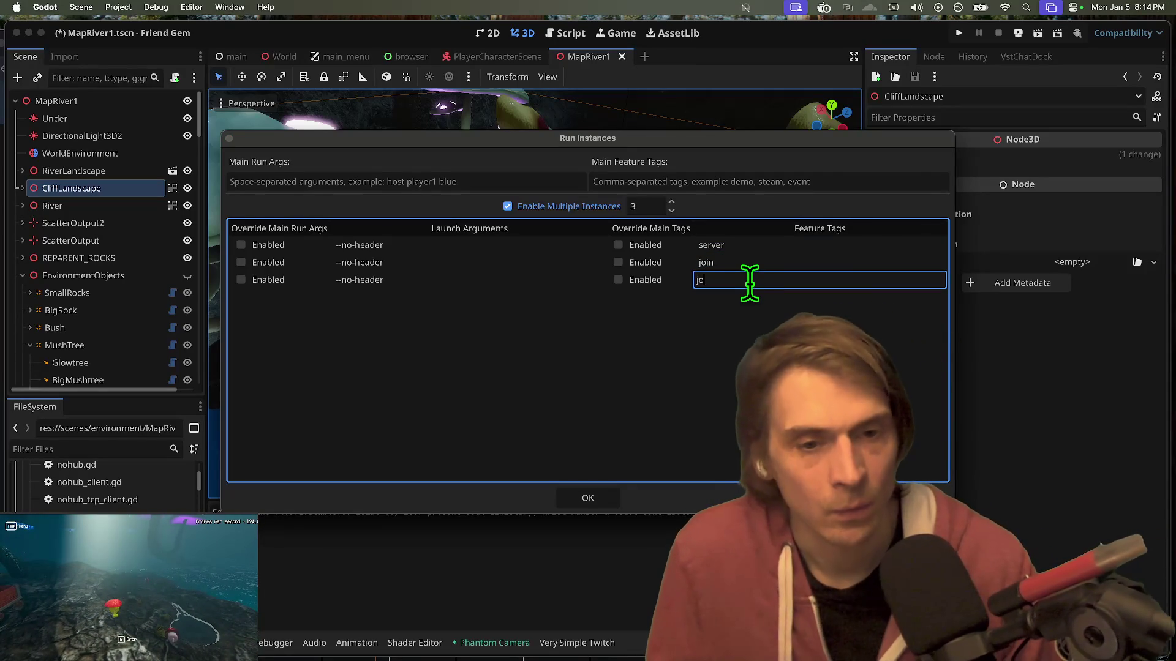
pyautogui.press('Return')
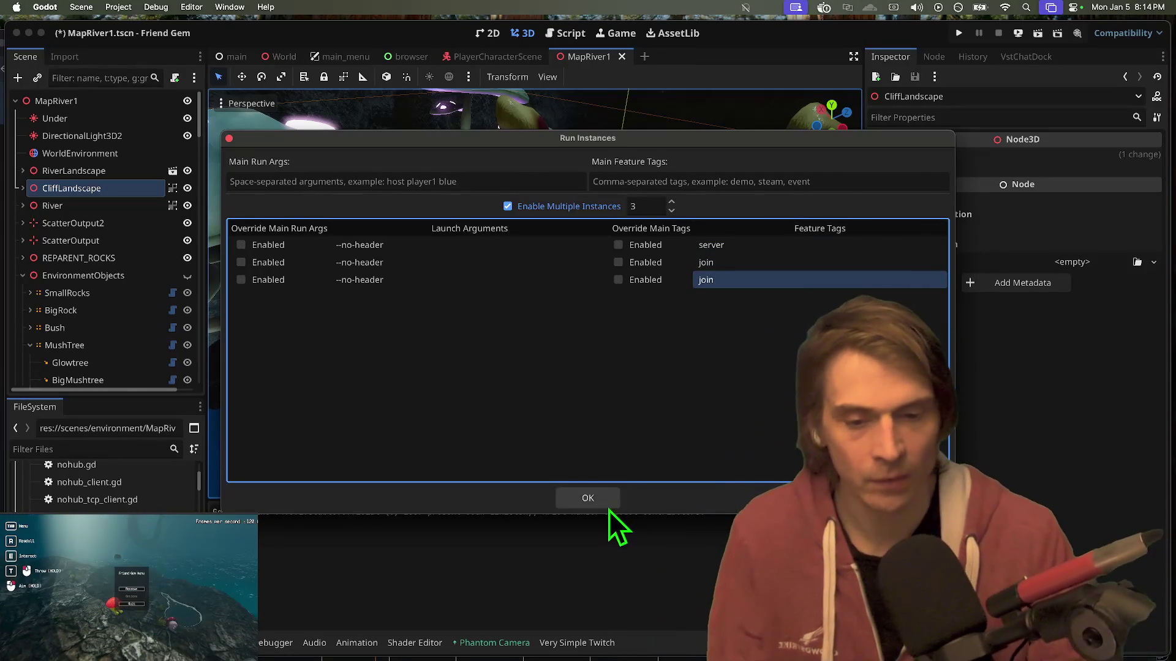
pyautogui.click(609, 505)
pyautogui.press('super+b')
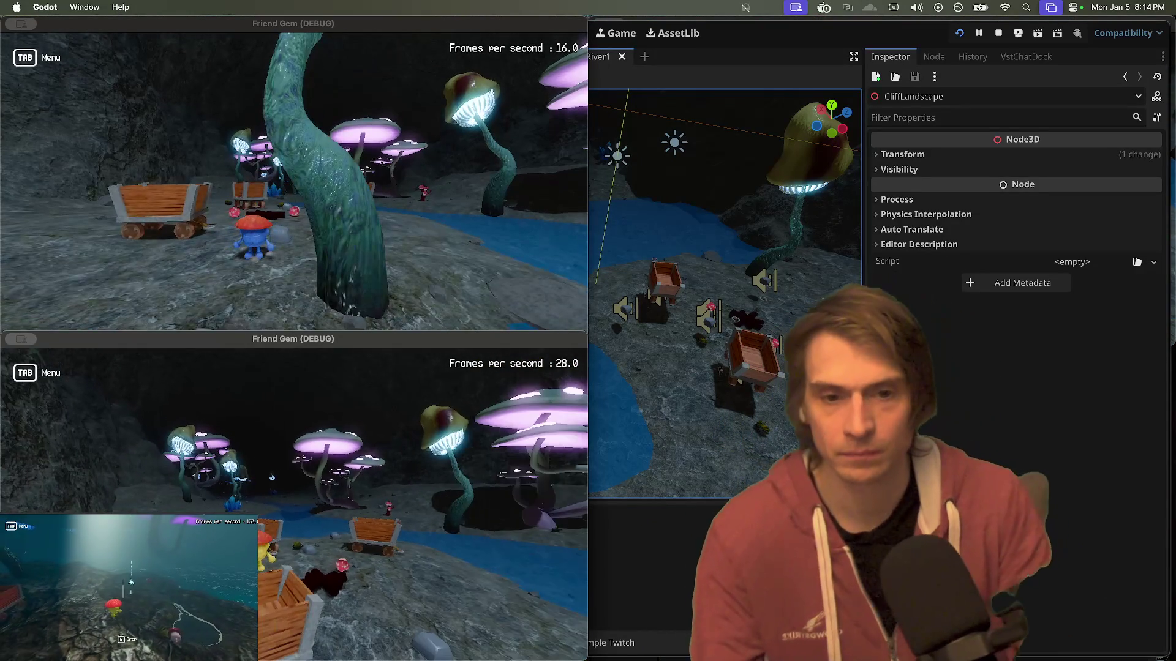
# Step: Wait while the three Friend Gem debug windows launch side by side
pyautogui.press('super+Tab')
pyautogui.press('super+Tab')
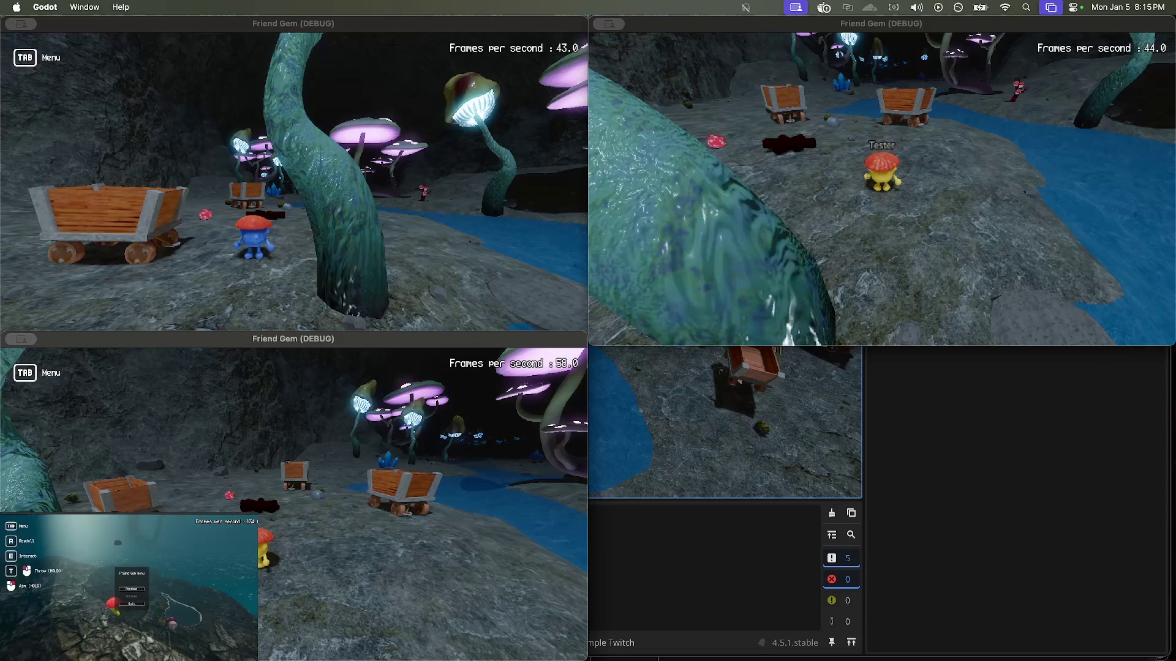
pyautogui.press('Tab')
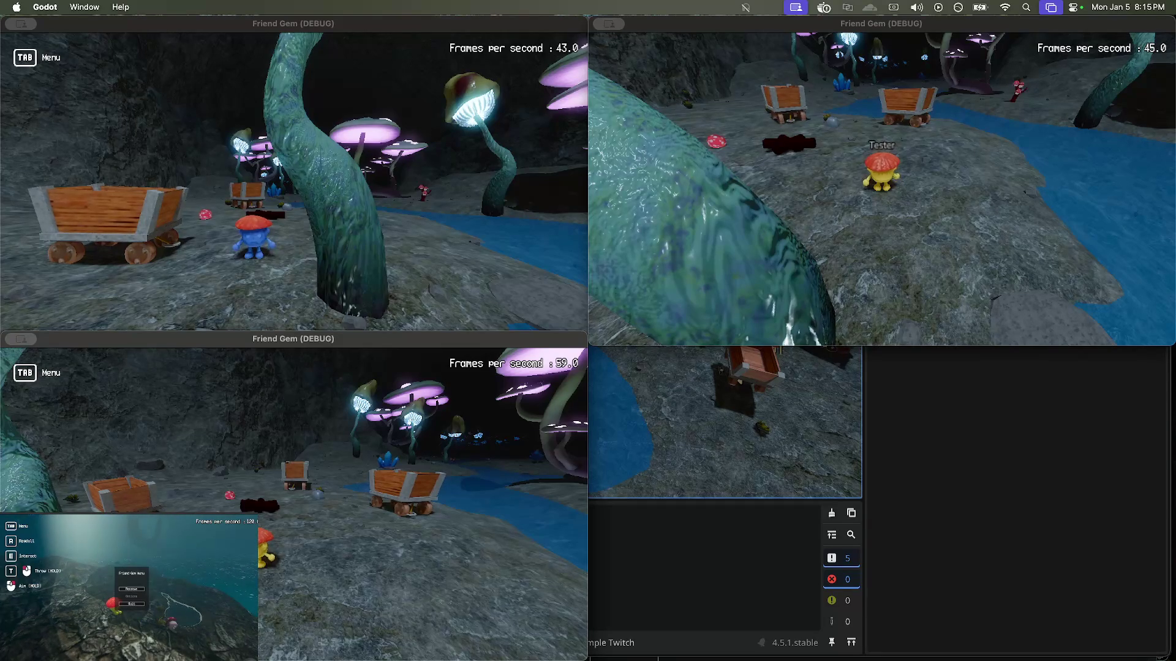
# Step: Walk the players over to the mine carts in the cave
pyautogui.press('Tab')
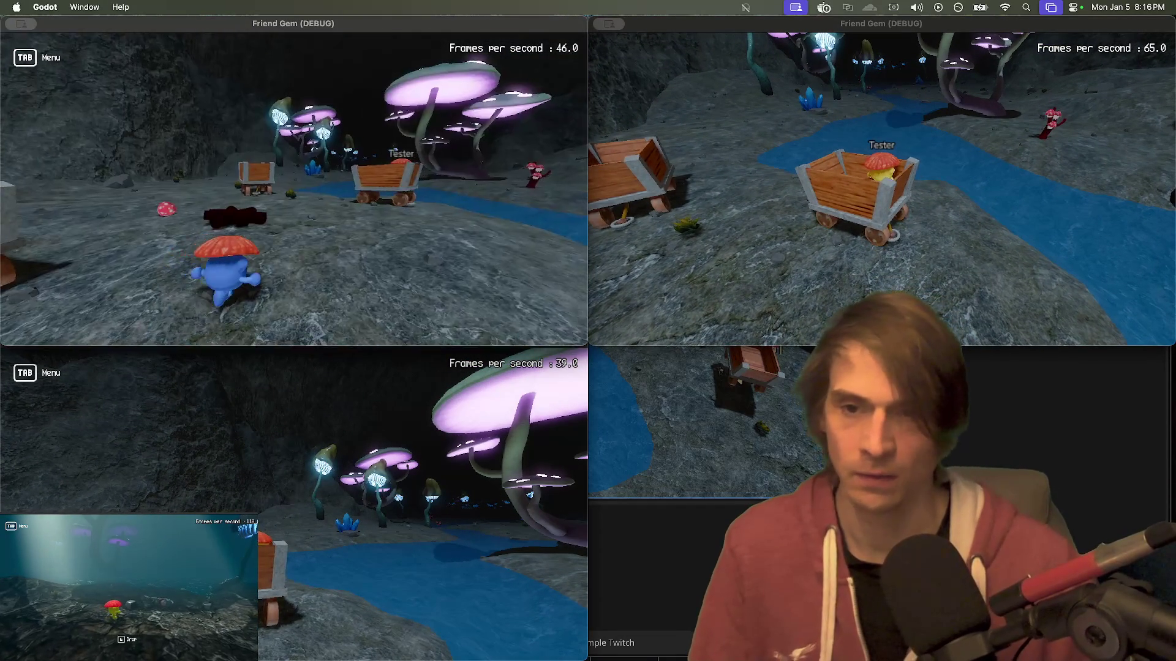
# Step: Grab the cart's rope and pull the cart forward through the cave
pyautogui.press('e')
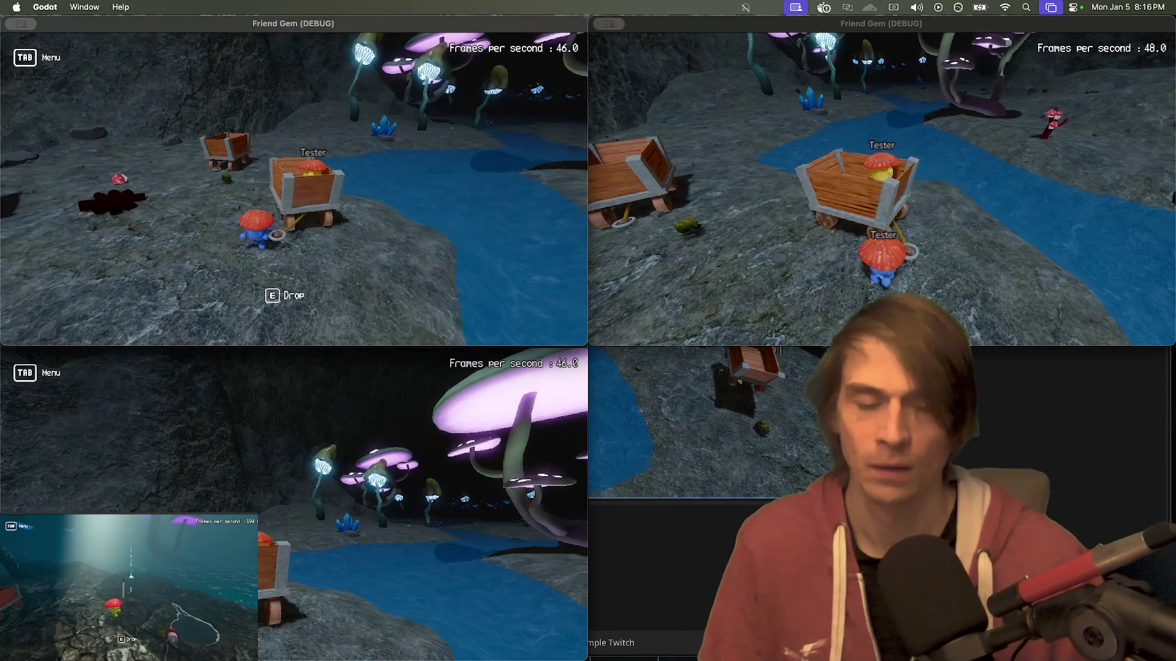
pyautogui.press('Tab')
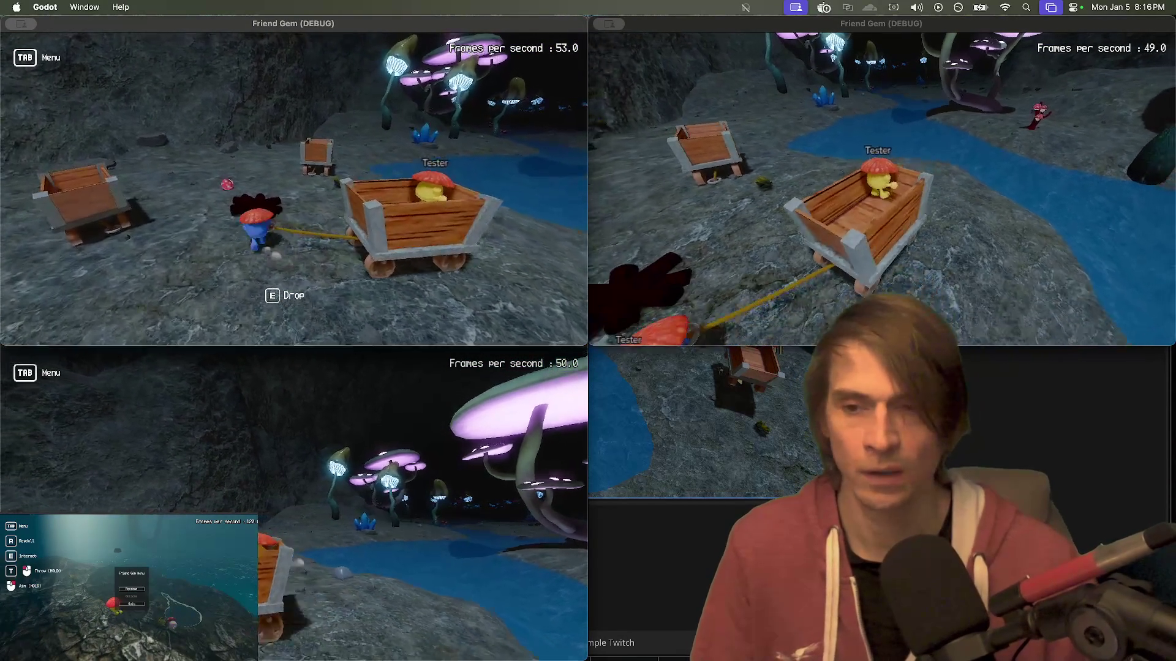
pyautogui.press('w')
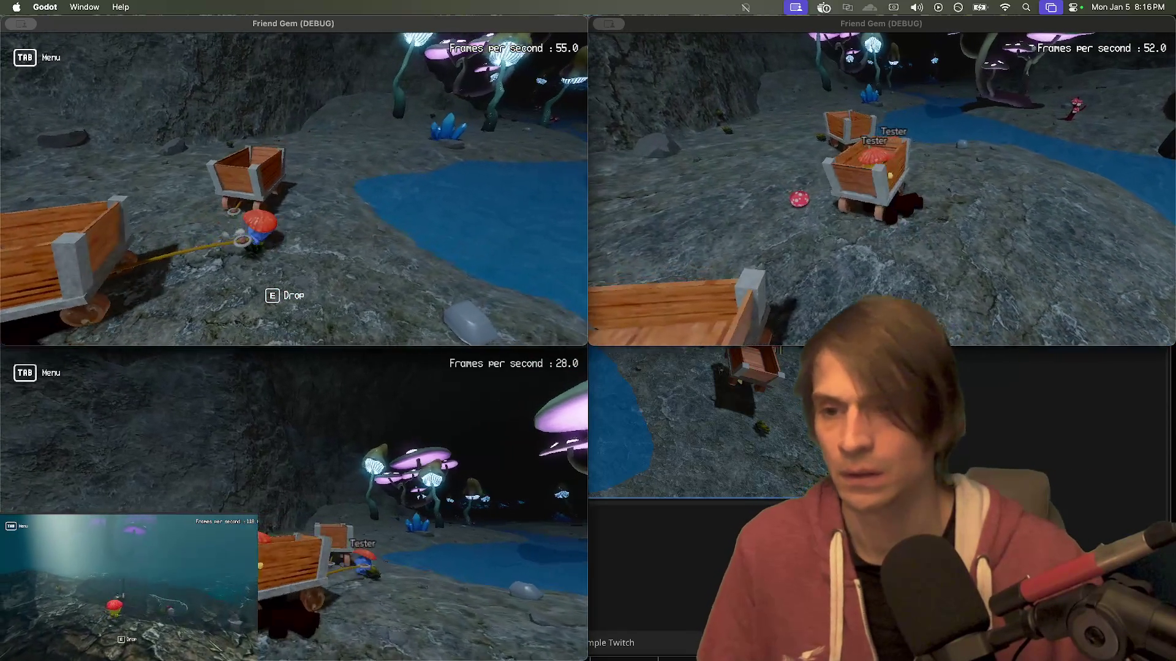
pyautogui.press('w')
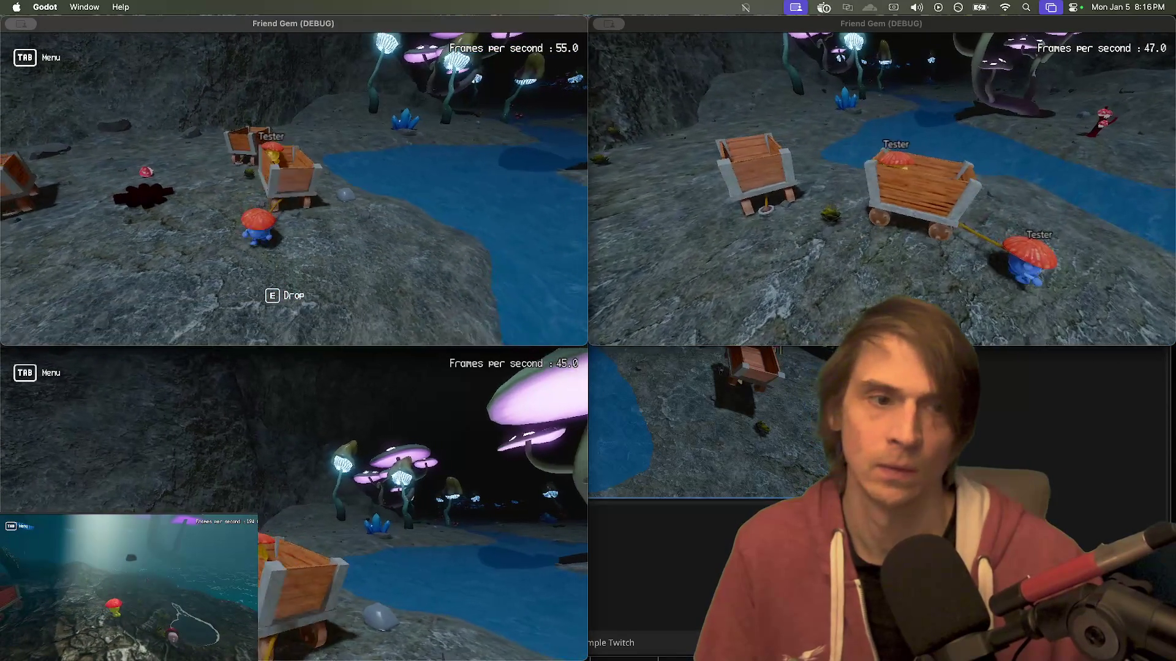
pyautogui.press('Tab')
pyautogui.press('Tab')
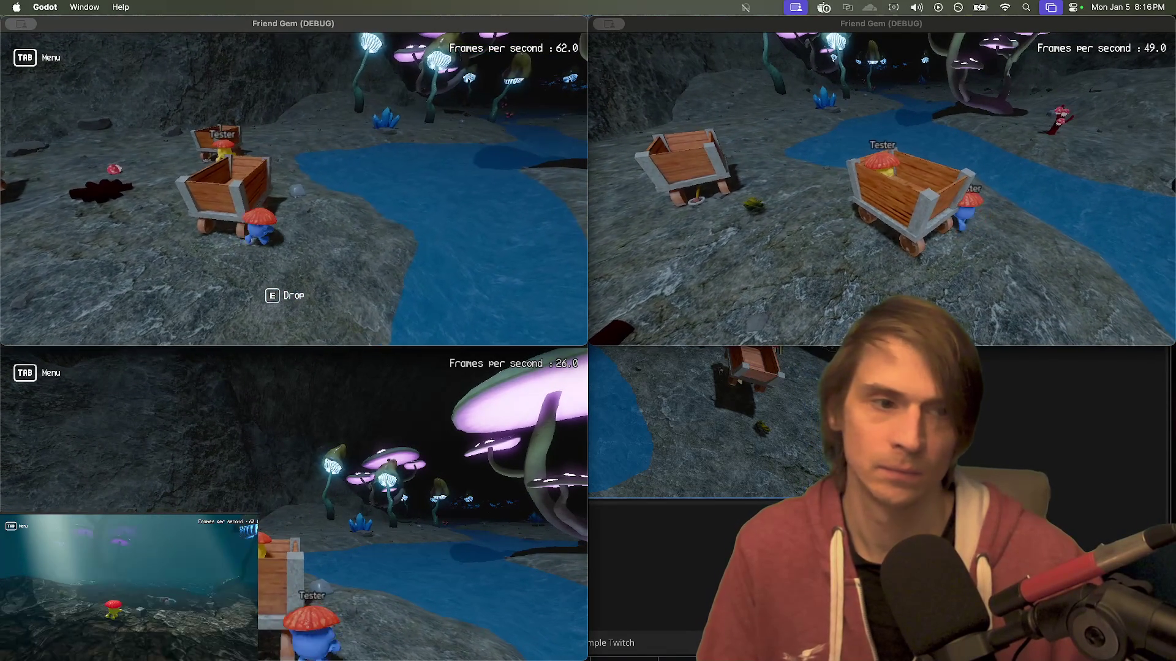
pyautogui.press('w')
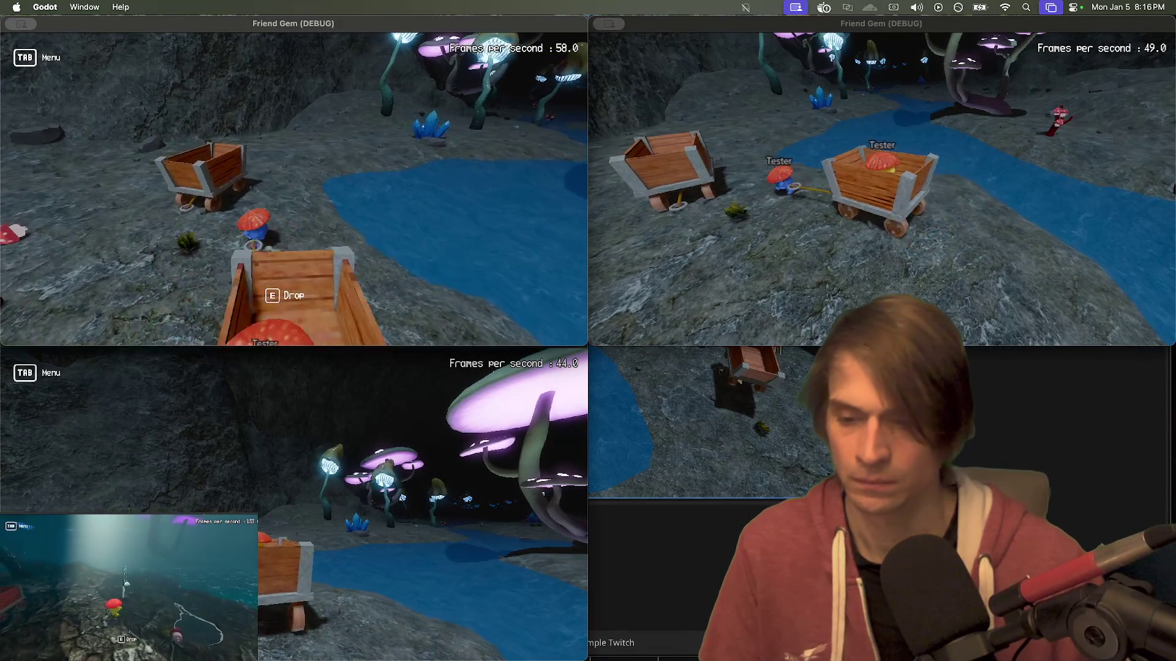
pyautogui.press('w')
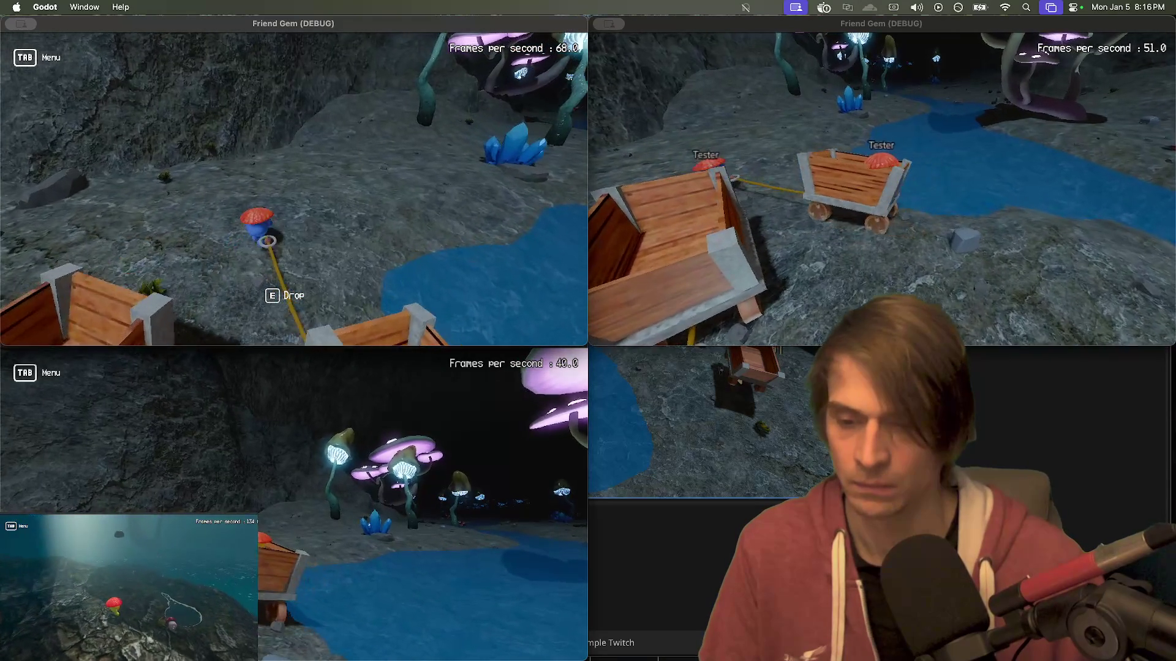
# Step: Haul the cart on toward the water, then stop the running project
pyautogui.press('w')
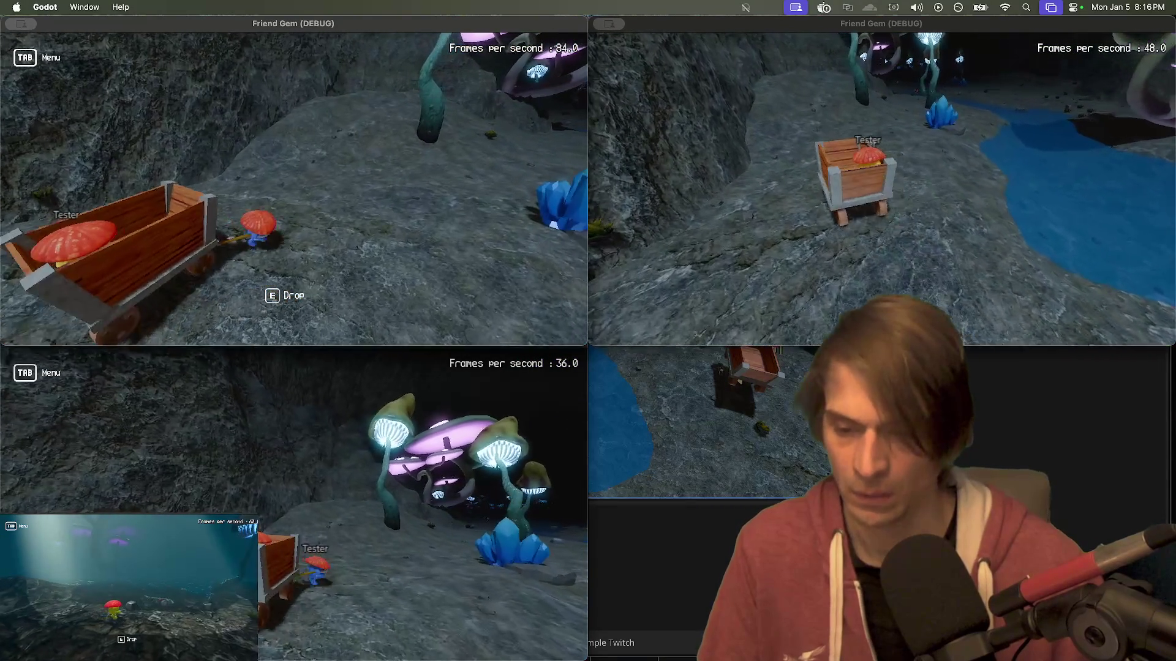
pyautogui.press('w')
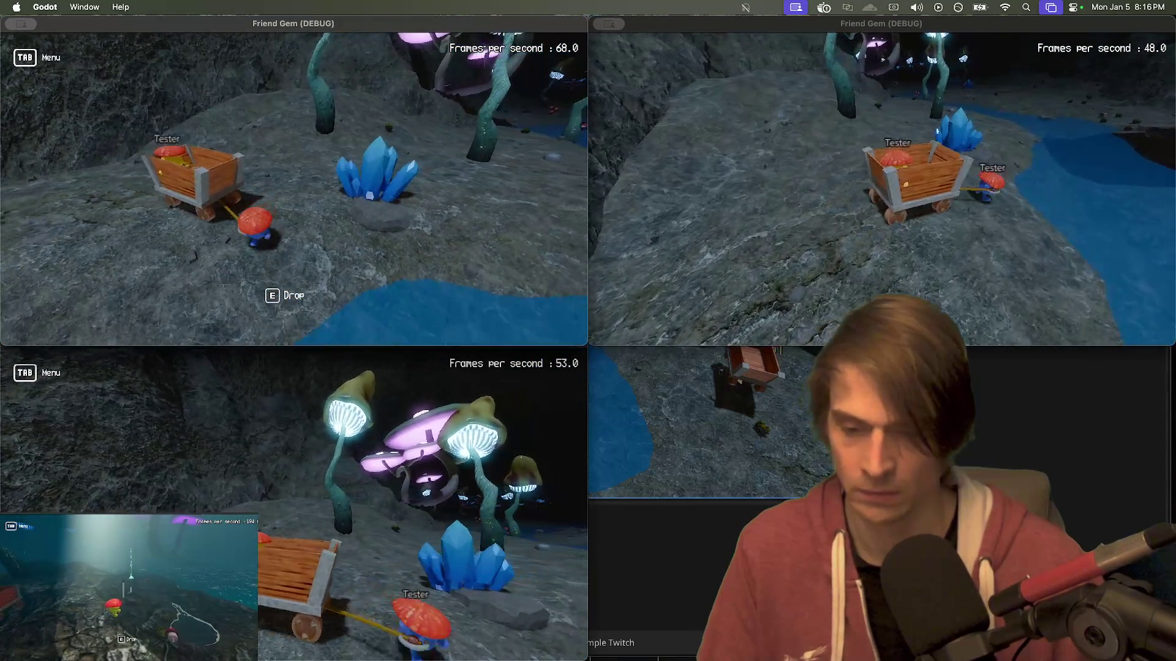
pyautogui.press('w')
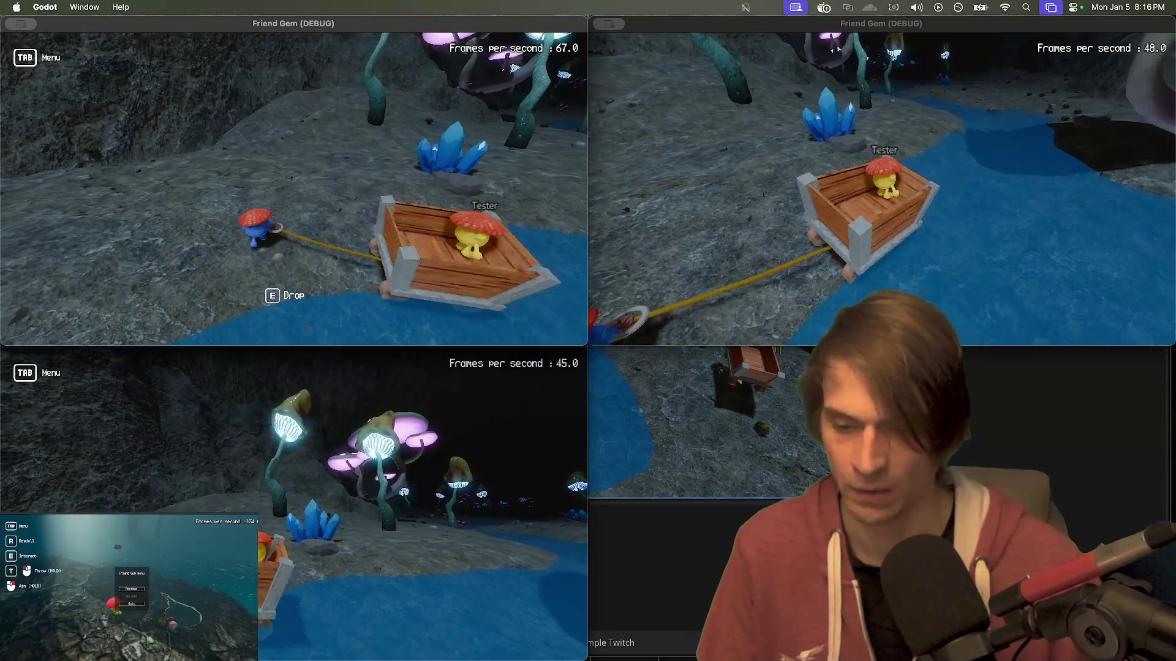
pyautogui.press('w')
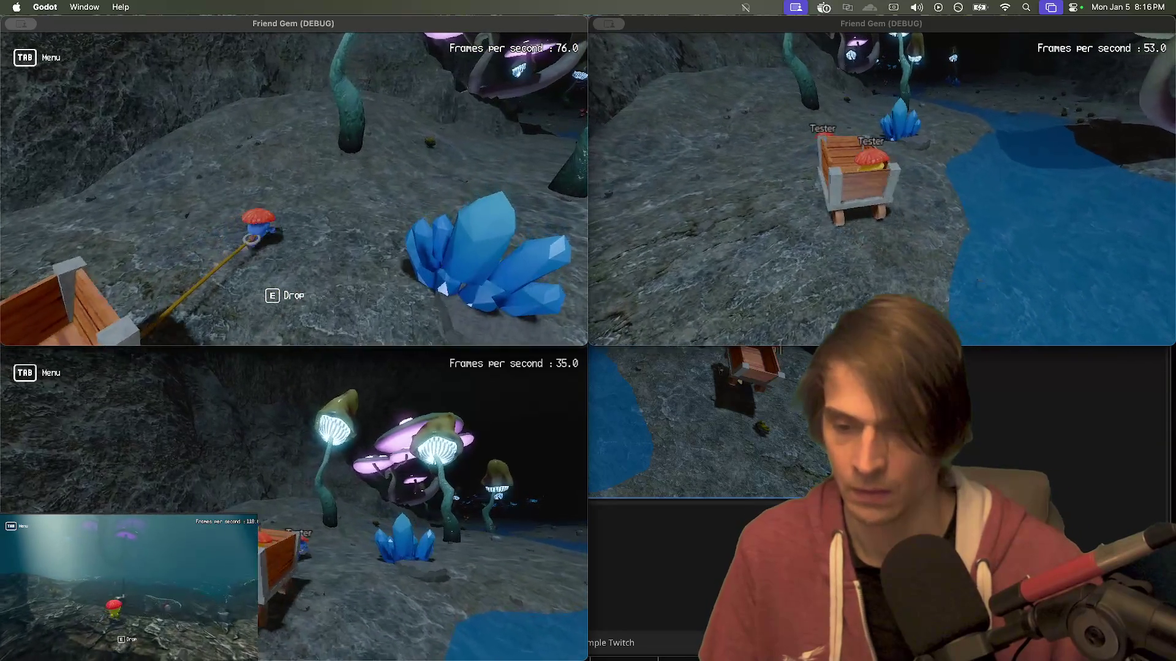
pyautogui.press('w')
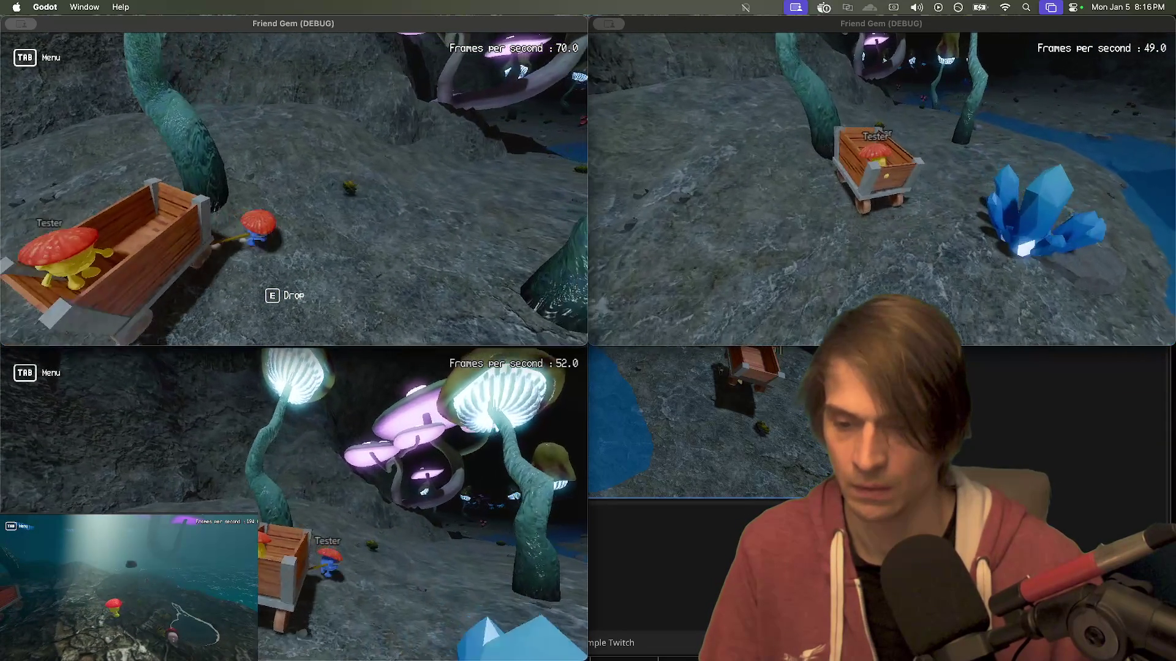
pyautogui.press('w')
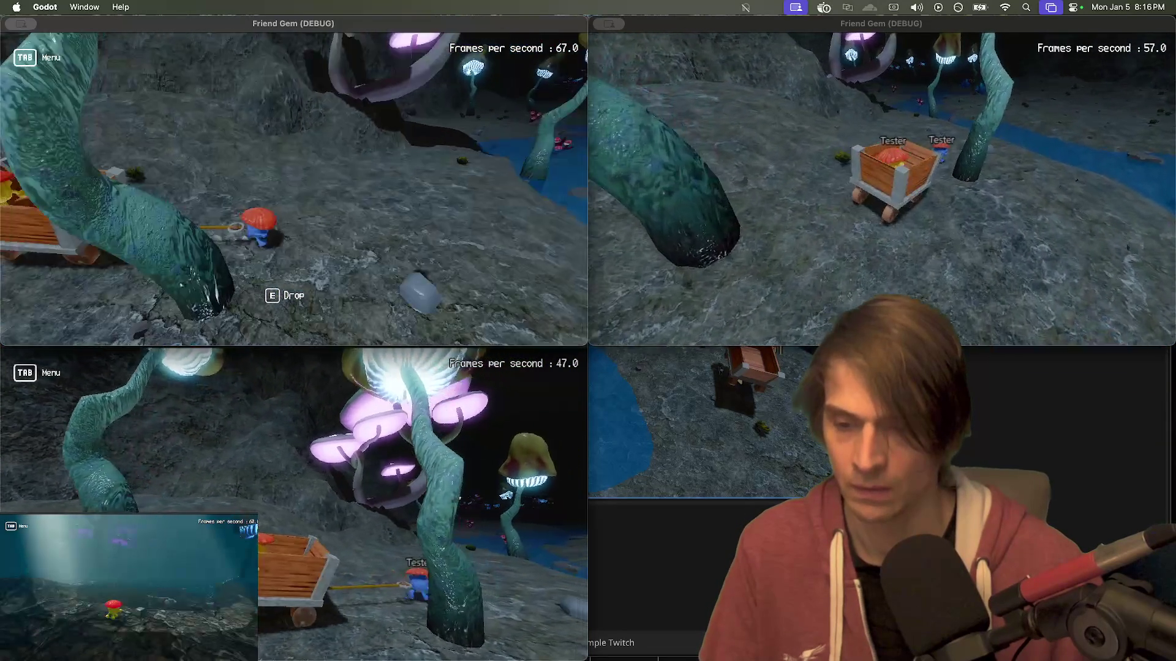
pyautogui.press('super+period')
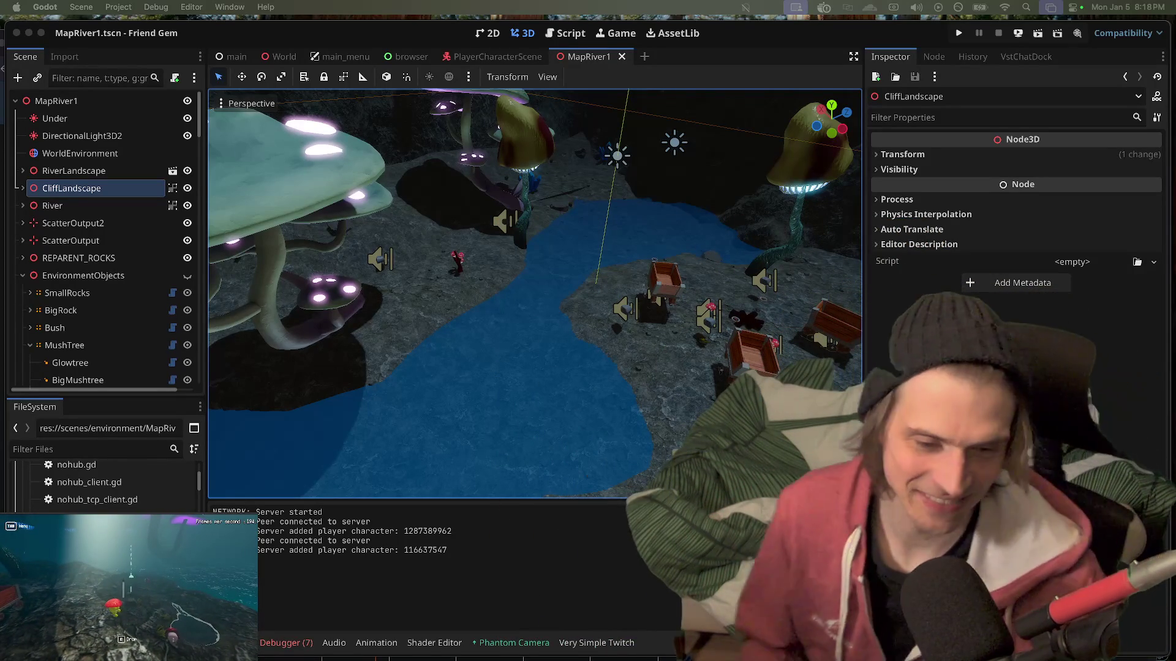
# Step: Bring Firefox to the front after a brief look at the site-server terminal
pyautogui.press('super+Tab')
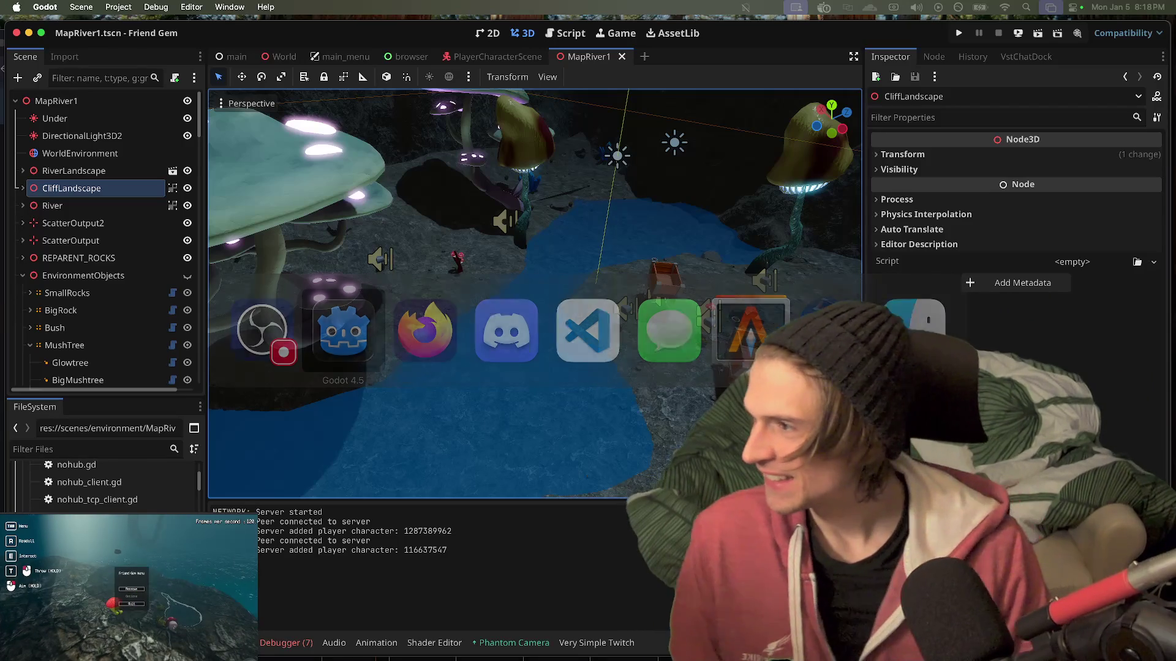
pyautogui.press('super+Tab')
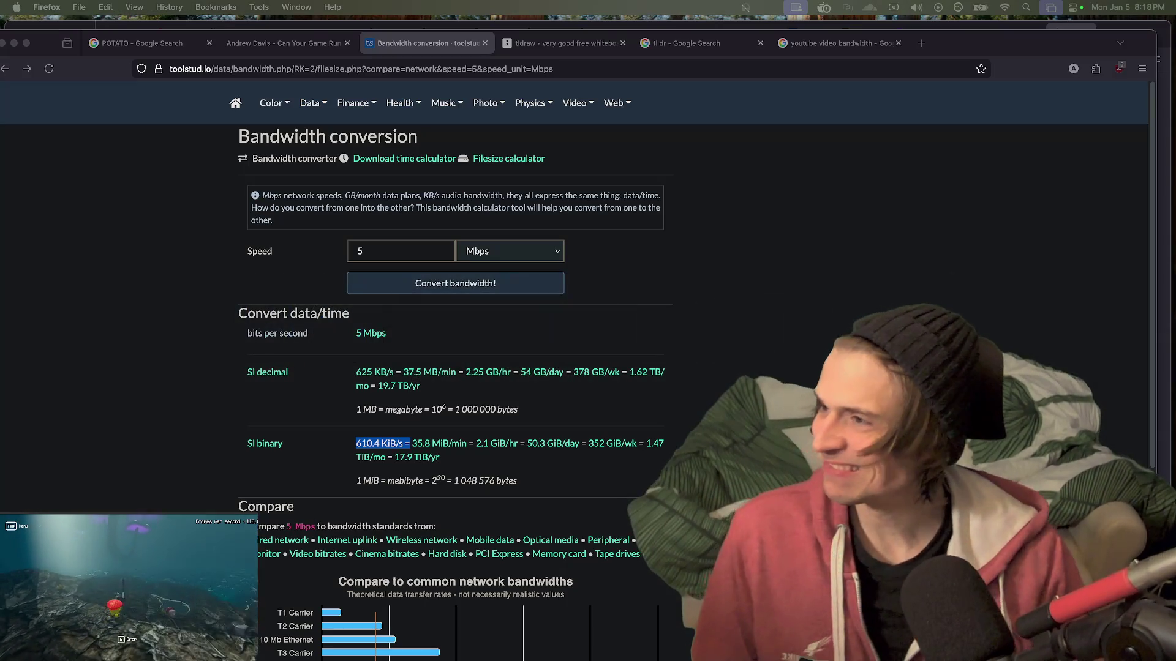
pyautogui.click(446, 620)
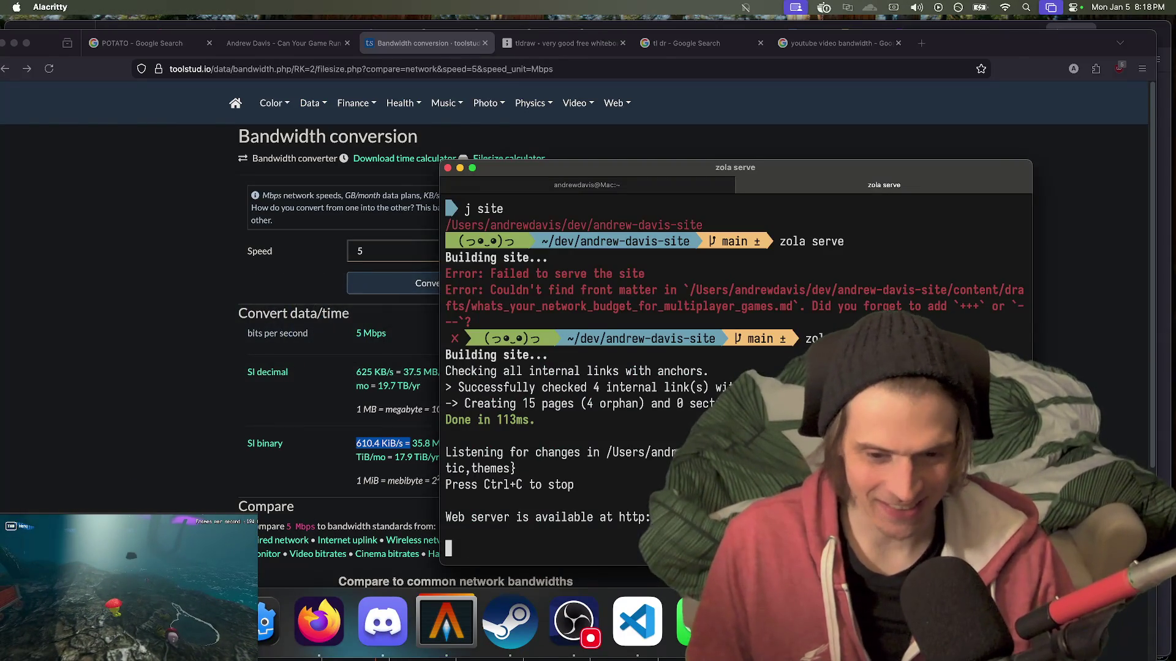
pyautogui.press('super+Tab')
pyautogui.press('Tab')
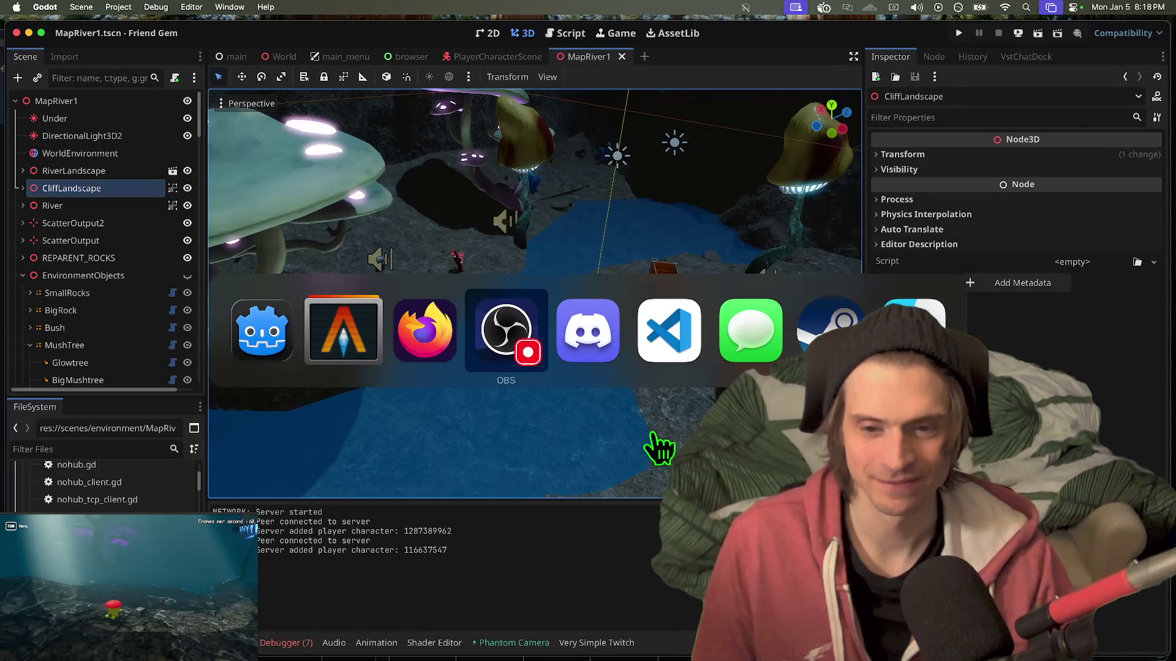
pyautogui.press('Tab')
pyautogui.hotkey('shift', 'Tab')
pyautogui.hotkey('shift', 'Tab')
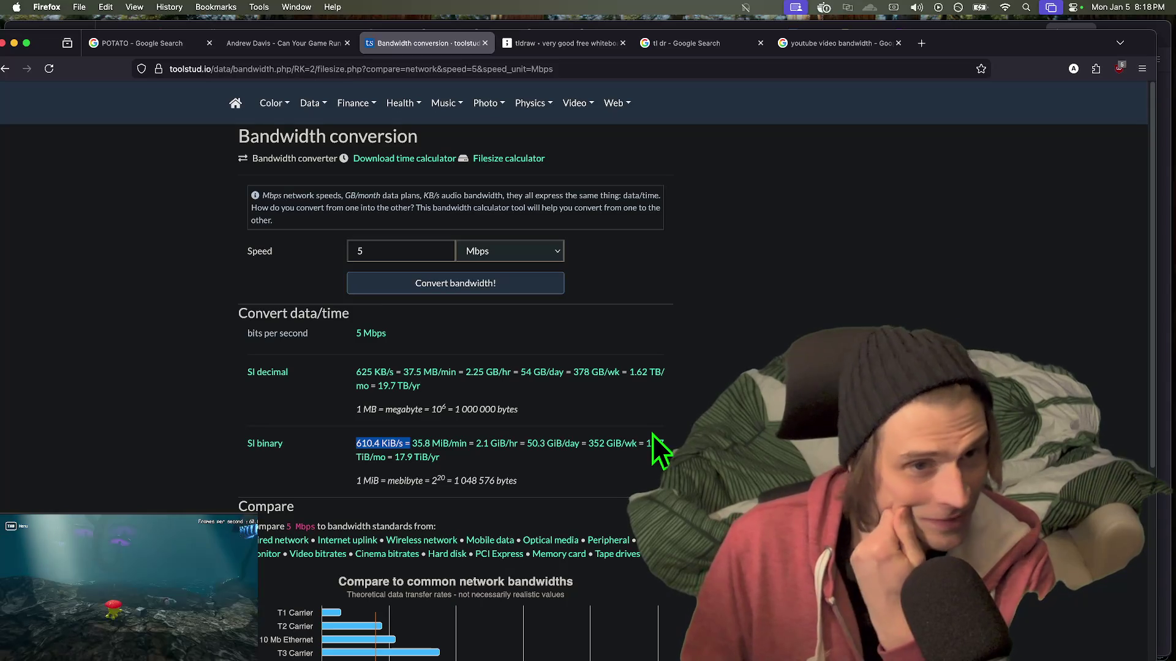
# Step: Check the tl dr search tab, then close it to reveal the youtube video bandwidth image results
pyautogui.click(816, 326)
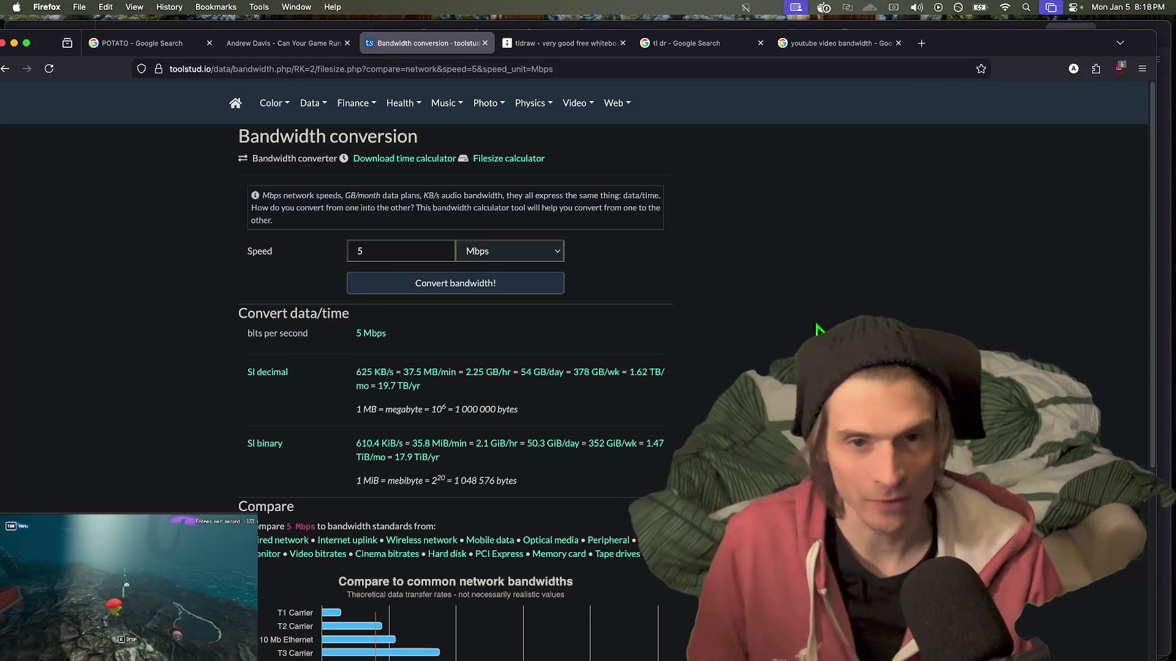
pyautogui.hotkey('ctrl', 'Tab')
pyautogui.hotkey('ctrl', 'Tab')
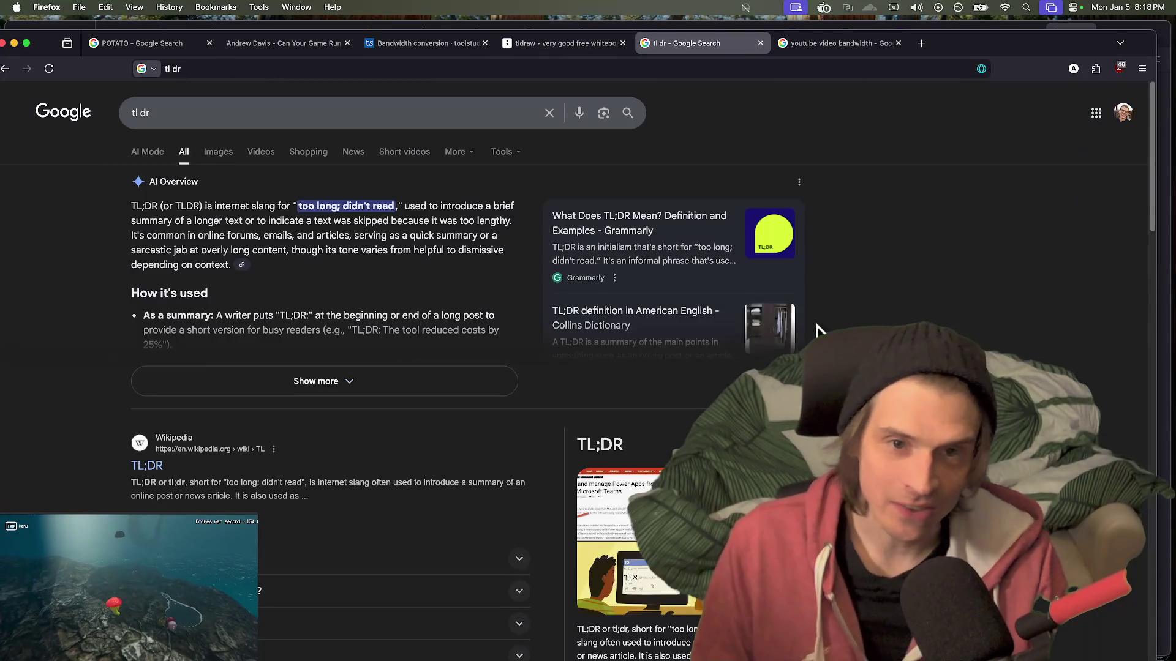
pyautogui.scroll(-1, 818, 321)
pyautogui.scroll(1, 817, 320)
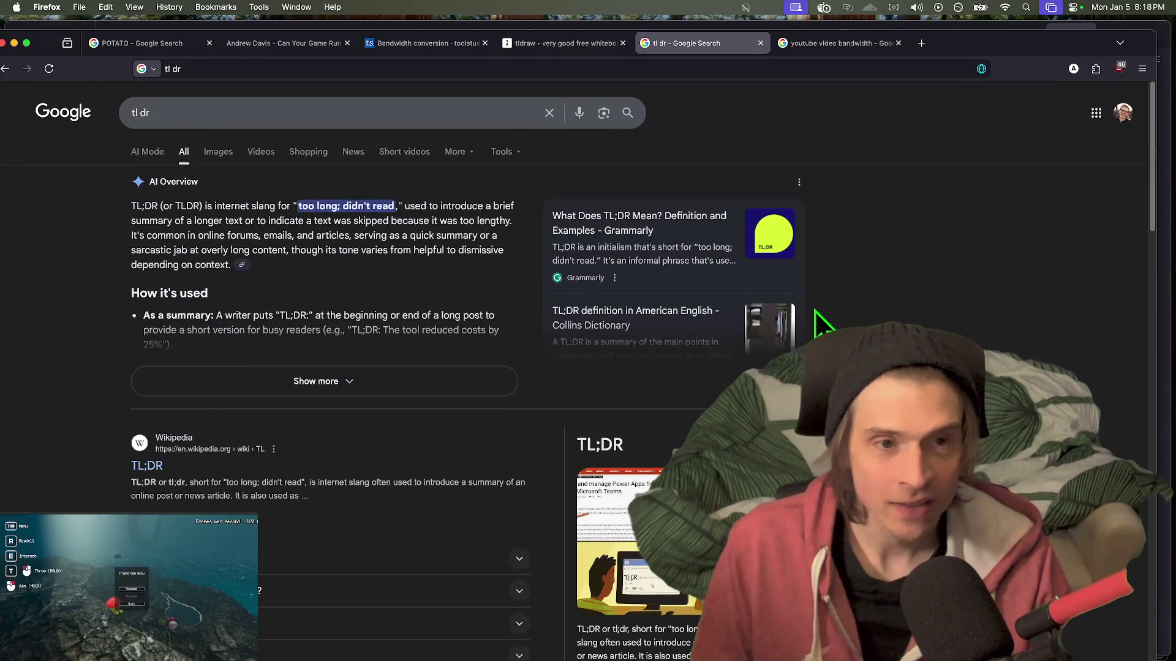
pyautogui.click(913, 4)
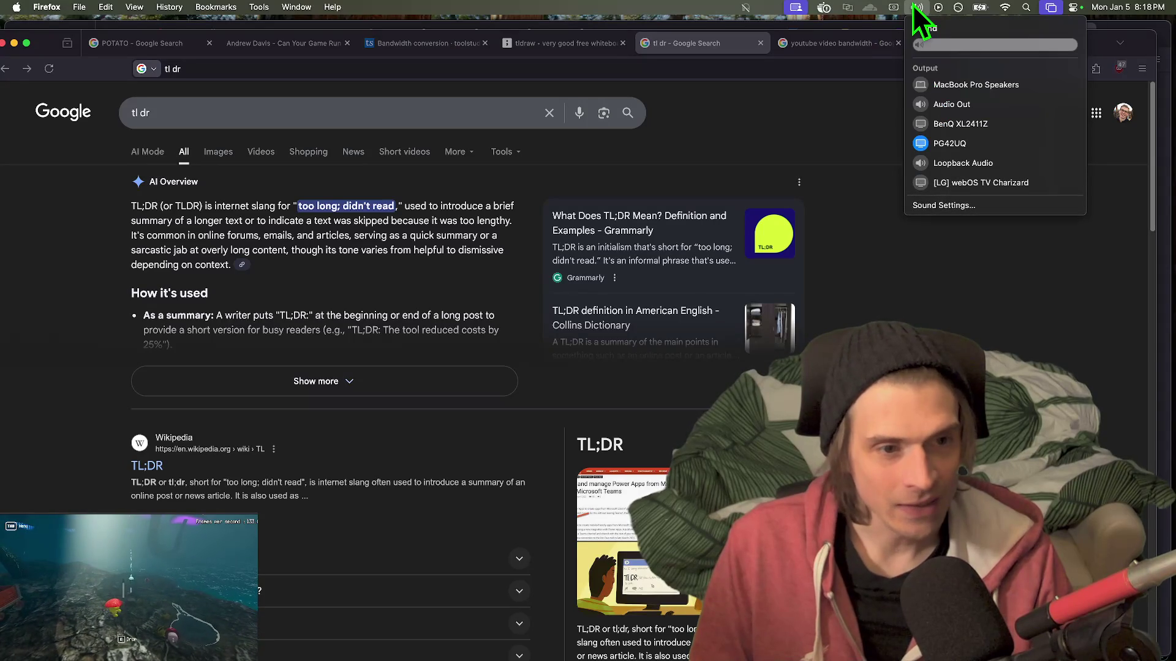
pyautogui.click(914, 5)
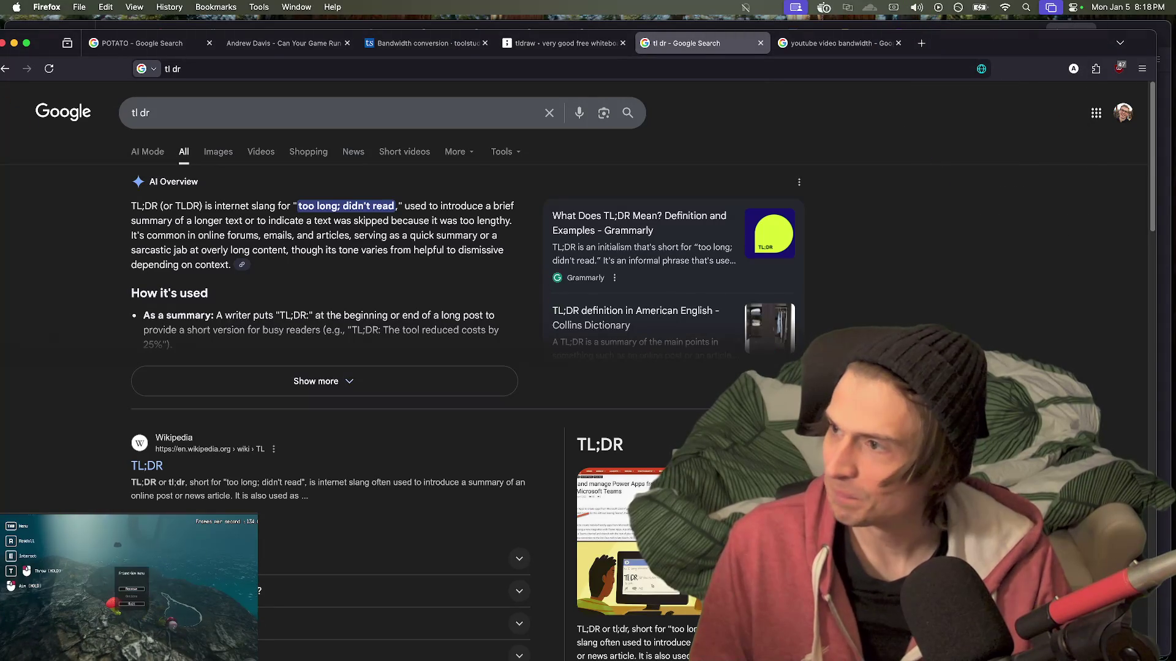
pyautogui.press('super+w')
pyautogui.press('super+w')
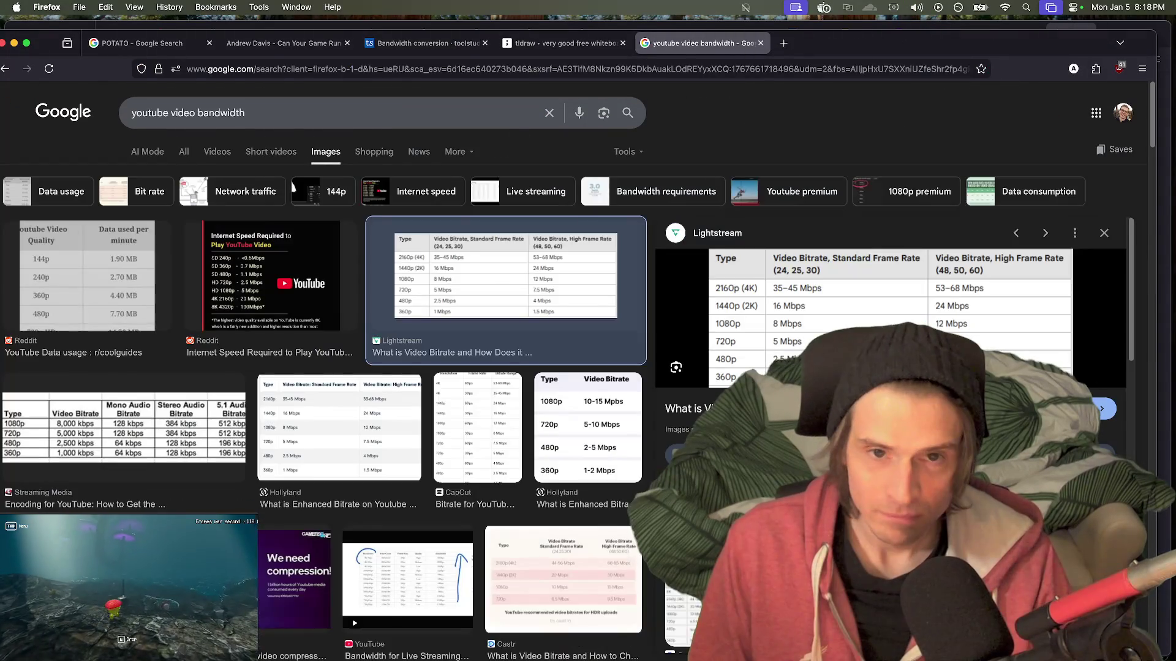
# Step: Reopen the bandwidth image search, browse the Lightstream, Reddit and Mint Mobile previews, then go to the draft
pyautogui.press('super+shift+t')
pyautogui.click(670, 328)
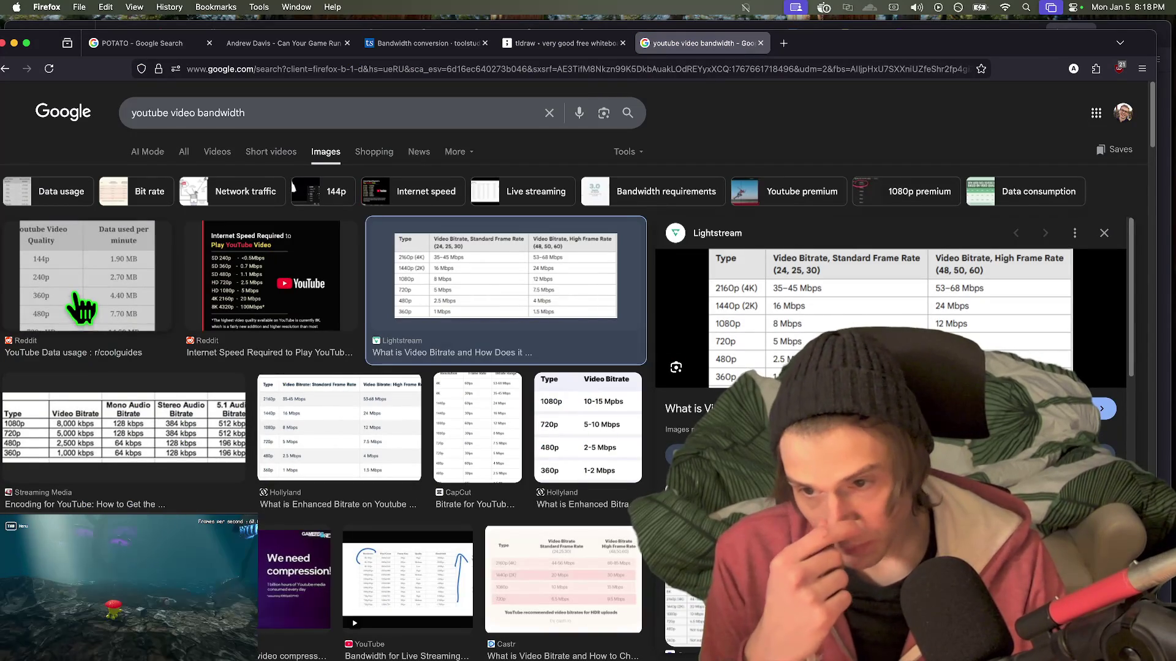
pyautogui.press('Left')
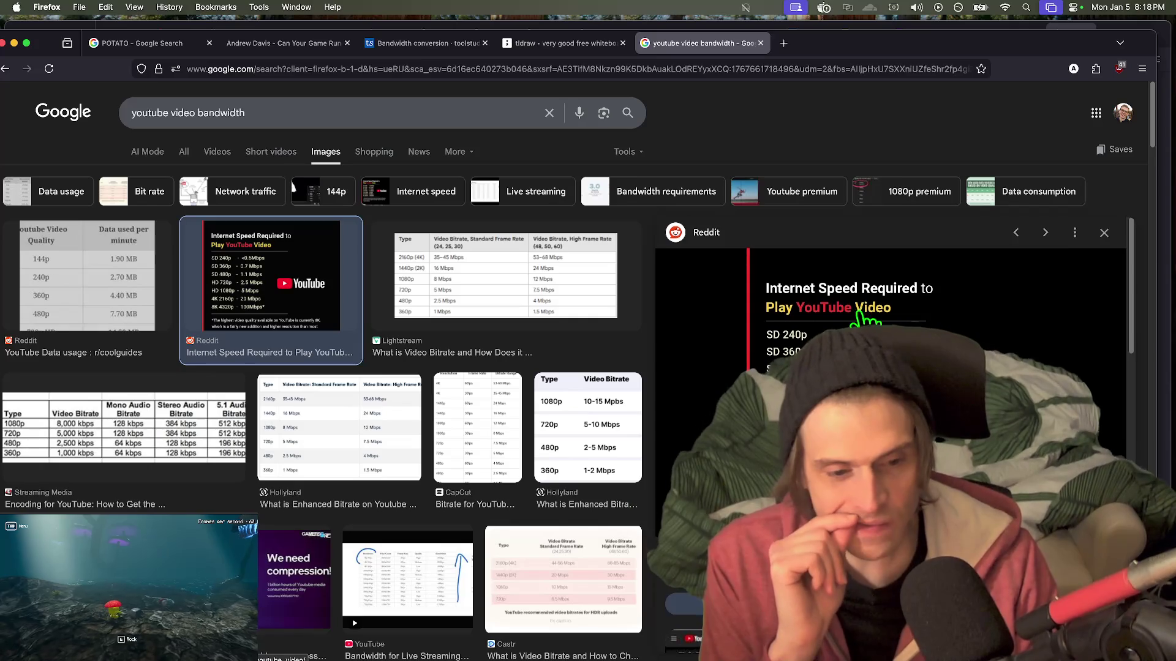
pyautogui.scroll(-1, 704, 392)
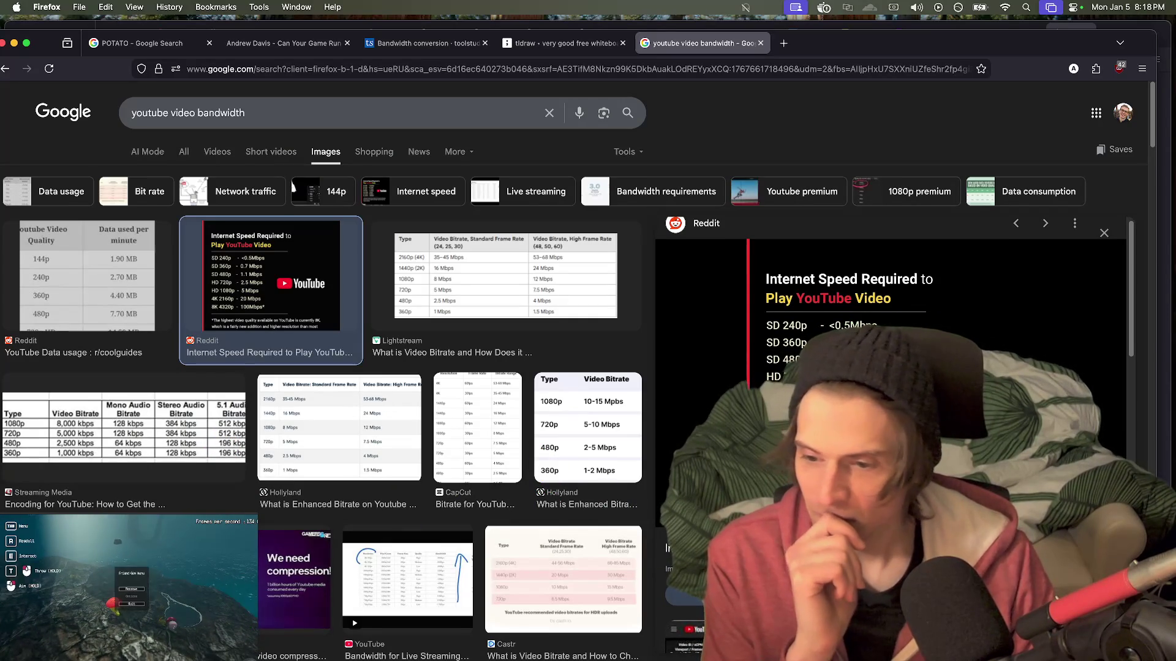
pyautogui.press('Right')
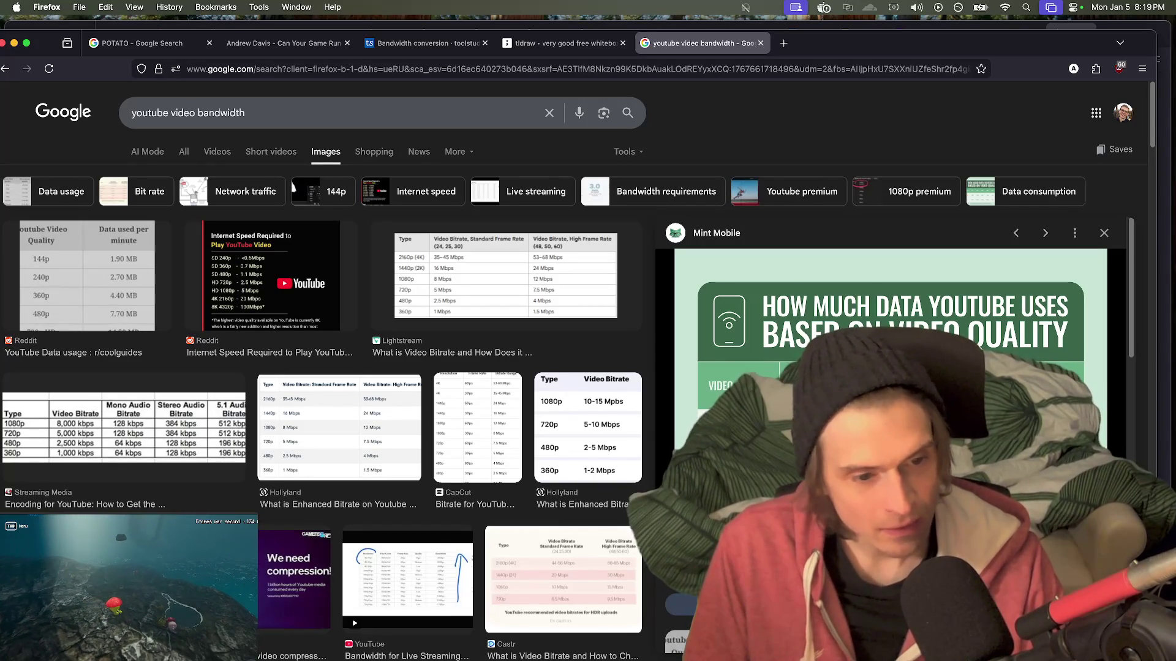
pyautogui.press('super+4')
pyautogui.press('super+2')
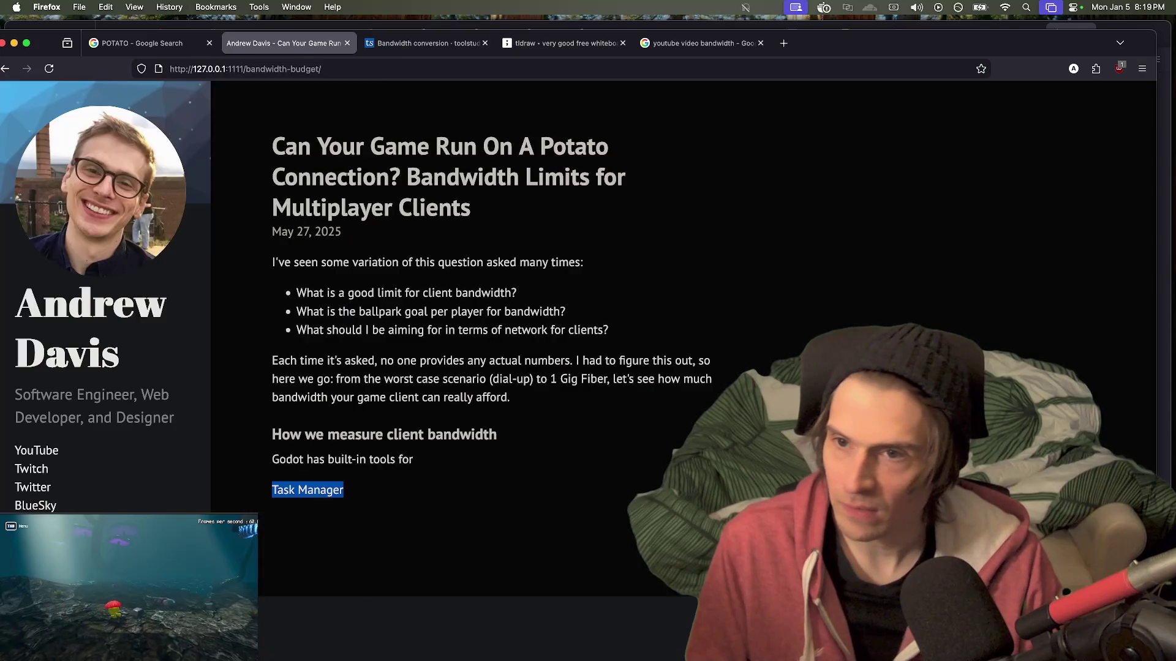
# Step: Convert 25 MB/min on the bandwidth converter and select the 406.9 KiB/s result
pyautogui.press('super+3')
pyautogui.click(440, 251)
pyautogui.press('BackSpace')
pyautogui.write('25')
pyautogui.click(518, 258)
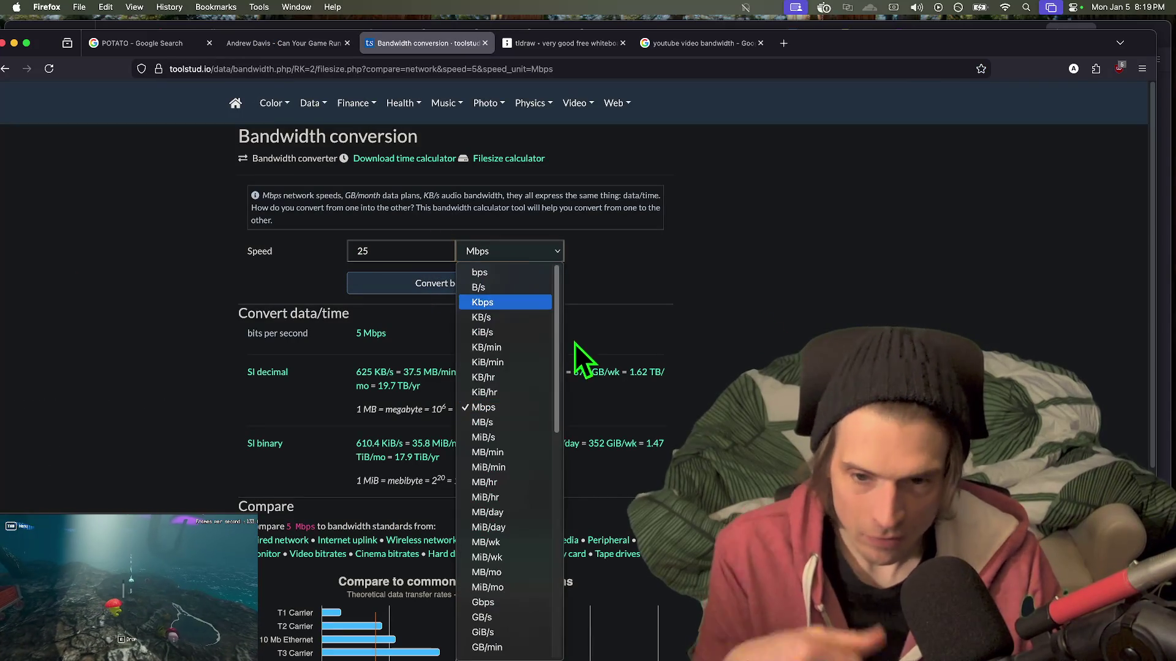
pyautogui.click(520, 452)
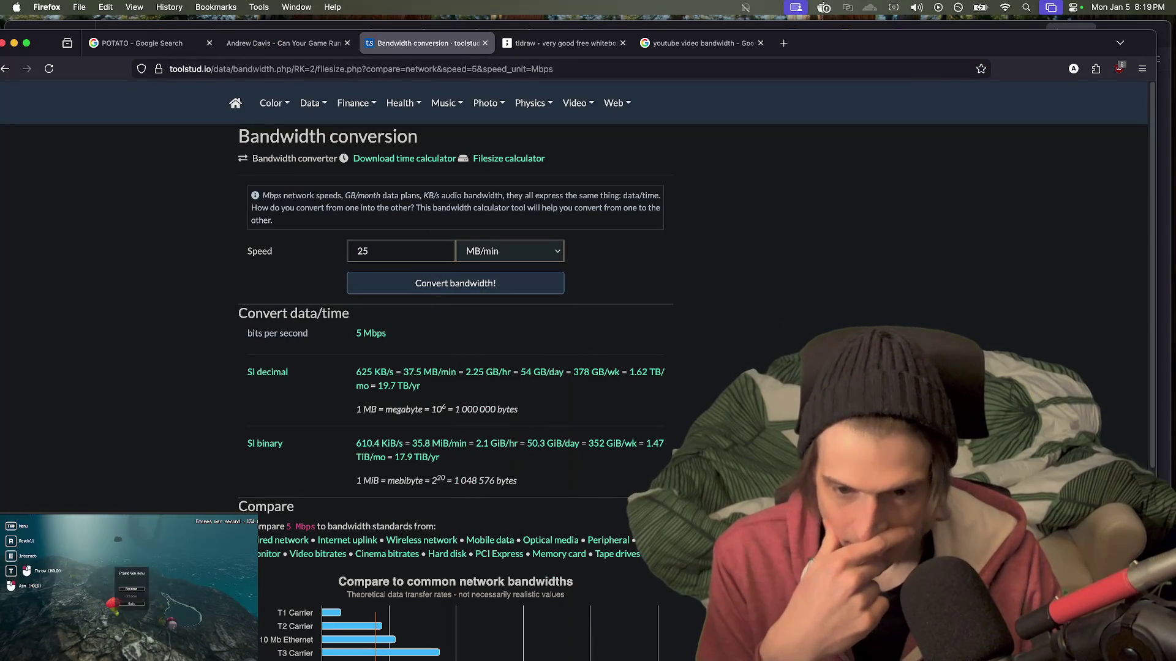
pyautogui.click(486, 289)
pyautogui.moveTo(355, 444); pyautogui.dragTo(403, 442)
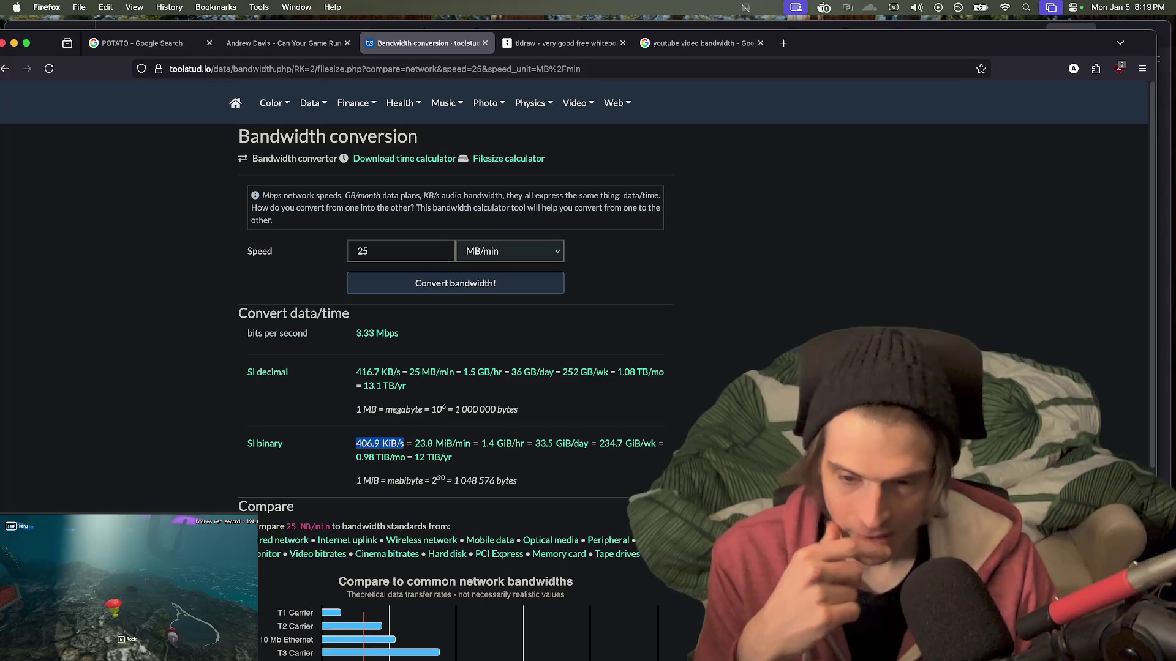
# Step: Switch back to the Godot editor
pyautogui.press('super+Tab')
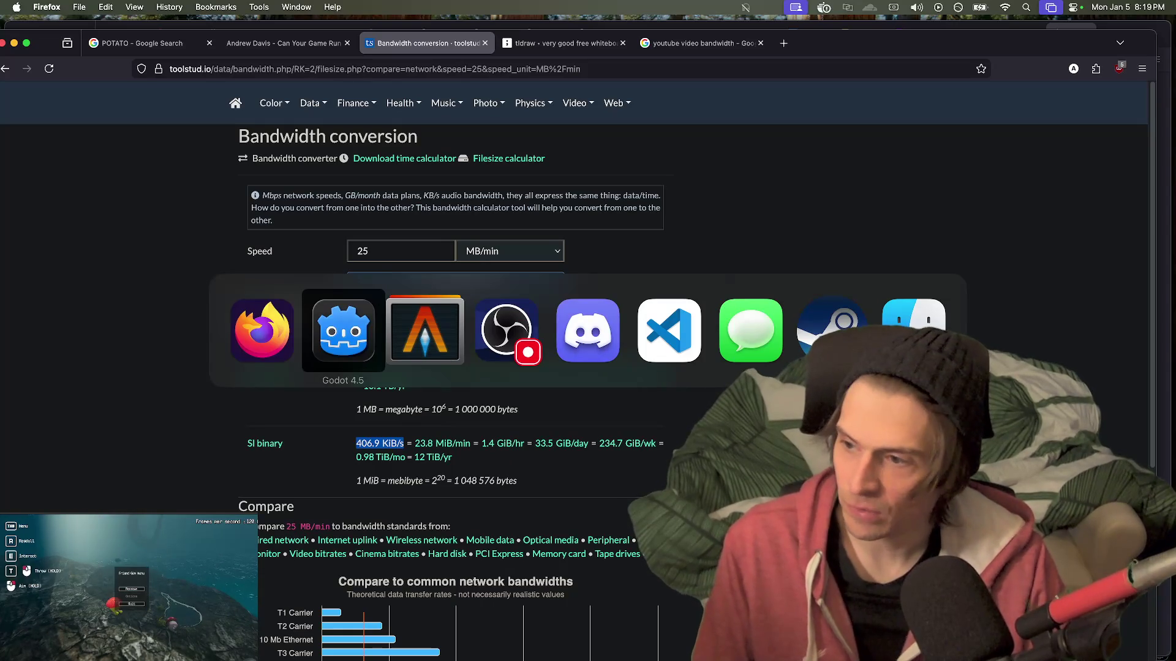
pyautogui.press('super+Tab')
pyautogui.press('super+Tab')
pyautogui.press('super+shift+Tab')
pyautogui.press('super+shift+Tab')
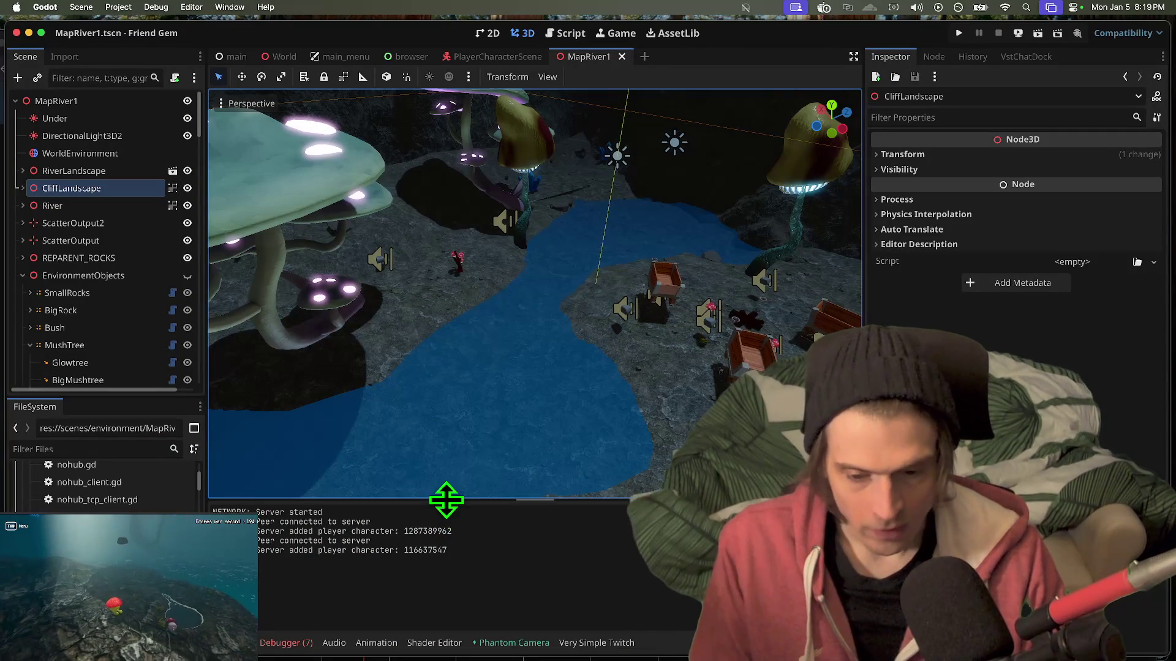
# Step: Run the game and start the Network Profiler for Session 1 in an enlarged debugger panel
pyautogui.moveTo(446, 499); pyautogui.dragTo(456, 416)
pyautogui.press('super+b')
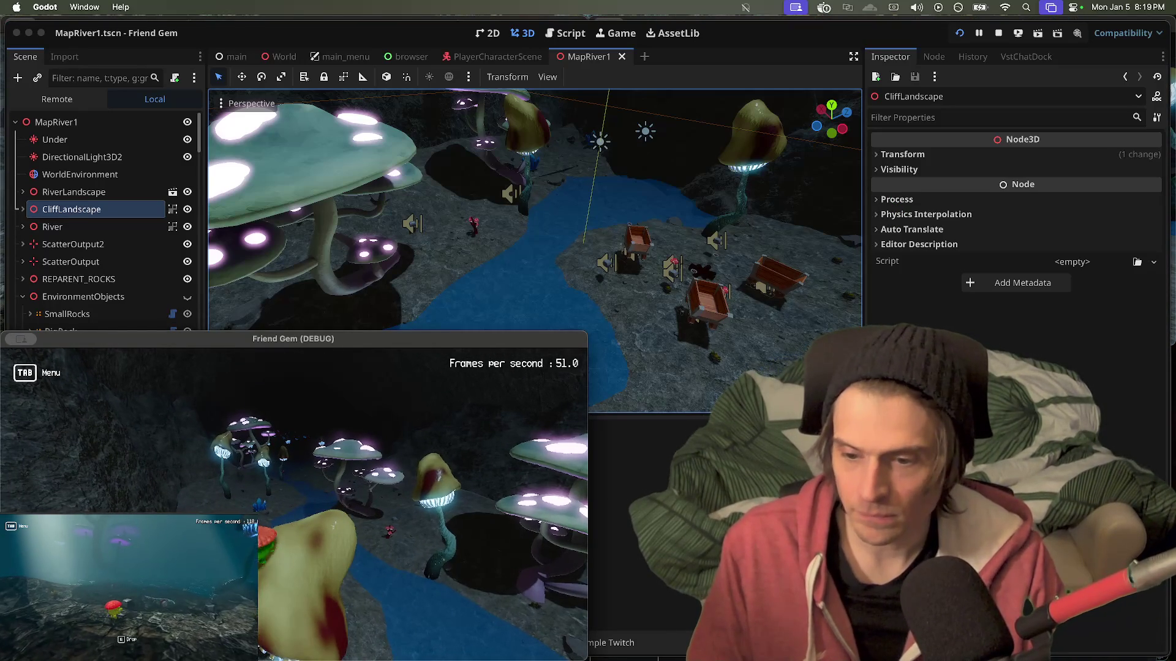
pyautogui.press('super+Tab')
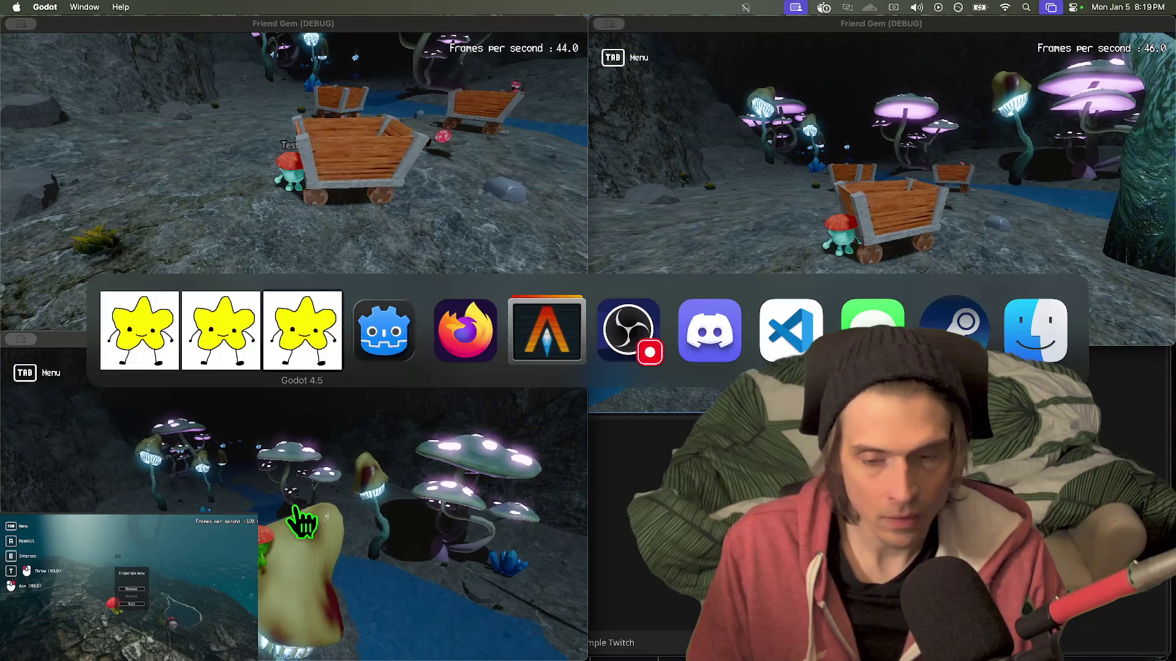
pyautogui.press('super+Tab')
pyautogui.press('super+Tab')
pyautogui.press('super+Tab')
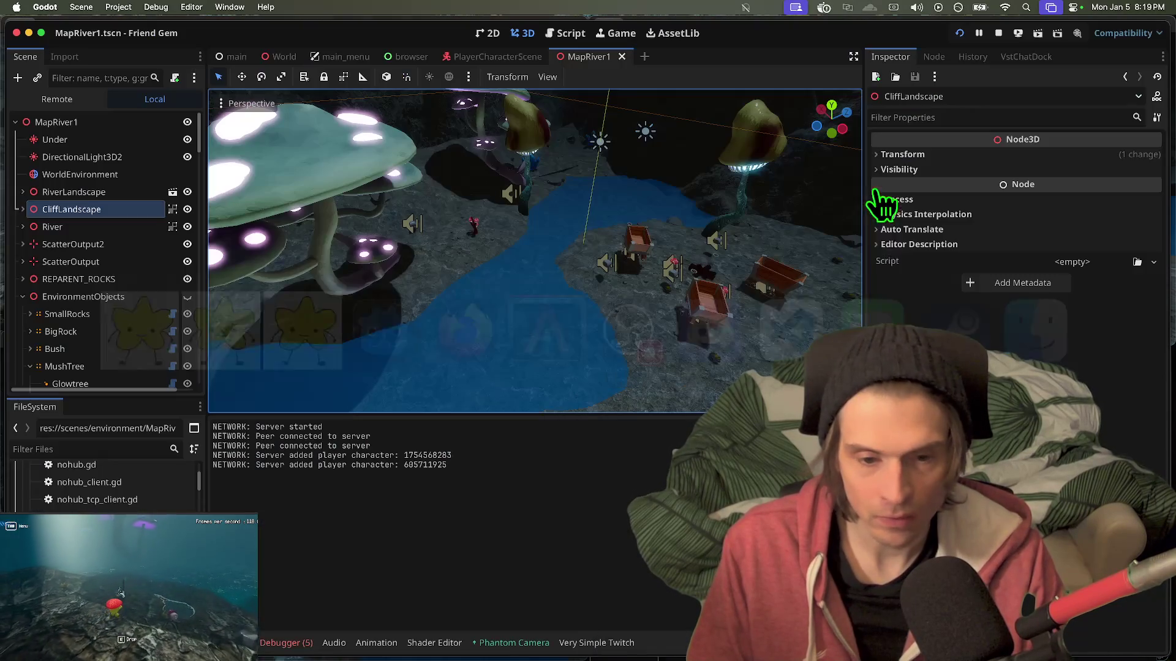
pyautogui.click(279, 642)
pyautogui.click(658, 445)
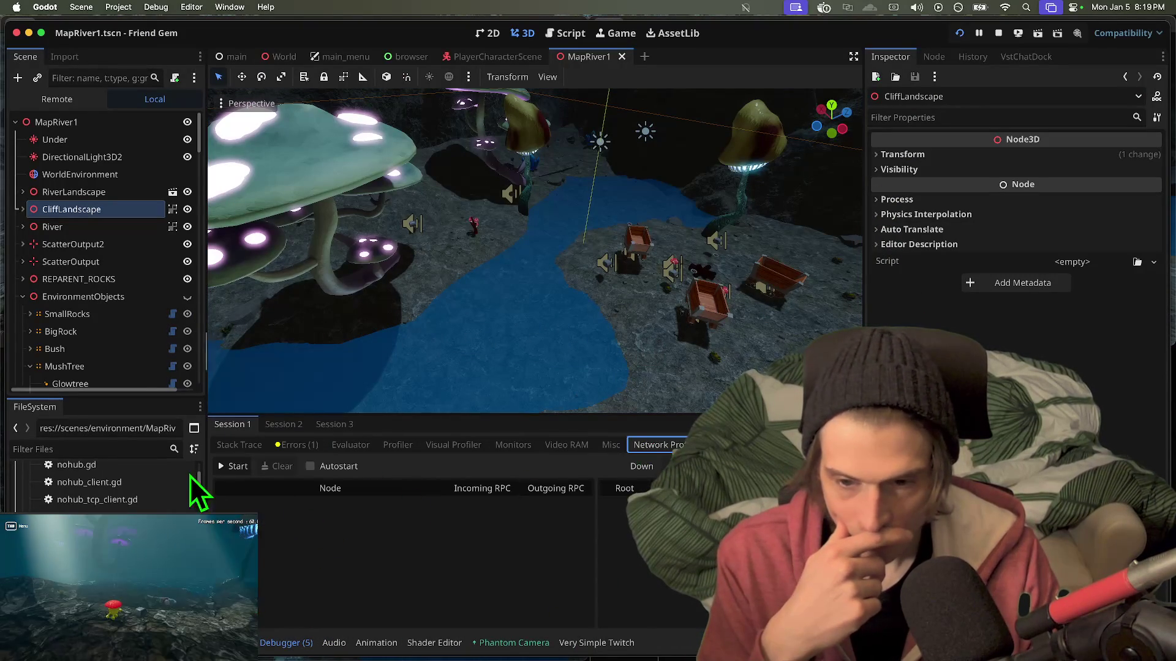
pyautogui.click(229, 471)
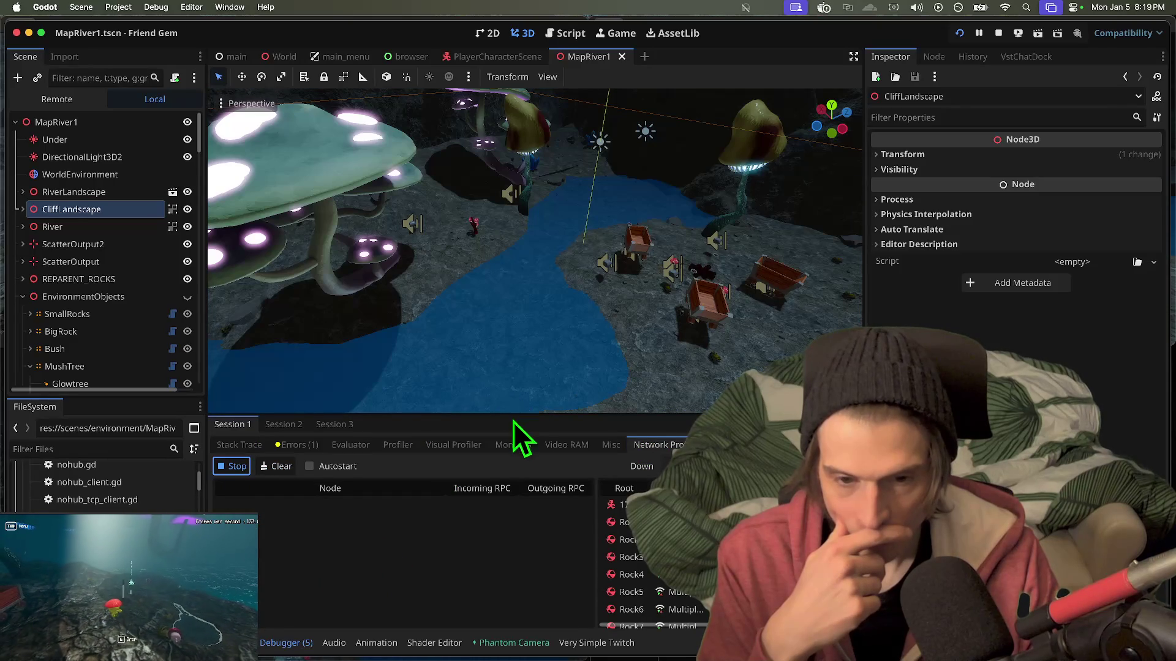
pyautogui.moveTo(515, 415); pyautogui.dragTo(515, 330)
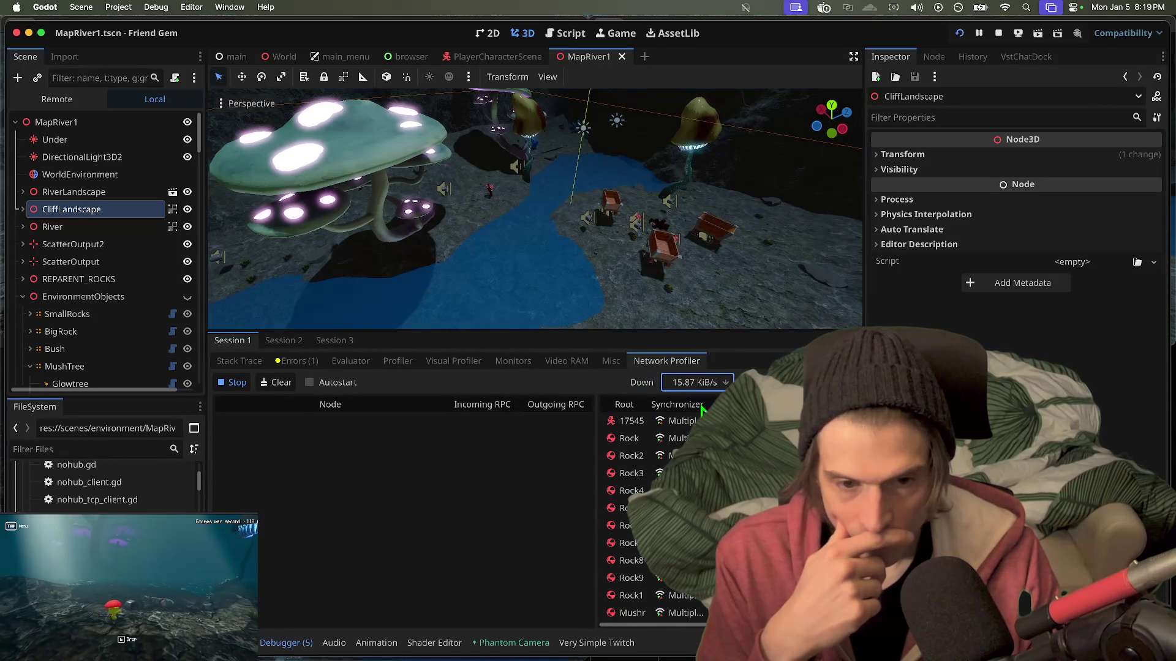
# Step: Start network profiling for Sessions 2 and 3 as well
pyautogui.click(293, 340)
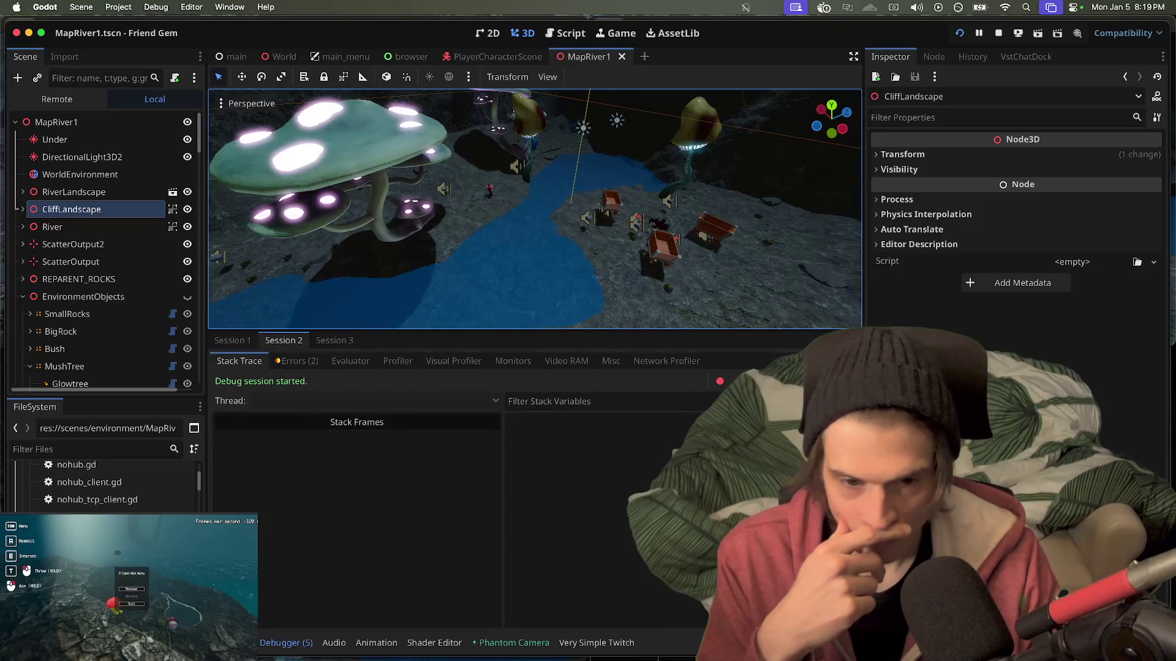
pyautogui.click(685, 361)
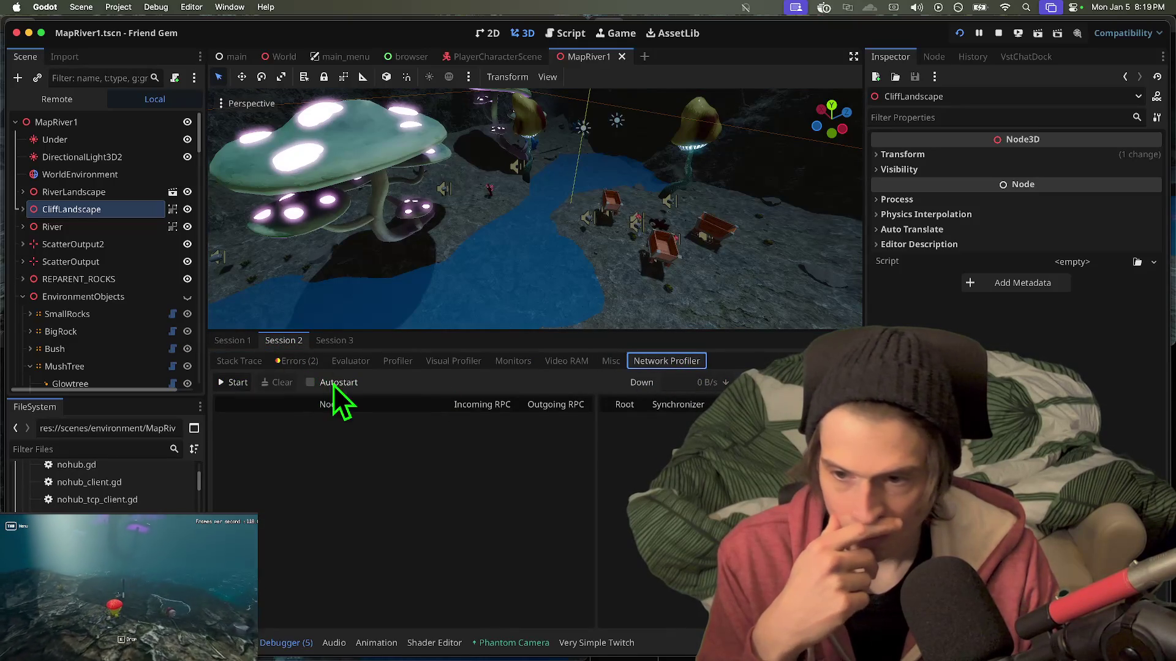
pyautogui.click(236, 382)
pyautogui.click(343, 343)
pyautogui.click(671, 361)
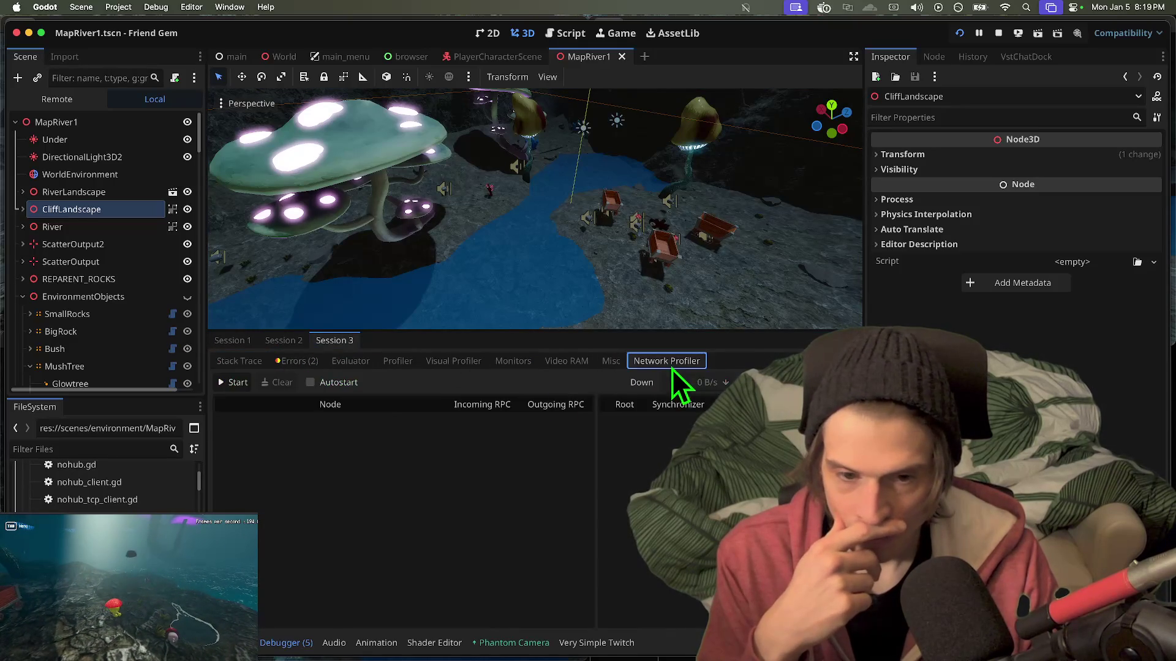
pyautogui.click(233, 383)
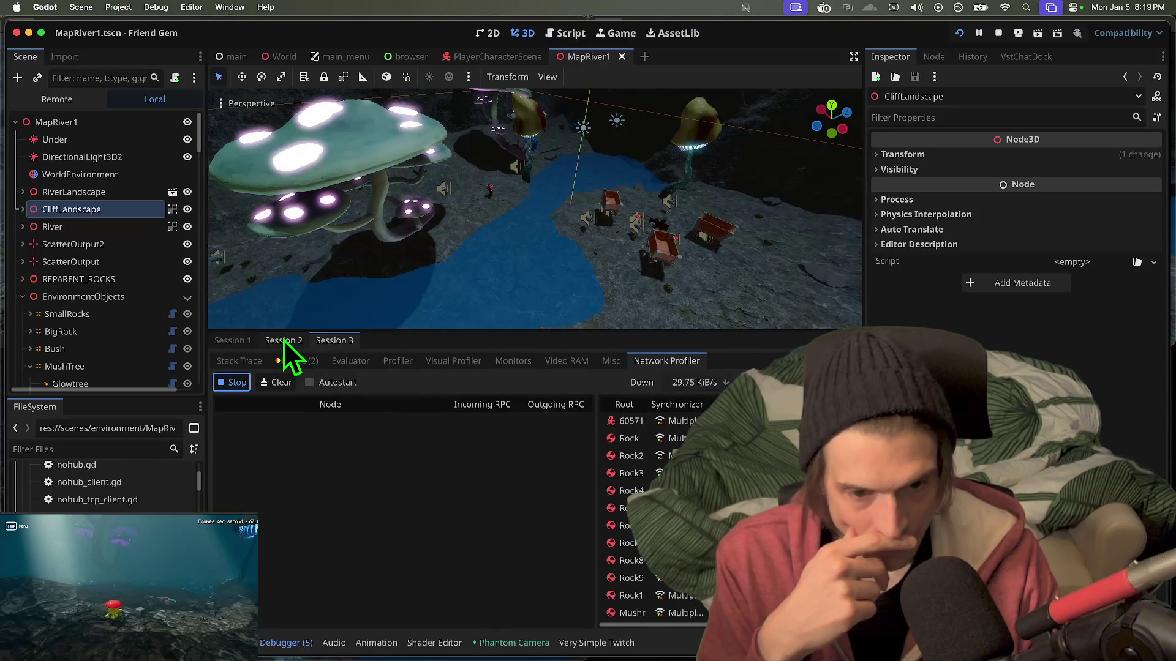
# Step: Compare Down rates across Sessions 1-3, ending on Session 3 at about 29.88 KiB/s
pyautogui.click(284, 340)
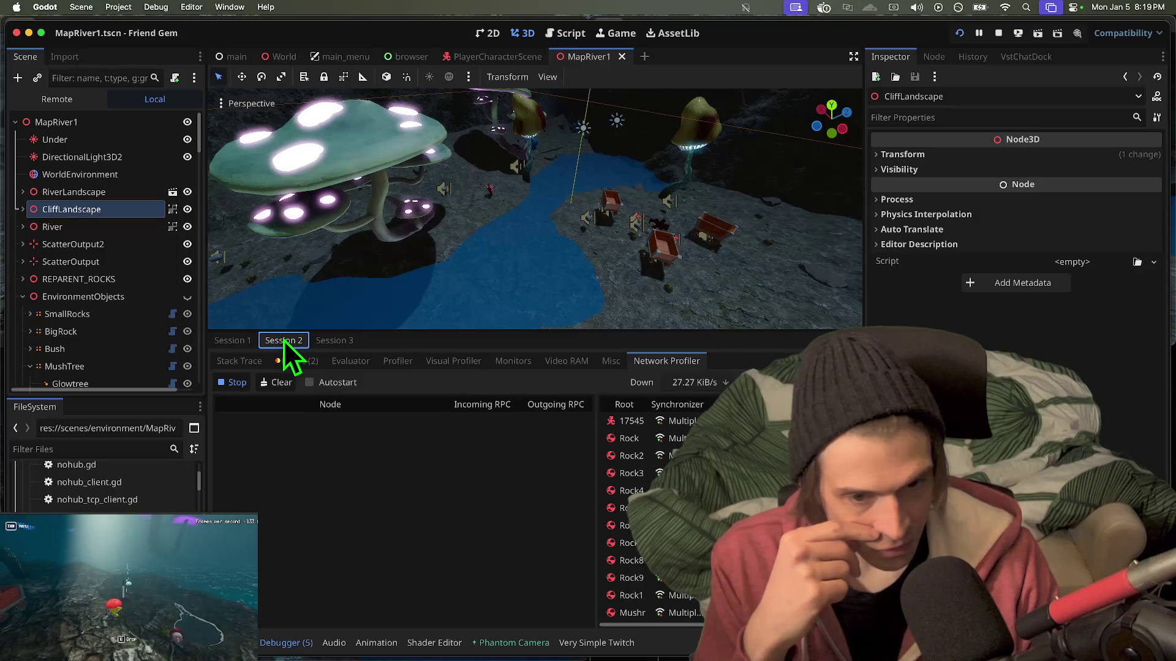
pyautogui.click(221, 340)
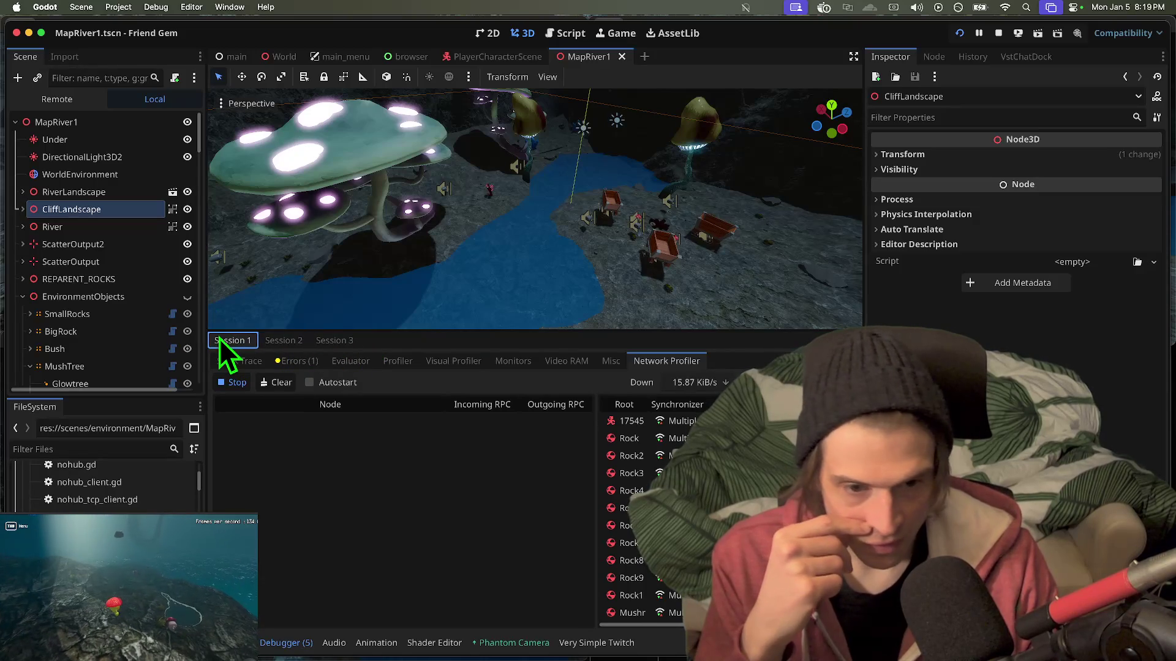
pyautogui.click(290, 341)
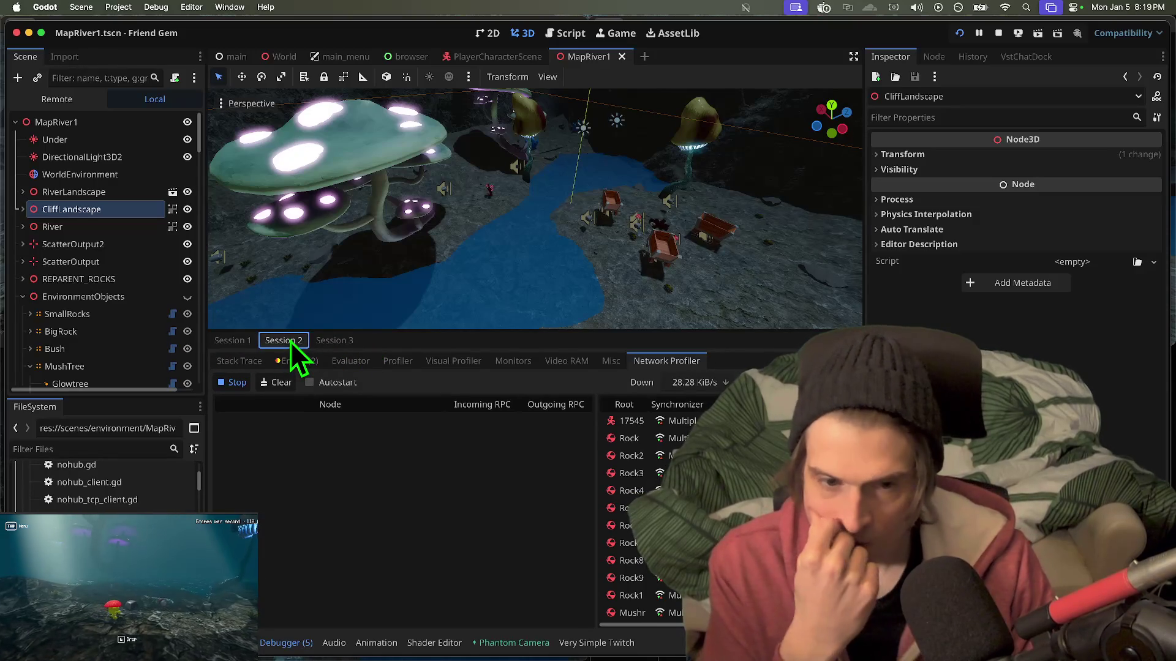
pyautogui.scroll(-3, 643, 514)
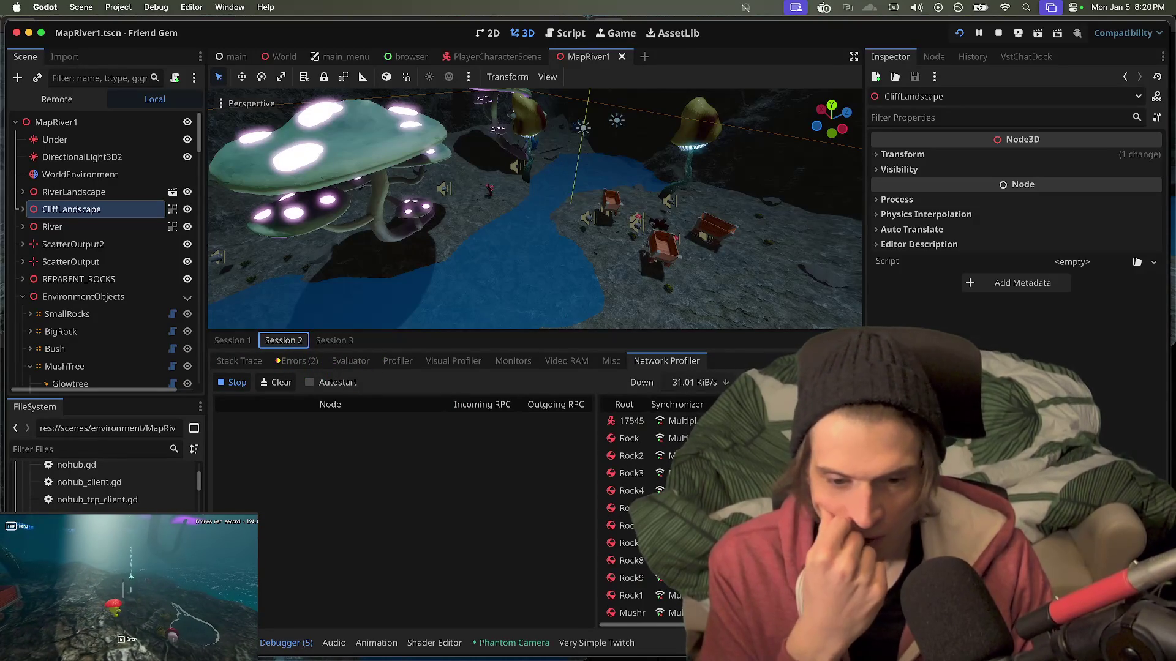
pyautogui.click(350, 341)
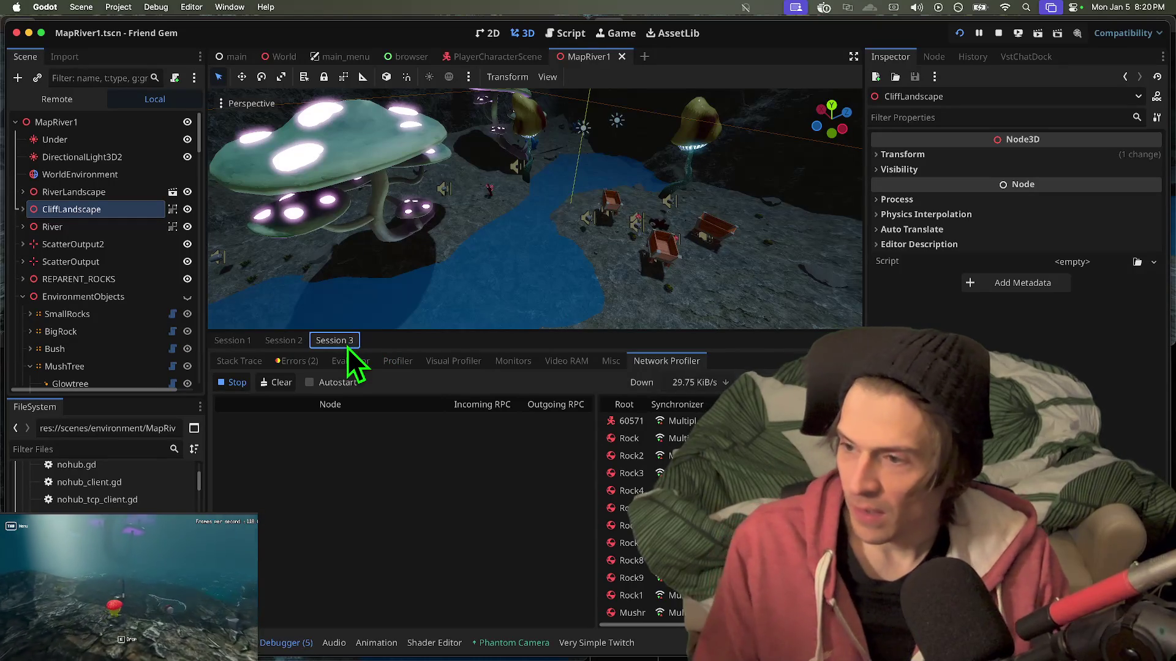
pyautogui.scroll(2, 491, 246)
pyautogui.press('w')
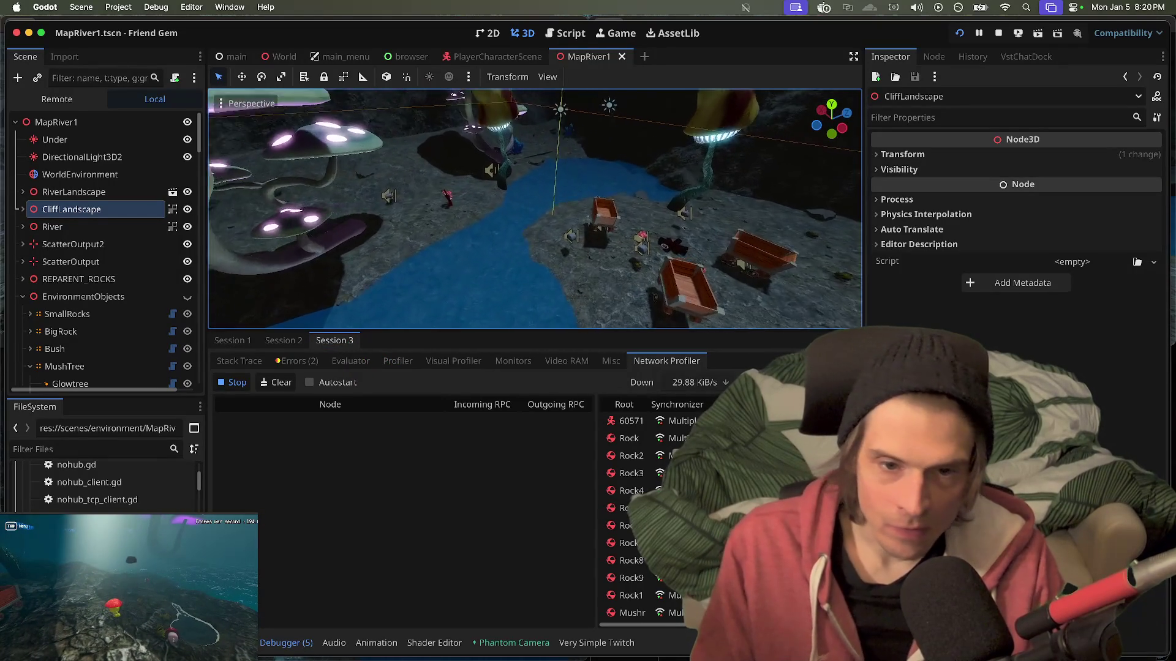
# Step: Enlarge the scene tree and toggle visibility of REPARENT_ROCKS and EnvironmentObjects
pyautogui.moveTo(108, 399); pyautogui.dragTo(101, 513)
pyautogui.click(22, 286)
pyautogui.click(23, 289)
pyautogui.click(23, 289)
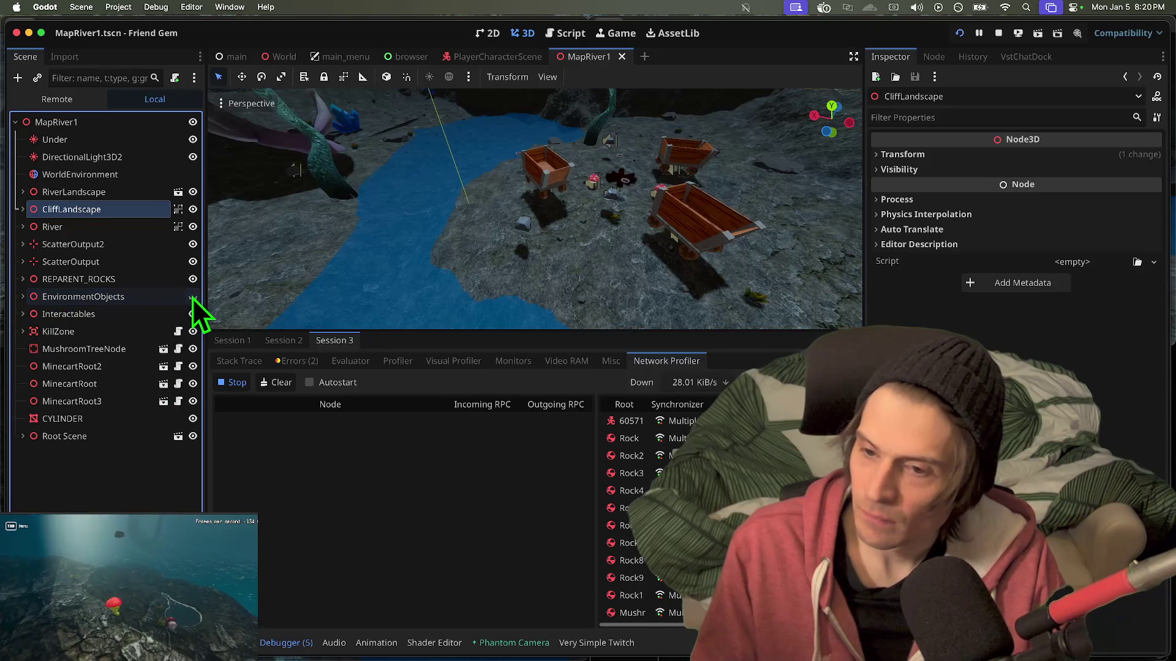
pyautogui.click(183, 279)
pyautogui.click(192, 279)
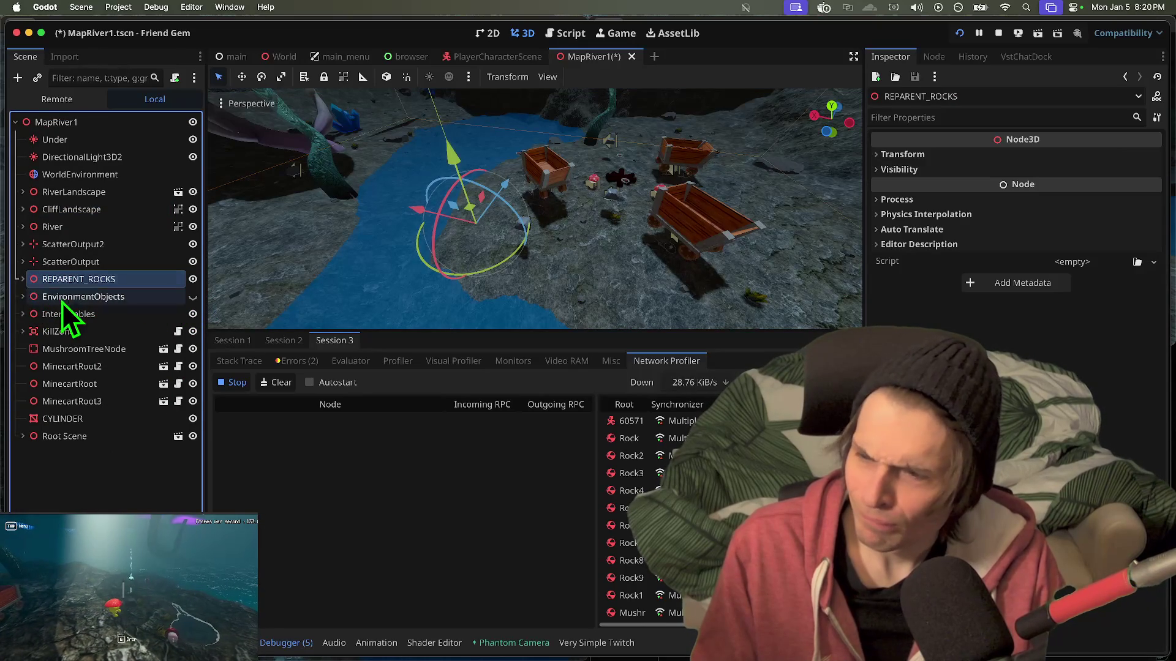
pyautogui.click(49, 297)
pyautogui.click(192, 297)
pyautogui.click(191, 300)
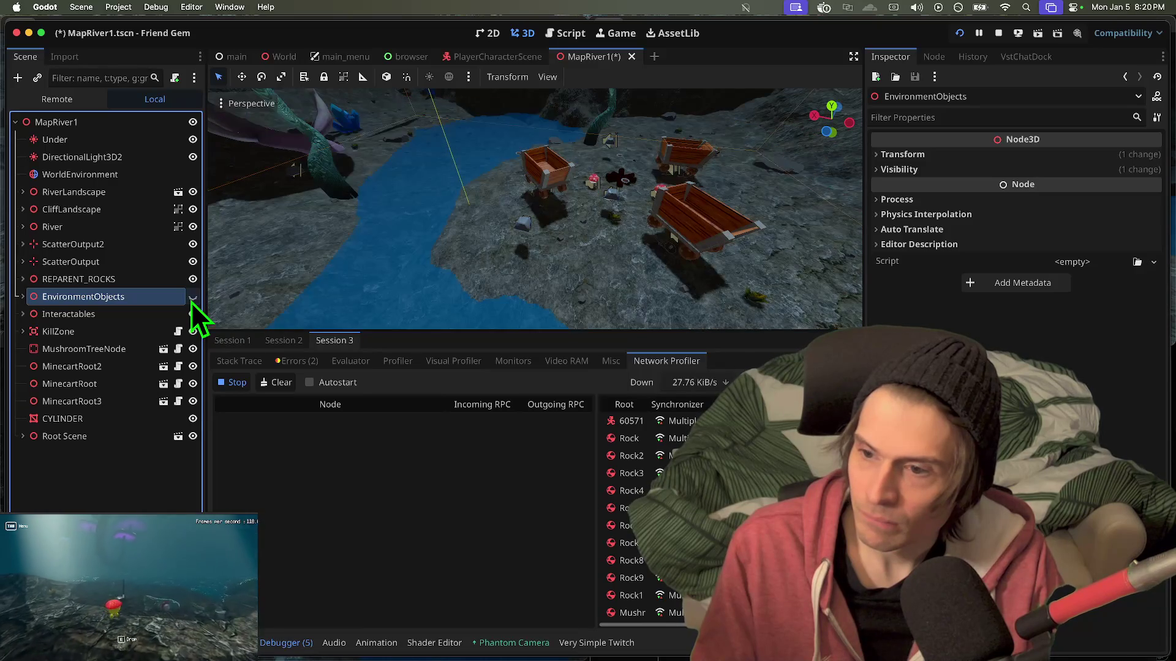
# Step: Delete the Interactables node with its children and stop the running game
pyautogui.click(152, 318)
pyautogui.rightClick(152, 318)
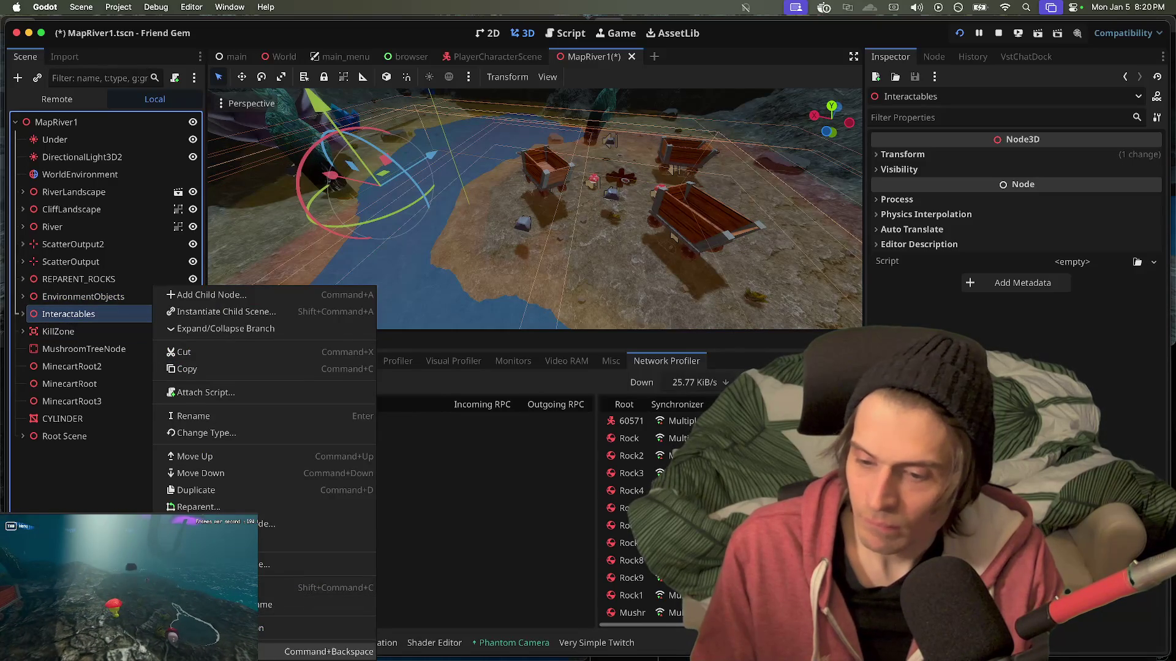
pyautogui.click(303, 651)
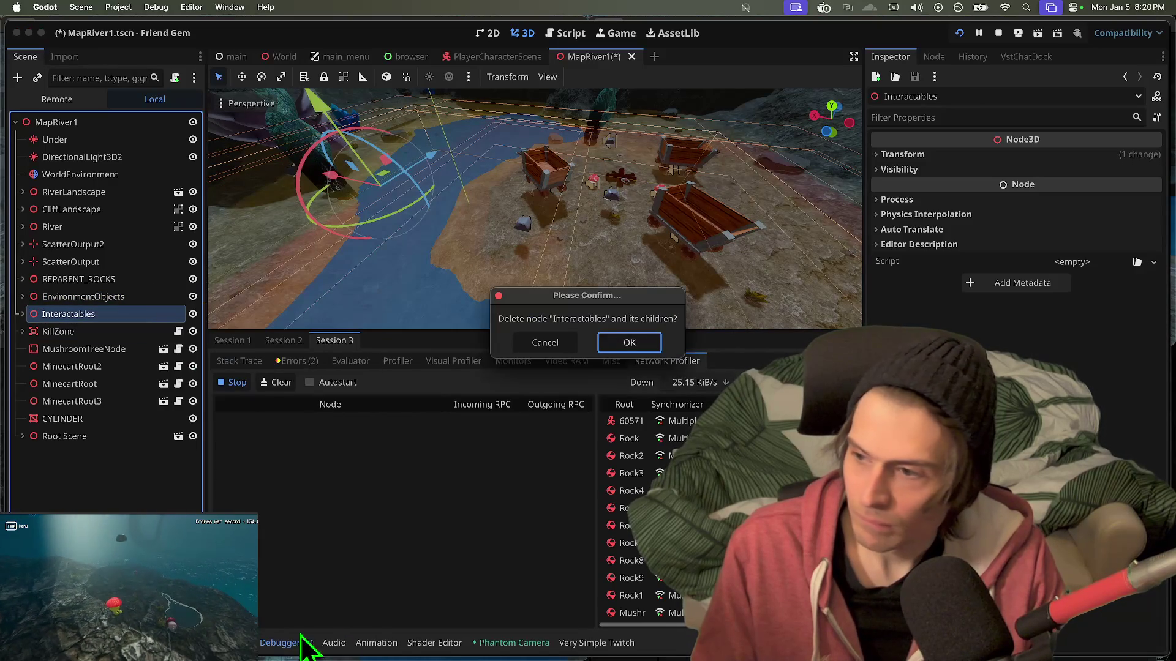
pyautogui.click(628, 342)
pyautogui.click(998, 33)
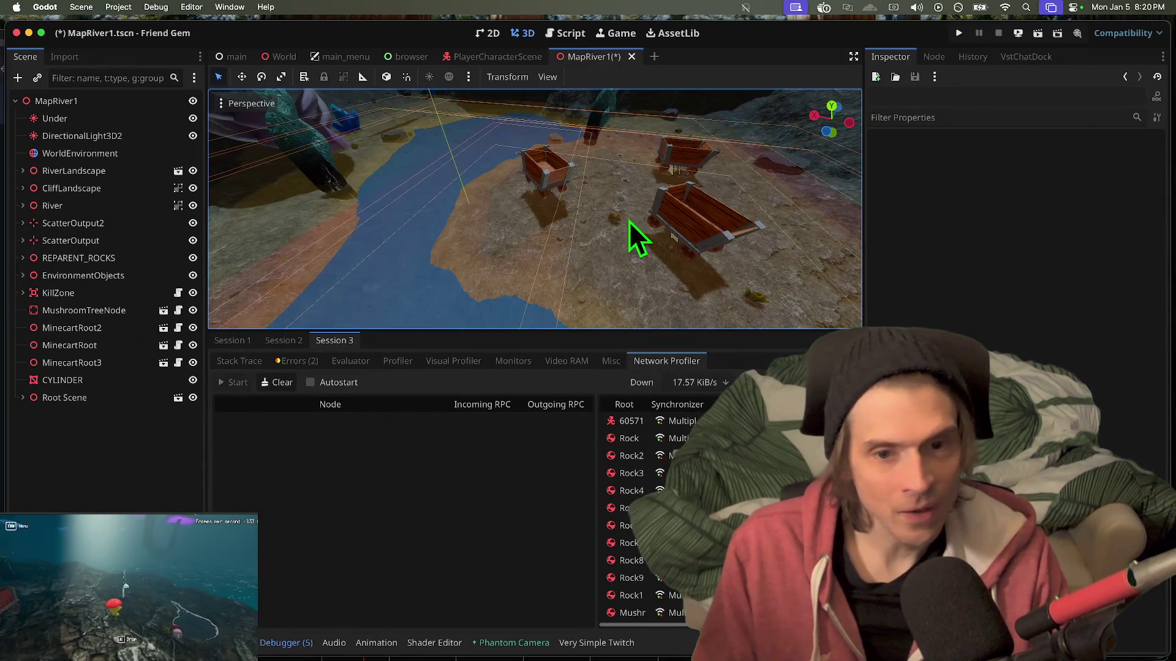
# Step: Save the MapRiver1 scene, relaunch the game, and return to the editor
pyautogui.moveTo(560, 242); pyautogui.dragTo(562, 233)
pyautogui.press('super+r')
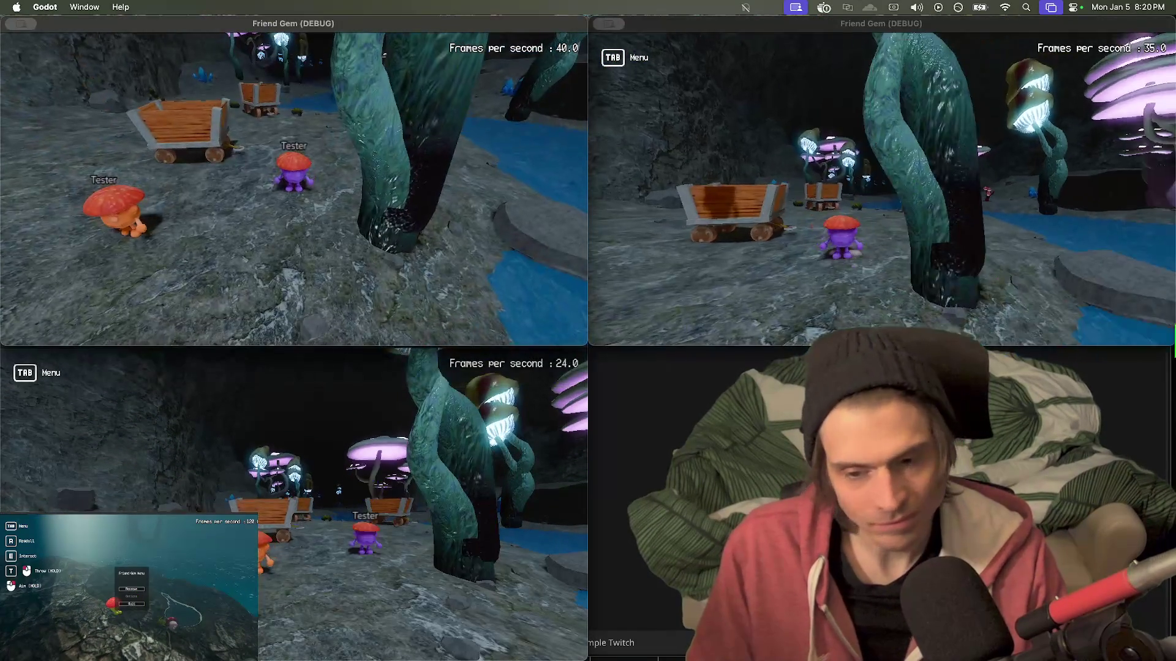
pyautogui.press('super+Tab')
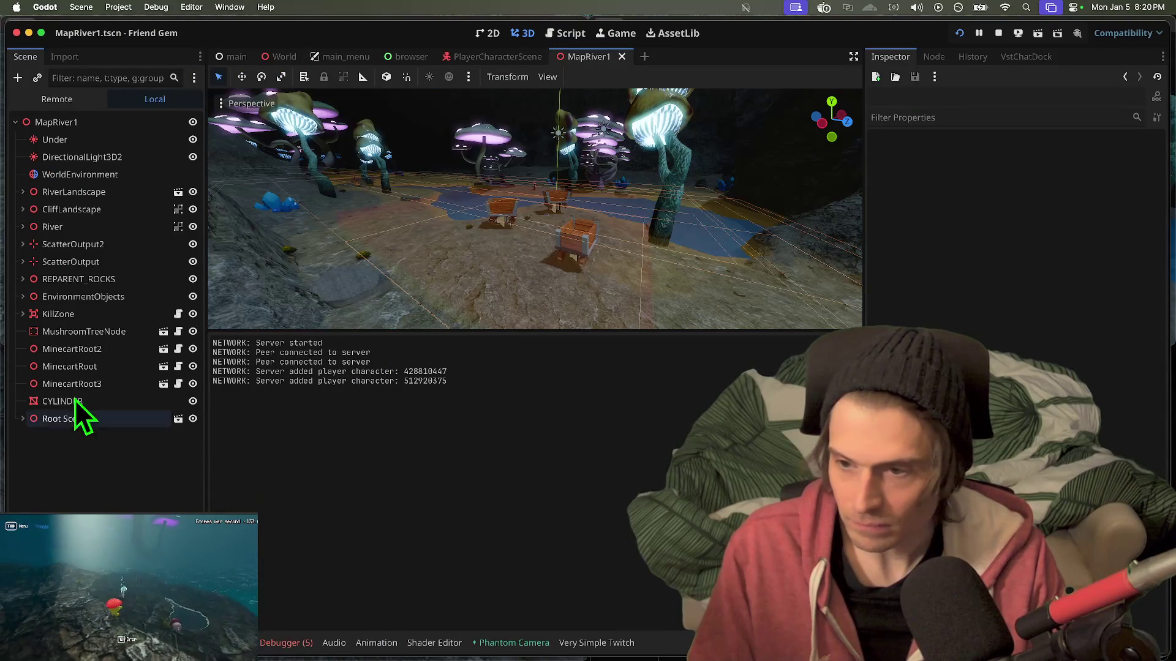
# Step: Start the Network Profiler for a roughly 16 KiB/s reading, then stop the game
pyautogui.click(265, 642)
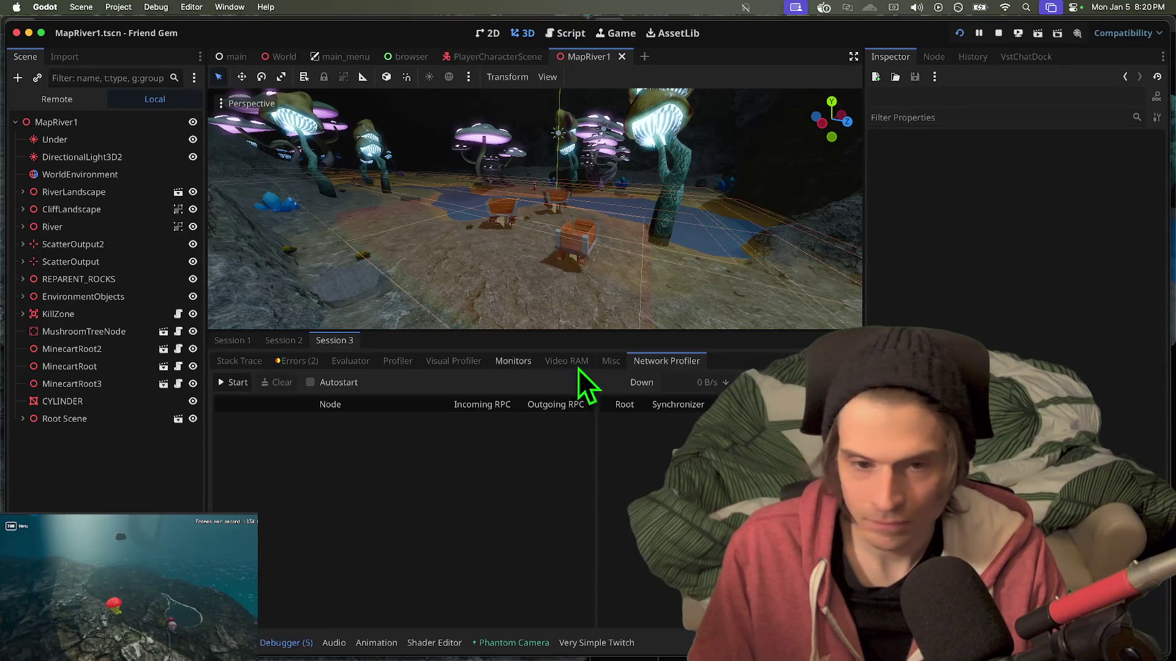
pyautogui.click(234, 387)
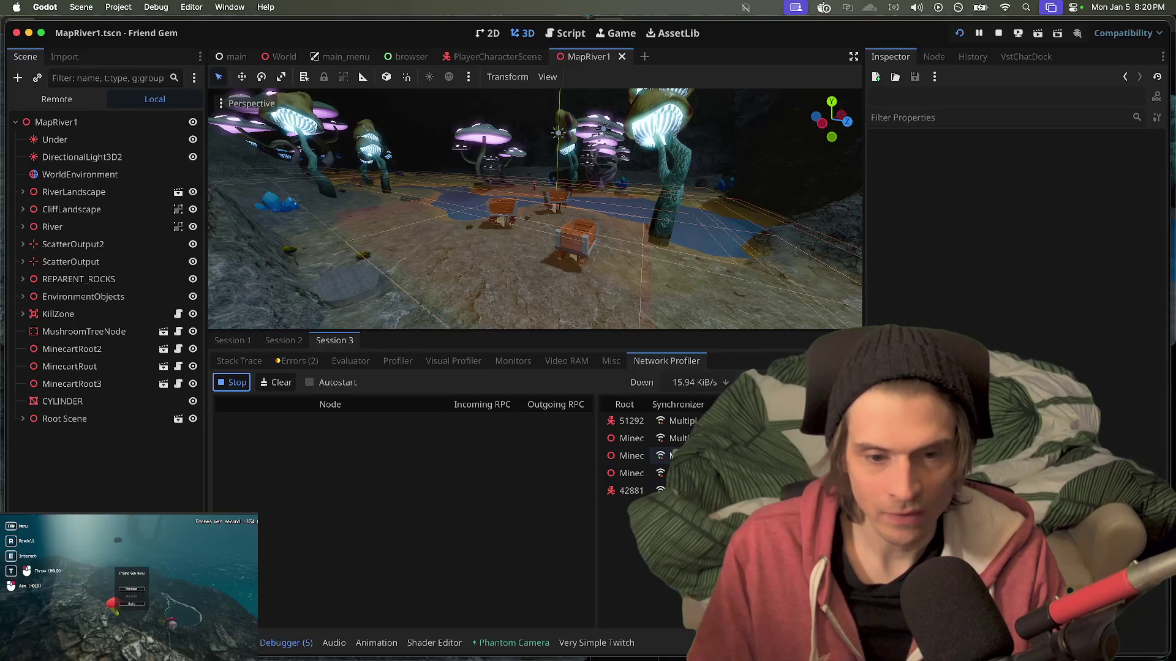
pyautogui.click(998, 33)
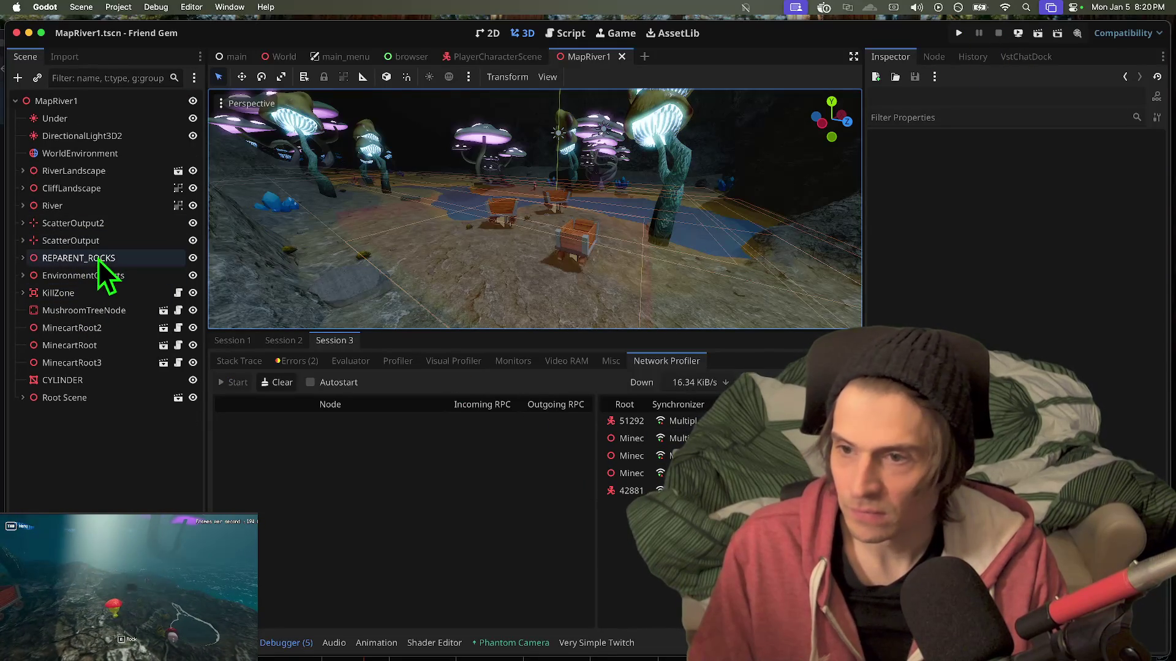
# Step: Delete MinecartRoot, MinecartRoot2 and MinecartRoot3, then save and run the scene
pyautogui.click(98, 329)
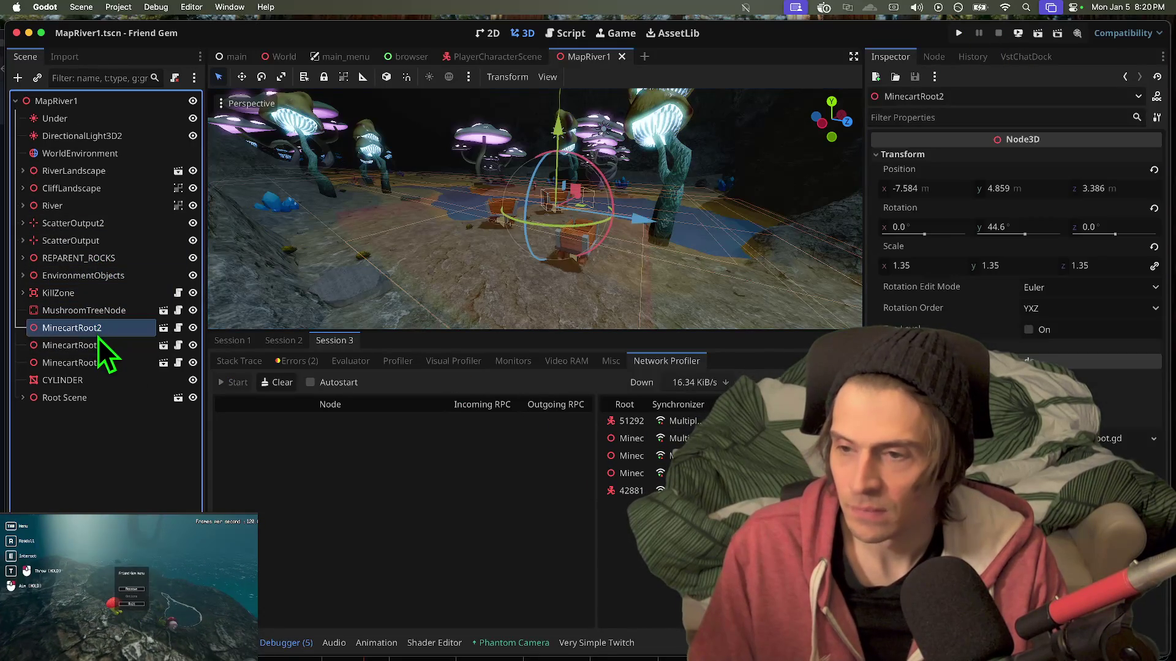
pyautogui.keyDown('shift'); pyautogui.click(98, 363); pyautogui.keyUp('shift')
pyautogui.rightClick(98, 362)
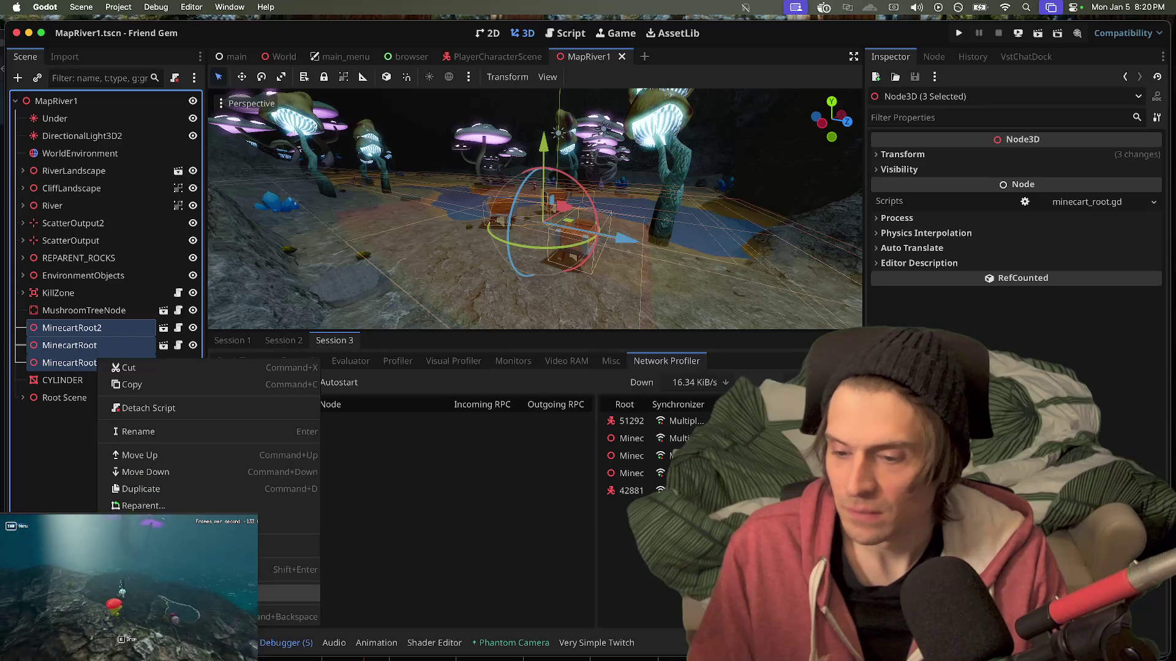
pyautogui.click(260, 637)
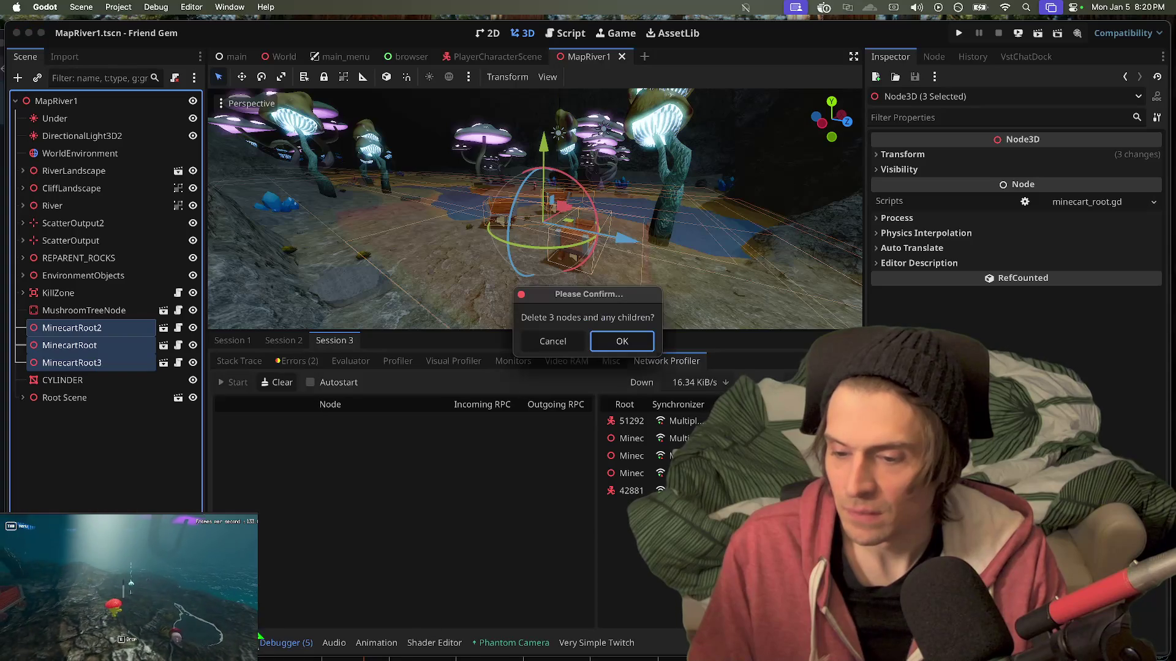
pyautogui.click(622, 343)
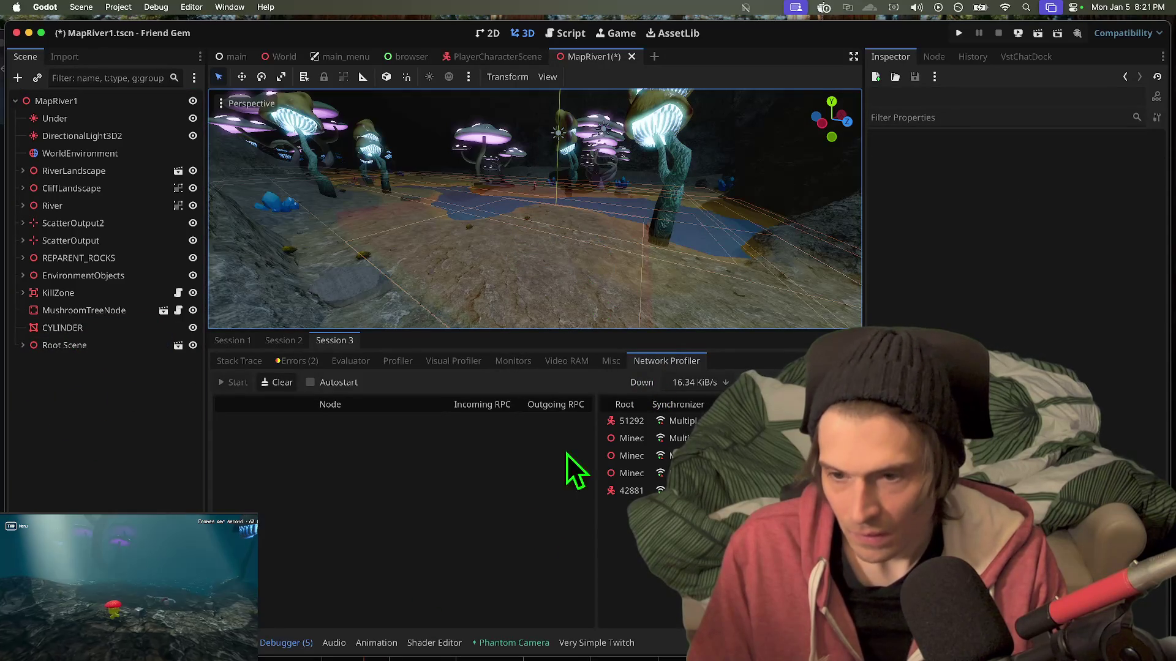
pyautogui.click(500, 229)
pyautogui.hotkey('ctrl', 's')
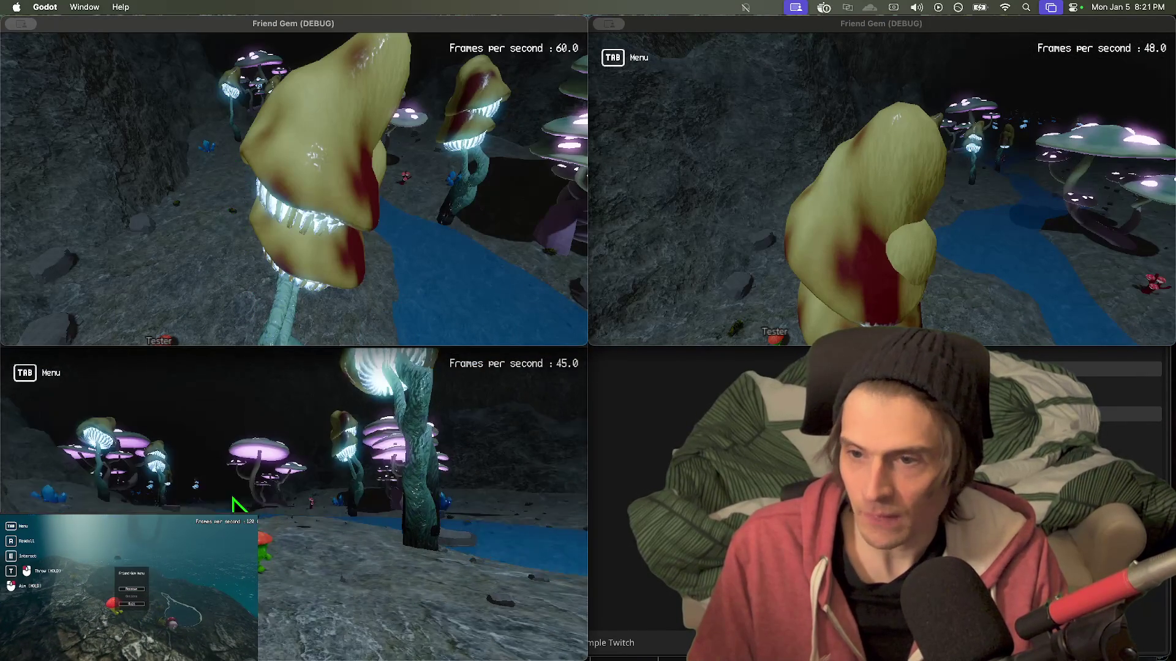
# Step: Switch to the running game and drop, then pick up, the held item
pyautogui.press('super+Tab')
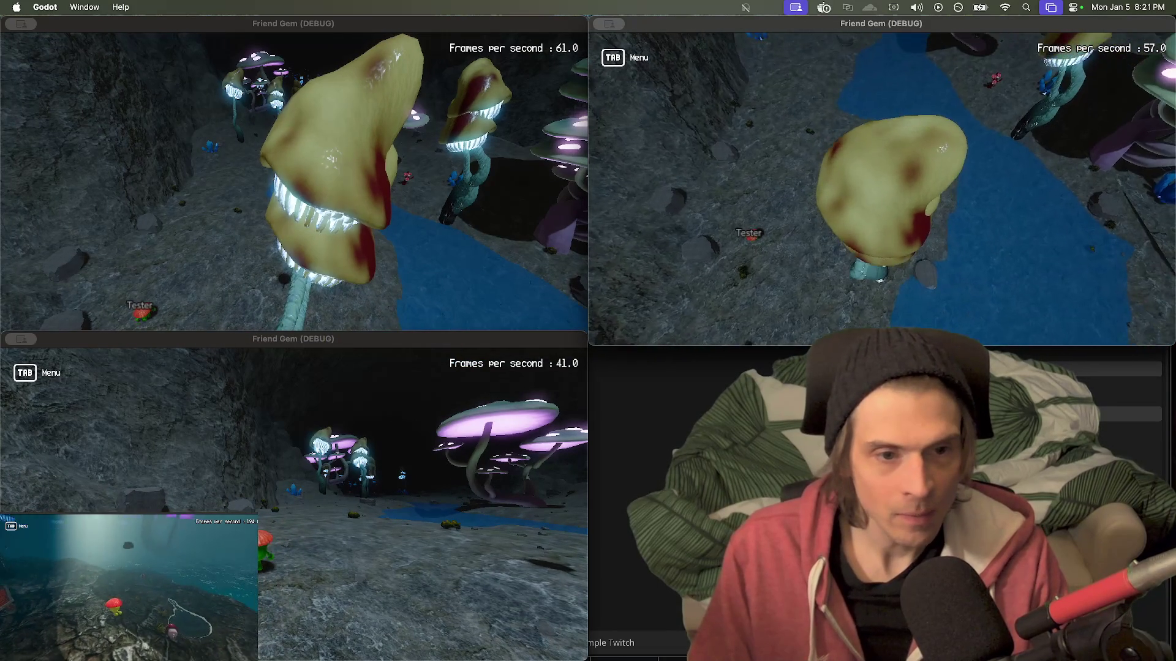
pyautogui.press('Tab')
pyautogui.press('Tab')
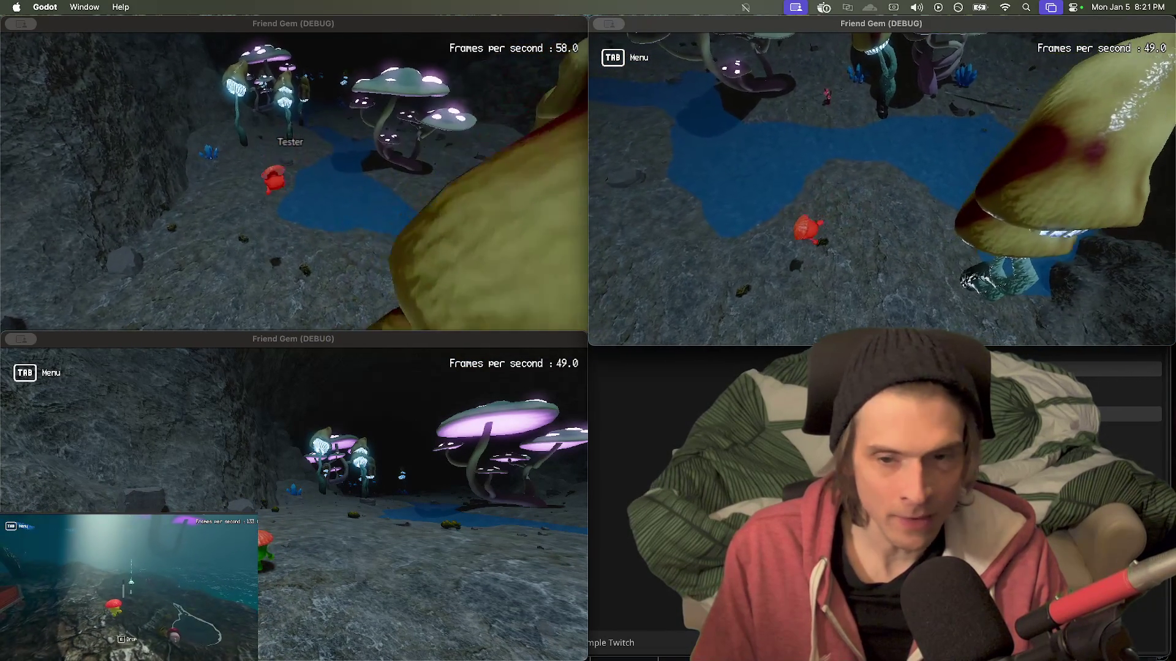
pyautogui.press('e')
pyautogui.press('Tab')
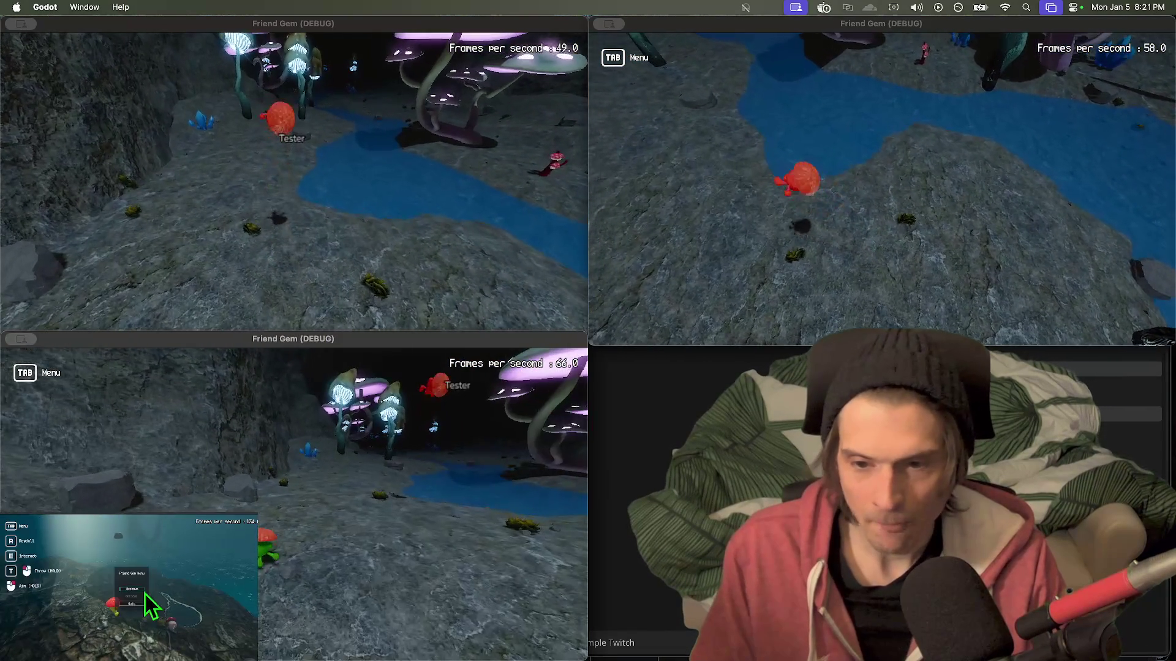
pyautogui.press('Tab')
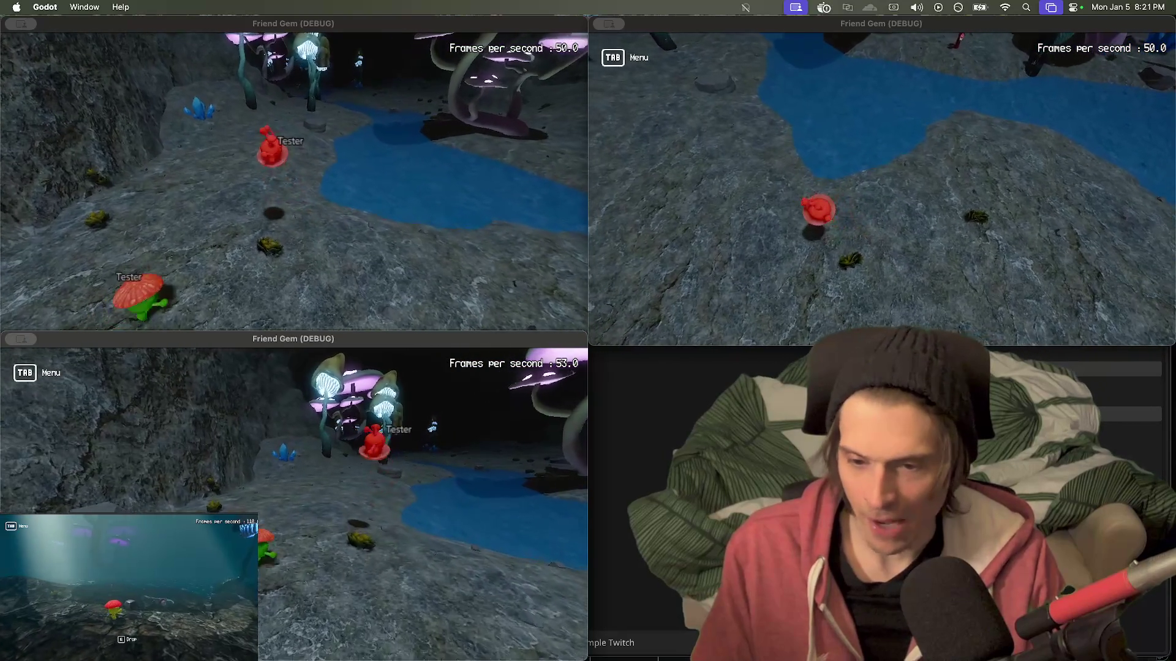
pyautogui.press('e')
pyautogui.press('e')
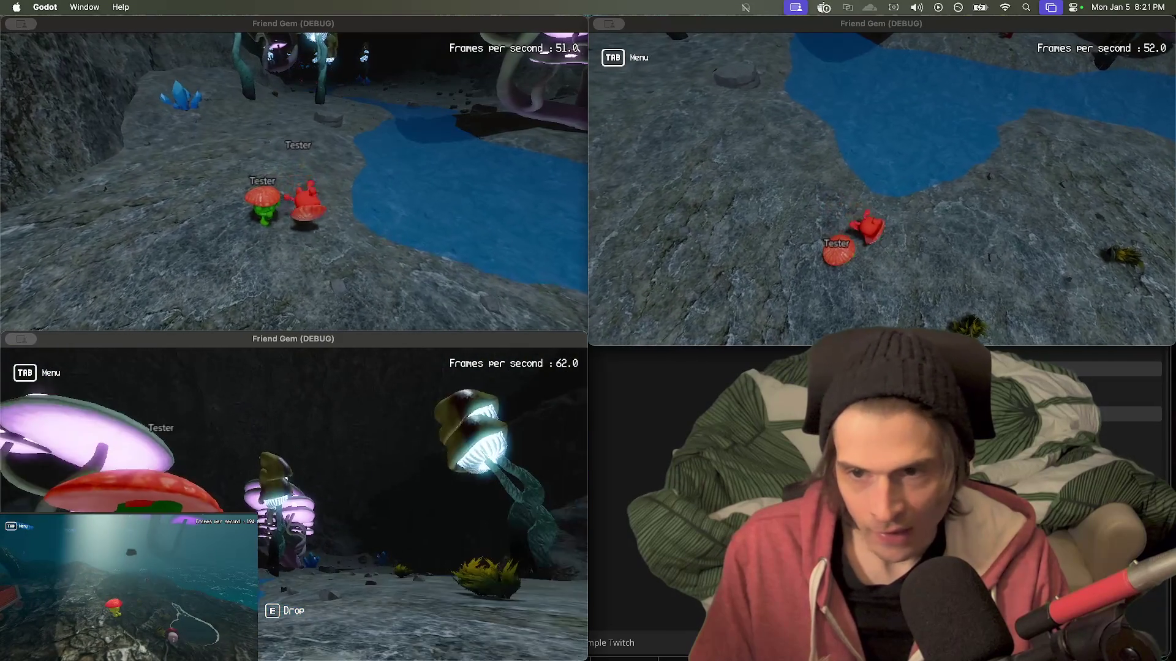
# Step: Toggle the in-game menu while moving the players toward the blue crystals
pyautogui.press('Tab')
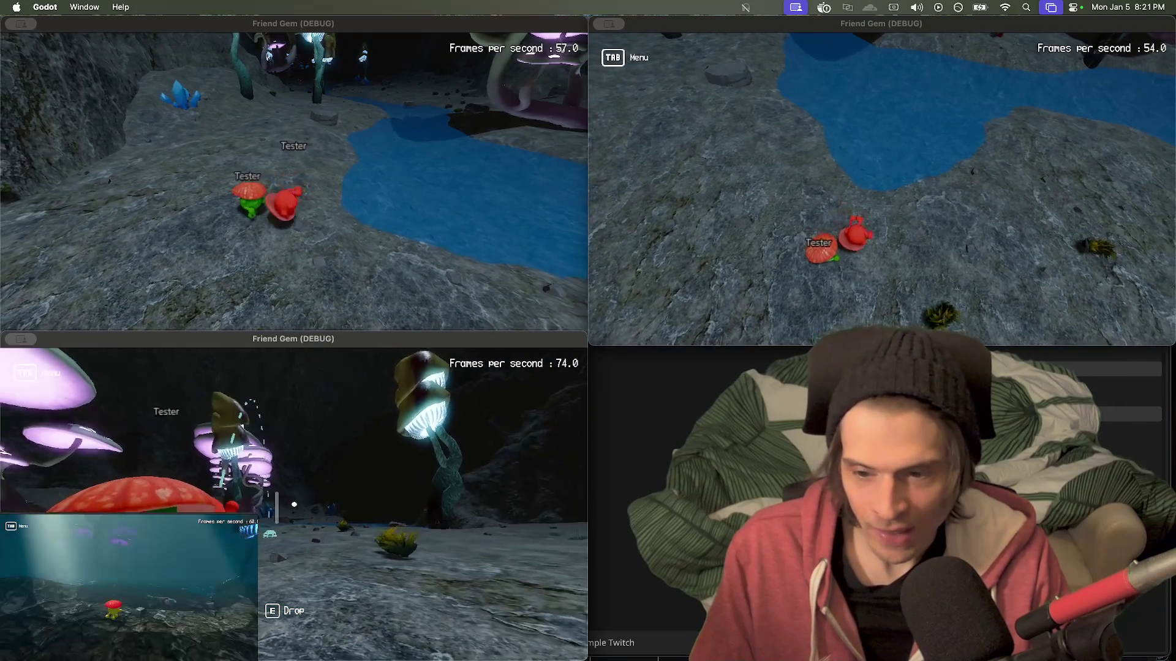
pyautogui.press('Tab')
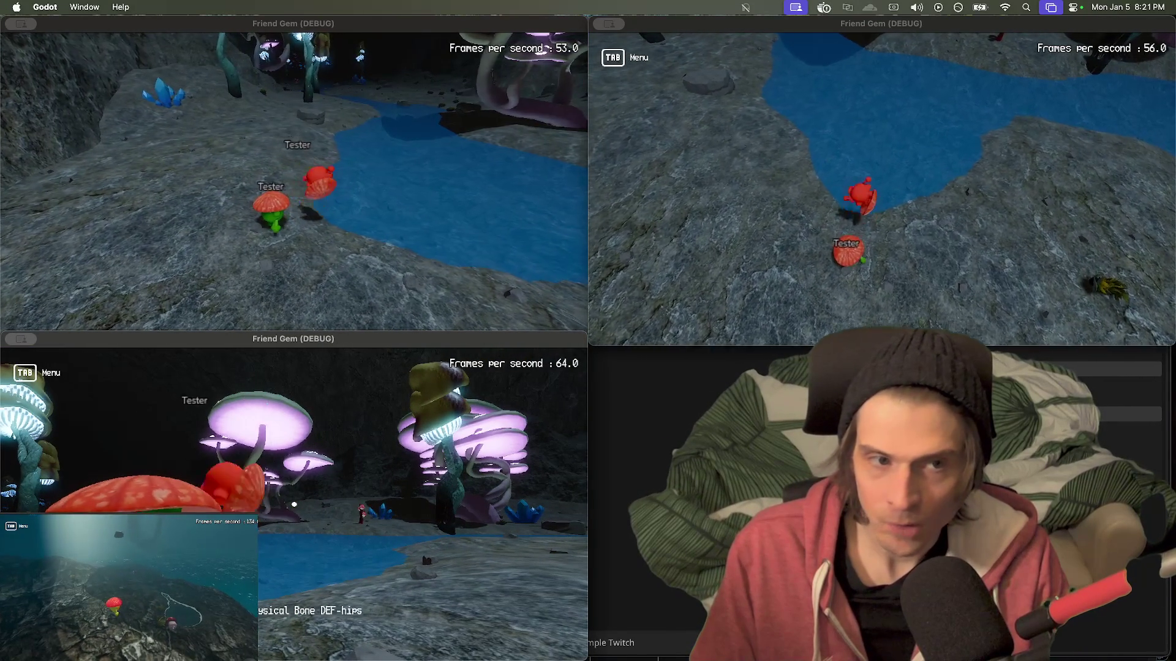
pyautogui.press('Tab')
pyautogui.press('Tab')
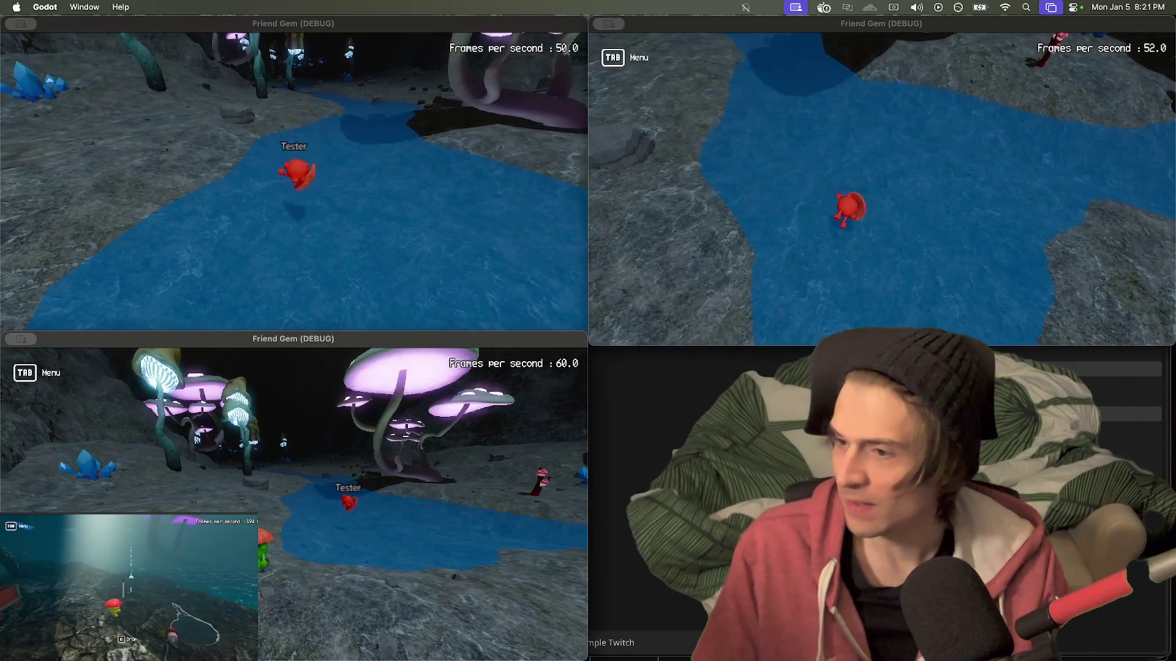
pyautogui.press('Tab')
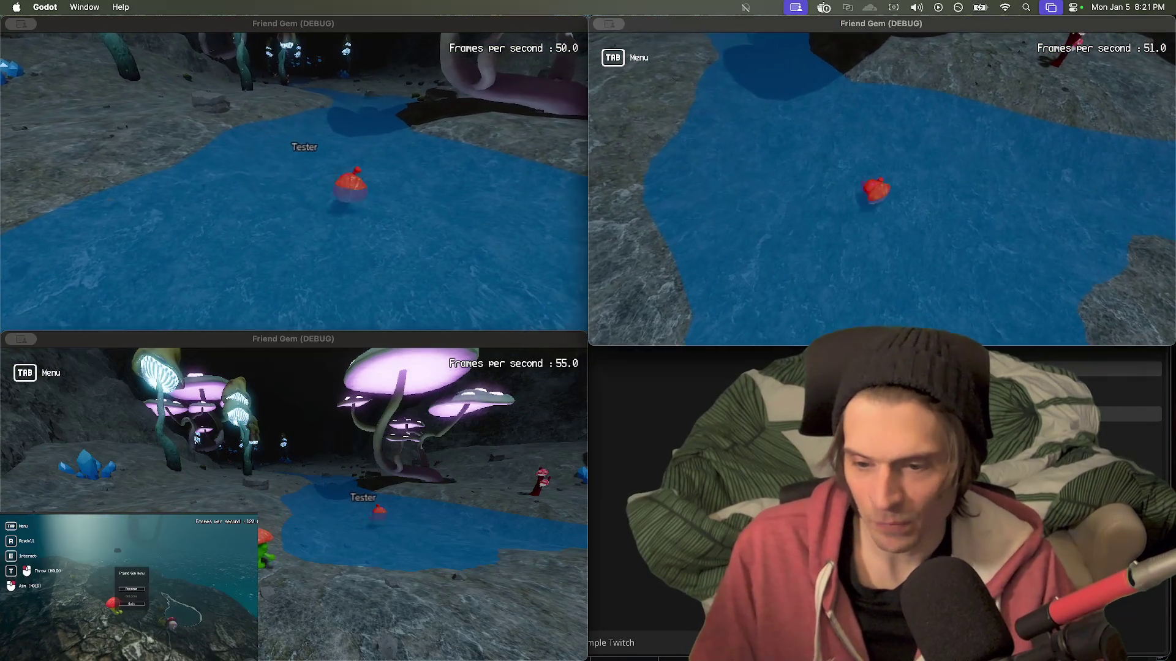
pyautogui.press('Tab')
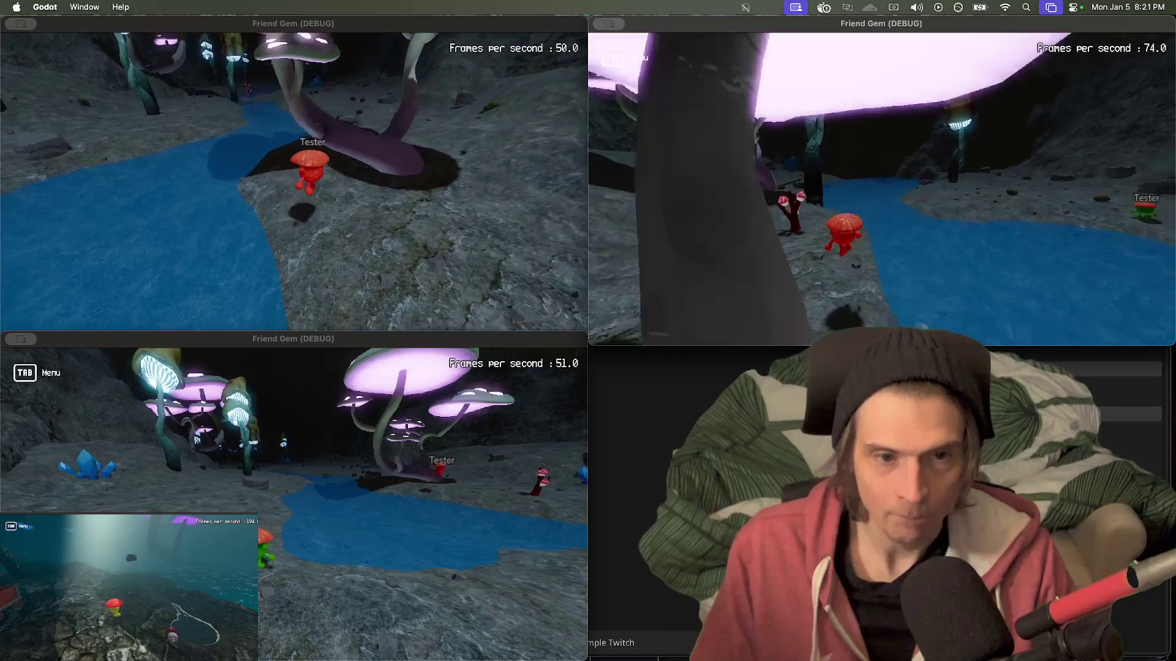
pyautogui.press('Tab')
pyautogui.press('Tab')
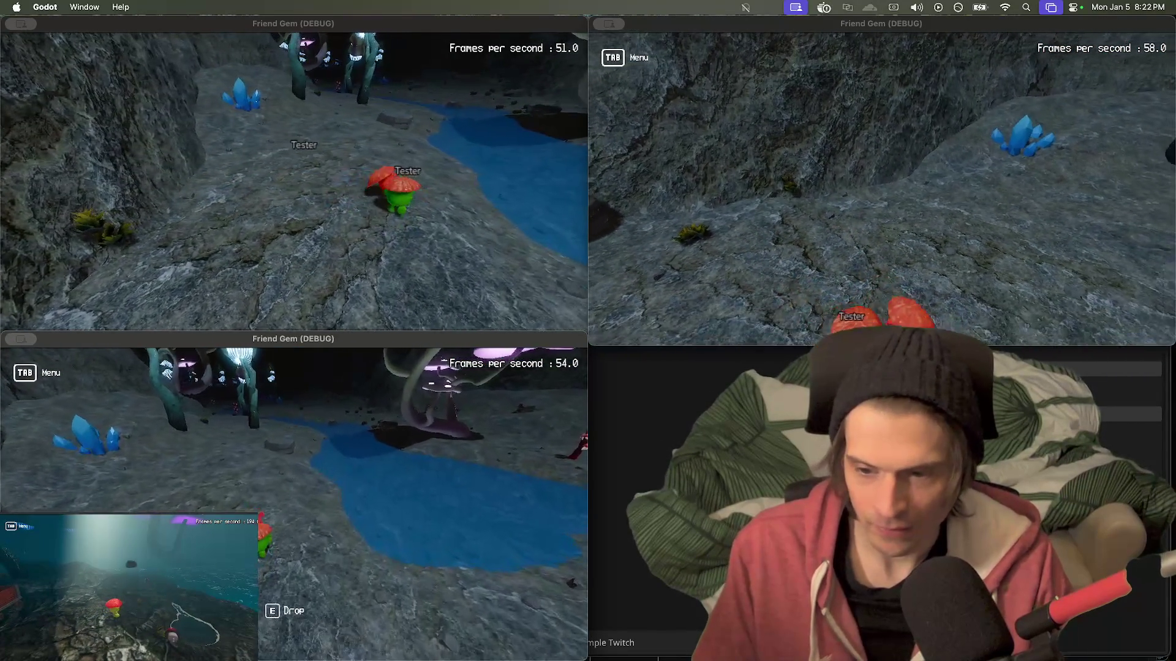
pyautogui.press('Tab')
pyautogui.press('Tab')
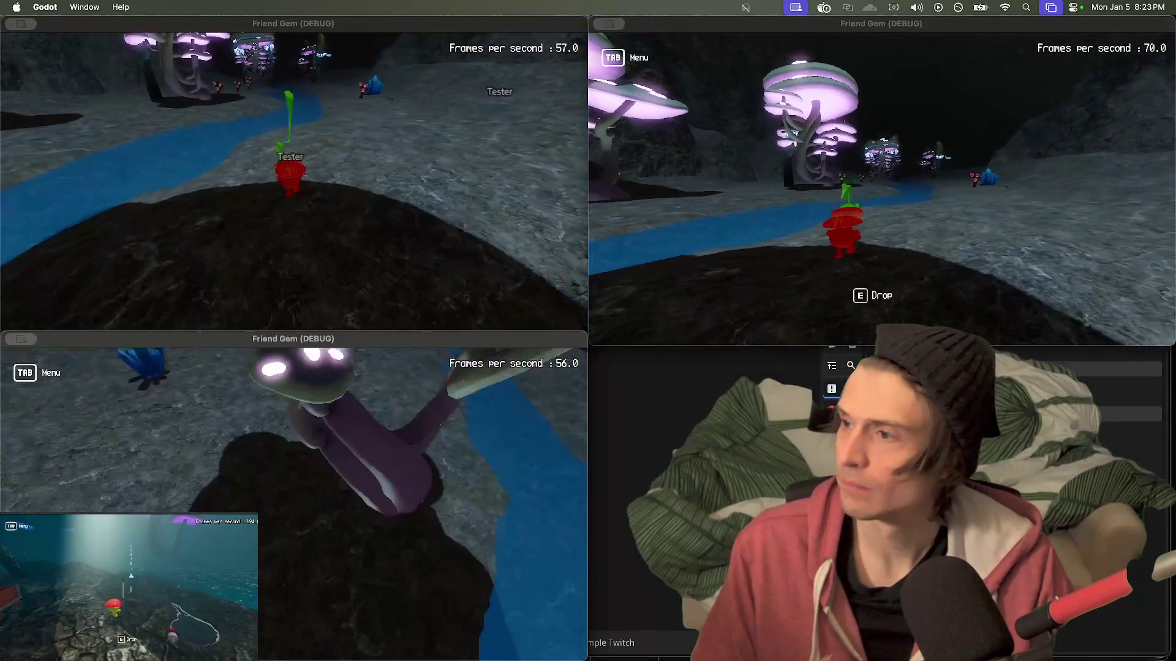
# Step: Open the small game's in-game menu with its key hints
pyautogui.press('Tab')
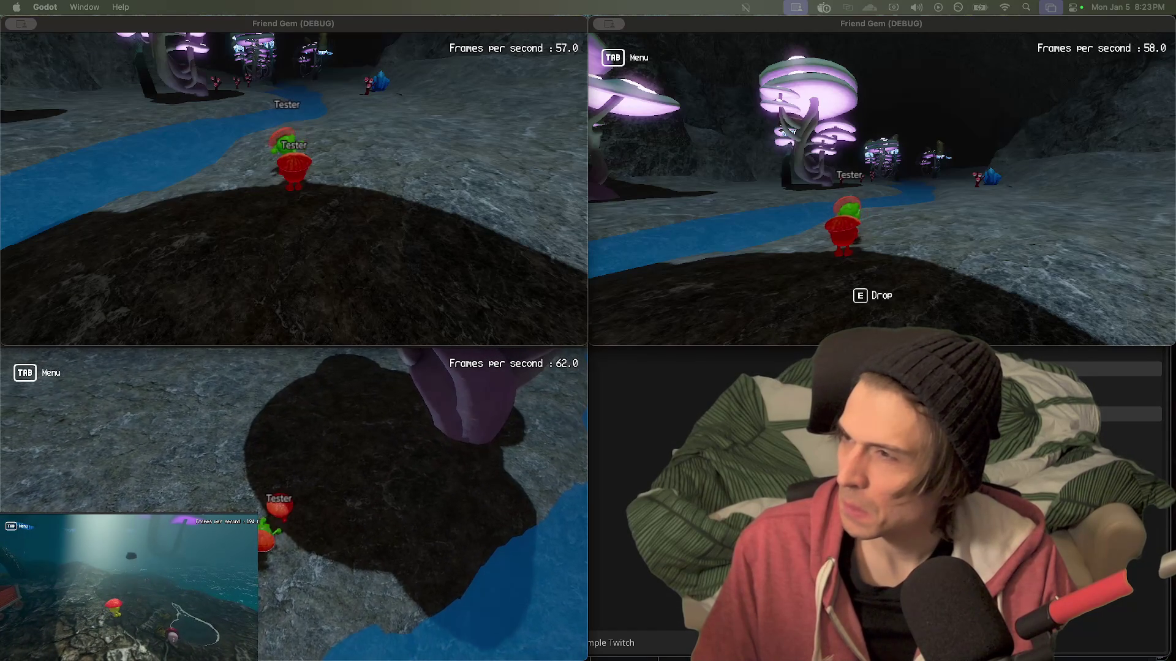
pyautogui.press('Tab')
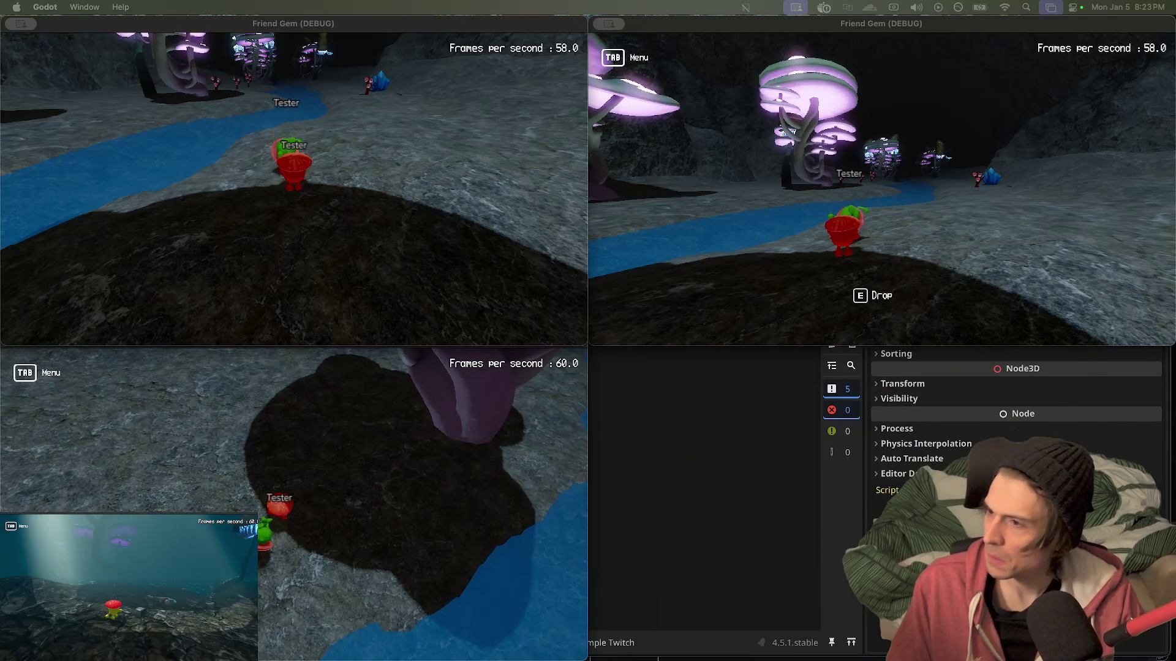
# Step: Walk the top-right game's player to the blue crystal and throw the red mushroom plant
pyautogui.click(36, 246)
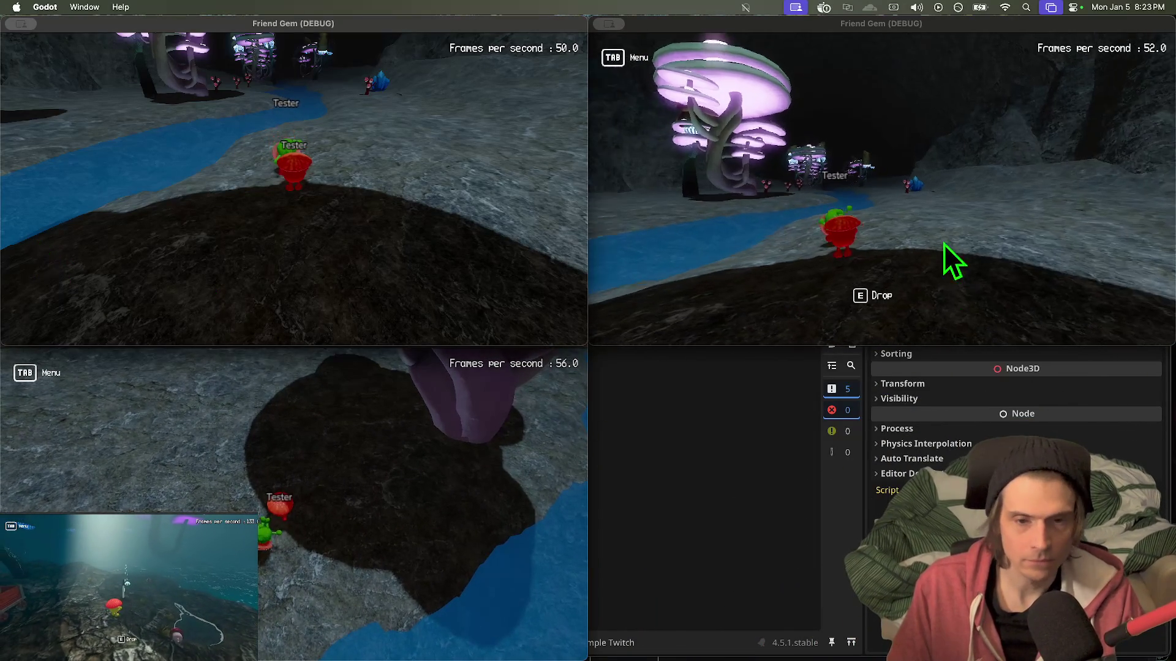
pyautogui.press('w')
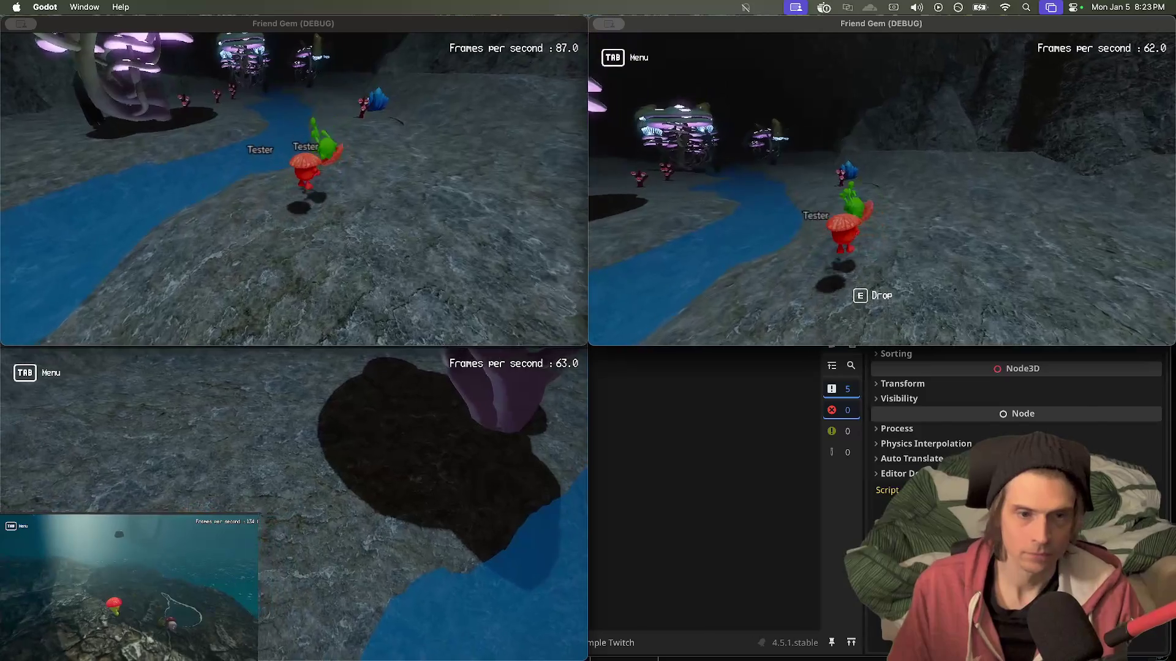
pyautogui.press('w')
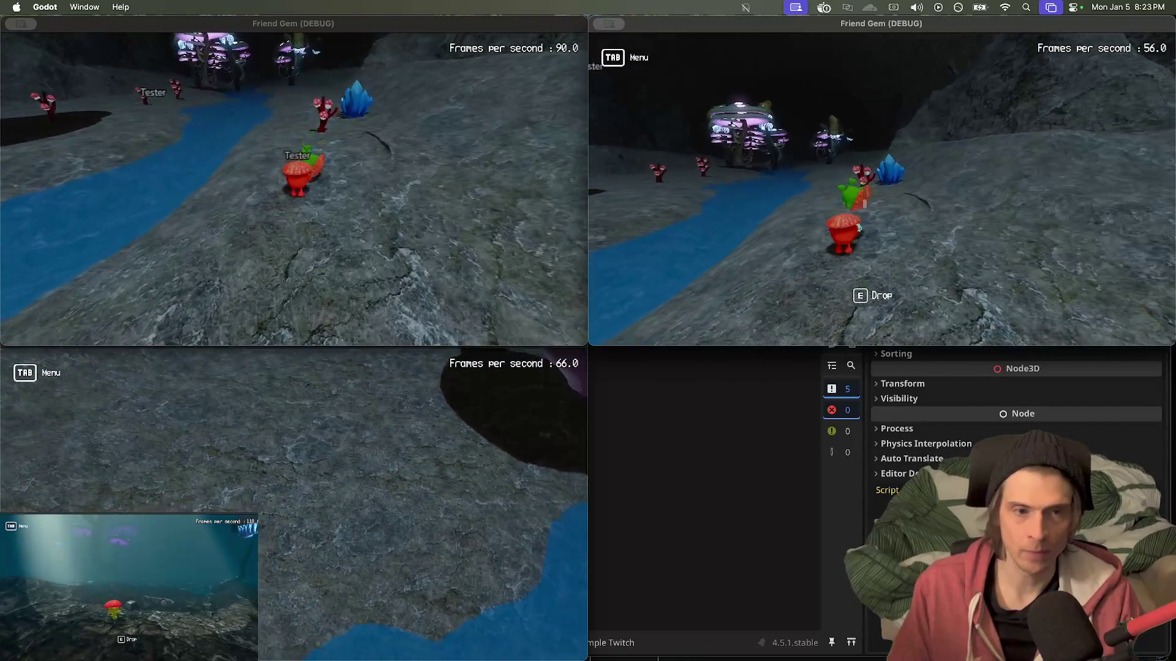
pyautogui.press('w')
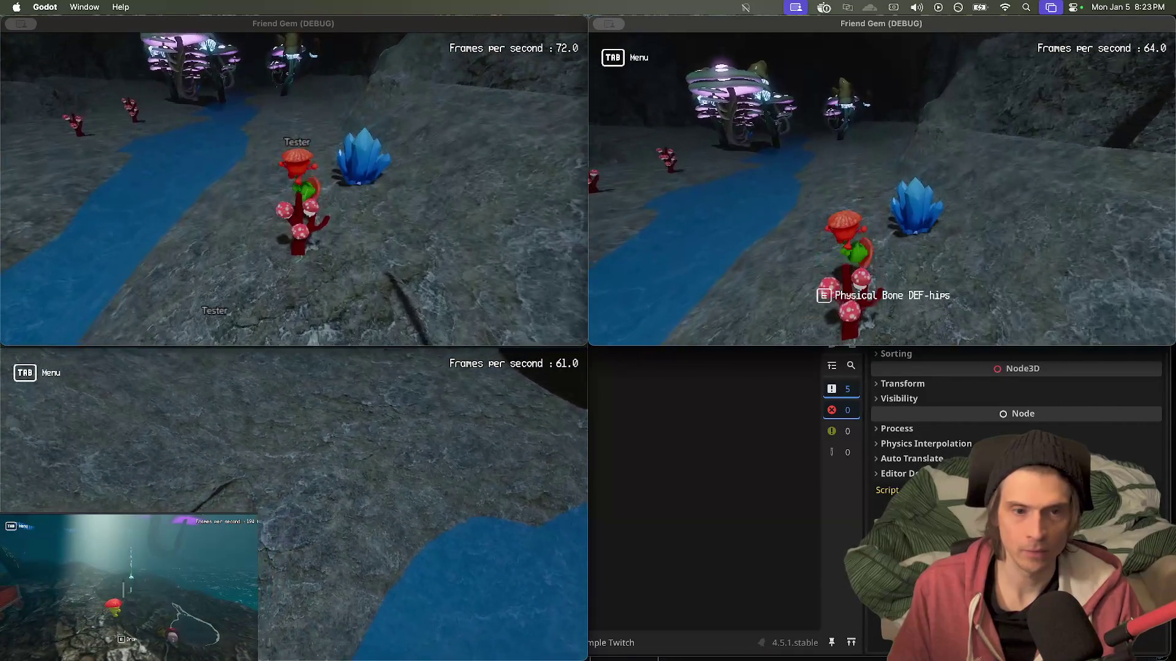
pyautogui.press('e')
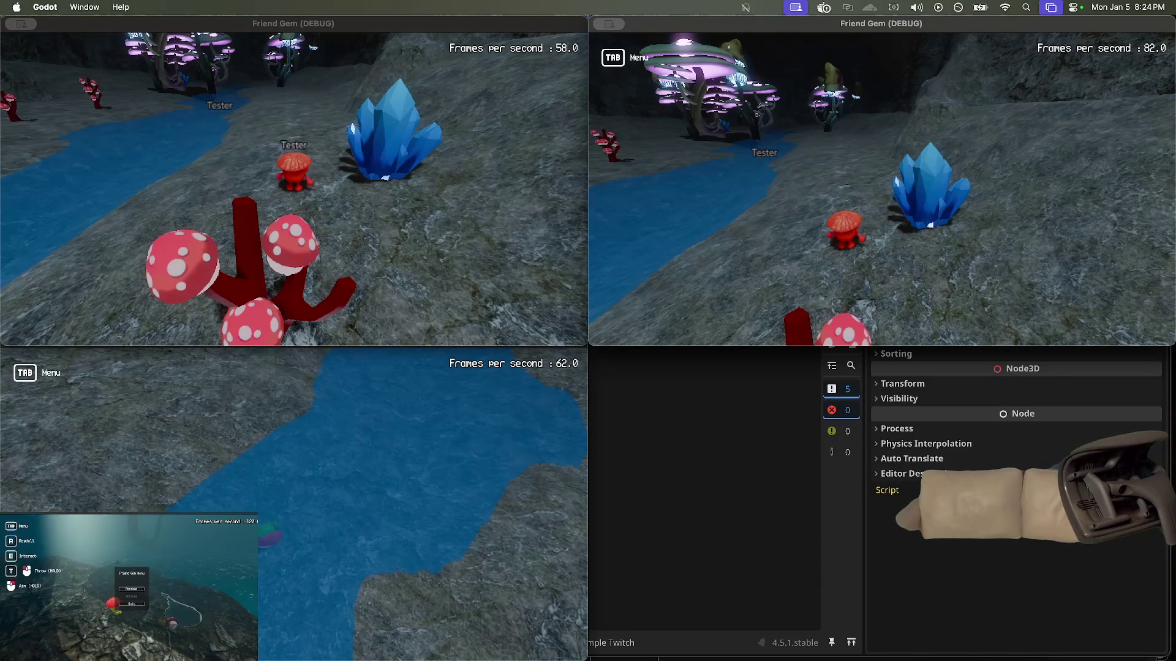
# Step: Close the small game's pause menu and controls list
pyautogui.press('Tab')
pyautogui.press('e')
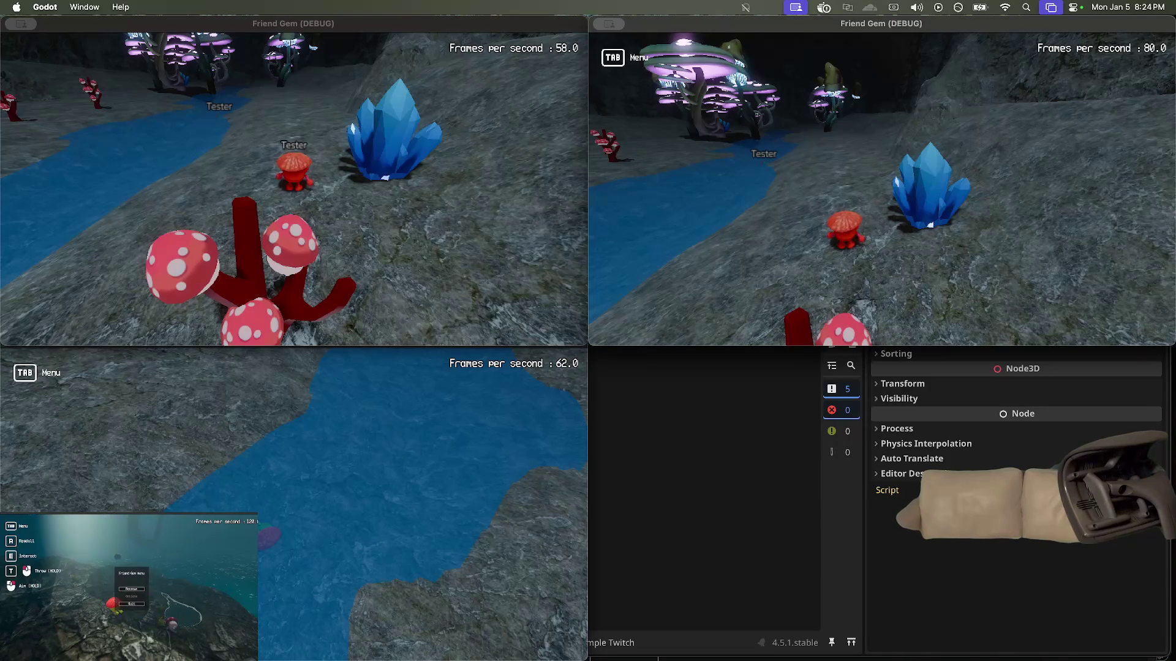
pyautogui.press('Tab')
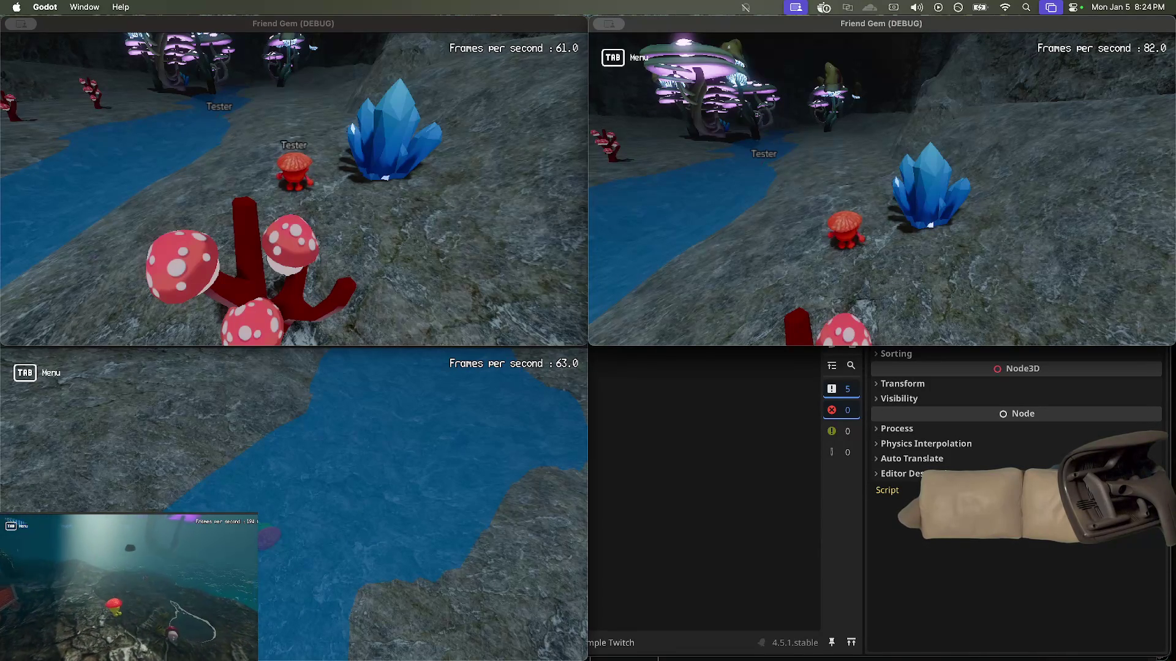
pyautogui.press('Tab')
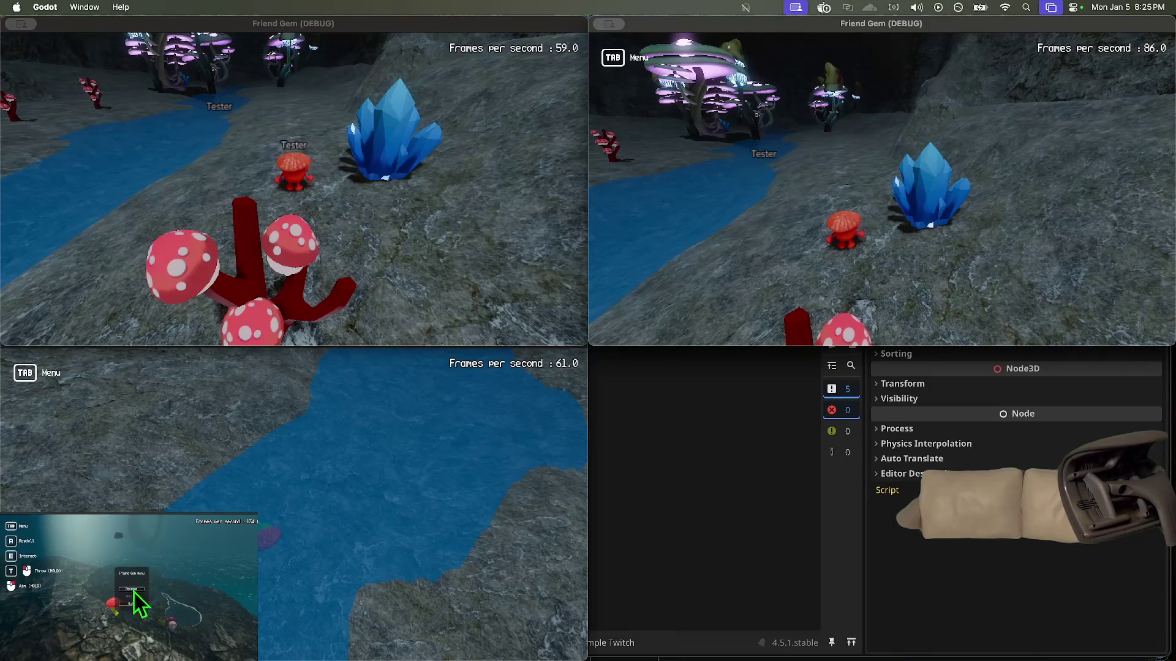
pyautogui.press('Tab')
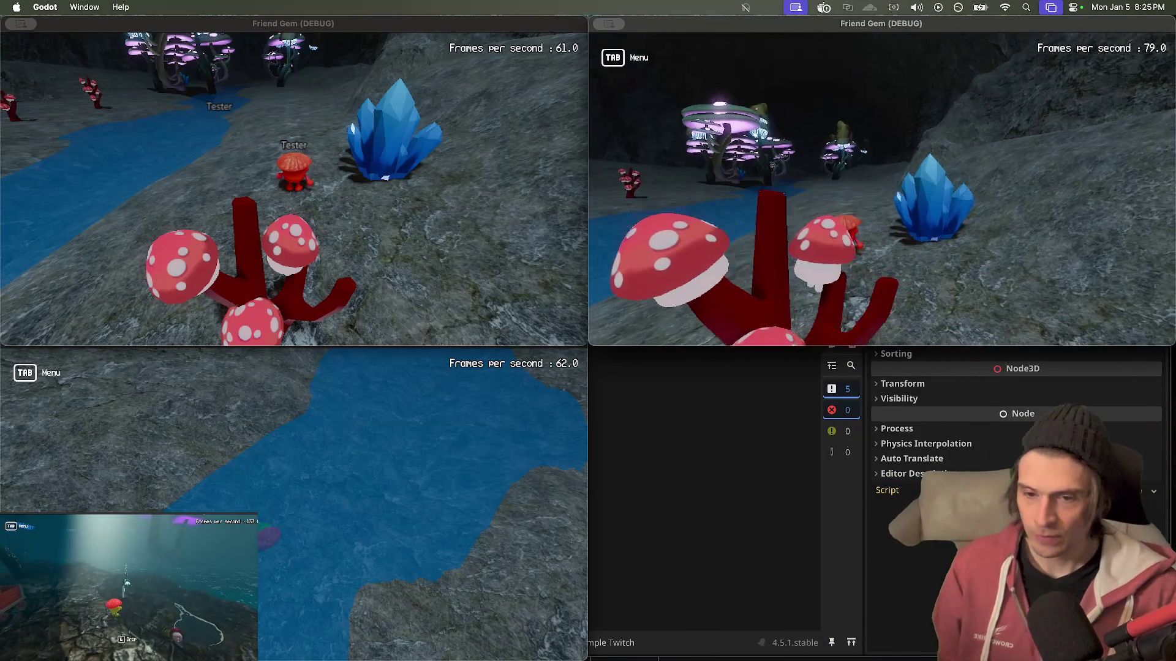
# Step: Switch between Firefox's bandwidth conversion page and the Godot editor
pyautogui.press('super+Tab')
pyautogui.press('super+Tab')
pyautogui.press('super+Tab')
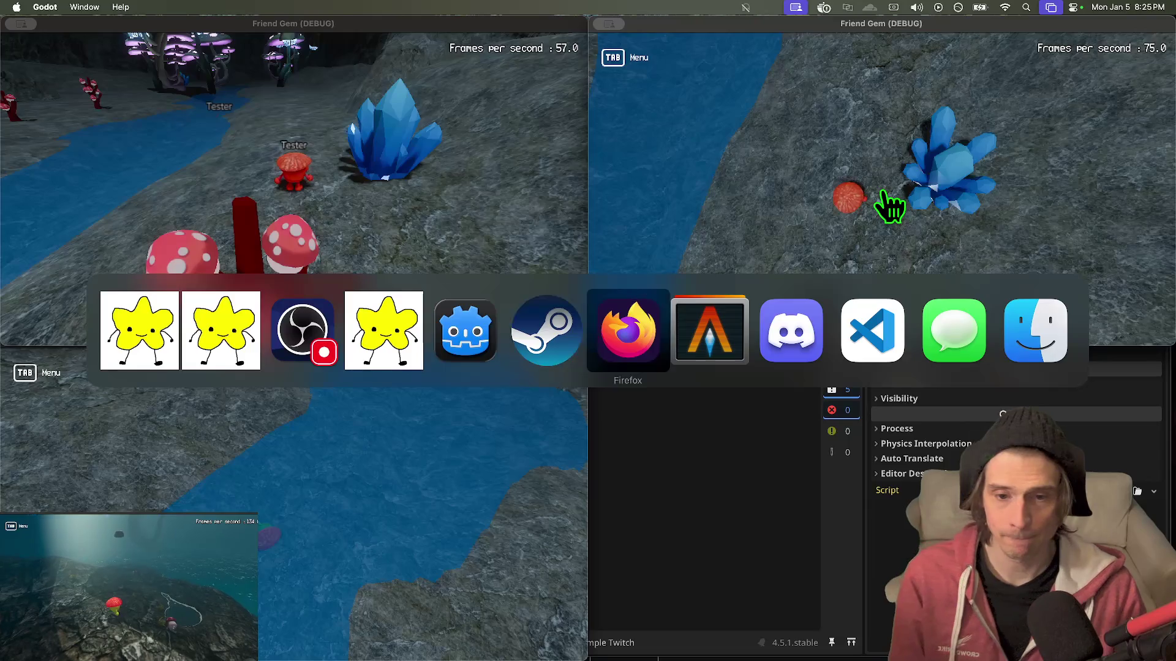
pyautogui.press('super+Tab')
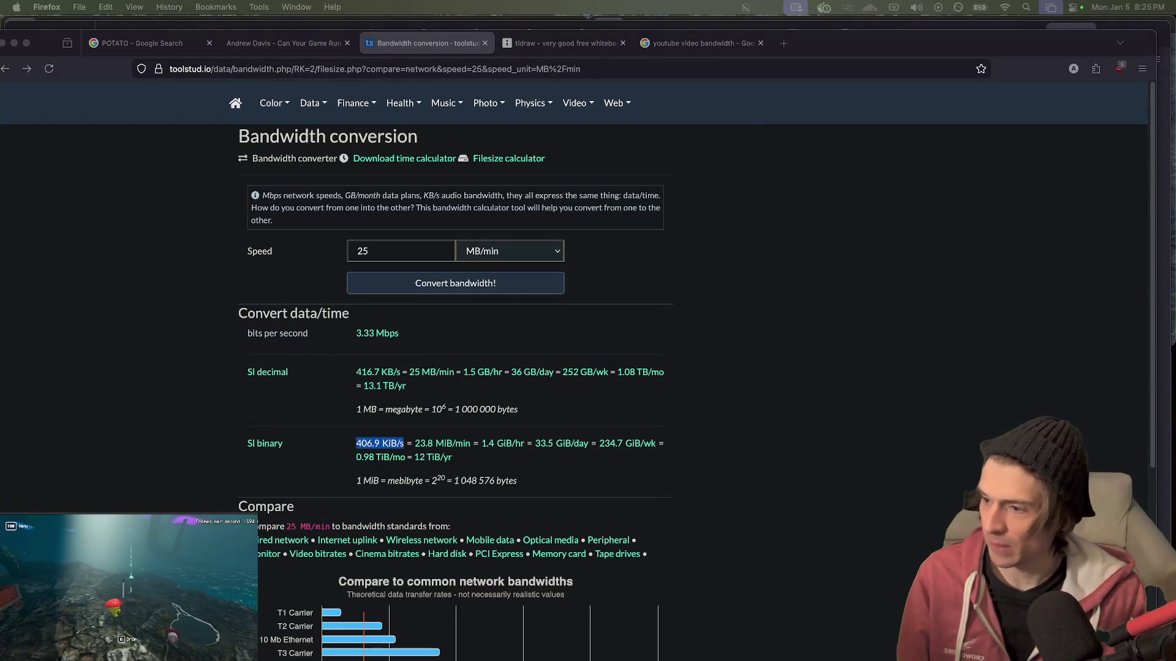
pyautogui.press('super+Tab')
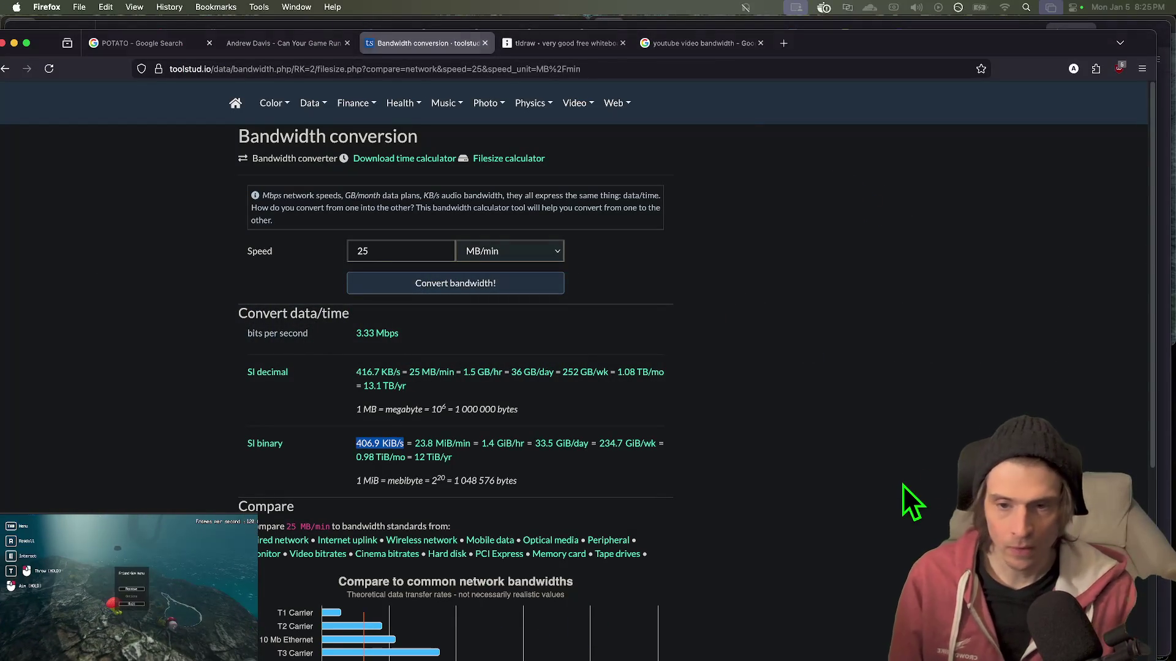
pyautogui.press('super+Tab')
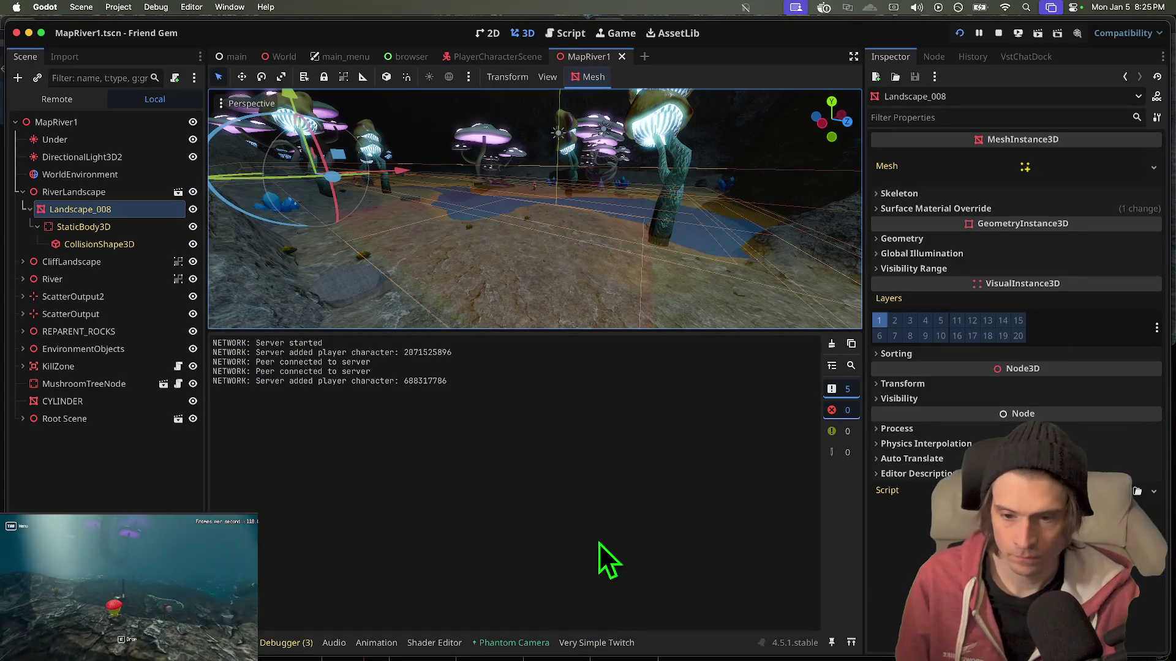
# Step: Open the Network Profiler and start recording traffic in Session 3 and Session 1
pyautogui.click(286, 643)
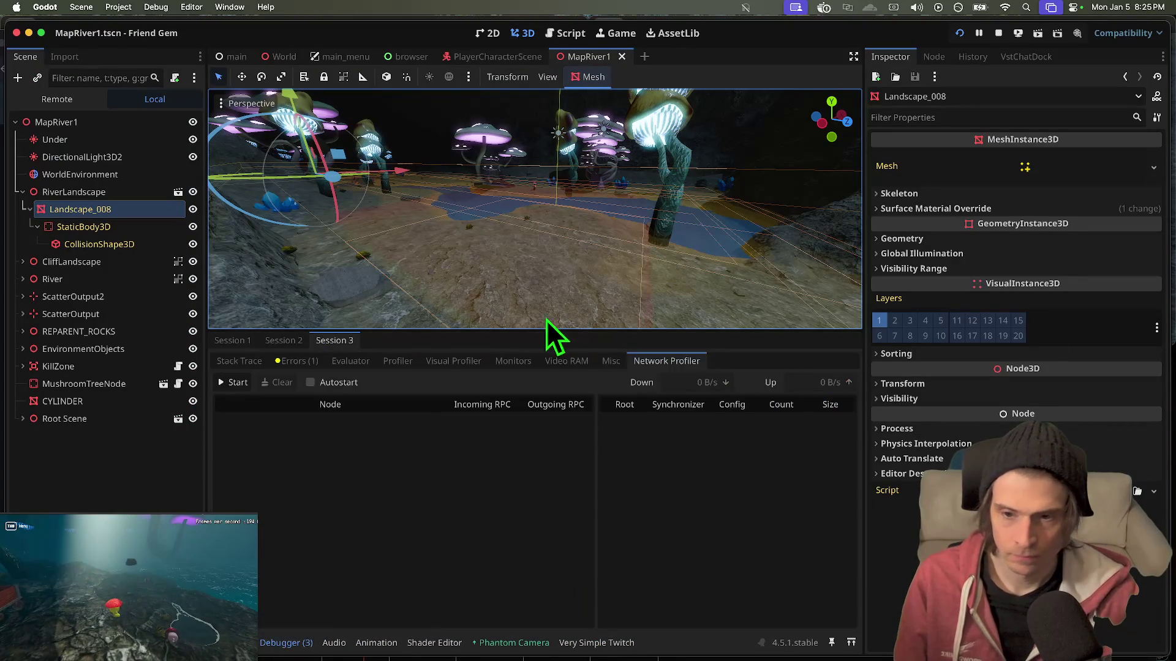
pyautogui.click(230, 382)
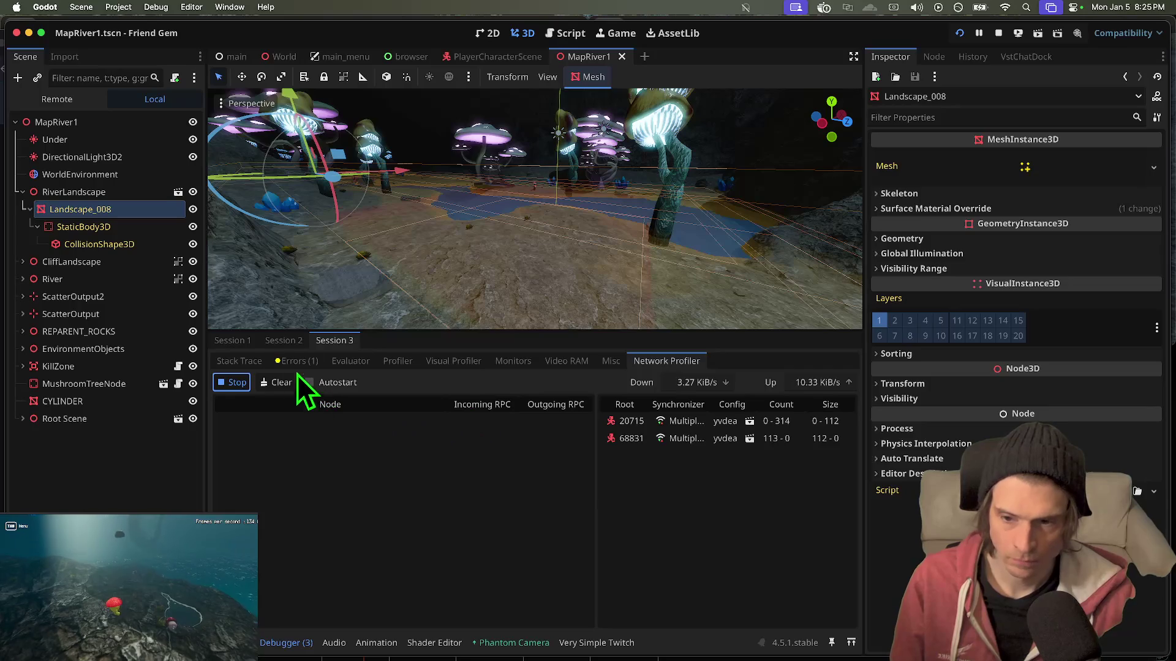
pyautogui.click(269, 327)
pyautogui.click(269, 337)
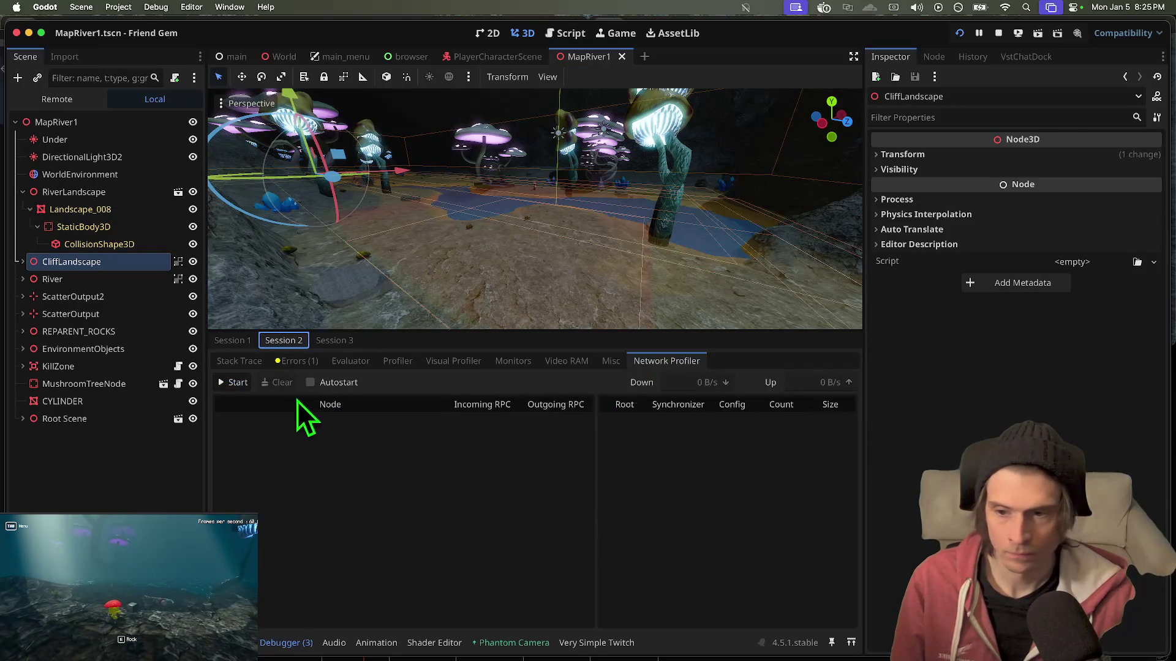
pyautogui.click(239, 342)
pyautogui.click(234, 385)
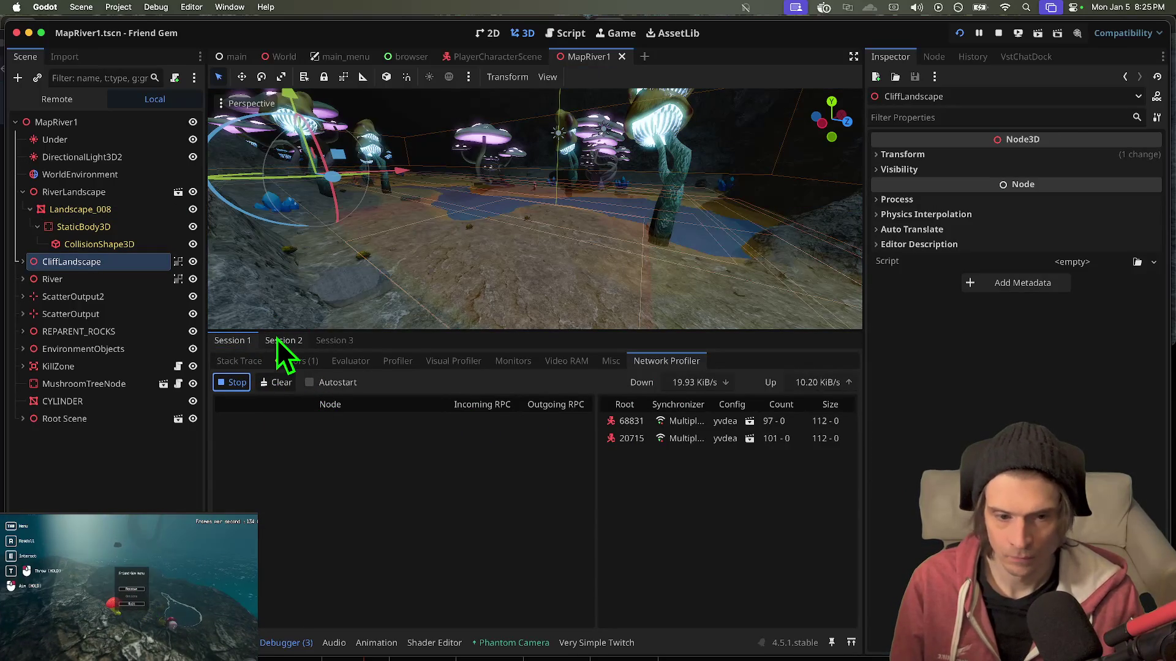
# Step: Compare the sessions, ending on Session 2 (about 5.41 KiB/s down, 9.84 KiB/s up), and stop the game
pyautogui.click(278, 340)
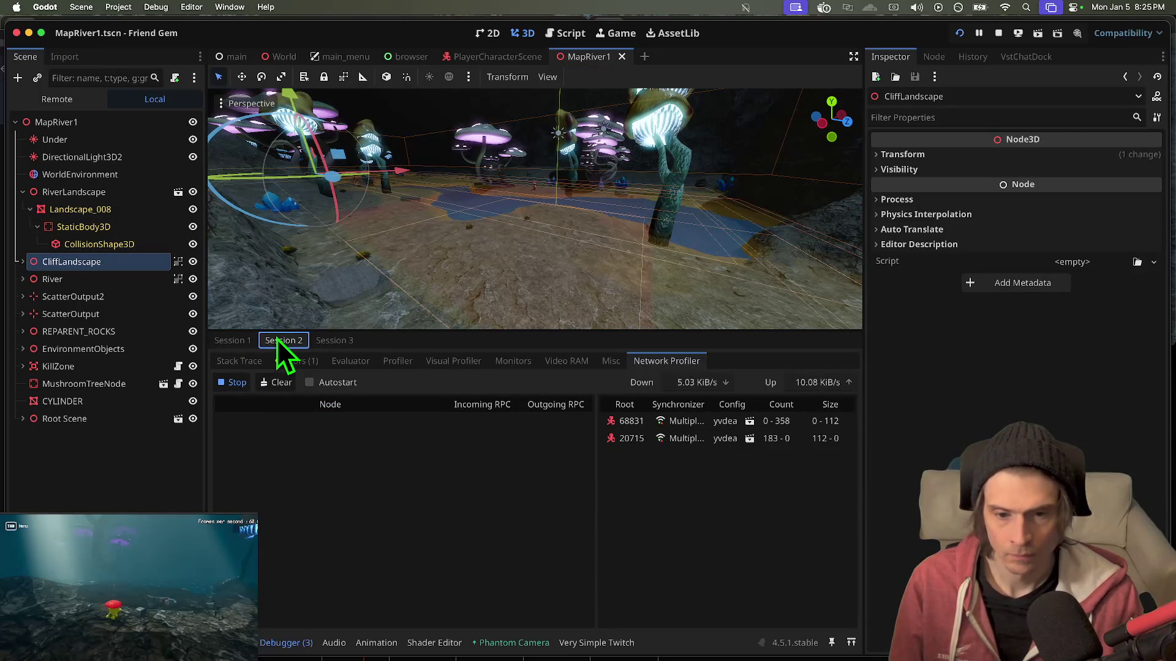
pyautogui.click(322, 342)
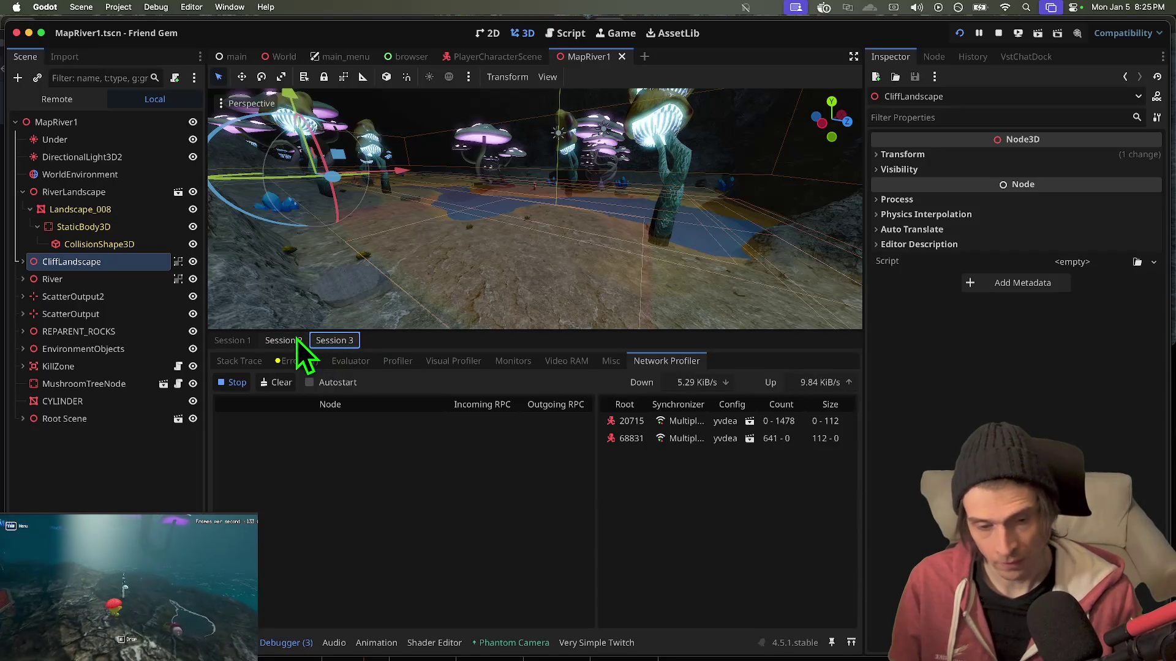
pyautogui.click(271, 339)
pyautogui.click(246, 339)
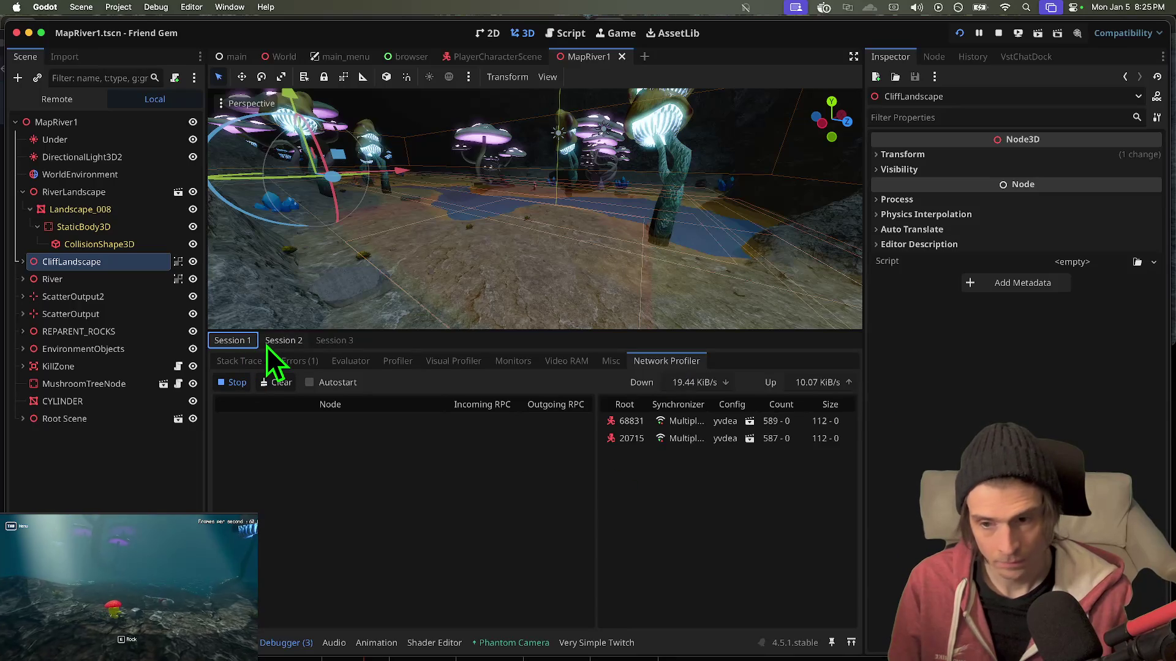
pyautogui.click(266, 345)
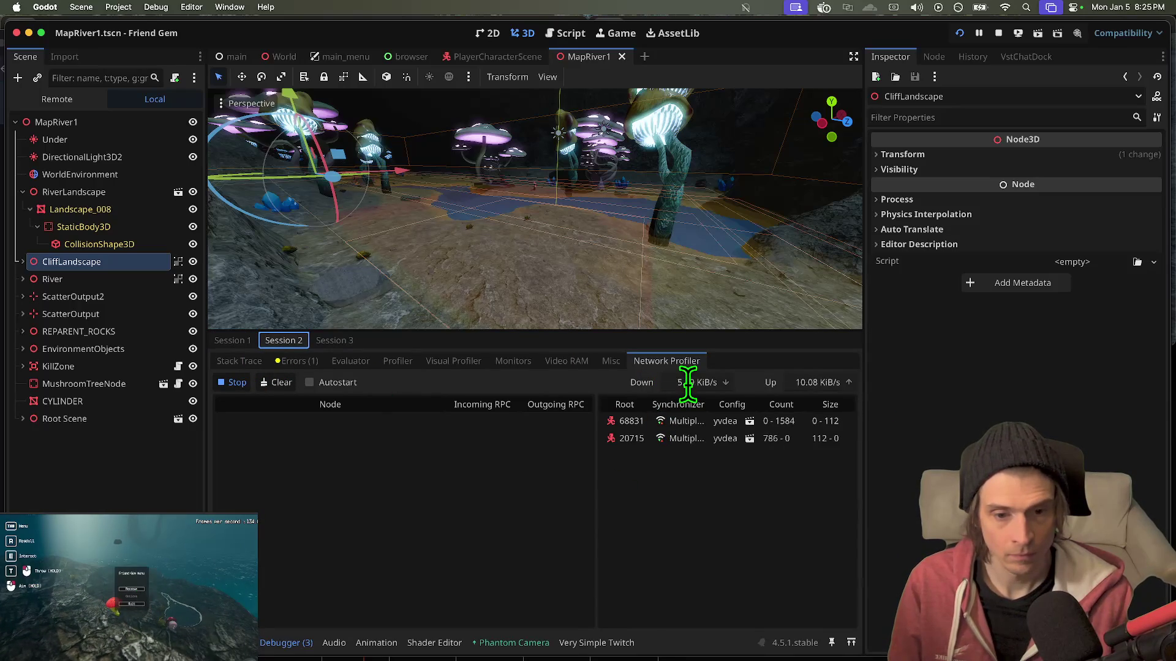
pyautogui.click(321, 341)
pyautogui.click(300, 341)
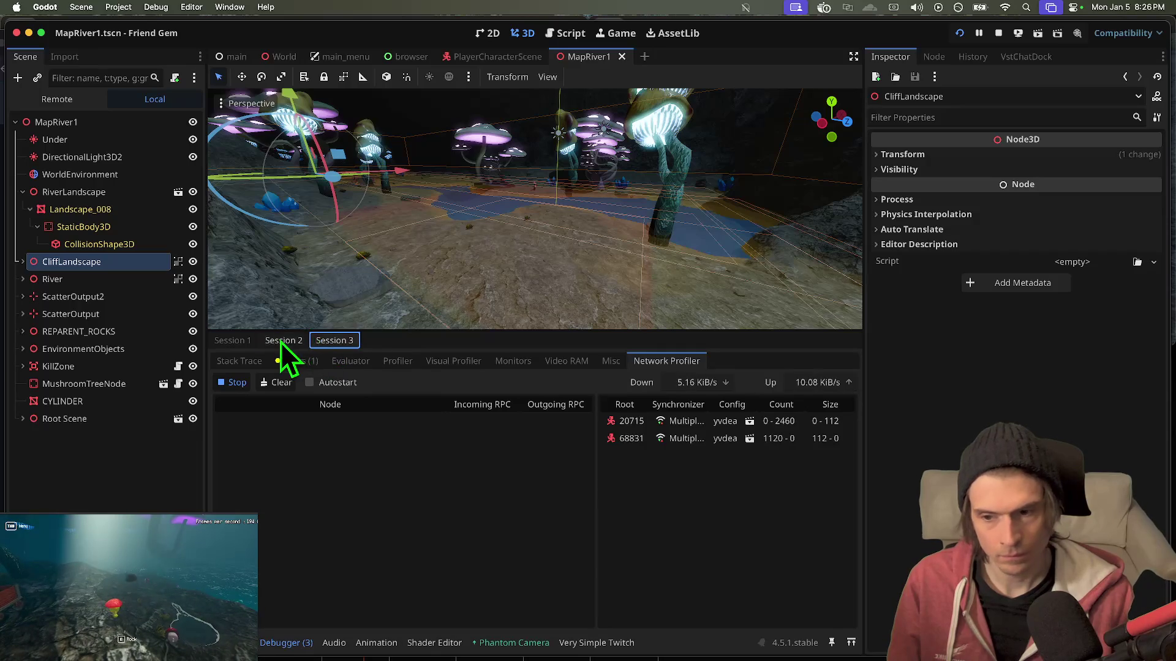
pyautogui.click(998, 33)
pyautogui.click(118, 7)
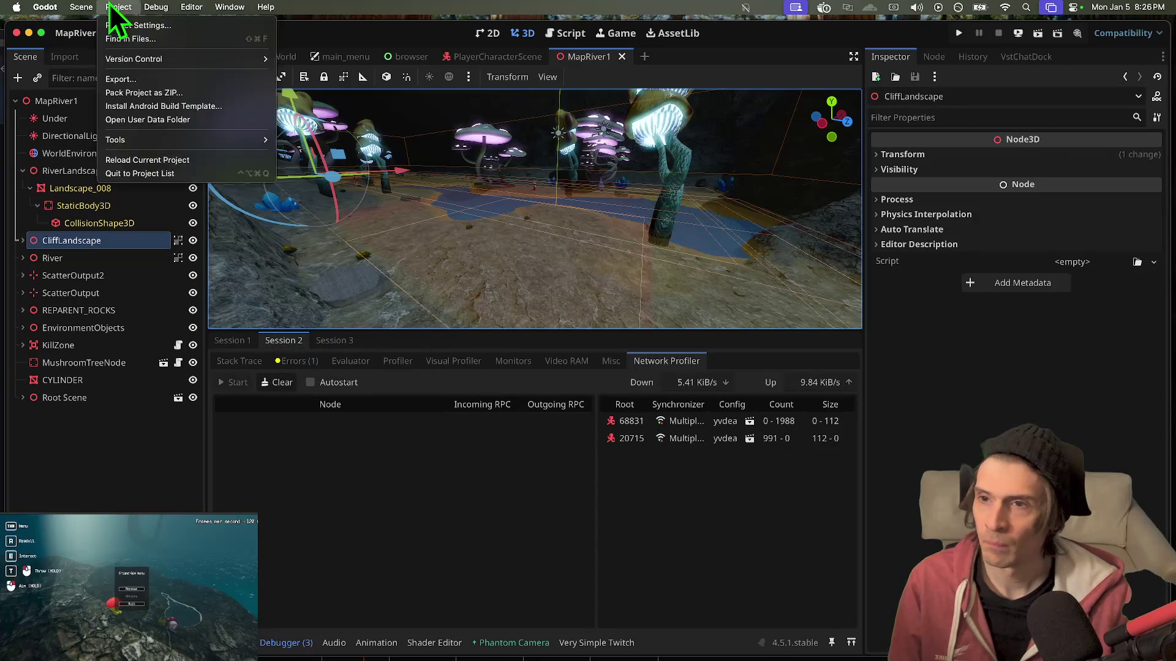
# Step: Run the project with the current run-instance settings, check the game windows, then stop all instances
pyautogui.click(187, 187)
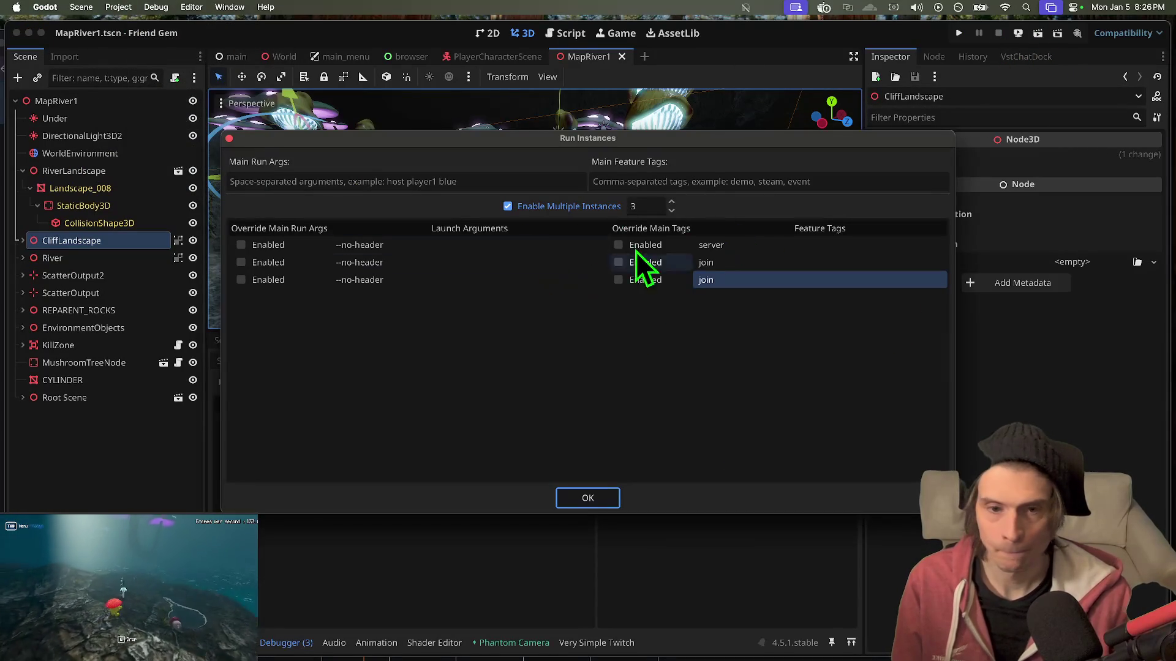
pyautogui.click(651, 207)
pyautogui.click(605, 500)
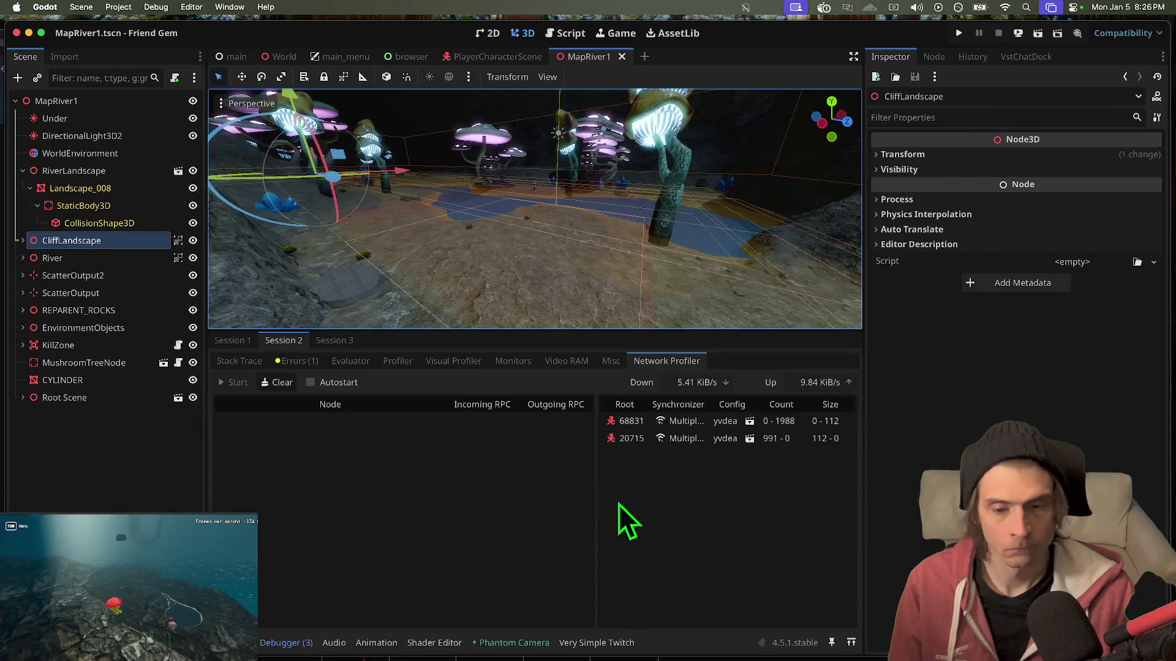
pyautogui.press('super+b')
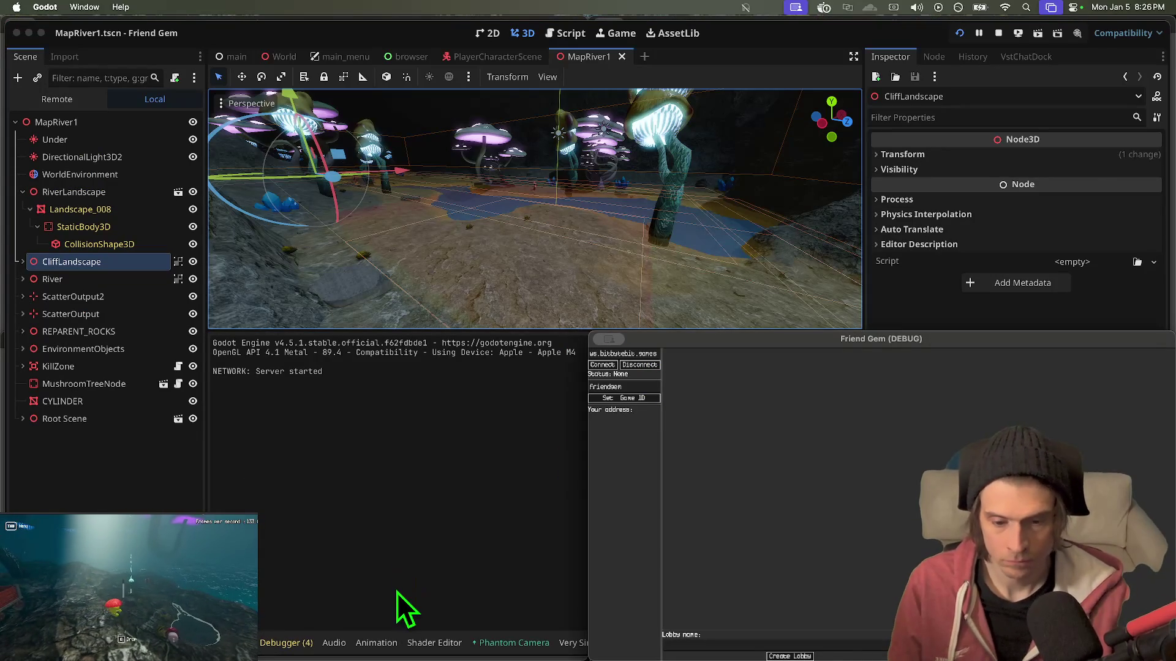
pyautogui.press('super+Tab')
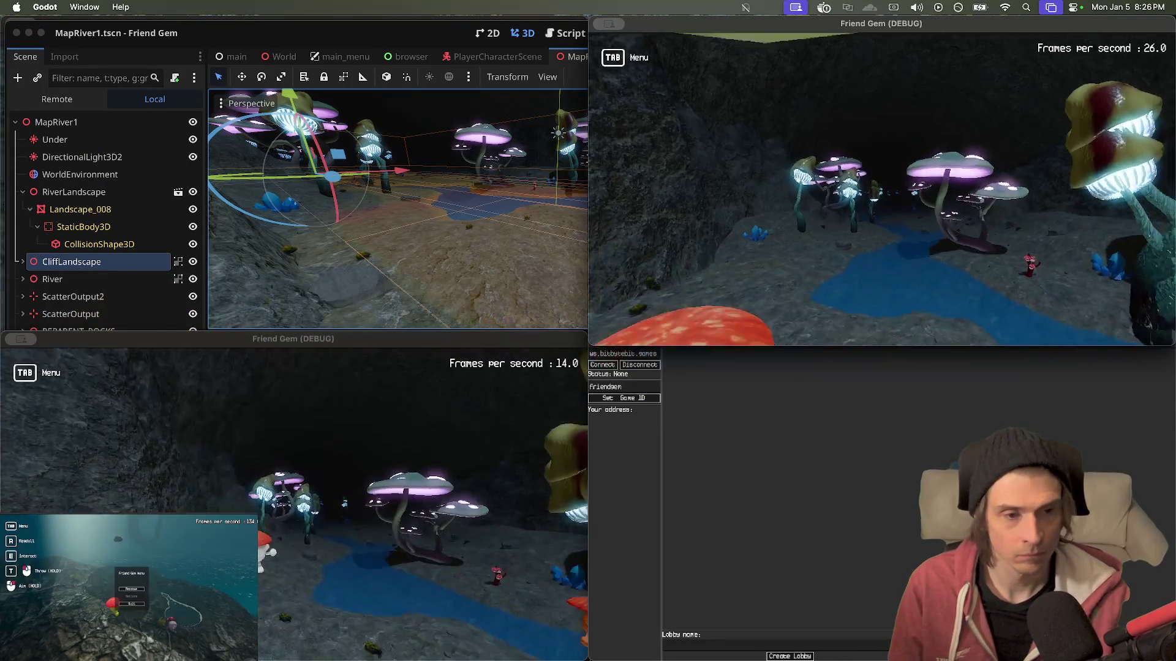
pyautogui.press('super+Tab')
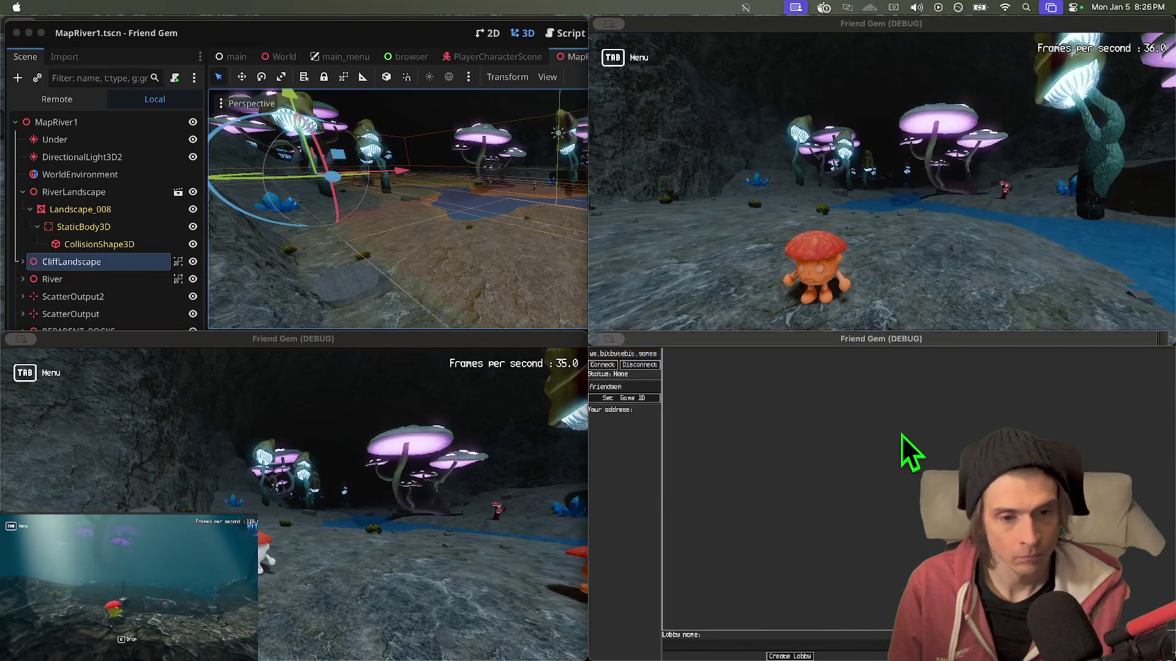
pyautogui.click(902, 436)
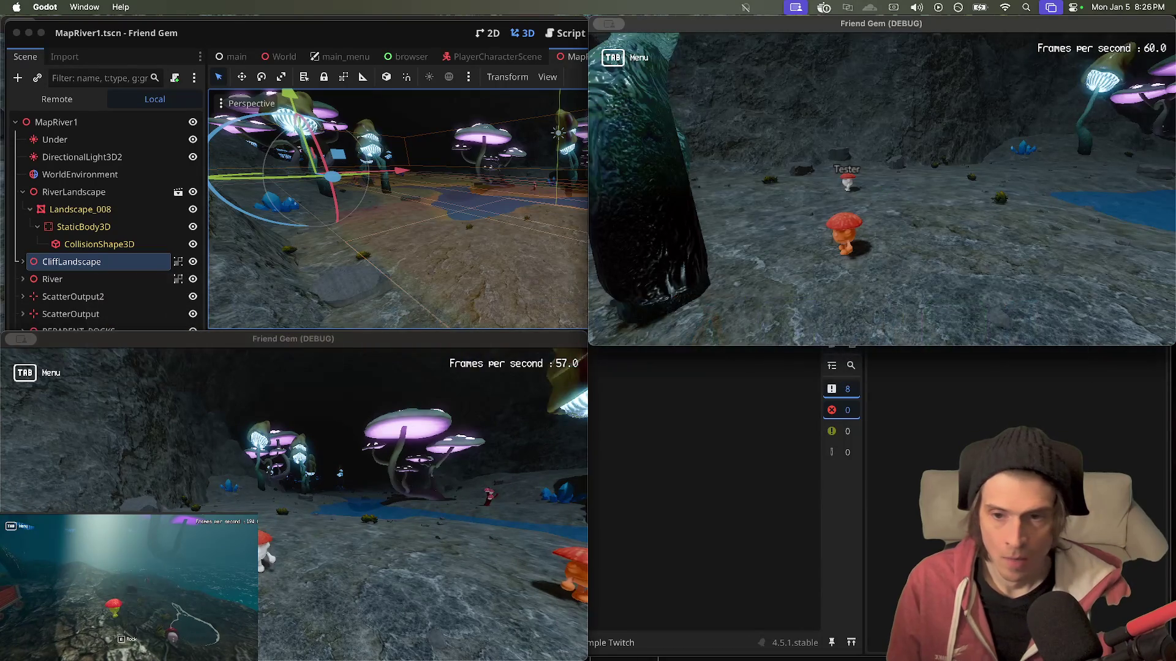
pyautogui.press('super+period')
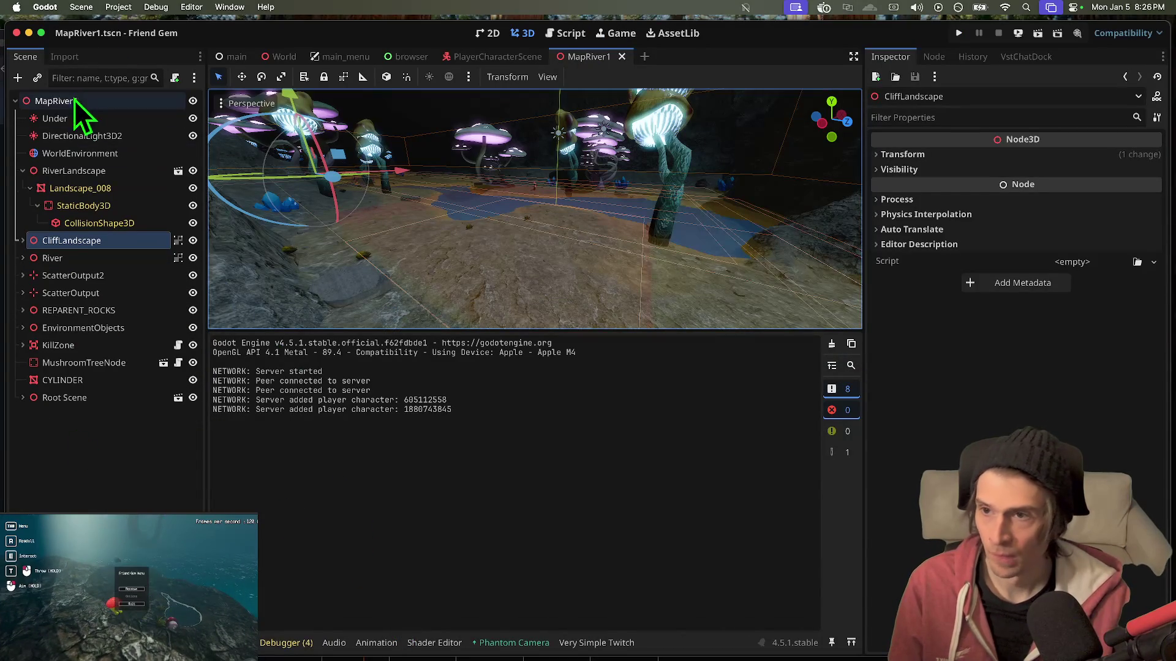
# Step: Set run instance 4's Feature Tags to join and apply the run instance settings
pyautogui.click(118, 7)
pyautogui.click(161, 185)
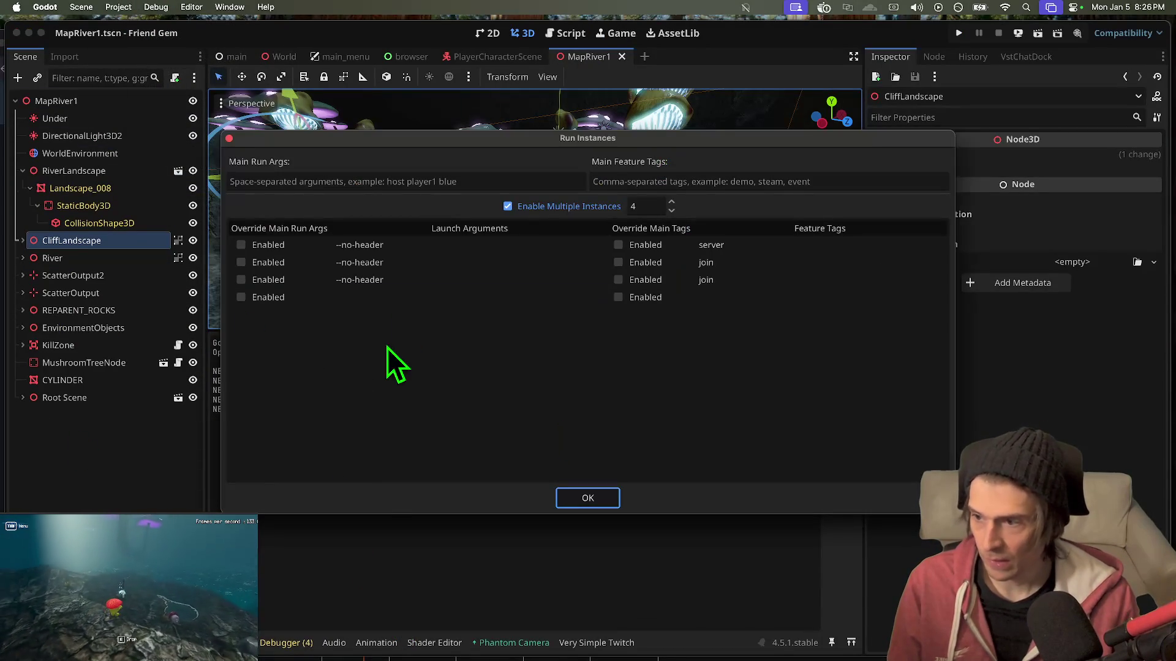
pyautogui.click(734, 298)
pyautogui.click(735, 298)
pyautogui.write('n')
pyautogui.press('Return')
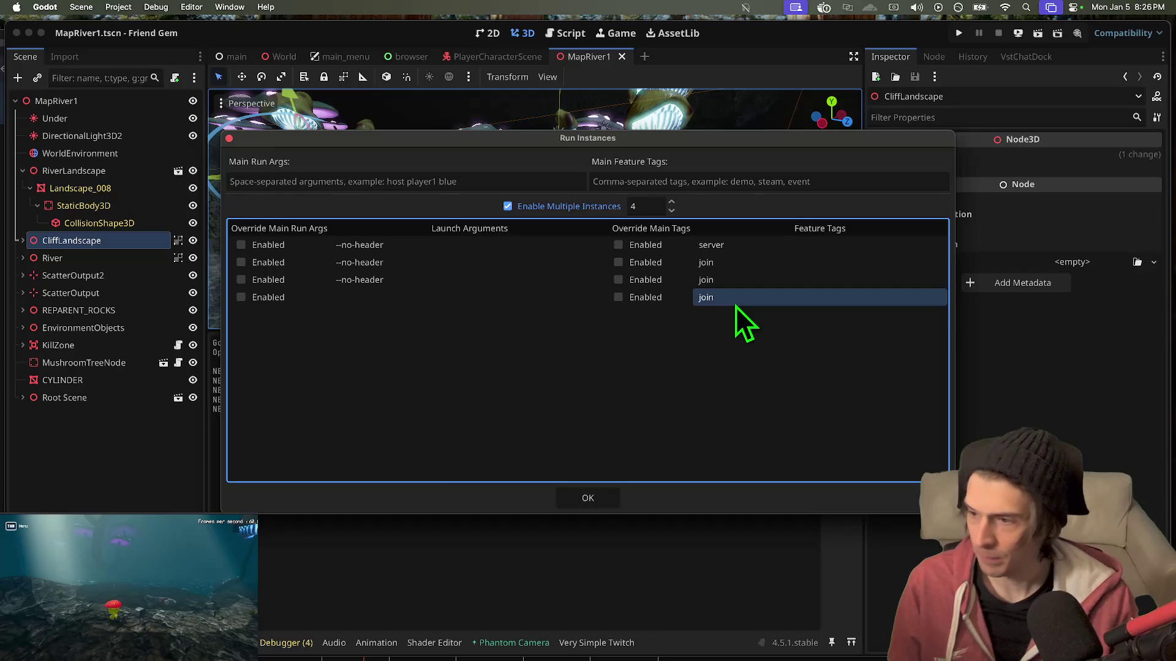
pyautogui.click(597, 504)
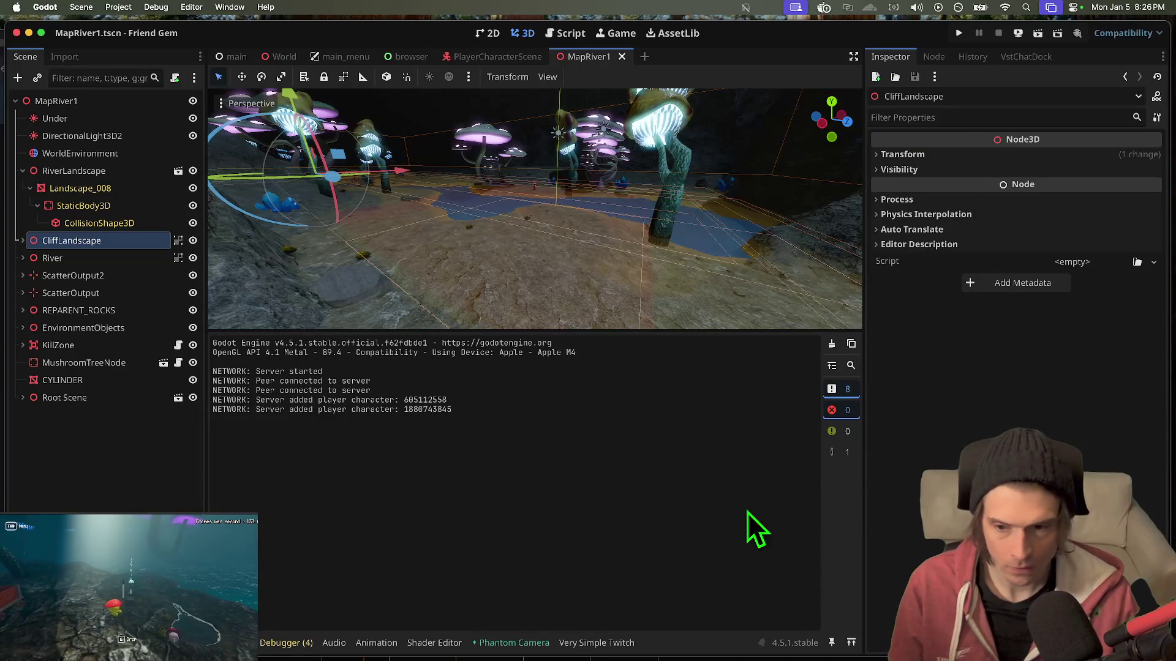
# Step: Run the project as four instances and cycle through the game windows
pyautogui.press('super+b')
pyautogui.press('super+Tab')
pyautogui.press('super+Tab')
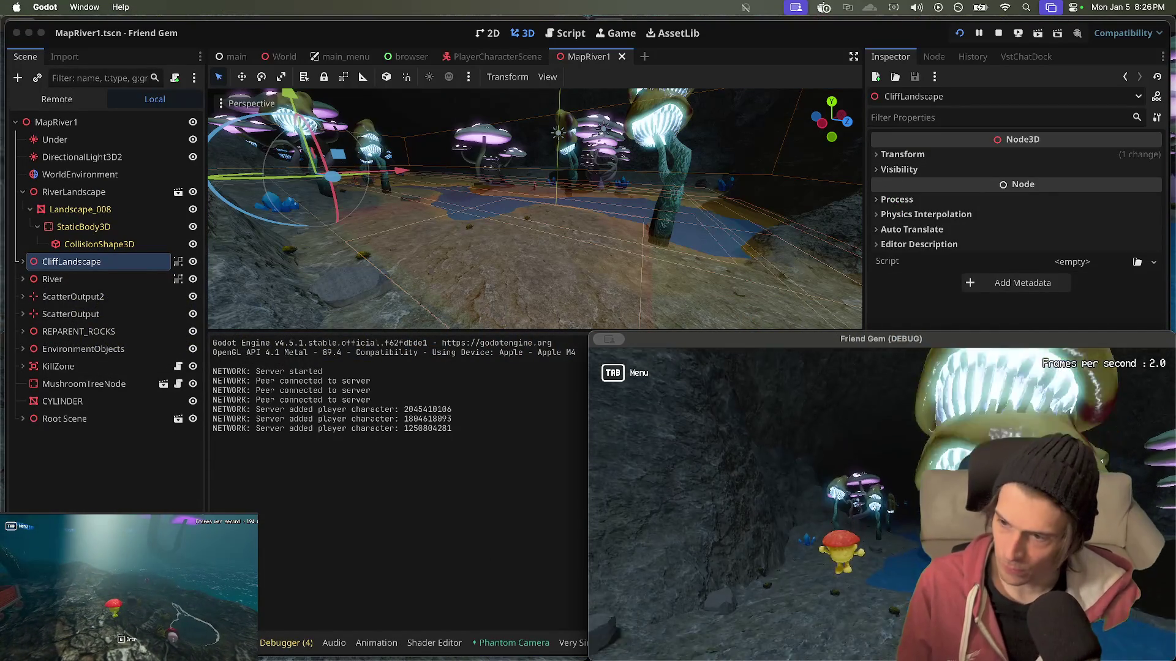
pyautogui.press('super+Tab')
pyautogui.press('super+Tab')
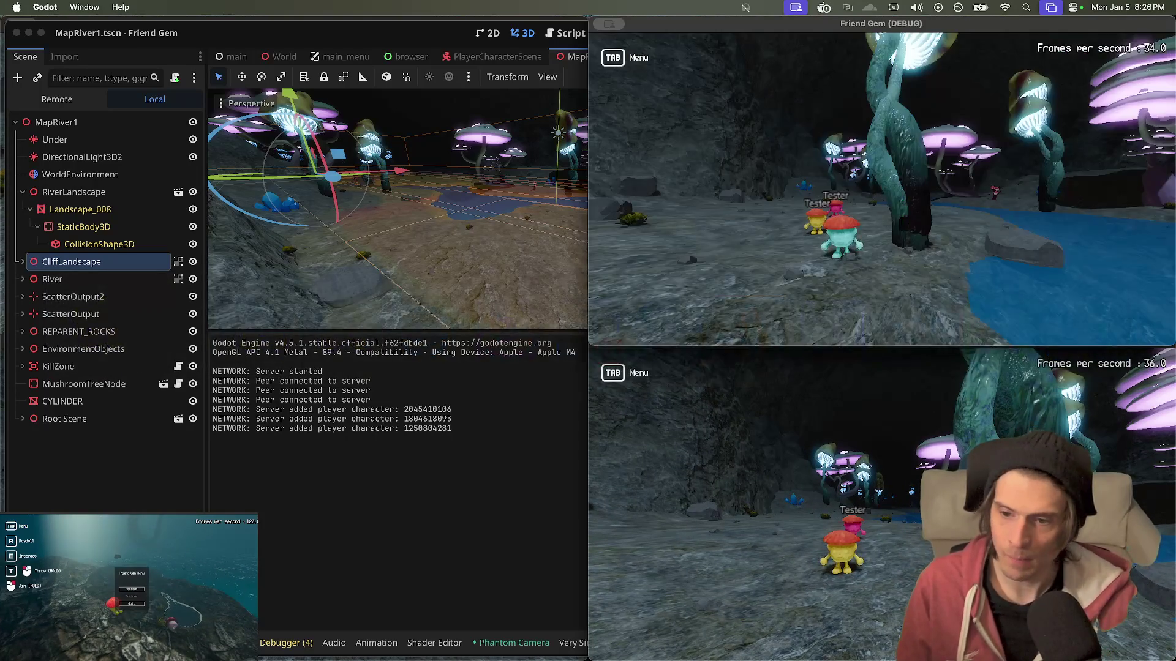
pyautogui.press('super+Tab')
pyautogui.press('super+Tab')
pyautogui.press('super+Tab')
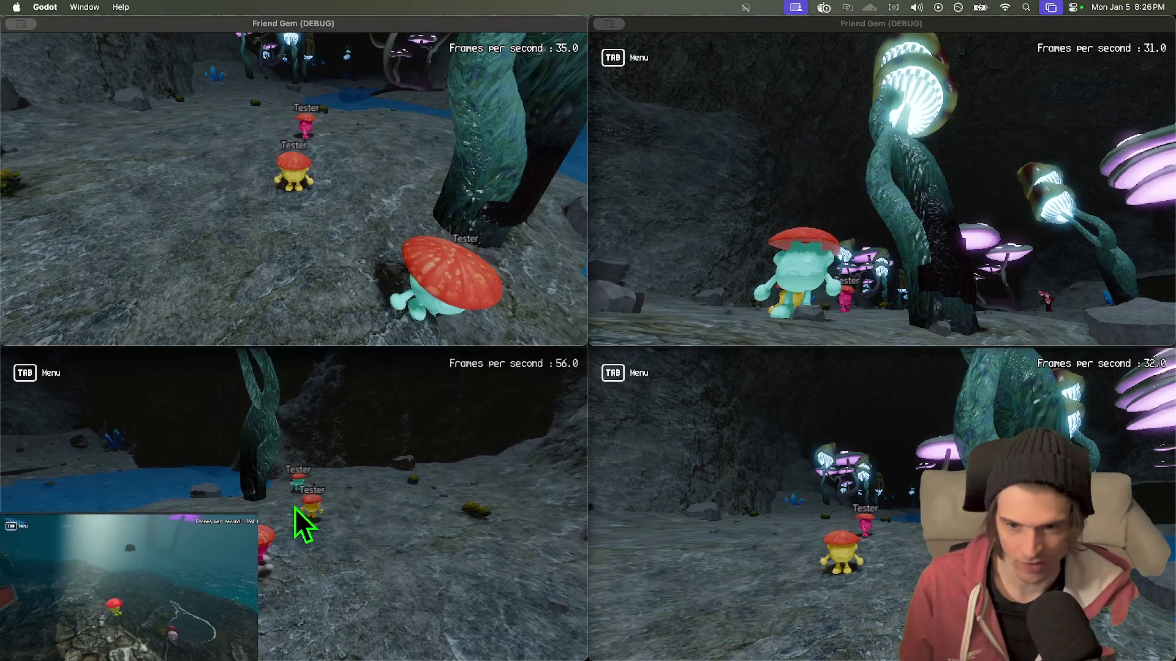
# Step: Walk the teal character forward with W, open the Friend Gem Menu, then return to the editor
pyautogui.click(716, 464)
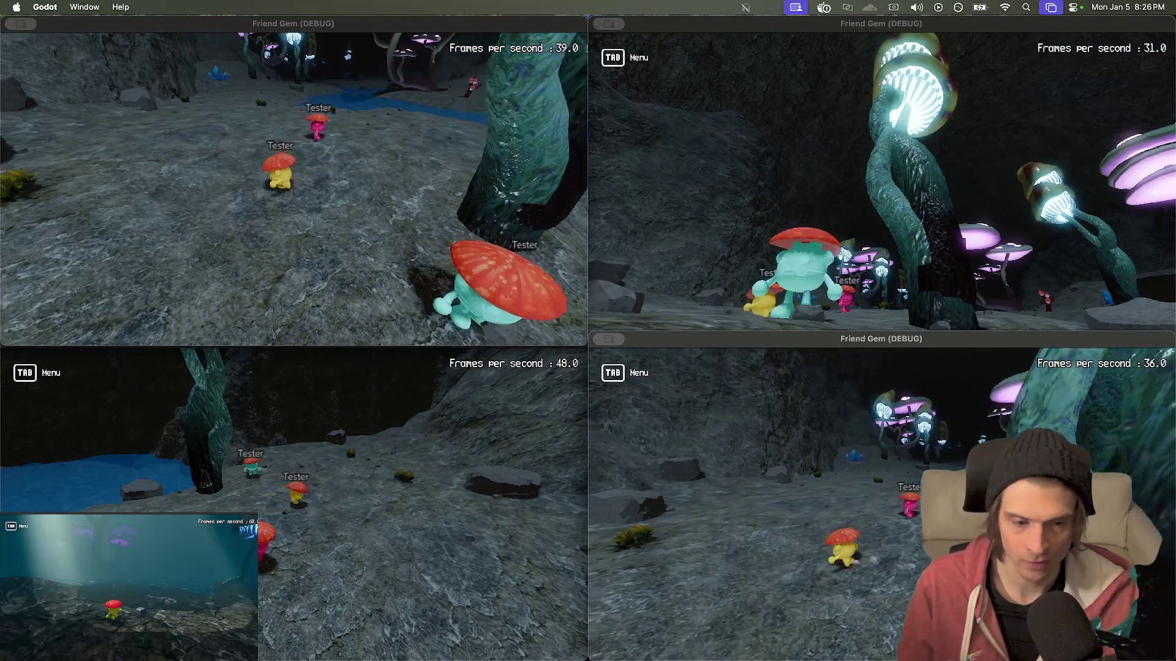
pyautogui.press('super+Tab')
pyautogui.press('super+Tab')
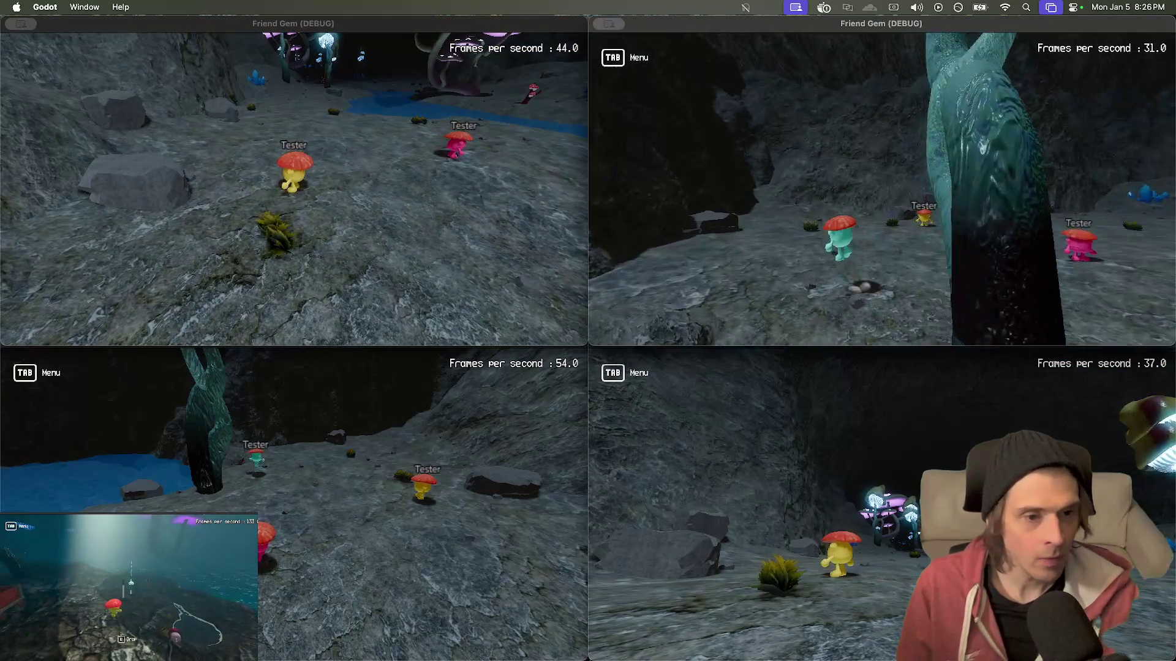
pyautogui.press('w')
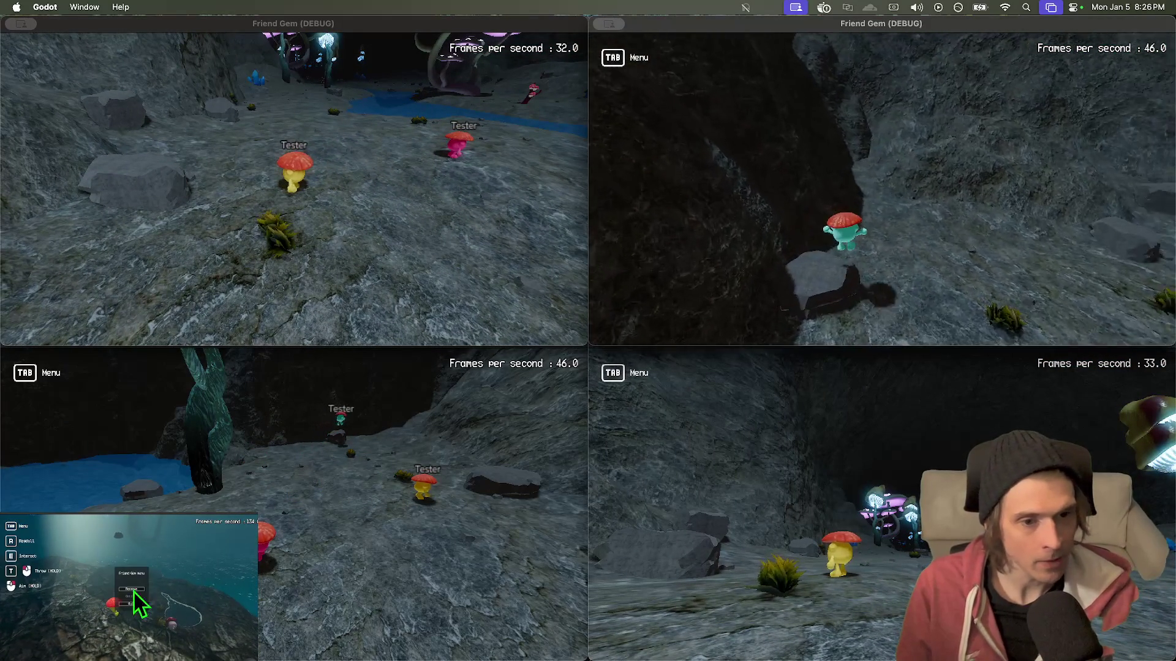
pyautogui.press('w')
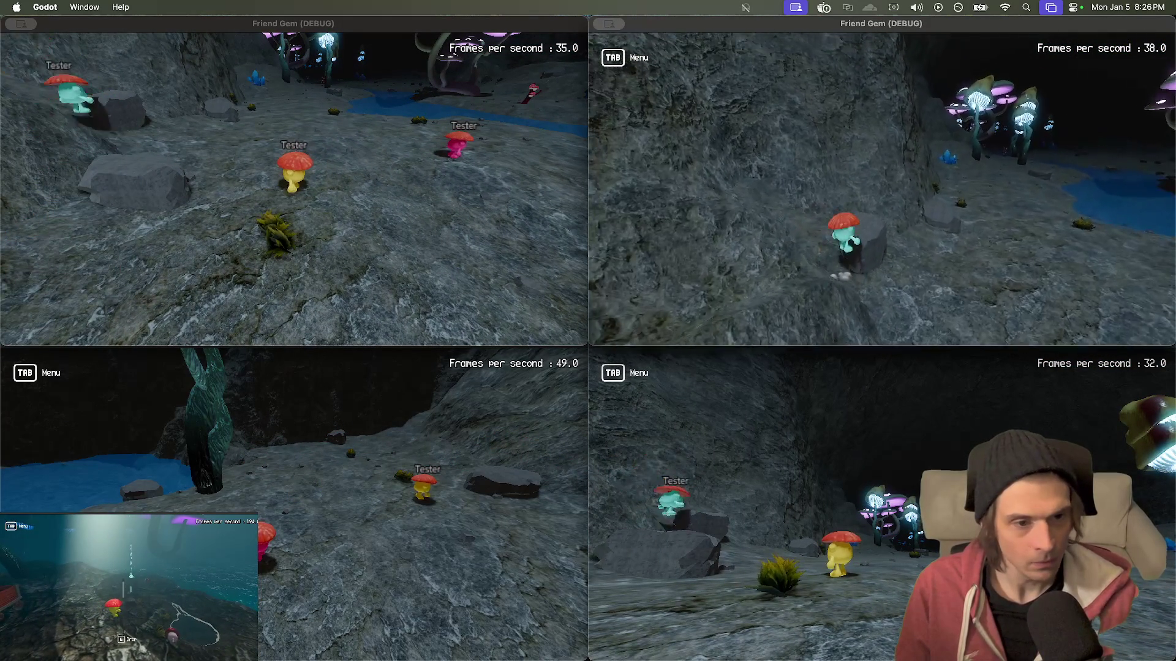
pyautogui.press('Tab')
pyautogui.click(398, 454)
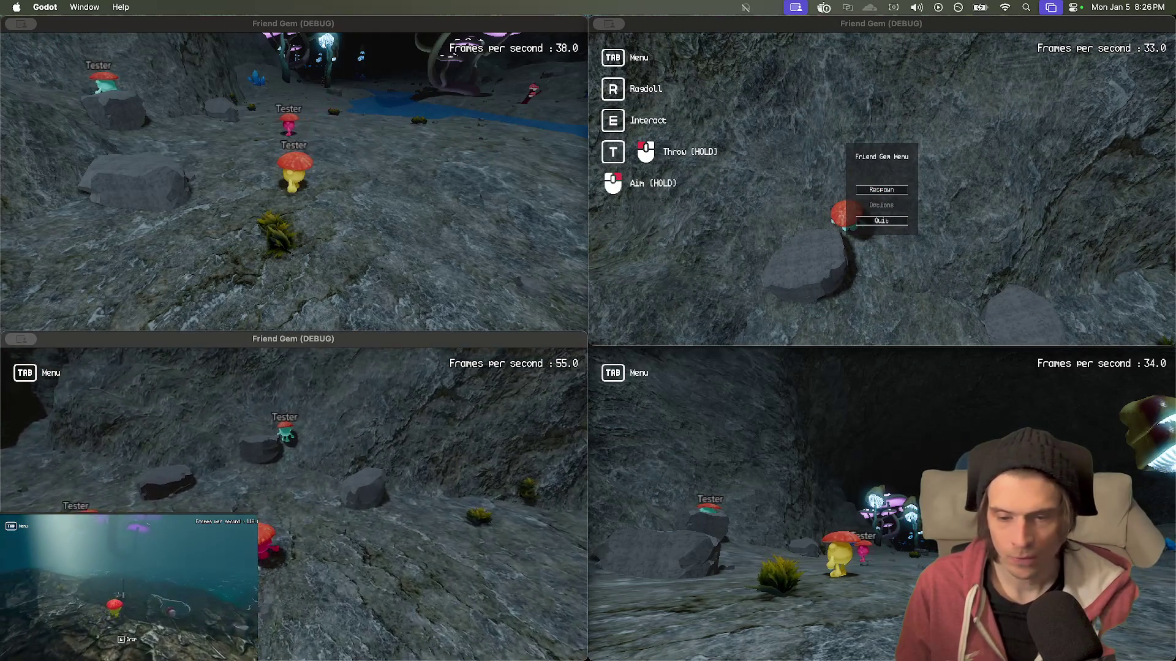
pyautogui.press('super+Tab')
pyautogui.press('super+Tab')
pyautogui.press('super+Tab')
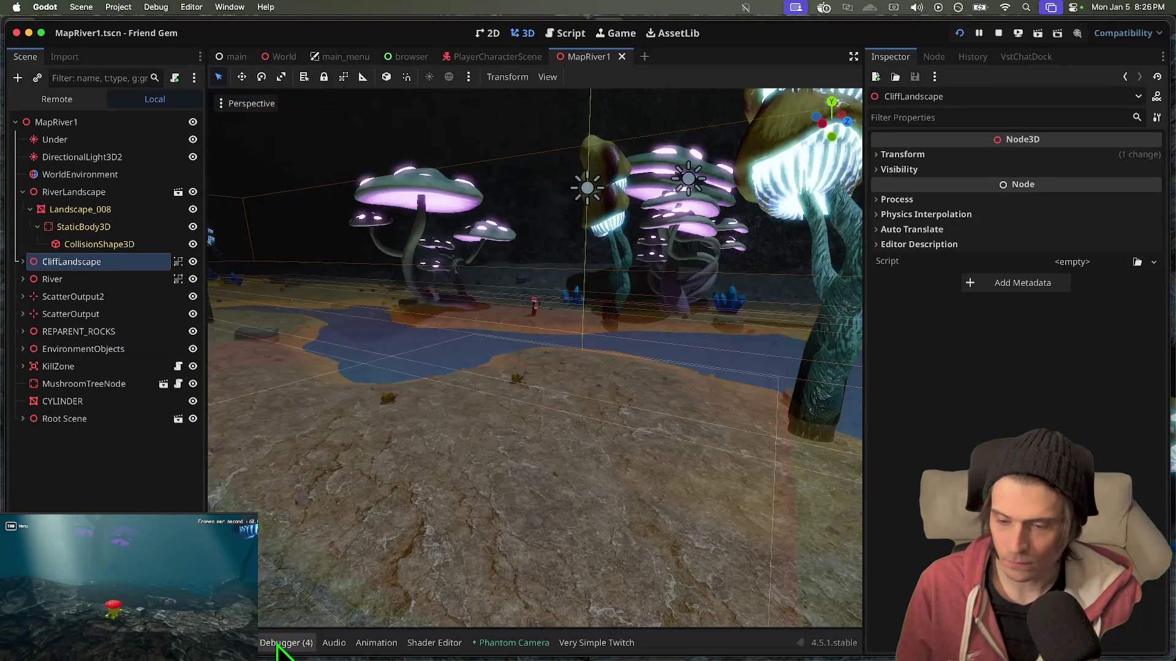
# Step: Start Network Profiler recording in Sessions 1 through 4, reaching about 10.56 KiB/s down, 13.76 KiB/s up
pyautogui.click(282, 643)
pyautogui.click(236, 382)
pyautogui.click(225, 340)
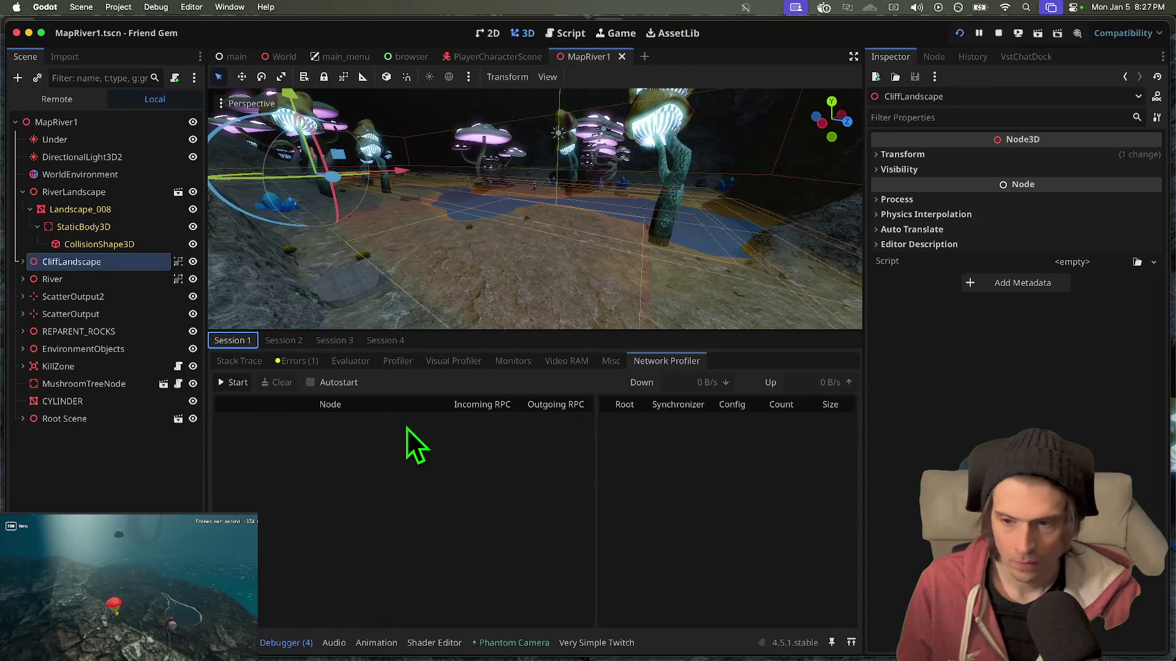
pyautogui.click(284, 341)
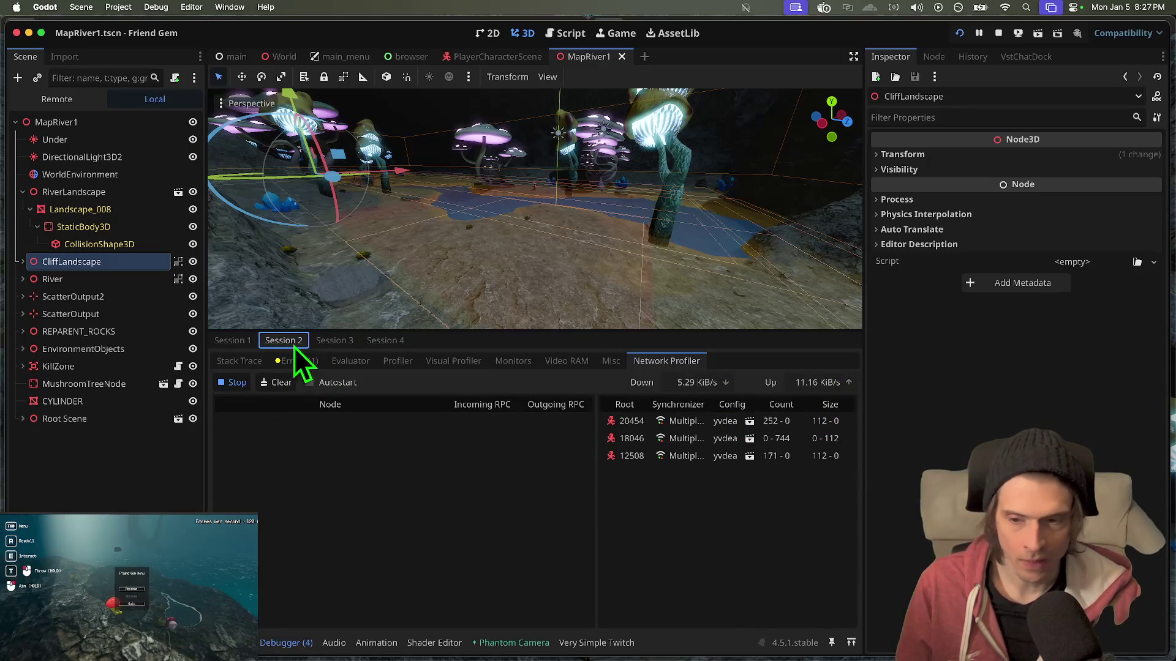
pyautogui.click(222, 342)
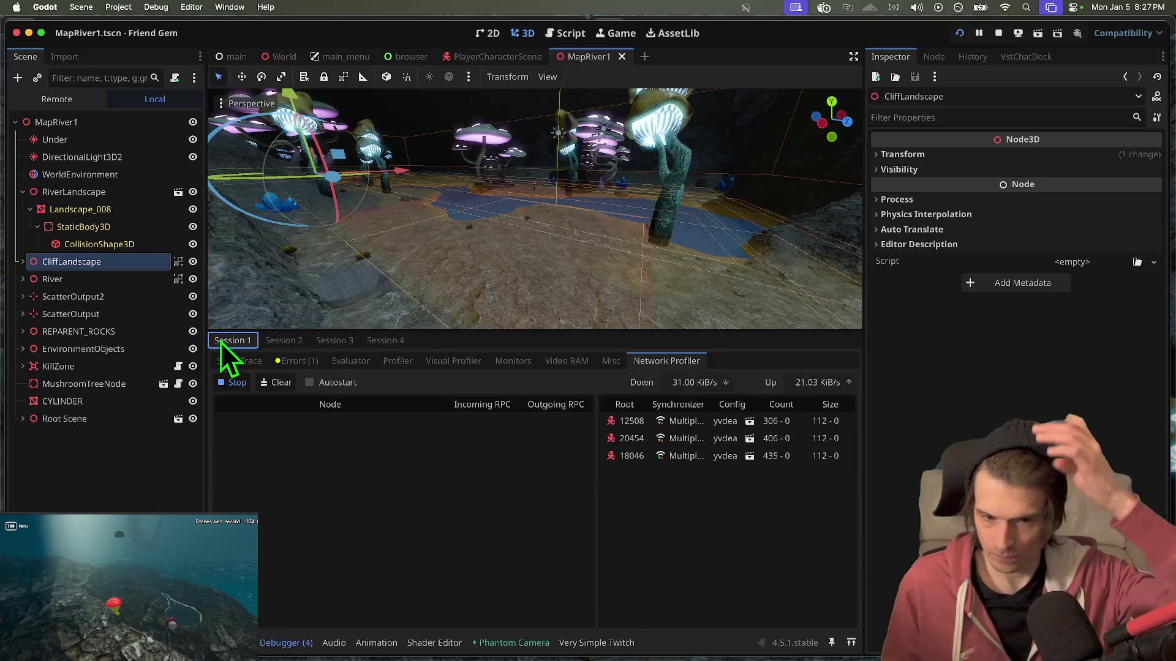
pyautogui.click(337, 341)
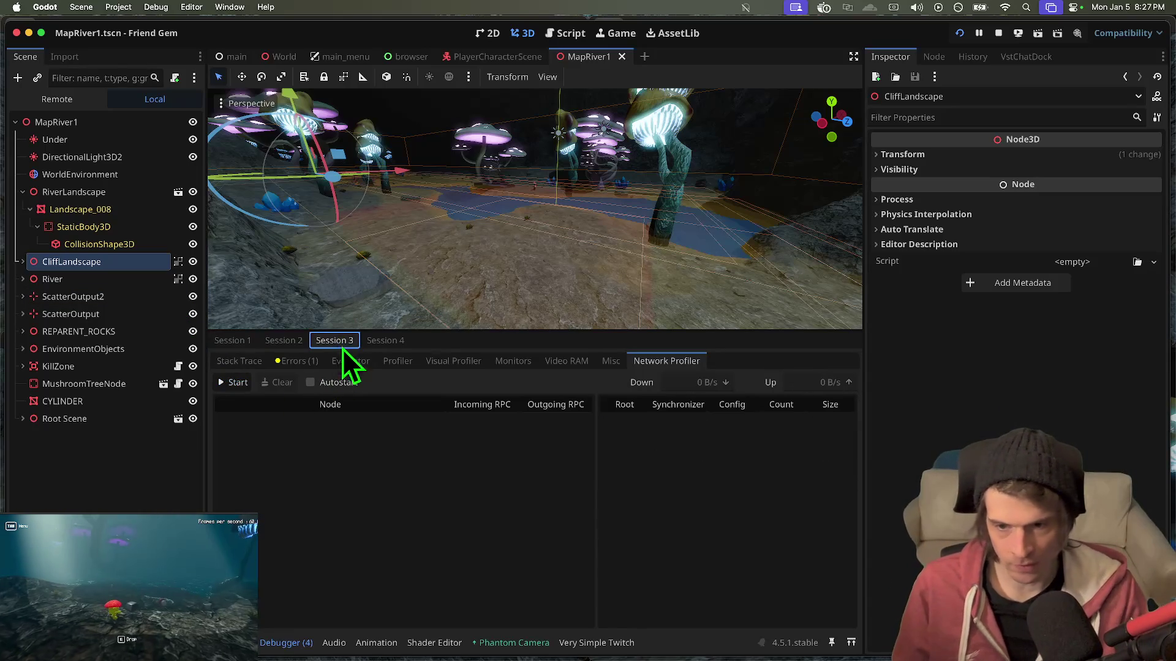
pyautogui.click(232, 383)
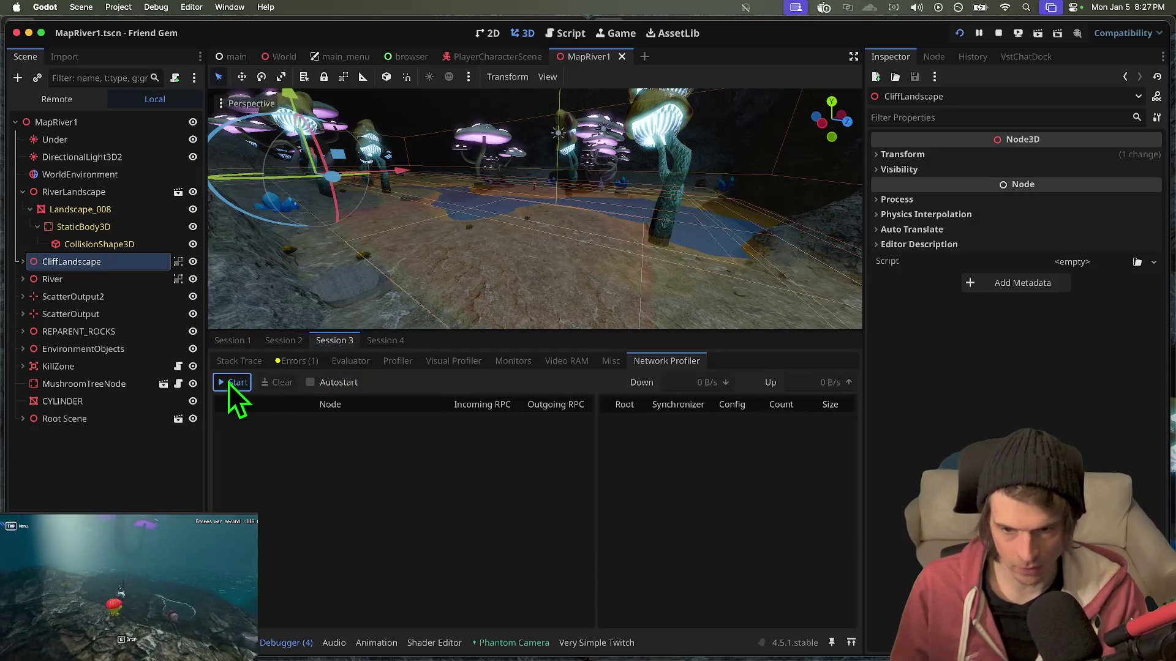
pyautogui.click(375, 340)
pyautogui.click(661, 363)
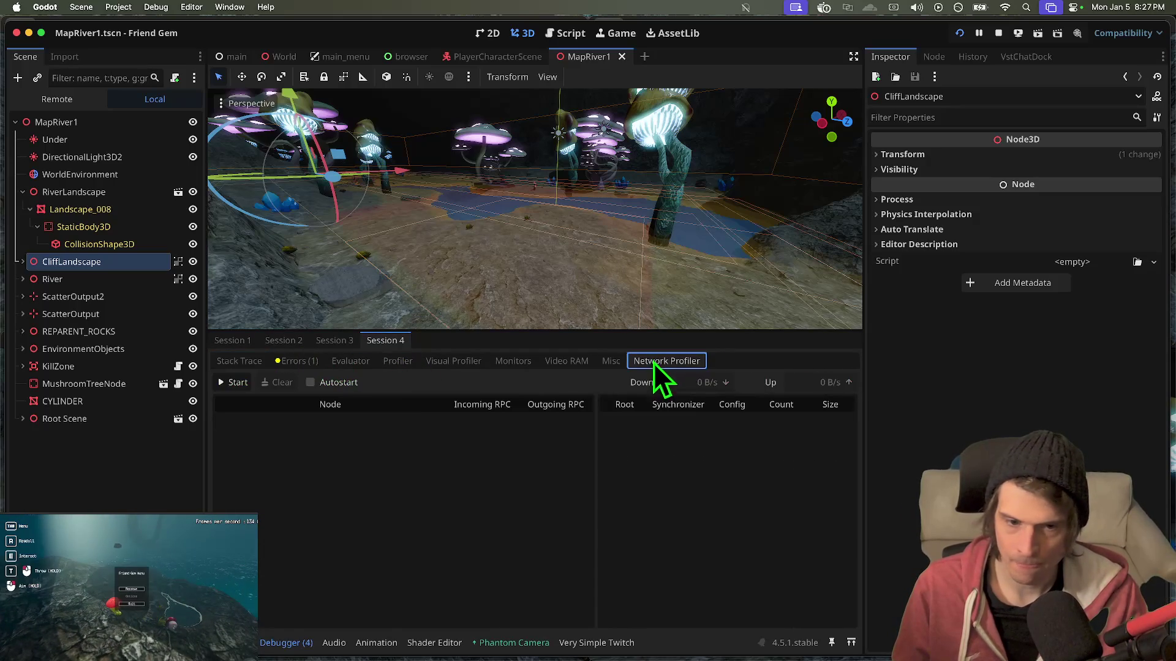
pyautogui.click(234, 386)
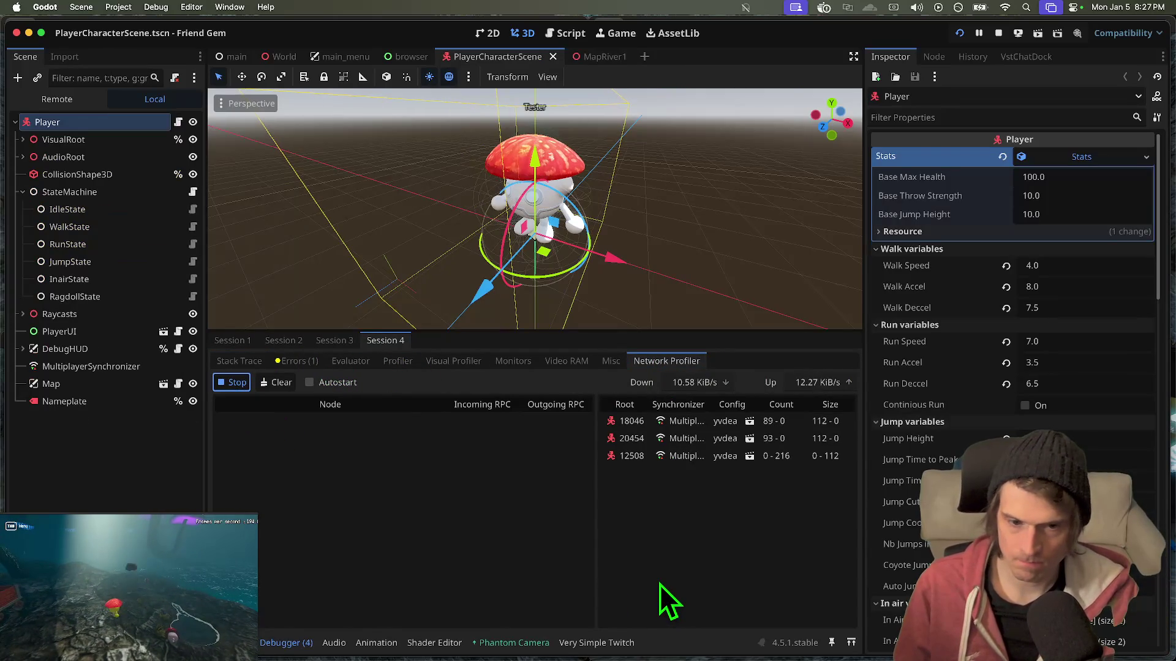
pyautogui.press('super+Tab')
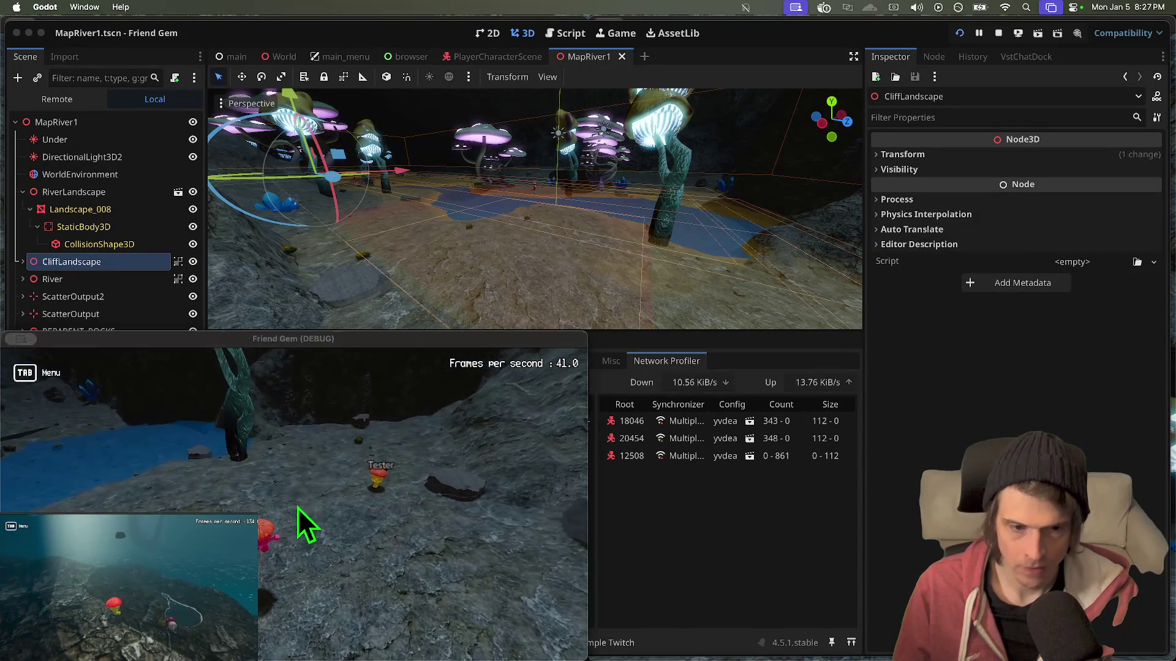
# Step: Compute 50 / 3 in the system search, then return to the Godot editor
pyautogui.press('super+Tab')
pyautogui.press('super+Tab')
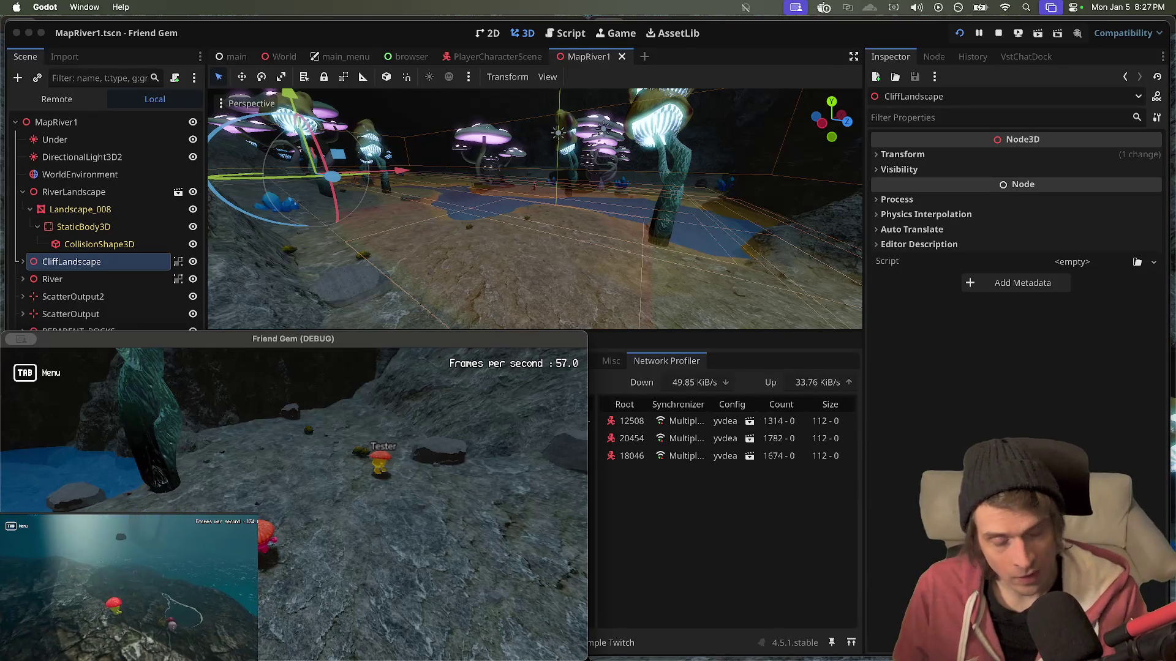
pyautogui.press('super+space')
pyautogui.write('50 / 3')
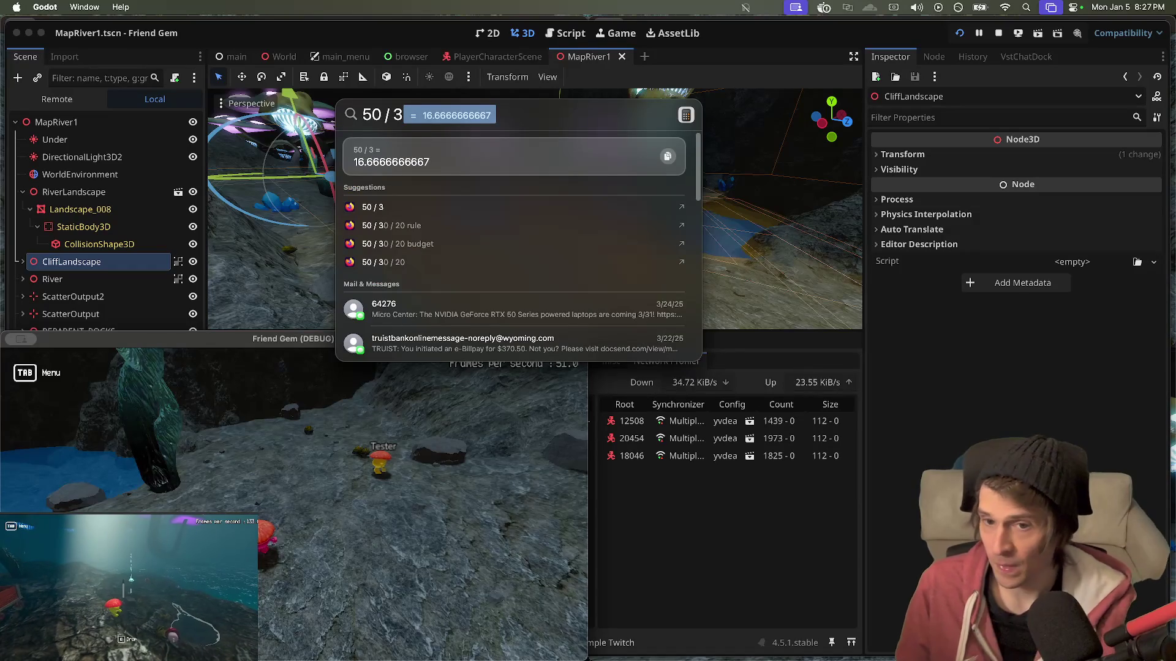
pyautogui.press('Escape')
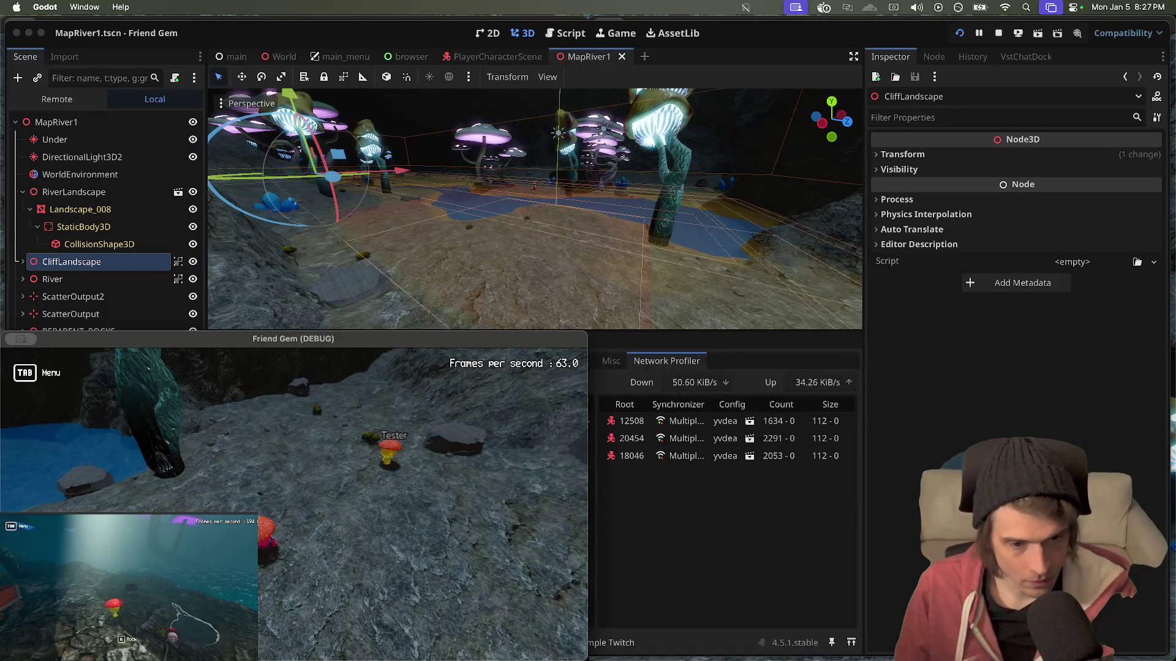
pyautogui.press('super+Tab')
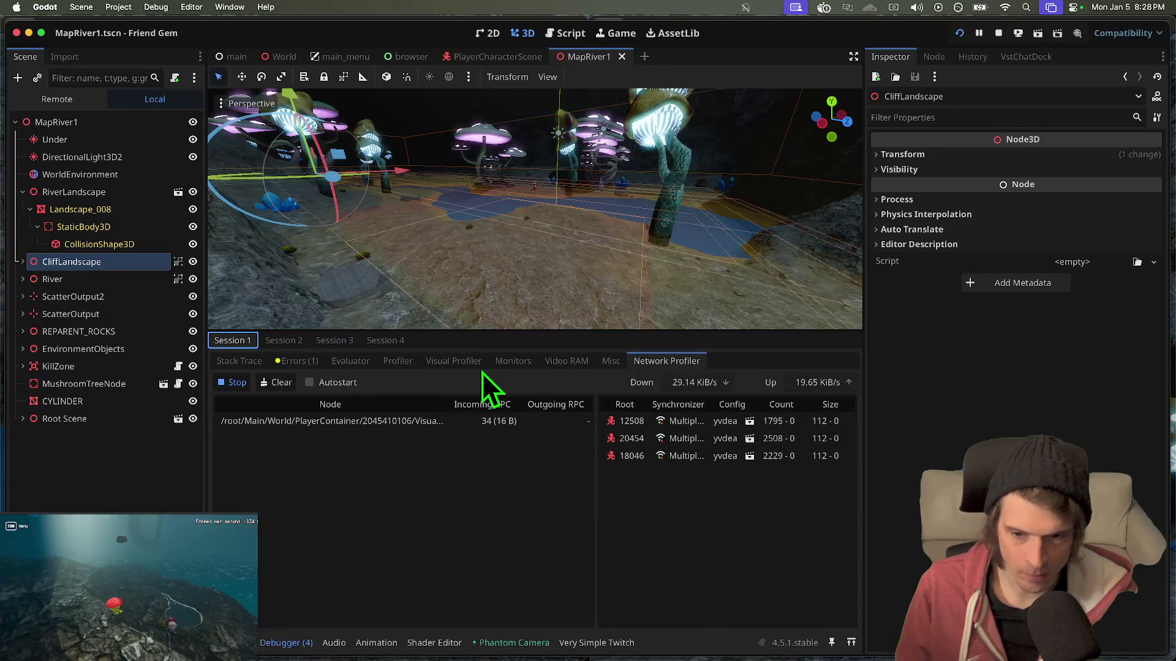
# Step: Compare the Session 2, 3 and 4 network profiles, briefly checking the running game
pyautogui.hotkey('ctrl', 'Tab')
pyautogui.click(292, 339)
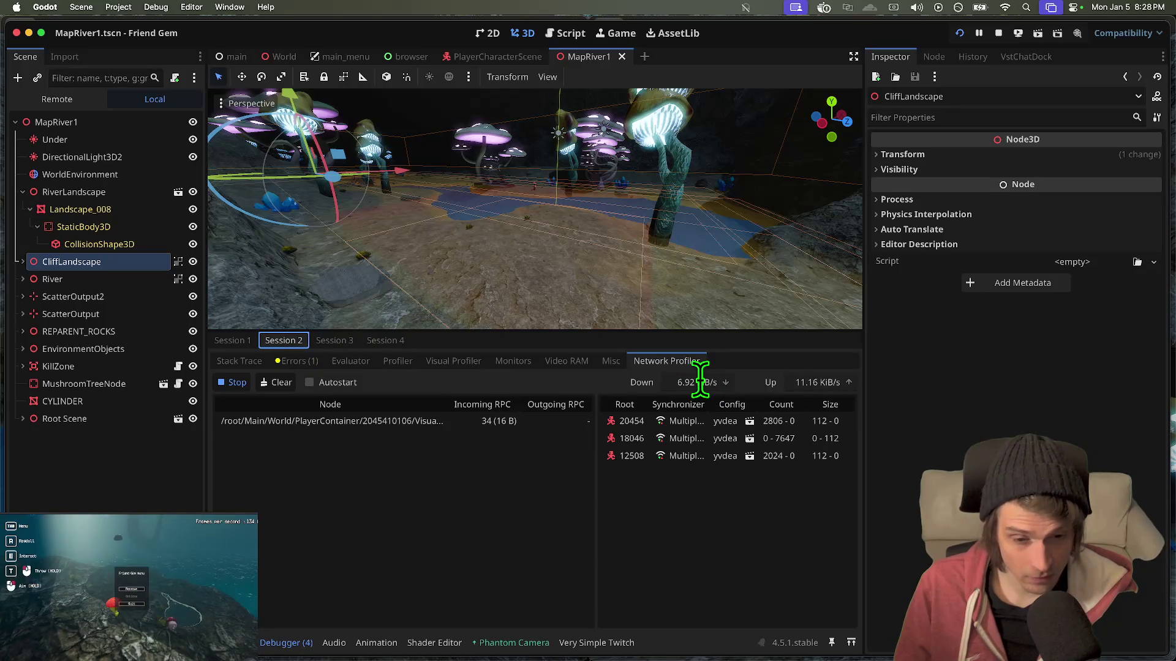
pyautogui.click(342, 342)
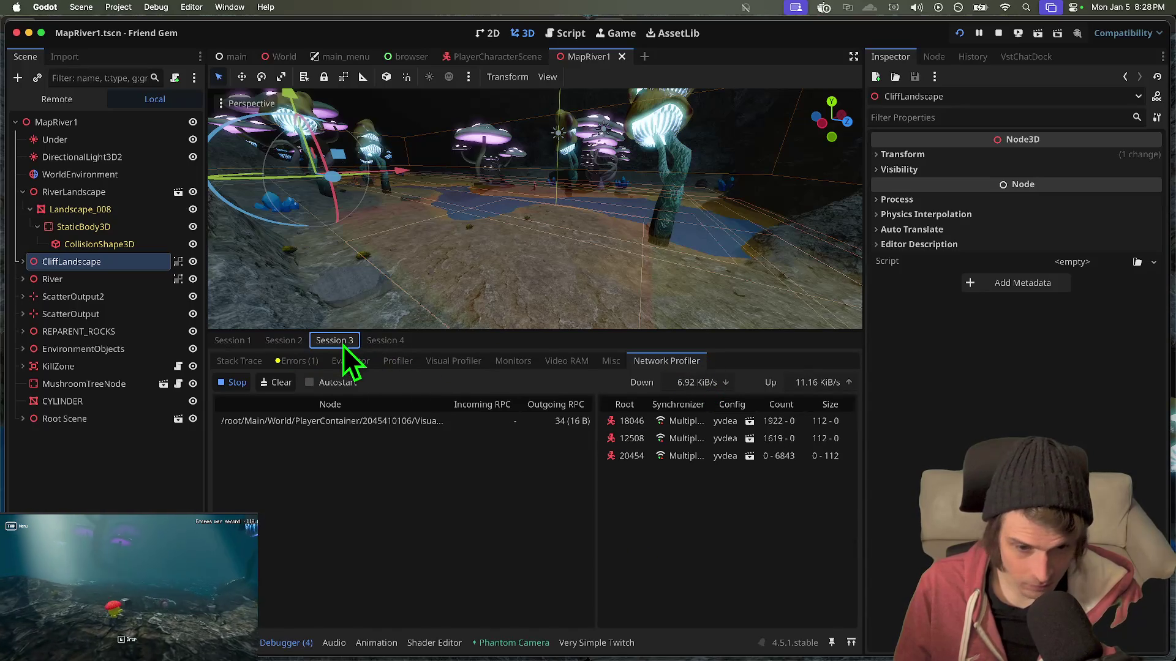
pyautogui.click(389, 342)
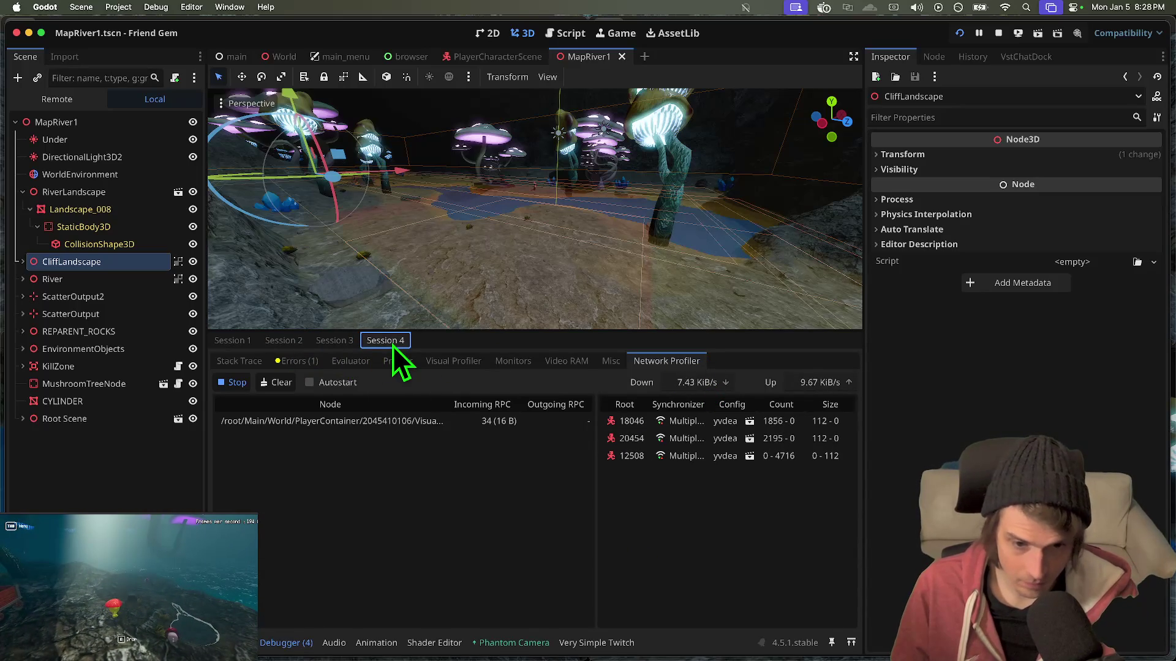
pyautogui.click(359, 344)
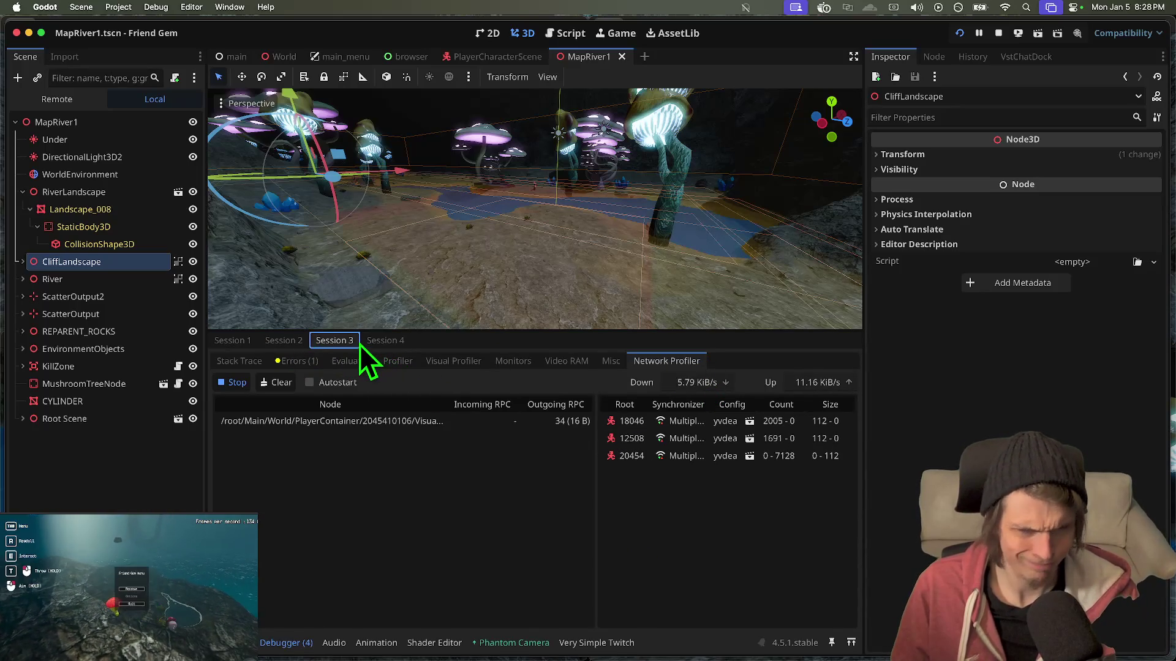
pyautogui.click(283, 342)
pyautogui.click(326, 343)
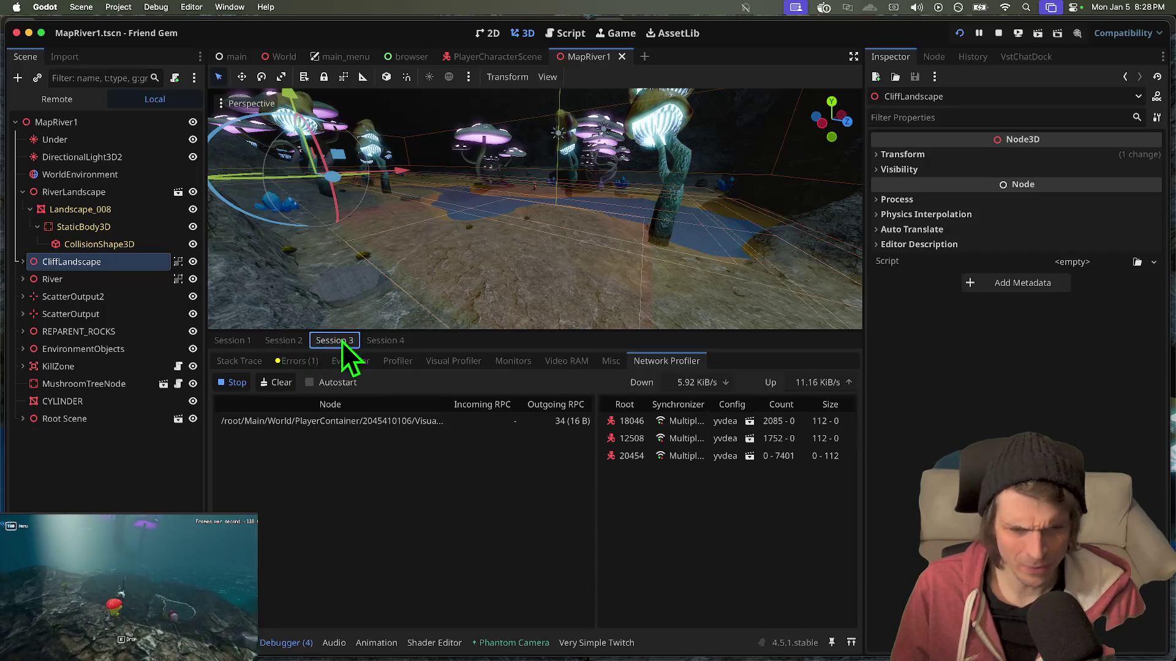
pyautogui.click(365, 342)
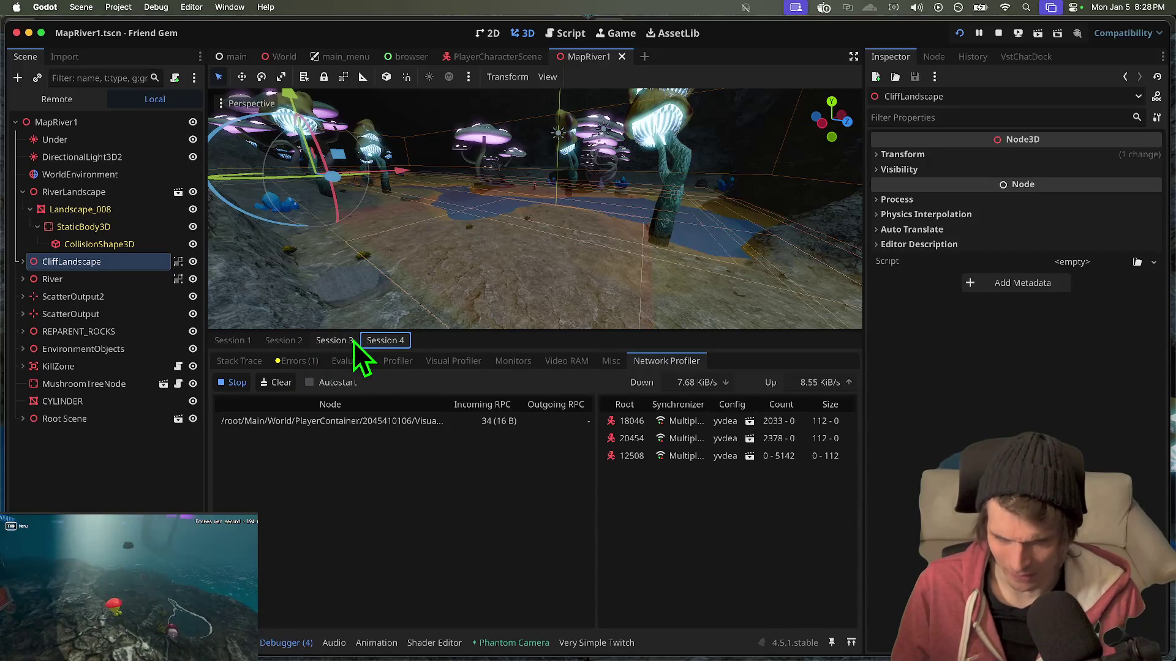
pyautogui.press('super+Tab')
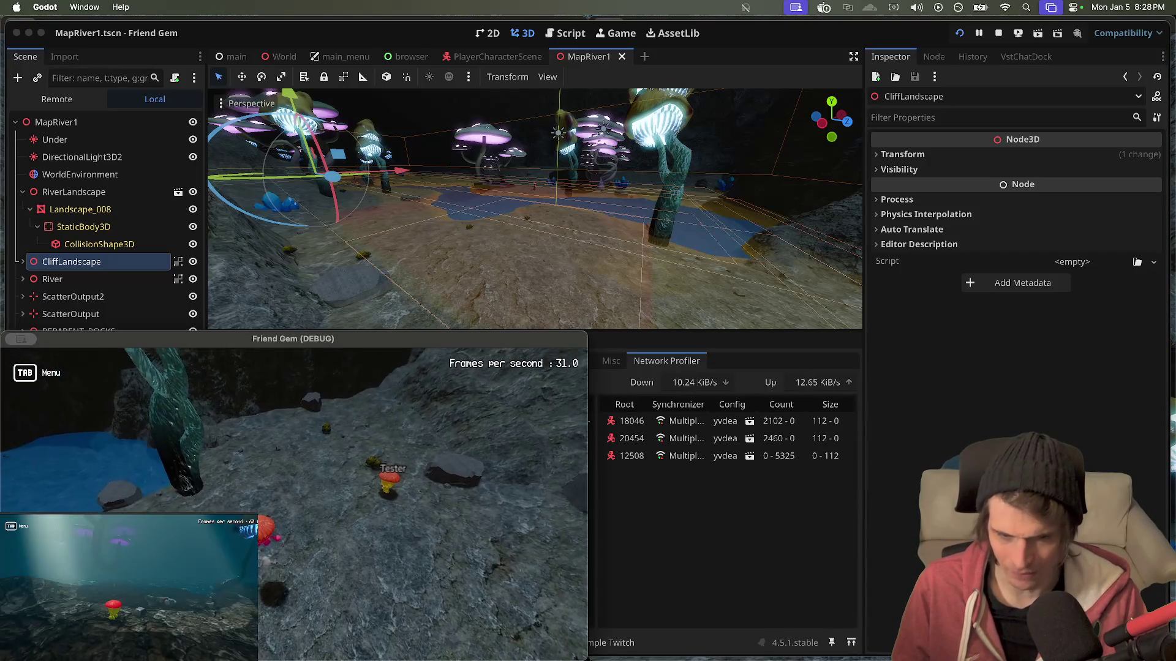
pyautogui.press('super+Tab')
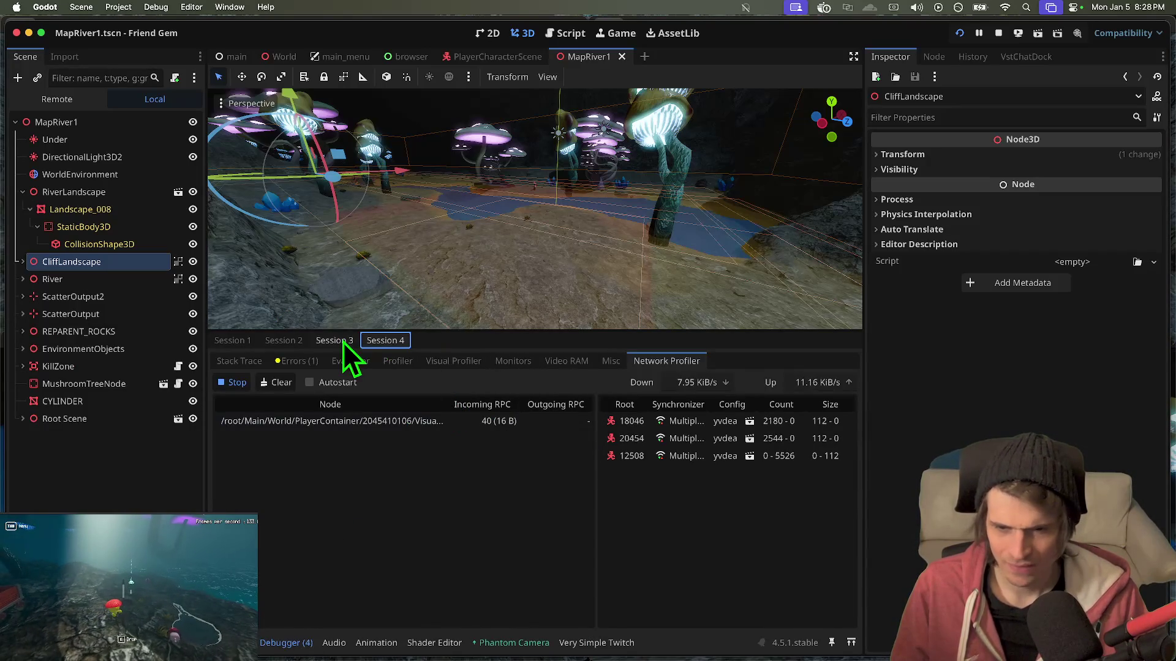
# Step: Settle on Session 4 (about 7.43 KiB/s down, 9.30 KiB/s up) and narrow the Inspector
pyautogui.click(325, 343)
pyautogui.click(267, 342)
pyautogui.click(319, 341)
pyautogui.click(368, 342)
pyautogui.click(321, 341)
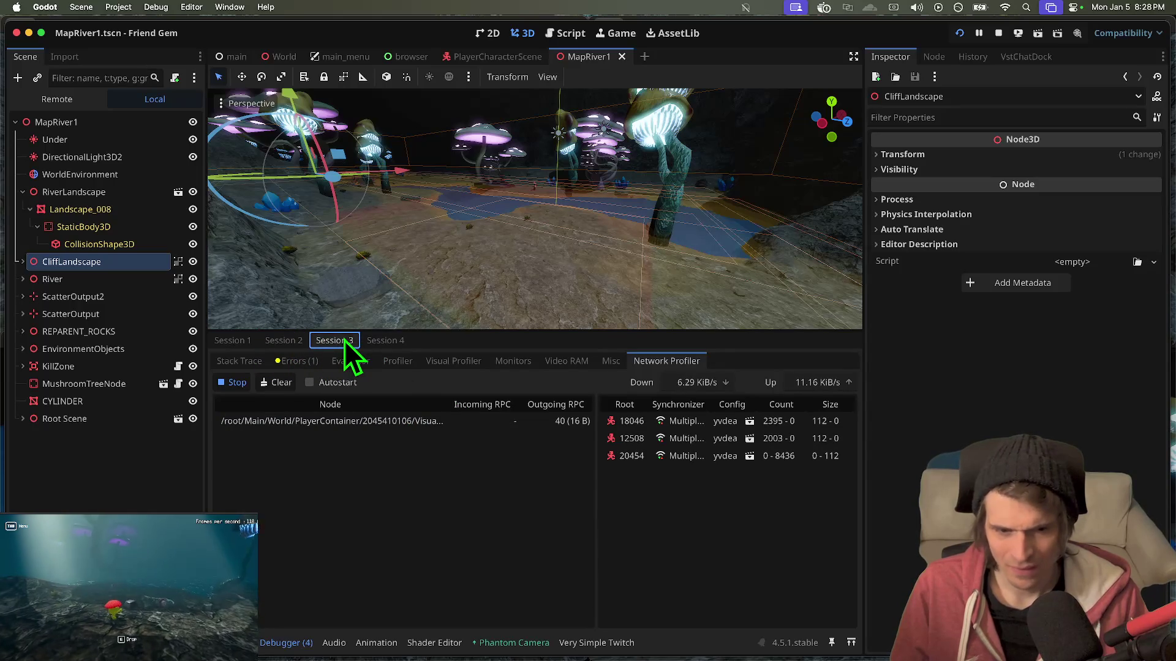
pyautogui.click(369, 342)
pyautogui.click(791, 386)
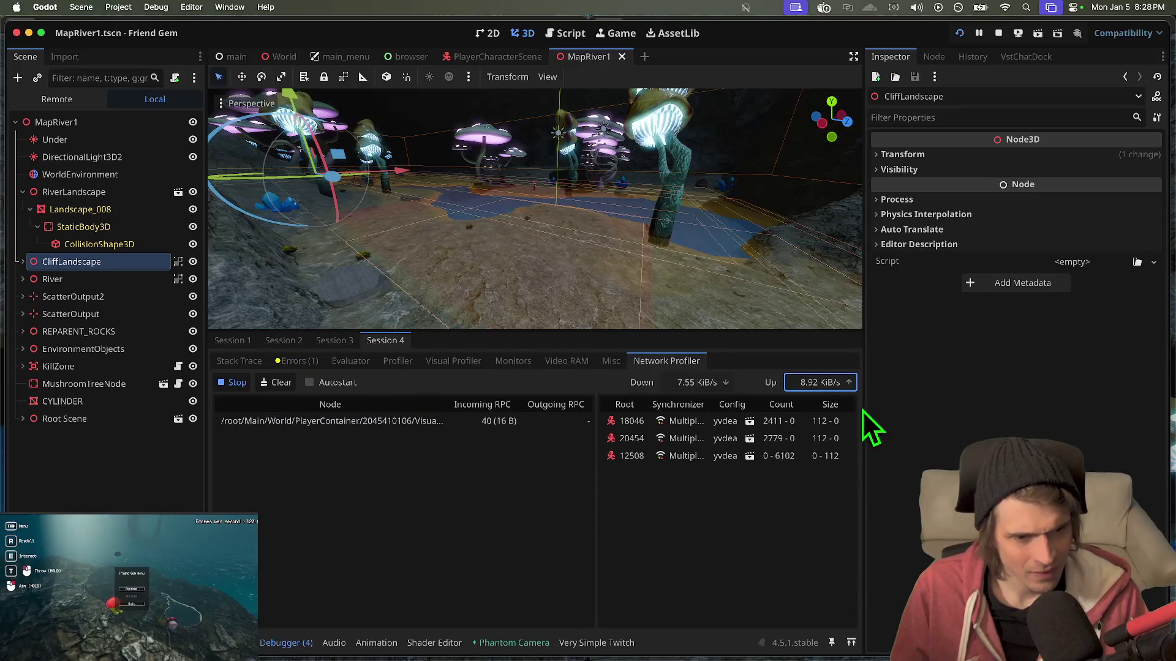
pyautogui.moveTo(863, 405); pyautogui.dragTo(941, 403)
pyautogui.click(719, 433)
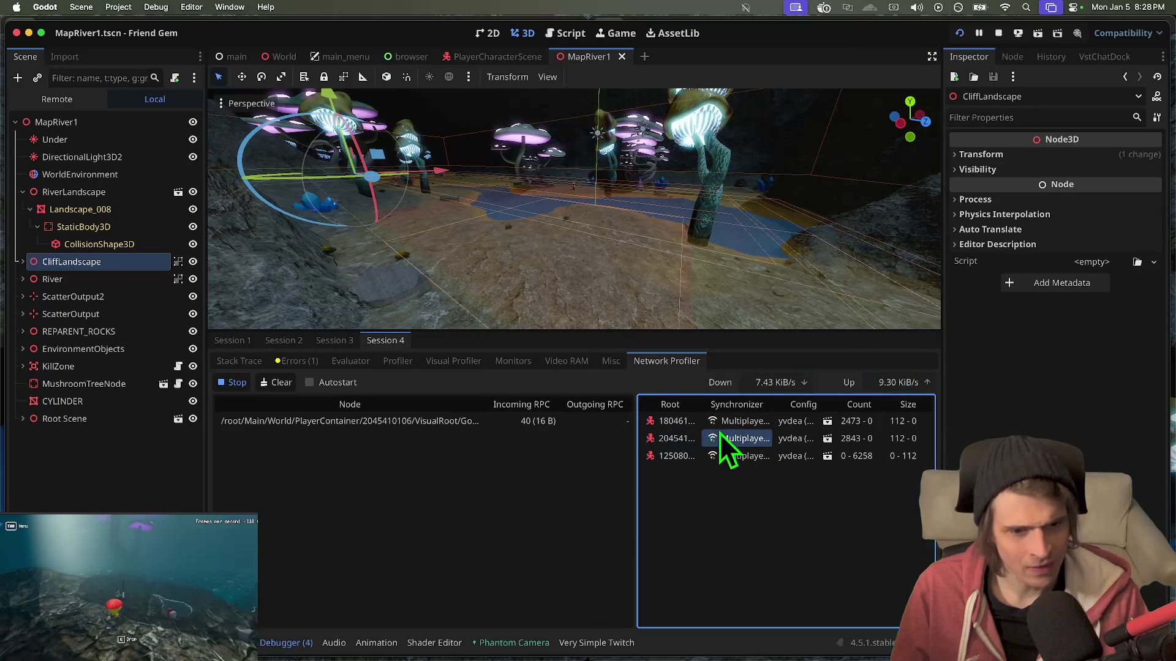
# Step: Widen the replication table's columns and compare the Session 2, 3 and 4 profiles
pyautogui.click(884, 383)
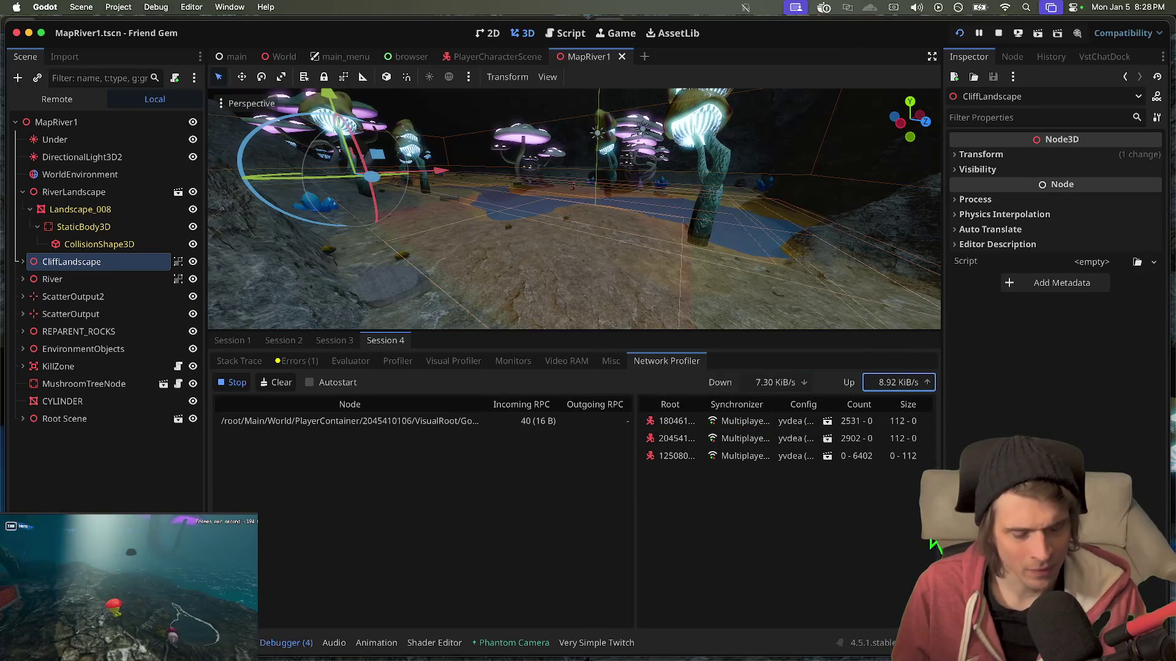
pyautogui.moveTo(635, 529)
pyautogui.mouseDown()
pyautogui.moveTo(365, 529)
pyautogui.moveTo(598, 522)
pyautogui.mouseUp()
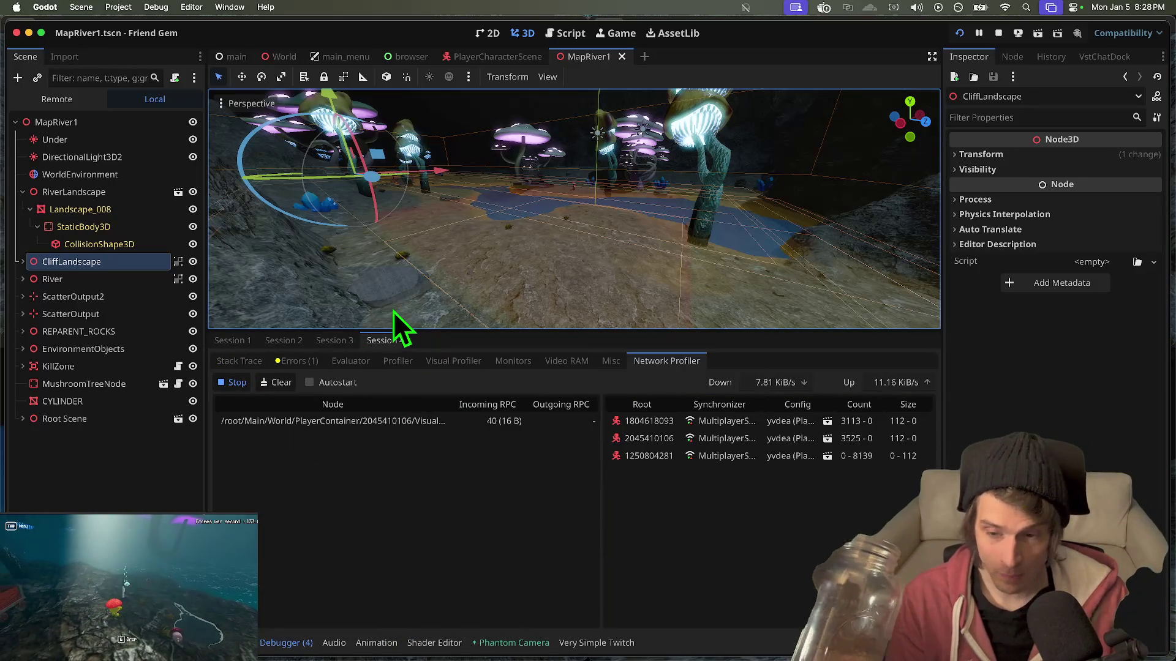
pyautogui.click(303, 339)
pyautogui.click(329, 339)
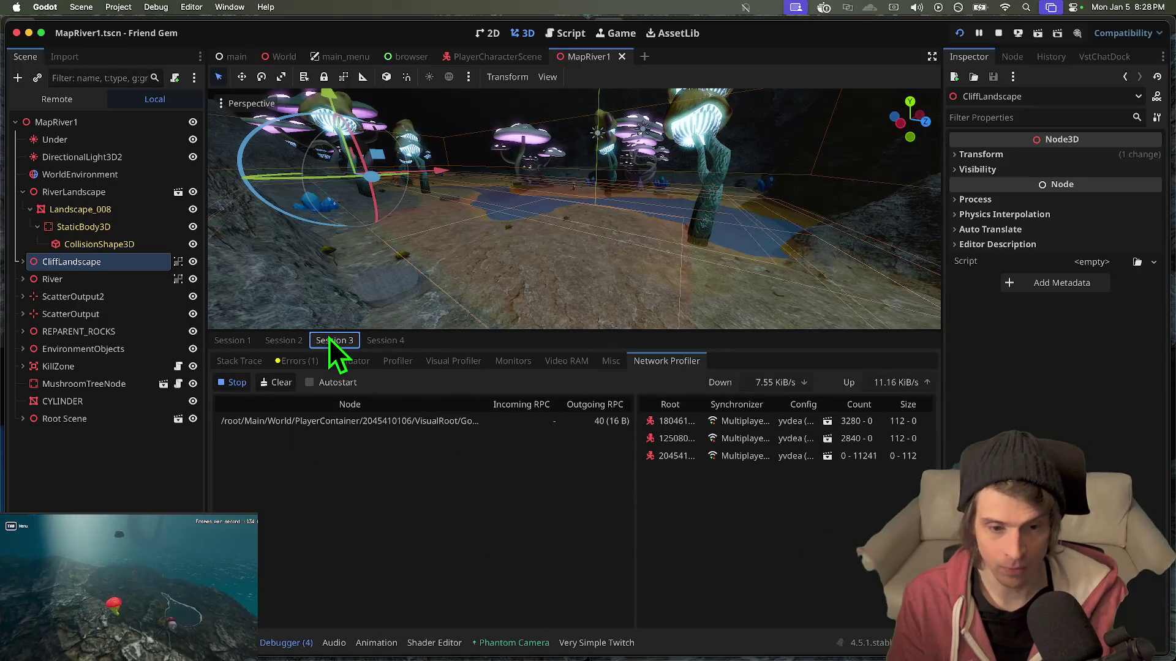
pyautogui.click(386, 341)
pyautogui.click(341, 341)
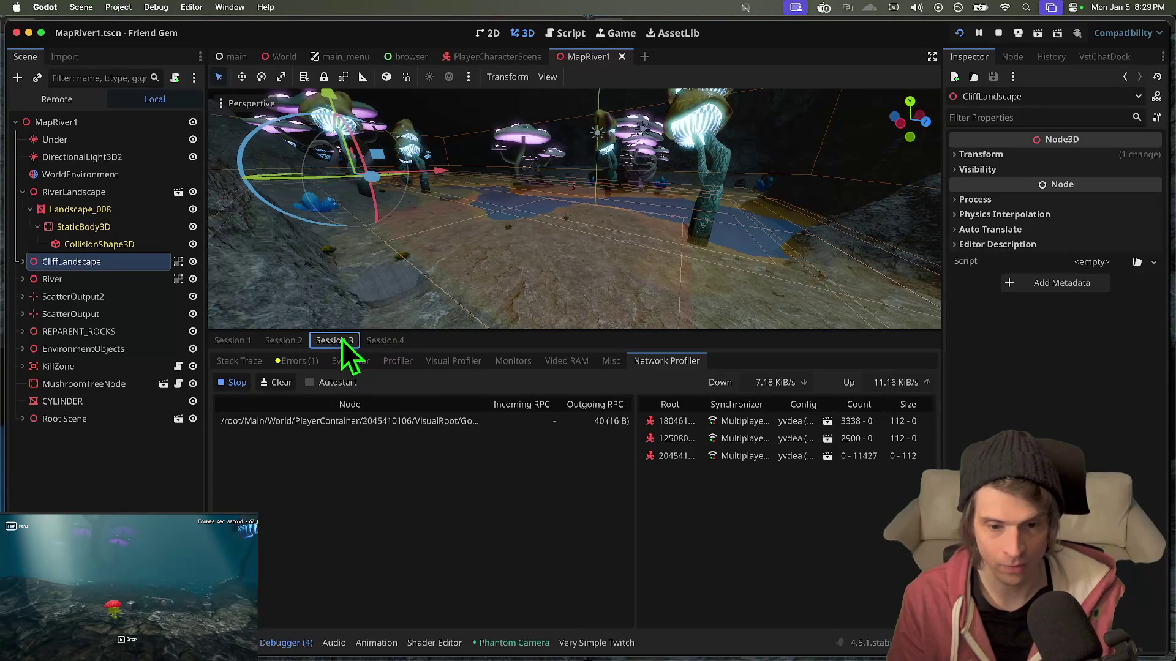
pyautogui.click(300, 343)
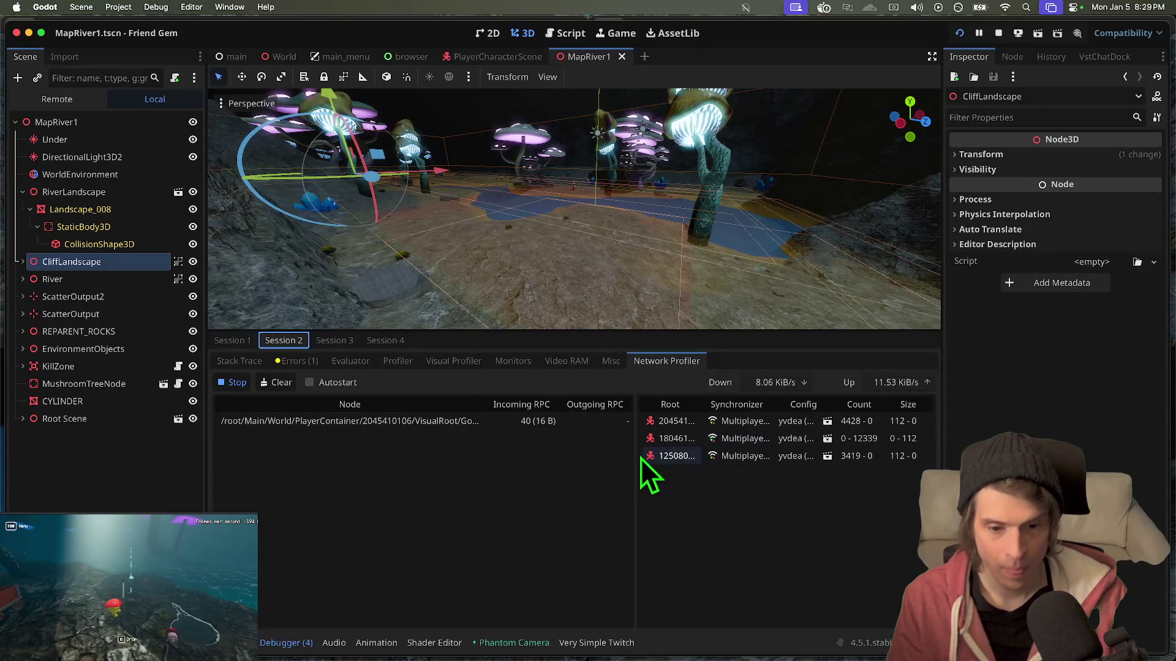
# Step: Widen the Root/Synchronizer table, view Session 1 (about 33.24 KiB/s down, 22.54 up), and stop the game
pyautogui.moveTo(635, 456); pyautogui.dragTo(531, 453)
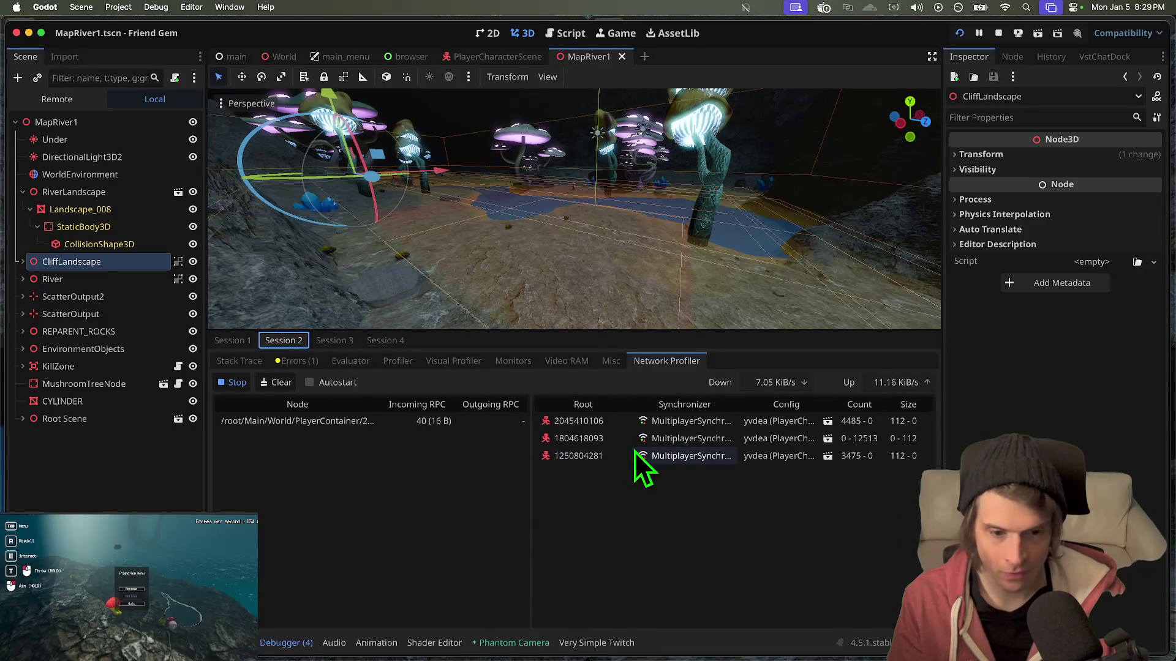
pyautogui.click(607, 449)
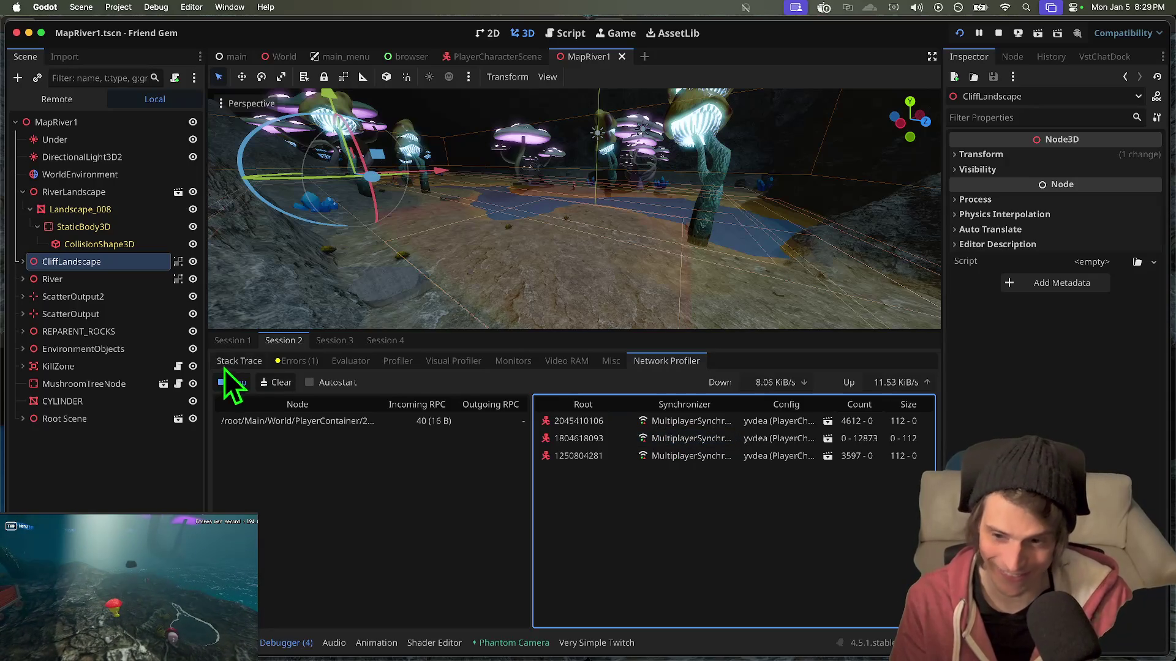
pyautogui.click(233, 343)
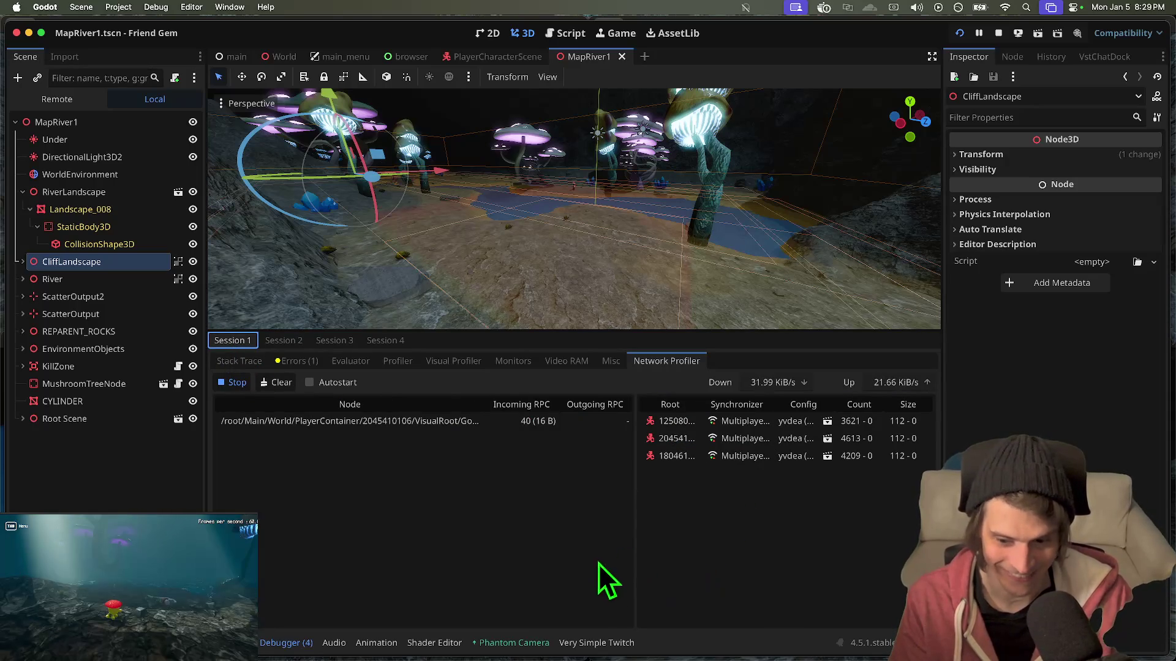
pyautogui.click(998, 33)
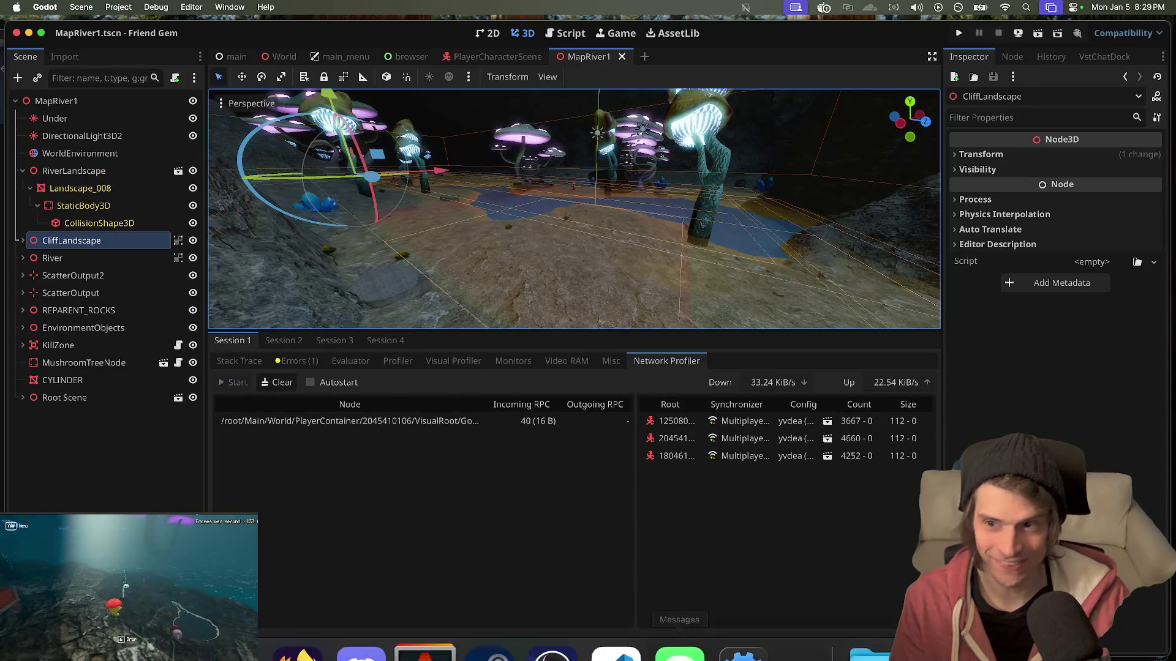
# Step: In the Script workspace, filter the file list by 'net' and open network.gd
pyautogui.click(569, 32)
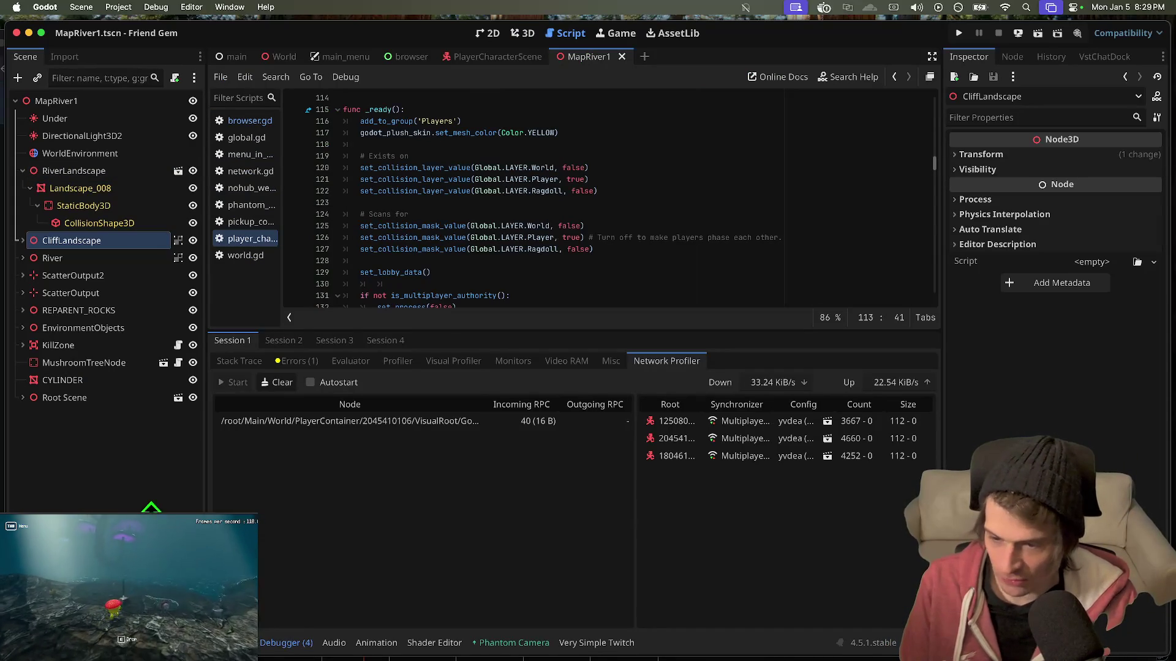
pyautogui.hotkey('alt', 'f')
pyautogui.write('net')
pyautogui.press('Return')
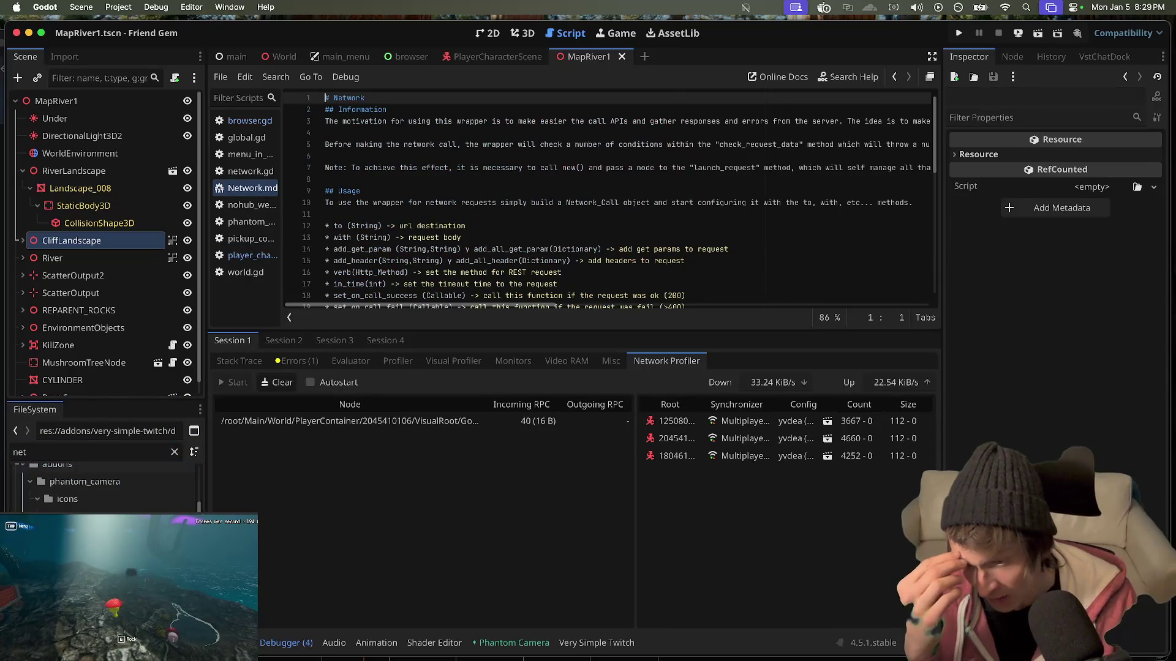
pyautogui.press('Down')
pyautogui.press('Return')
pyautogui.press('Down')
pyautogui.press('Return')
# Step: Enlarge the code area, scroll to the top, and open the ENetMultiplayerPeer docs for create_server
pyautogui.moveTo(446, 328); pyautogui.dragTo(385, 556)
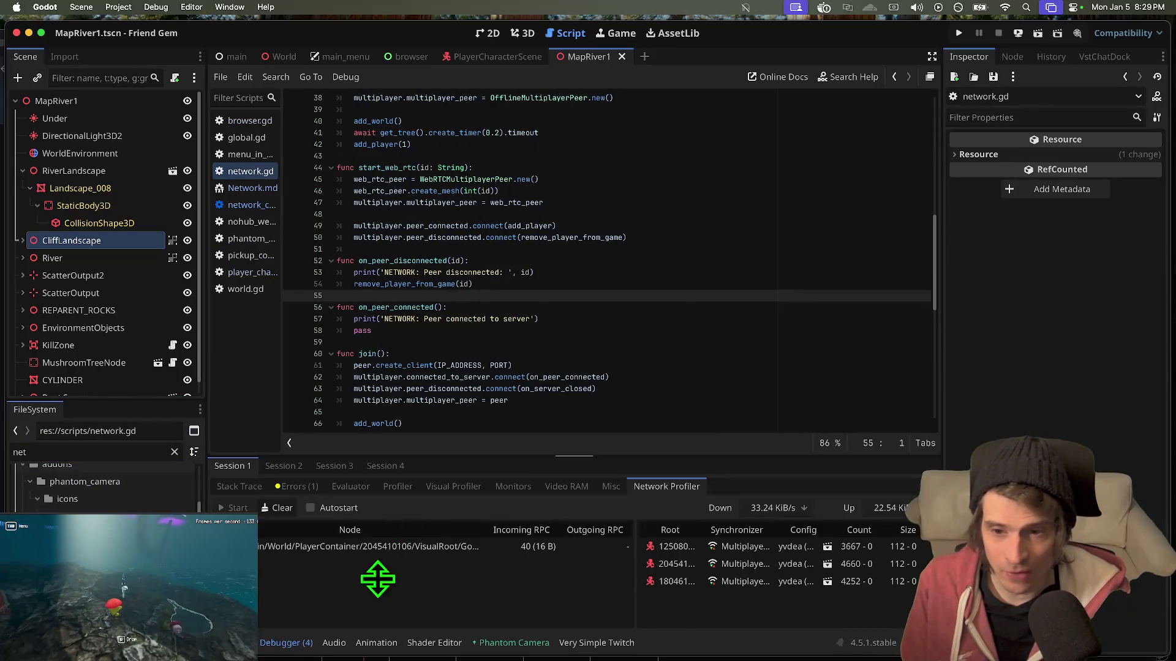
pyautogui.scroll(5, 590, 328)
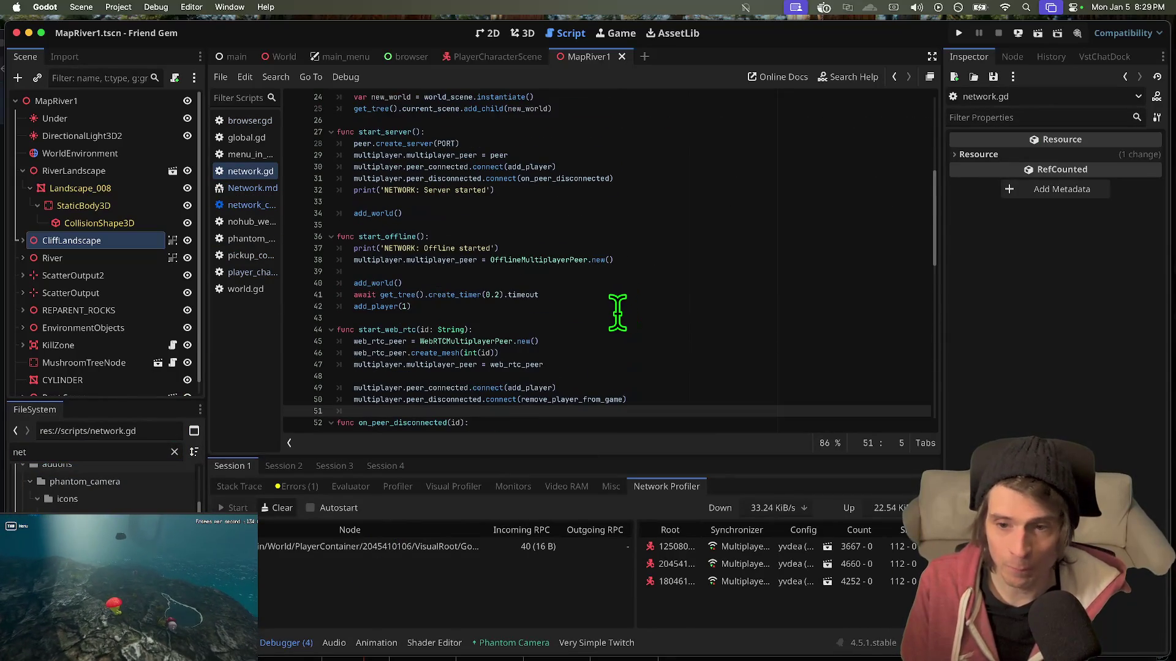
pyautogui.scroll(4, 453, 184)
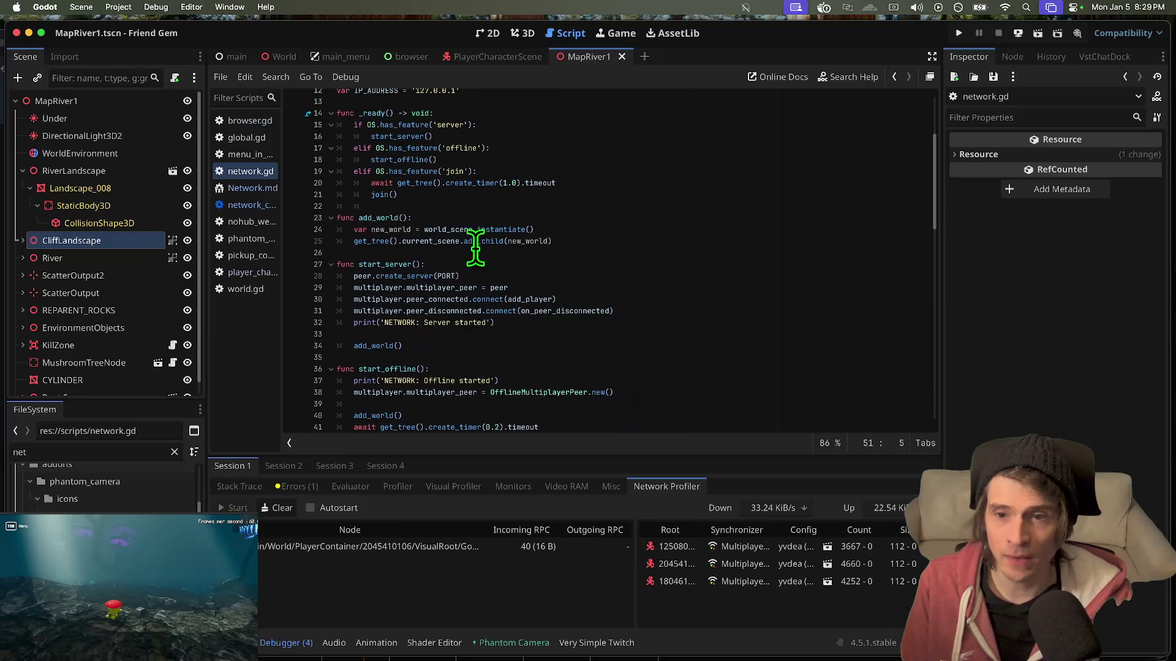
pyautogui.keyDown('super'); pyautogui.click(404, 276); pyautogui.keyUp('super')
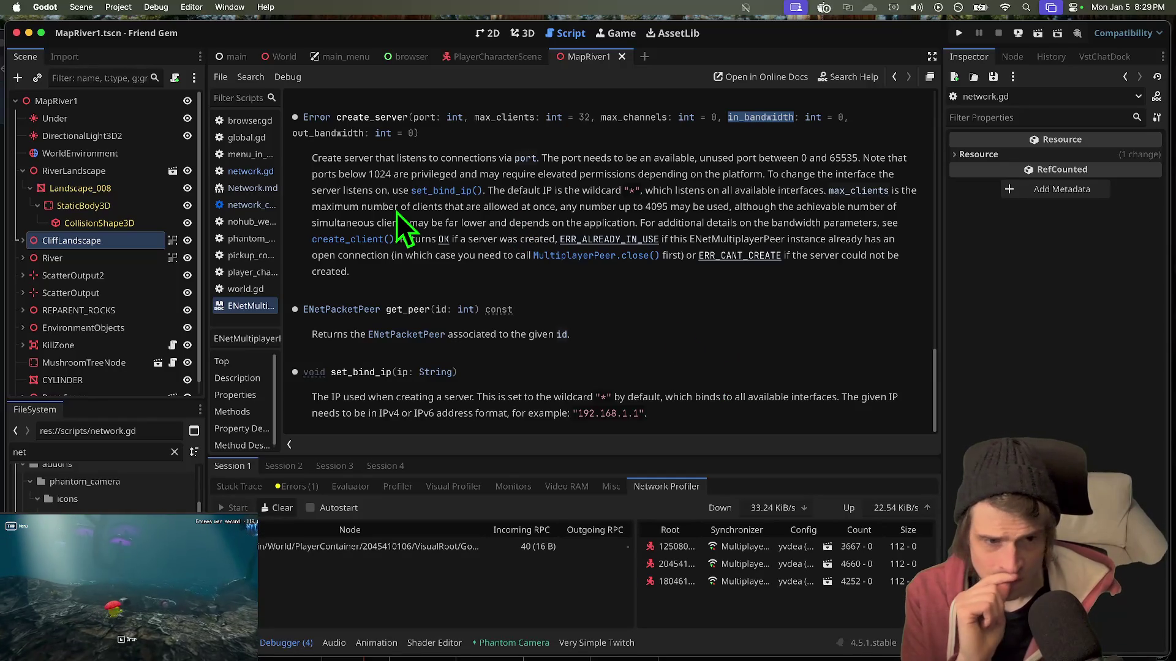
# Step: Read the create_client docs, highlighting passages on dropped packets, bandwidth and NAT traversal, then switch to Discord
pyautogui.click(384, 241)
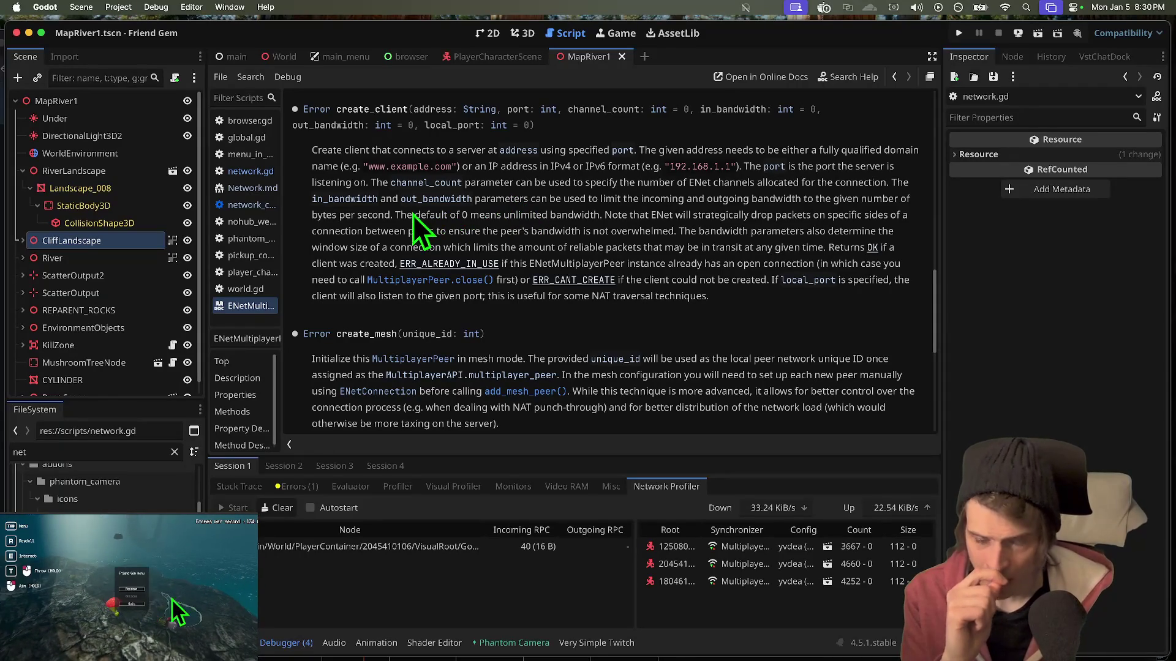
pyautogui.moveTo(641, 230); pyautogui.dragTo(620, 217)
pyautogui.moveTo(449, 231)
pyautogui.mouseDown()
pyautogui.moveTo(687, 231)
pyautogui.moveTo(416, 265)
pyautogui.moveTo(438, 248)
pyautogui.moveTo(685, 270)
pyautogui.moveTo(824, 251)
pyautogui.mouseUp()
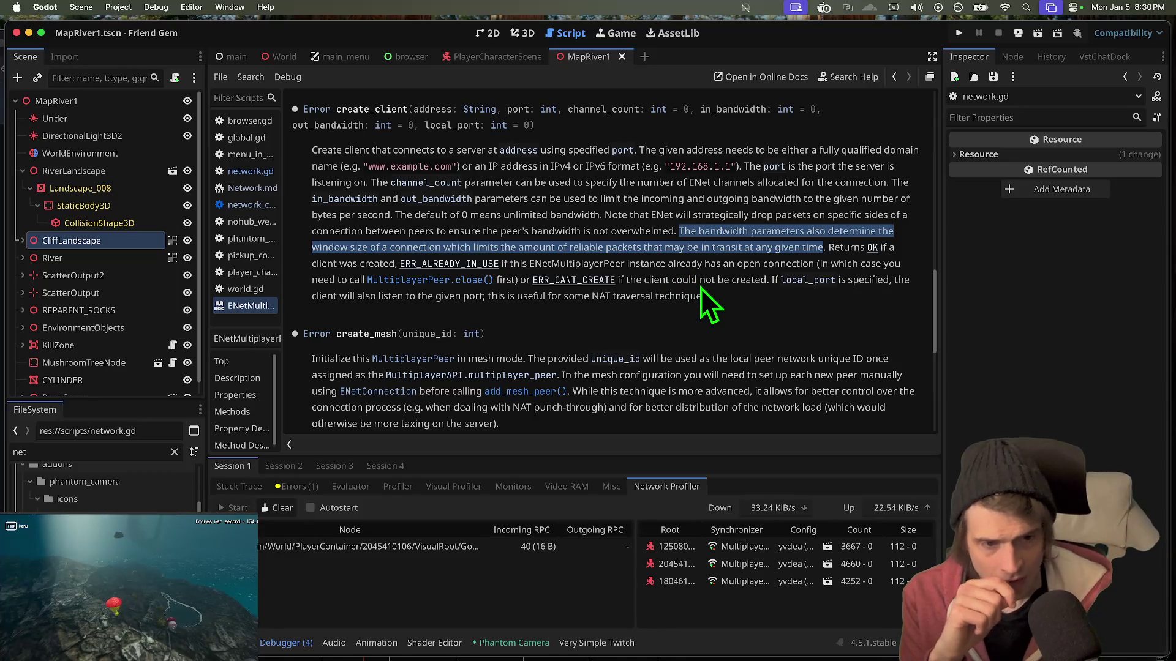
pyautogui.moveTo(828, 265); pyautogui.dragTo(295, 264)
pyautogui.click(344, 279)
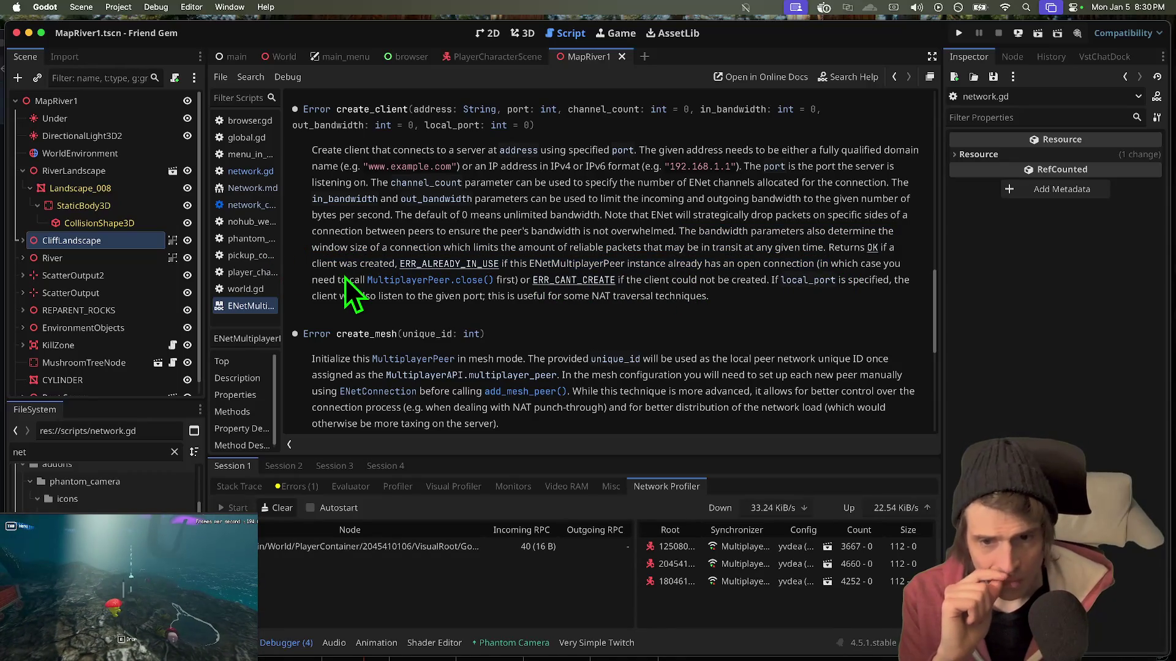
pyautogui.doubleClick(808, 279)
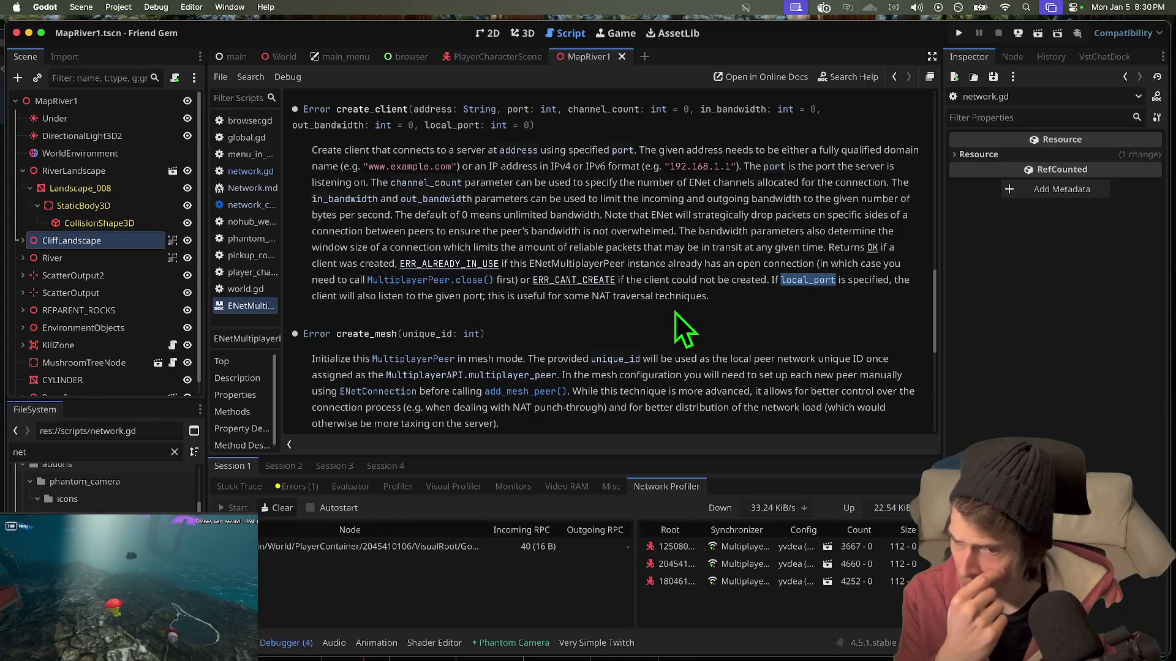
pyautogui.moveTo(703, 296); pyautogui.dragTo(564, 300)
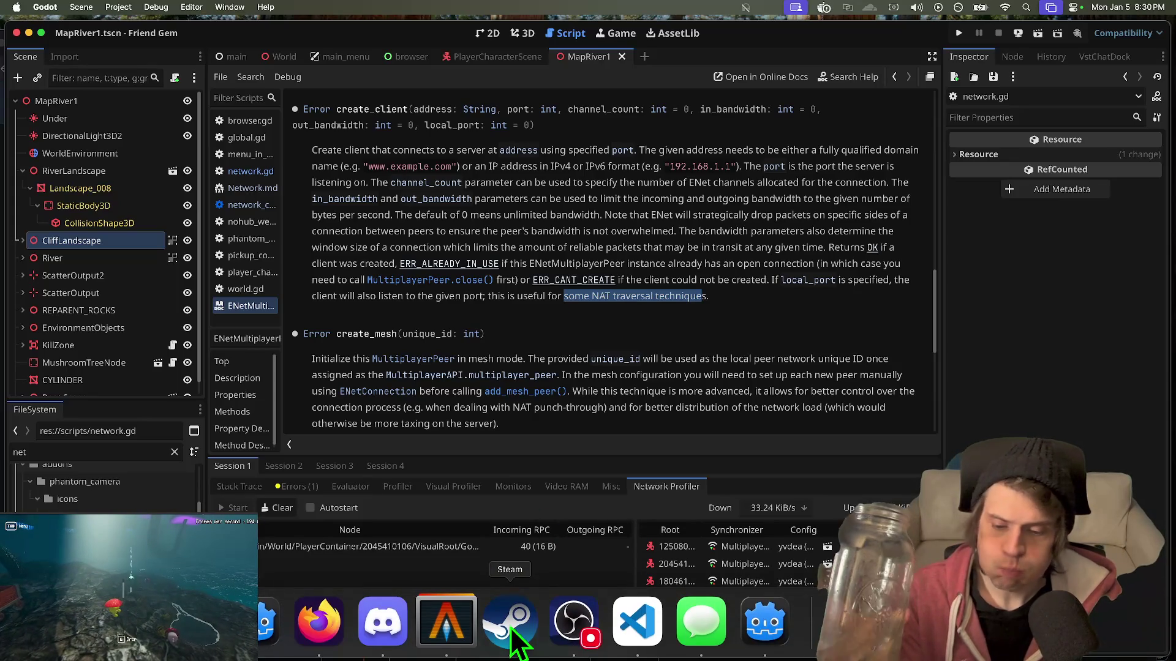
pyautogui.click(381, 649)
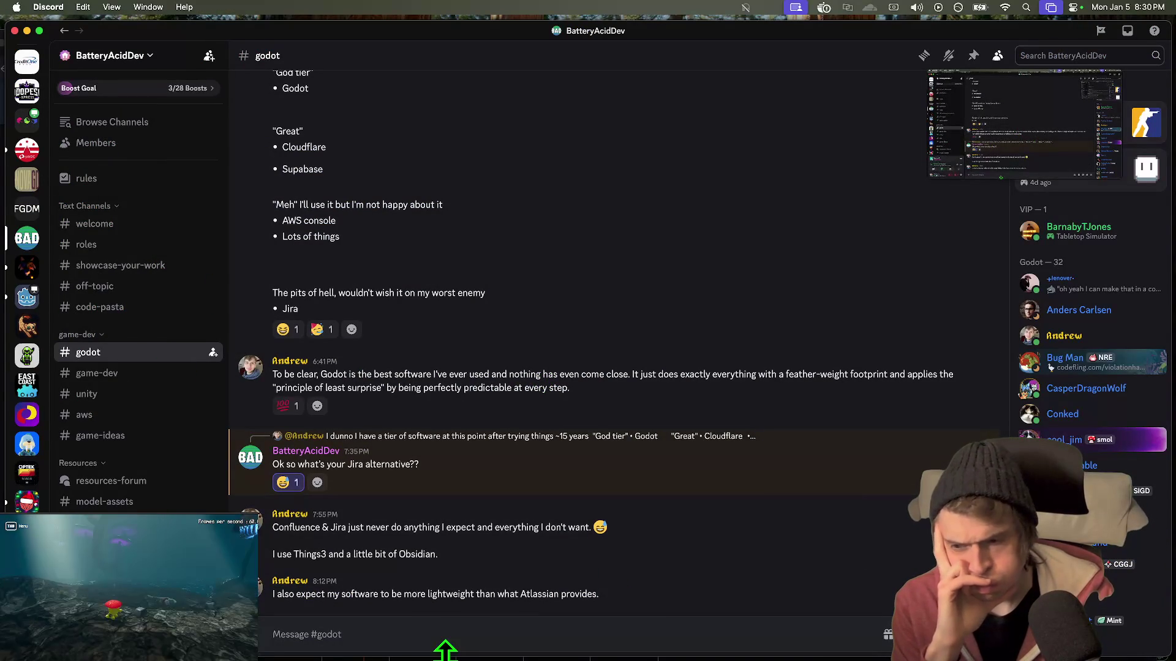
# Step: Start the Discord draft with a greeting line and a rough question about client/server networking
pyautogui.write('Huh. I')
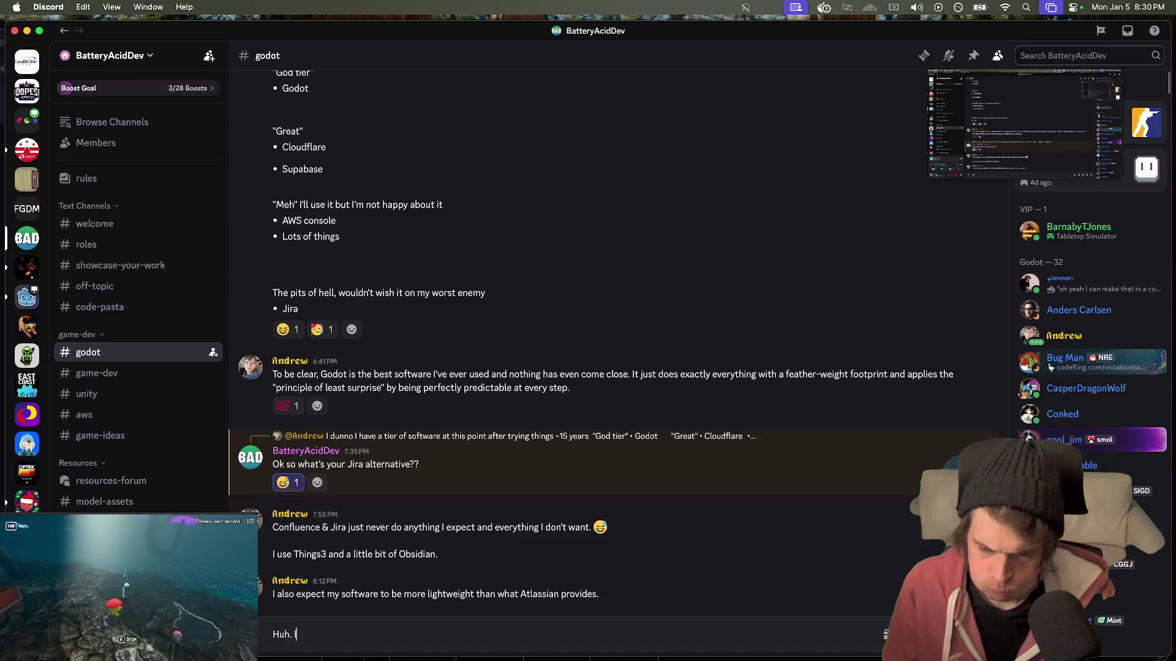
pyautogui.write('n.')
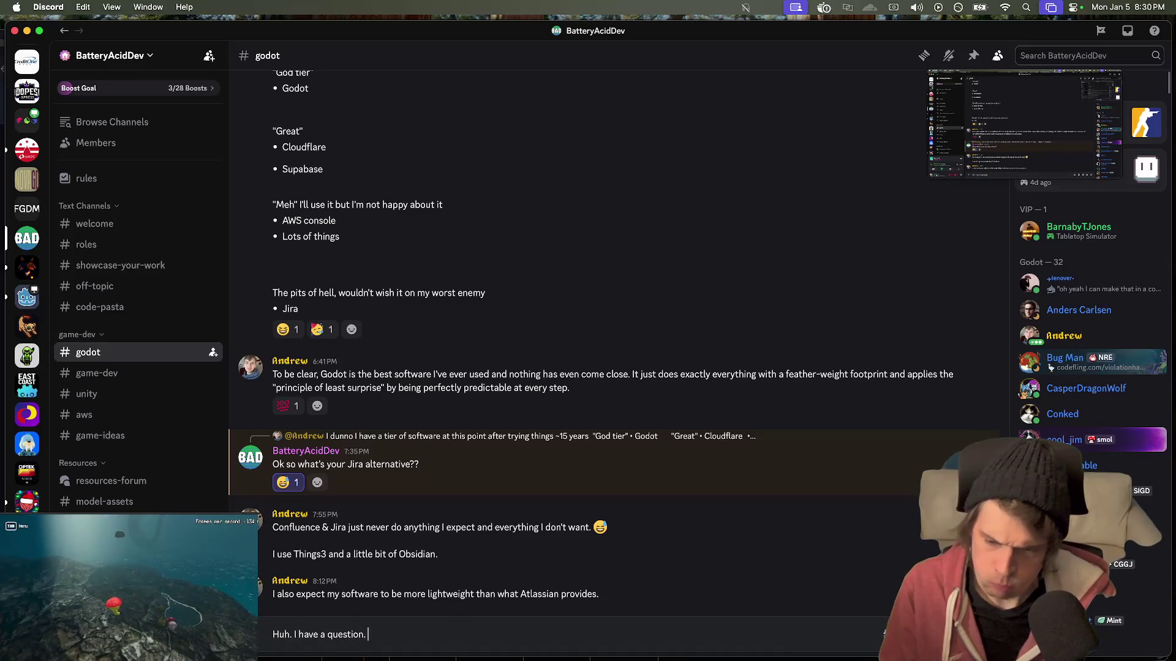
pyautogui.hotkey('shift', 'Return')
pyautogui.write('oes the ne')
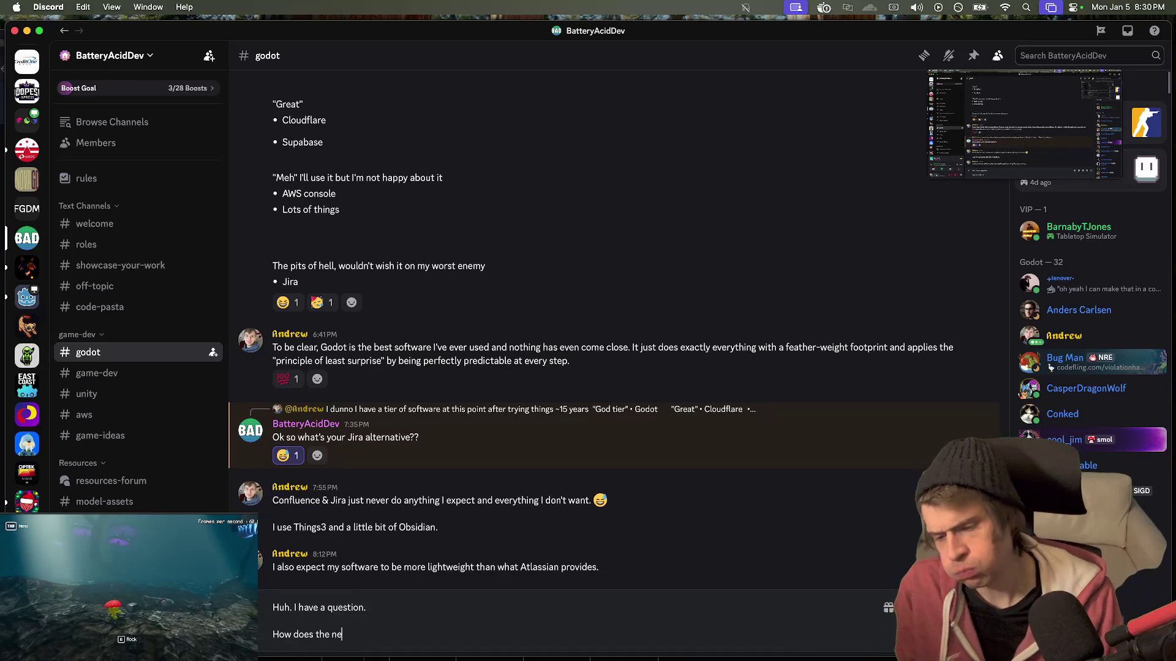
pyautogui.write('tworking happen')
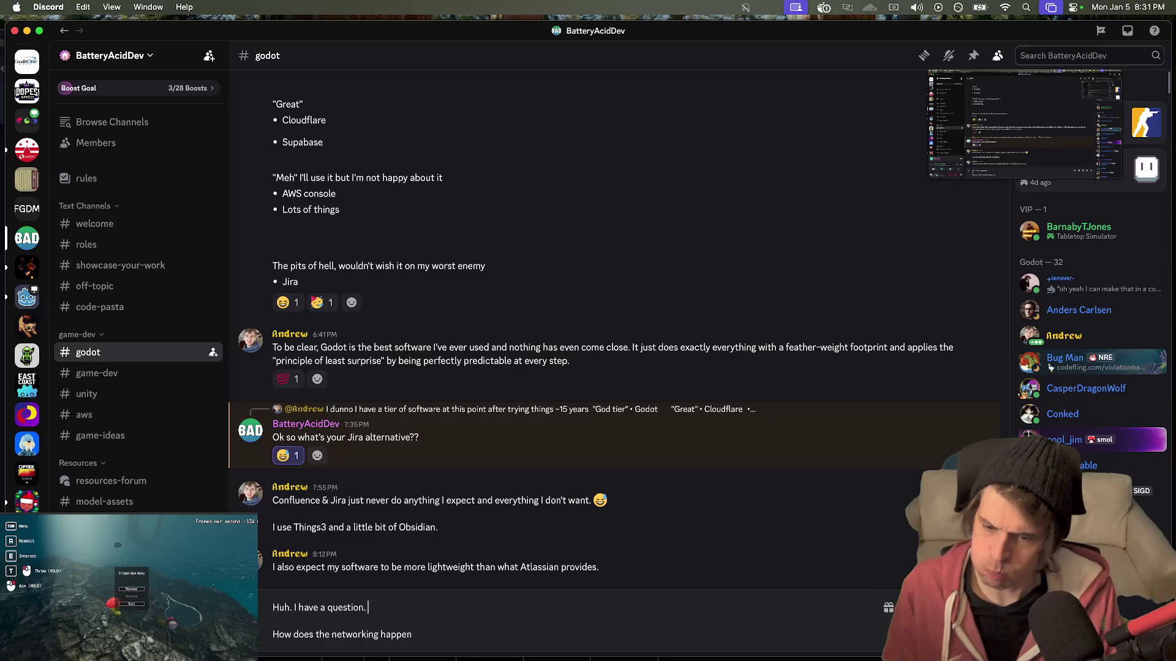
pyautogui.write('about client / server')
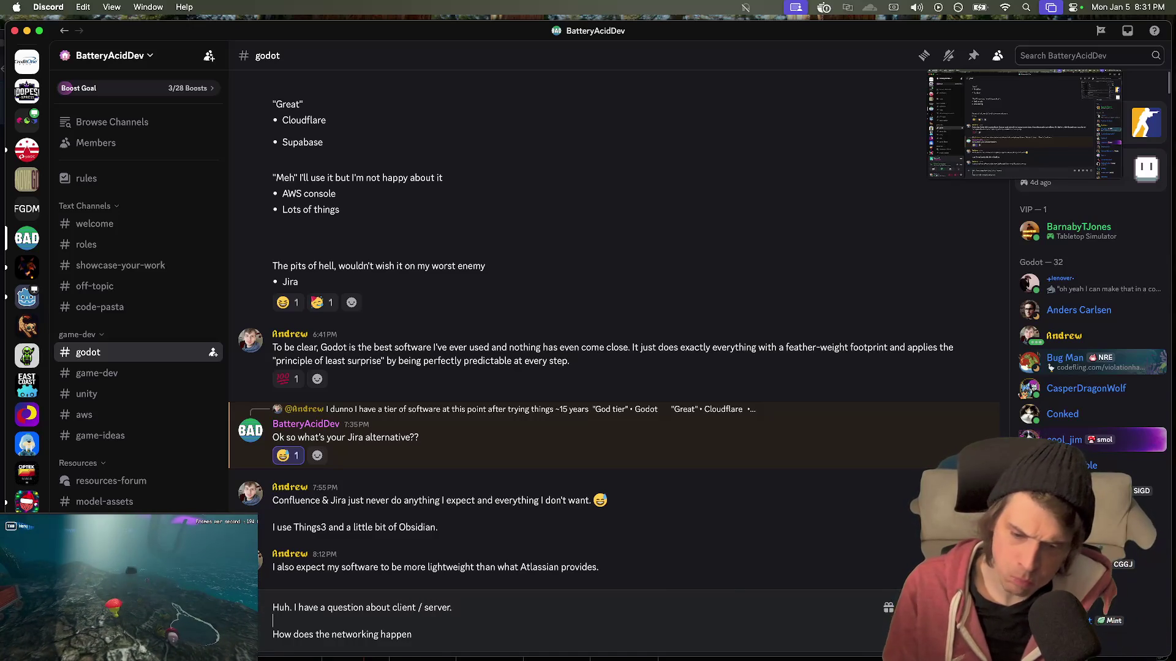
# Step: Copy the ENetMultiplayerPeer online docs URL and paste it onto the draft's middle line
pyautogui.press('super+Tab')
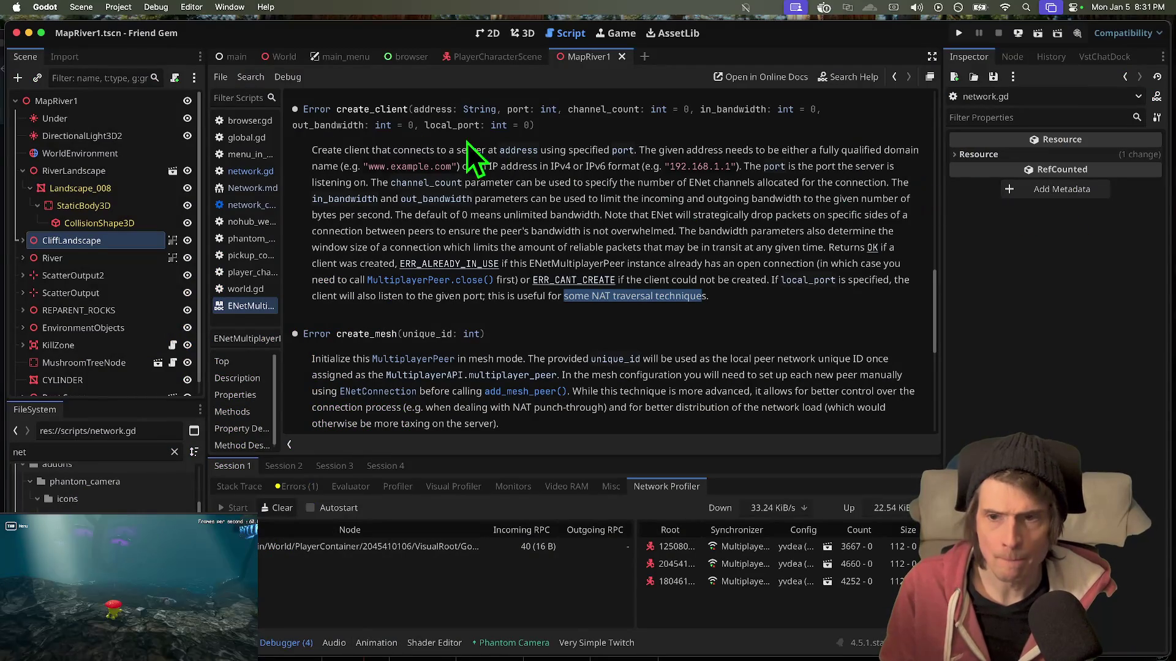
pyautogui.rightClick(387, 113)
pyautogui.click(660, 211)
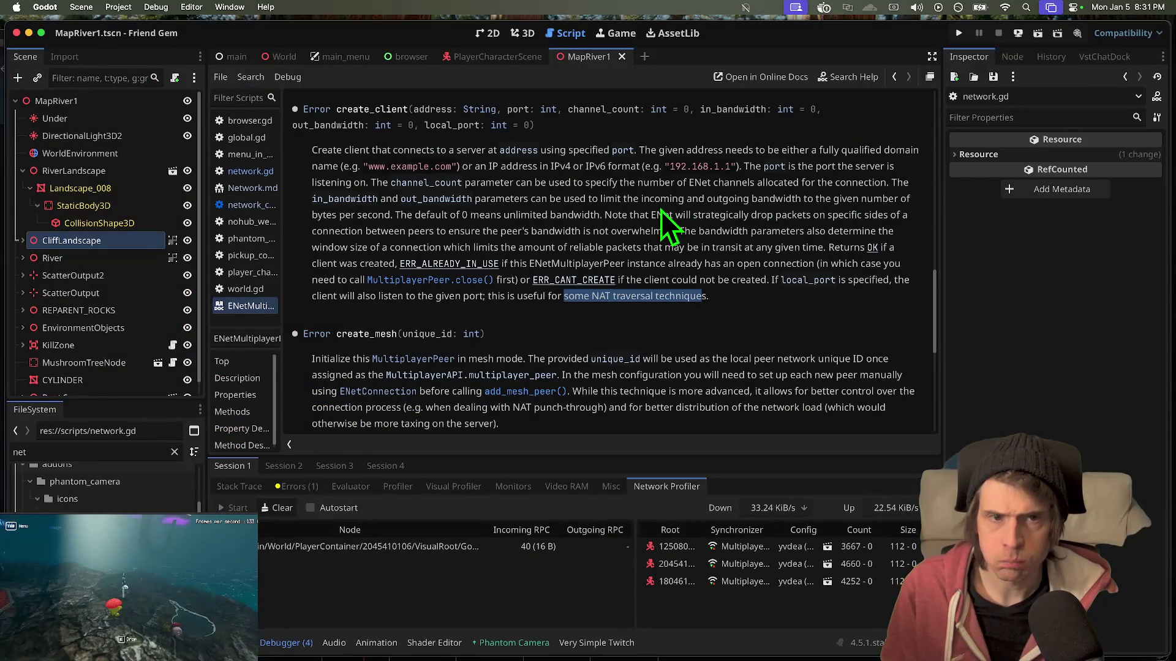
pyautogui.press('super+Tab')
pyautogui.press('super+Tab')
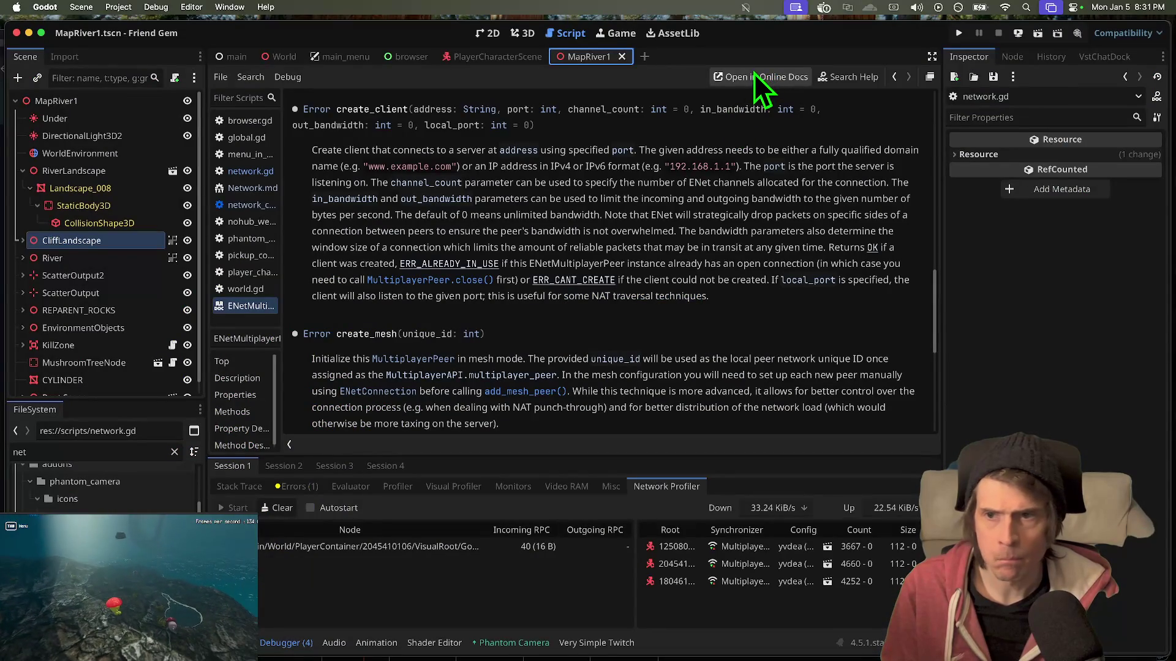
pyautogui.click(754, 73)
pyautogui.press('super+Tab')
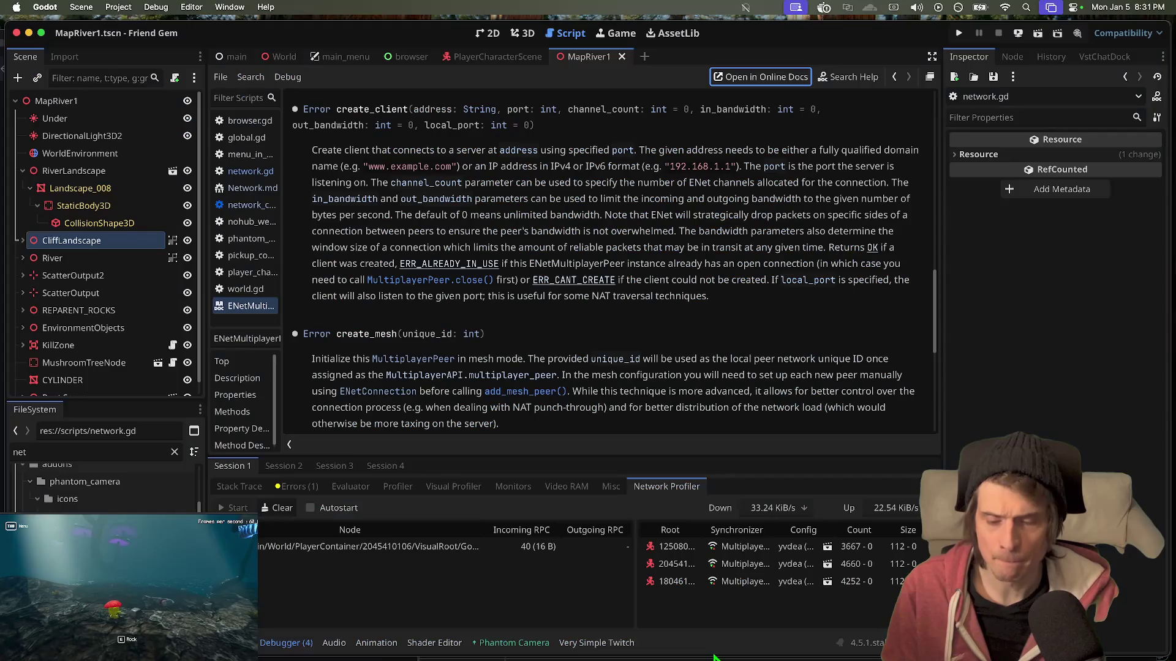
pyautogui.press('super+Tab')
pyautogui.press('super+Tab')
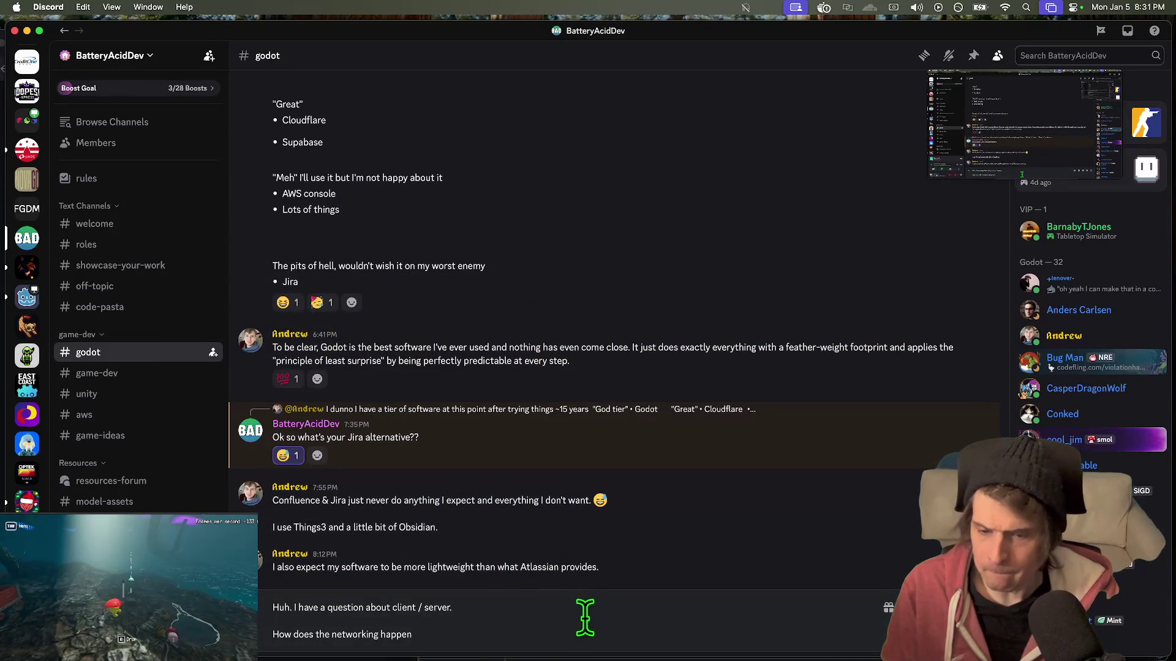
pyautogui.click(588, 619)
pyautogui.write('https://docs.godotengine.org/en/4.5/classes/class_enetmultiplayerpeer.html')
# Step: Add `ENetMultiplayerPeer` to the first line and delete the old question wording
pyautogui.press('Up')
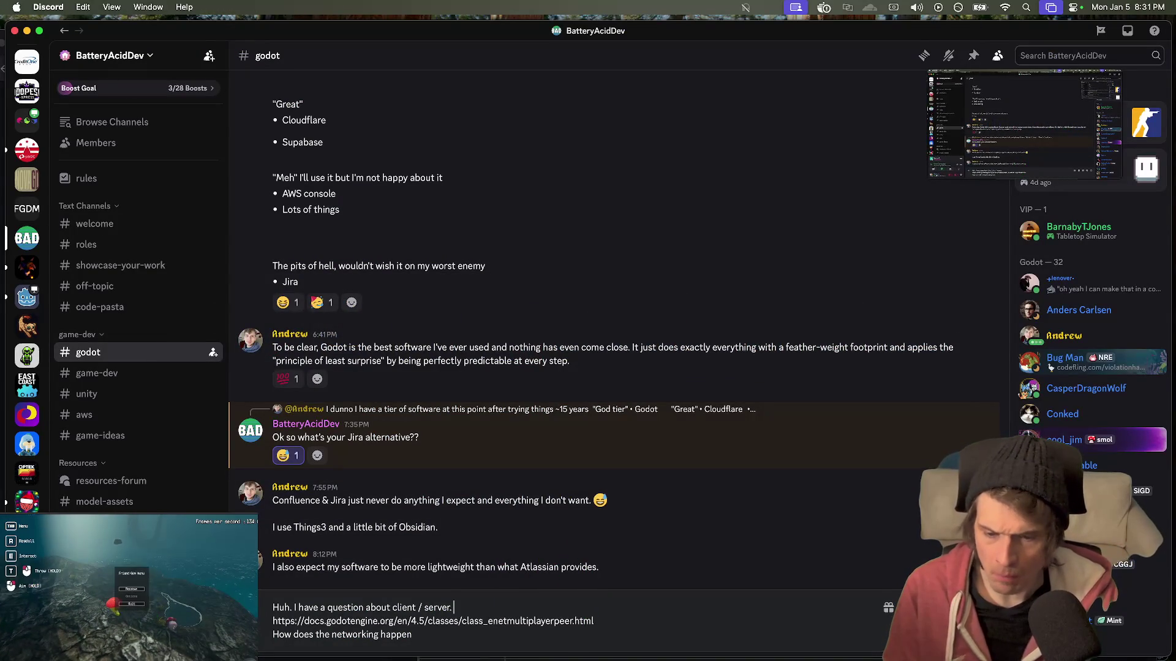
pyautogui.press('super+Tab')
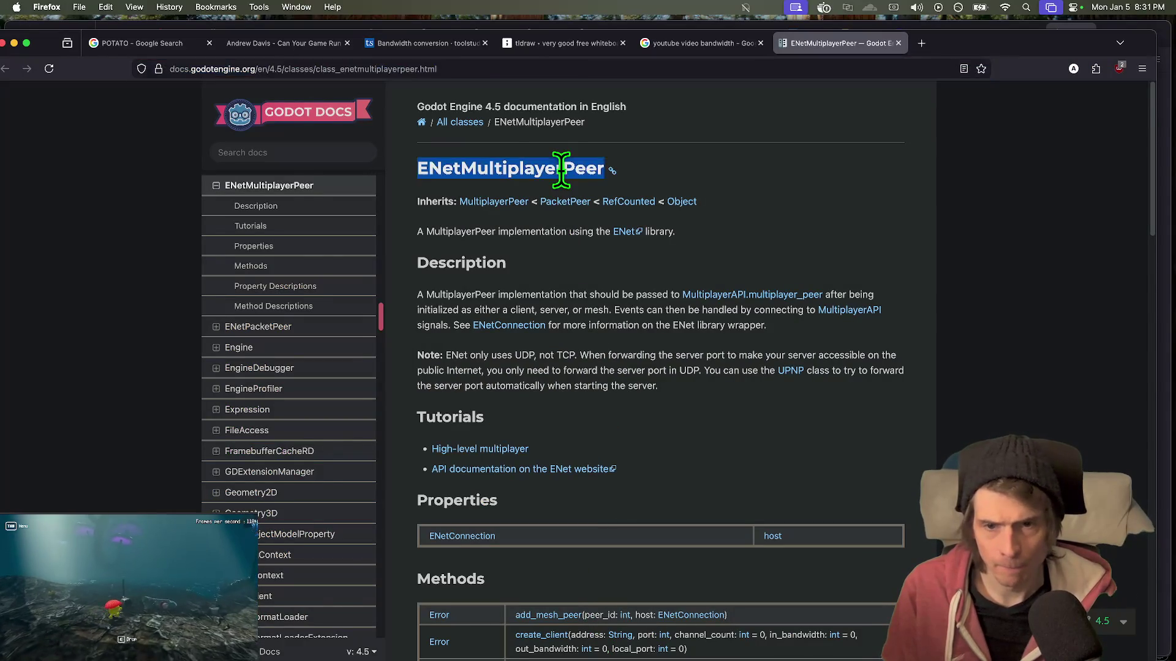
pyautogui.press('super+Tab')
pyautogui.write('ENetMultiplayerPeer`')
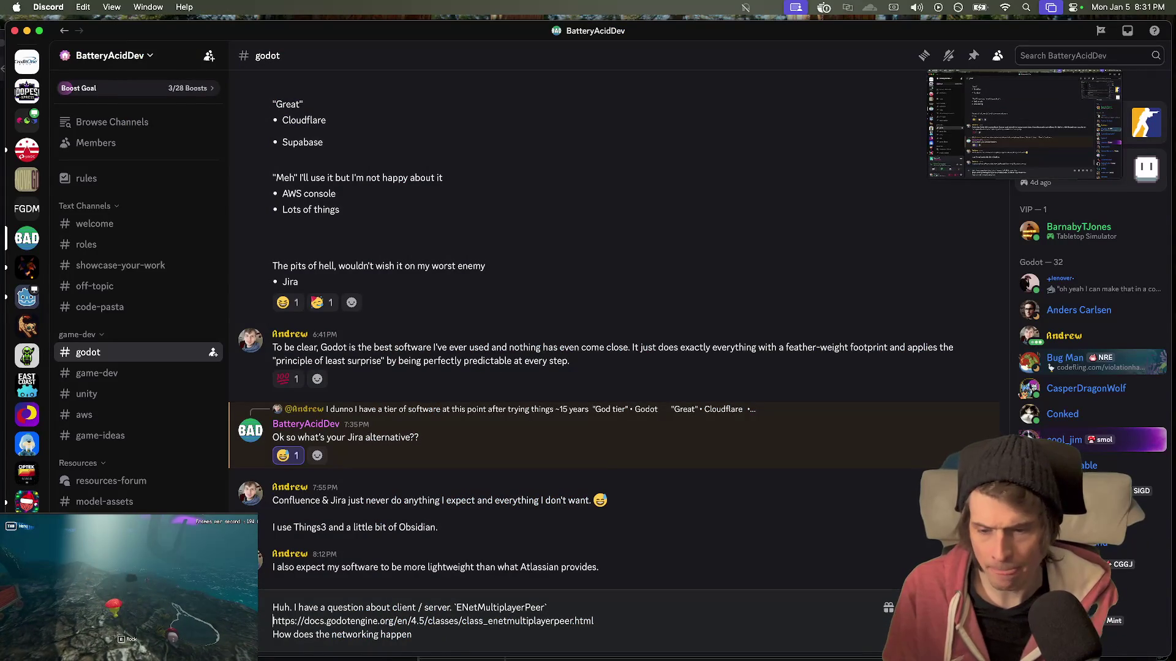
pyautogui.press('Down')
pyautogui.hotkey('shift', 'Return')
pyautogui.press('Down')
pyautogui.press('End')
pyautogui.hotkey('alt', 'BackSpace')
pyautogui.hotkey('alt', 'BackSpace')
pyautogui.hotkey('alt', 'BackSpace')
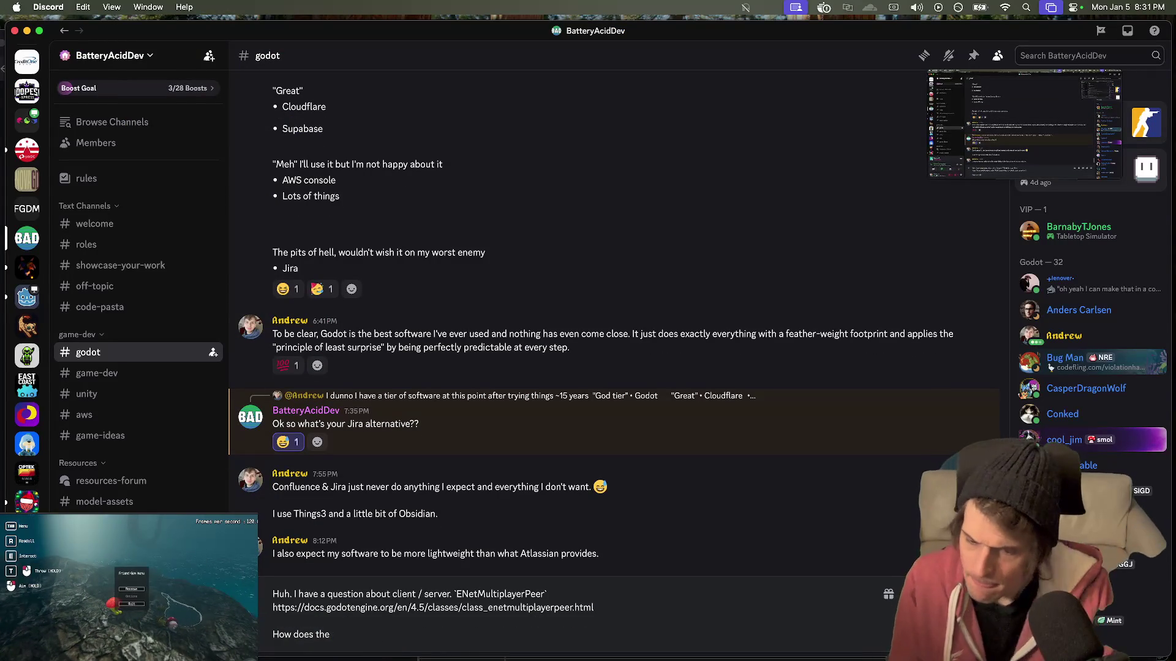
# Step: Write the question about giving clients authority over their players, prefixed 'Given I have `create_client` and'
pyautogui.write('does')
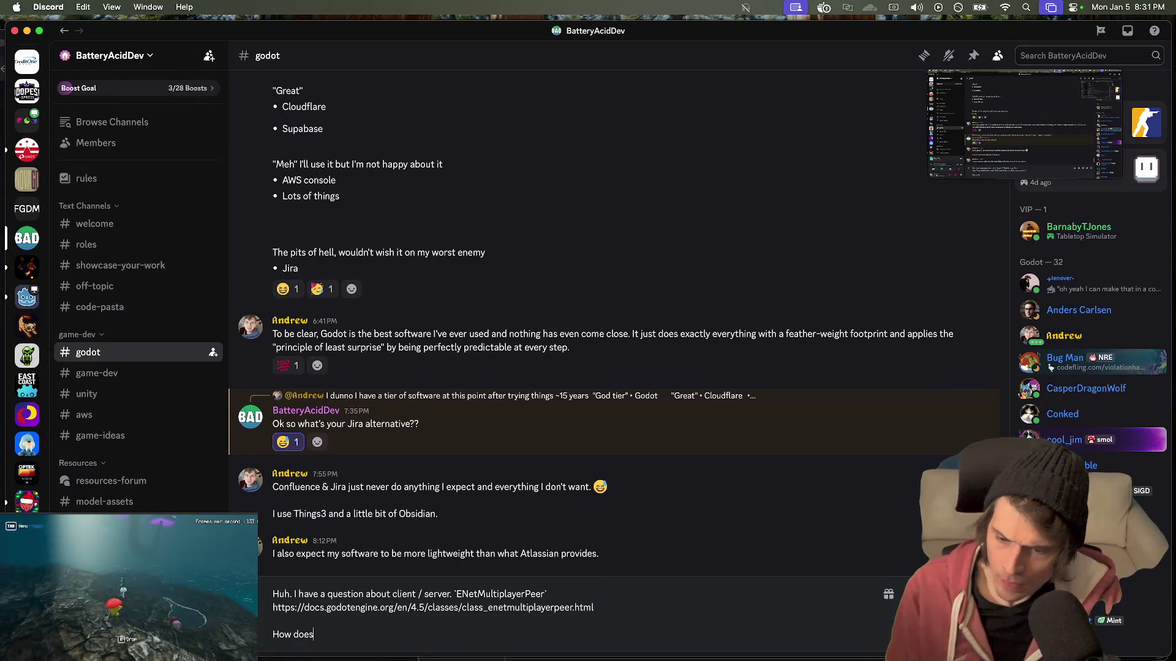
pyautogui.write(' the networkin')
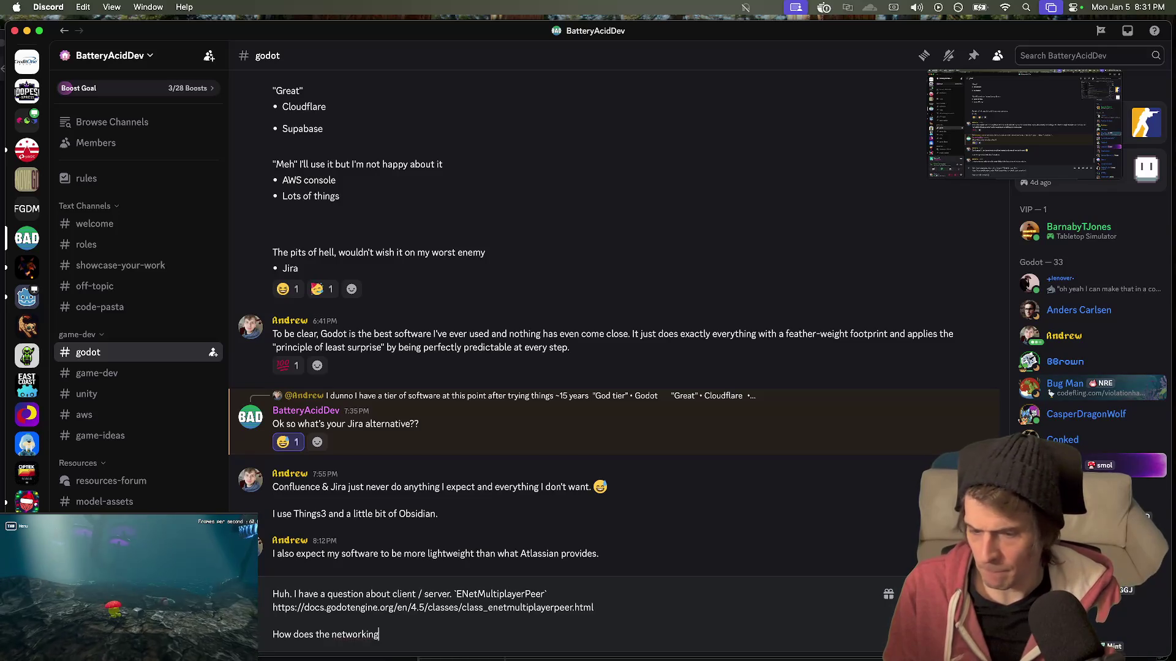
pyautogui.write('g')
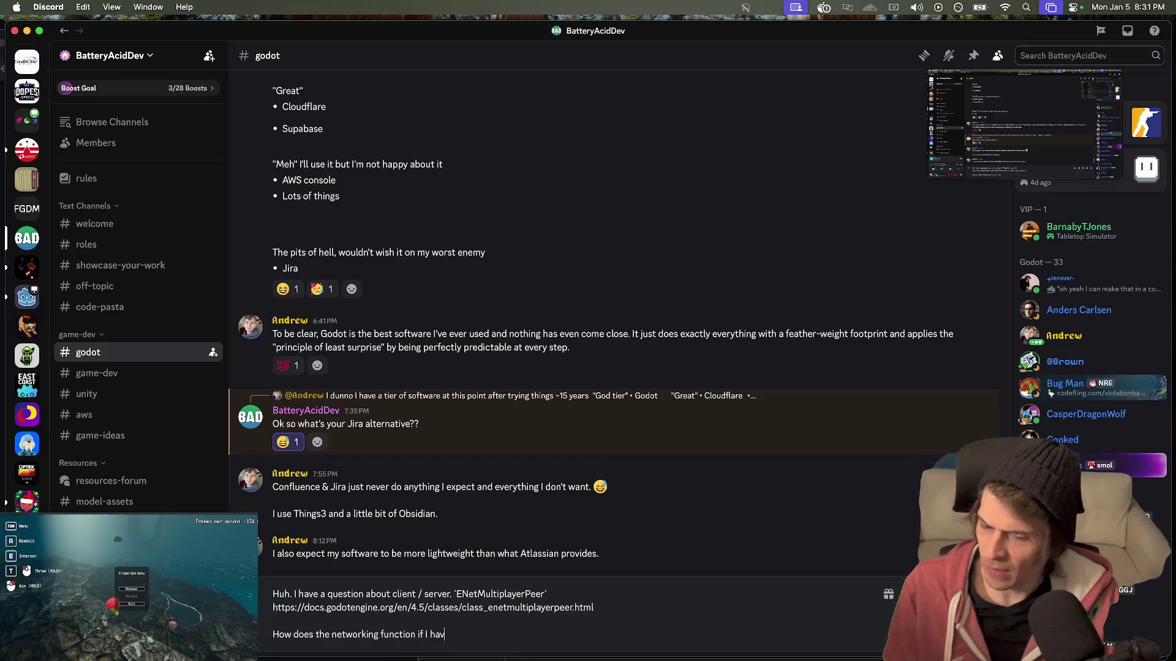
pyautogui.write('utho')
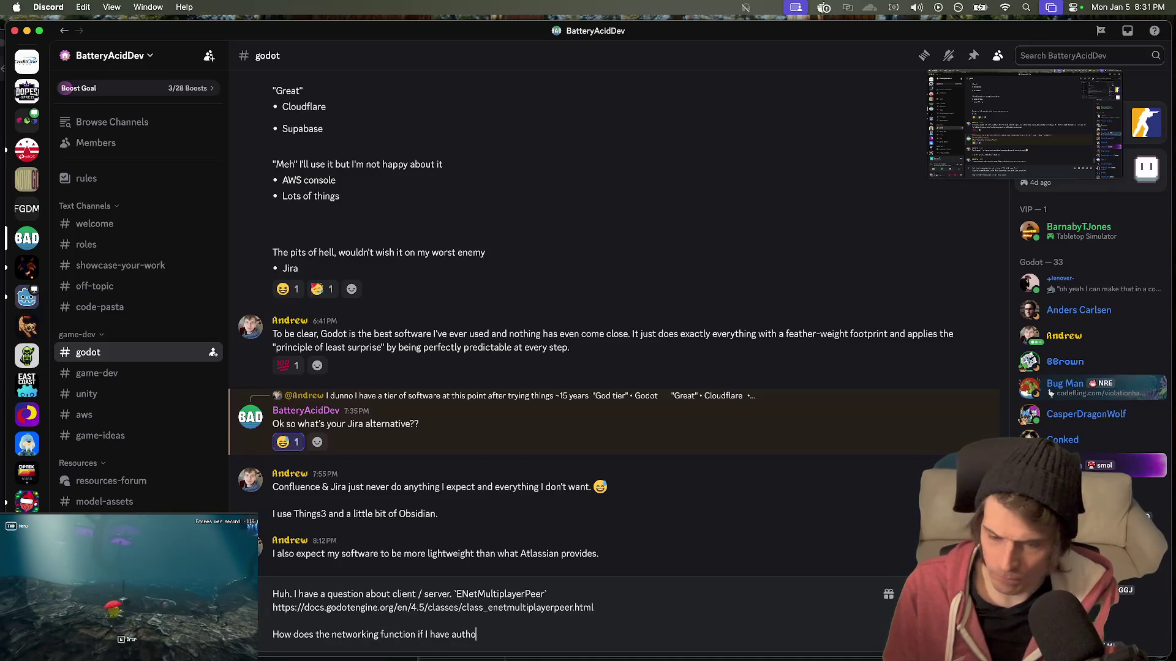
pyautogui.press('BackSpace')
pyautogui.press('BackSpace')
pyautogui.press('BackSpace')
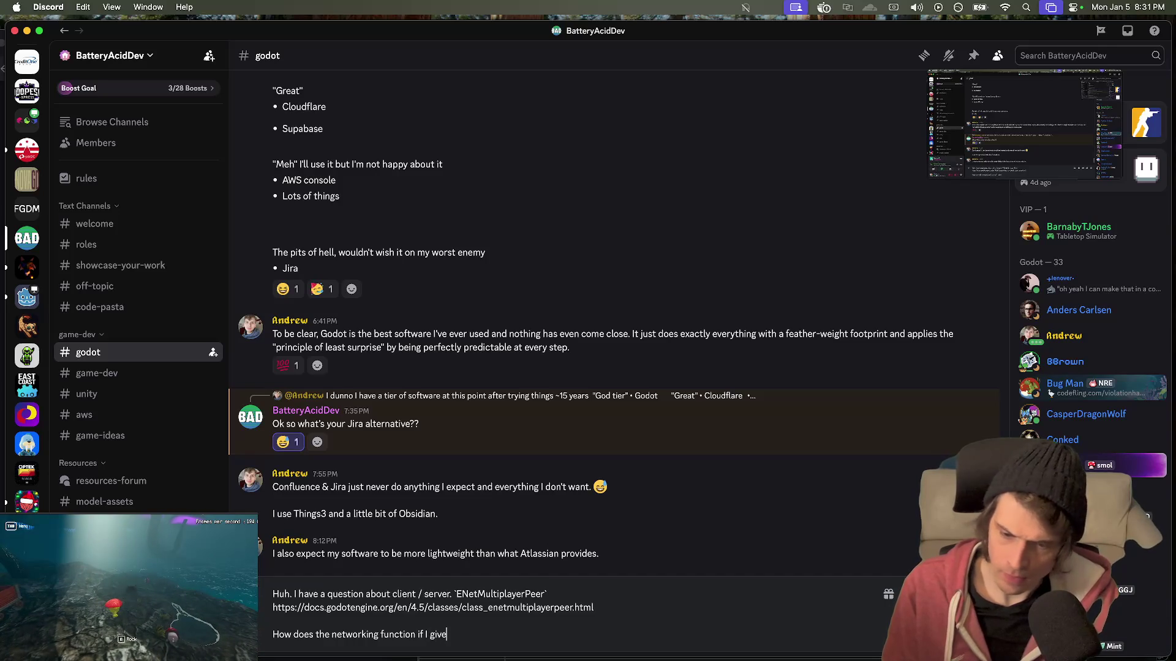
pyautogui.write('clients author')
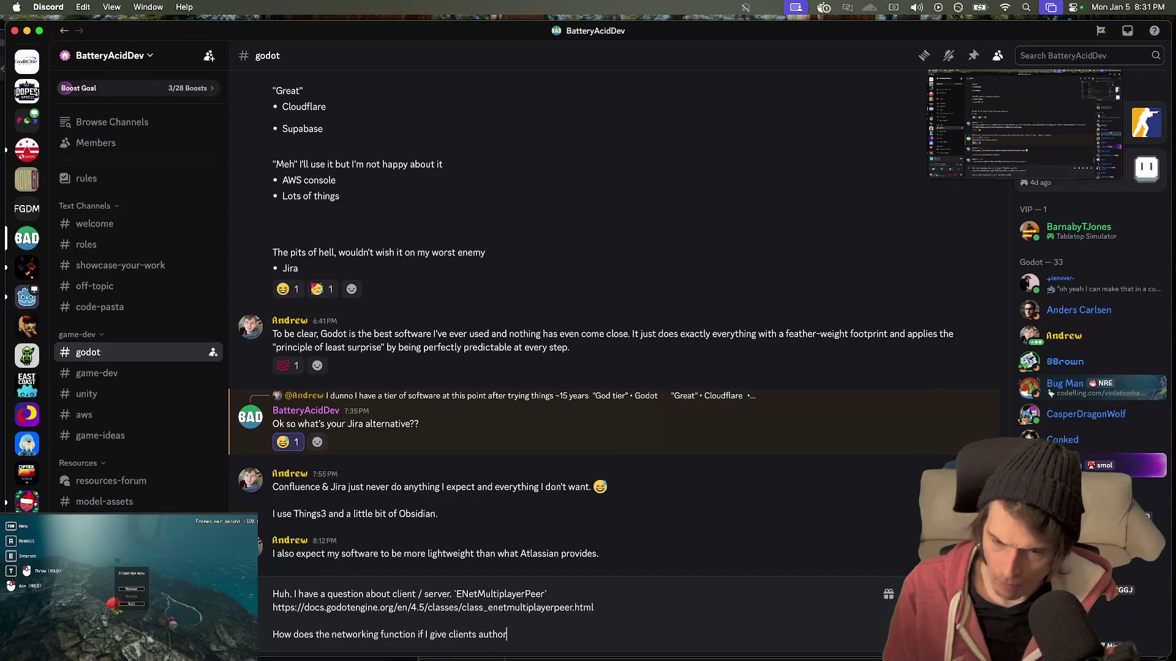
pyautogui.write('ity over')
pyautogui.write(' their player bo')
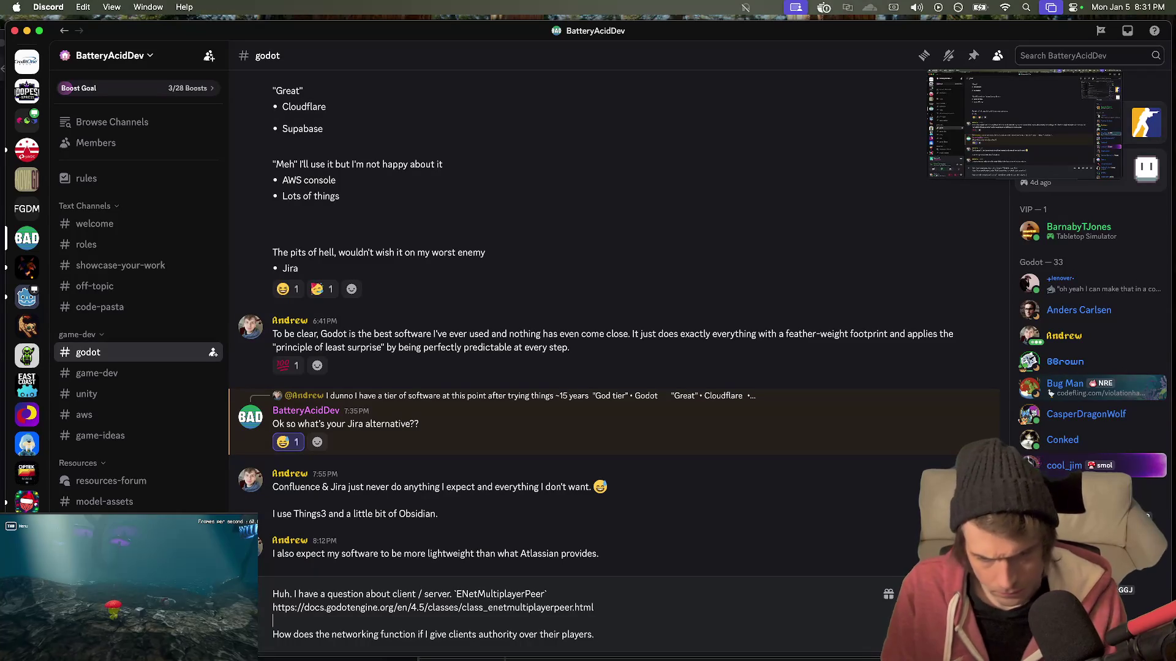
pyautogui.click(273, 635)
pyautogui.write('Given,I')
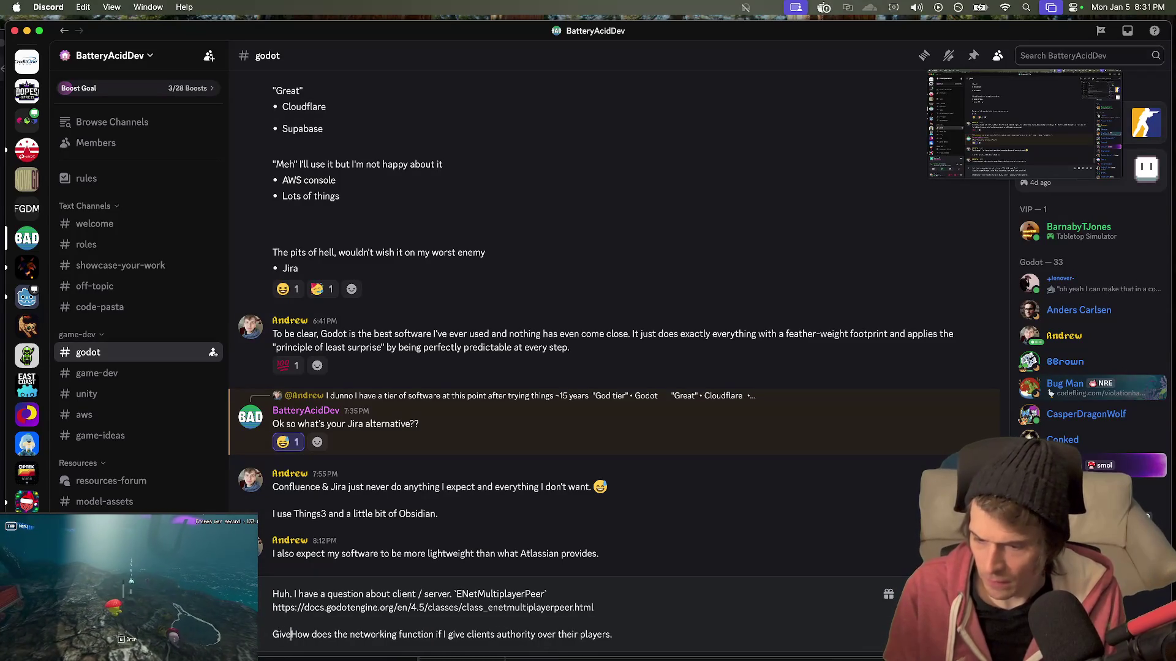
pyautogui.press('BackSpace')
pyautogui.press('BackSpace')
pyautogui.write('I have ')
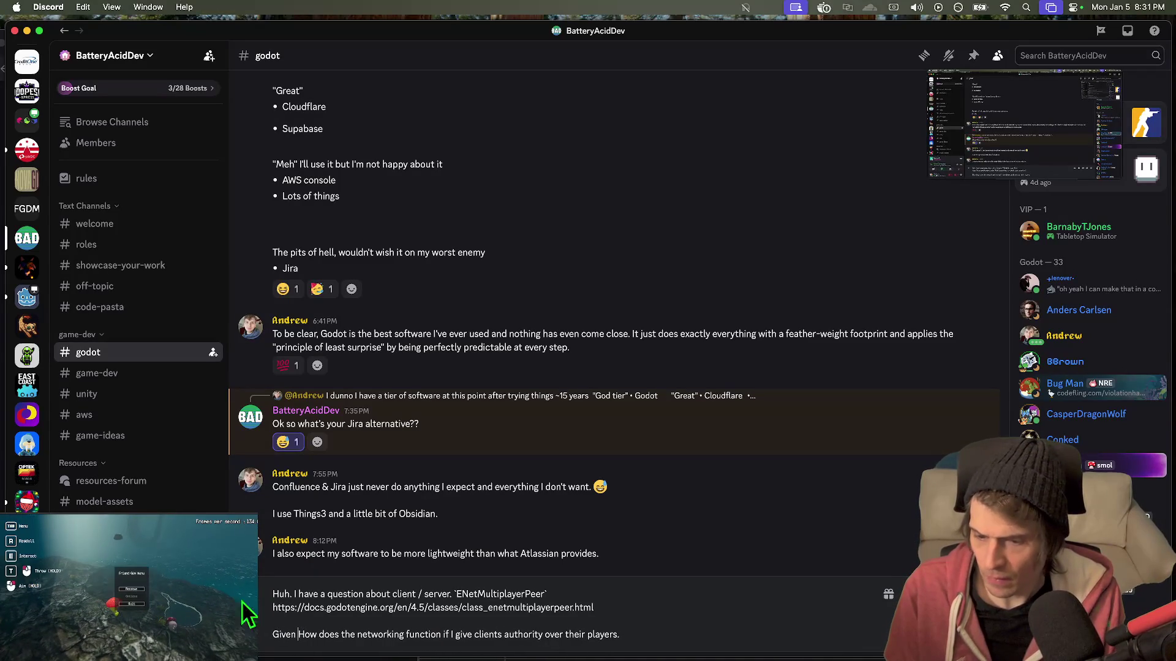
pyautogui.write('`create_client')
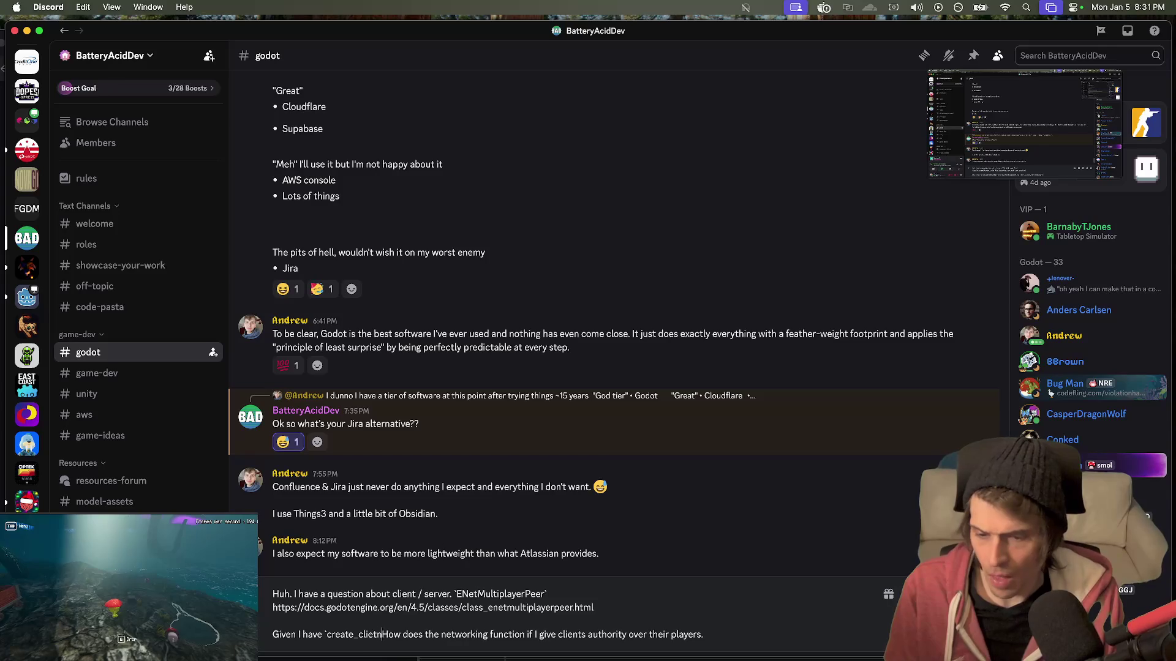
pyautogui.write('` and')
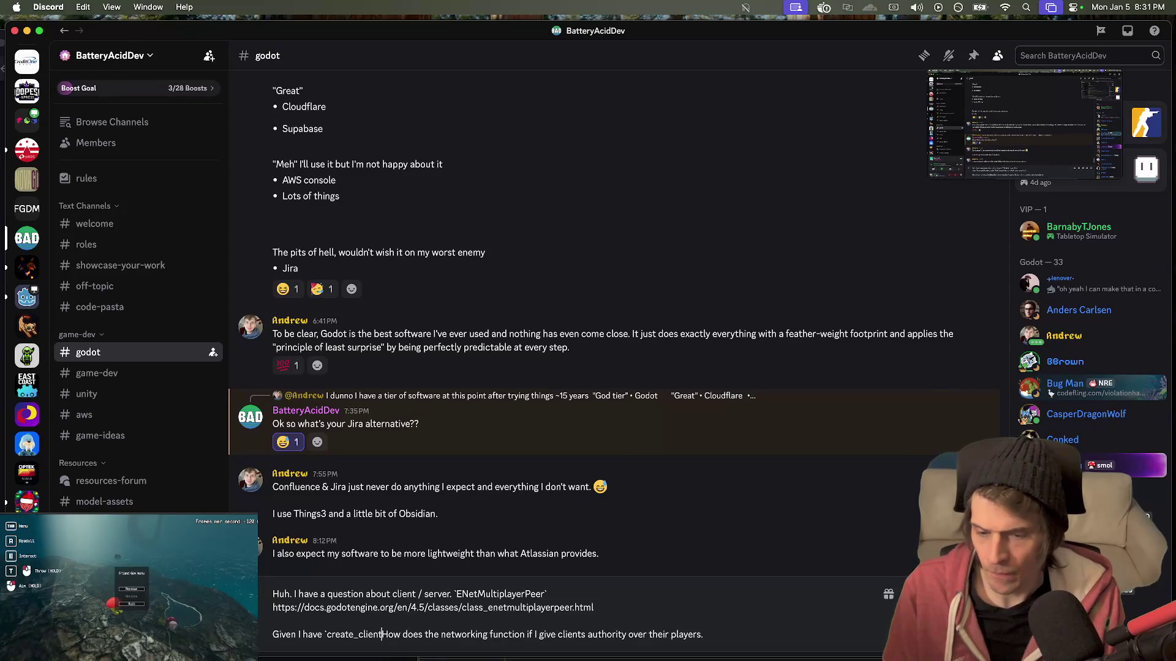
# Step: Add the `create_server` server-peer wording, remove leftover fragments, and end the question with '?'
pyautogui.click(324, 634)
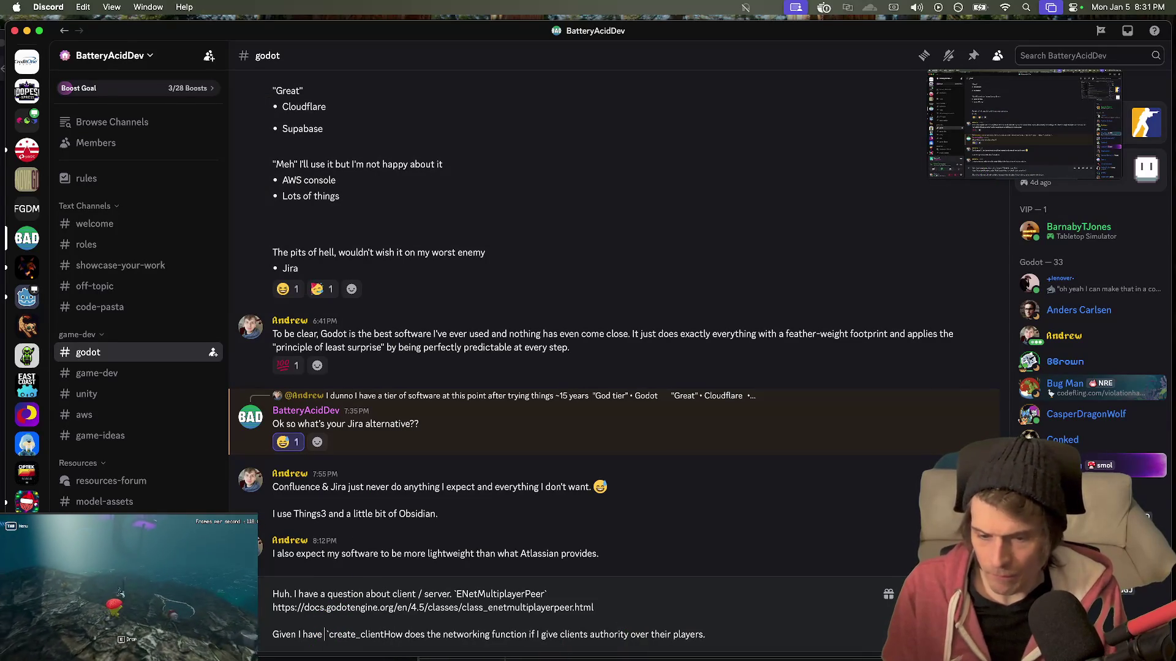
pyautogui.write('a peer')
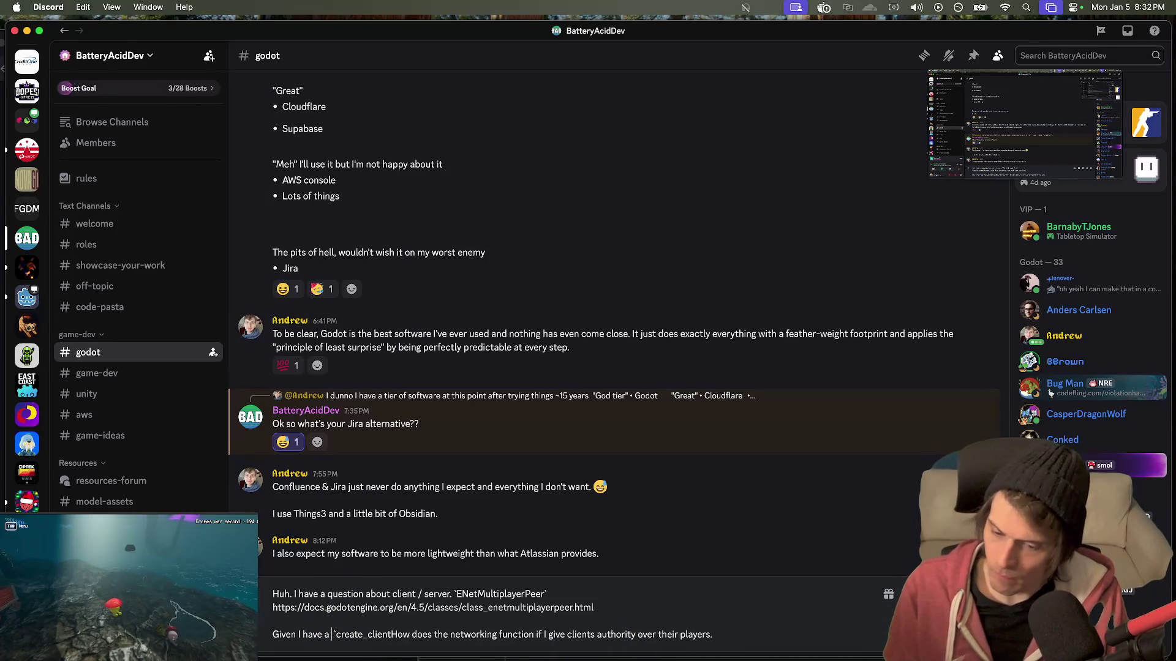
pyautogui.press('BackSpace')
pyautogui.press('BackSpace')
pyautogui.write('server peer wi')
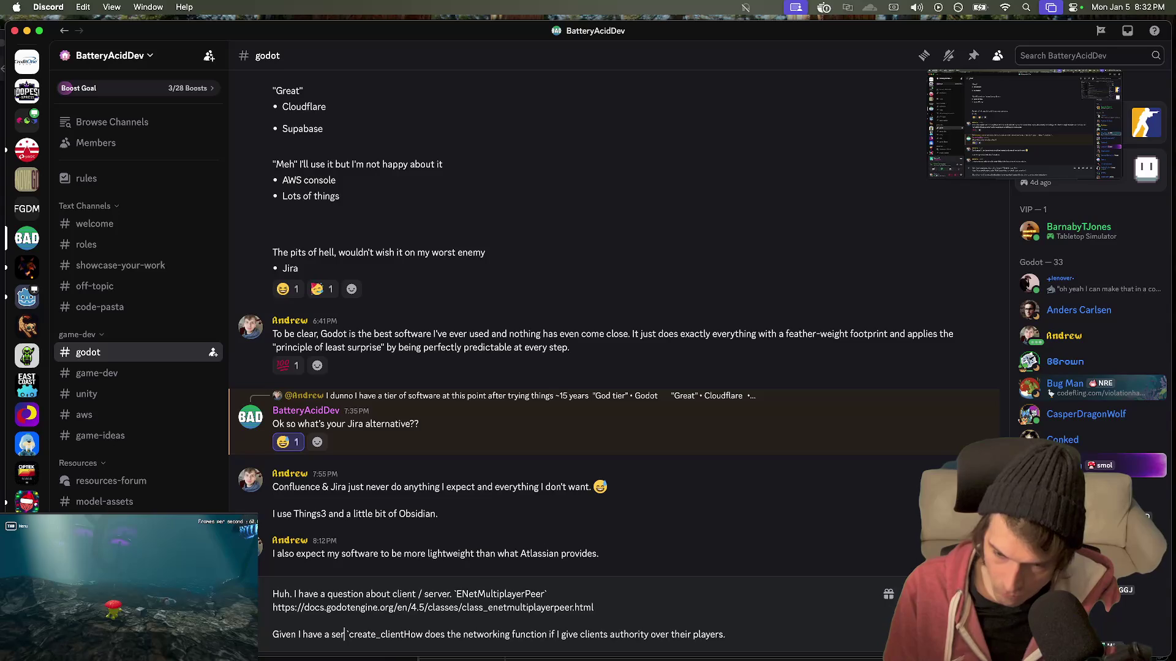
pyautogui.write('th `create_server` and the')
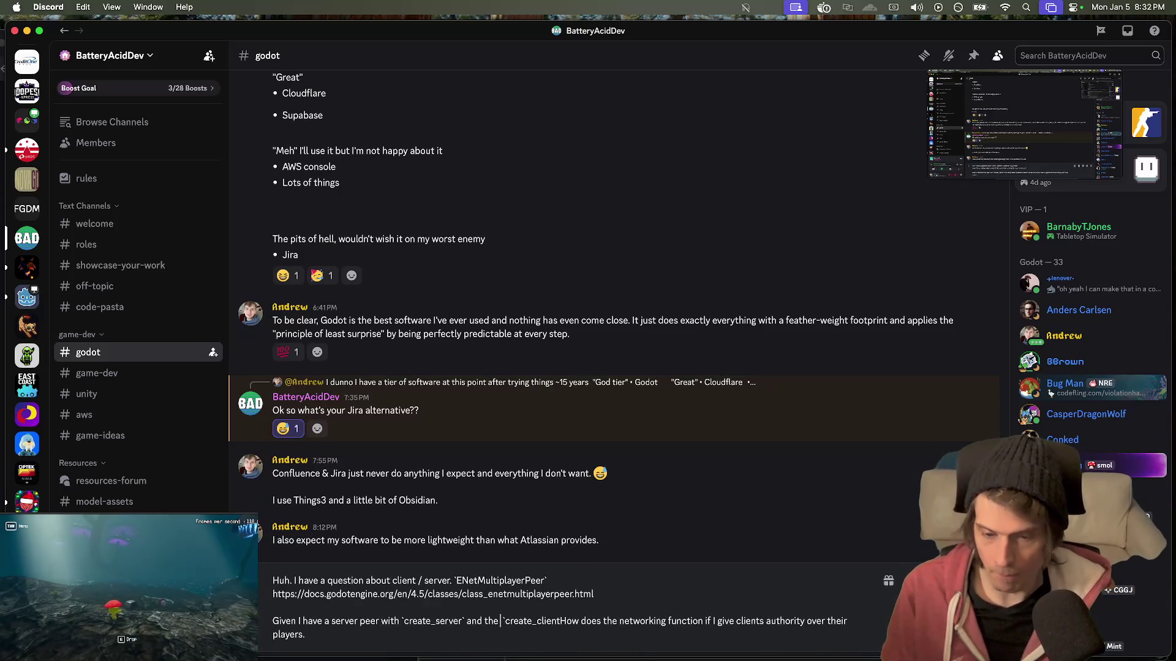
pyautogui.keyDown('shift'); pyautogui.click(578, 622); pyautogui.keyUp('shift')
pyautogui.press('BackSpace')
pyautogui.write('peers join ')
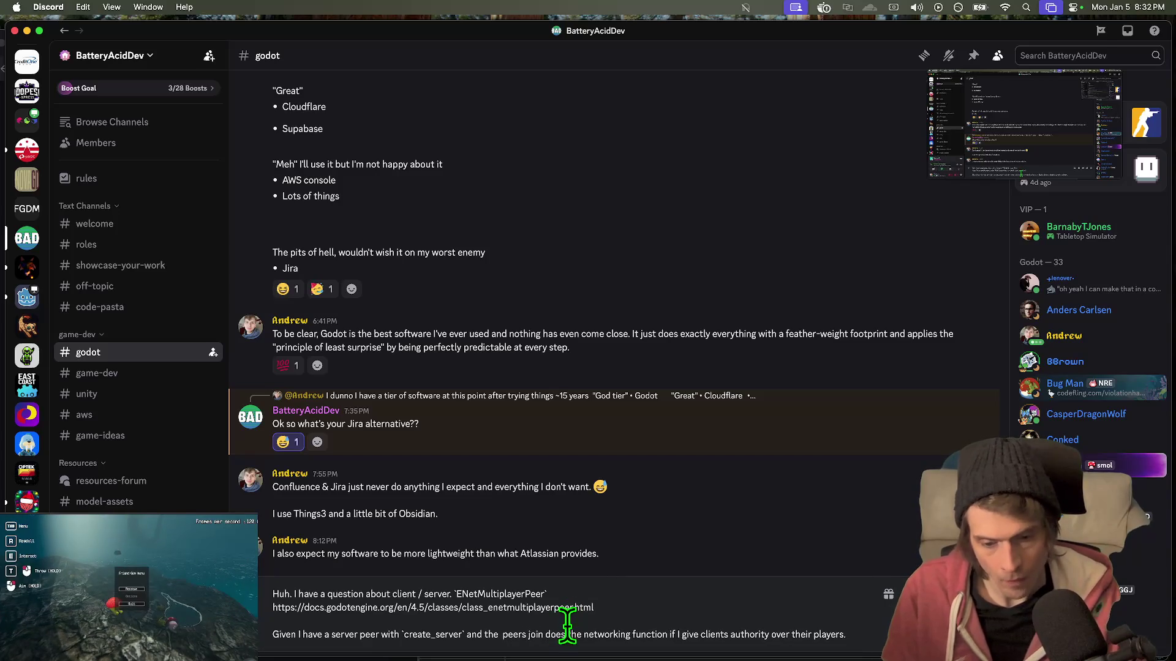
pyautogui.write(': How')
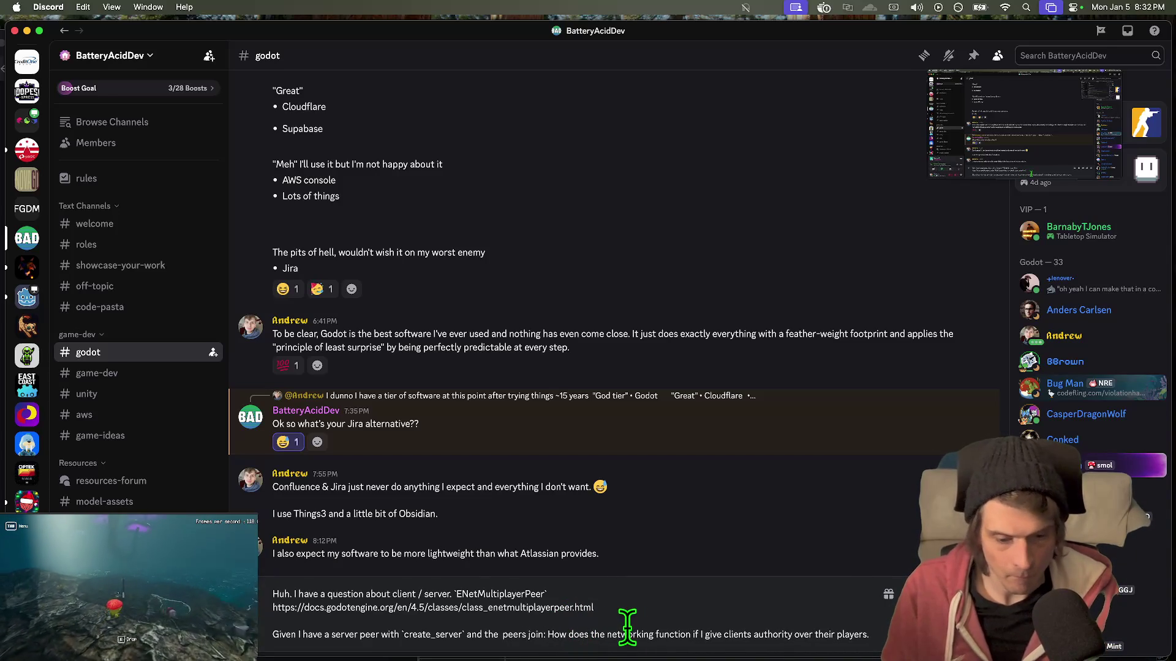
pyautogui.moveTo(627, 625); pyautogui.dragTo(868, 634)
pyautogui.press('Right')
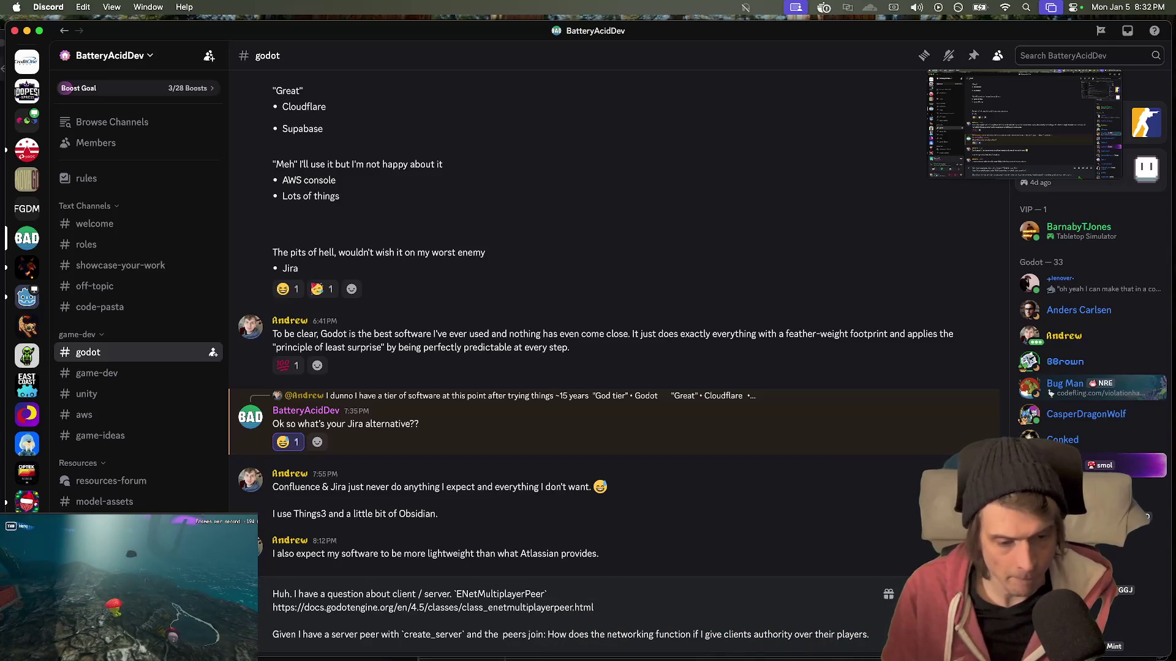
pyautogui.press('BackSpace')
pyautogui.write('?')
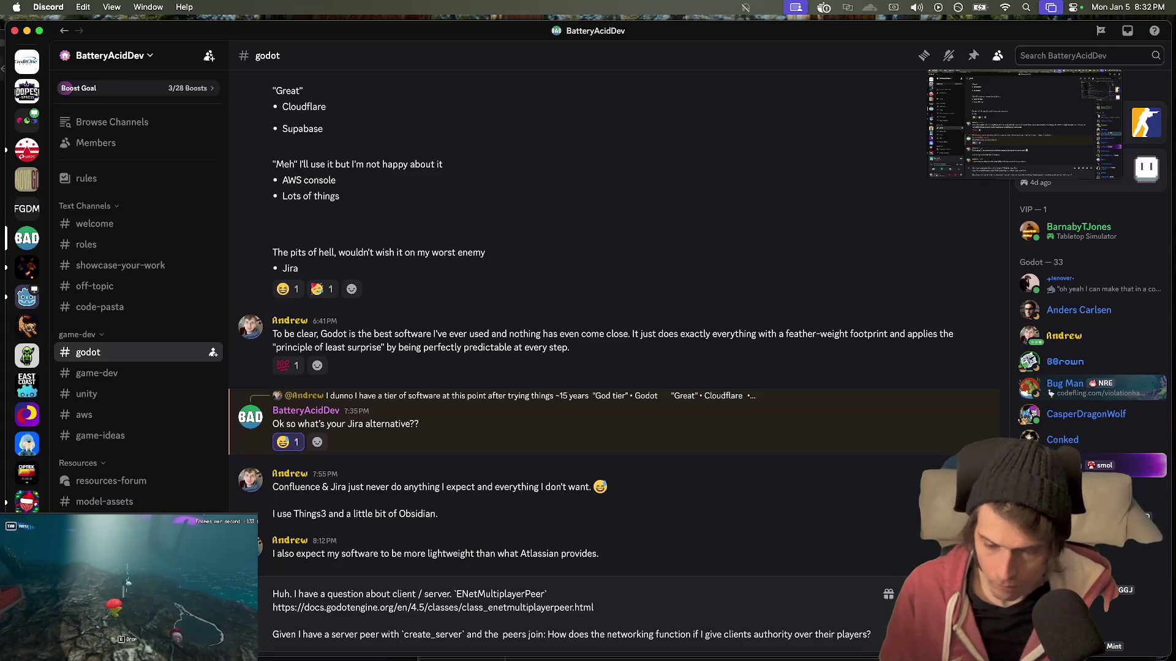
pyautogui.hotkey('shift', 'Return')
# Step: Ask whether MultiplayerSynchronizer traffic uploads to the server, then downloads to the other peers
pyautogui.write('Does')
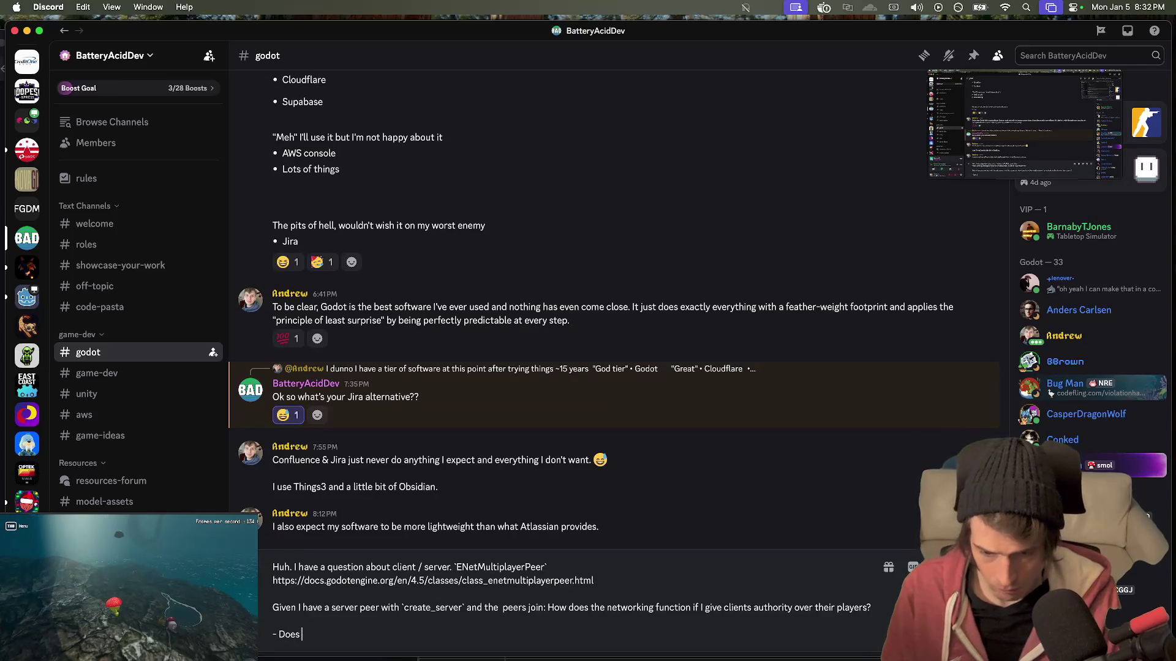
pyautogui.press('BackSpace')
pyautogui.press('BackSpace')
pyautogui.press('BackSpace')
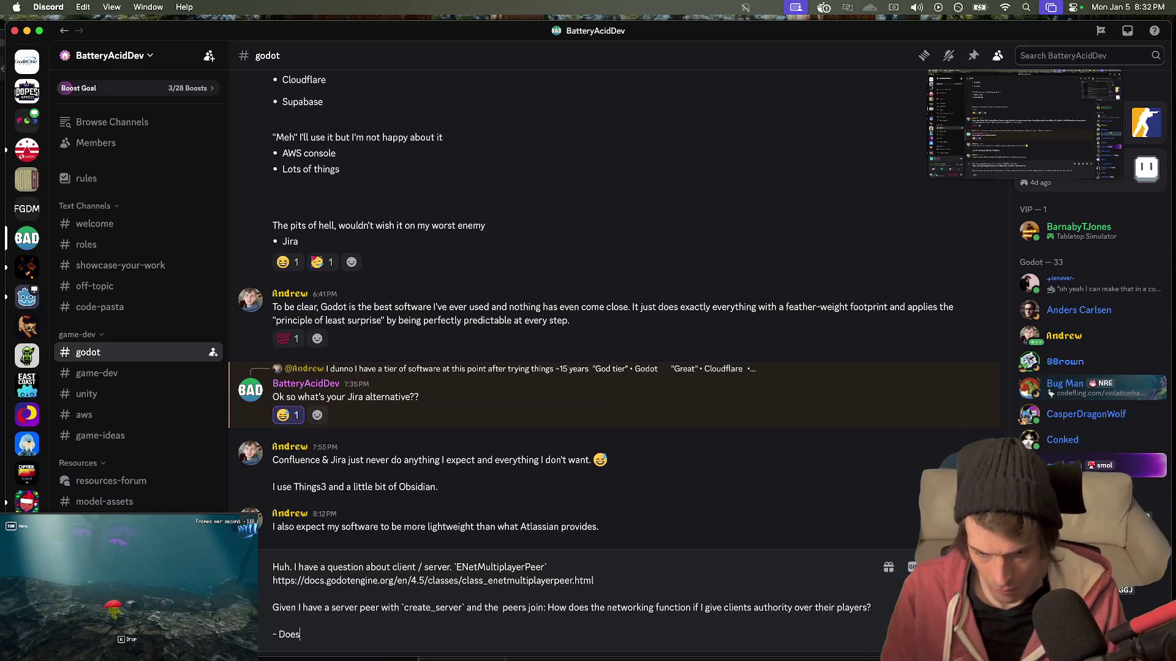
pyautogui.write('s teh')
pyautogui.press('BackSpace')
pyautogui.press('BackSpace')
pyautogui.write('he')
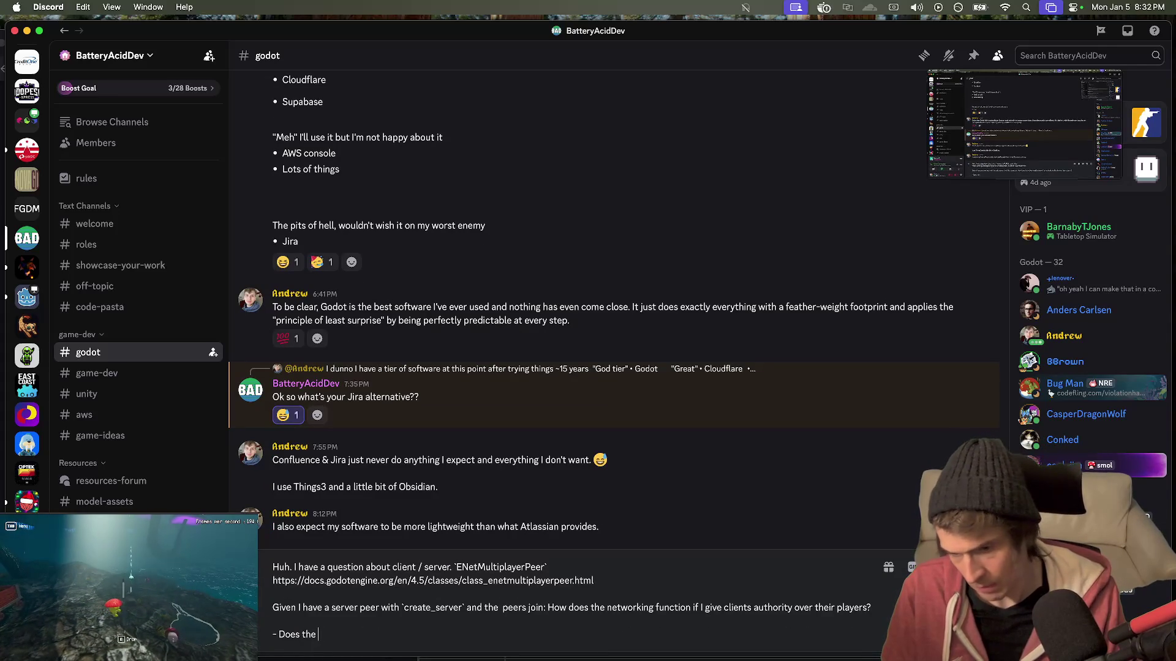
pyautogui.write('fic from the')
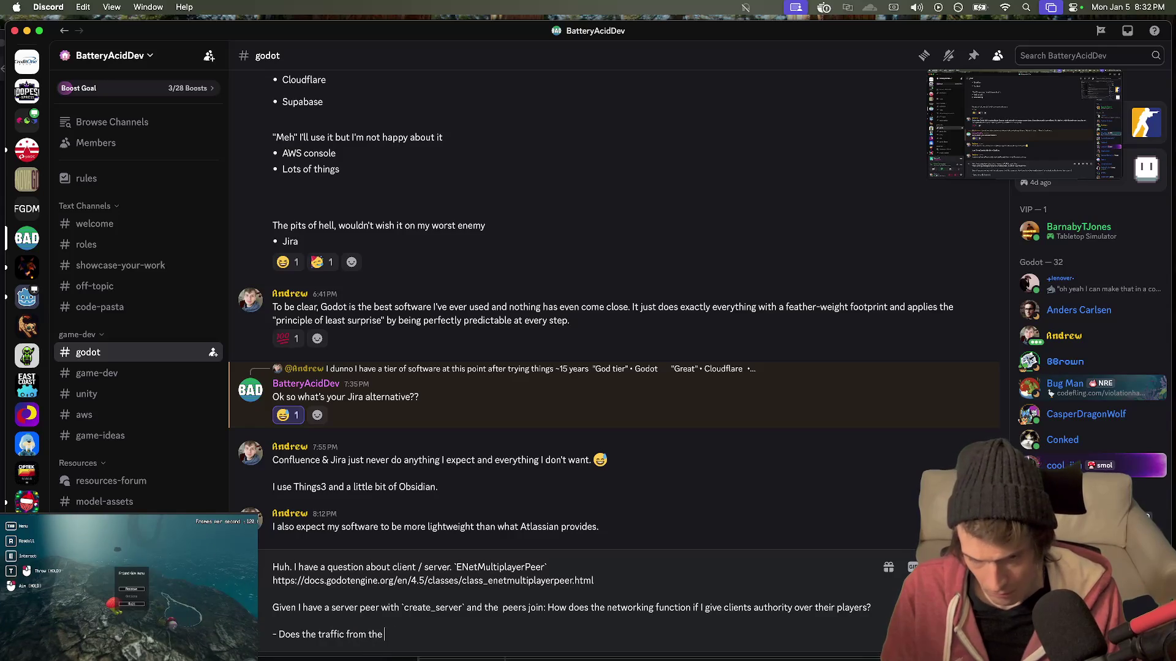
pyautogui.write('Multiplaye')
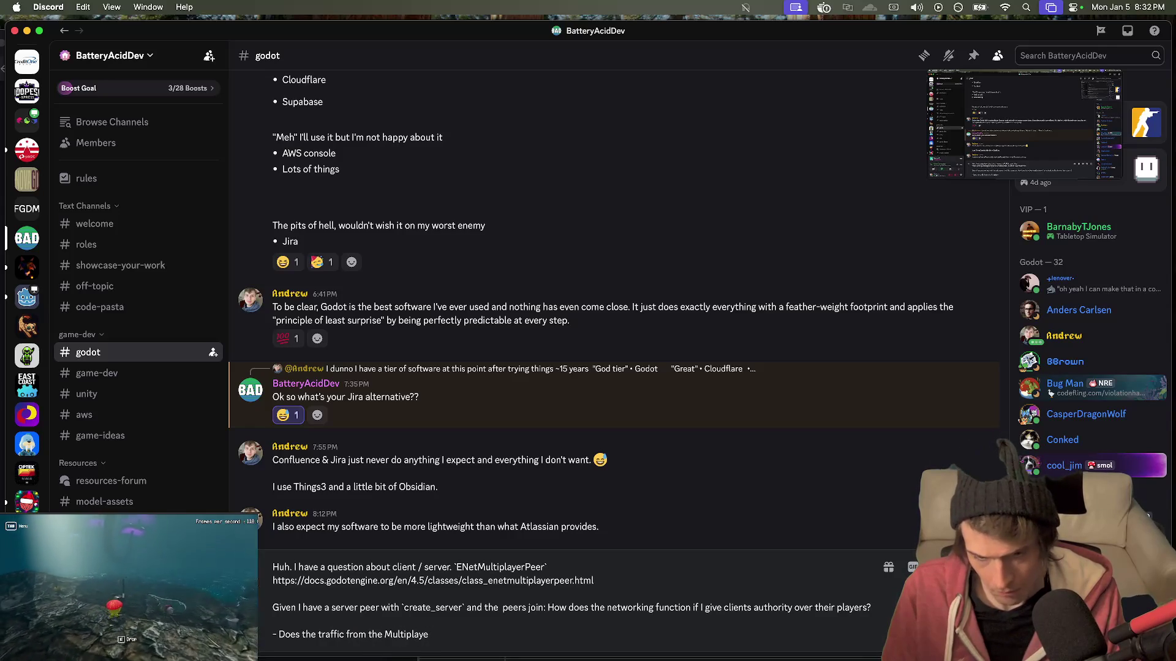
pyautogui.write('rSyncr')
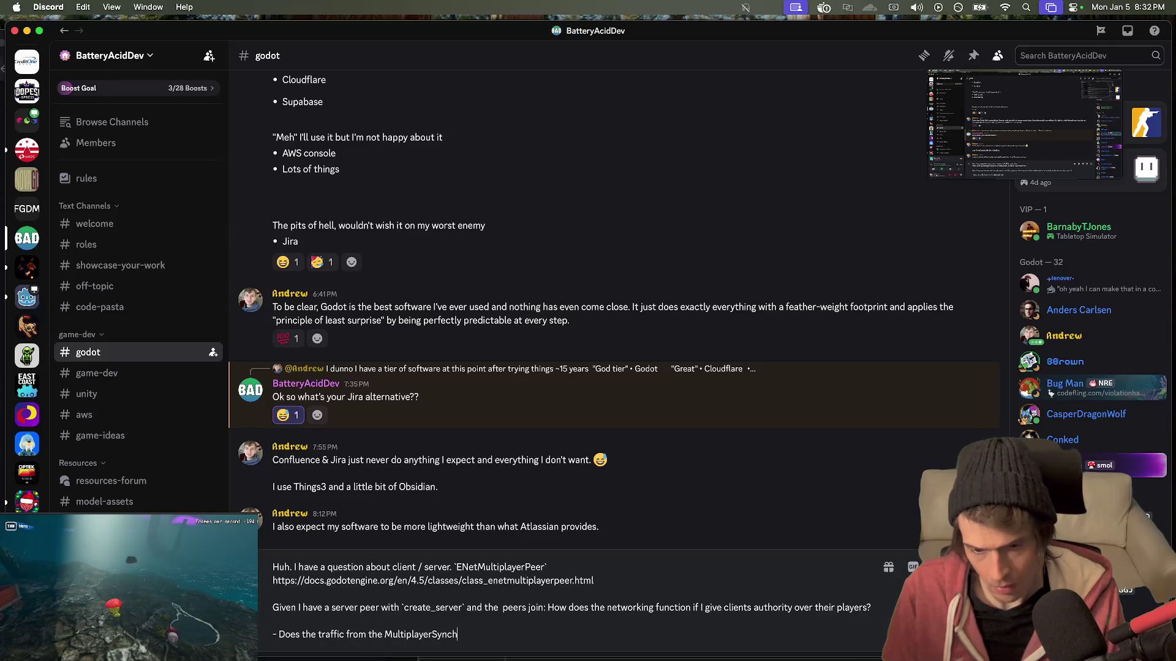
pyautogui.write('ronizer ')
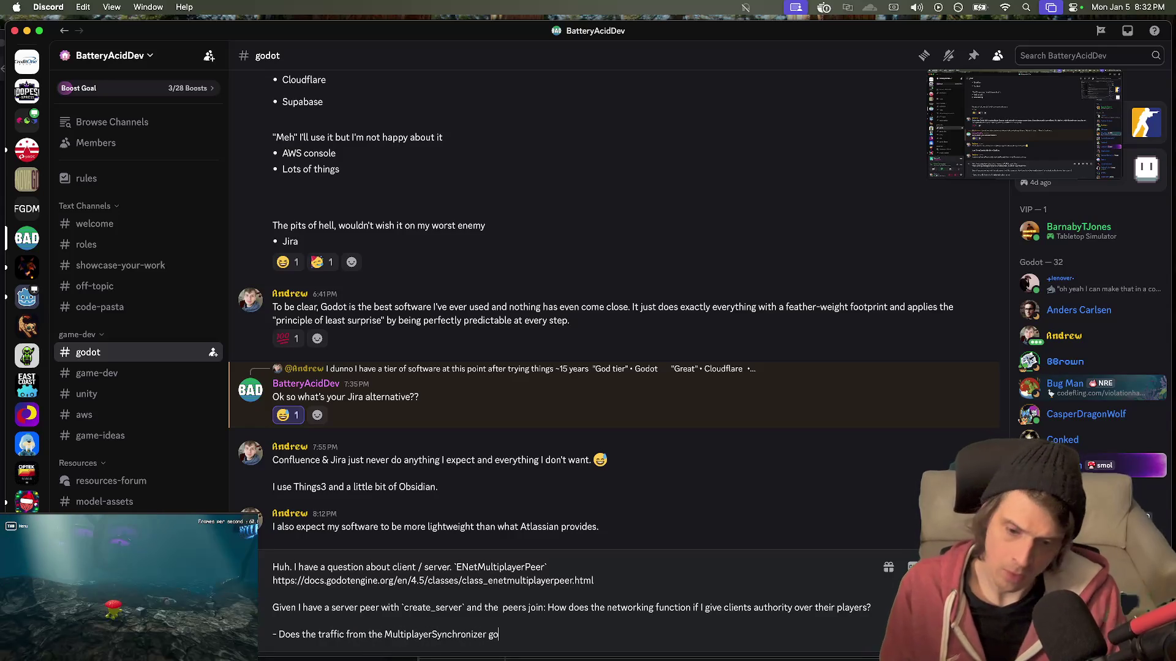
pyautogui.write('go')
pyautogui.press('BackSpace')
pyautogui.press('BackSpace')
pyautogui.write('up')
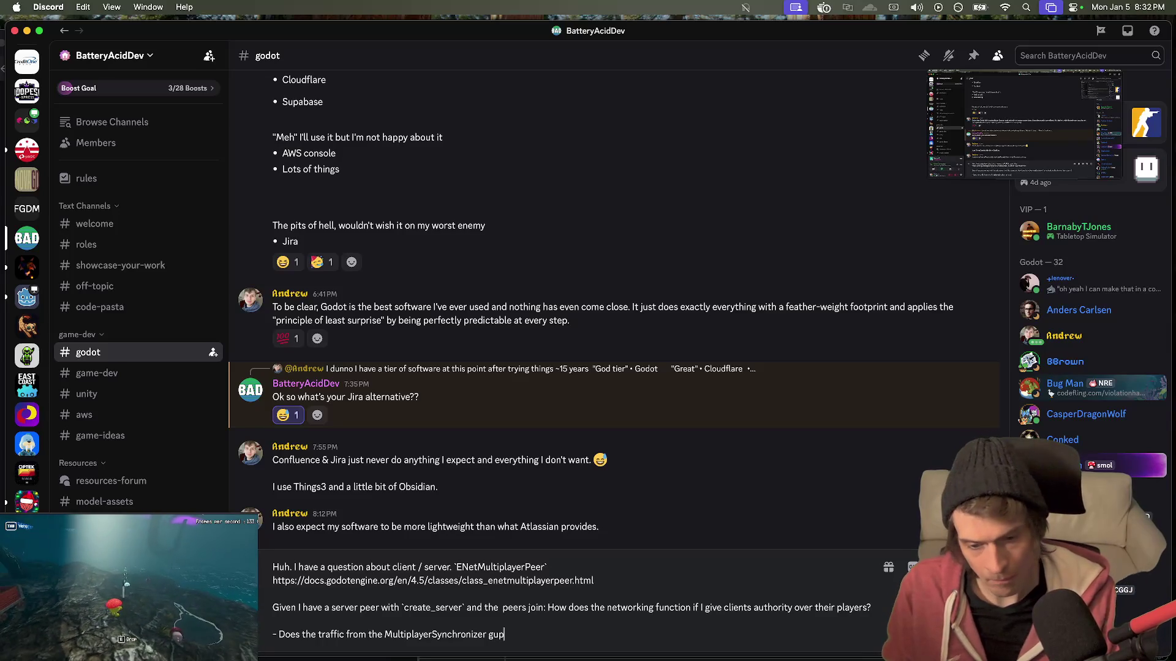
pyautogui.write('load to the ser')
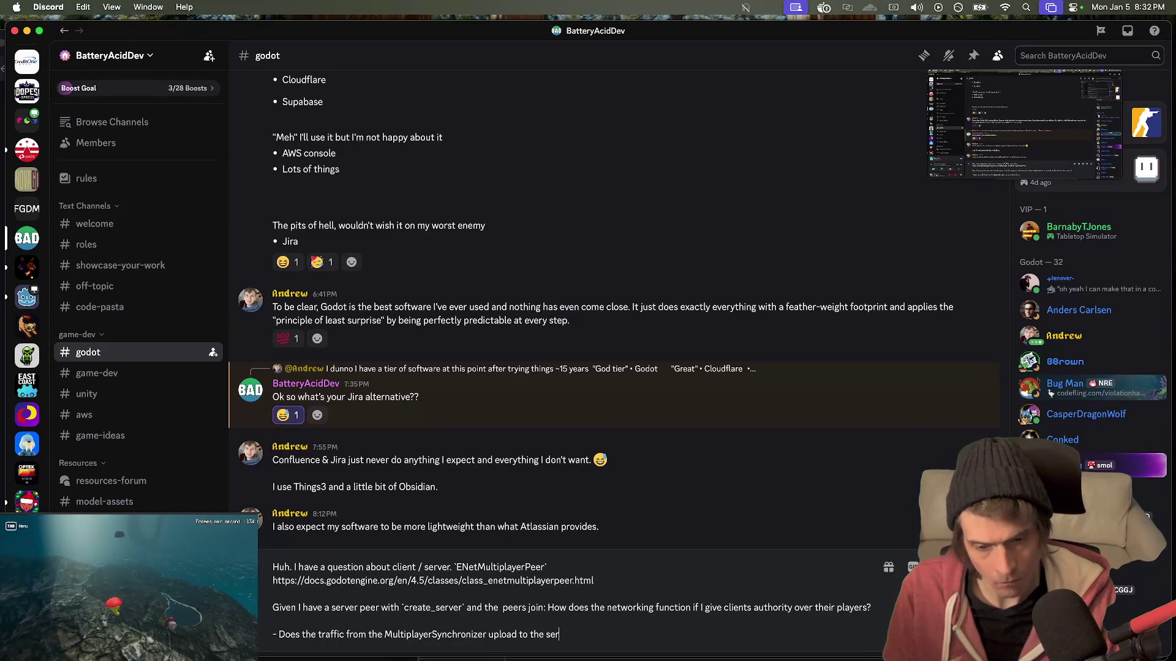
pyautogui.write('ver, then download to the ')
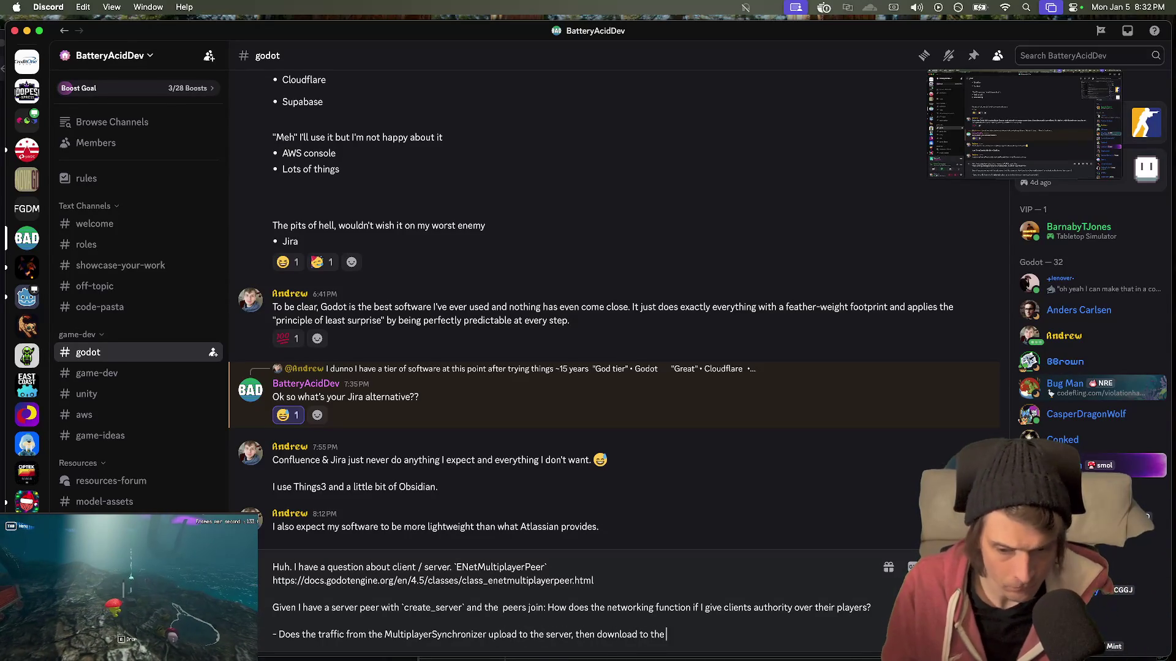
pyautogui.write('other peers?')
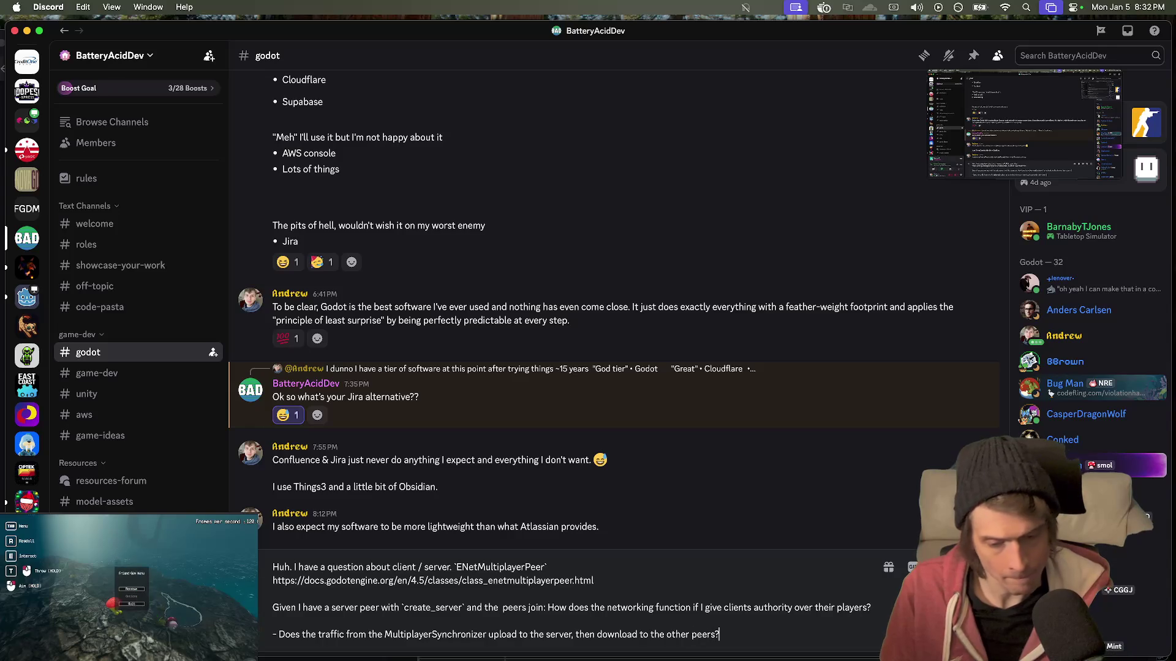
pyautogui.hotkey('shift', 'Return')
# Step: Add the second question about traffic being broadcast directly, and label the two options A: and B:
pyautogui.write('- Does')
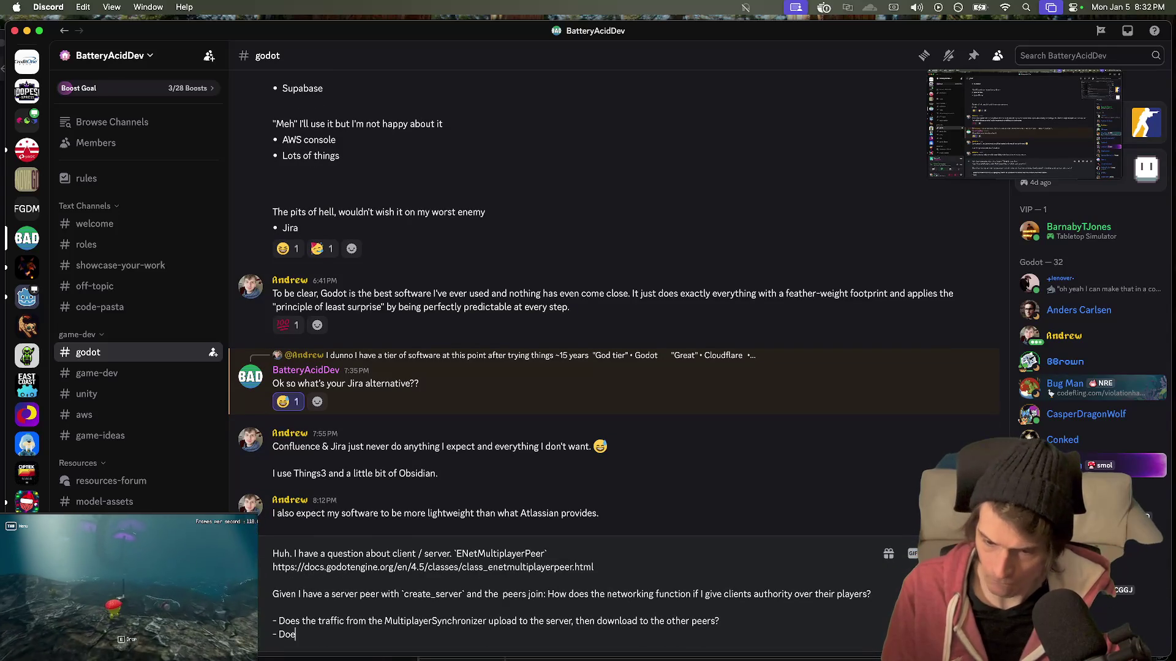
pyautogui.write(' the t')
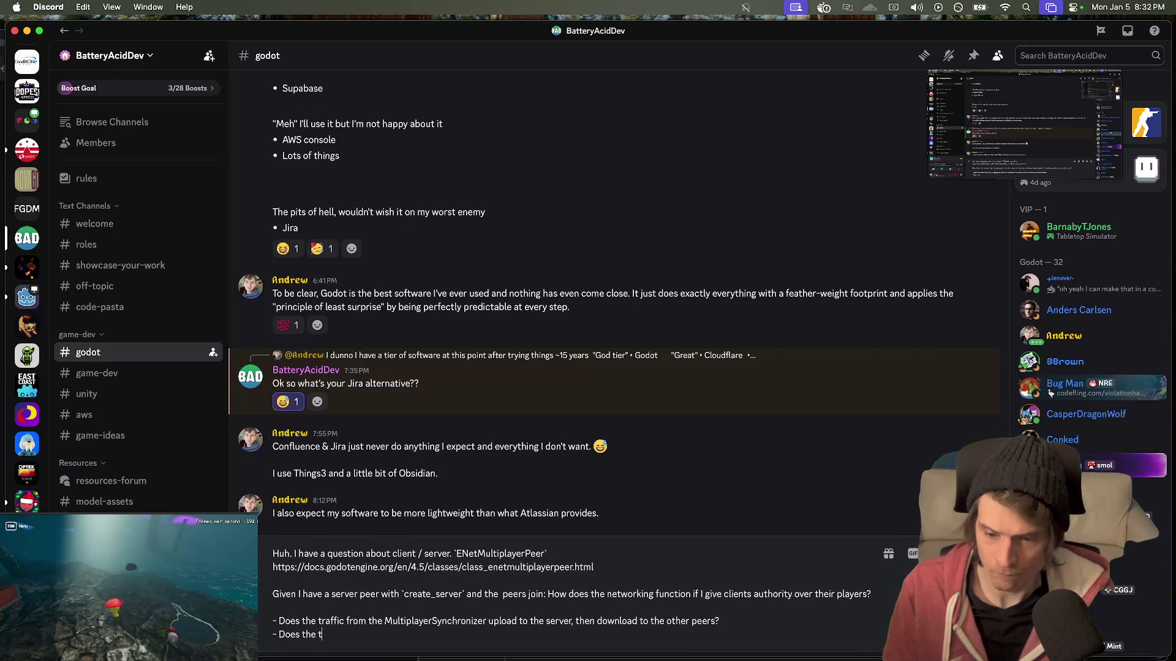
pyautogui.write('raffic get broadcast')
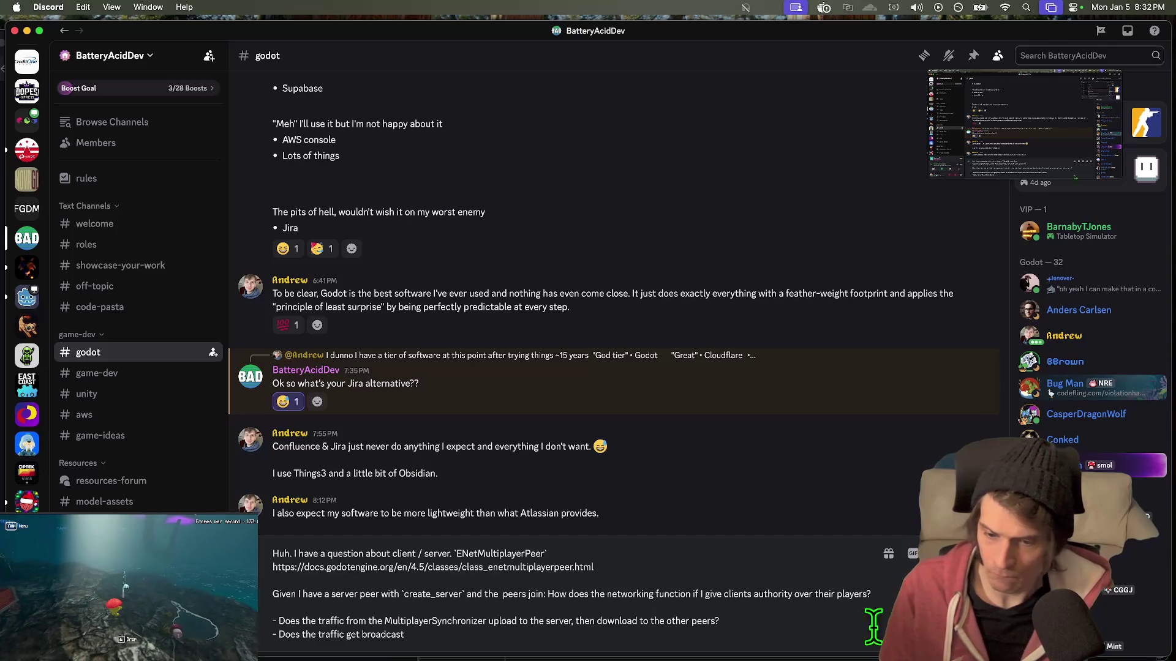
pyautogui.doubleClick(462, 621)
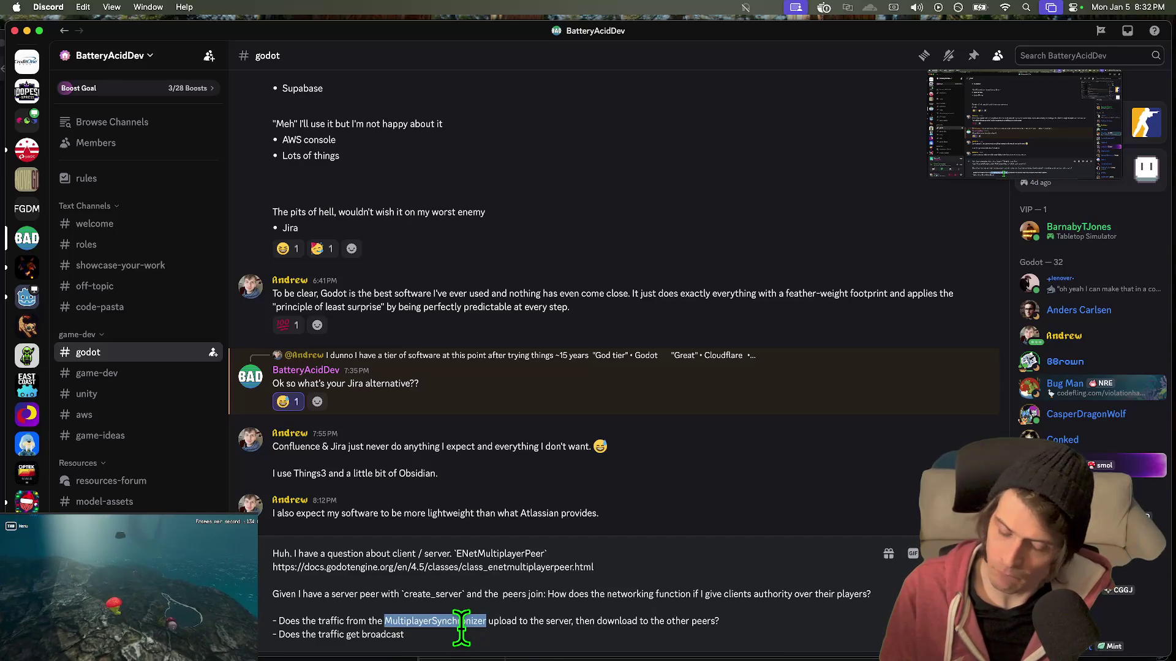
pyautogui.click(853, 623)
pyautogui.write('(relay')
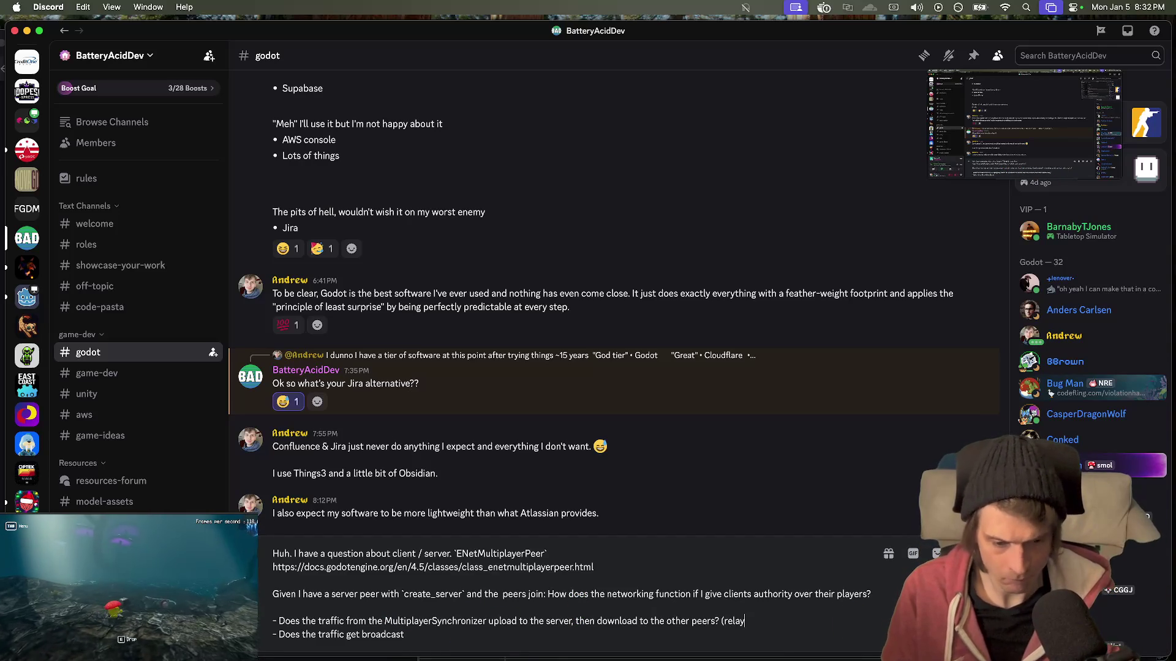
pyautogui.write(')')
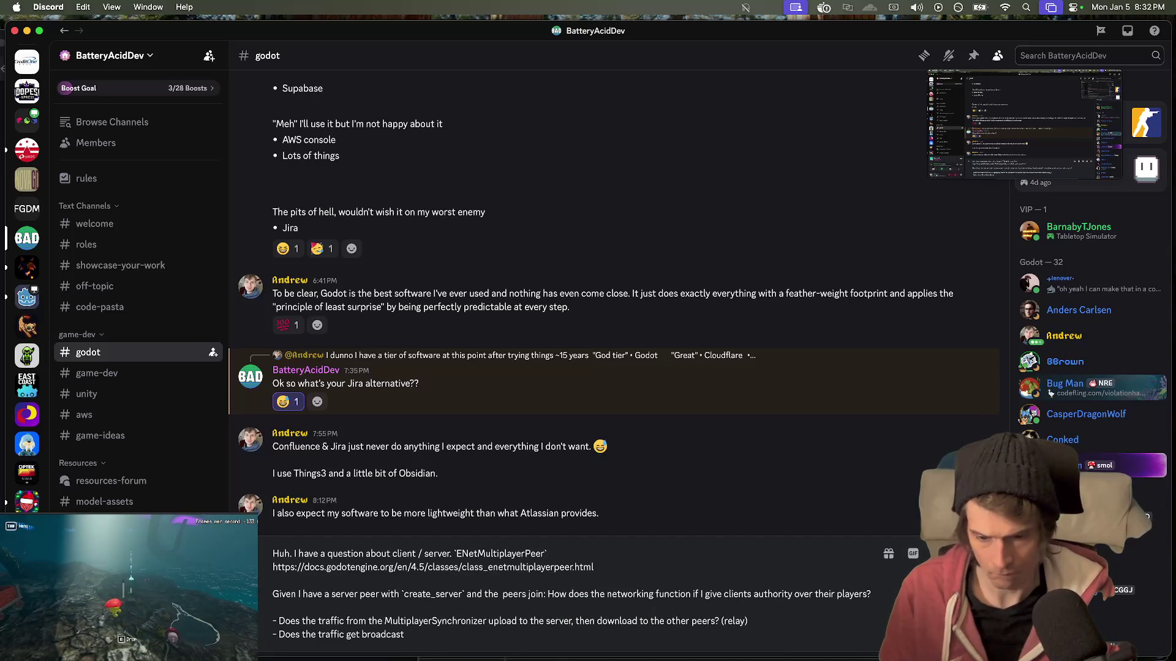
pyautogui.write('irectly t')
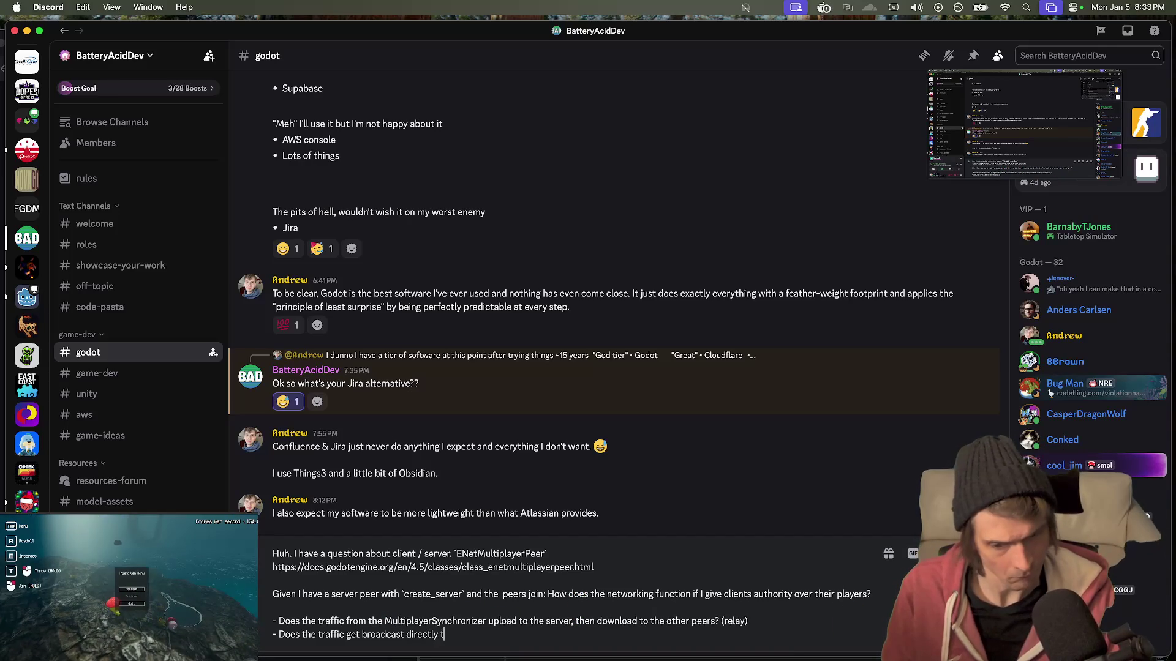
pyautogui.write('he ohter p')
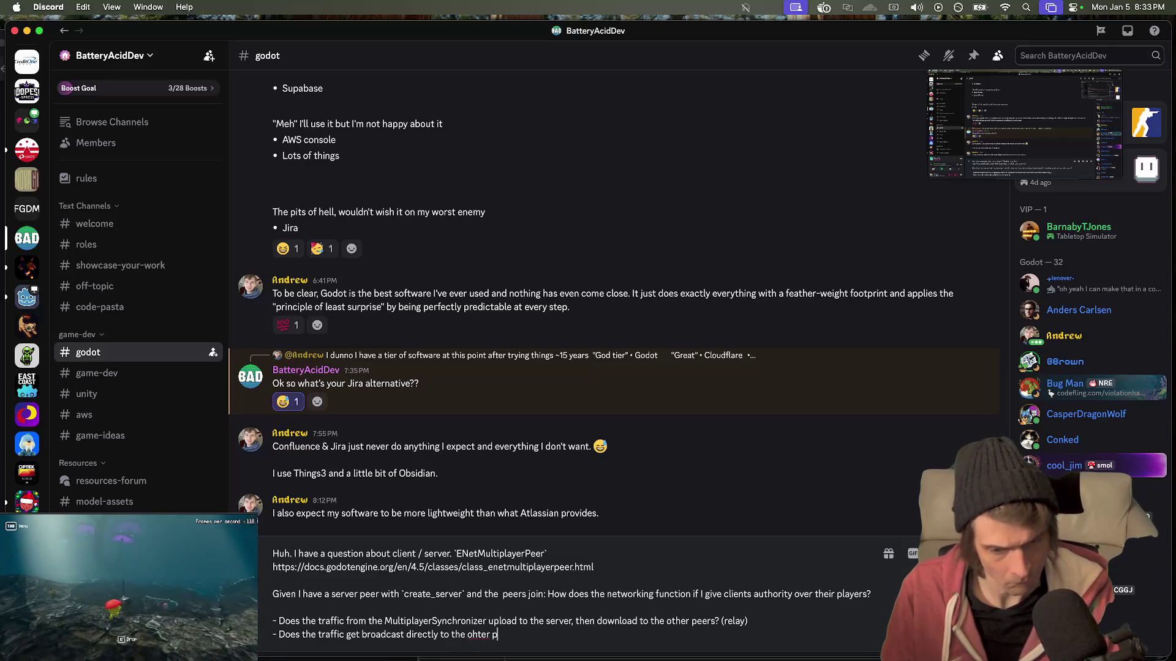
pyautogui.press('BackSpace')
pyautogui.press('BackSpace')
pyautogui.press('BackSpace')
pyautogui.write('th')
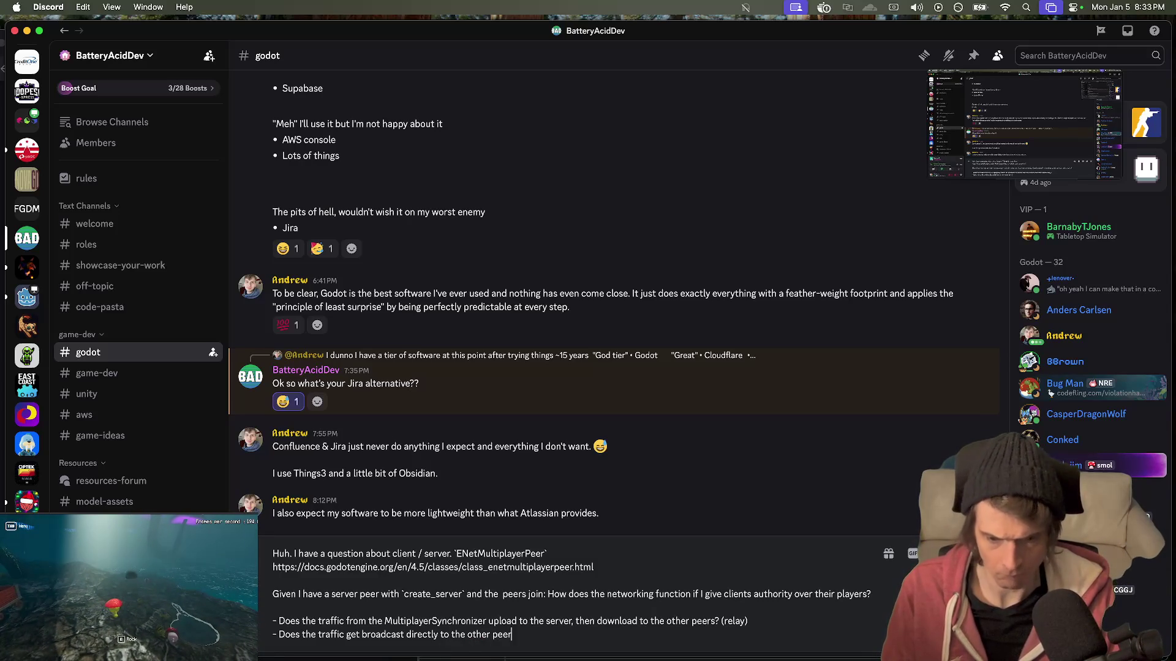
pyautogui.write('A:')
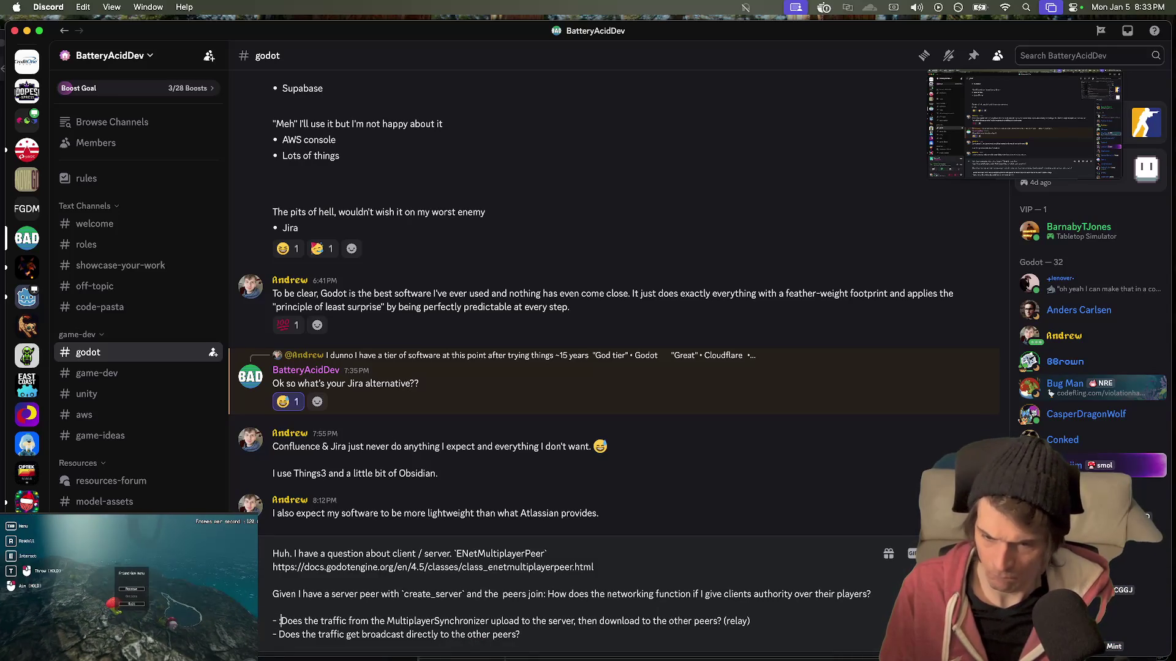
pyautogui.press('Down')
pyautogui.write('B:')
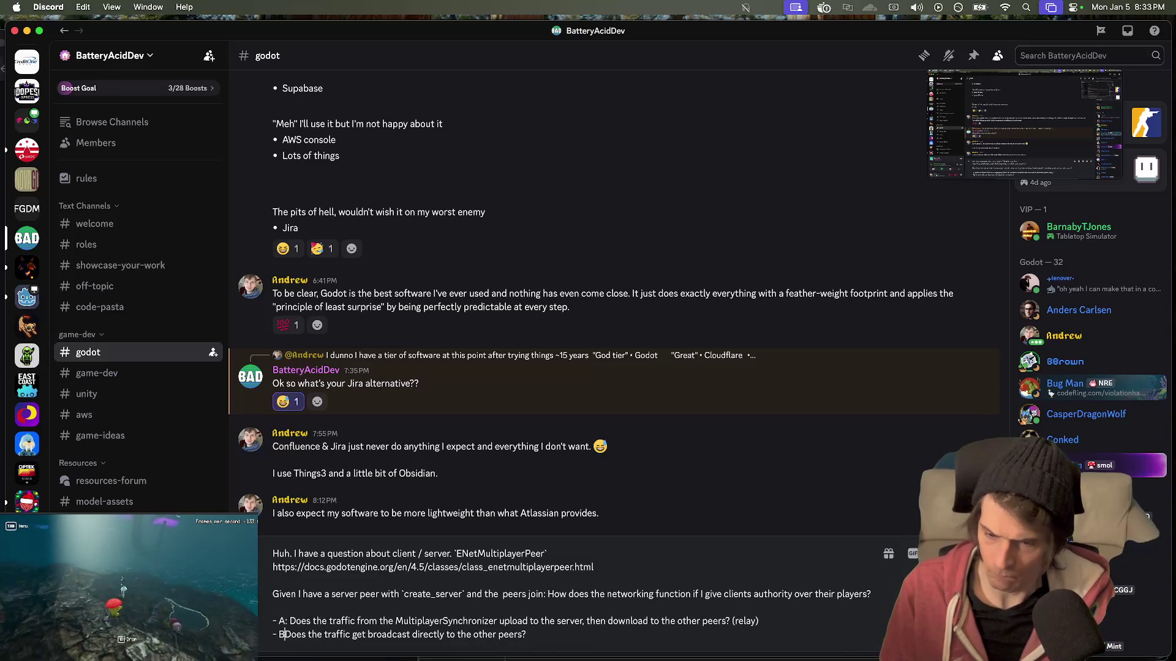
# Step: Begin a follow-up paragraph: 'A. is how I thought it worked, but just seing'
pyautogui.hotkey('shift', 'Return')
pyautogui.hotkey('shift', 'Return')
pyautogui.write('A')
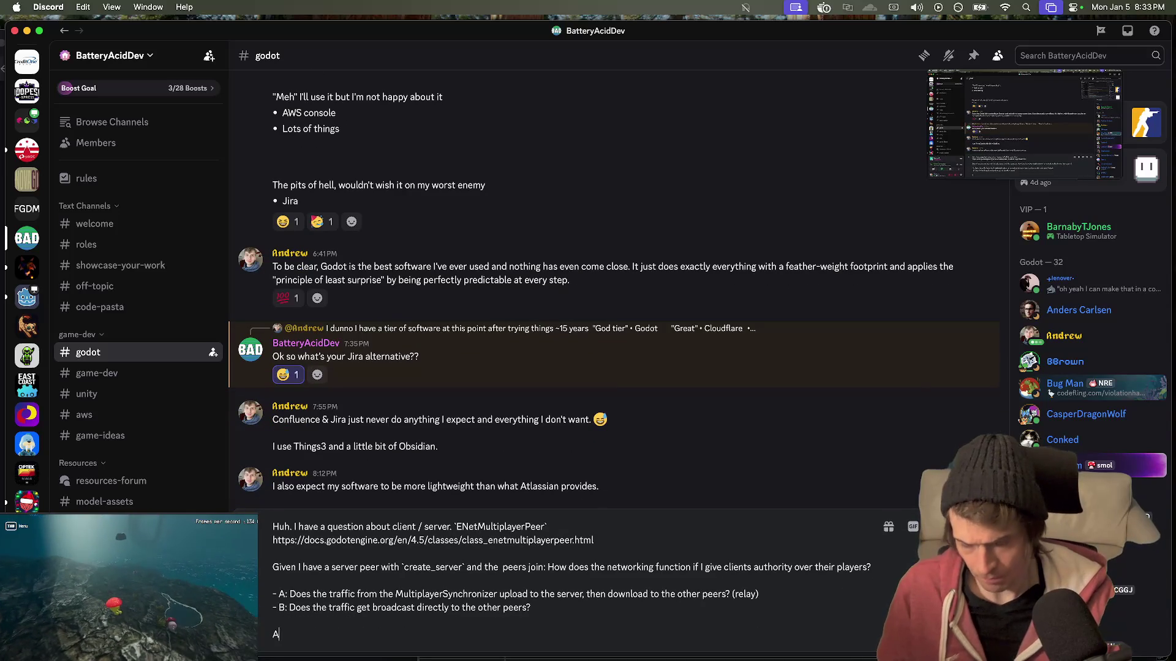
pyautogui.write('. is how I ')
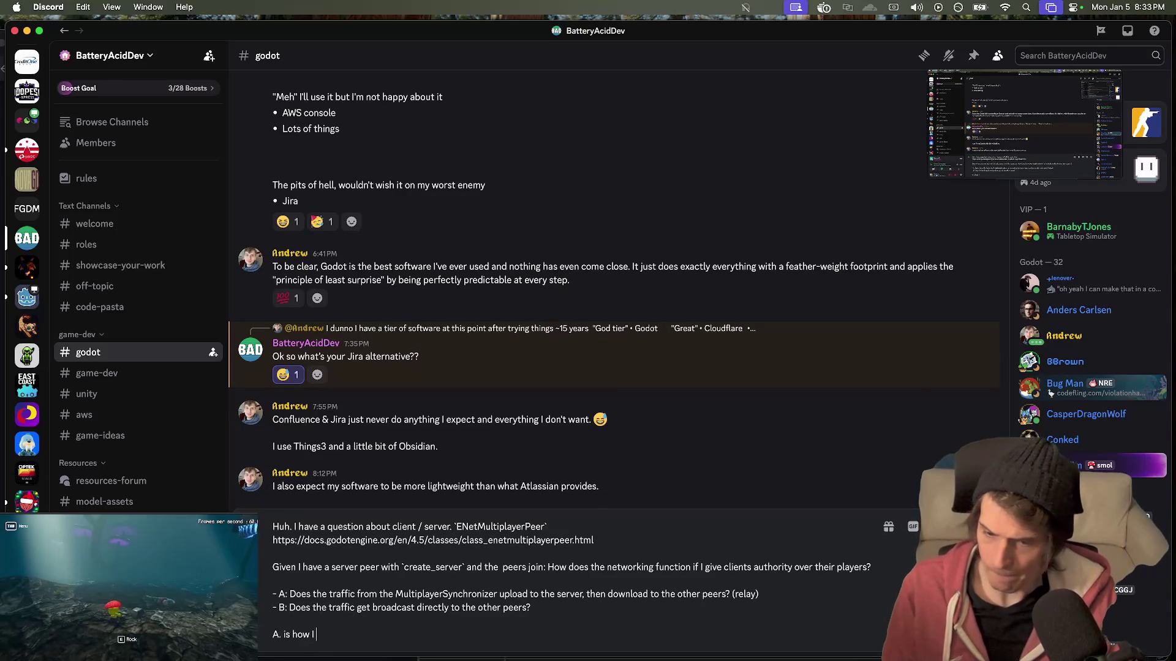
pyautogui.write('thought it worked, b')
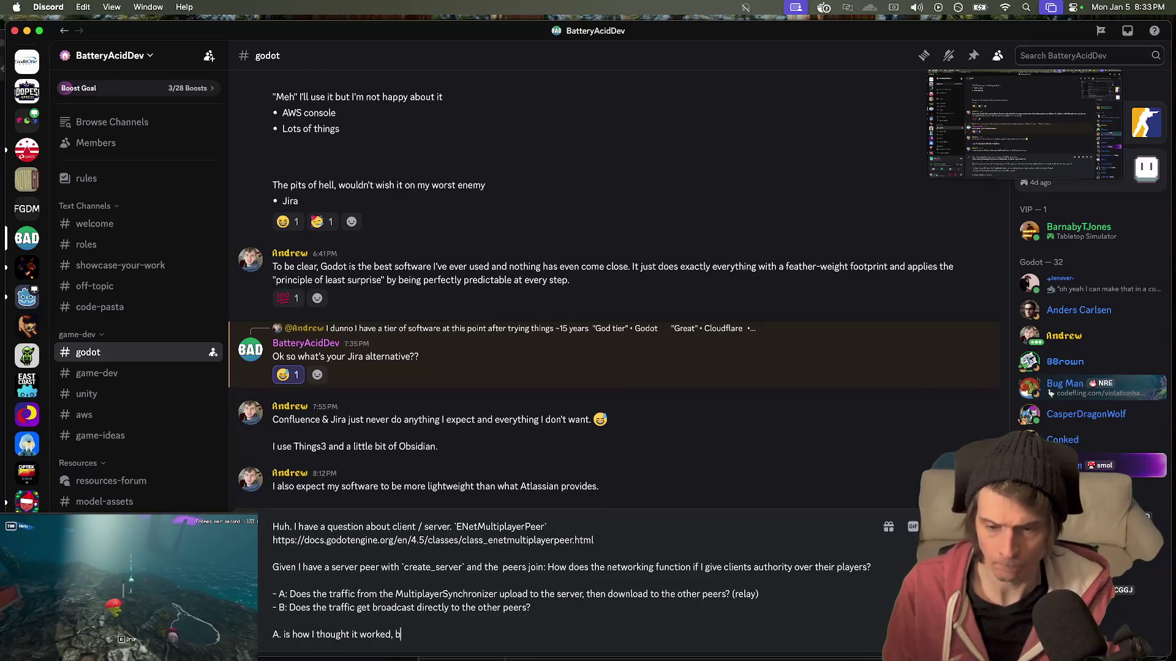
pyautogui.write('ut just seing some')
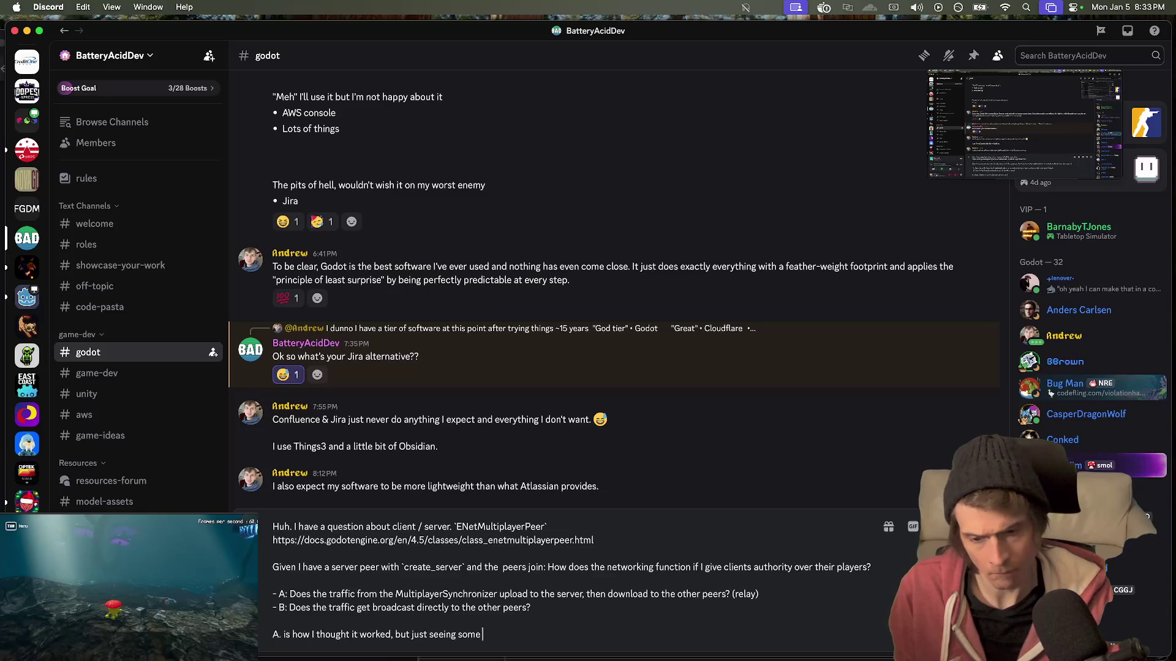
pyautogui.press('super+Tab')
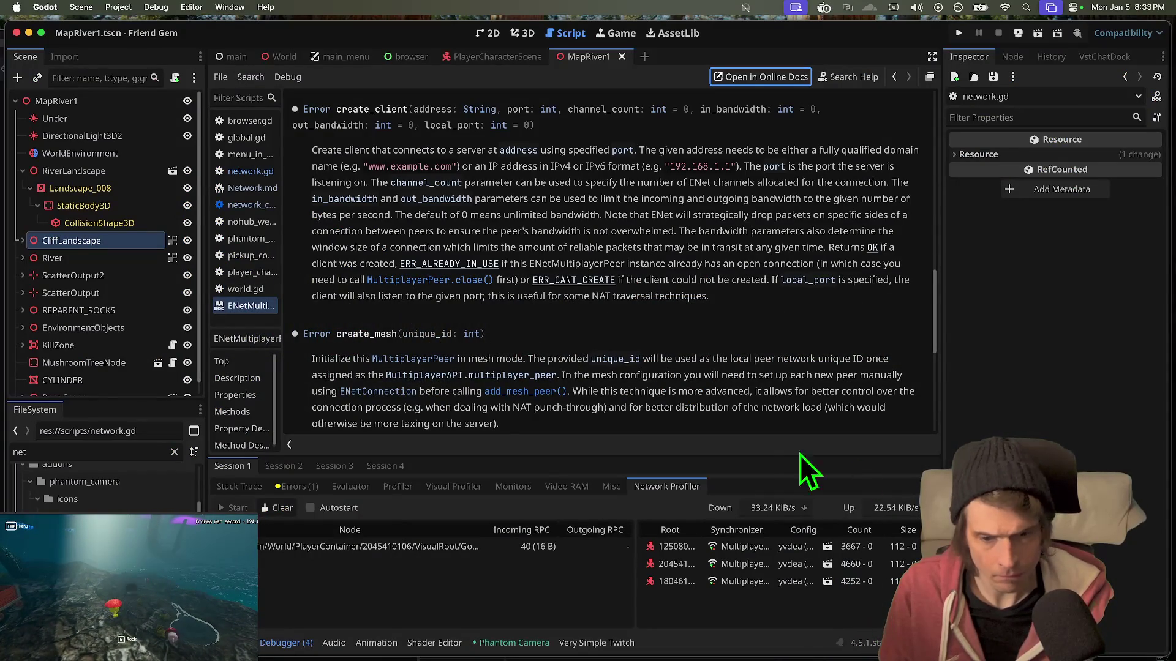
# Step: Run the Friend Gem project from the Godot editor
pyautogui.click(959, 33)
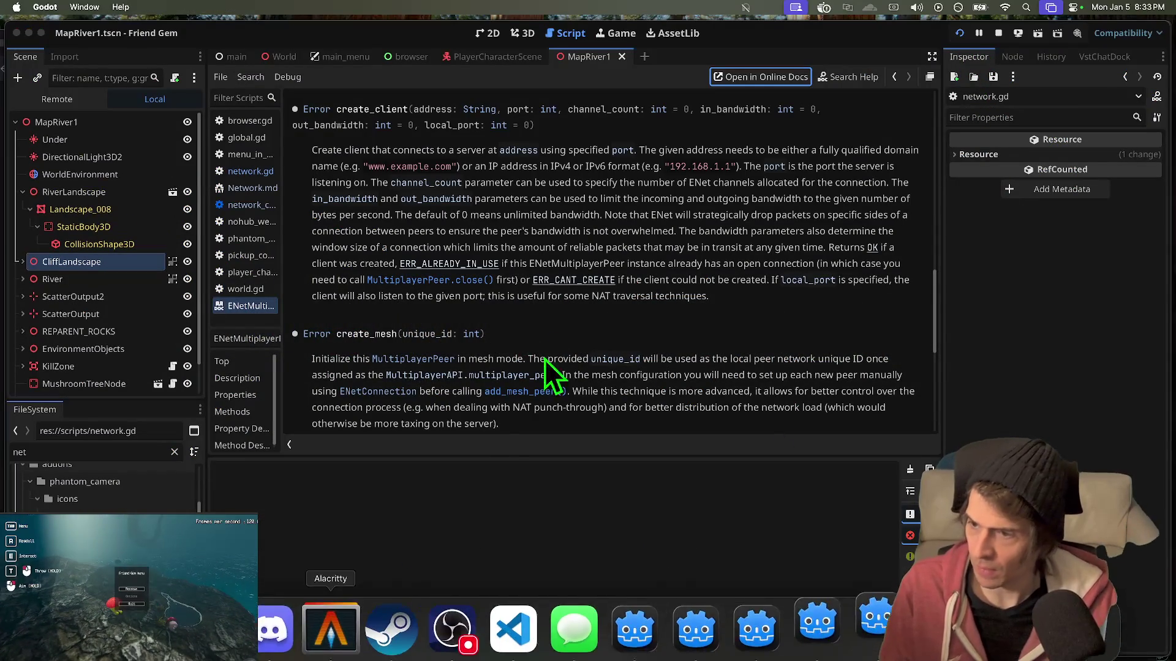
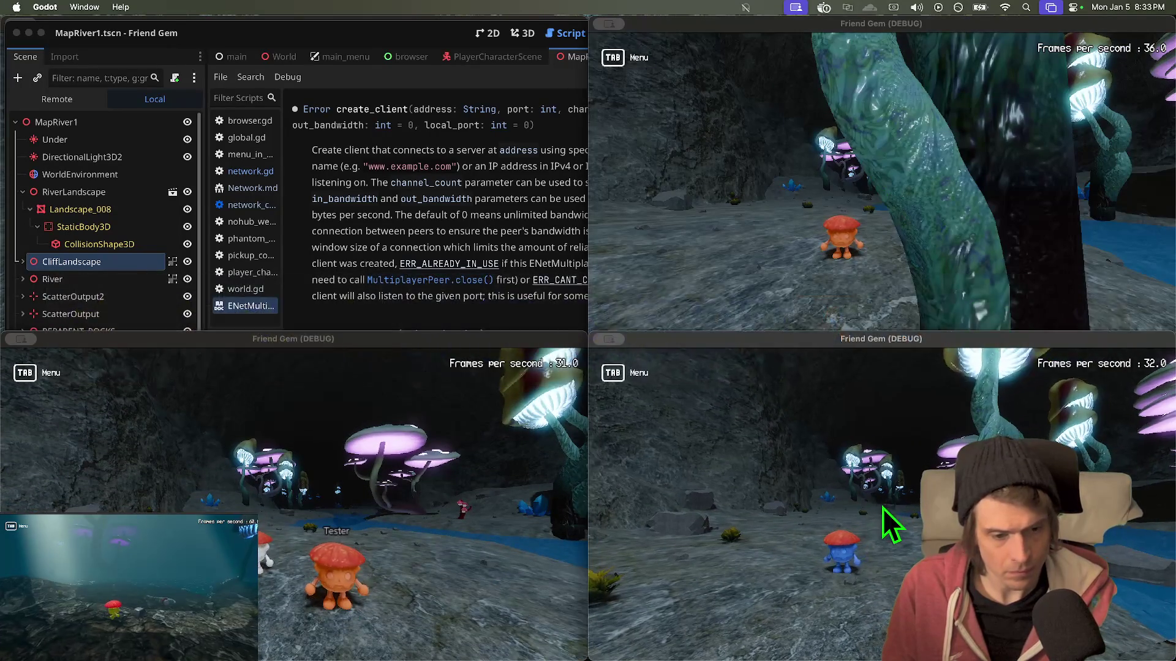
# Step: Start Network Profiler recording in Session 1 and Session 2, then return to Session 1
pyautogui.press('super+Tab')
pyautogui.press('super+Tab')
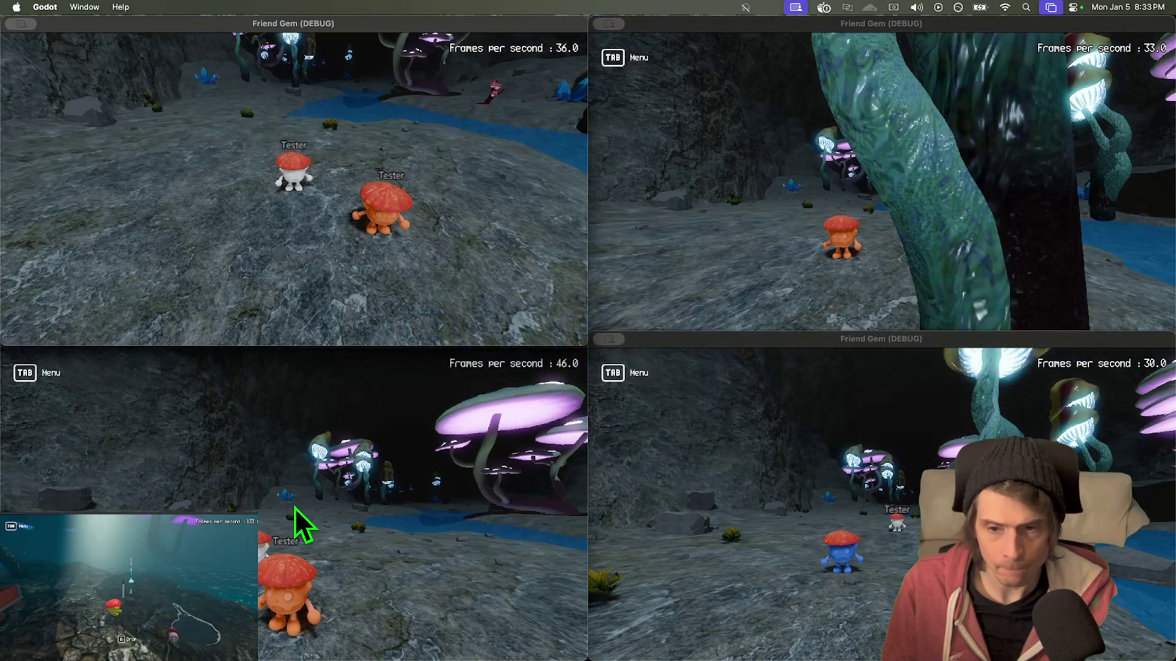
pyautogui.press('super+Tab')
pyautogui.press('super+Tab')
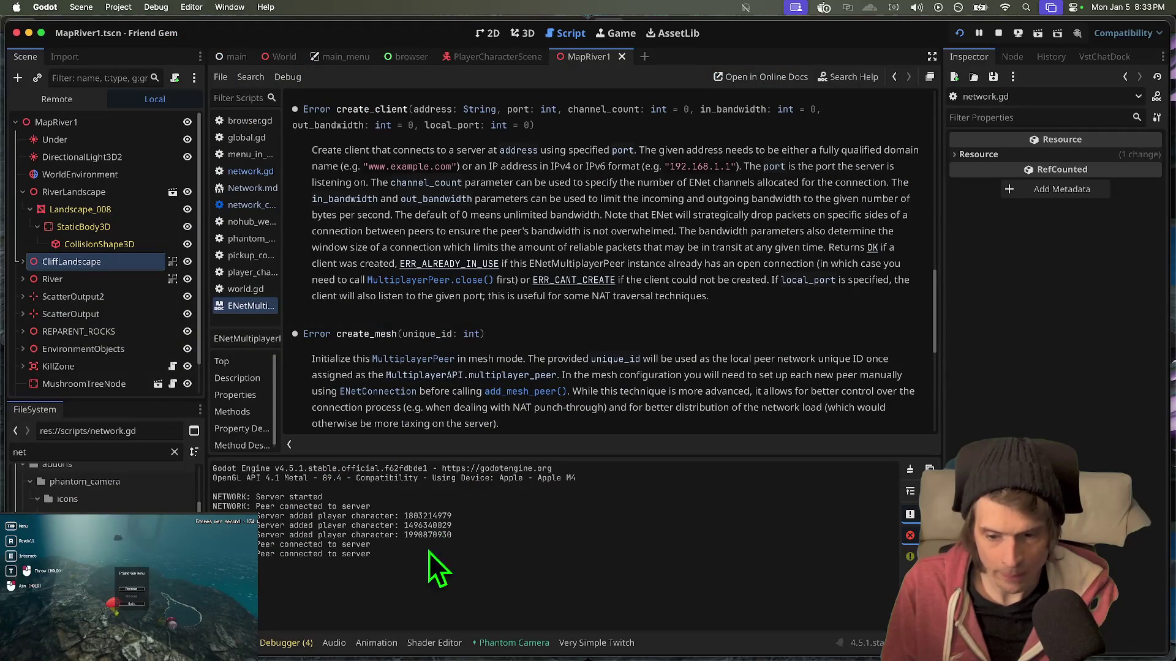
pyautogui.click(284, 646)
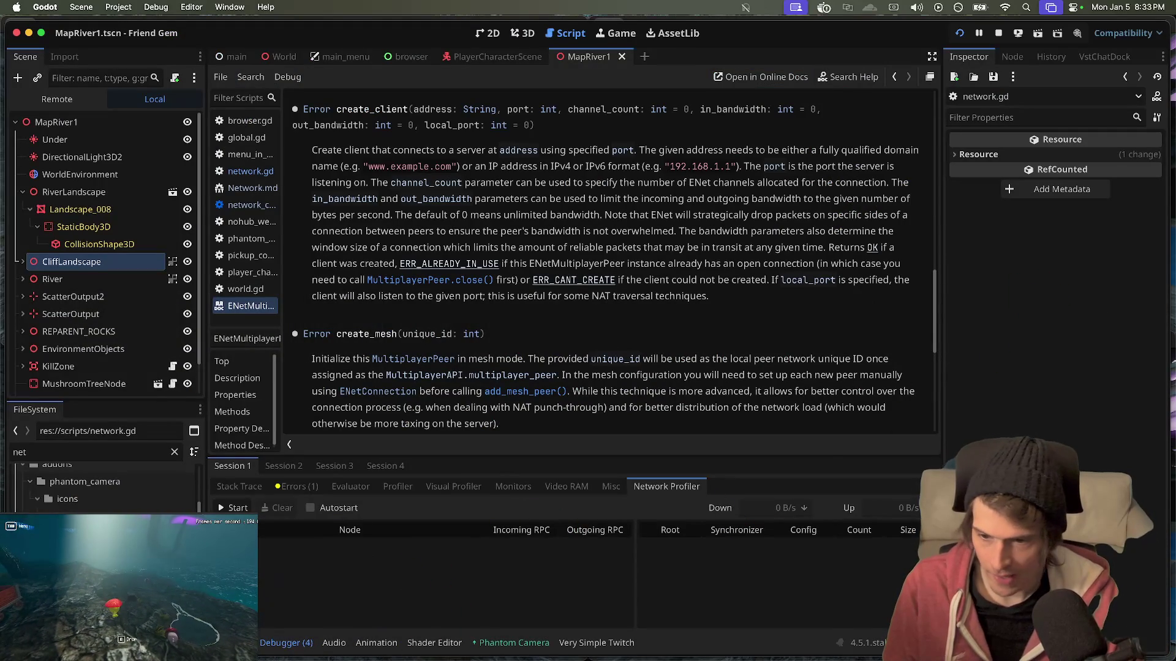
pyautogui.click(233, 508)
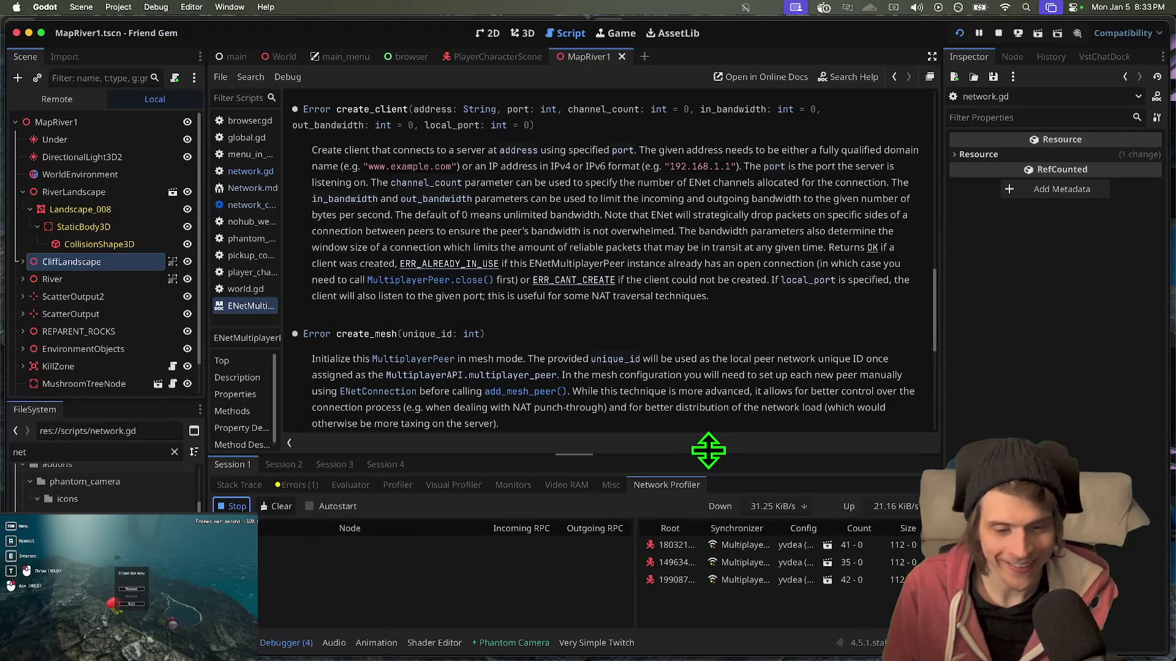
pyautogui.moveTo(707, 456); pyautogui.dragTo(709, 433)
pyautogui.click(762, 588)
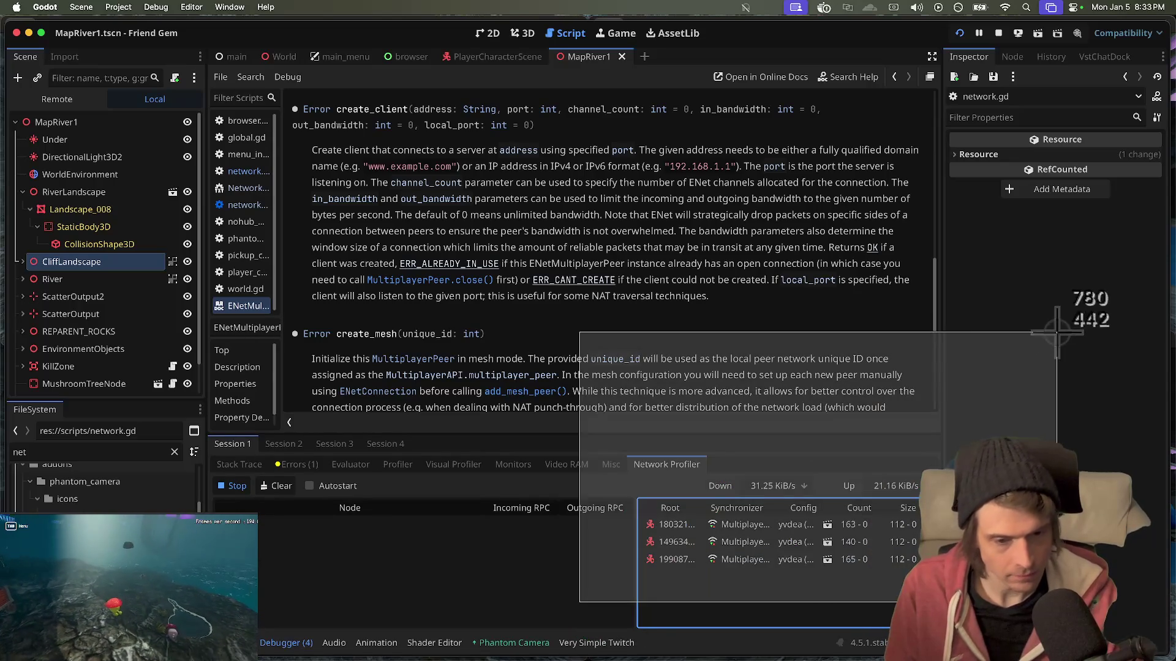
pyautogui.click(277, 445)
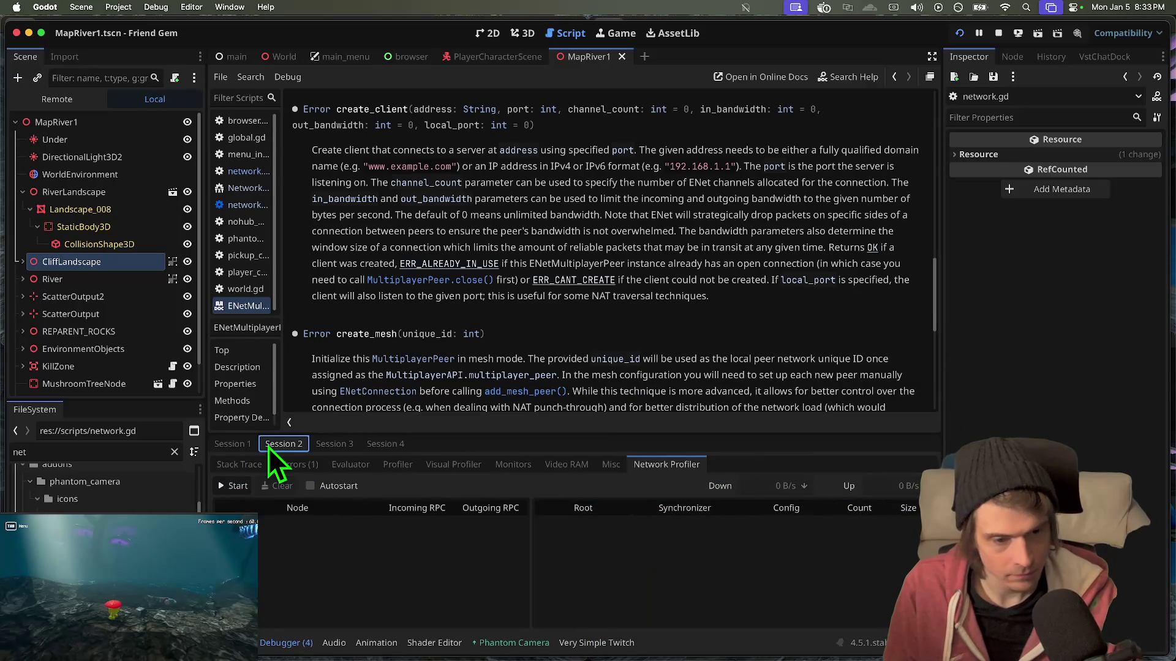
pyautogui.click(234, 488)
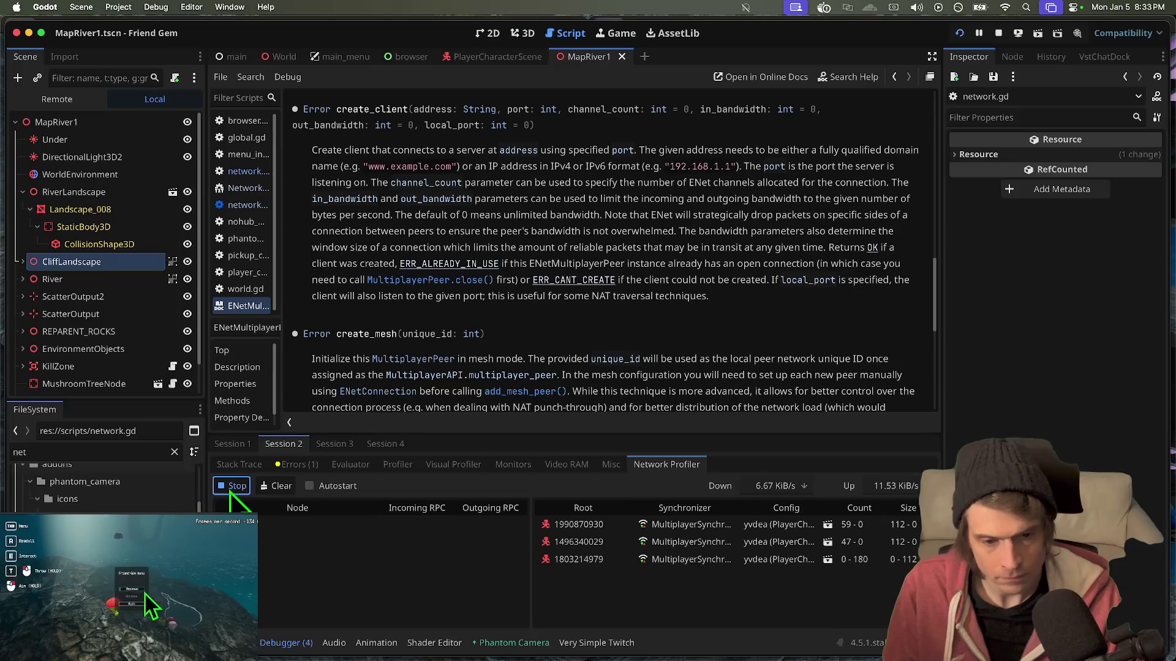
pyautogui.click(238, 445)
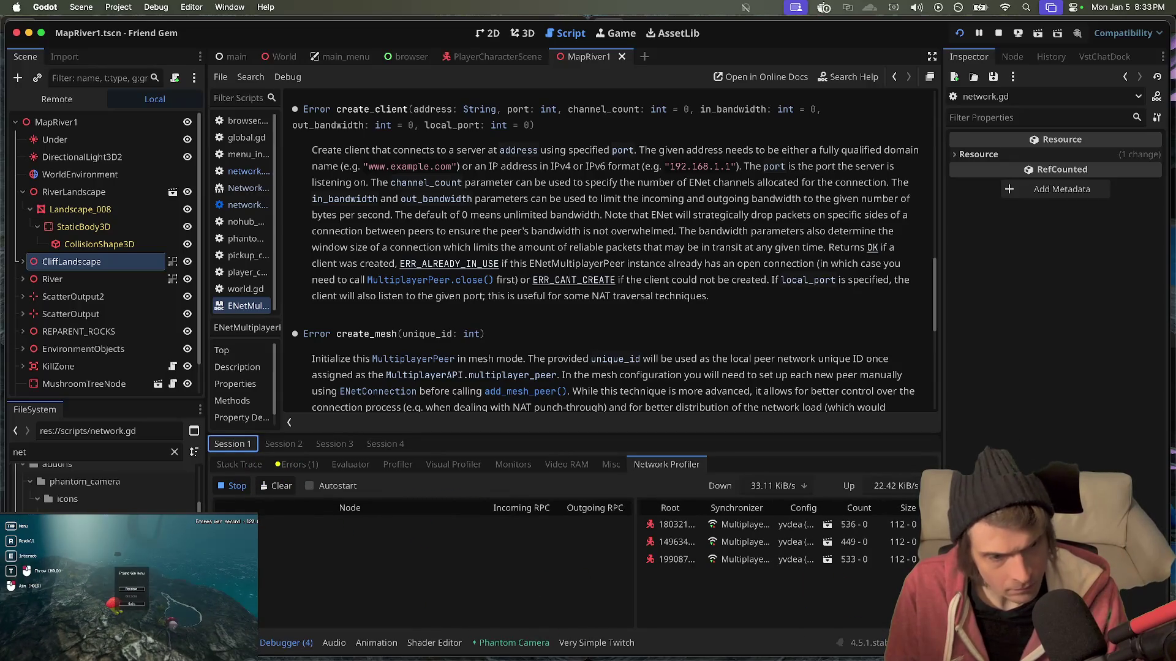
# Step: Screenshot the profiler's synchronizer traffic table and switch toward Discord
pyautogui.press('super+shift+4')
pyautogui.moveTo(208, 599)
pyautogui.mouseDown()
pyautogui.moveTo(1017, 411)
pyautogui.moveTo(959, 397)
pyautogui.moveTo(957, 367)
pyautogui.moveTo(960, 398)
pyautogui.mouseUp()
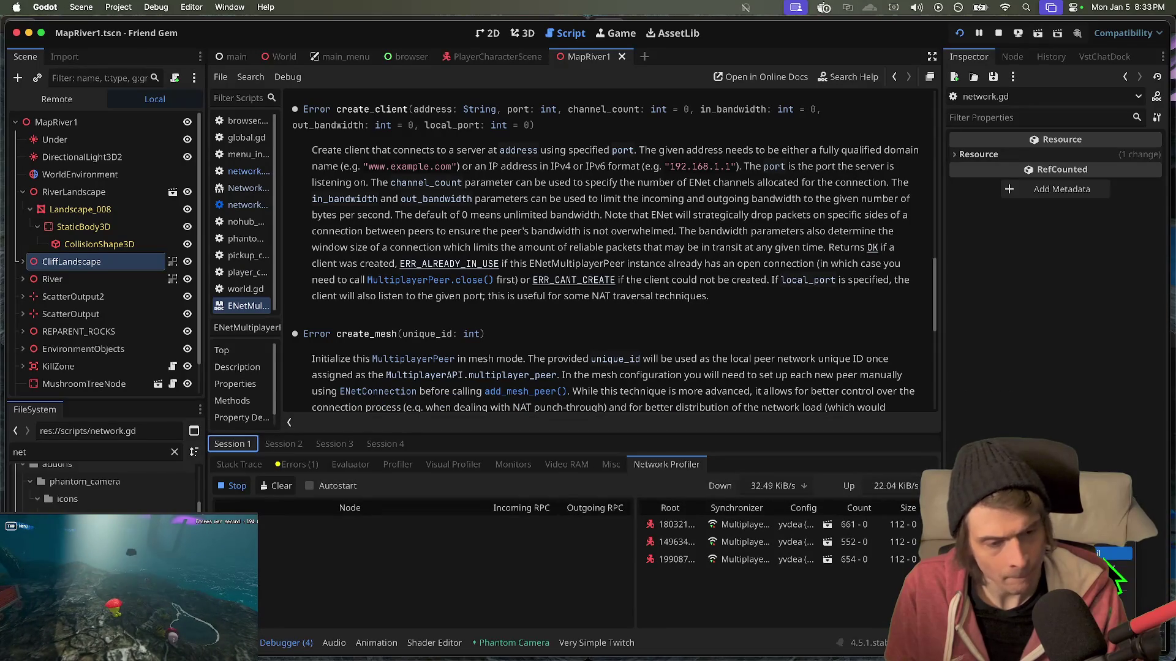
pyautogui.press('super+Tab')
pyautogui.press('super+Tab')
pyautogui.press('Tab')
pyautogui.press('Tab')
pyautogui.press('super+shift+Tab')
pyautogui.press('super+shift+Tab')
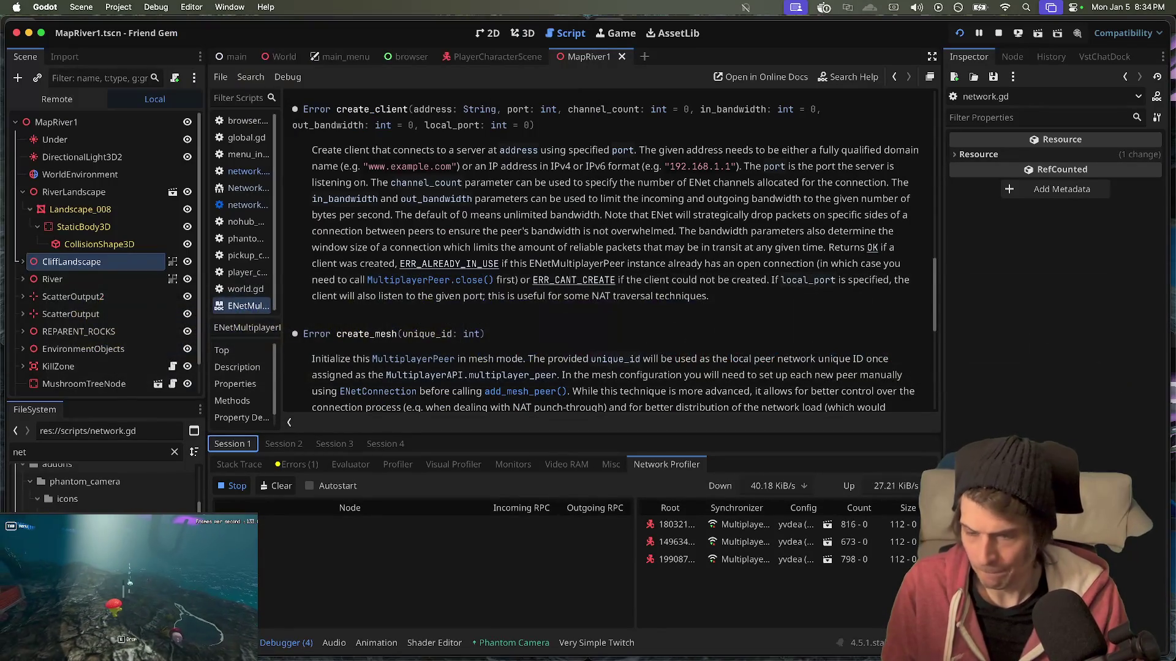
pyautogui.press('super+Tab')
pyautogui.press('Tab')
pyautogui.press('Tab')
pyautogui.press('Tab')
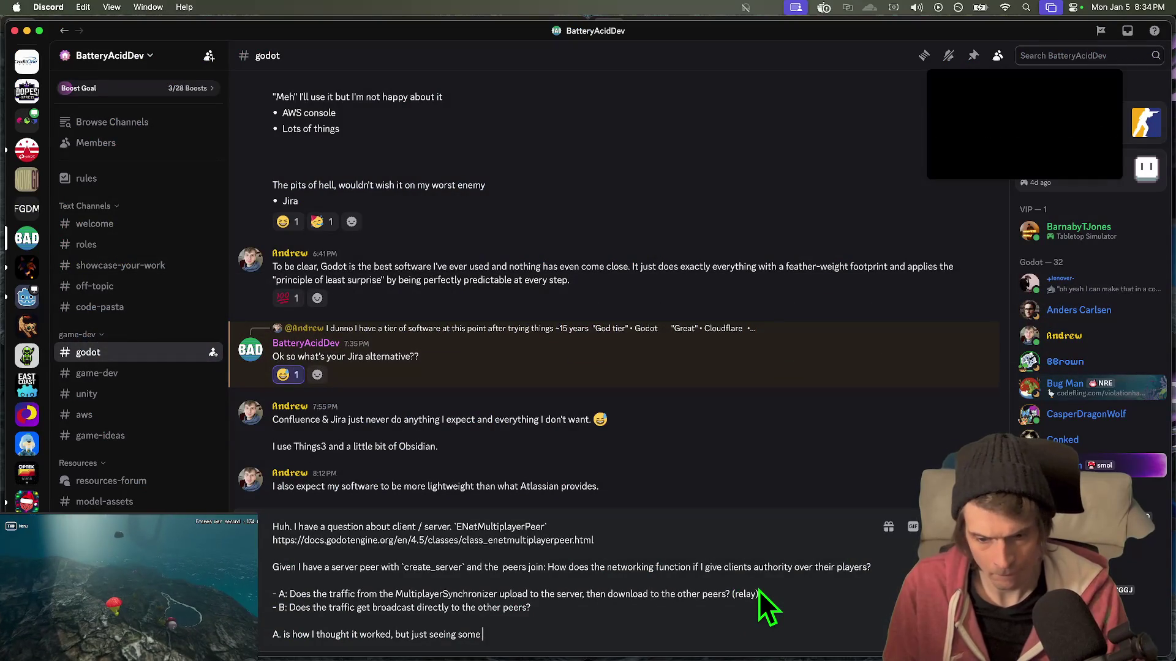
# Step: Paste the Session 1 and Session 2 profiler screenshots into the #godot draft
pyautogui.press('super+Tab')
pyautogui.press('super+Tab')
pyautogui.press('super+v')
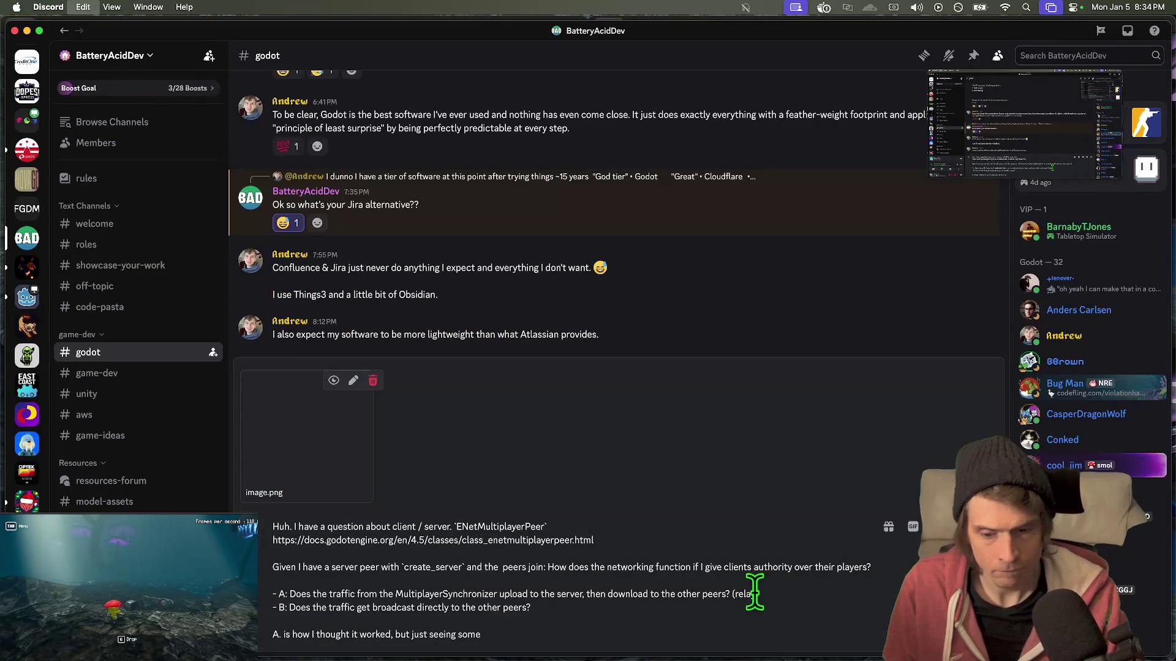
pyautogui.press('super+Tab')
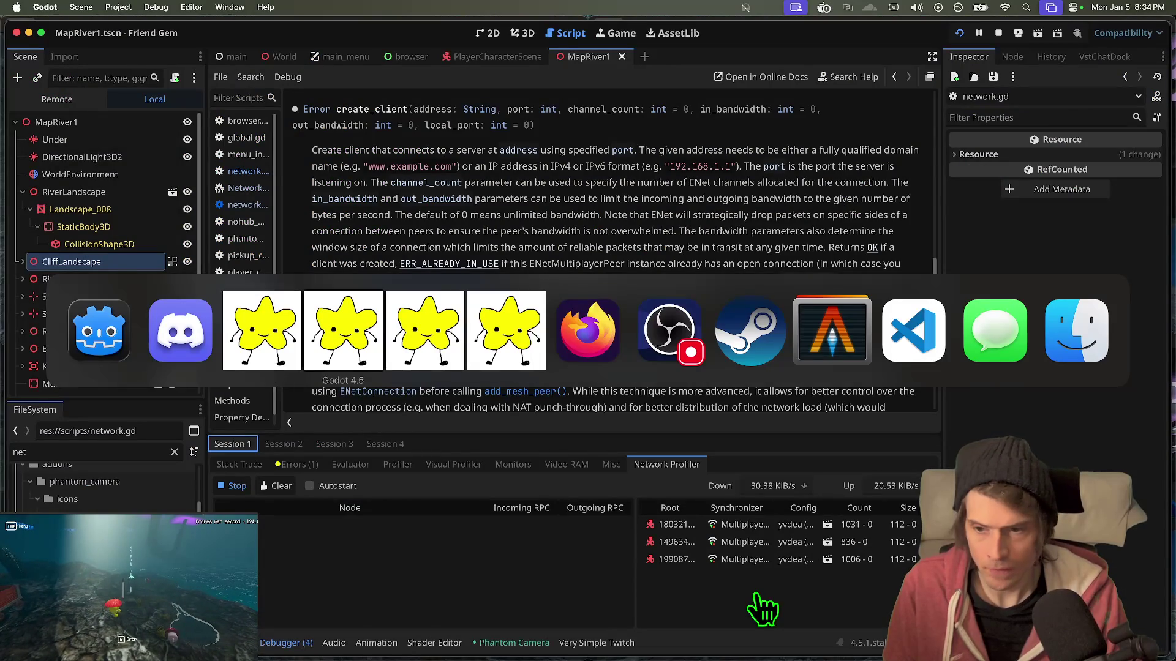
pyautogui.press('super+Tab')
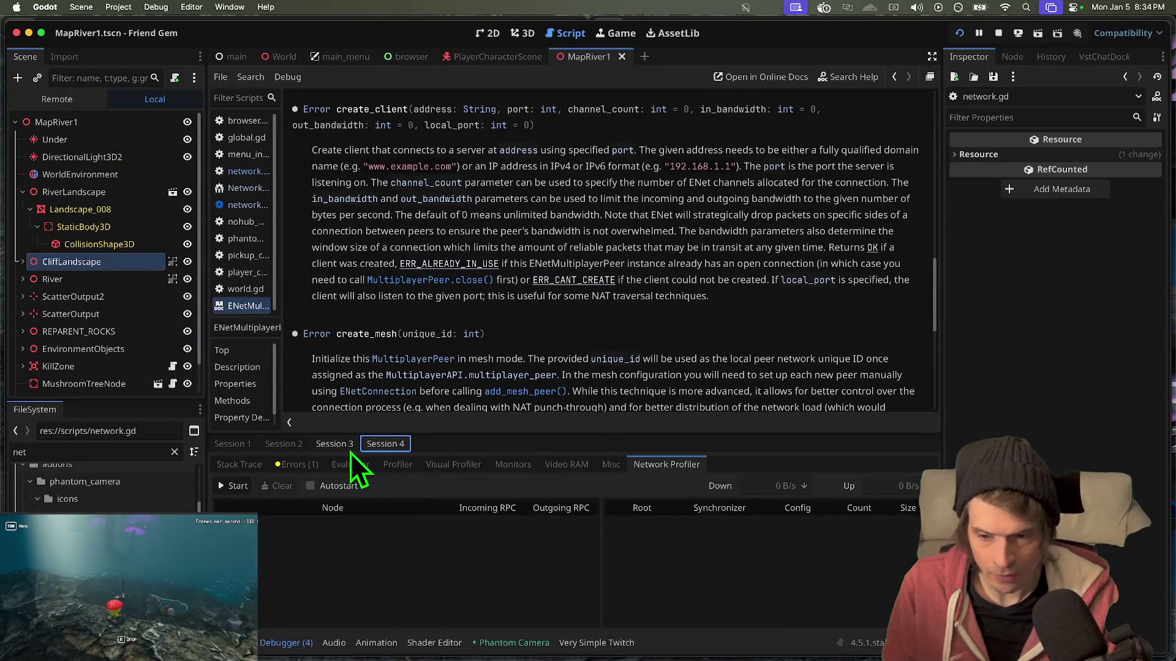
pyautogui.click(300, 444)
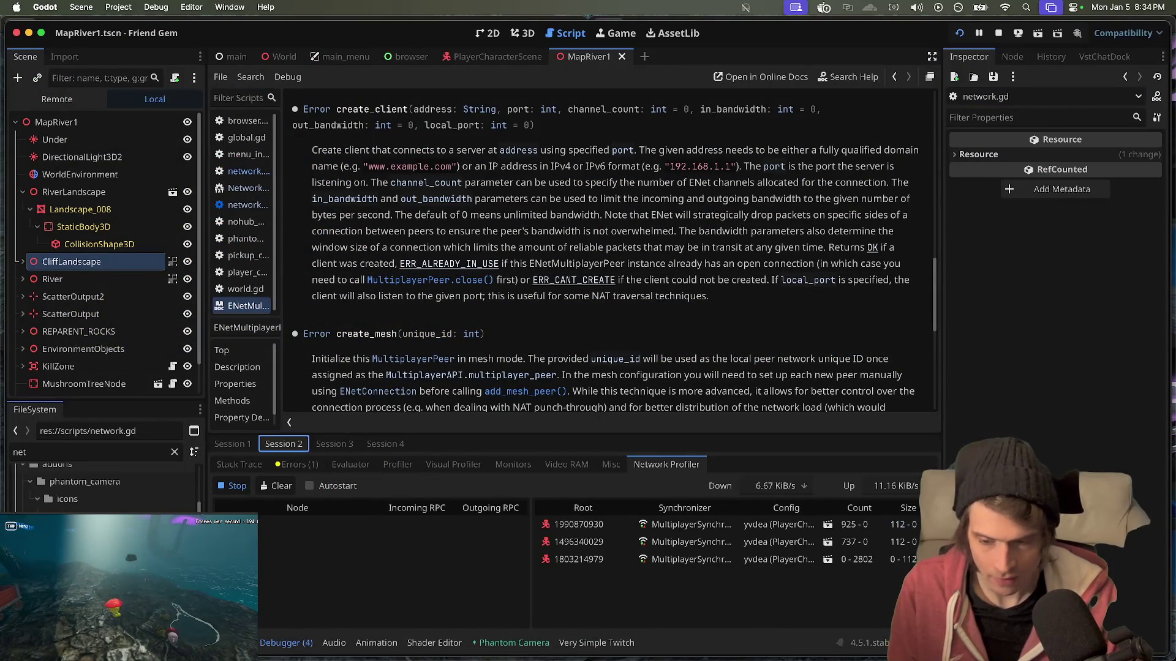
pyautogui.moveTo(576, 658)
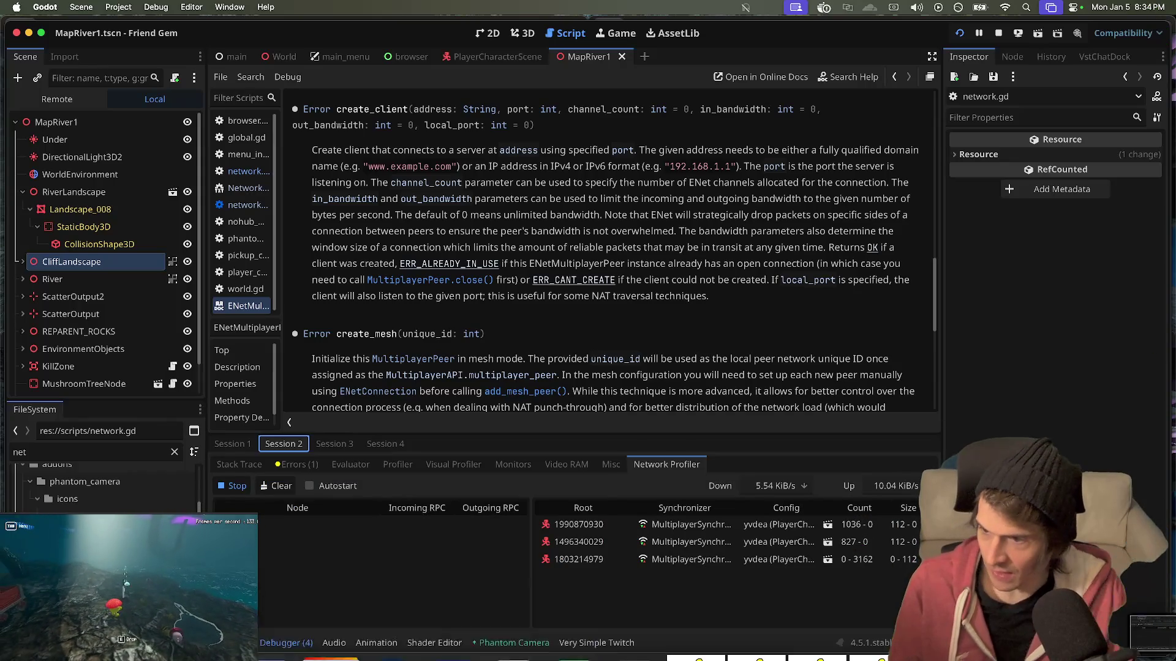
pyautogui.press('super+Tab')
pyautogui.press('super+Tab')
pyautogui.press('super+Tab')
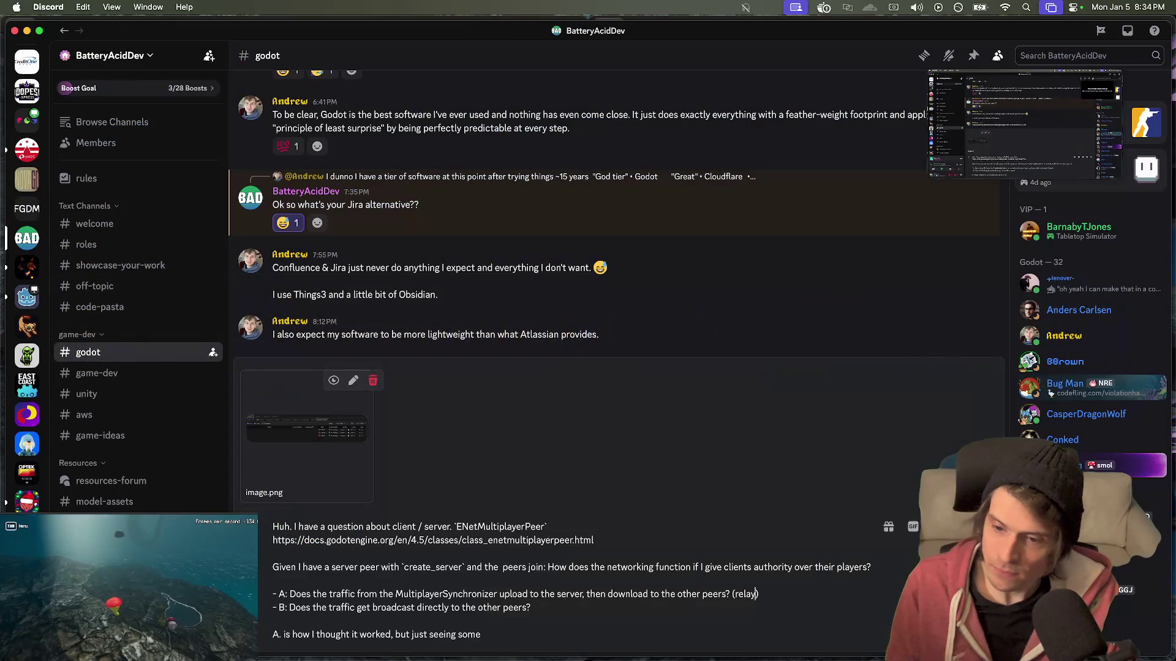
pyautogui.press('super+v')
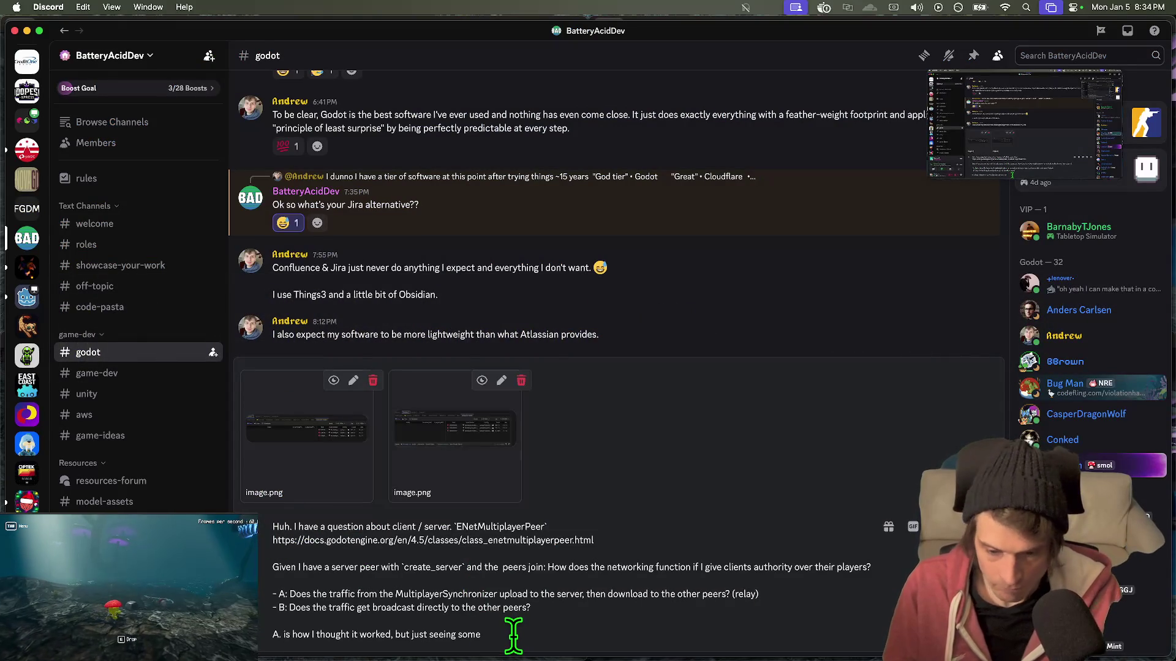
# Step: Continue the draft with a Wireshark aside, a sweat_smile emoji, and 'where the clients get _very'
pyautogui.write('oddi')
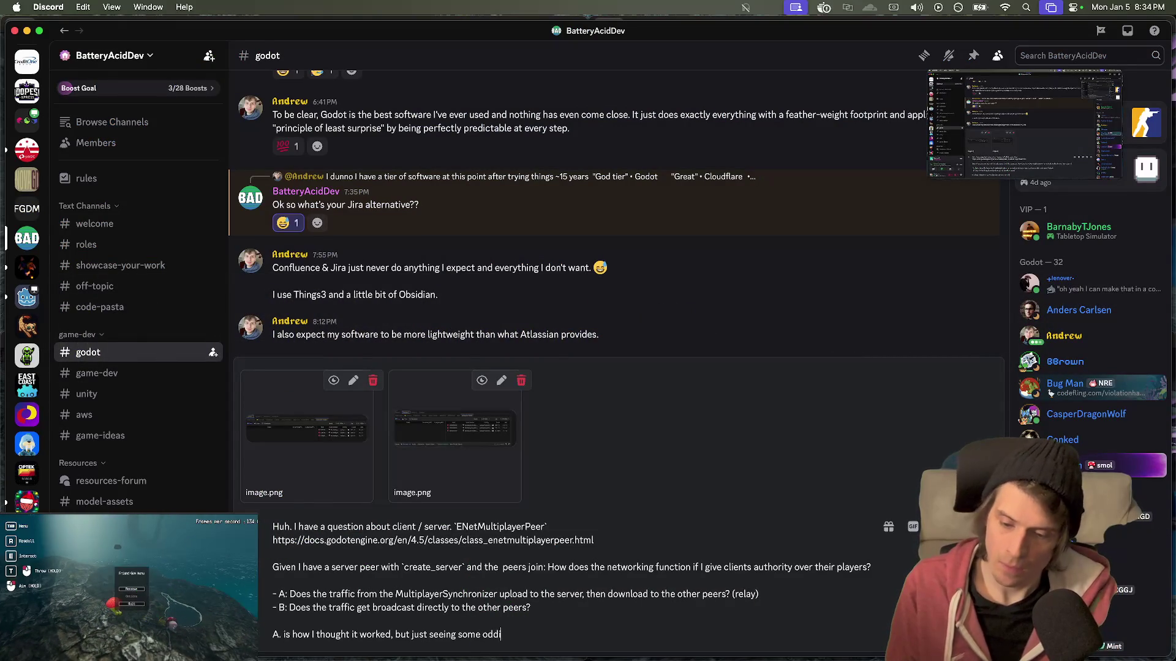
pyautogui.write('s in the Ne')
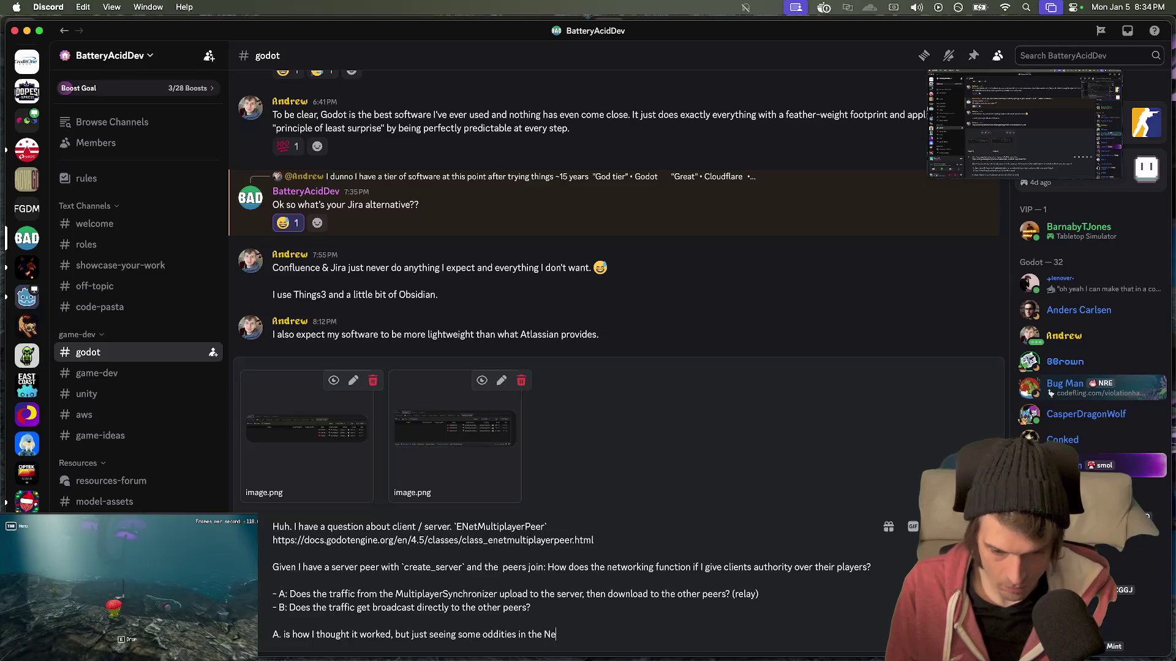
pyautogui.write('twork Profiler')
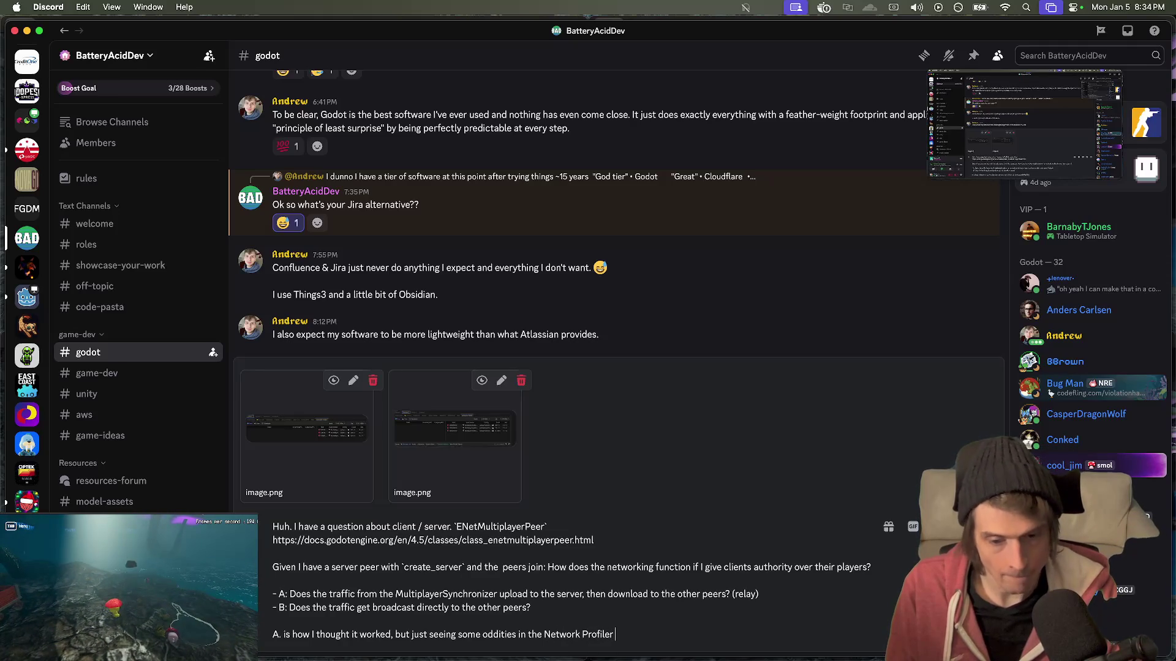
pyautogui.write('eone')
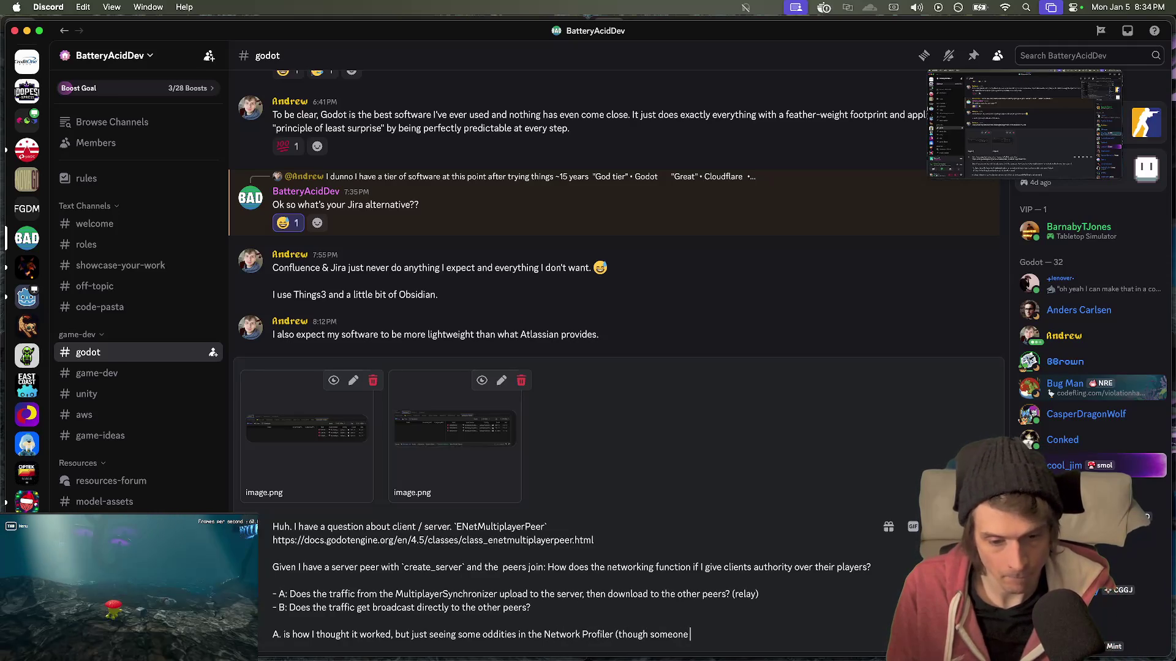
pyautogui.write(" saise numbers aren't accurate")
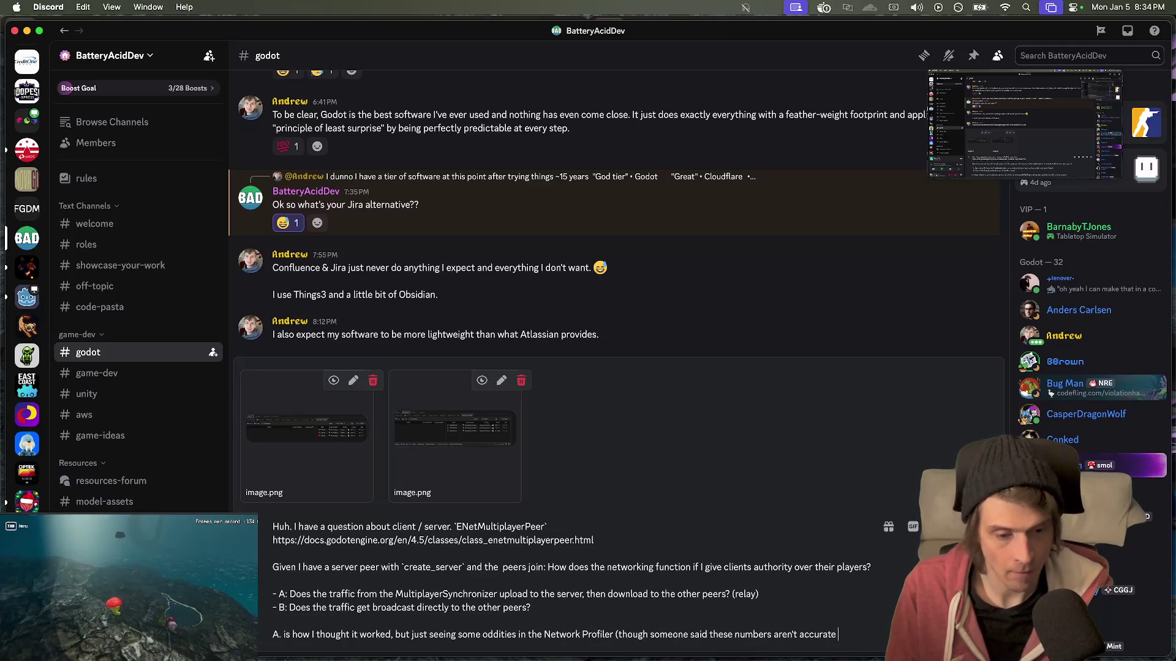
pyautogui.write('I should measure via')
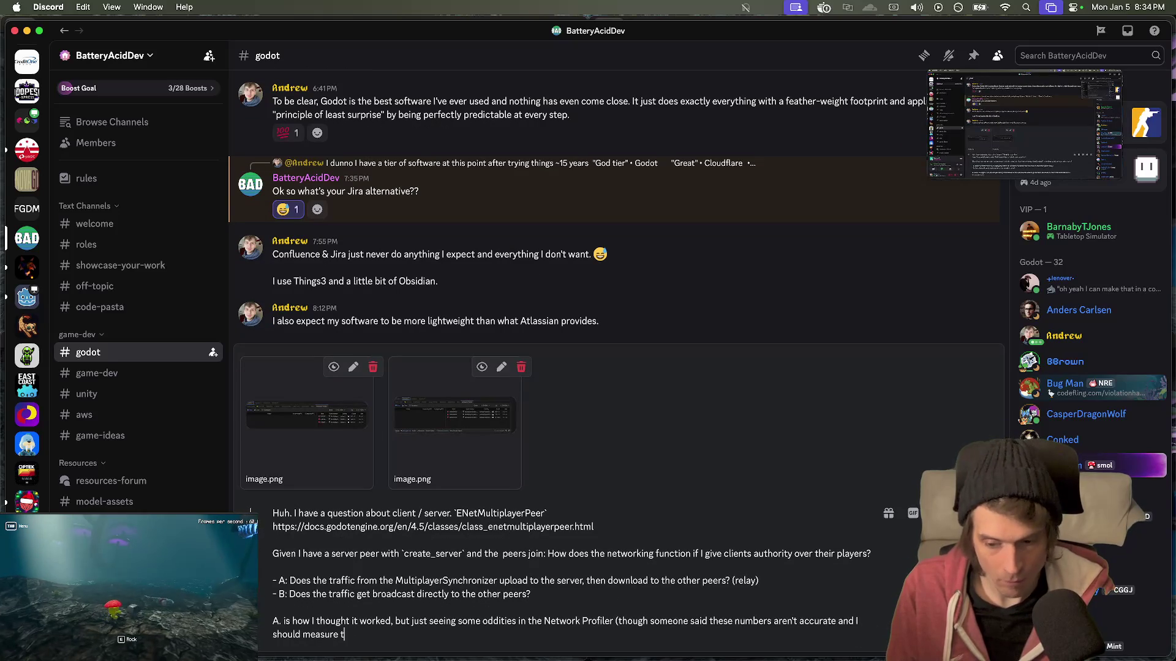
pyautogui.write(' Wireshar')
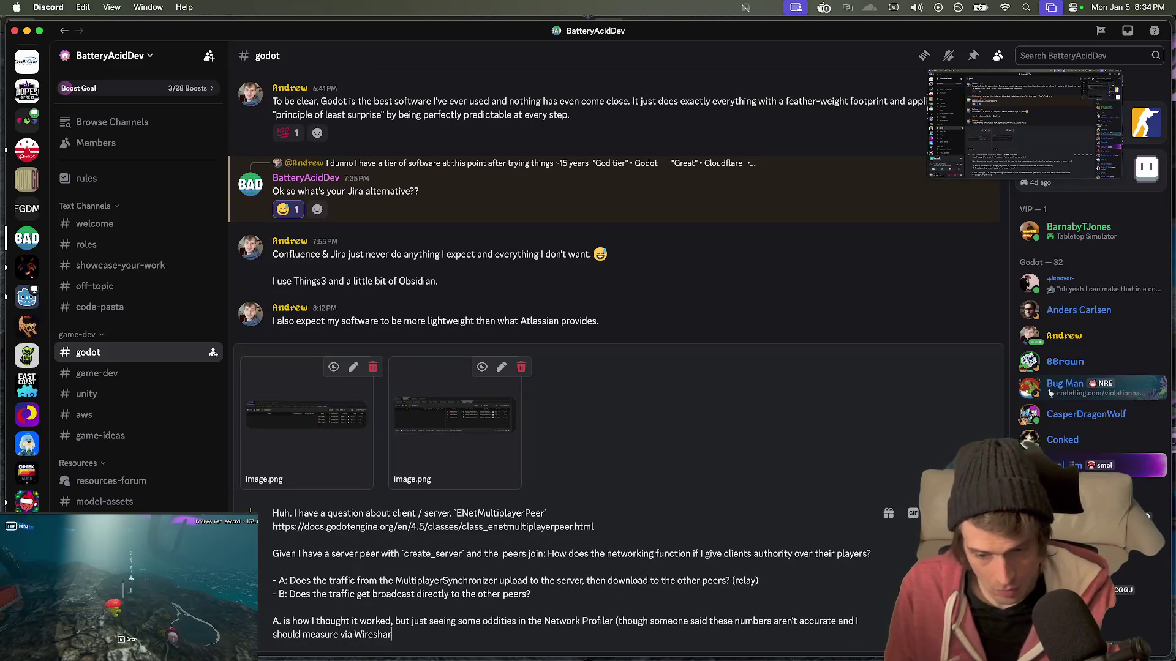
pyautogui.write("on't know how")
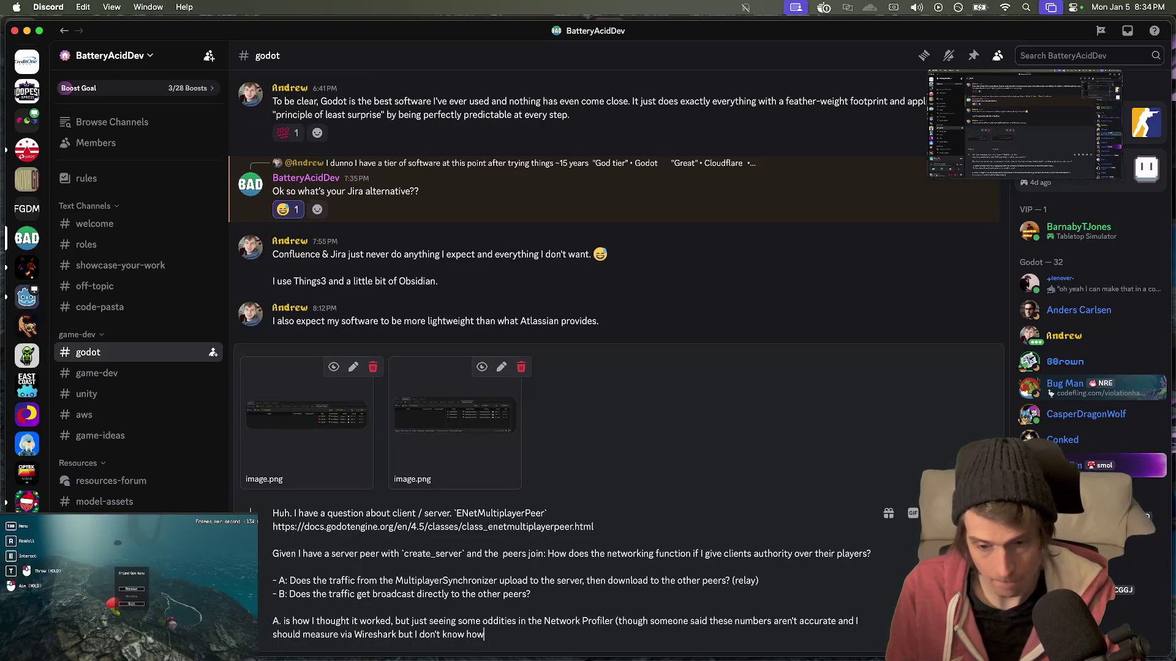
pyautogui.write('o do that :swe')
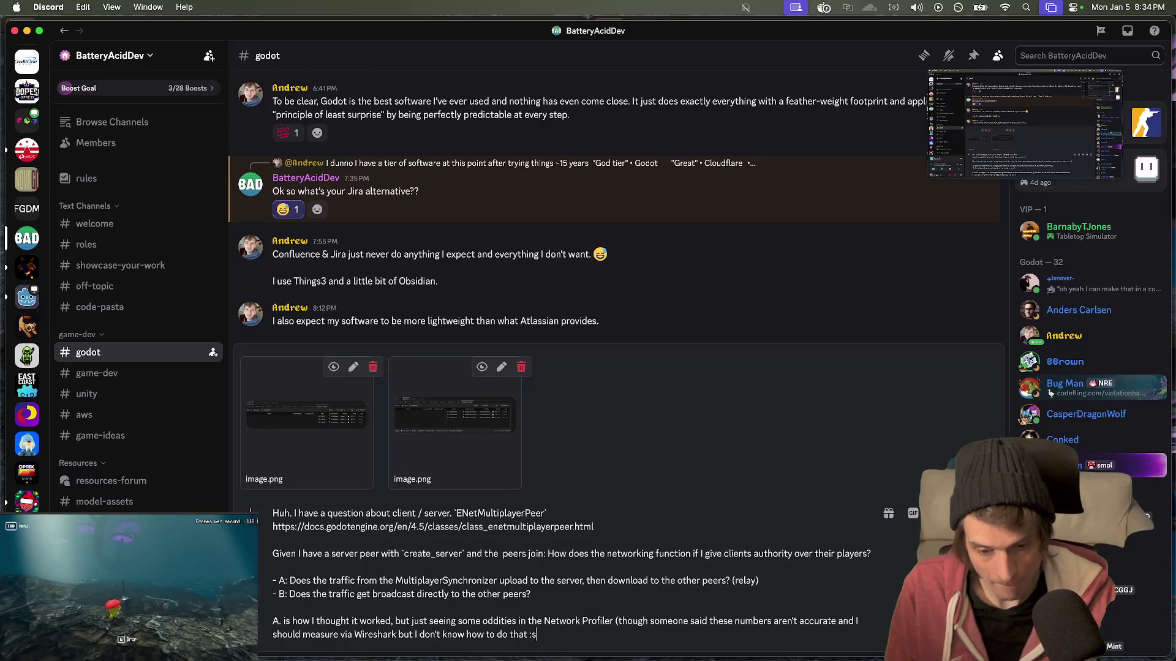
pyautogui.press('Return')
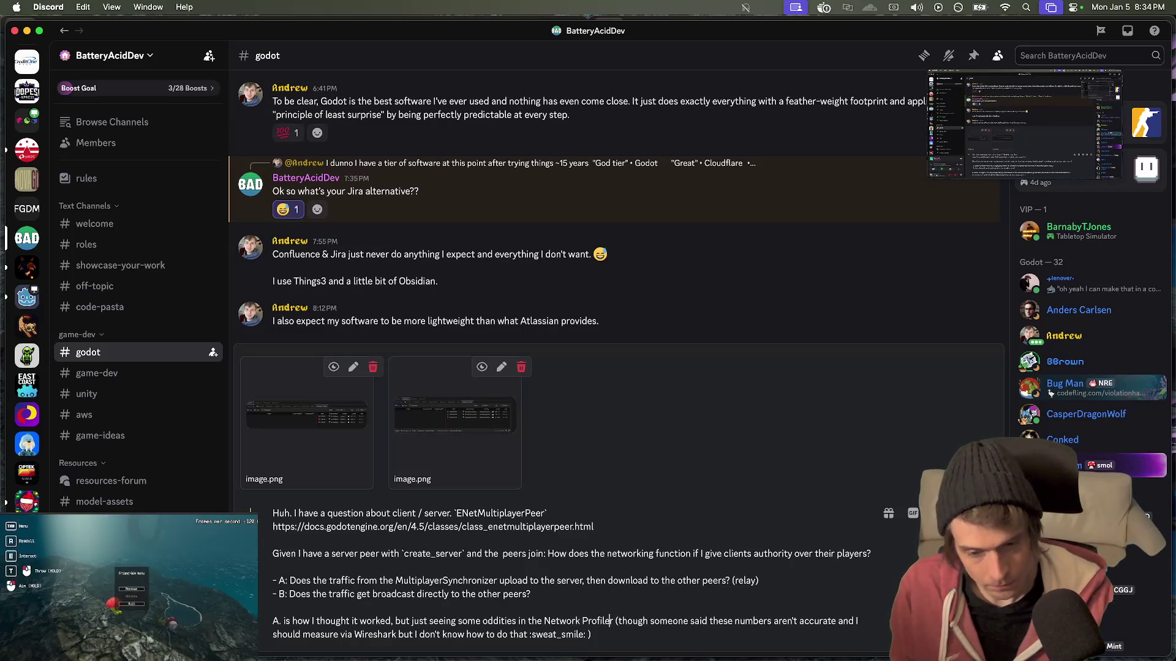
pyautogui.write('where the')
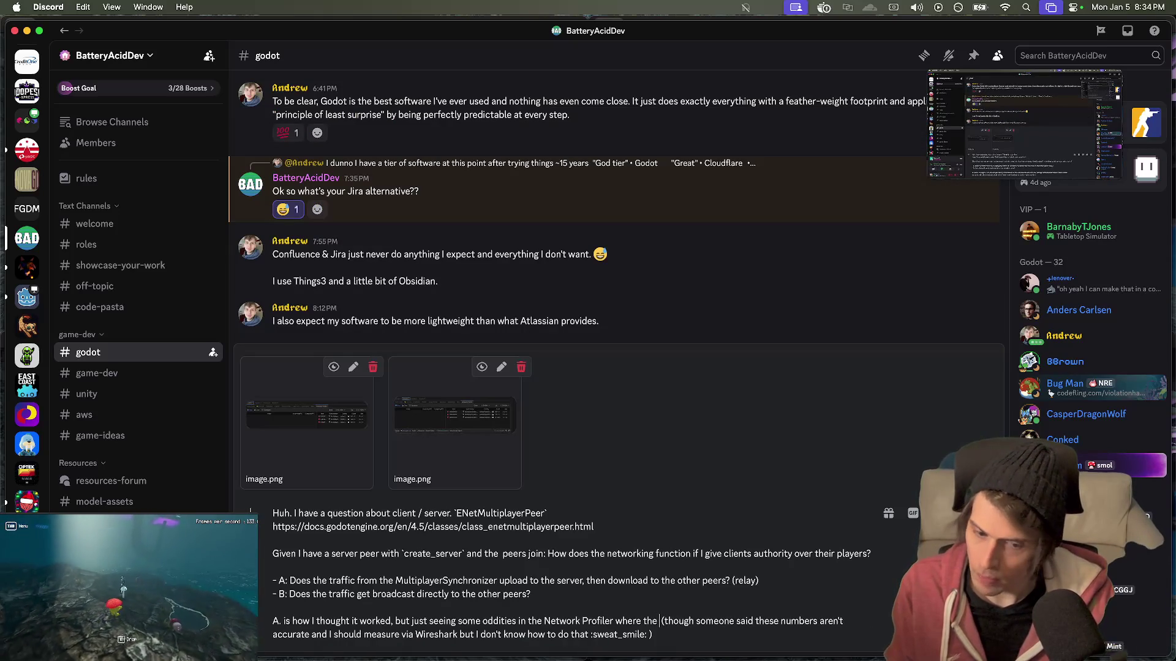
pyautogui.write(' clients get ')
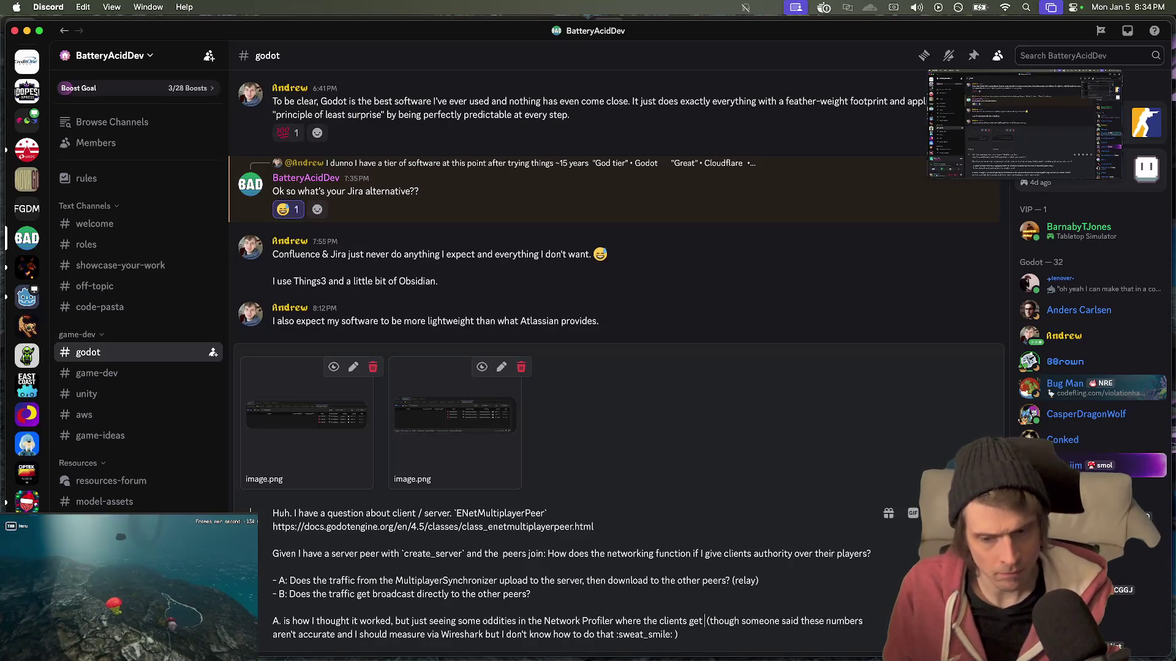
pyautogui.write('_very')
pyautogui.write('e_')
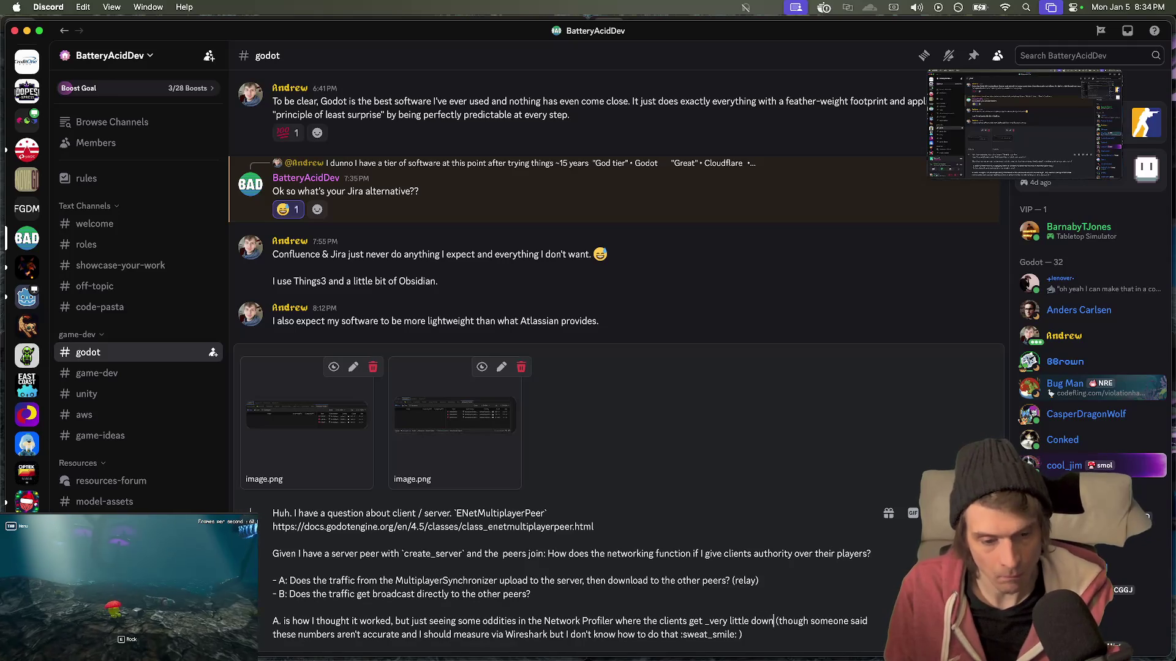
pyautogui.press('super+Tab')
pyautogui.press('super+Tab')
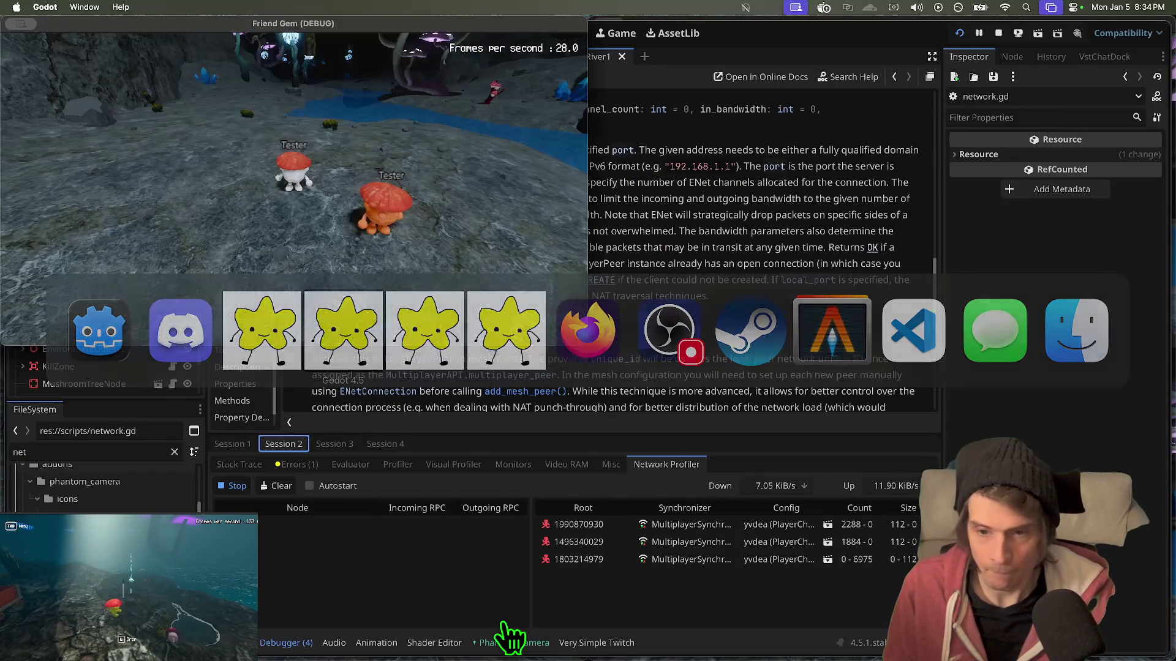
# Step: Check the Session 2 and Session 4 network profiler tabs in Godot, then return to Discord
pyautogui.click(260, 447)
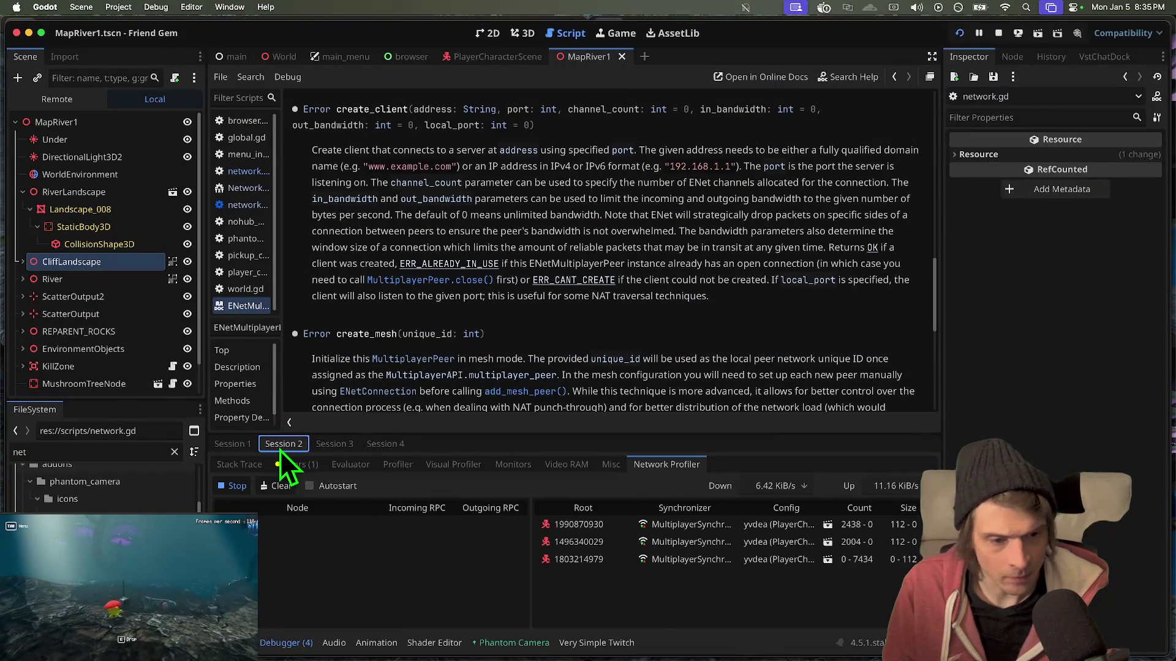
pyautogui.click(331, 446)
pyautogui.click(376, 448)
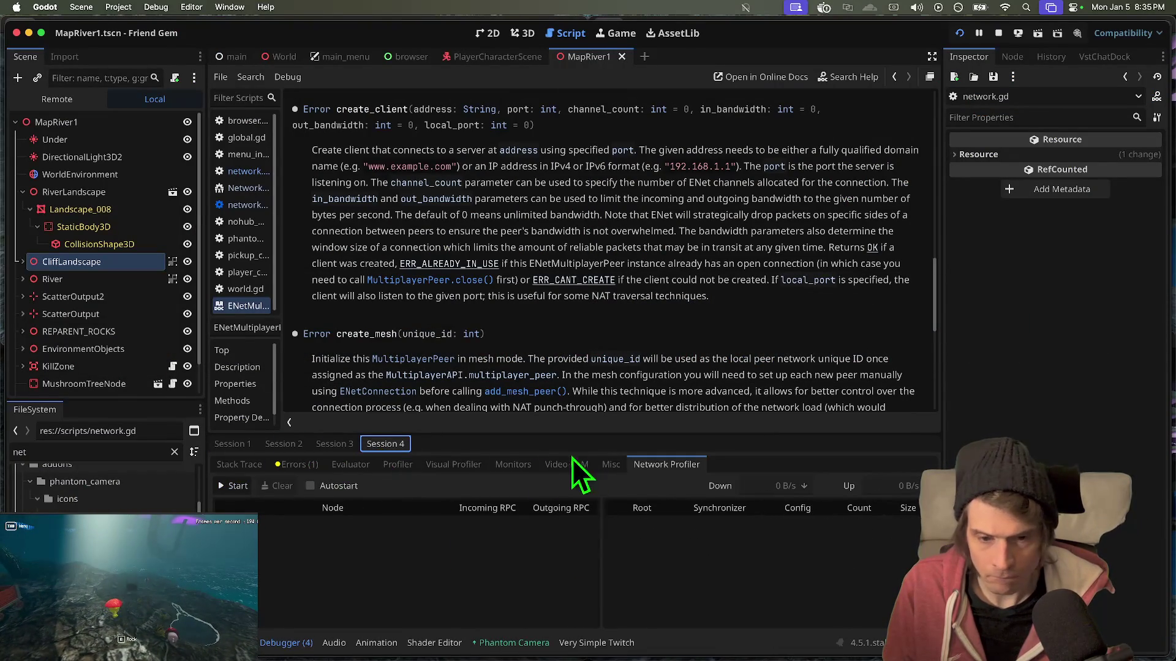
pyautogui.press('super+Tab')
pyautogui.press('super+Tab')
pyautogui.press('Tab')
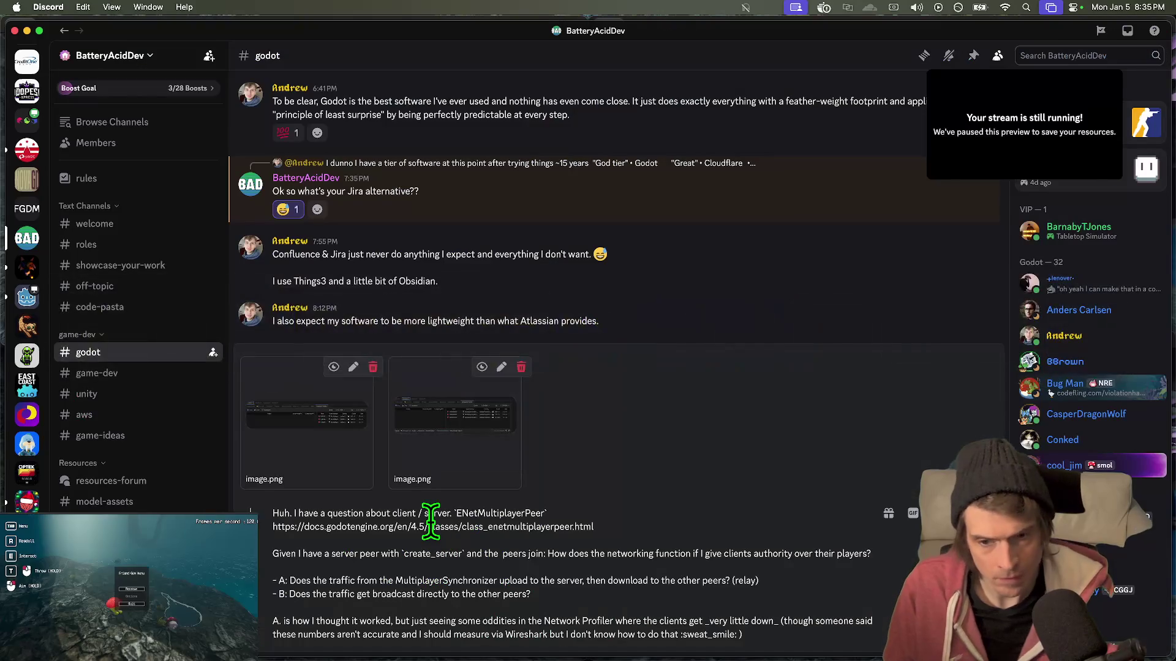
pyautogui.press('super+Tab')
# Step: Add 'from the server' after 'very little down_' in the #godot draft
pyautogui.press('Tab')
pyautogui.press('super+shift+Tab')
pyautogui.press('super+shift+Tab')
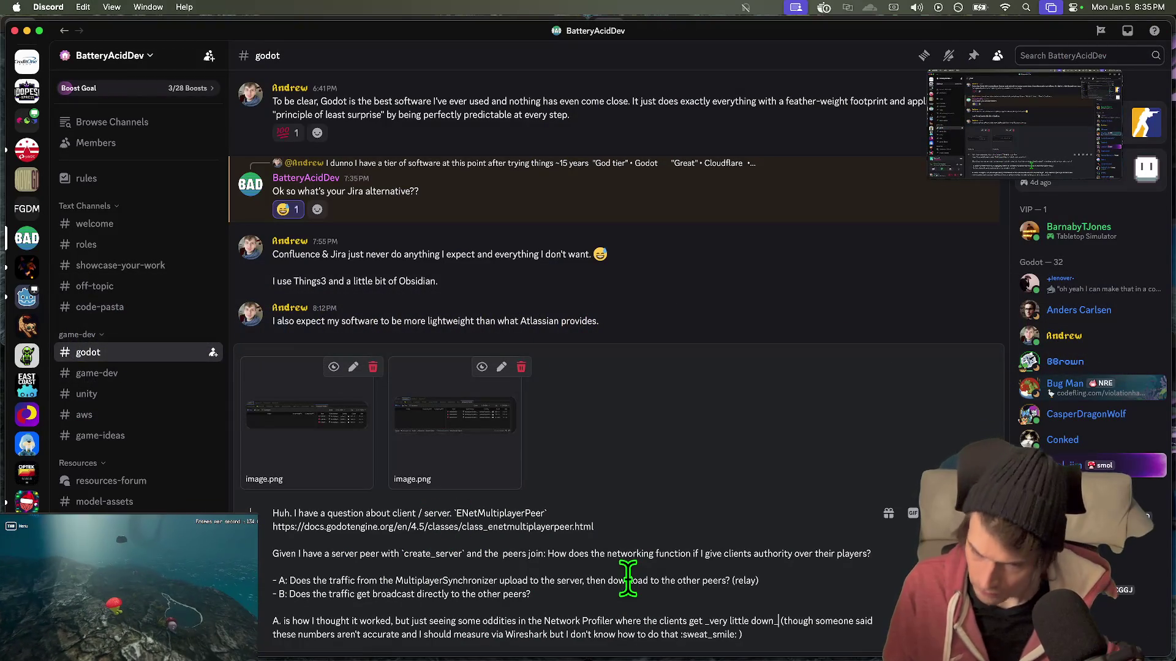
pyautogui.write('from the serve')
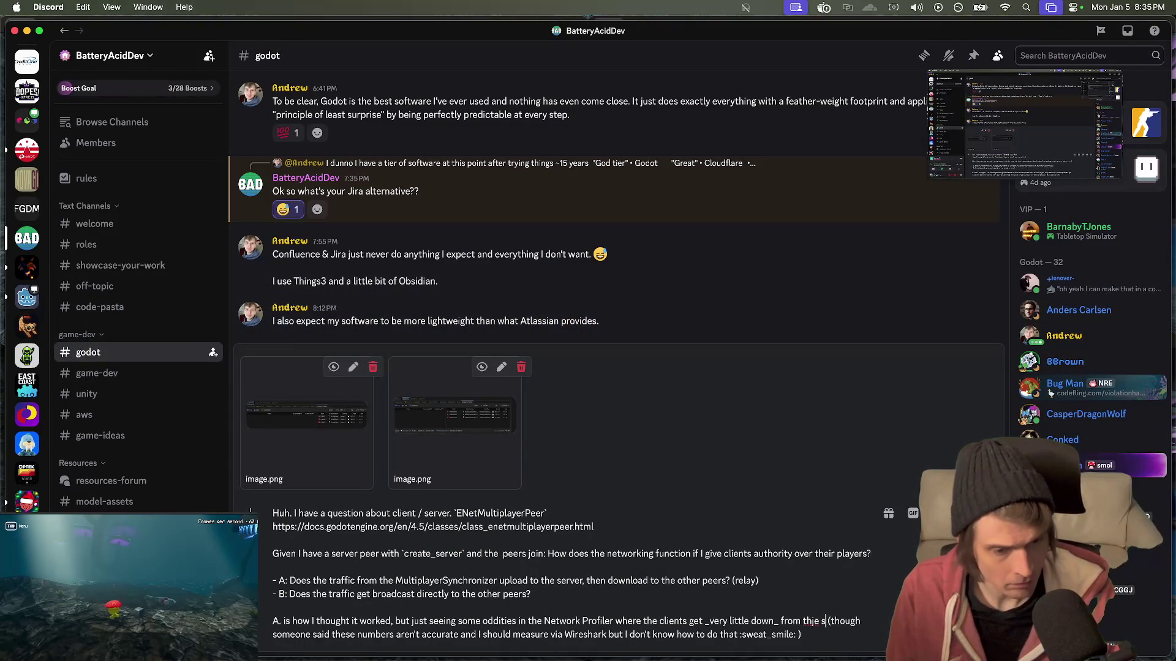
pyautogui.write('r')
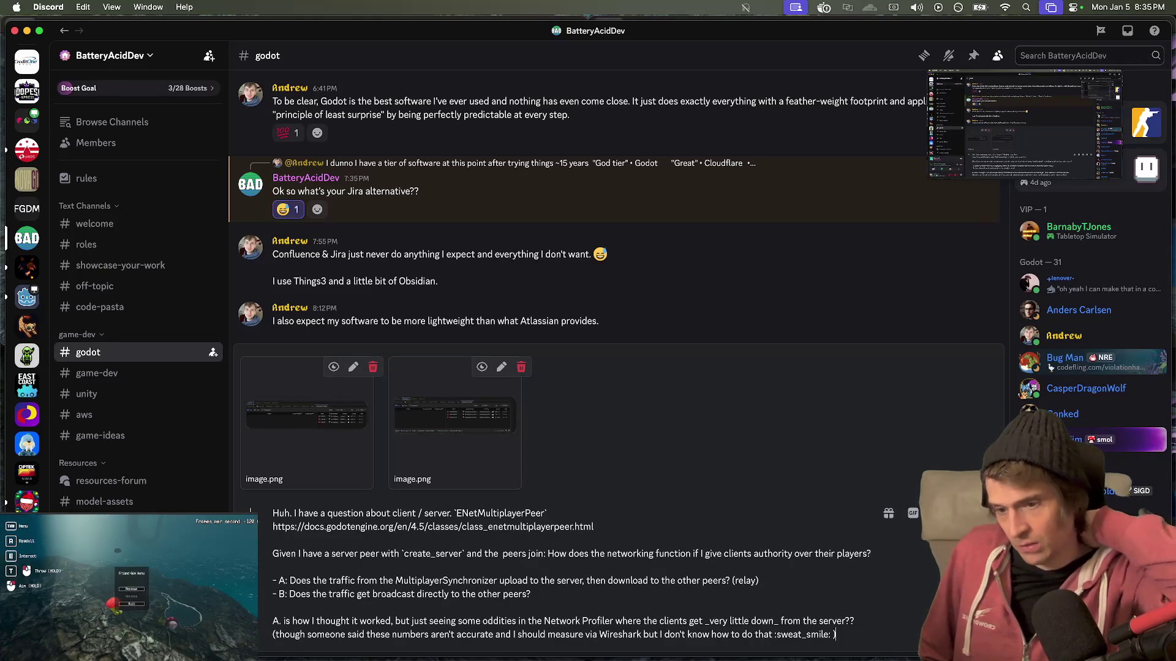
pyautogui.rightClick(422, 541)
pyautogui.click(341, 546)
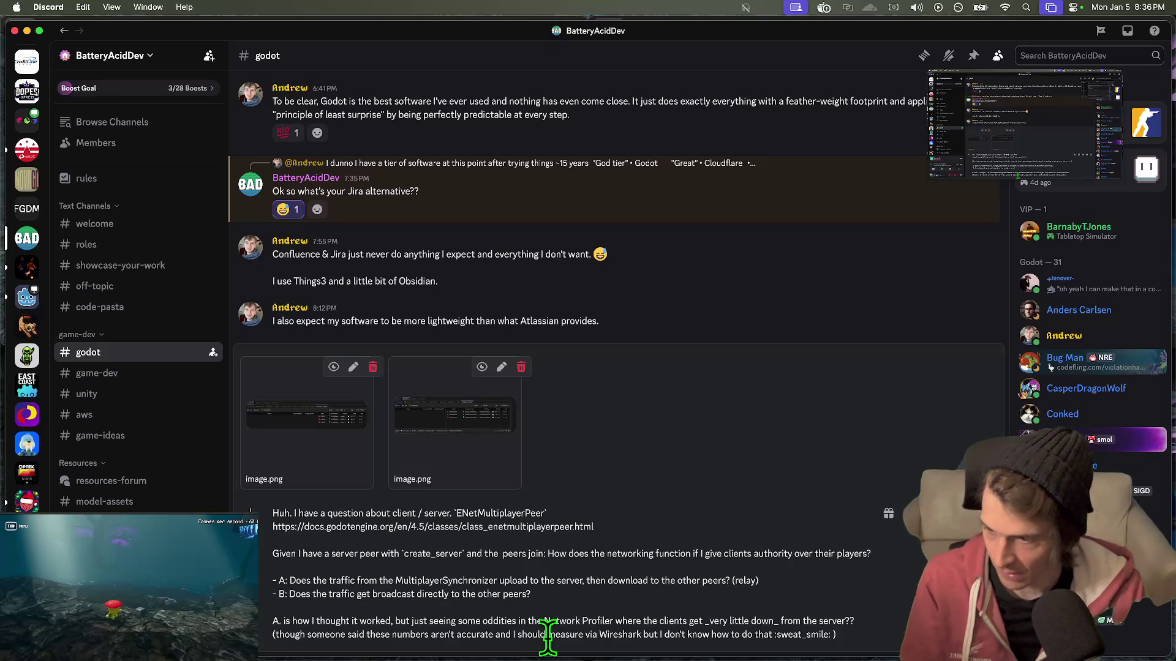
# Step: Bring the Friend Gem game windows forward
pyautogui.press('super+Tab')
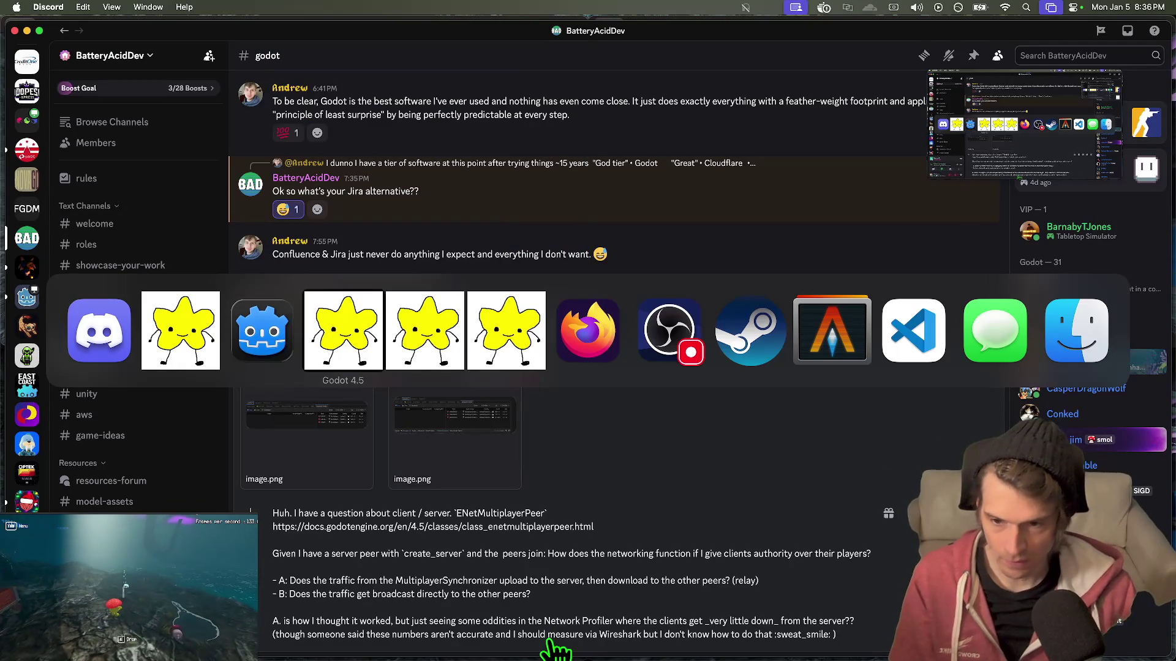
pyautogui.press('super+Tab')
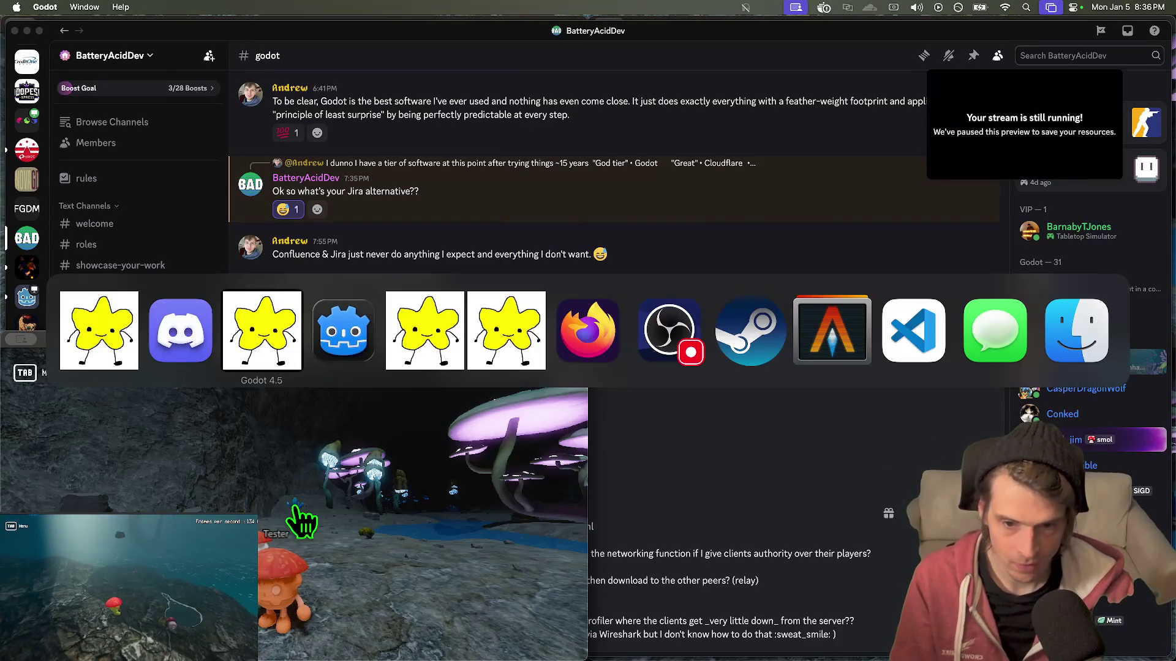
pyautogui.press('super+Tab')
pyautogui.press('super+Tab')
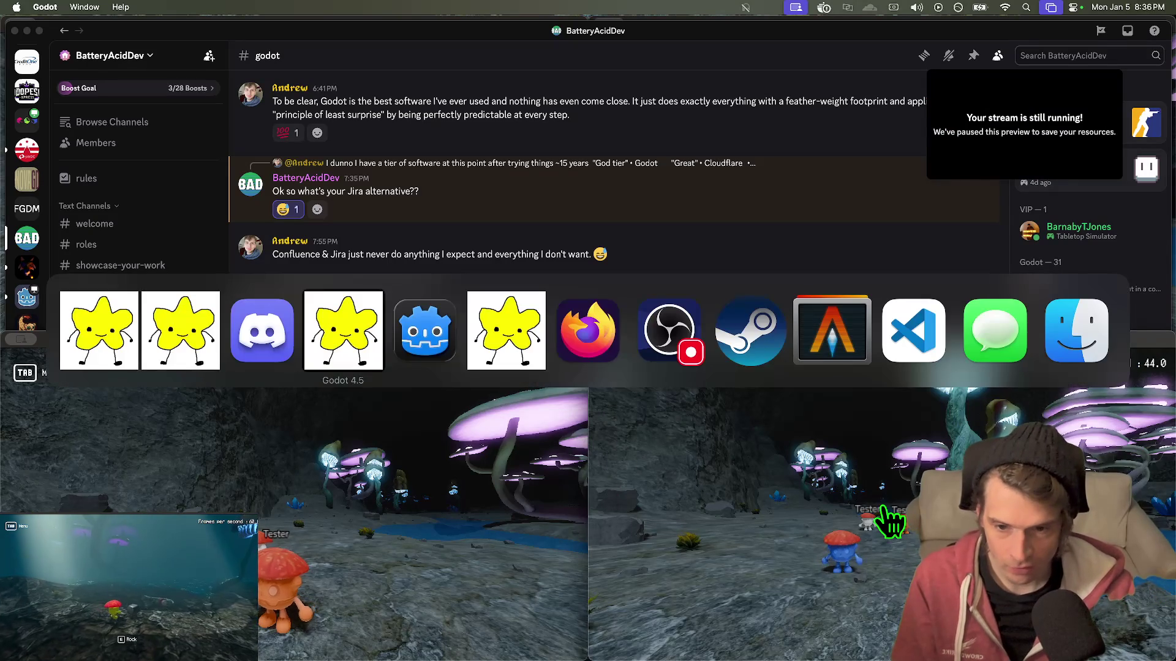
# Step: Check each Friend Gem debug window's Tester characters in the cave, then return to Discord
pyautogui.press('super+Tab')
pyautogui.press('super+Tab')
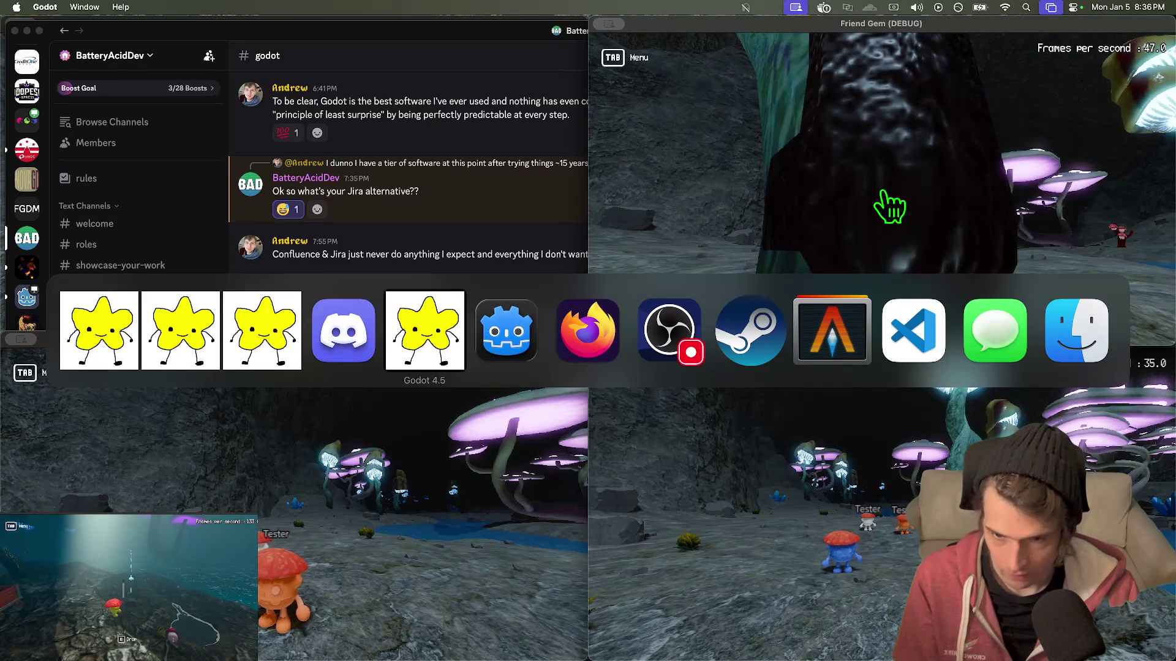
pyautogui.press('super+Tab')
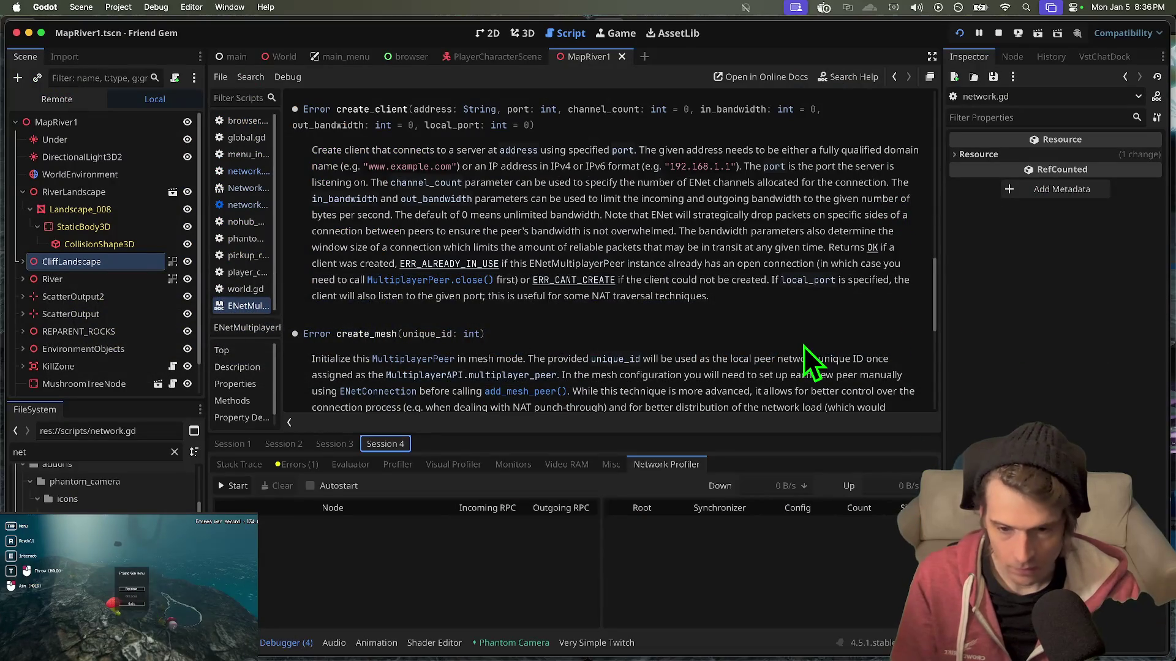
pyautogui.scroll(-5, 804, 347)
pyautogui.scroll(8, 804, 346)
pyautogui.press('super+Tab')
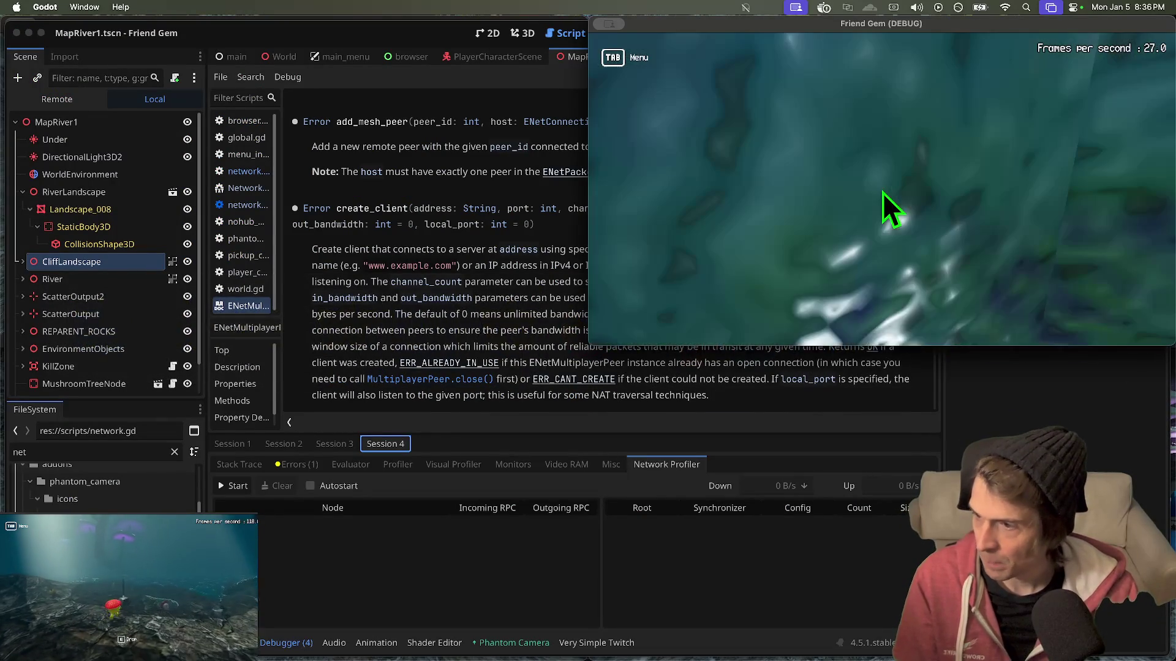
pyautogui.press('super+Tab')
pyautogui.press('super+Tab')
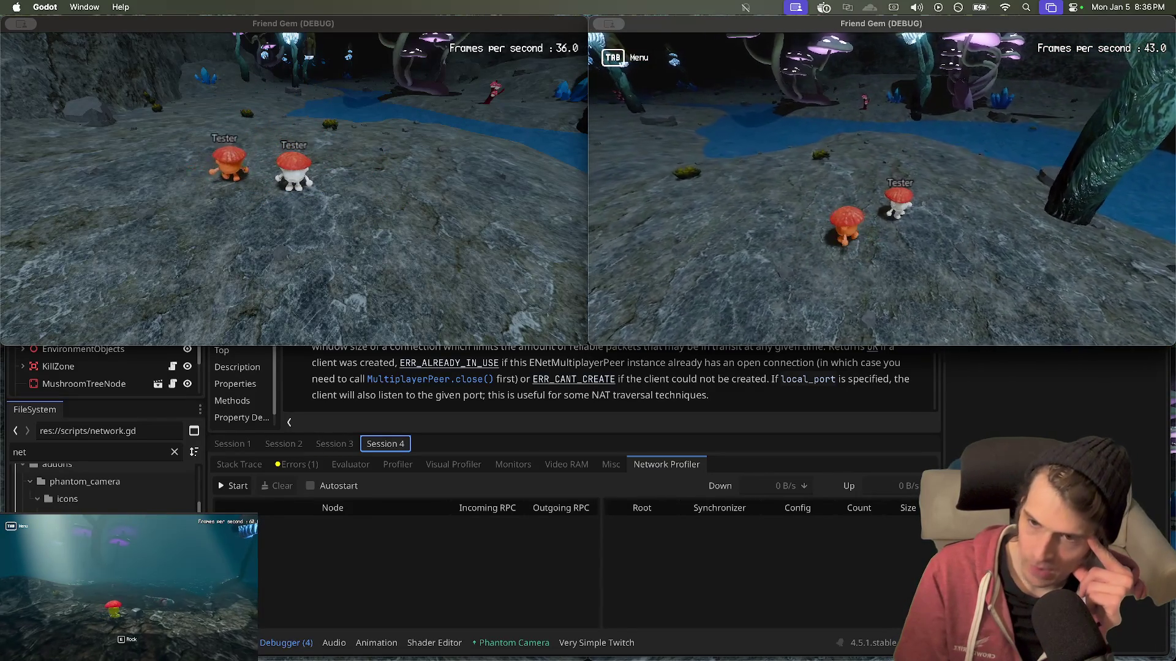
pyautogui.press('super+Tab')
pyautogui.press('super+Tab')
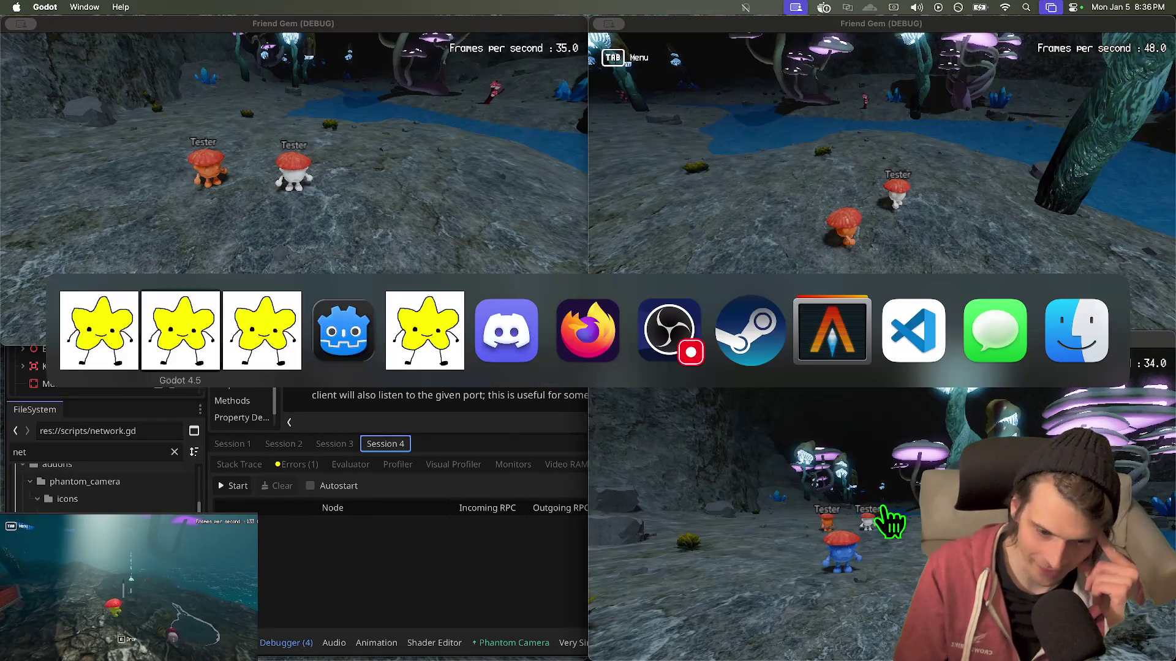
pyautogui.press('super+Tab')
pyautogui.press('super+Tab')
pyautogui.press('super+Tab')
pyautogui.press('super+Tab')
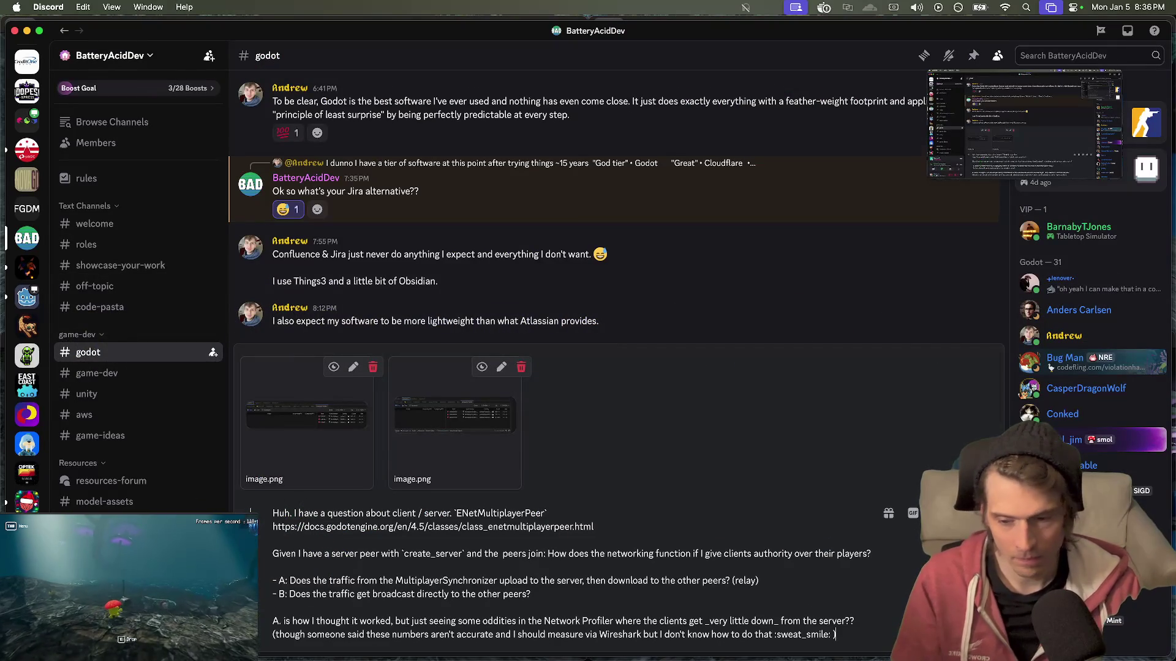
# Step: Add a closing line with image captions and '1 server, 3 peers', then send the question
pyautogui.hotkey('shift', 'Return')
pyautogui.write('Just curious why the')
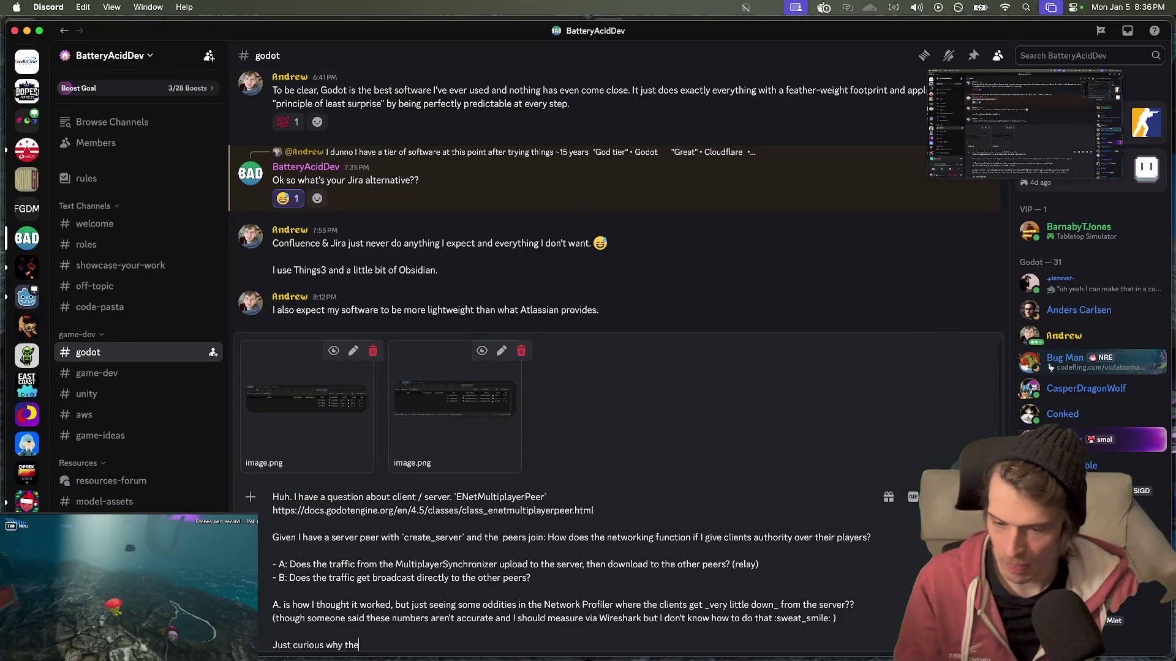
pyautogui.write('se n')
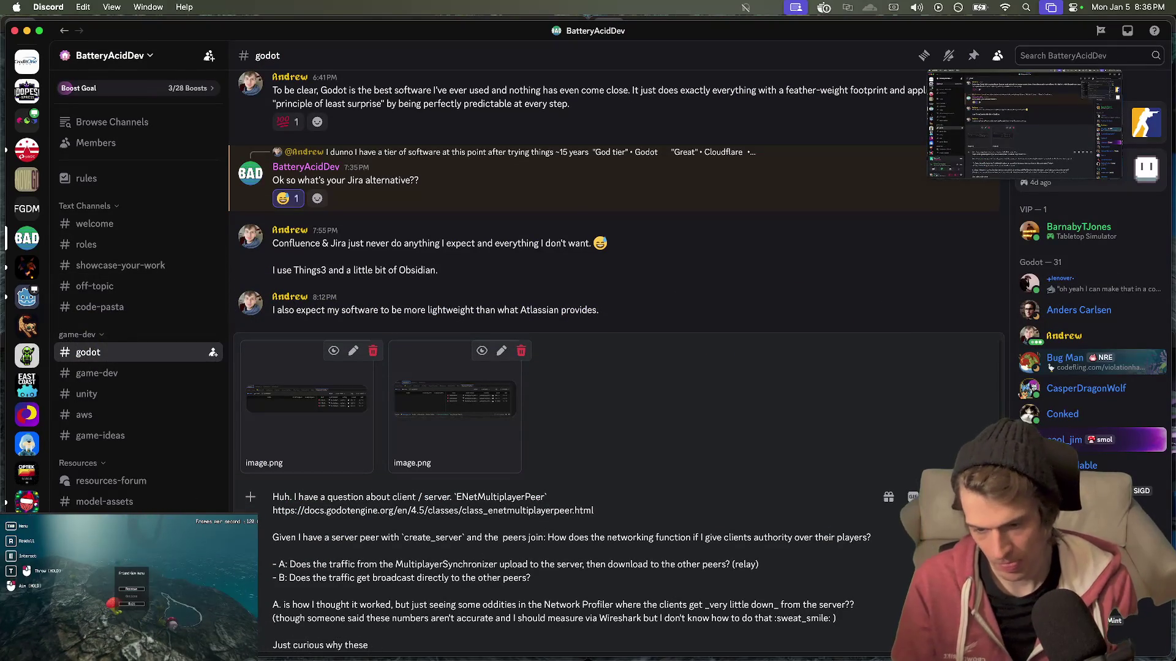
pyautogui.write("umbers aren't pos")
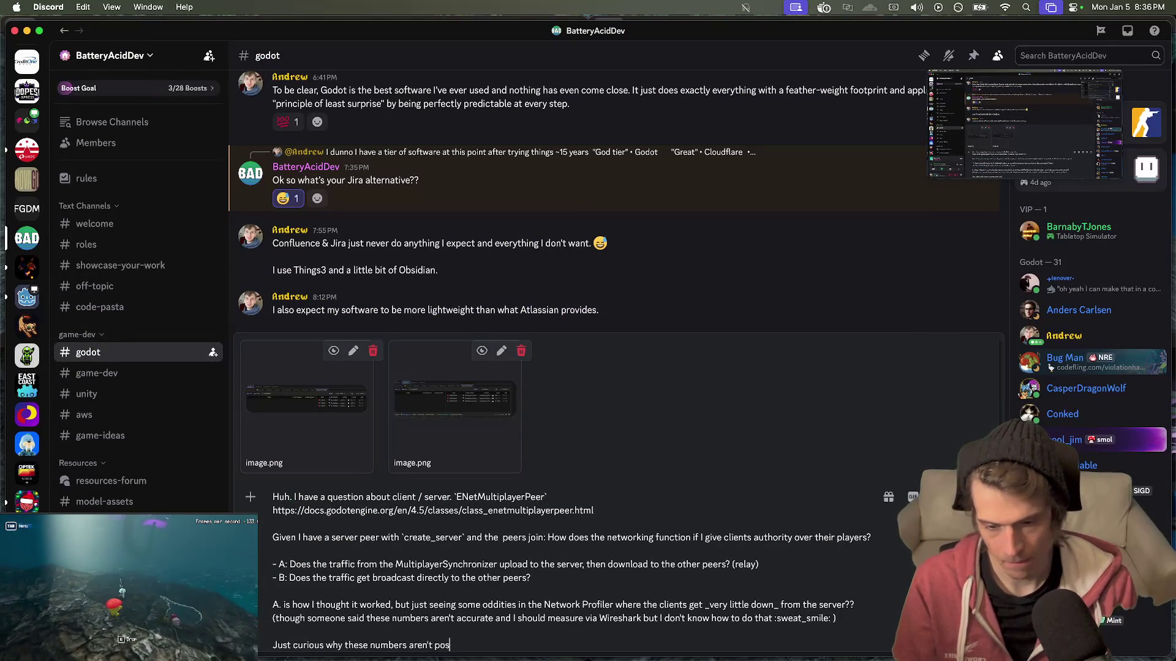
pyautogui.write('sibly adding up.')
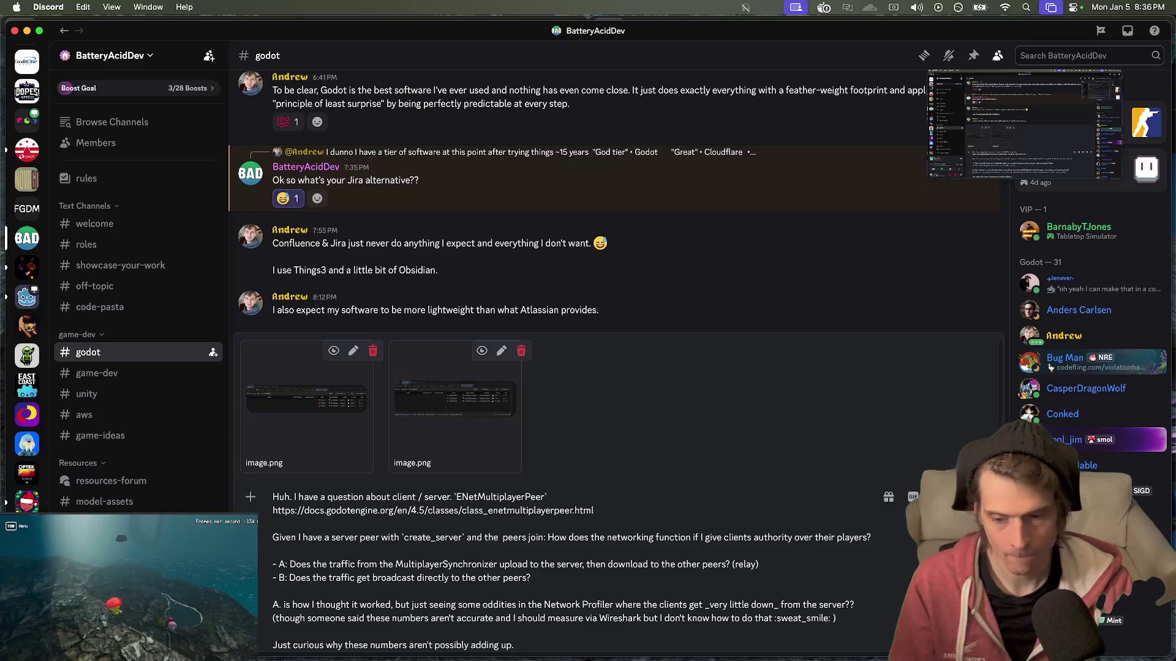
pyautogui.write(' (image ')
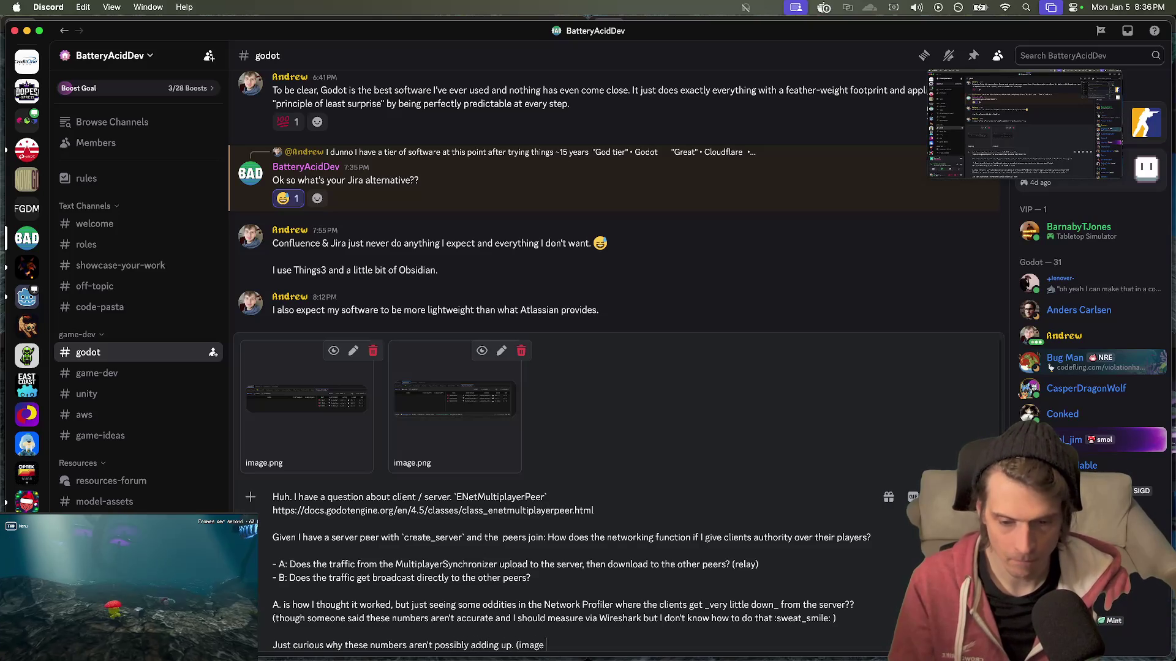
pyautogui.write('1: Server, im')
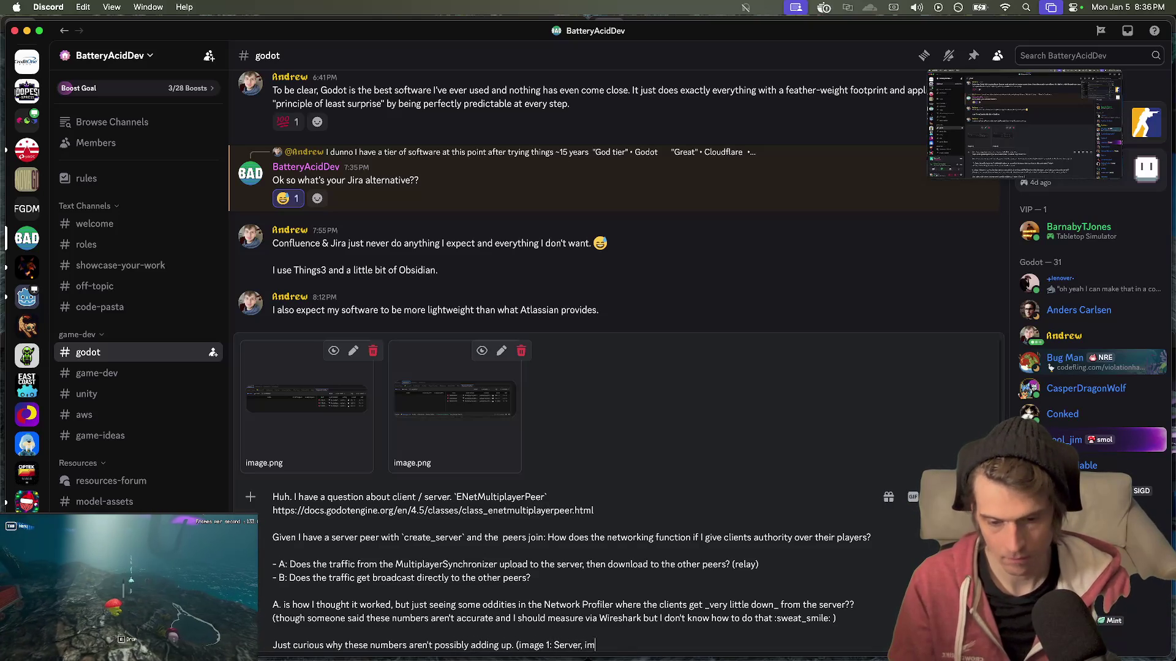
pyautogui.write('age 2: peer)')
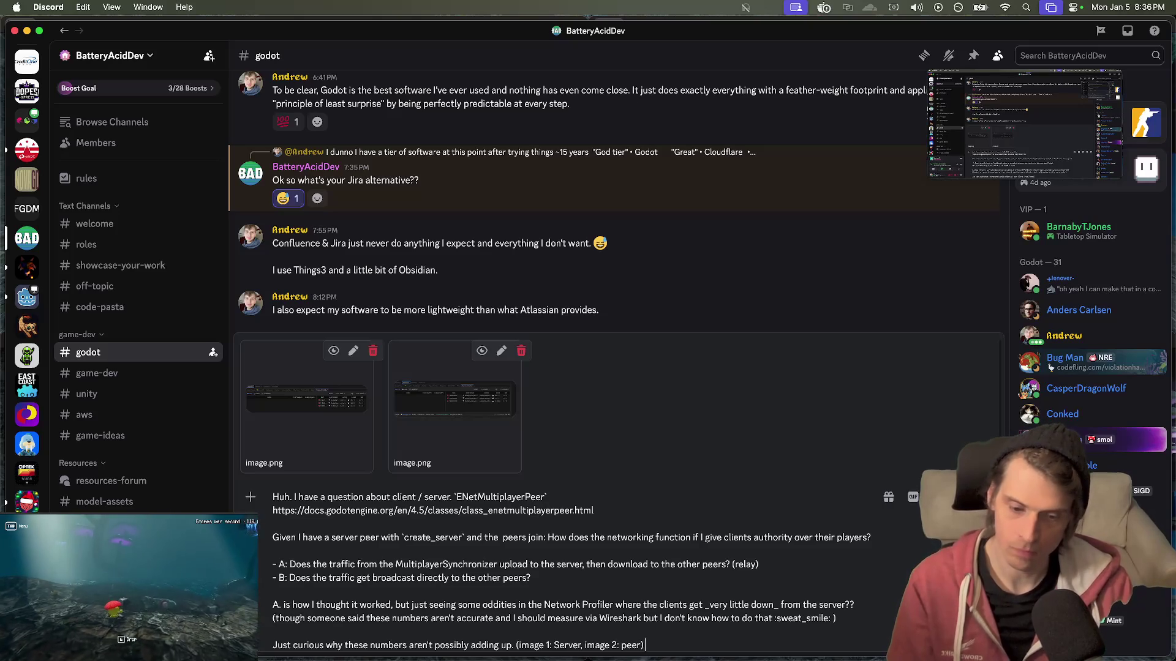
pyautogui.write(' (1 server, 3 pe')
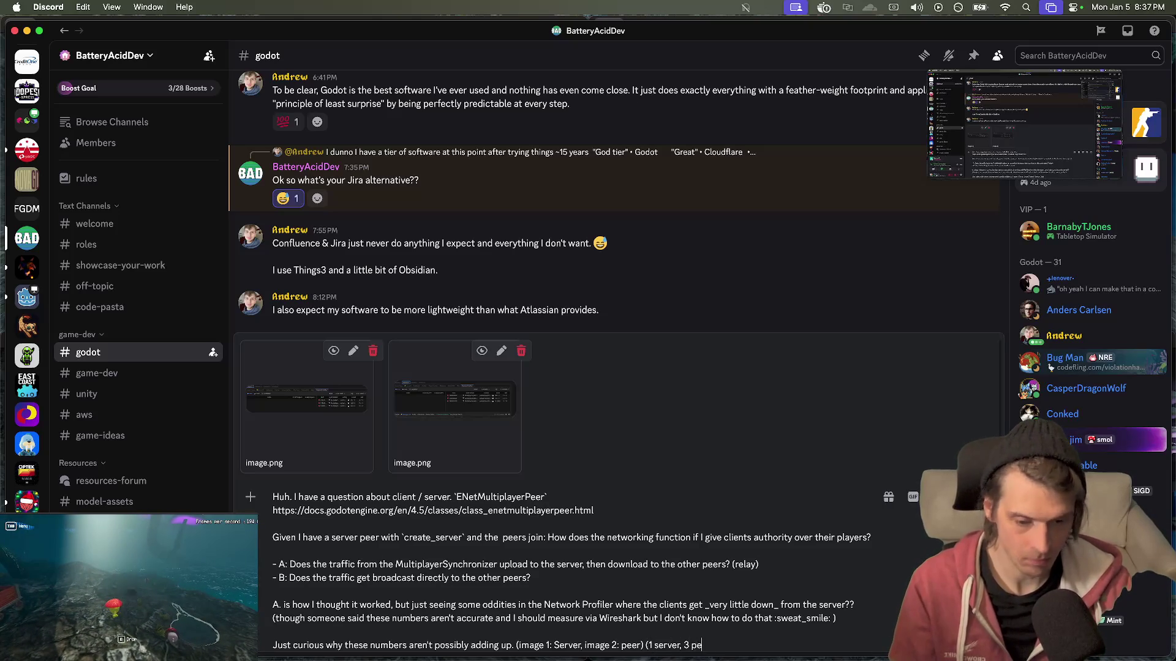
pyautogui.write('ers hangin out')
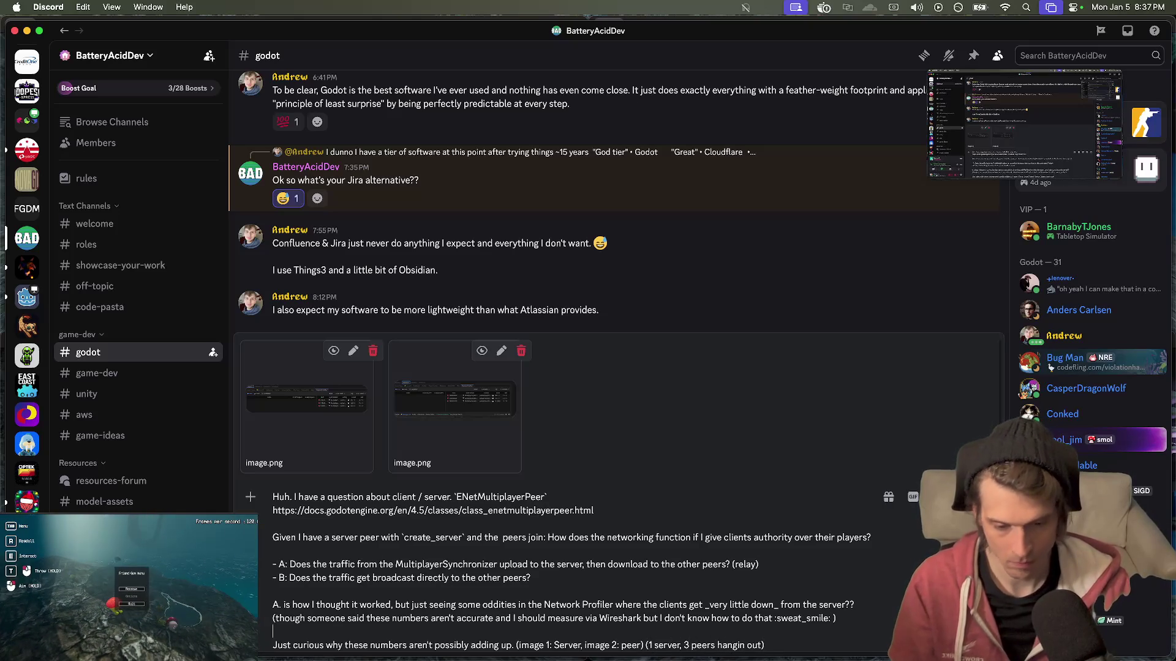
pyautogui.press('Return')
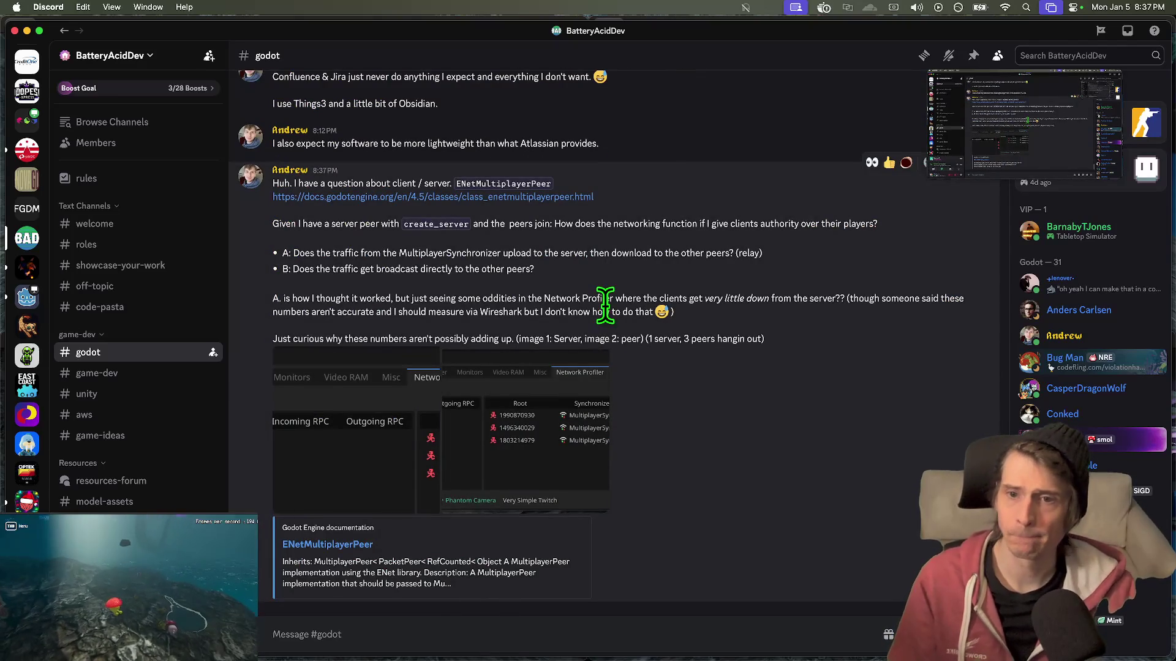
# Step: Select text in the posted question, then clear the unsent 'Maybe there's' from the message box
pyautogui.scroll(10, 605, 304)
pyautogui.scroll(-10, 588, 300)
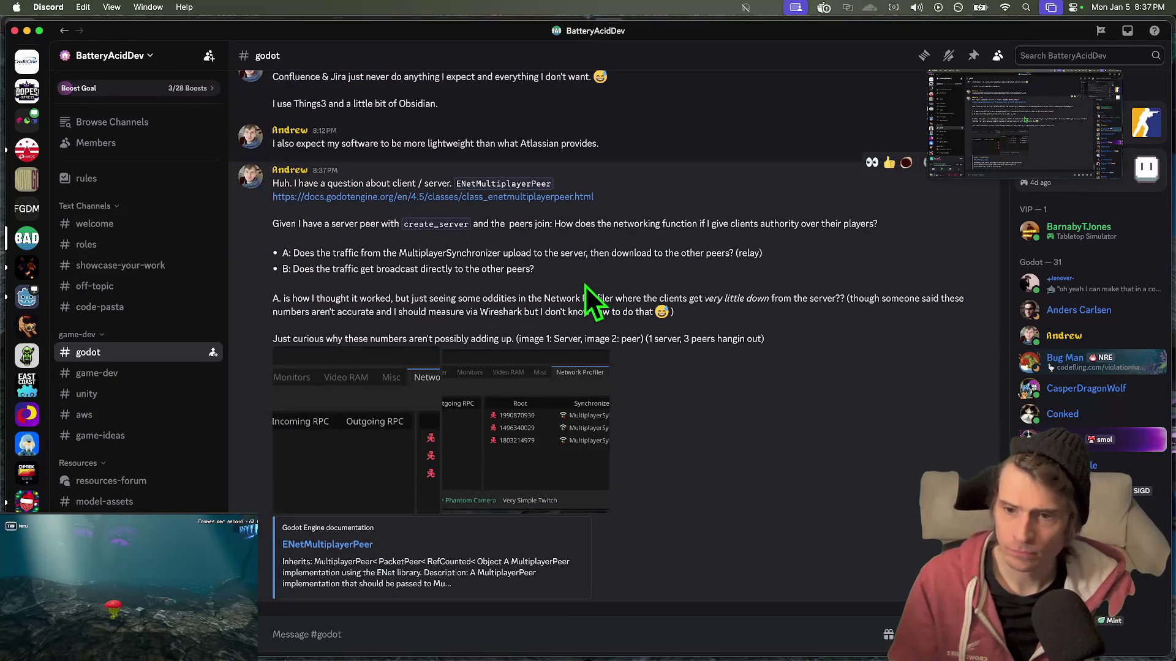
pyautogui.moveTo(680, 298); pyautogui.dragTo(820, 325)
pyautogui.rightClick(791, 318)
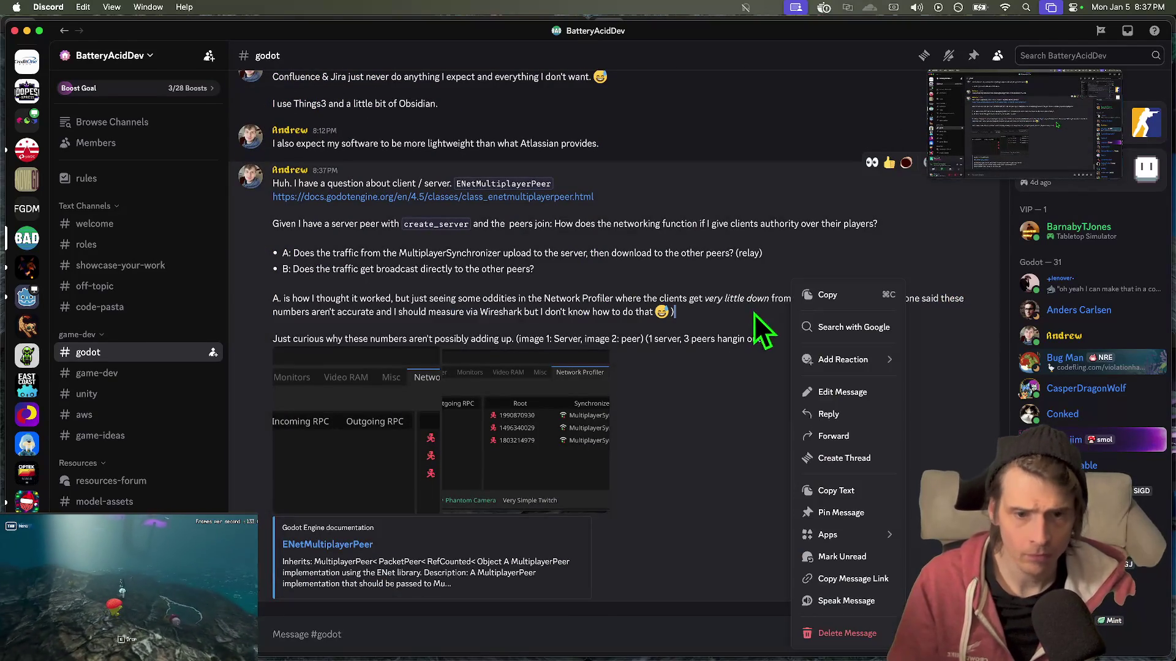
pyautogui.click(691, 300)
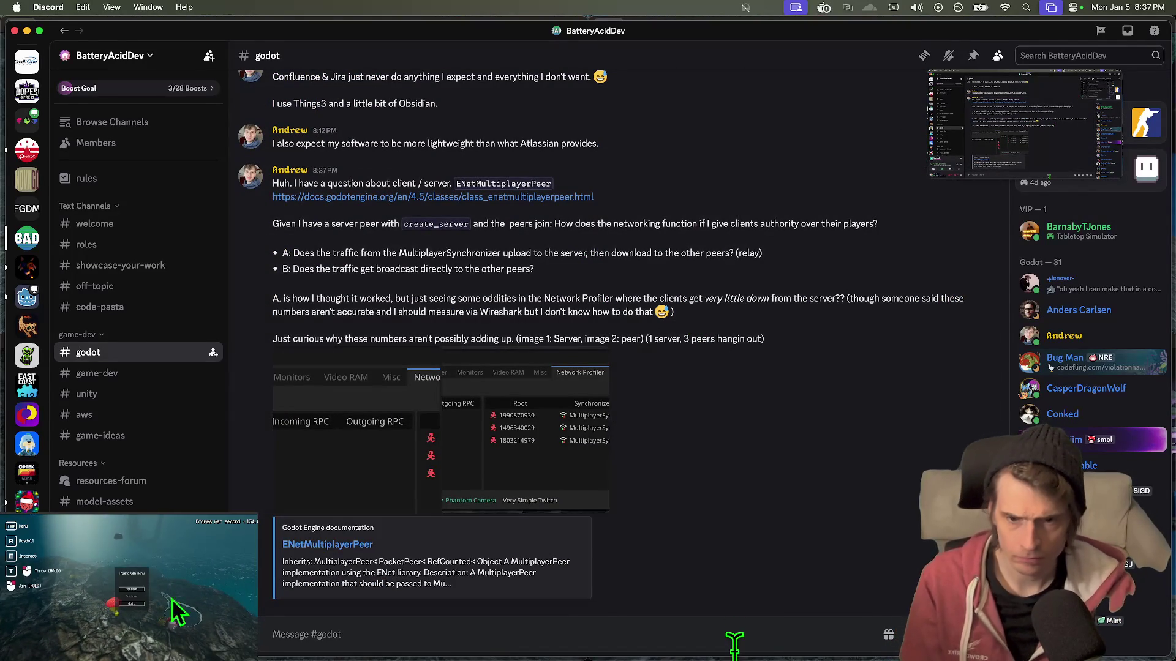
pyautogui.write("Maybe there's")
pyautogui.press('super+BackSpace')
# Step: Edit the posted question to ask about network optimization despite properties set to "Always"
pyautogui.press('Up')
pyautogui.write('aybe')
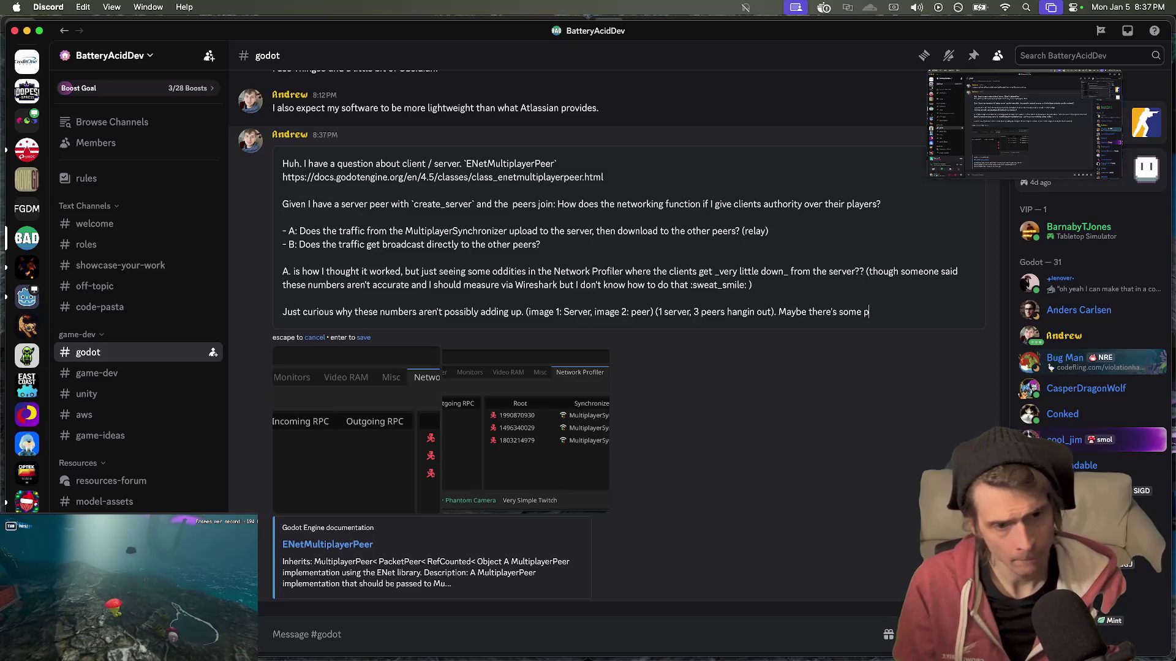
pyautogui.press('BackSpace')
pyautogui.press('BackSpace')
pyautogui.write('network optimia')
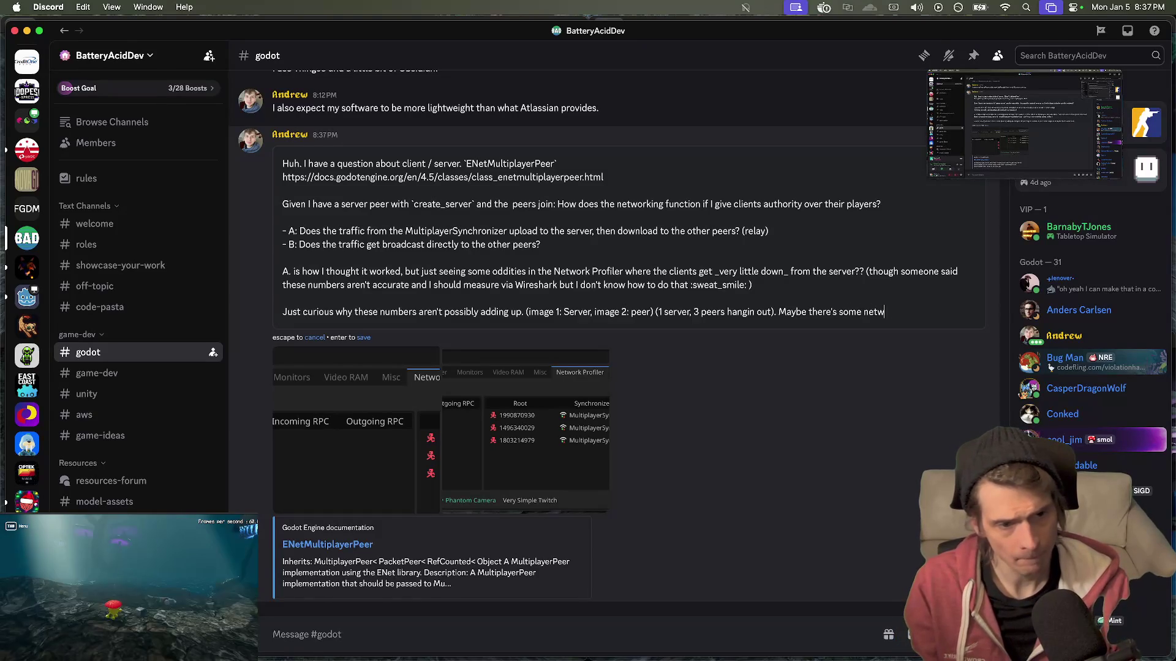
pyautogui.press('BackSpace')
pyautogui.press('BackSpace')
pyautogui.write('za')
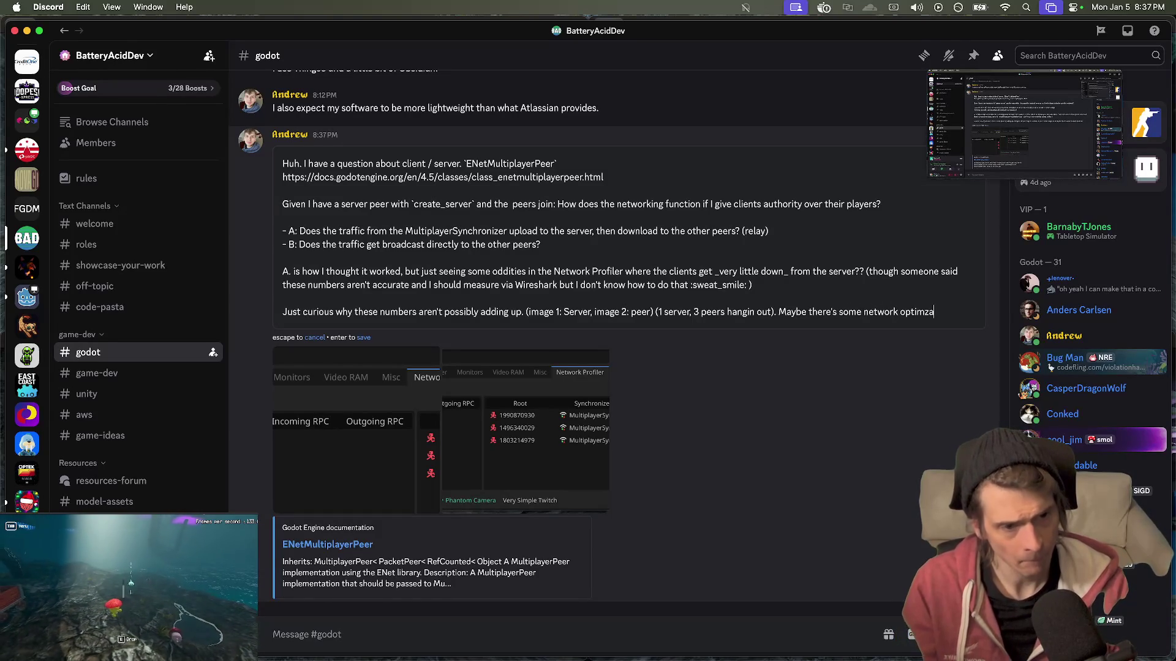
pyautogui.write('adding')
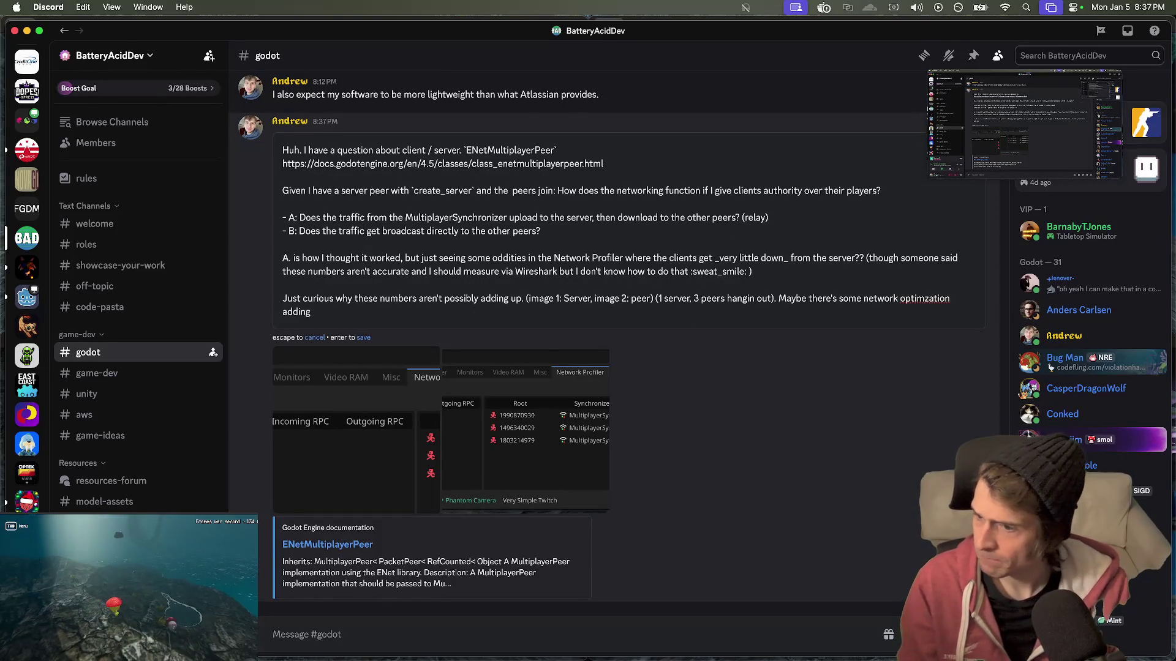
pyautogui.press('BackSpace')
pyautogui.press('BackSpace')
pyautogui.press('BackSpace')
pyautogui.write('happenu')
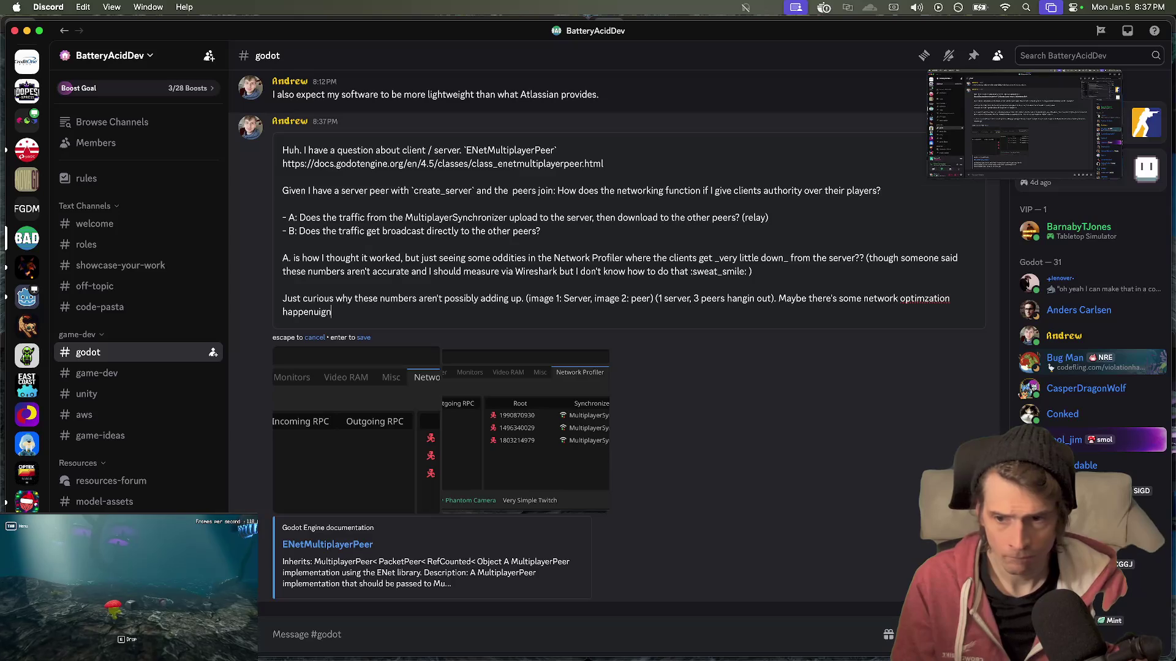
pyautogui.press('BackSpace')
pyautogui.write('ning if these other pe')
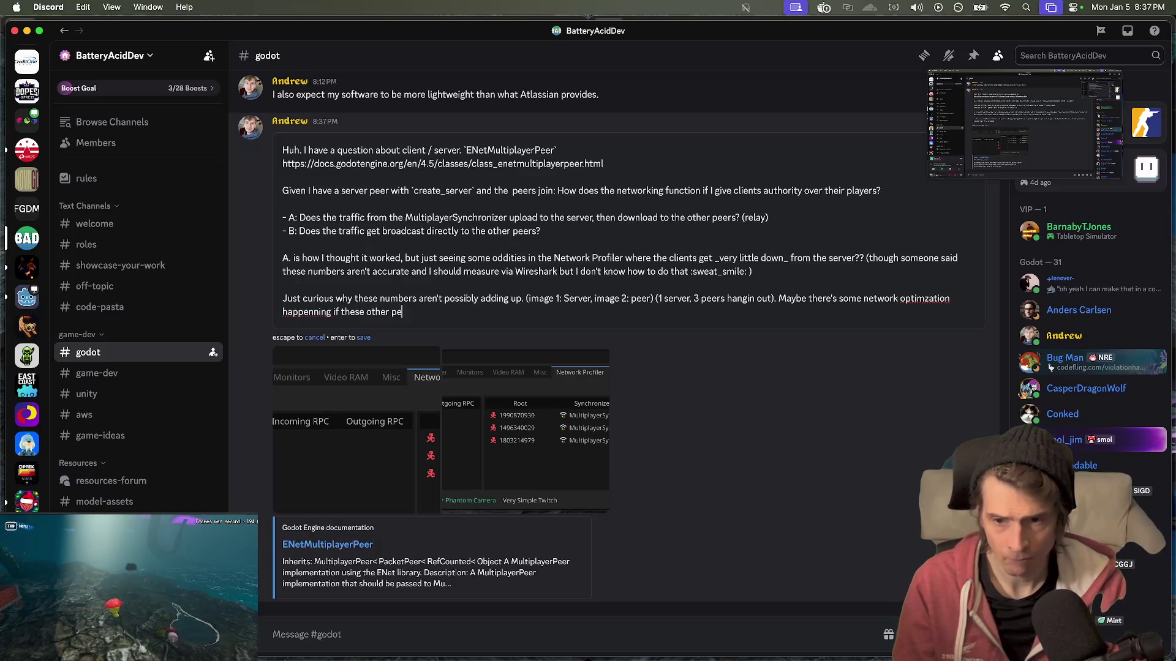
pyautogui.press('BackSpace')
pyautogui.write('ly add')
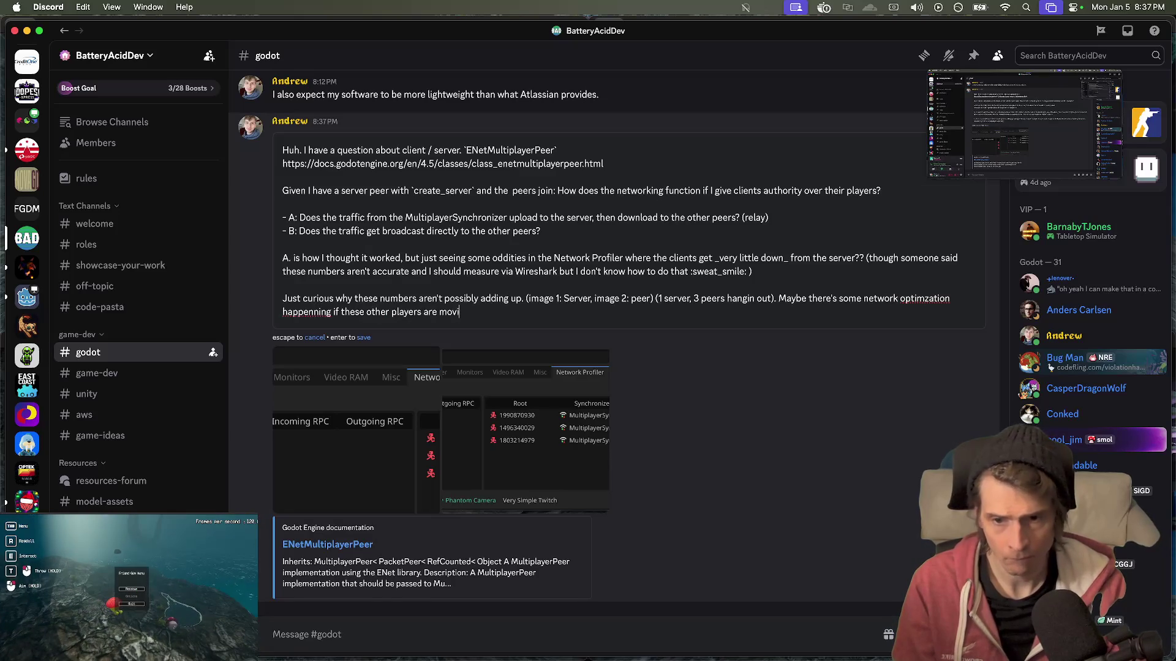
pyautogui.write('in')
pyautogui.press('BackSpace')
pyautogui.write('not ')
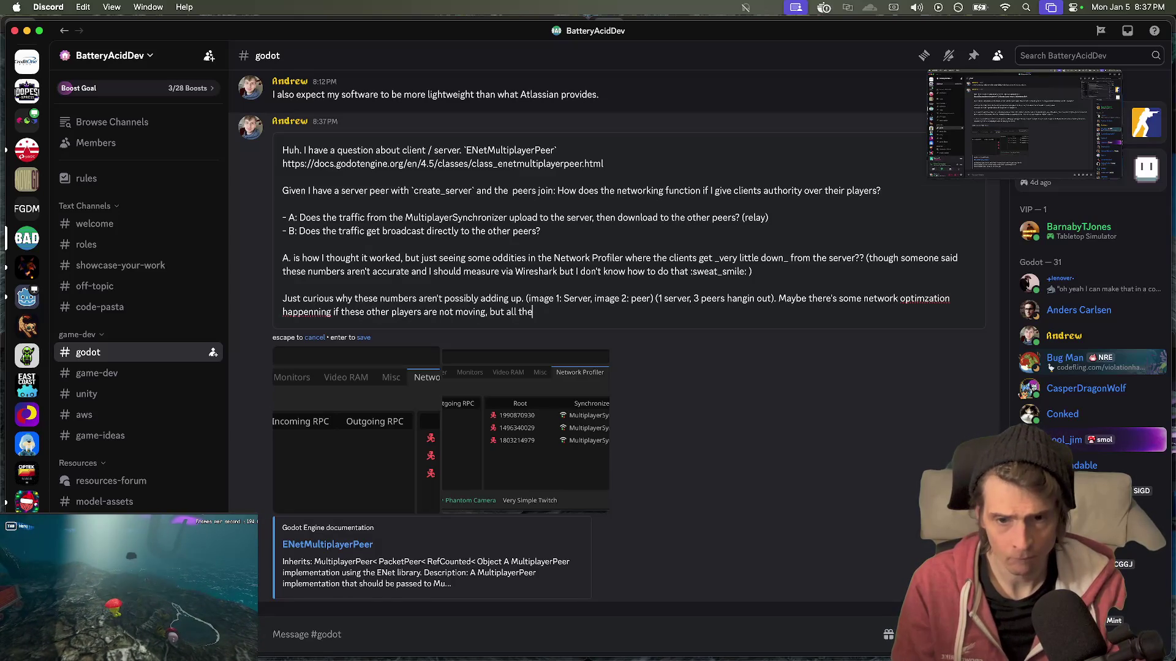
pyautogui.write('s aer se')
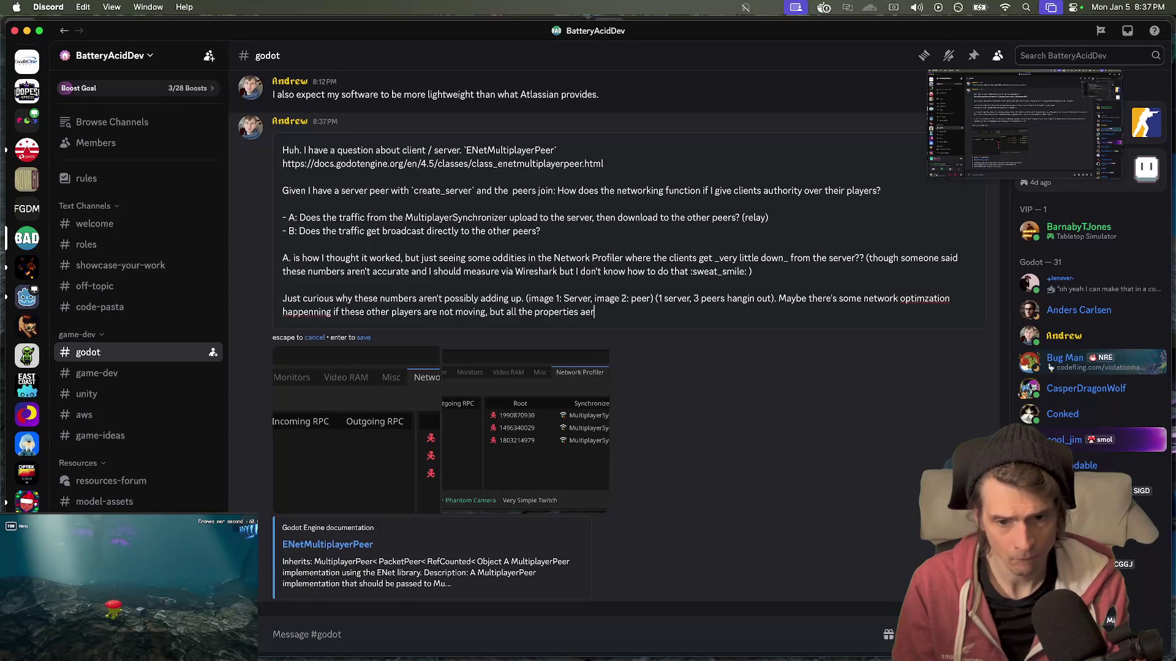
pyautogui.press('BackSpace')
pyautogui.press('BackSpace')
pyautogui.write('re')
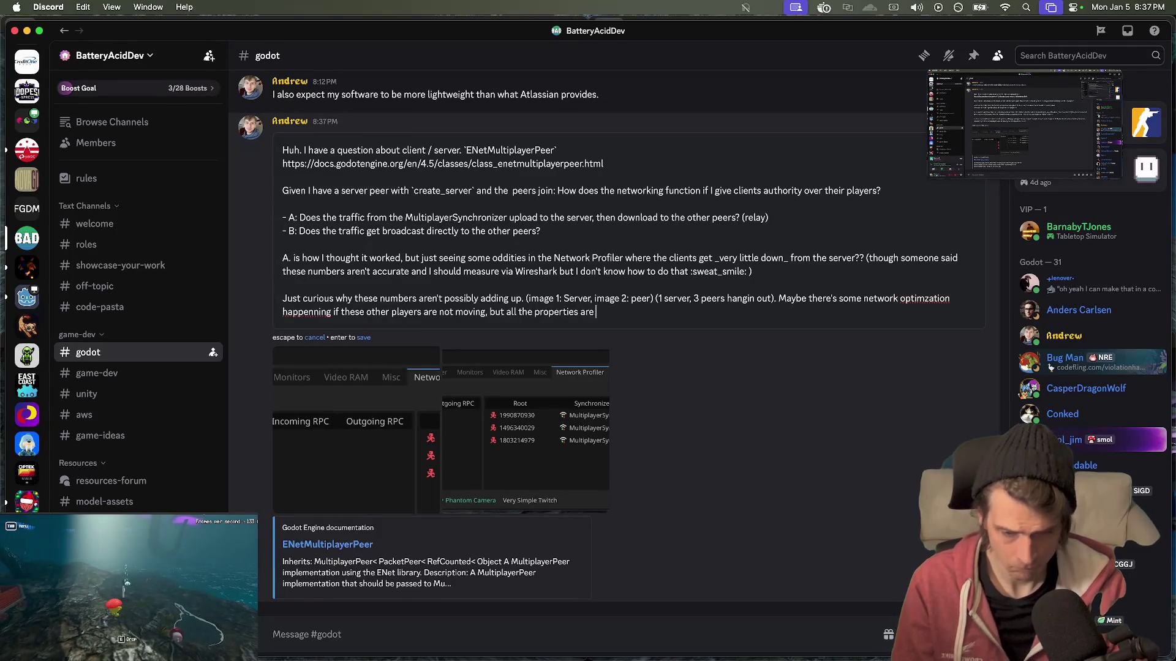
pyautogui.press('BackSpace')
pyautogui.press('BackSpace')
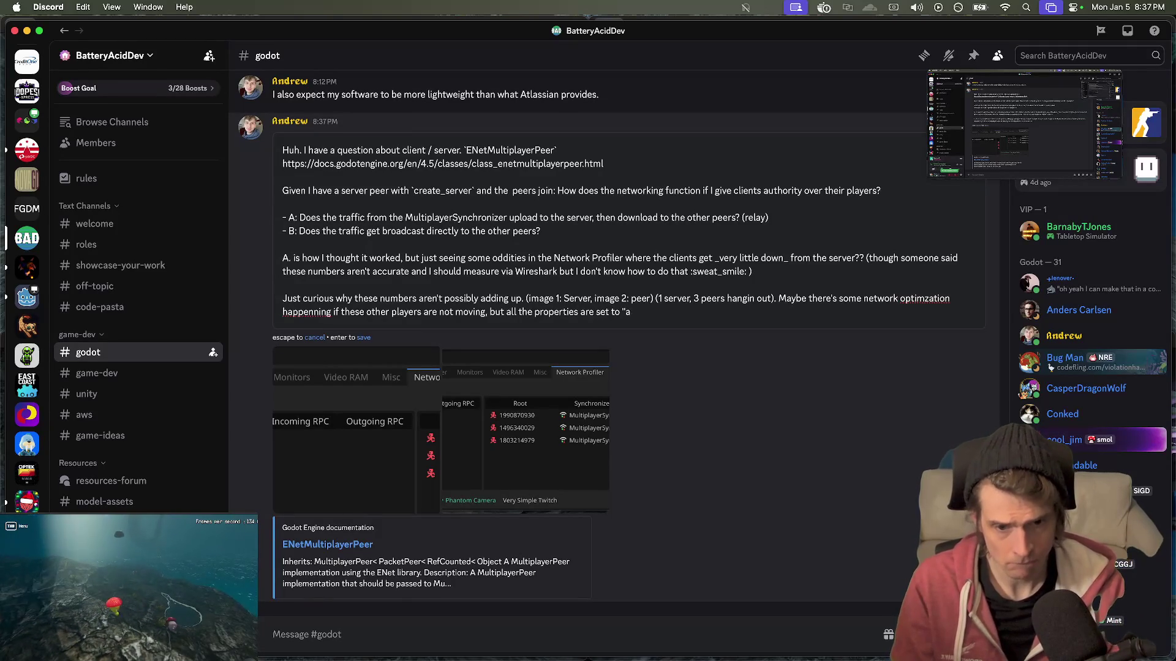
pyautogui.press('BackSpace')
pyautogui.press('BackSpace')
pyautogui.write('ways"')
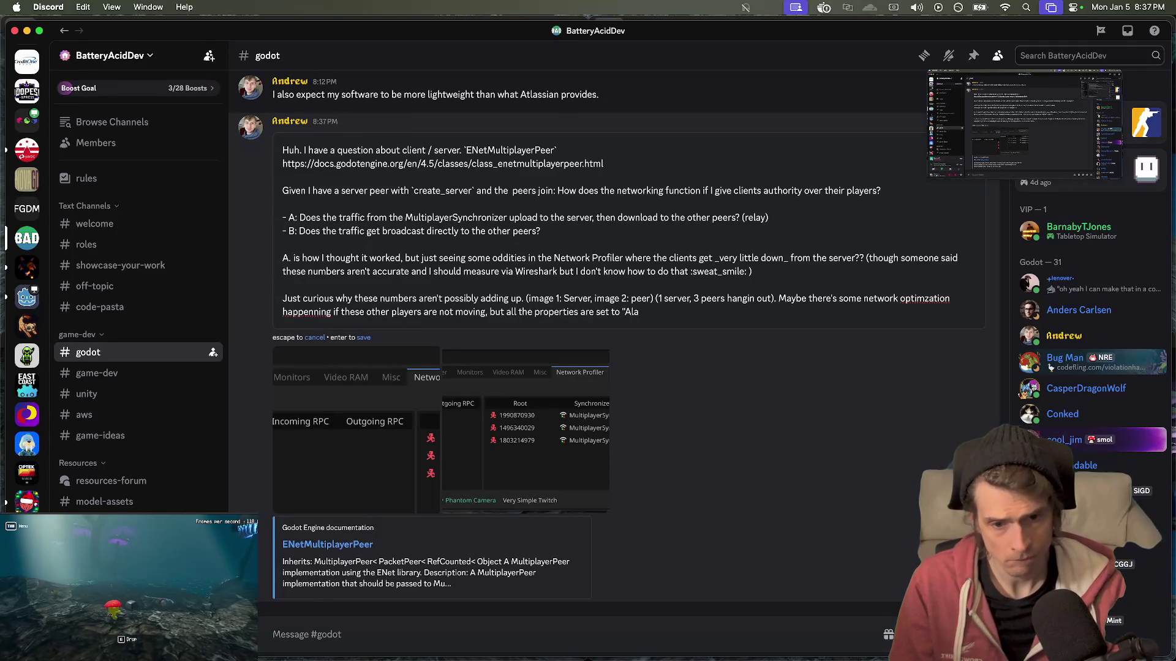
pyautogui.press('Return')
pyautogui.press('super+Tab')
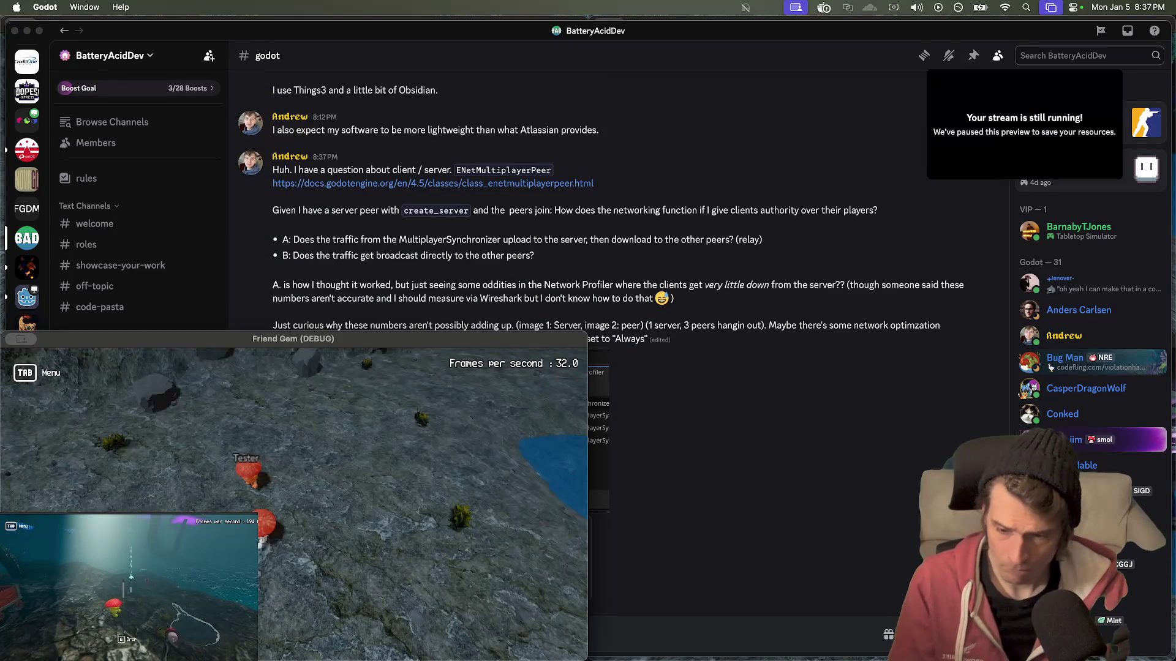
# Step: Show PlayerCharacterScene's MultiplayerSynchronizer replication list, then start a Discord draft with 'Here'
pyautogui.press('super+Tab')
pyautogui.press('super+Tab')
pyautogui.press('super+Tab')
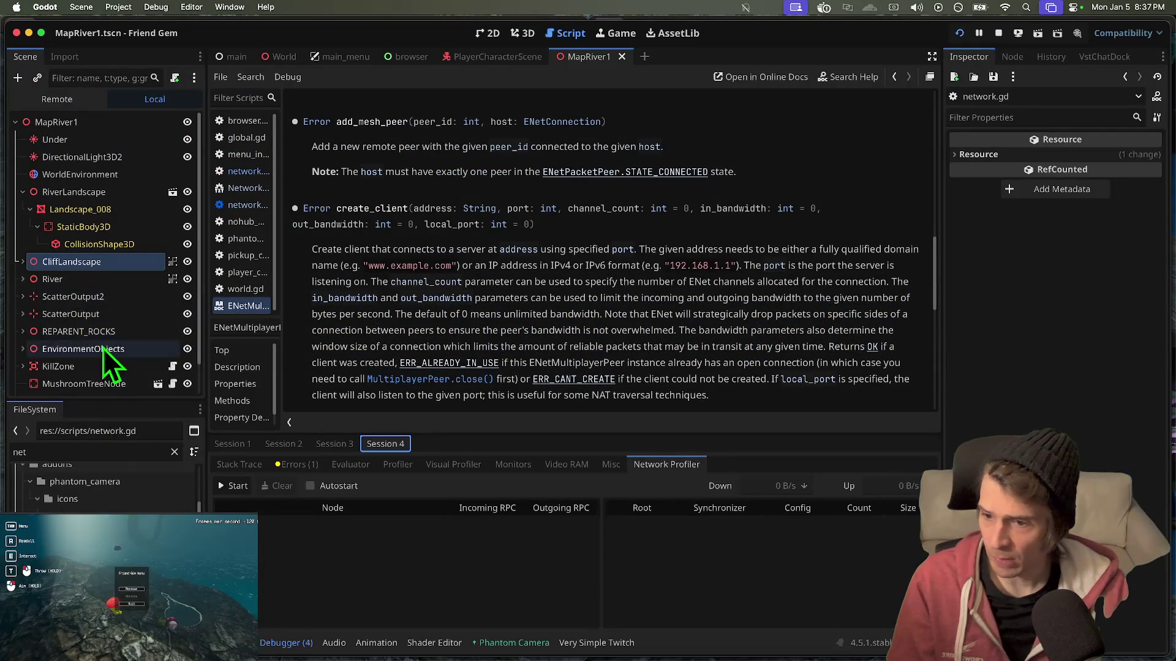
pyautogui.scroll(-2, 101, 350)
pyautogui.scroll(2, 68, 339)
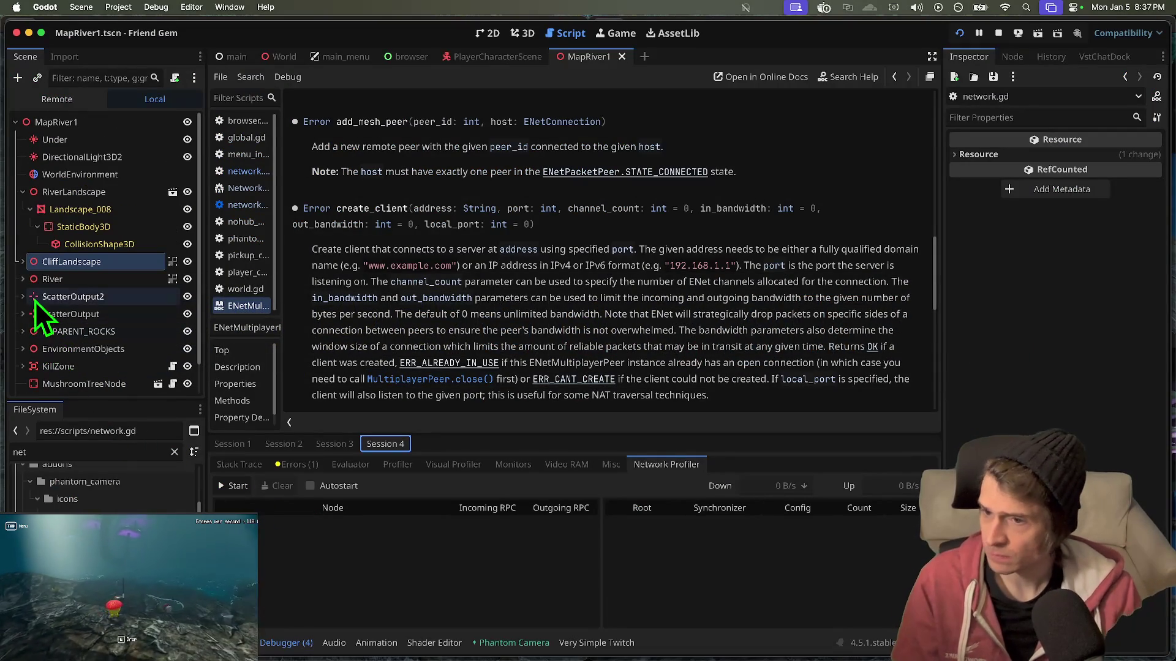
pyautogui.click(78, 193)
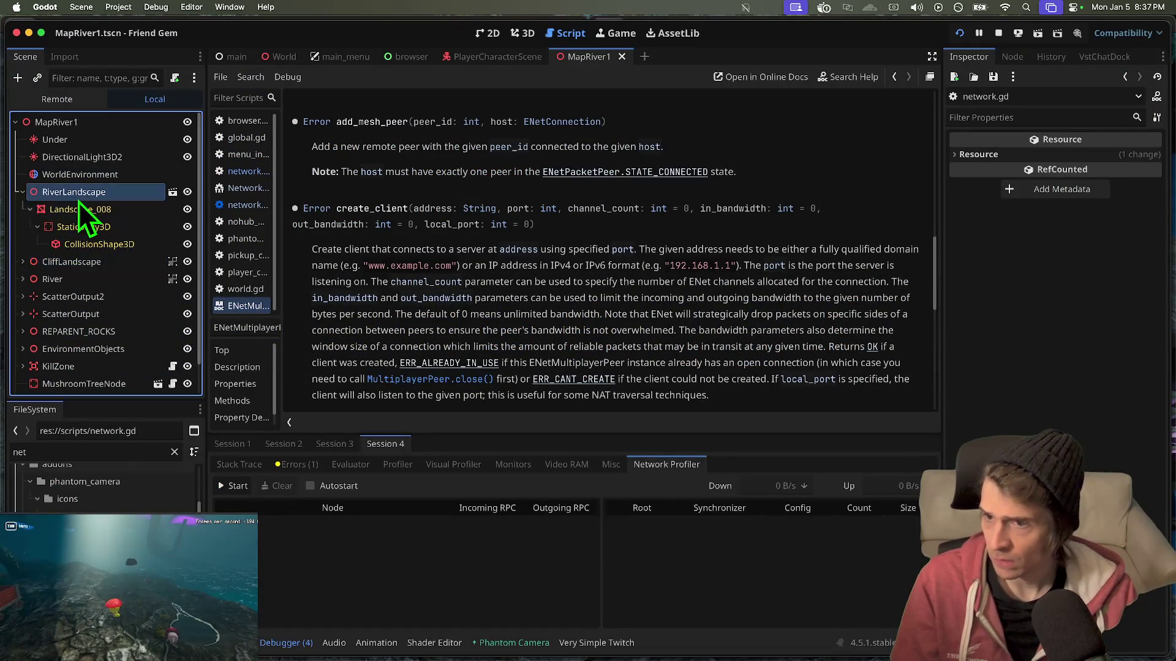
pyautogui.press('Left')
pyautogui.click(468, 55)
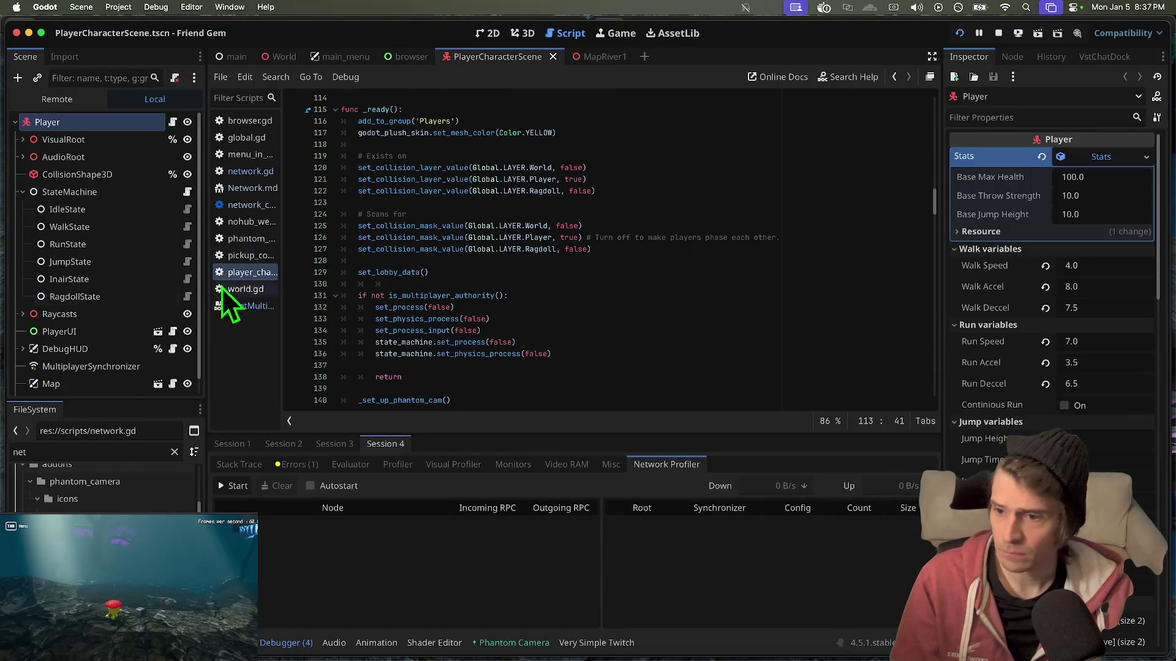
pyautogui.scroll(-1, 123, 306)
pyautogui.click(110, 350)
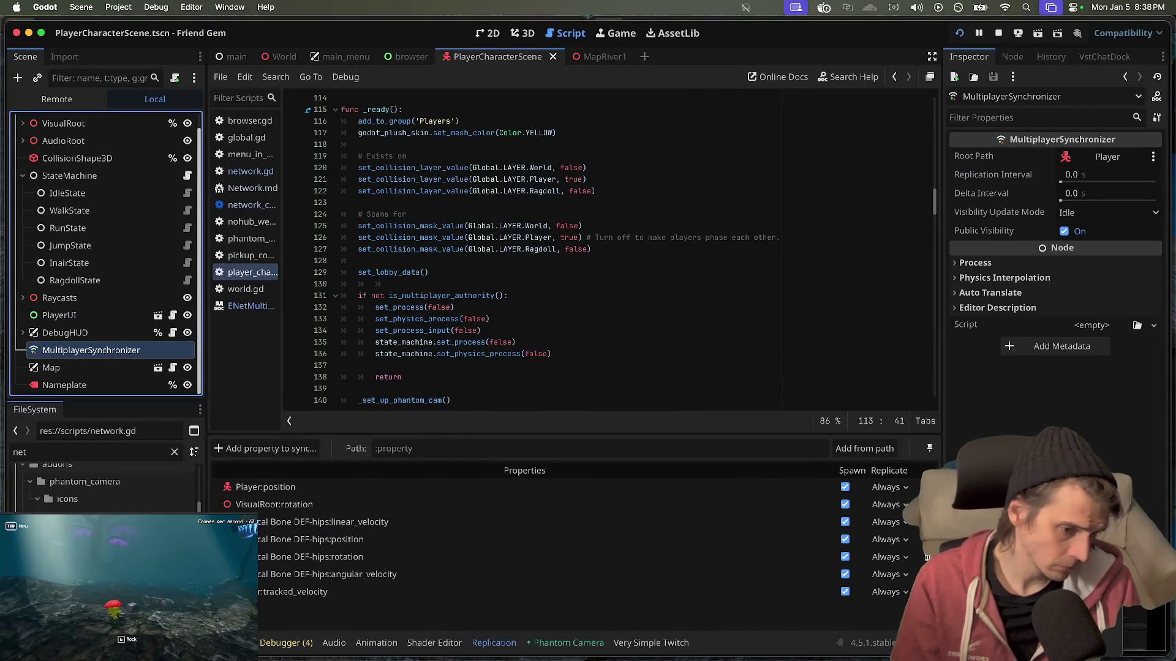
pyautogui.press('super+Tab')
pyautogui.press('super+Tab')
pyautogui.write('Here')
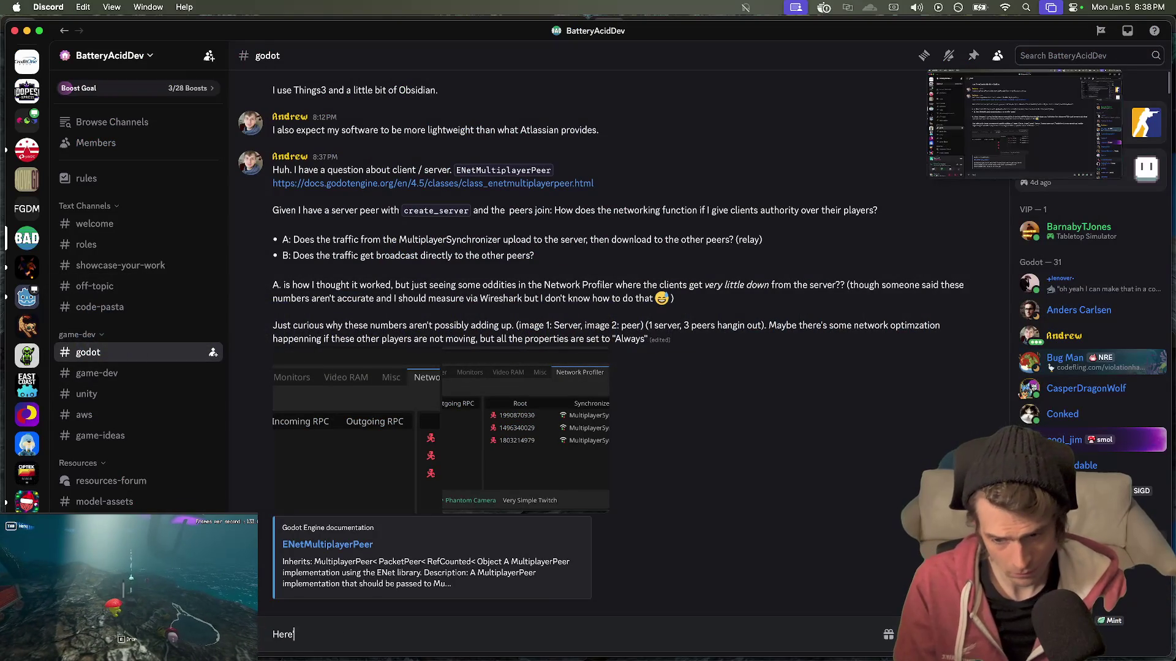
pyautogui.write('k at the player')
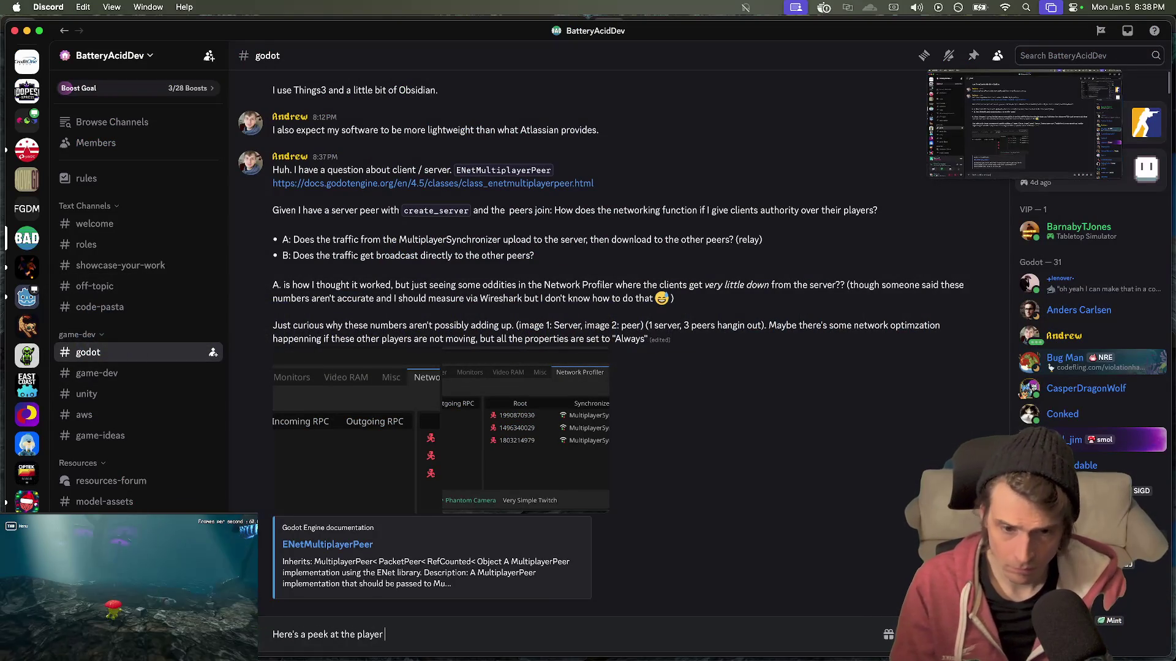
# Step: Post 'Here's a peek at the player's MultiplayerSynchronizer too' with the editor screenshot
pyautogui.press('super+v')
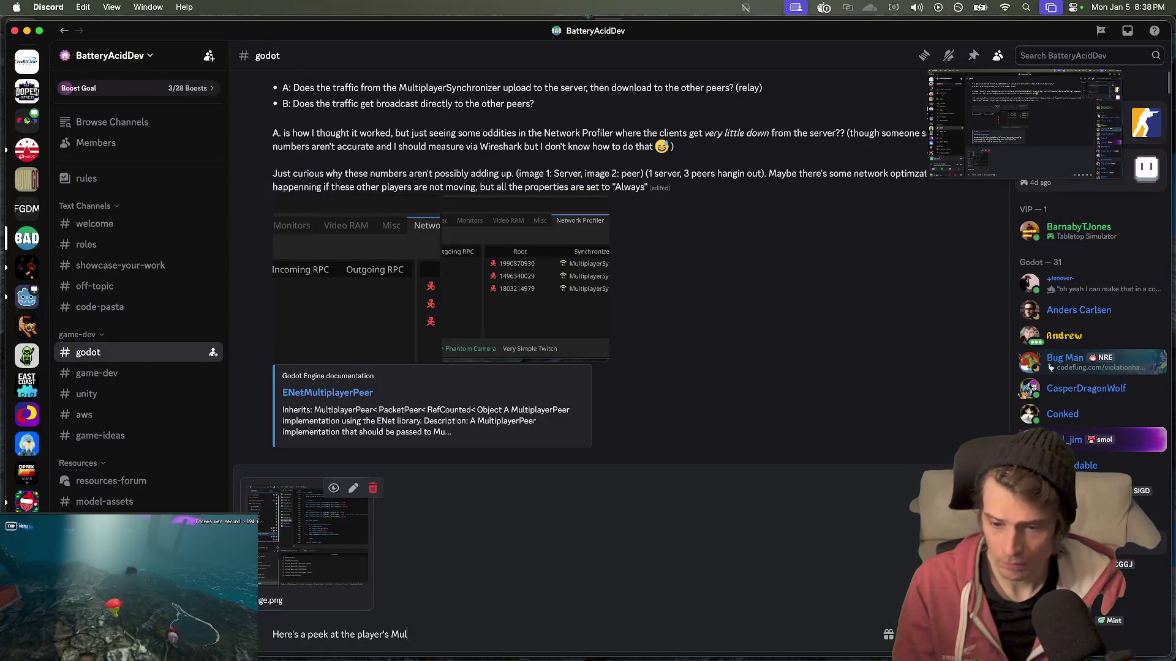
pyautogui.write('ync')
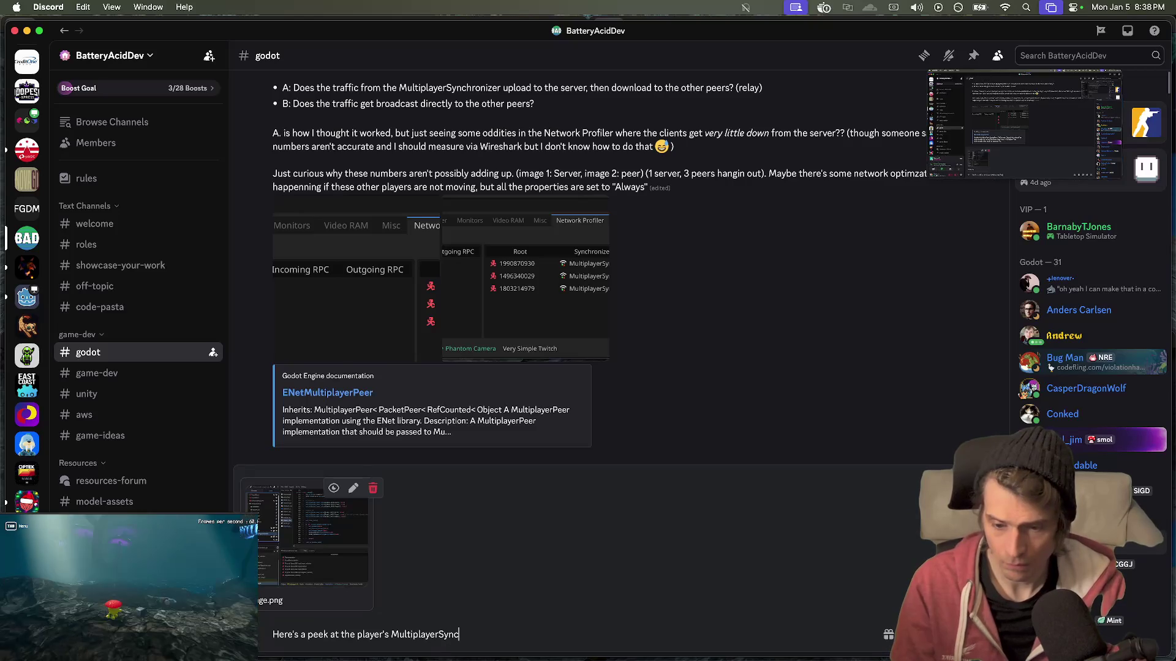
pyautogui.write('hronizer too')
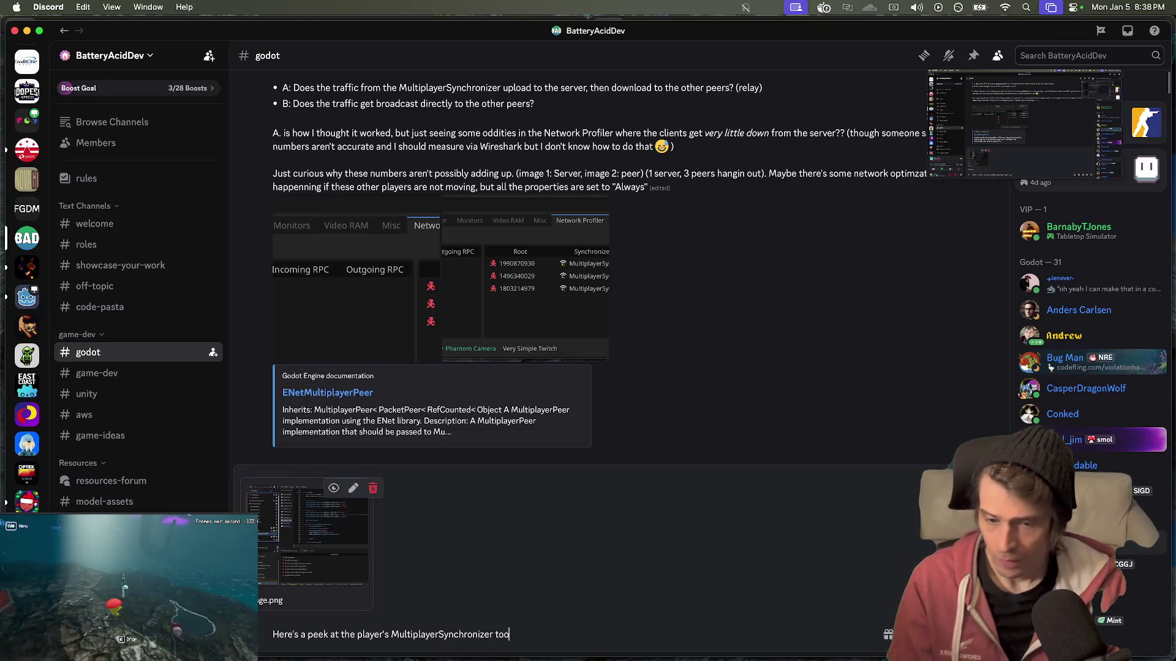
pyautogui.press('Return')
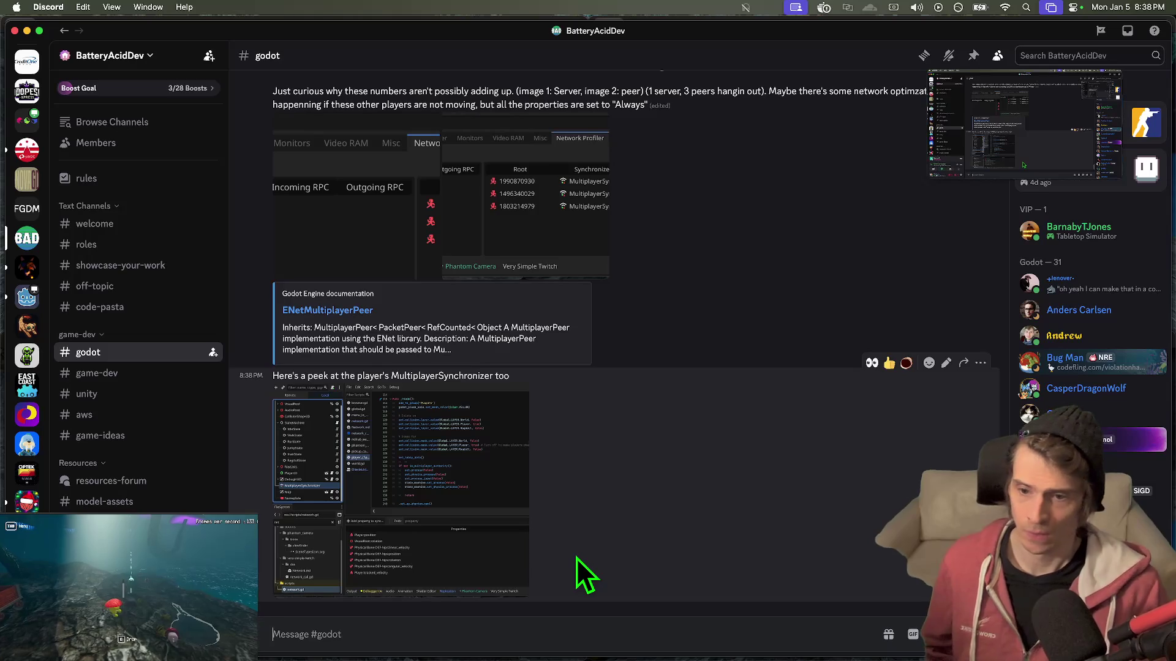
# Step: Preview the posted screenshot full size, then choose Delete Message for the follow-up
pyautogui.click(384, 534)
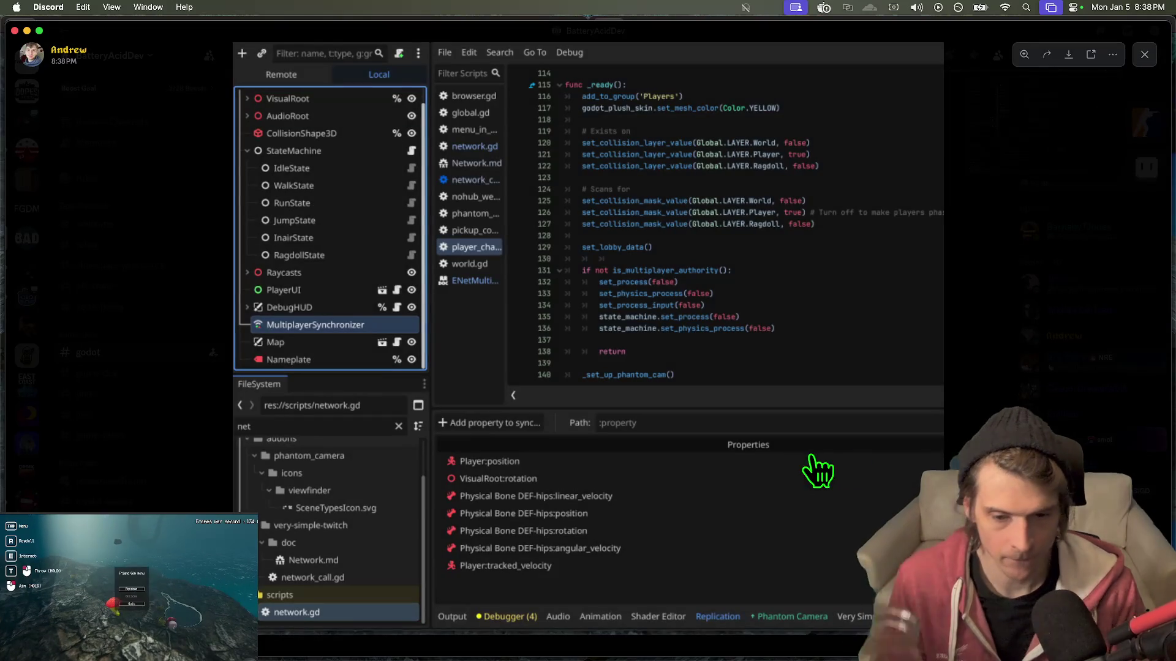
pyautogui.press('Escape')
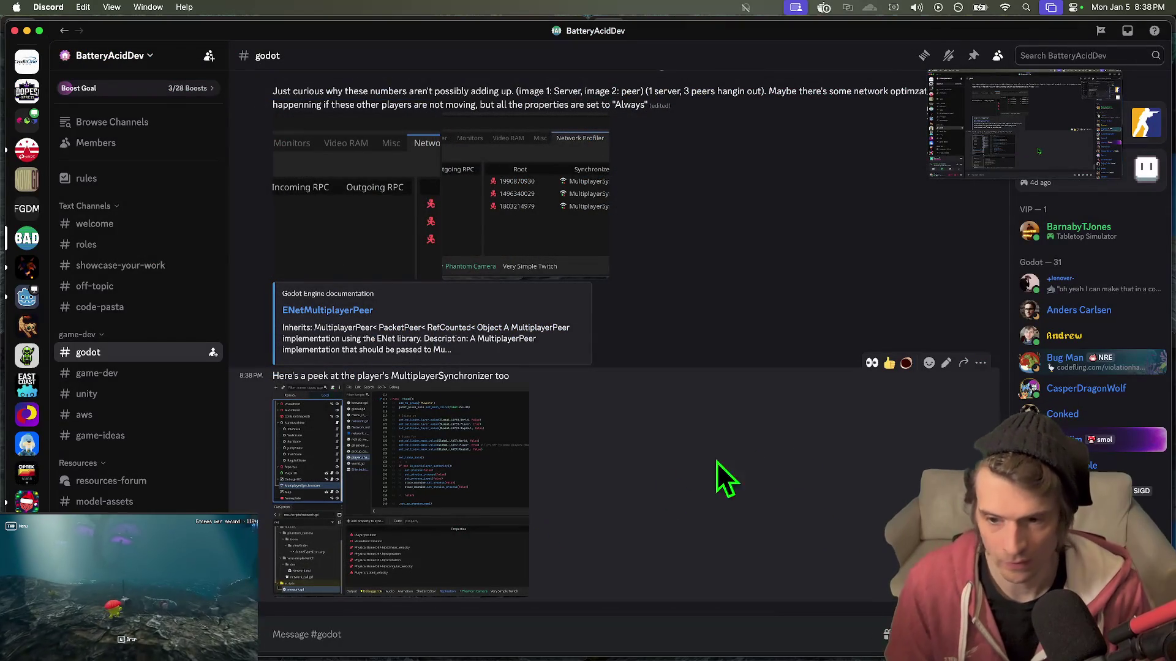
pyautogui.click(980, 362)
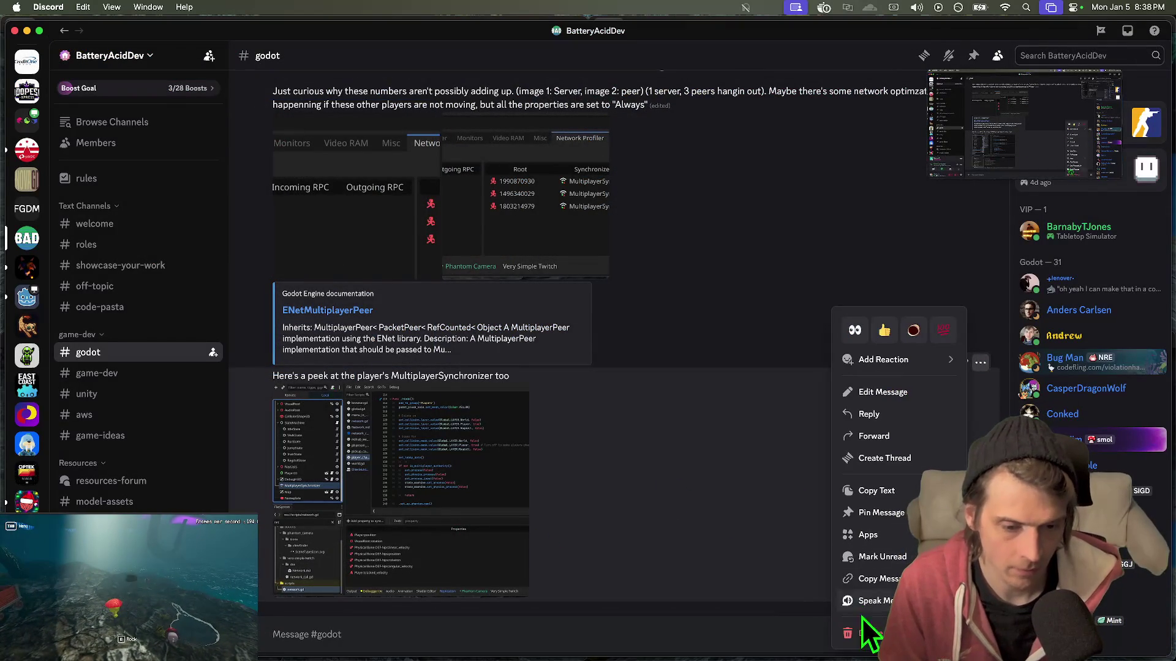
pyautogui.click(863, 633)
# Step: Confirm deleting the follow-up and narrow the Godot window beside Discord
pyautogui.click(660, 510)
pyautogui.press('super+Tab')
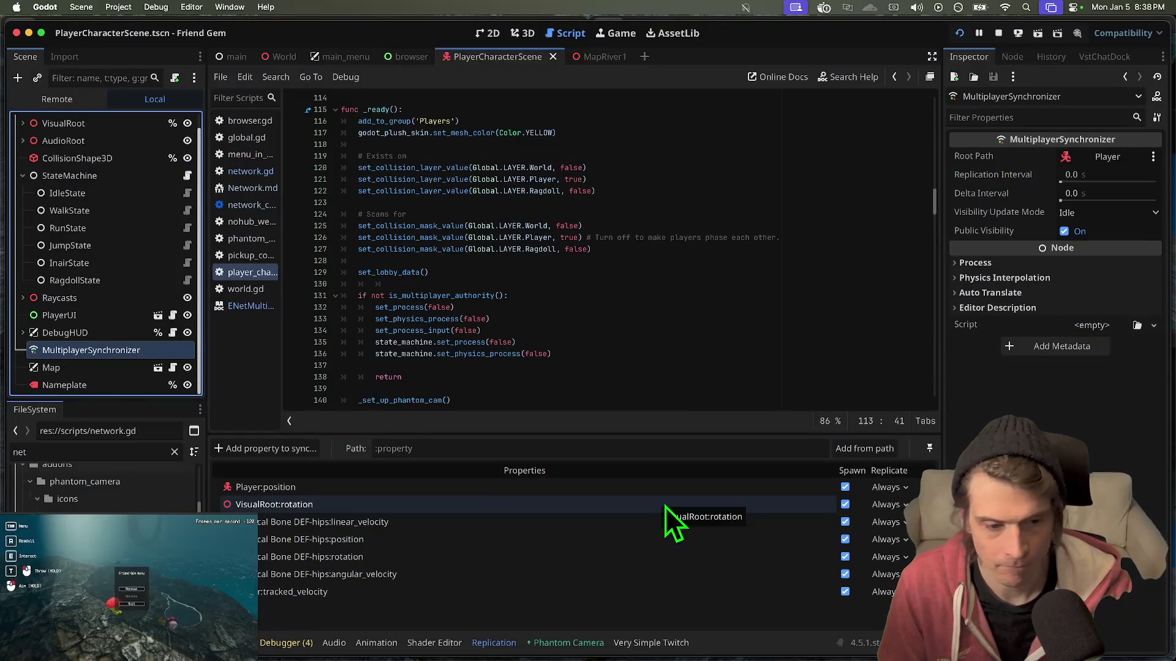
pyautogui.moveTo(1164, 502)
pyautogui.mouseDown()
pyautogui.moveTo(616, 488)
pyautogui.moveTo(882, 471)
pyautogui.mouseUp()
# Step: Capture a region screenshot of the Godot editor's replication panel, then return to Discord
pyautogui.press('super+shift+4')
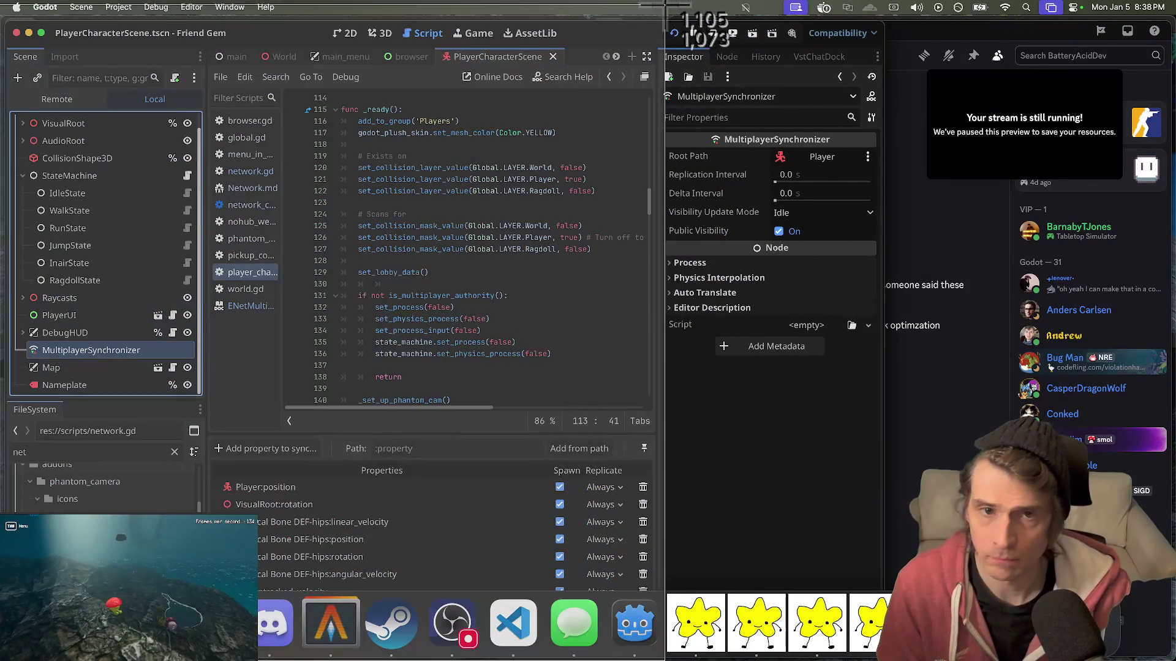
pyautogui.moveTo(665, 7)
pyautogui.mouseDown()
pyautogui.moveTo(36, 482)
pyautogui.moveTo(3, 658)
pyautogui.moveTo(24, 650)
pyautogui.moveTo(2, 659)
pyautogui.mouseUp()
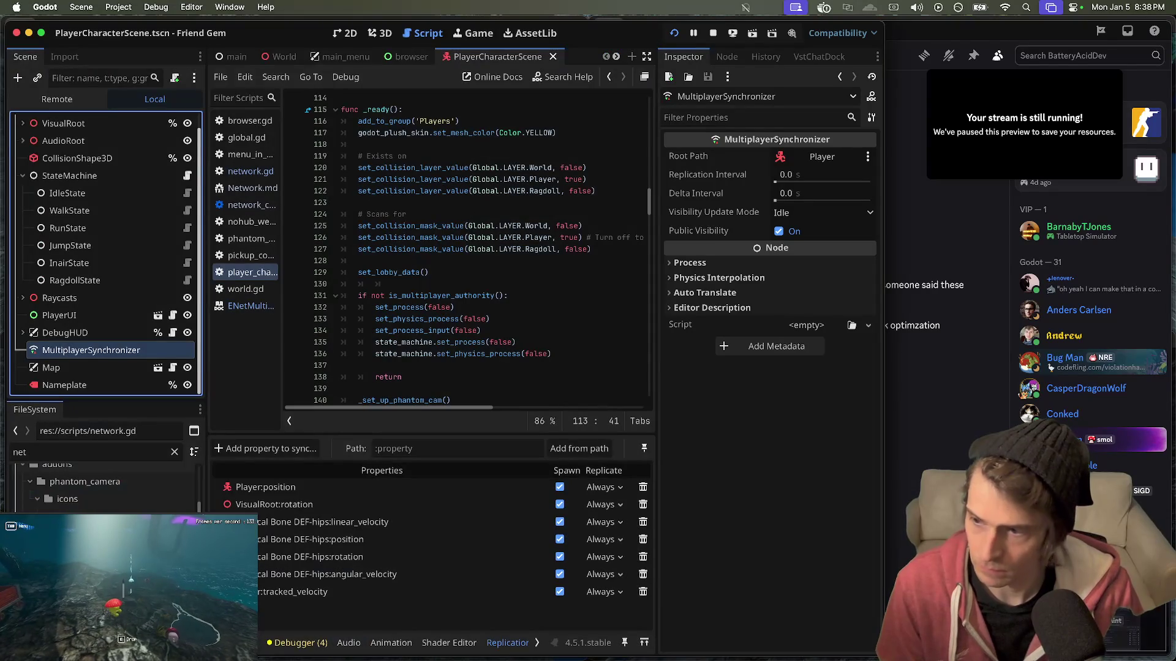
pyautogui.press('super+Tab')
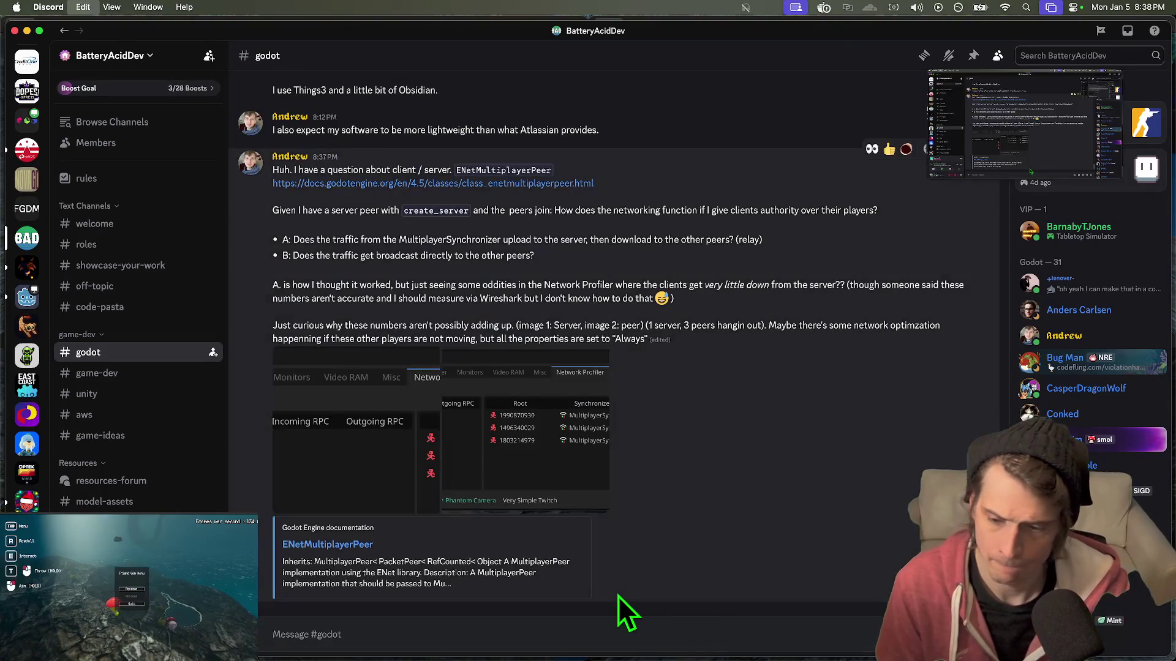
# Step: Post the pasted editor screenshot to #godot captioned 'Here's a peek at the MultiplayerSynchronizer too'
pyautogui.press('super+v')
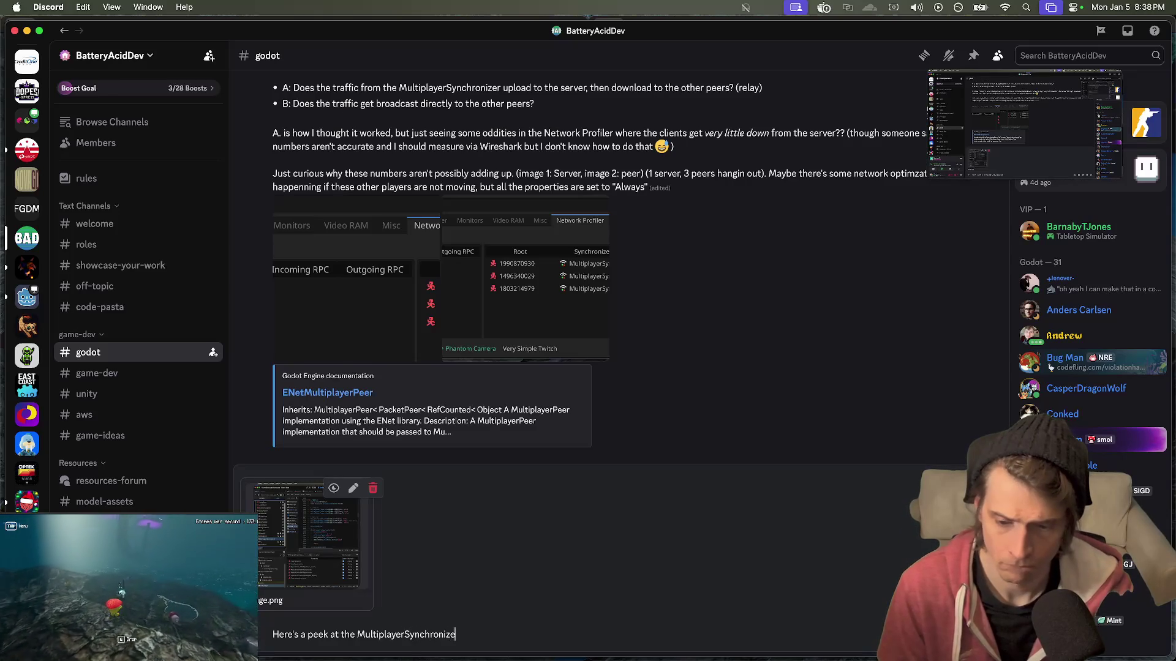
pyautogui.write('r too')
pyautogui.press('Return')
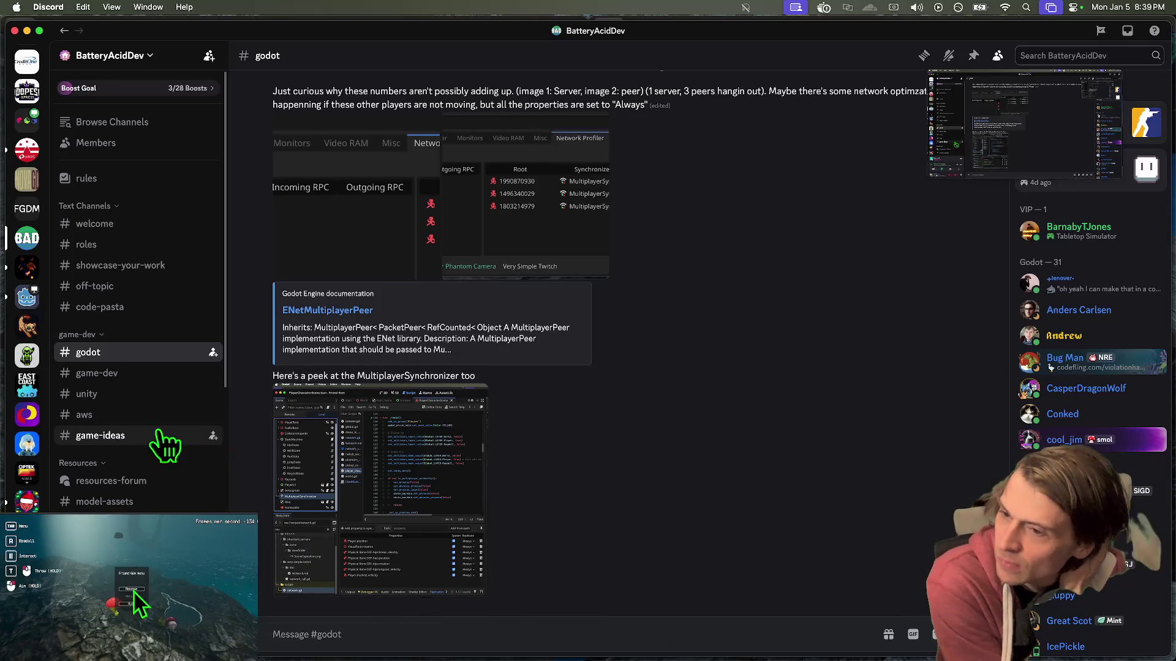
# Step: Browse the Fox's Sake and BatteryAcidDev servers, then open IGDA DC's #showcase channel
pyautogui.click(25, 273)
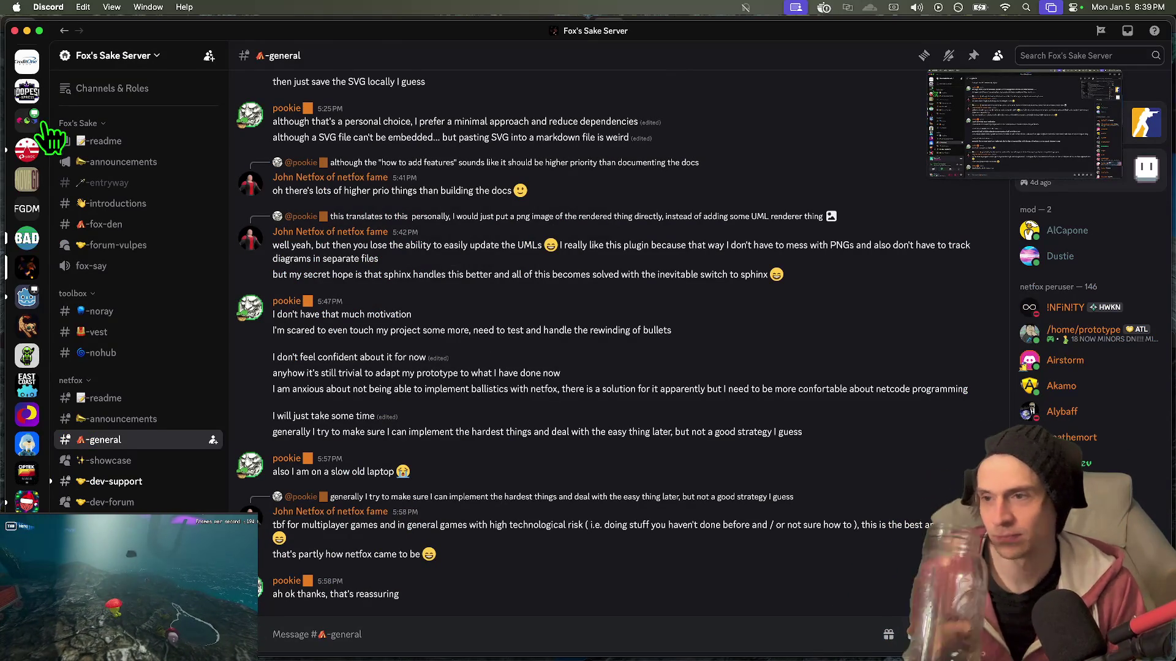
pyautogui.click(36, 147)
pyautogui.click(35, 152)
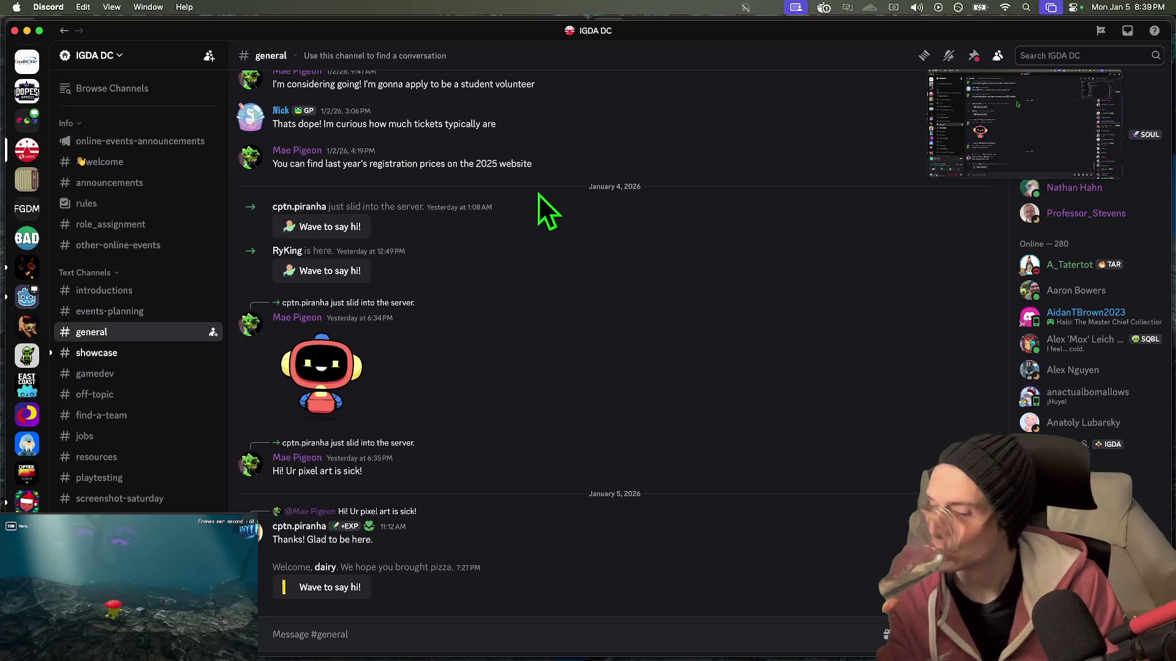
pyautogui.click(97, 353)
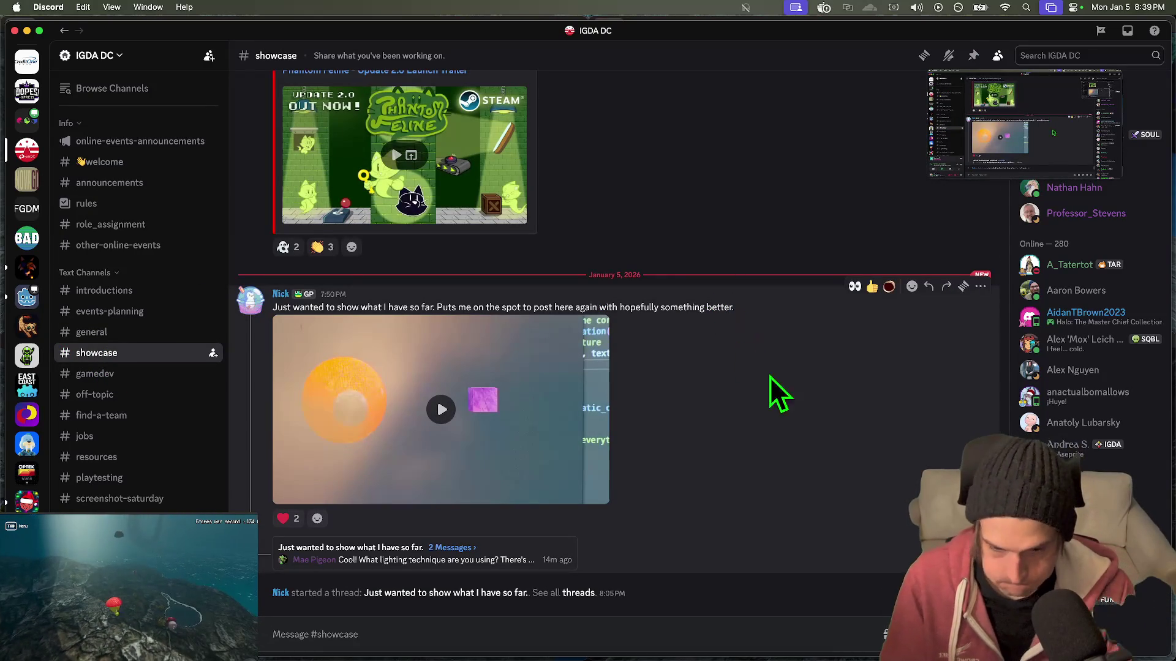
# Step: Play the #showcase video, view its thread, close the thread panel and return to Godot
pyautogui.click(508, 401)
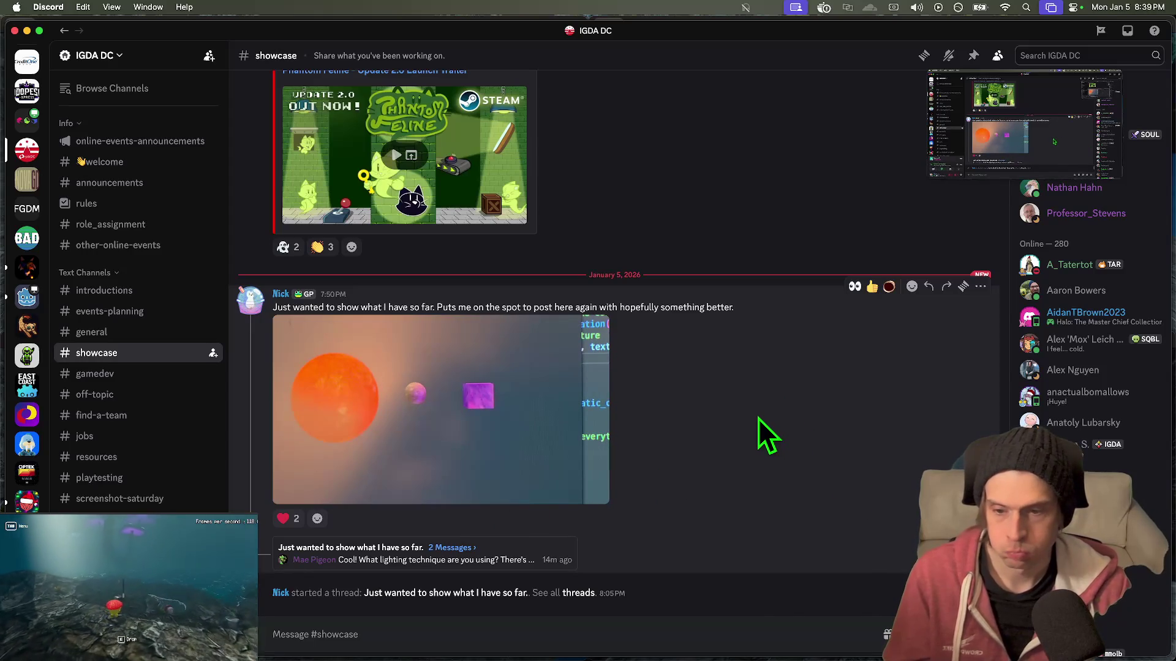
pyautogui.click(517, 561)
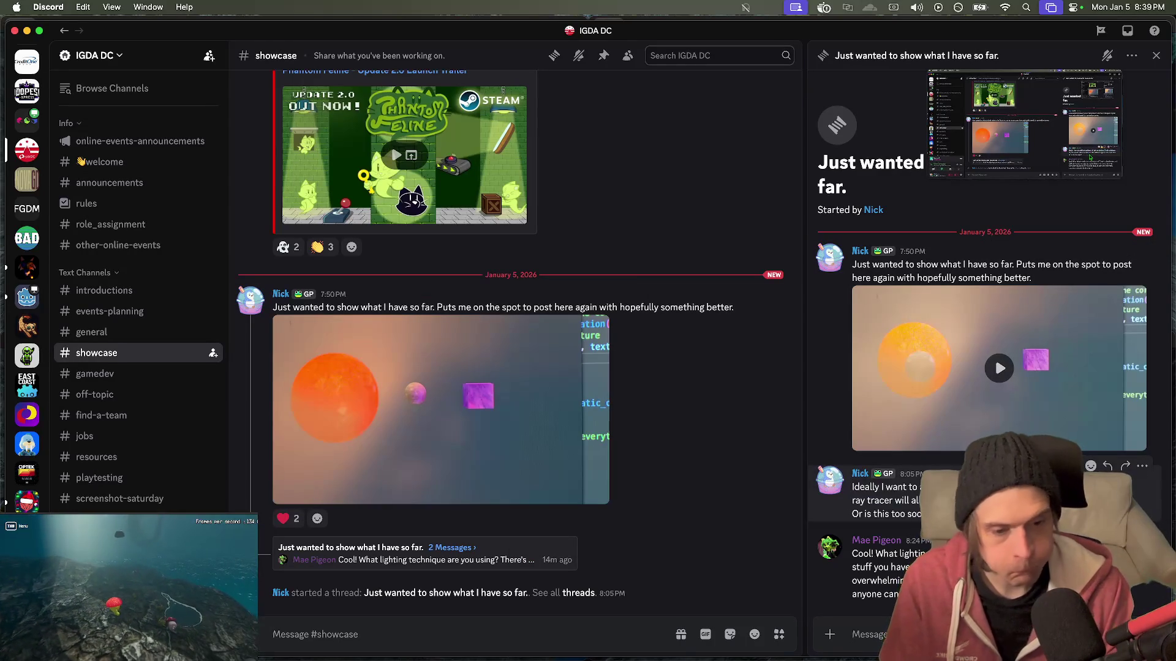
pyautogui.press('Escape')
pyautogui.press('super+Tab')
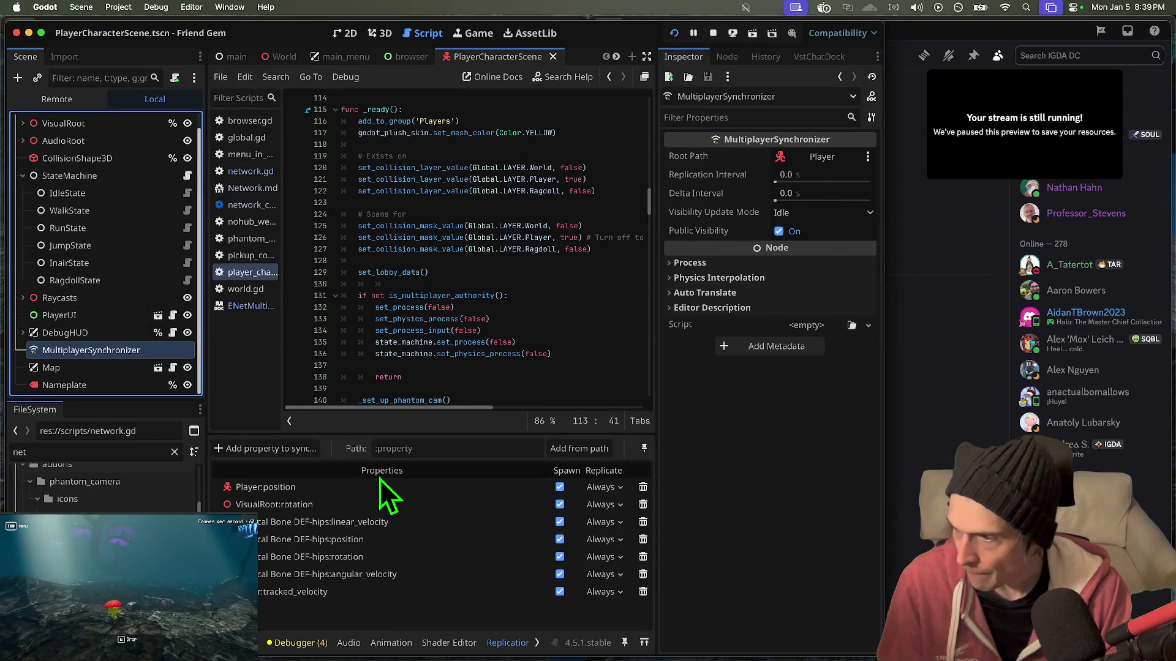
# Step: Scroll down the player script, glance at Discord, and come back to Godot
pyautogui.click(480, 366)
pyautogui.scroll(-2, 480, 370)
pyautogui.scroll(-10, 481, 371)
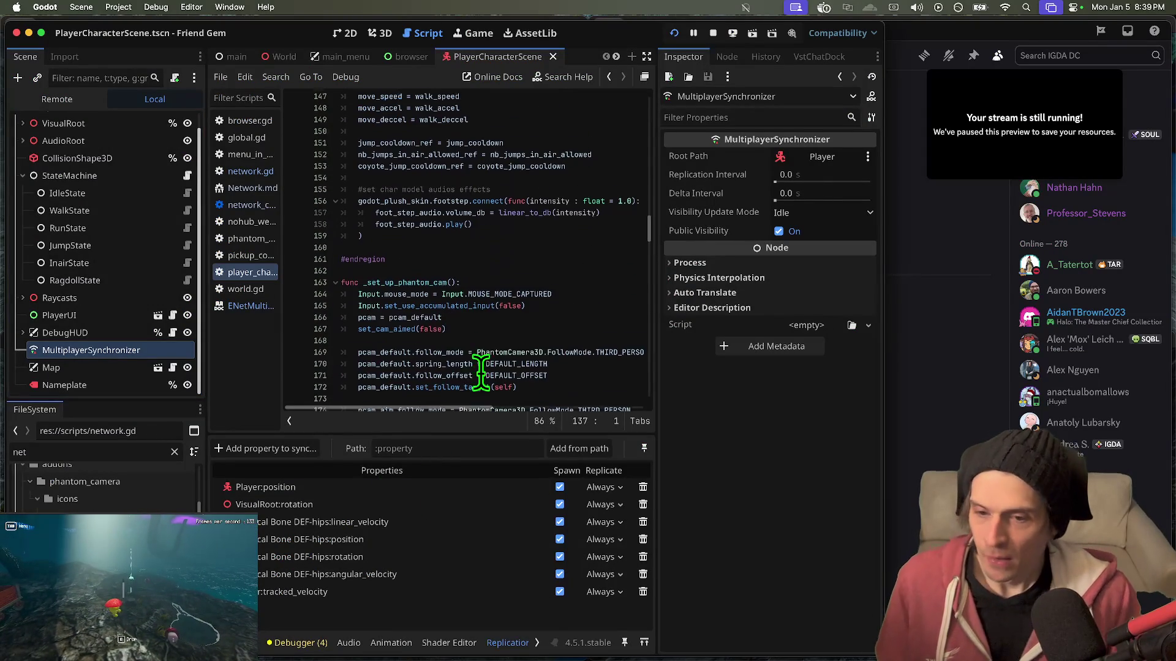
pyautogui.press('super+Tab')
pyautogui.press('super+shift+Tab')
pyautogui.press('super+shift+Tab')
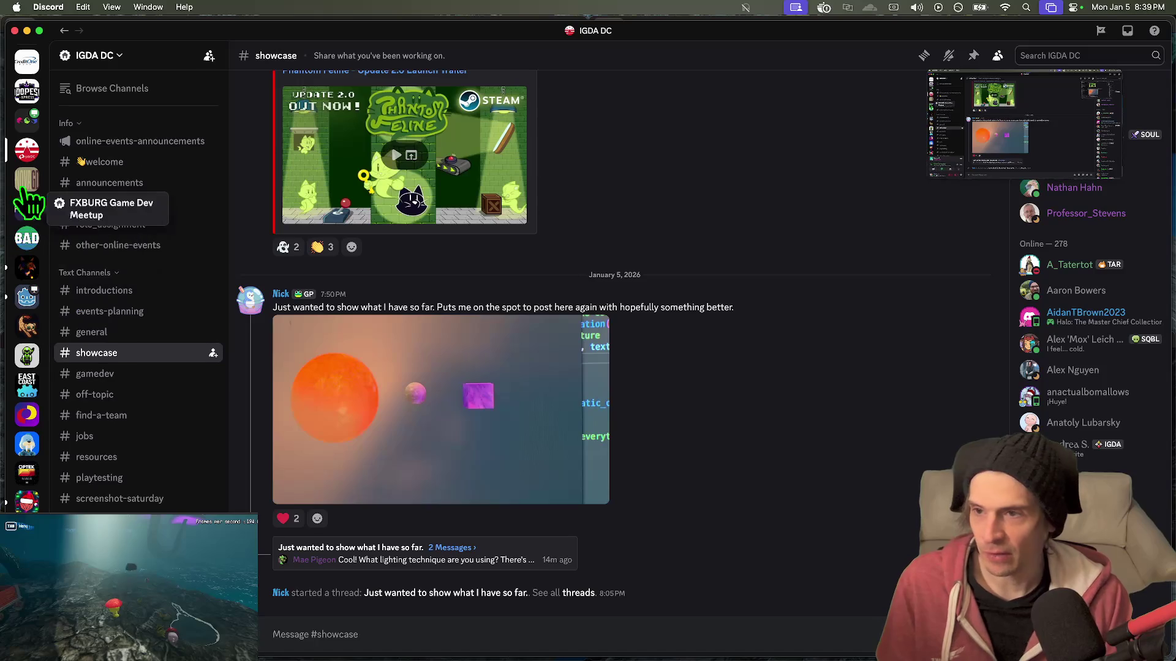
pyautogui.press('super+Tab')
pyautogui.press('super+shift+Tab')
pyautogui.press('super+shift+Tab')
pyautogui.press('super+shift+Tab')
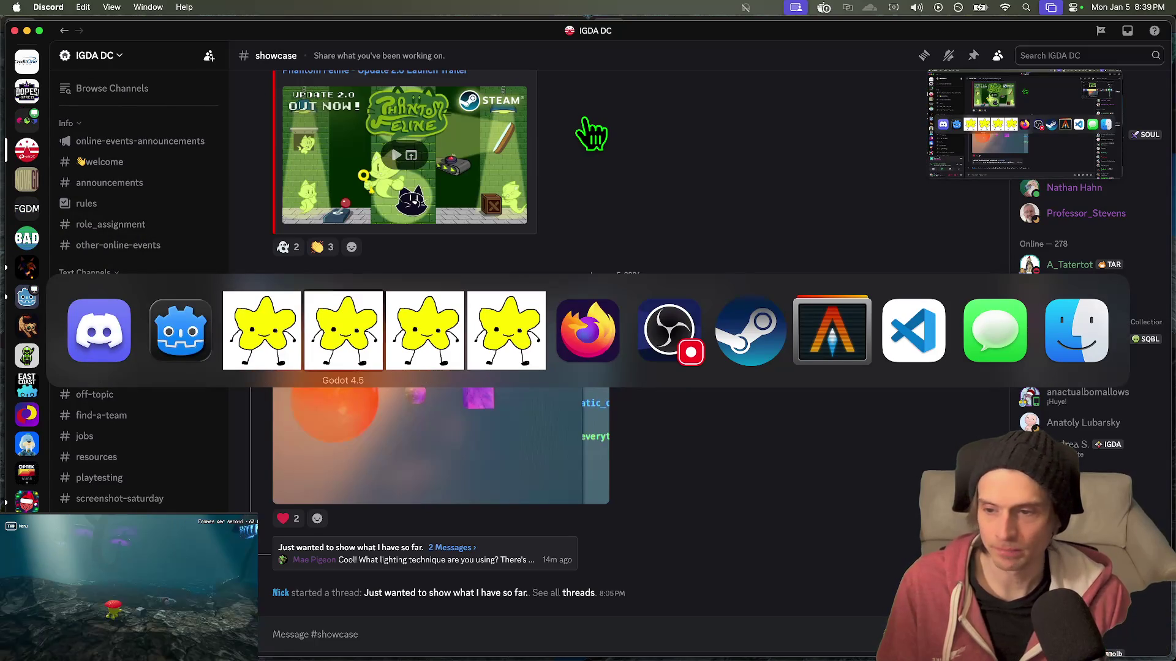
pyautogui.press('super+Tab')
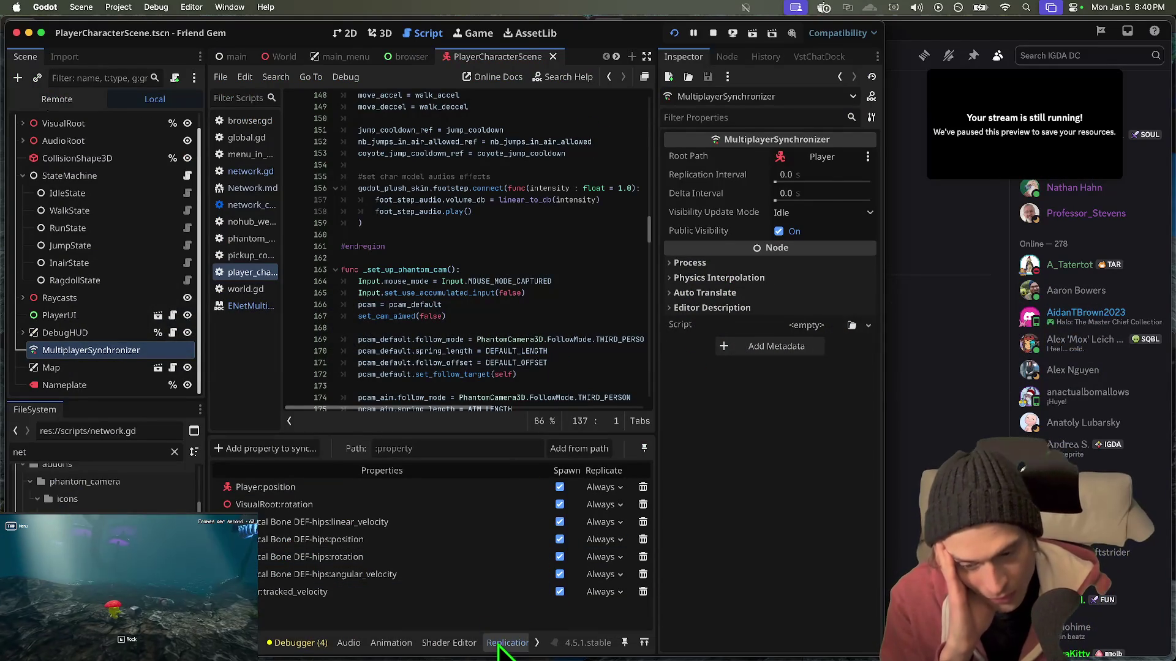
# Step: Widen the Inspector dock slightly and place the caret on empty line 21 of the bandwidth blog draft
pyautogui.moveTo(655, 614)
pyautogui.mouseDown()
pyautogui.moveTo(747, 596)
pyautogui.moveTo(667, 578)
pyautogui.moveTo(648, 591)
pyautogui.mouseUp()
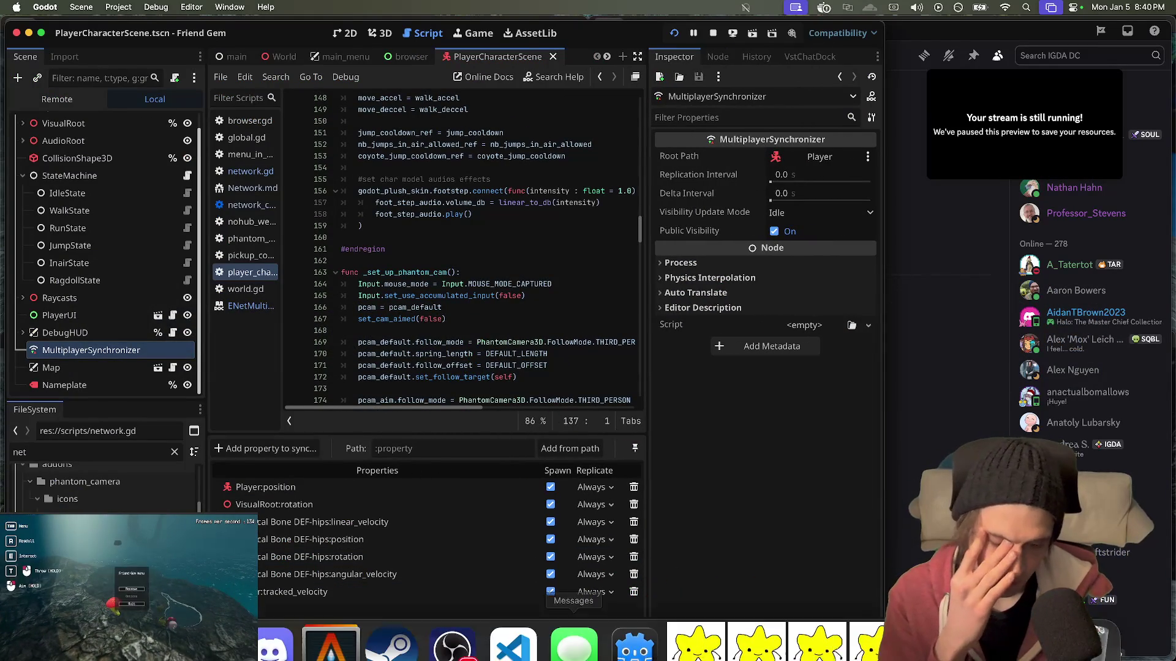
pyautogui.click(514, 623)
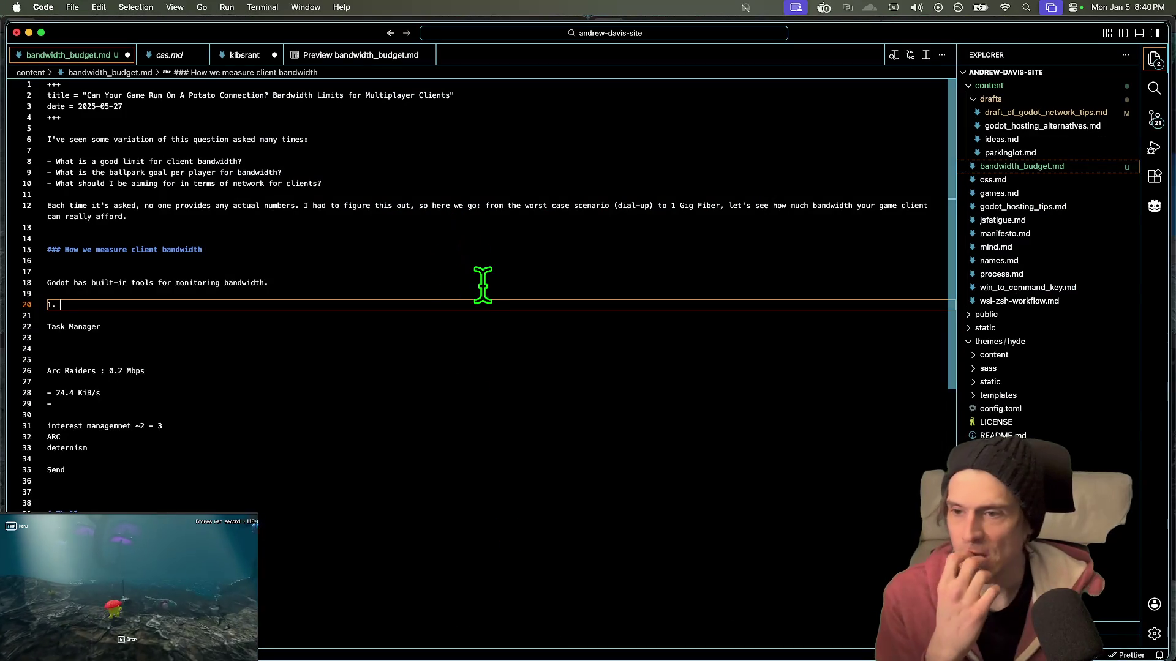
pyautogui.click(481, 282)
pyautogui.click(481, 314)
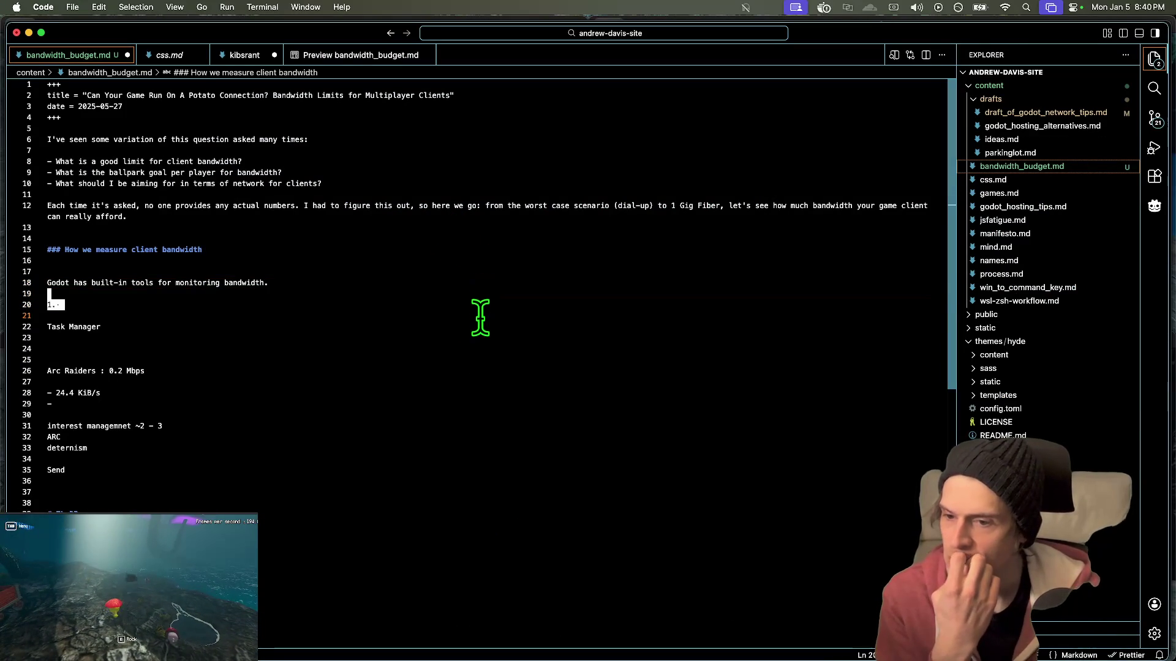
pyautogui.press('super+Tab')
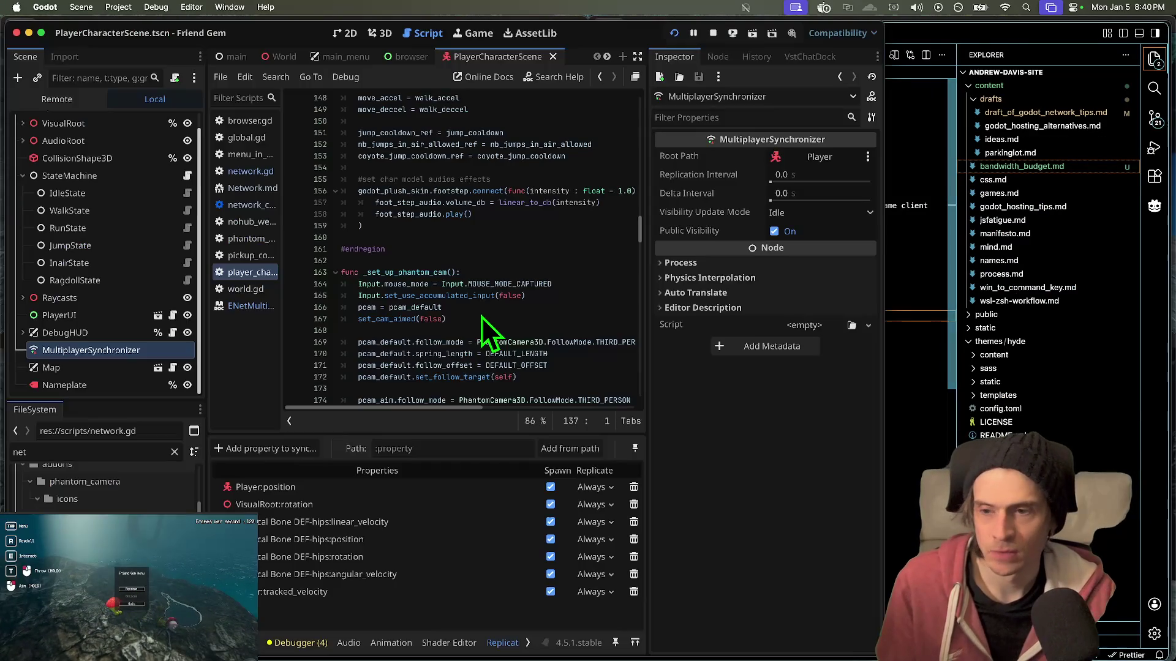
# Step: Bring the running game forward, return to Godot, and narrow the Inspector to widen the code area
pyautogui.press('super+Tab')
pyautogui.click(490, 334)
pyautogui.press('super+Tab')
pyautogui.press('Tab')
pyautogui.press('Tab')
pyautogui.press('Tab')
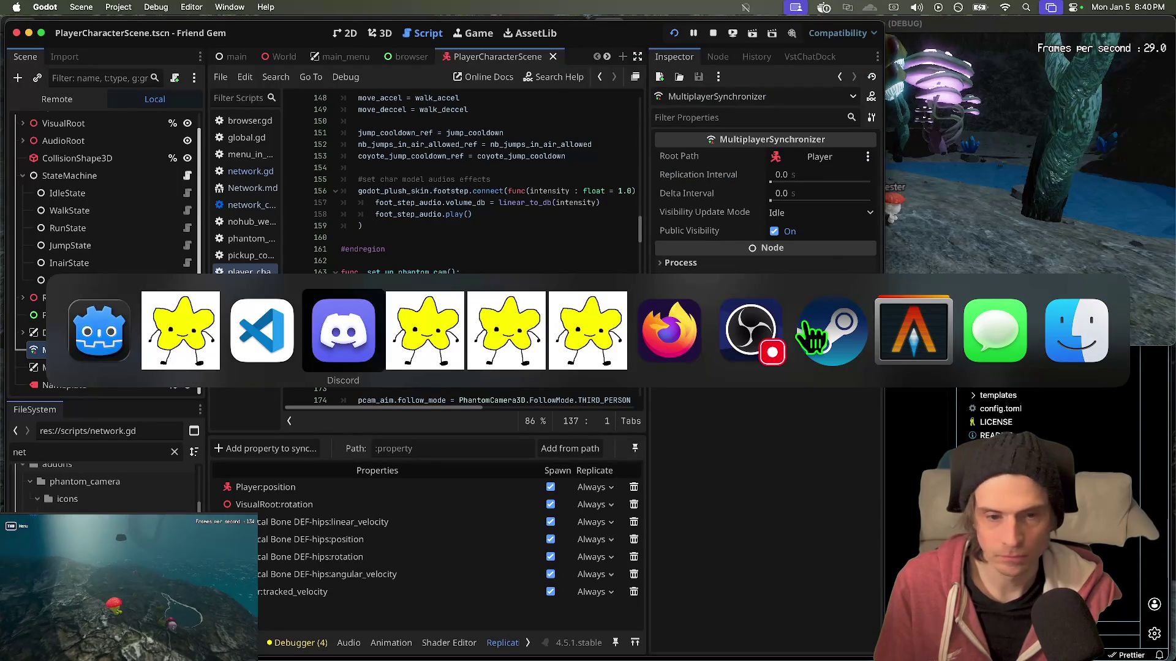
pyautogui.hotkey('shift', 'Tab')
pyautogui.hotkey('shift', 'Tab')
pyautogui.hotkey('shift', 'Tab')
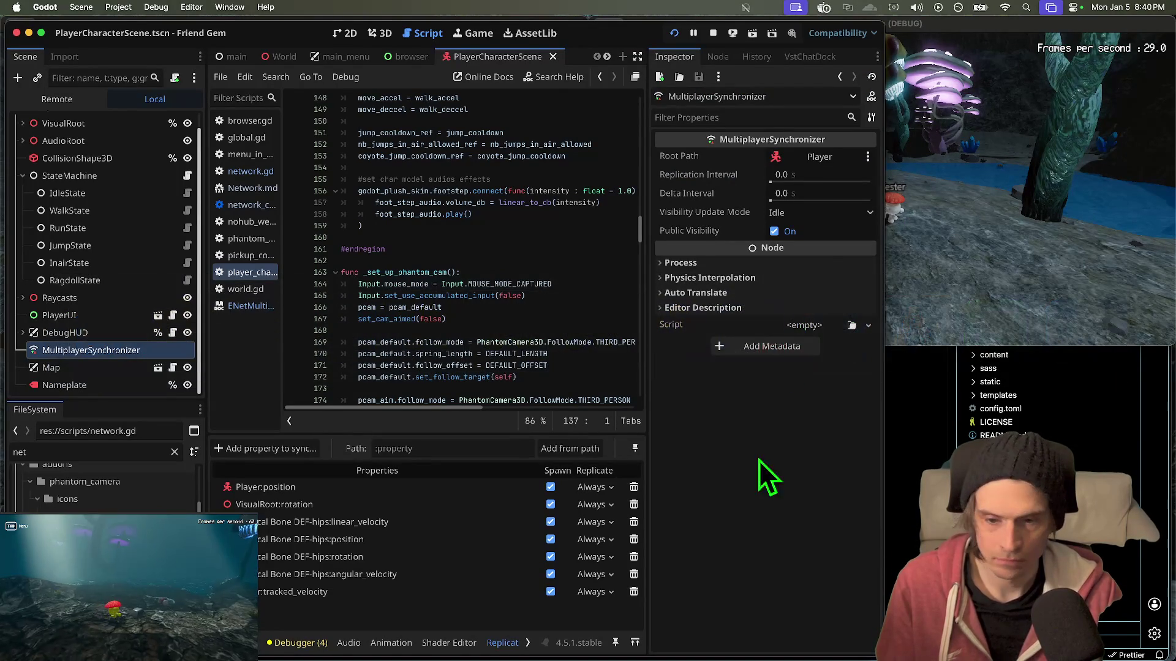
pyautogui.doubleClick(528, 643)
pyautogui.click(529, 643)
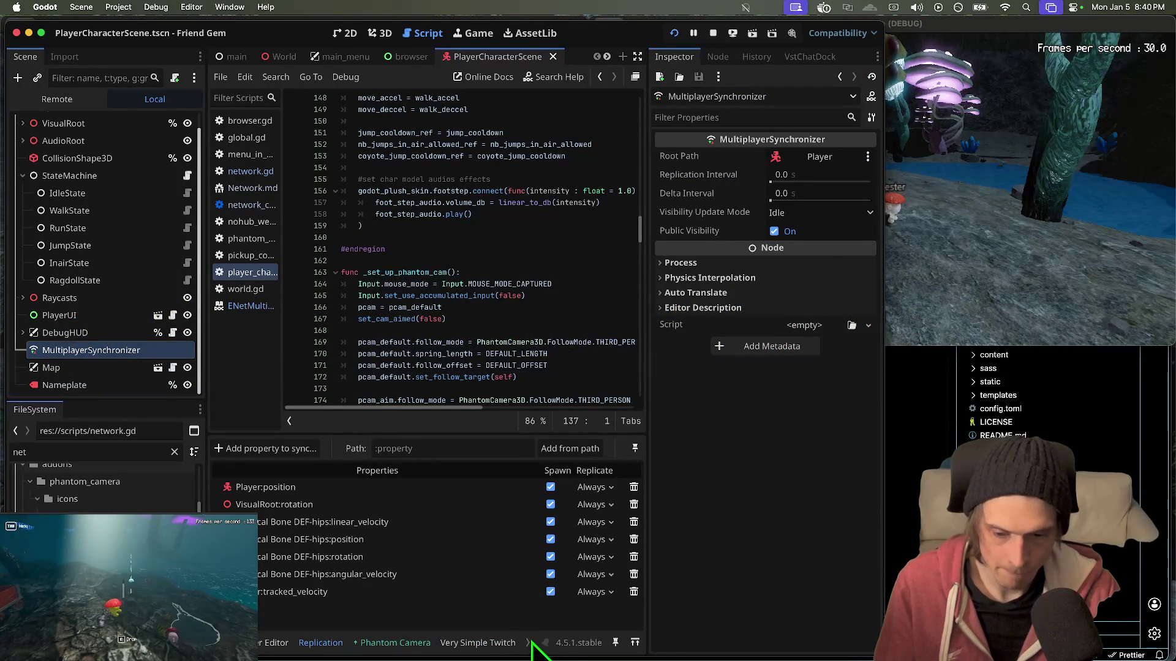
pyautogui.moveTo(647, 614); pyautogui.dragTo(834, 608)
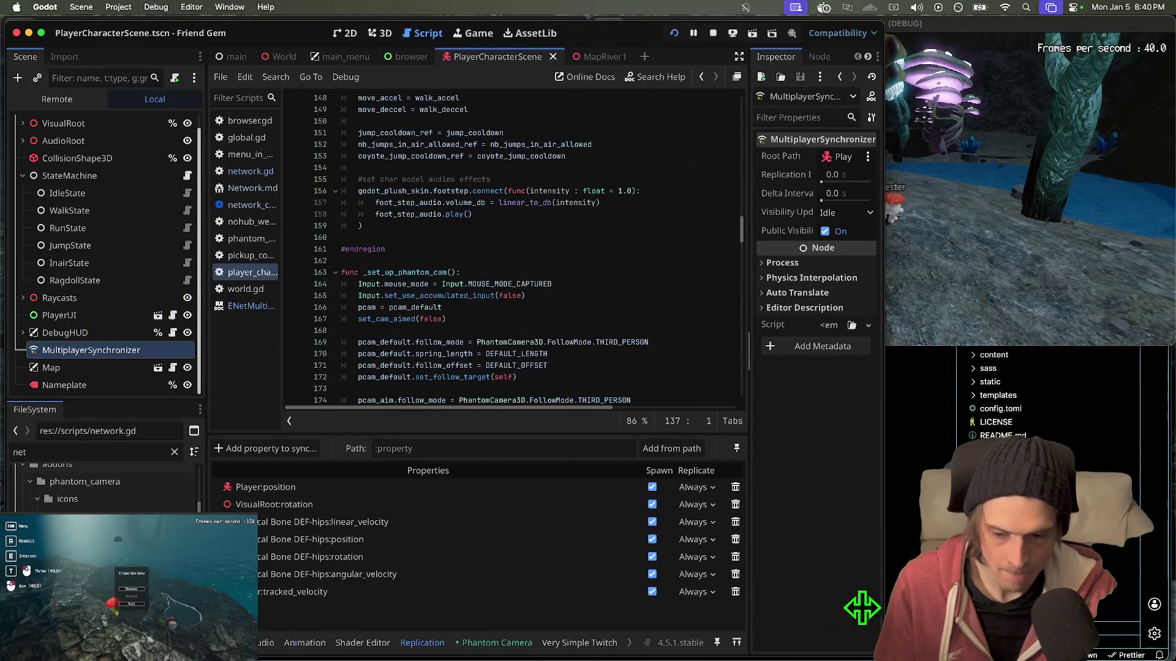
# Step: Check the network profiler in debug sessions 4, 3 and 1, maximize the editor, then clear and stop profiling
pyautogui.click(304, 642)
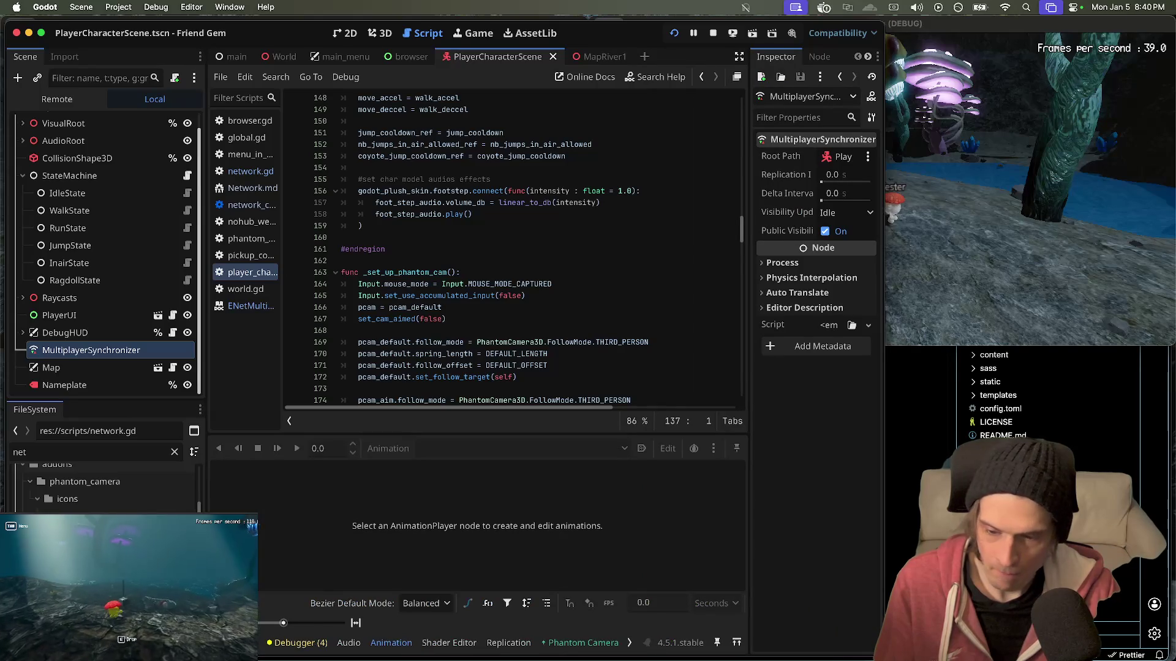
pyautogui.click(295, 643)
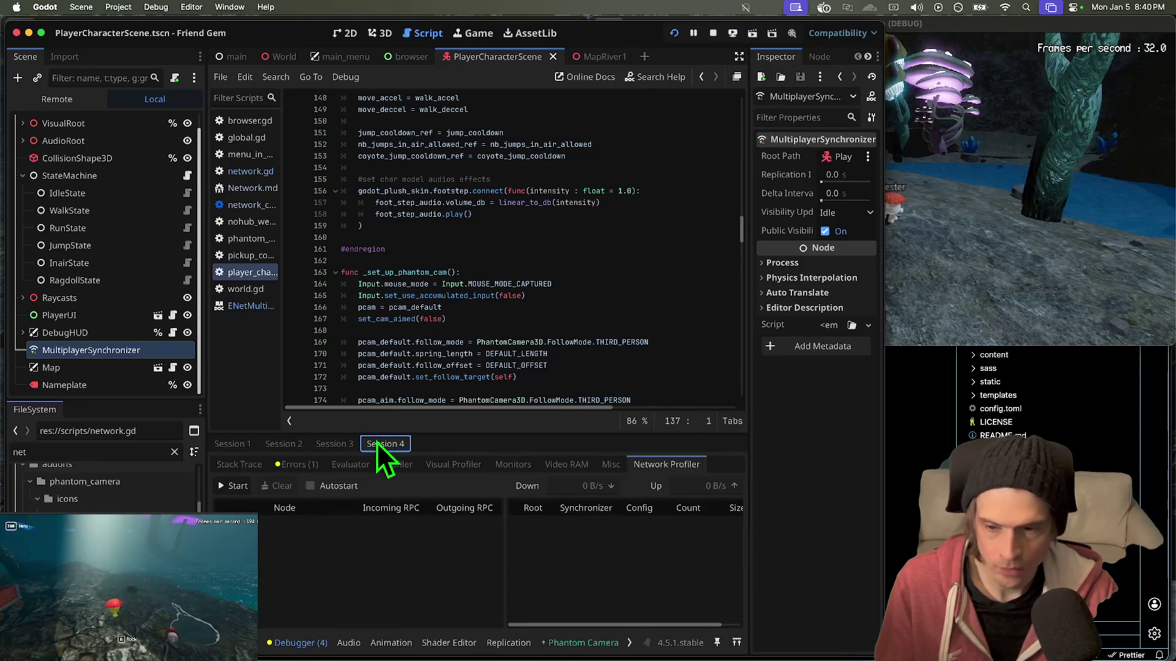
pyautogui.click(306, 460)
pyautogui.click(394, 444)
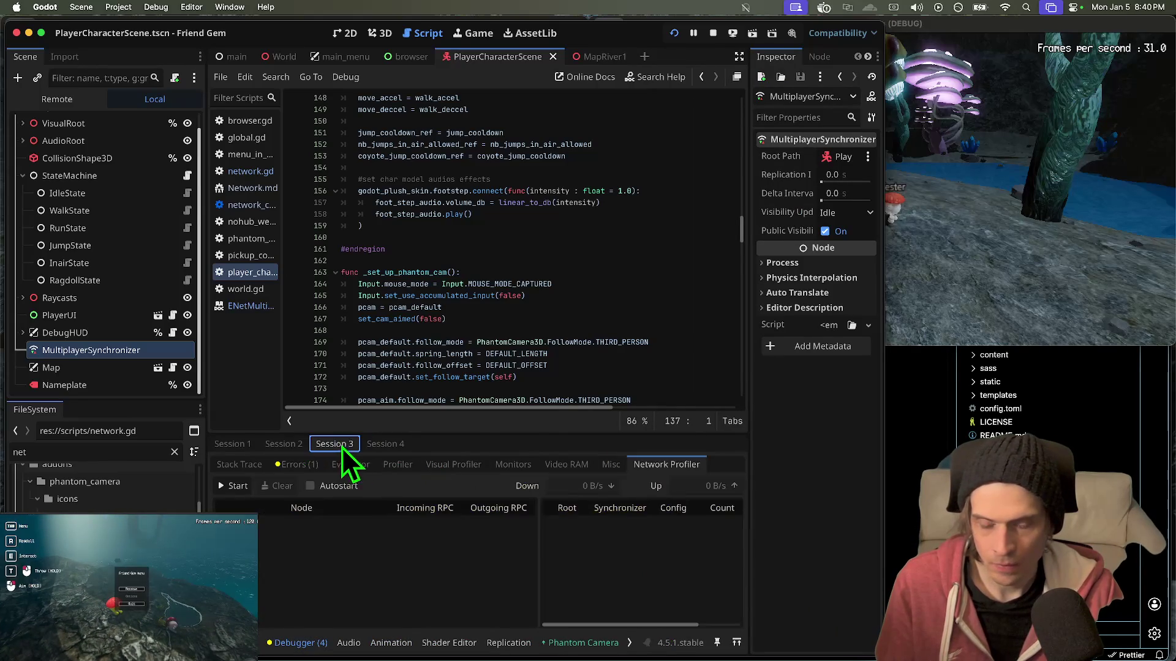
pyautogui.click(288, 461)
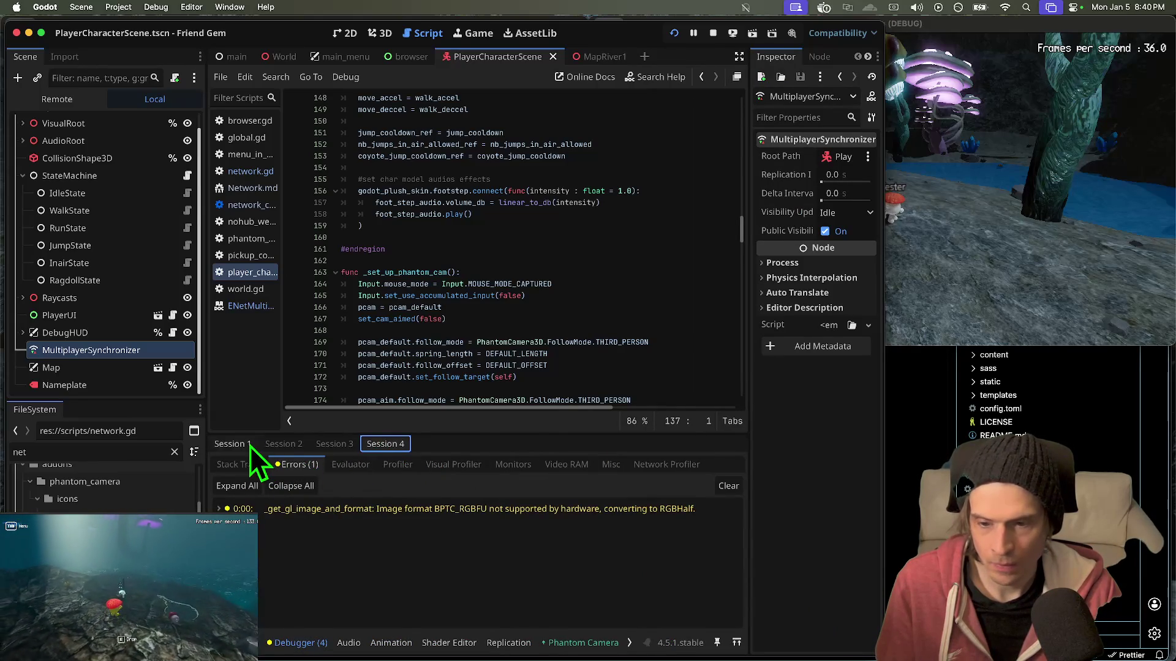
pyautogui.click(654, 466)
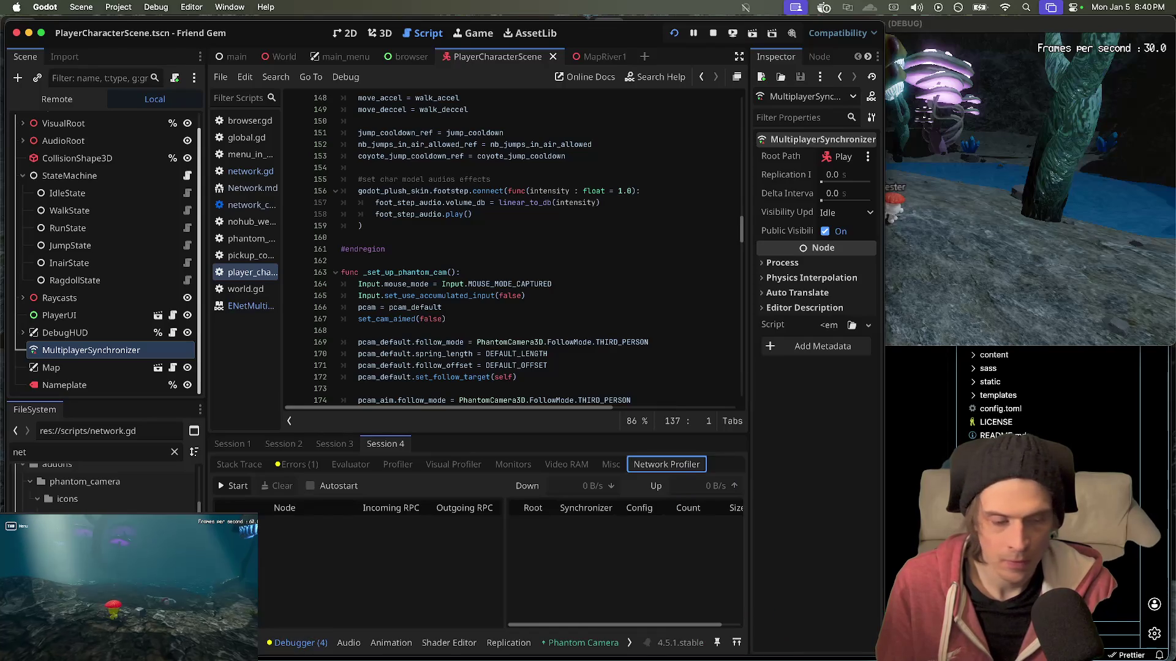
pyautogui.hotkey('ctrl', 'alt', 'Return')
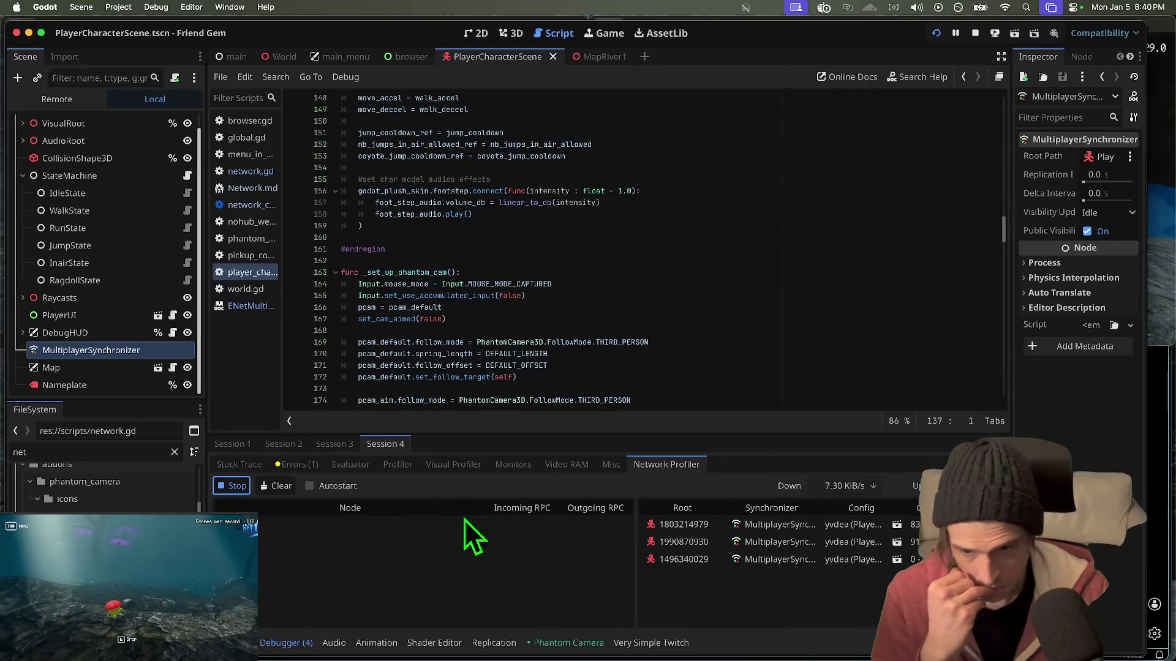
pyautogui.click(281, 487)
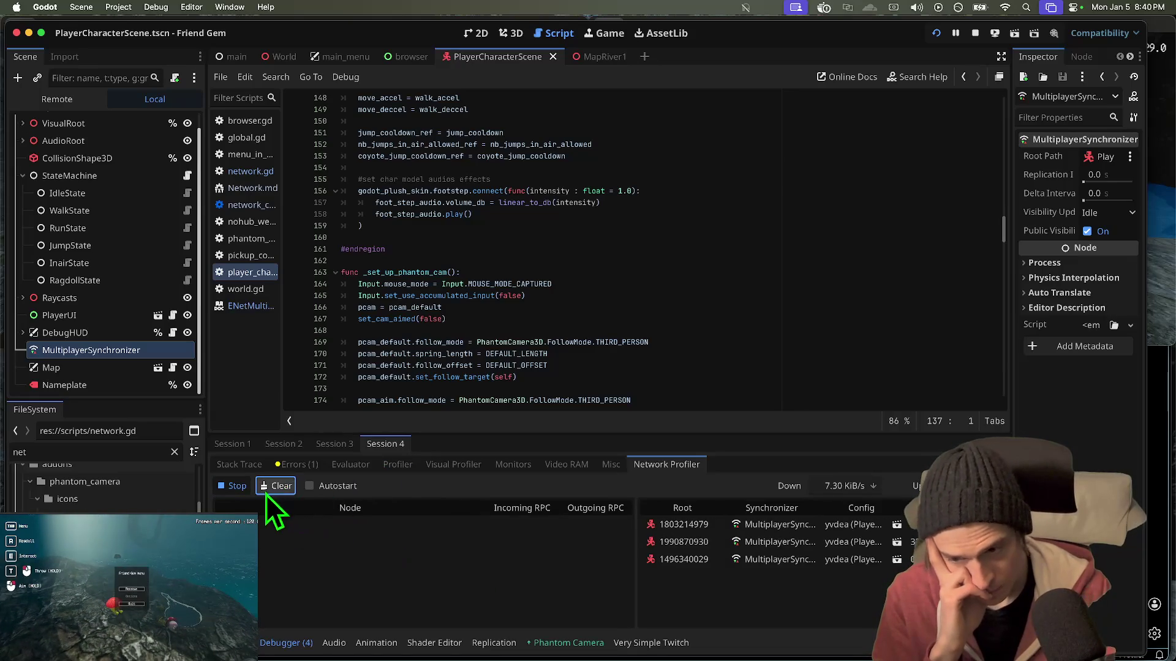
pyautogui.click(246, 490)
# Step: Inspect the first session's image-format error in the debugger's Errors list
pyautogui.click(299, 466)
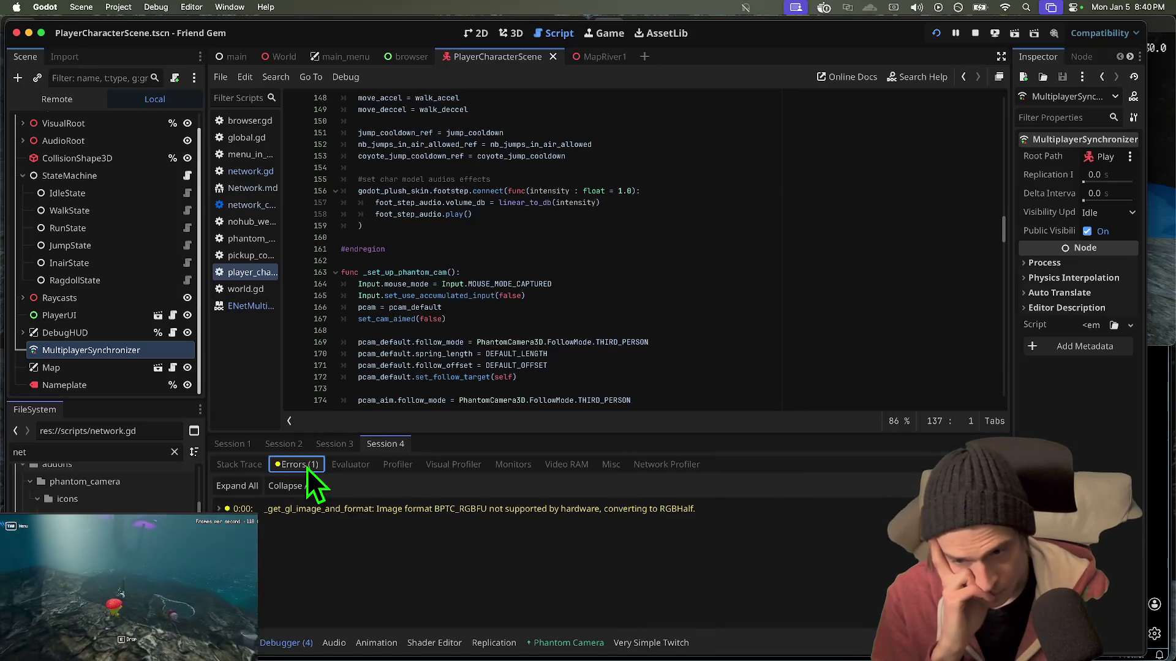
pyautogui.click(233, 460)
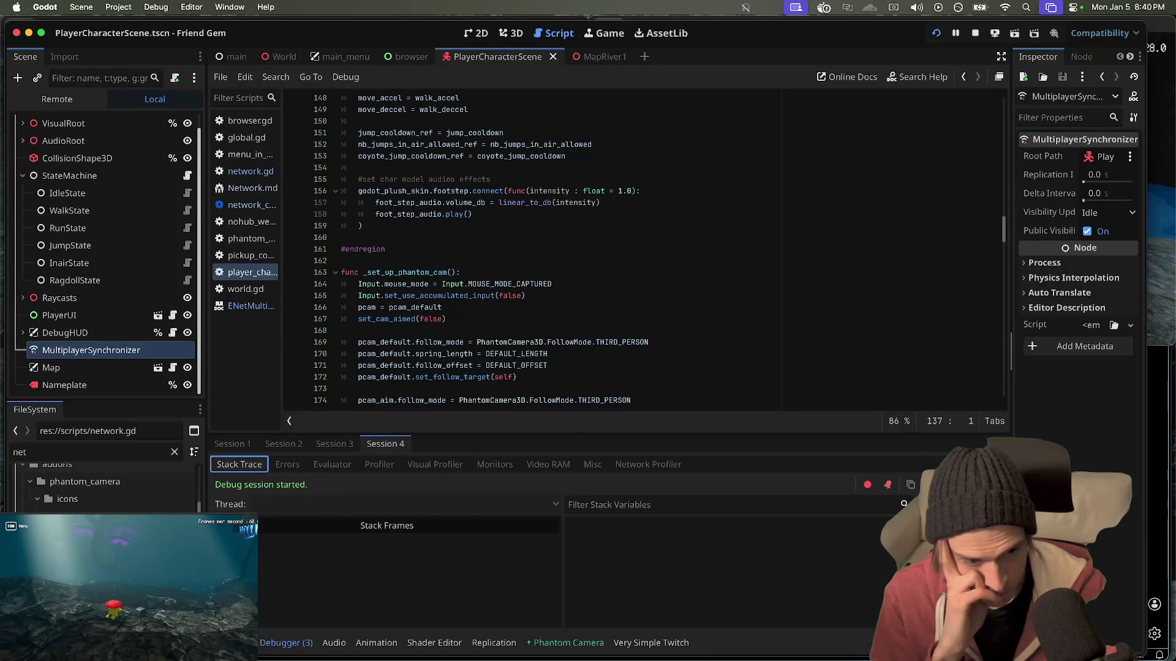
pyautogui.moveTo(1011, 505)
pyautogui.mouseDown()
pyautogui.moveTo(866, 498)
pyautogui.moveTo(900, 501)
pyautogui.mouseUp()
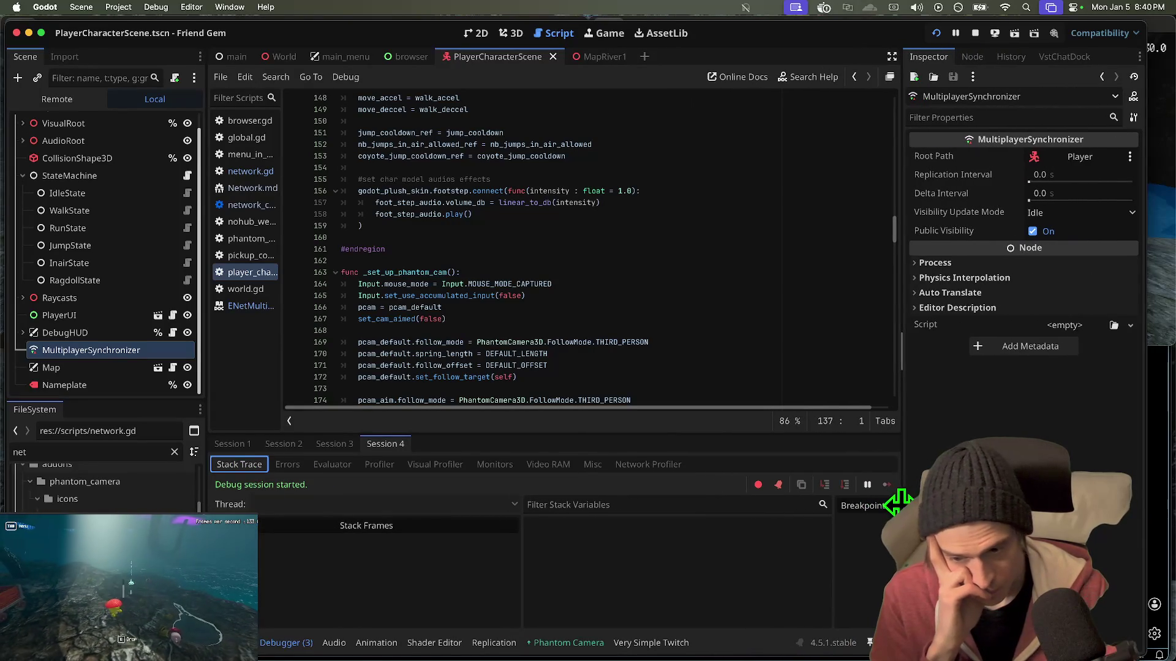
pyautogui.click(237, 445)
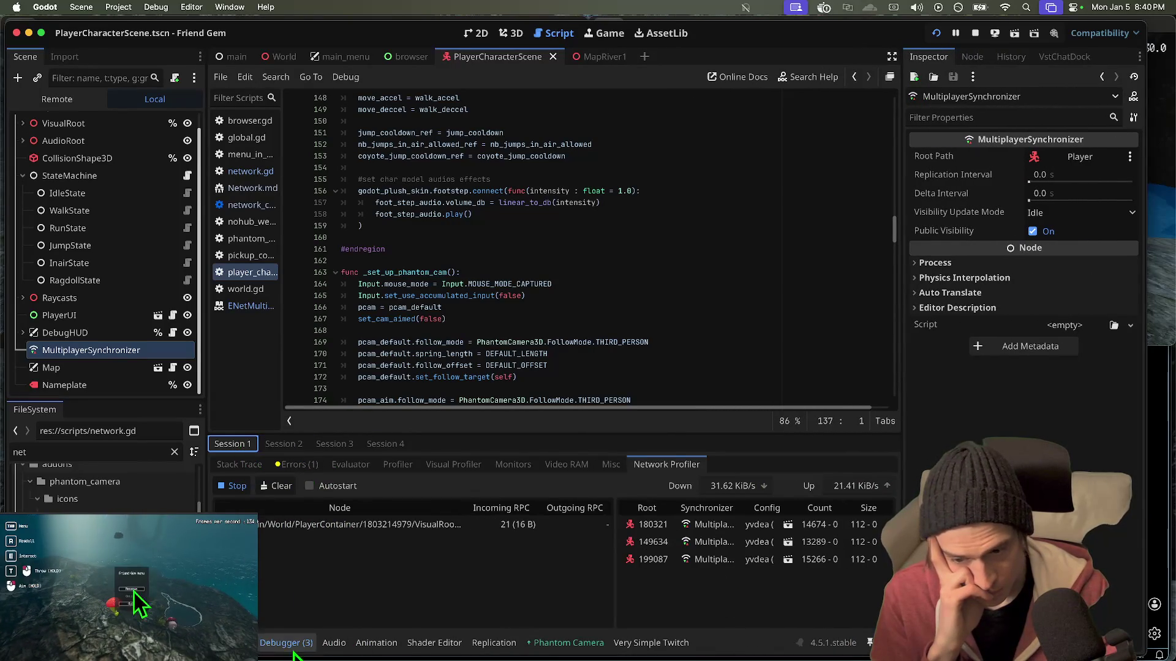
pyautogui.click(299, 467)
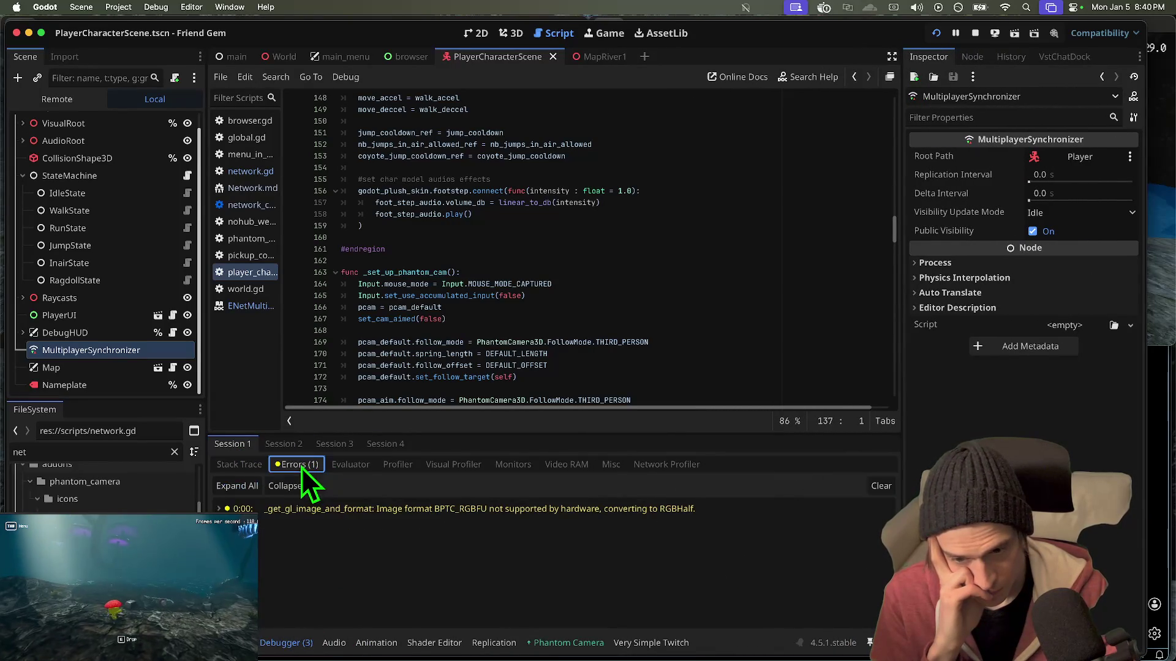
pyautogui.click(299, 511)
pyautogui.doubleClick(299, 513)
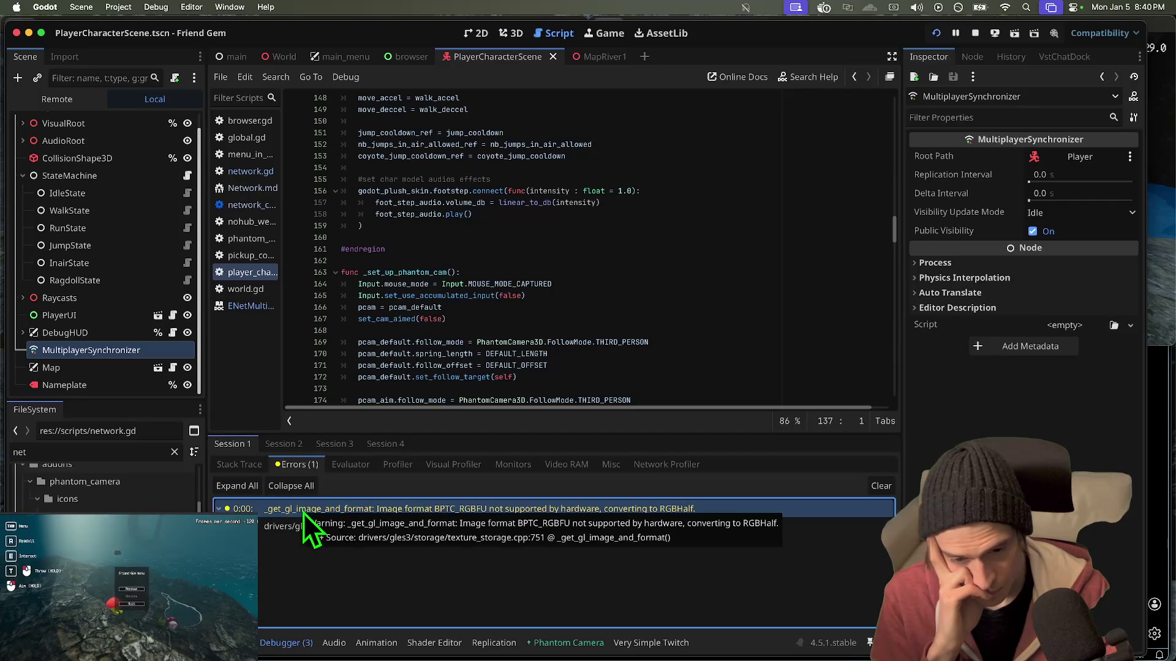
pyautogui.rightClick(303, 512)
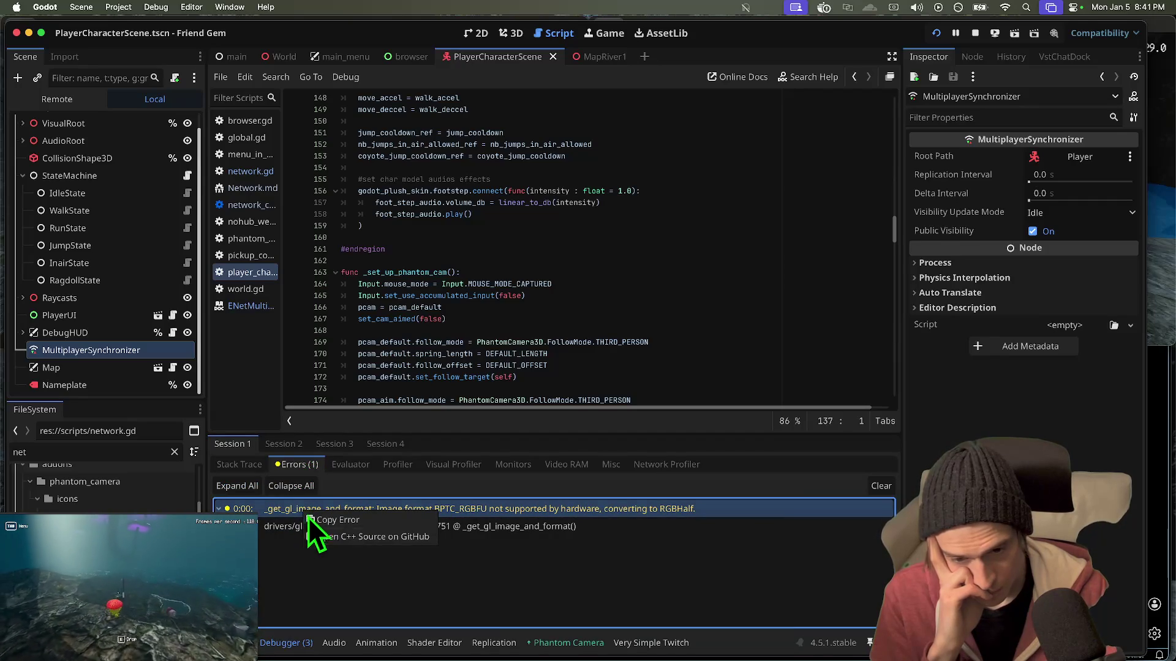
pyautogui.click(312, 520)
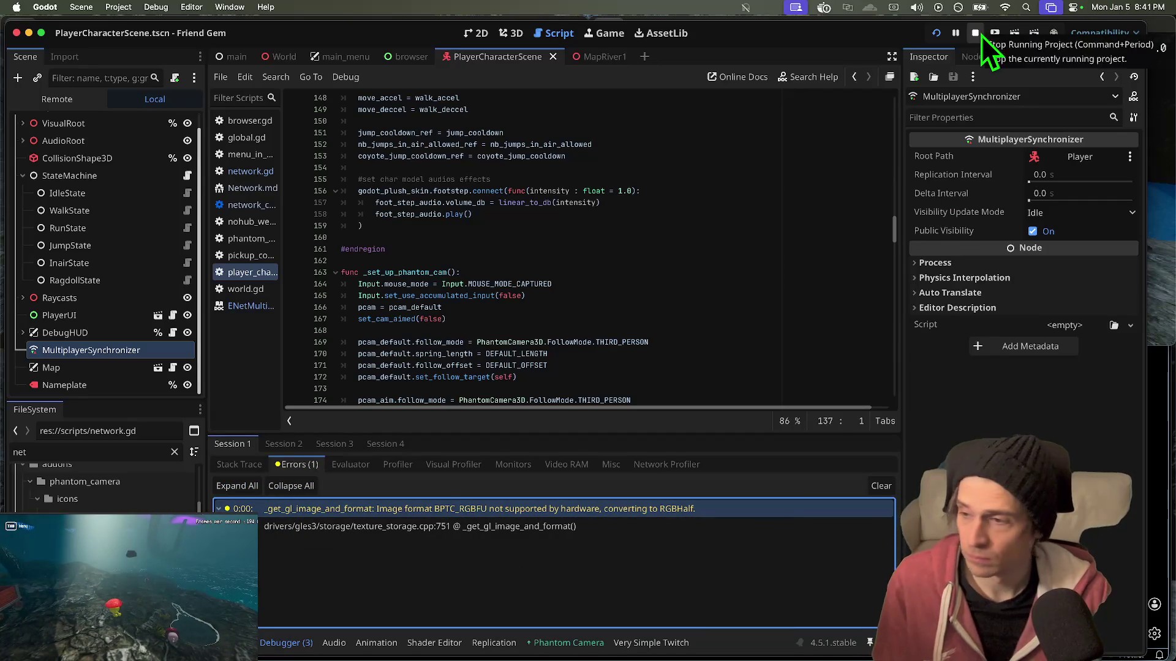
# Step: Clear the errors in debug sessions 1, 2 and 3
pyautogui.click(886, 490)
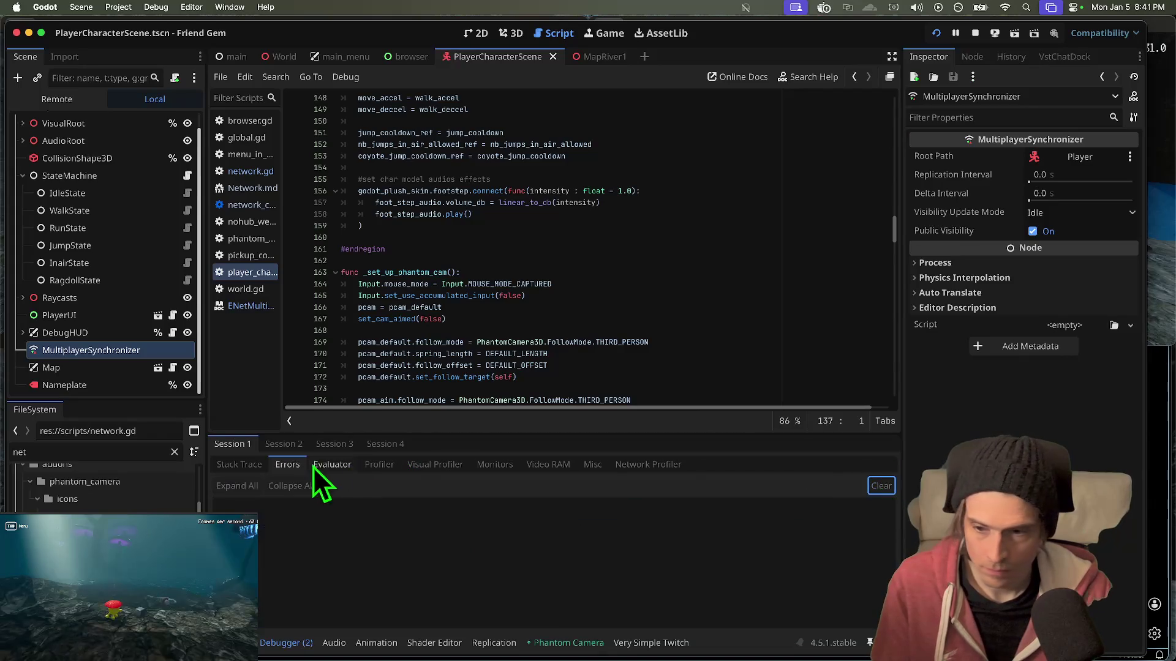
pyautogui.click(284, 444)
pyautogui.click(296, 464)
pyautogui.click(881, 485)
pyautogui.click(334, 443)
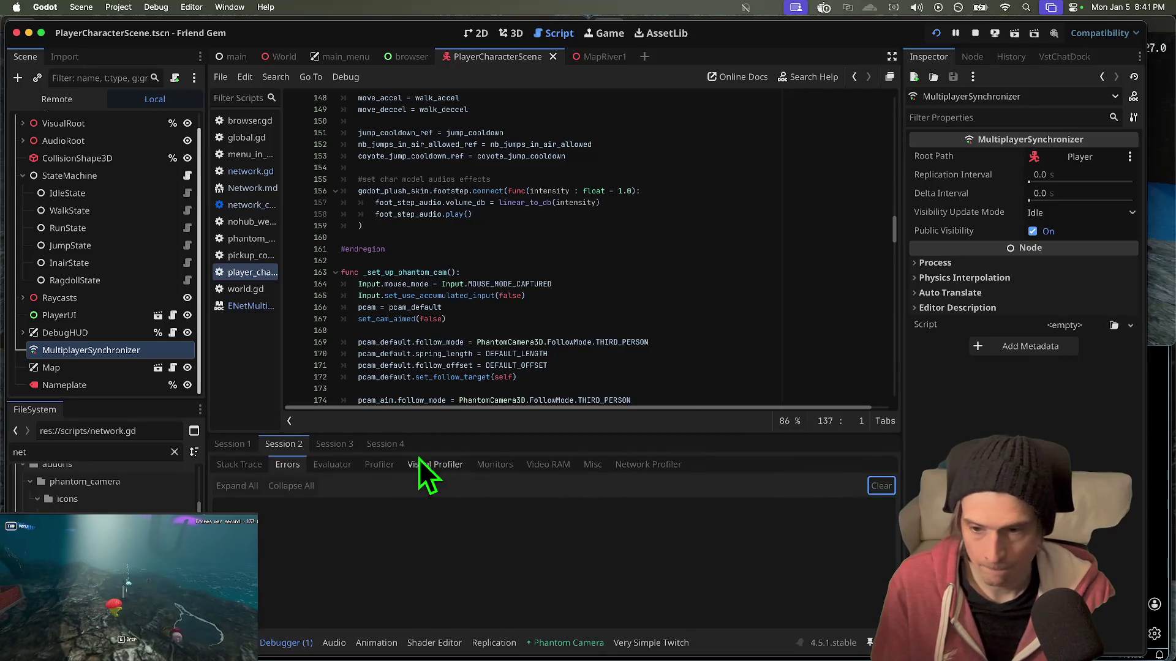
pyautogui.click(296, 464)
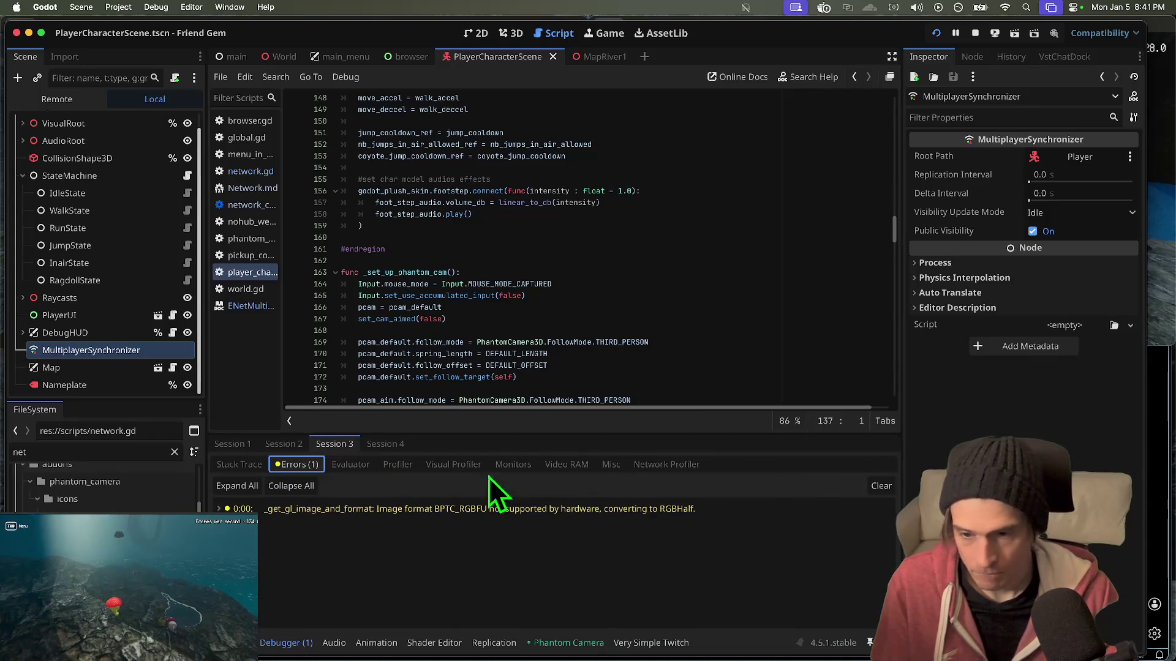
pyautogui.click(880, 487)
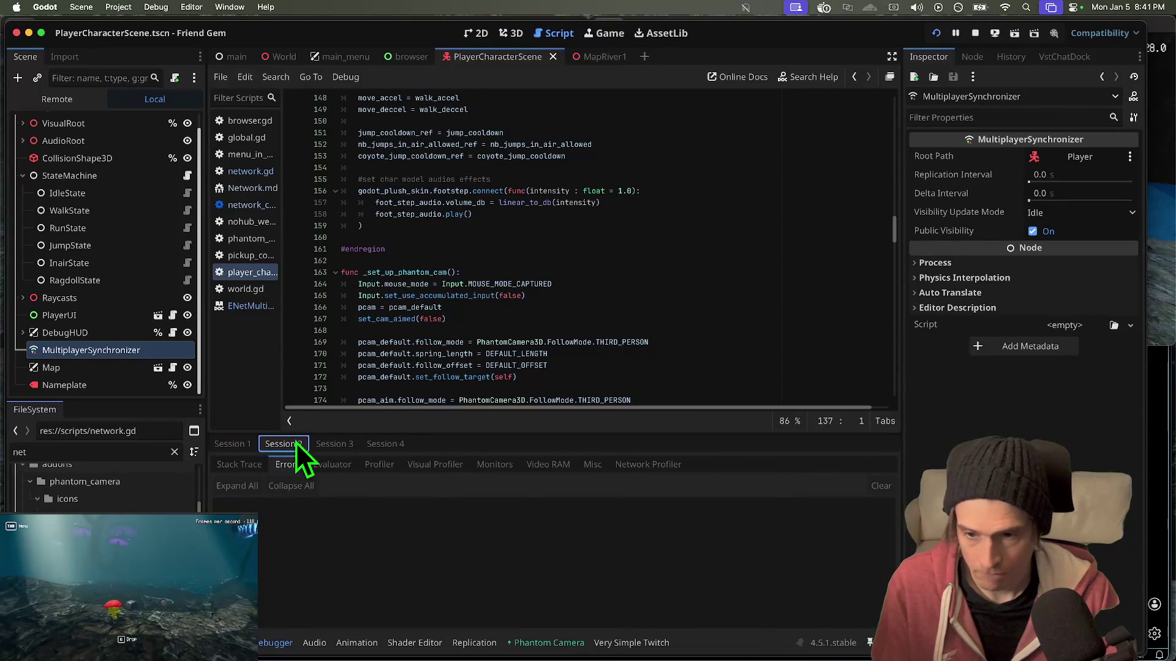
# Step: View session 1's stack trace, then switch the bottom panel to the Output log with NETWORK messages
pyautogui.click(236, 445)
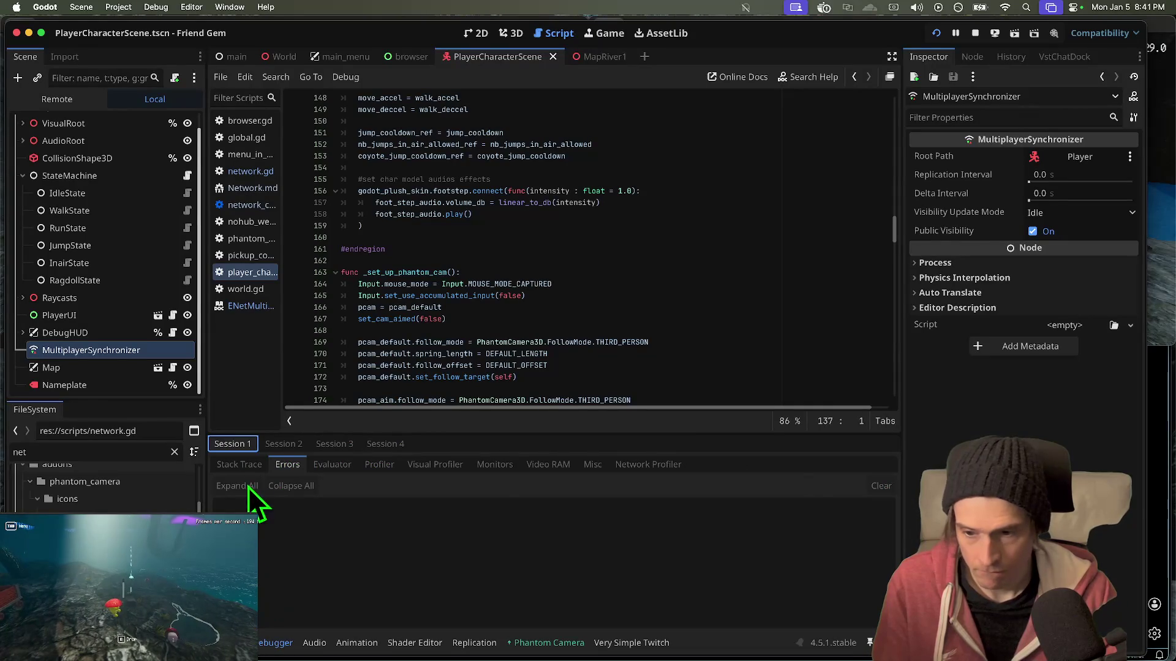
pyautogui.click(245, 467)
pyautogui.click(379, 551)
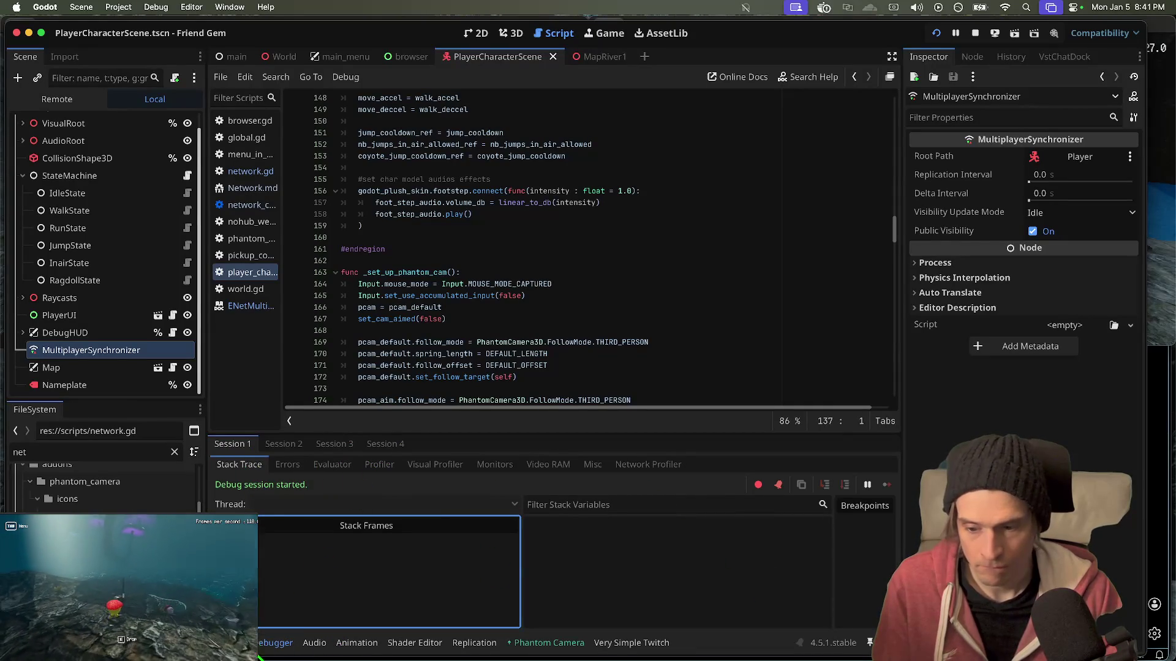
pyautogui.click(227, 643)
pyautogui.press('super+space')
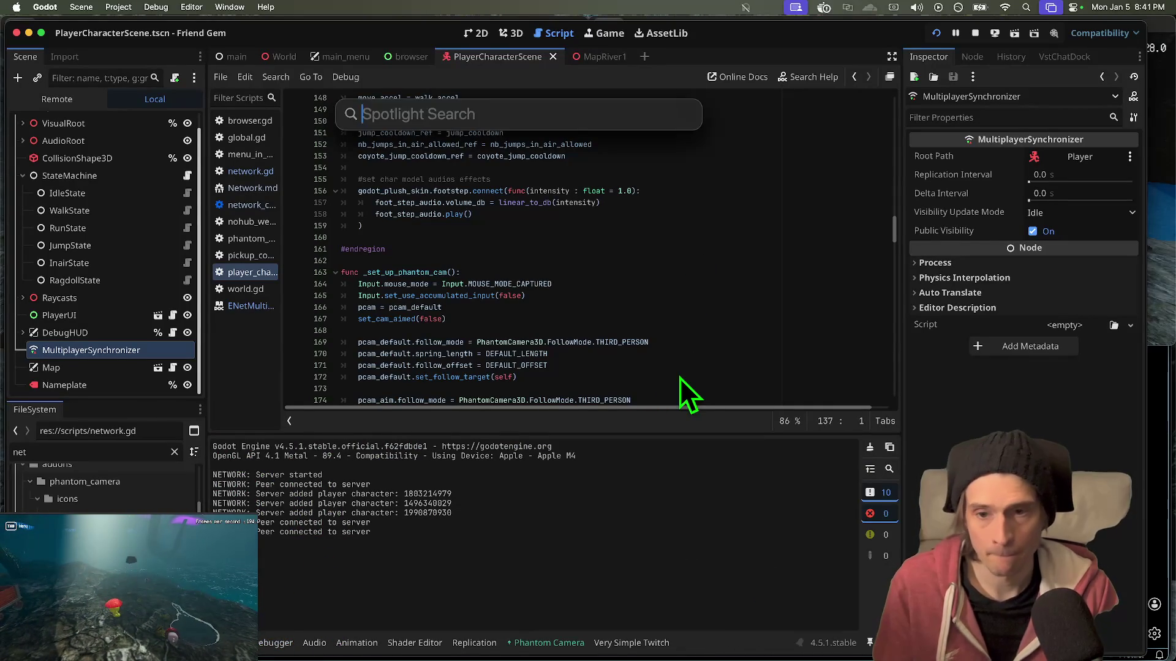
# Step: Launch LICEcap, place its frame over Godot's log area, and make the Godot window shorter
pyautogui.press('Escape')
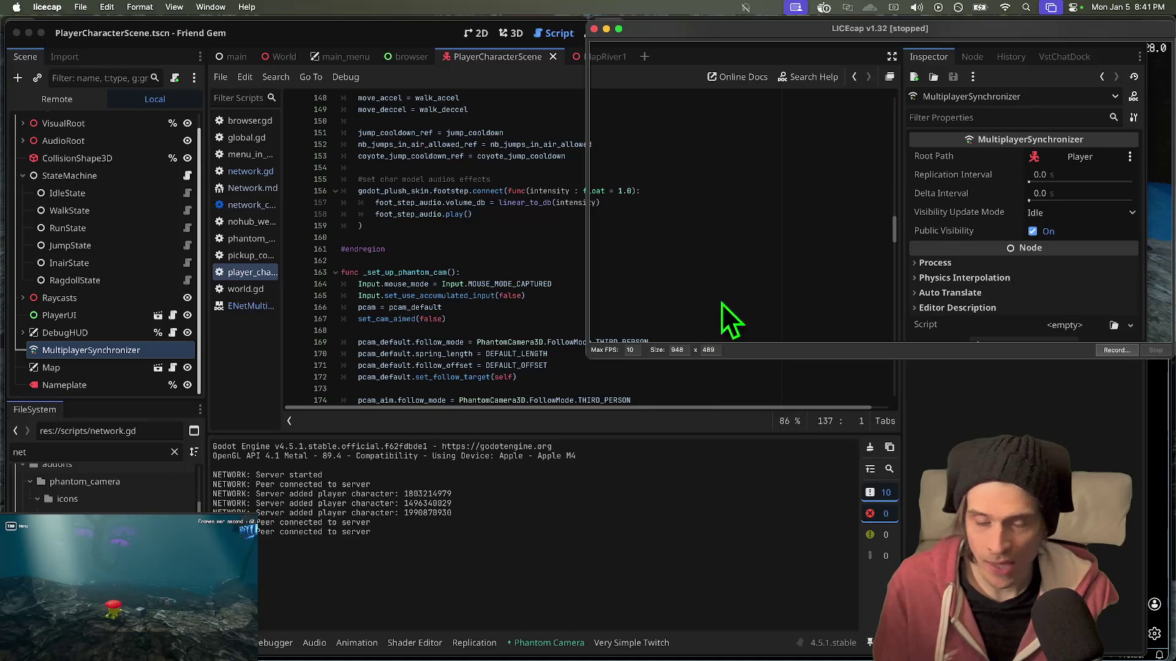
pyautogui.moveTo(692, 57)
pyautogui.mouseDown()
pyautogui.moveTo(332, 359)
pyautogui.moveTo(315, 306)
pyautogui.moveTo(293, 355)
pyautogui.moveTo(296, 396)
pyautogui.mouseUp()
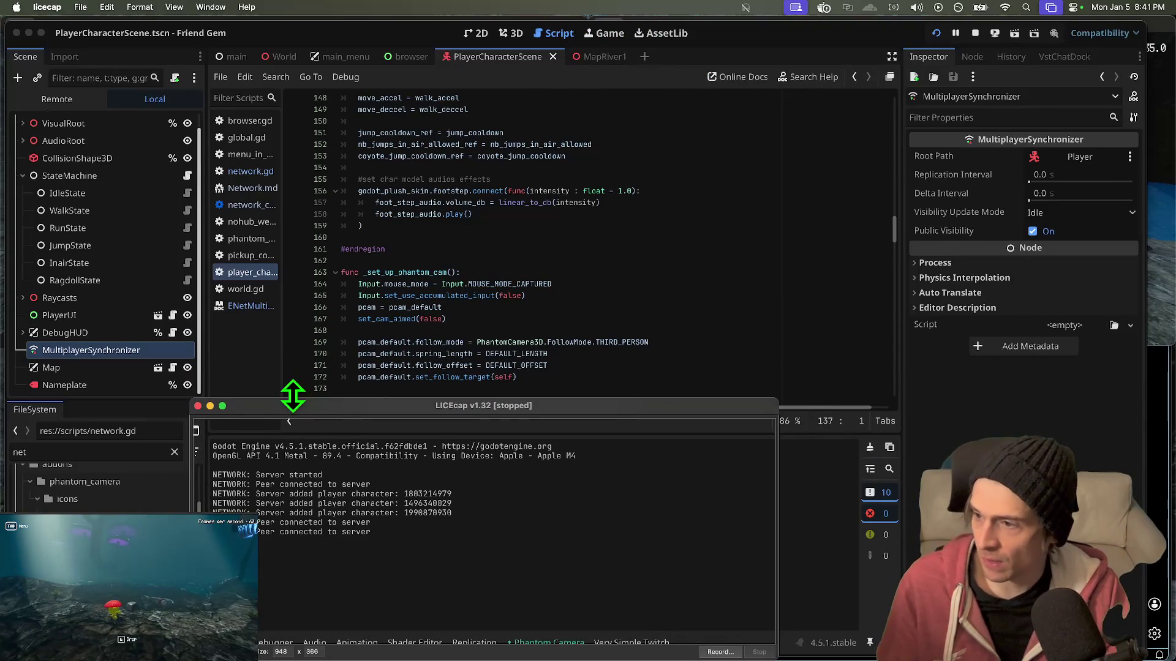
pyautogui.moveTo(777, 645); pyautogui.dragTo(897, 645)
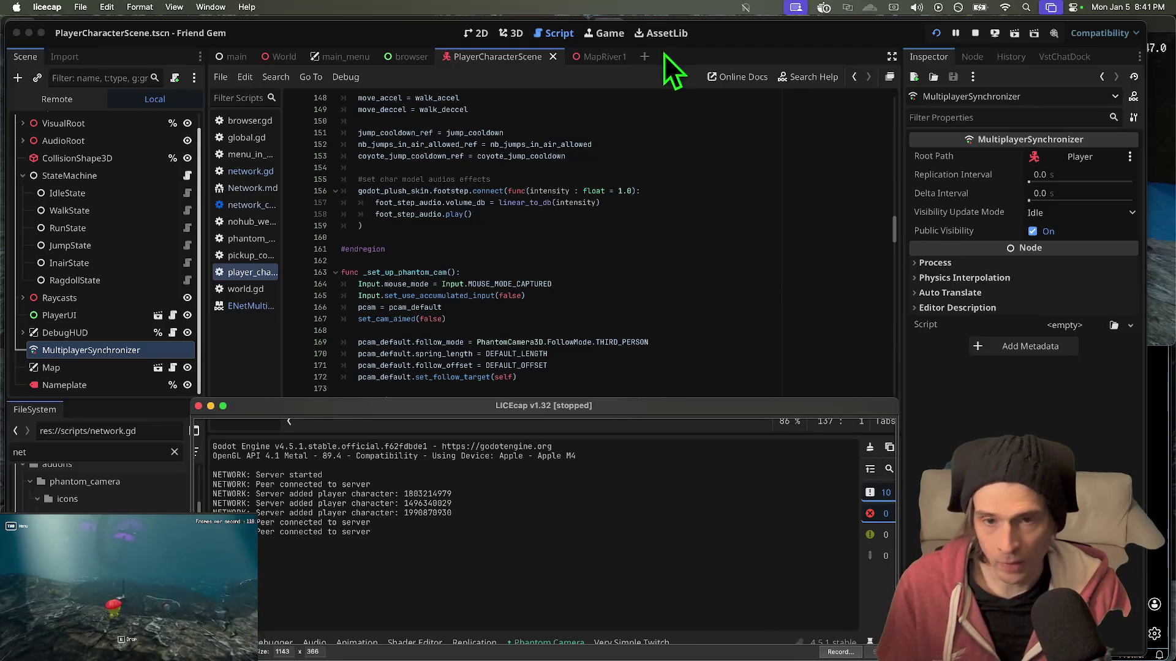
pyautogui.click(759, 48)
pyautogui.moveTo(759, 33)
pyautogui.mouseDown()
pyautogui.moveTo(748, 86)
pyautogui.moveTo(751, 51)
pyautogui.mouseUp()
# Step: Fine-tune the LICEcap capture frame to about 1172 × 362 over the bottom panel
pyautogui.moveTo(394, 406)
pyautogui.mouseDown()
pyautogui.moveTo(387, 375)
pyautogui.moveTo(394, 385)
pyautogui.mouseUp()
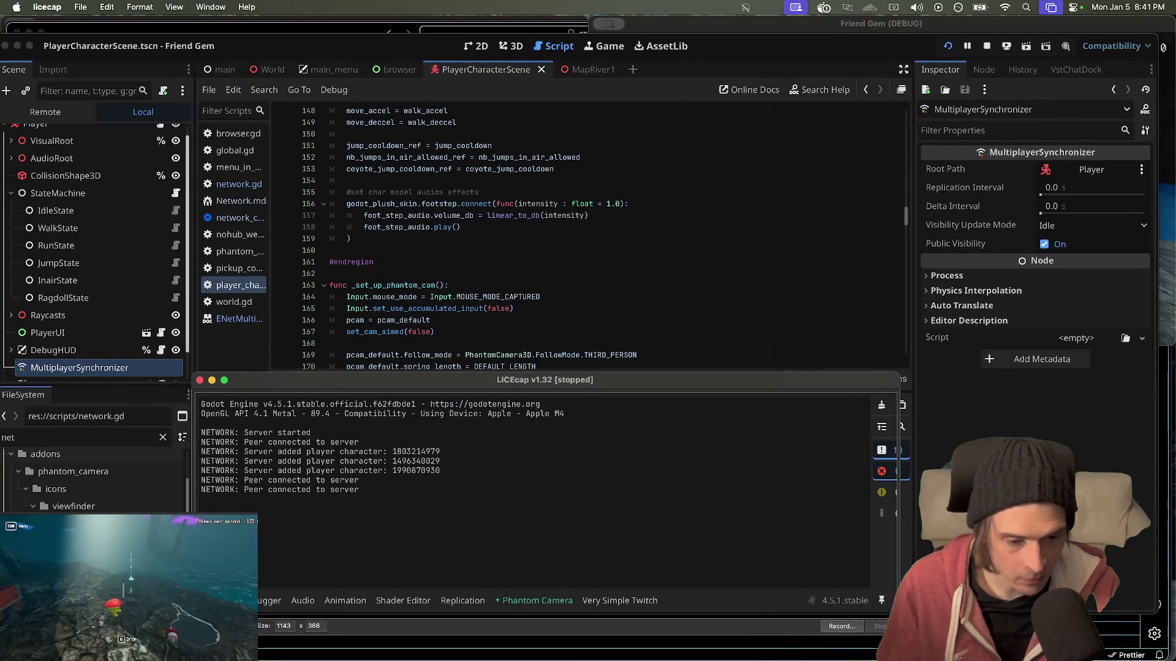
pyautogui.moveTo(898, 637); pyautogui.dragTo(913, 632)
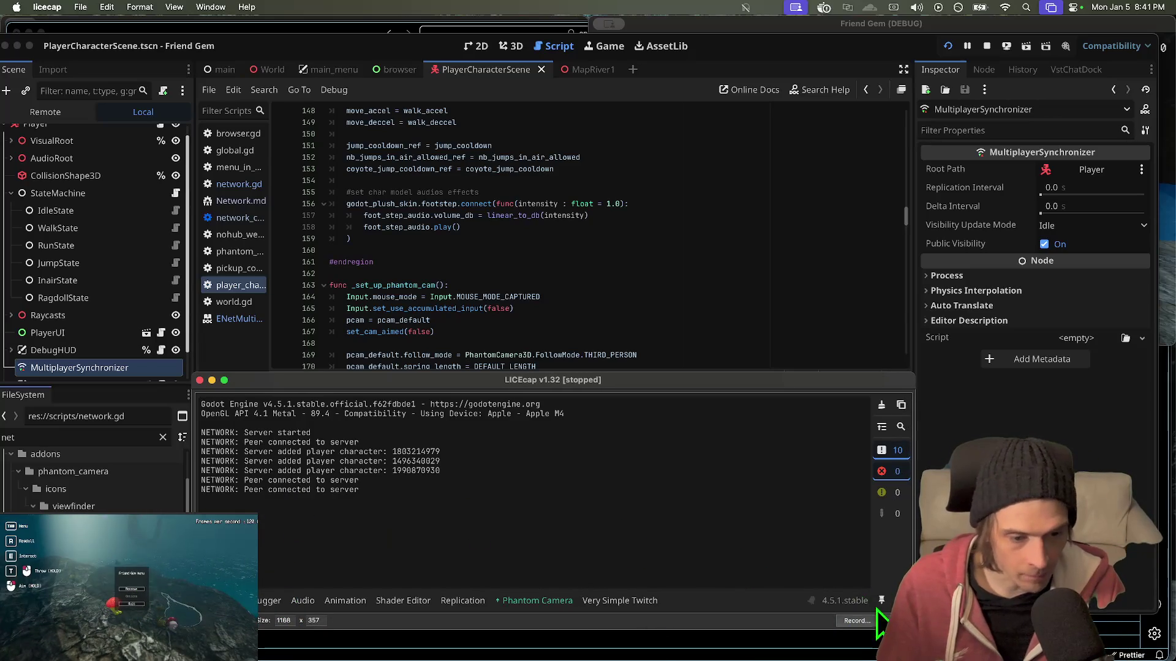
pyautogui.moveTo(914, 631); pyautogui.dragTo(916, 632)
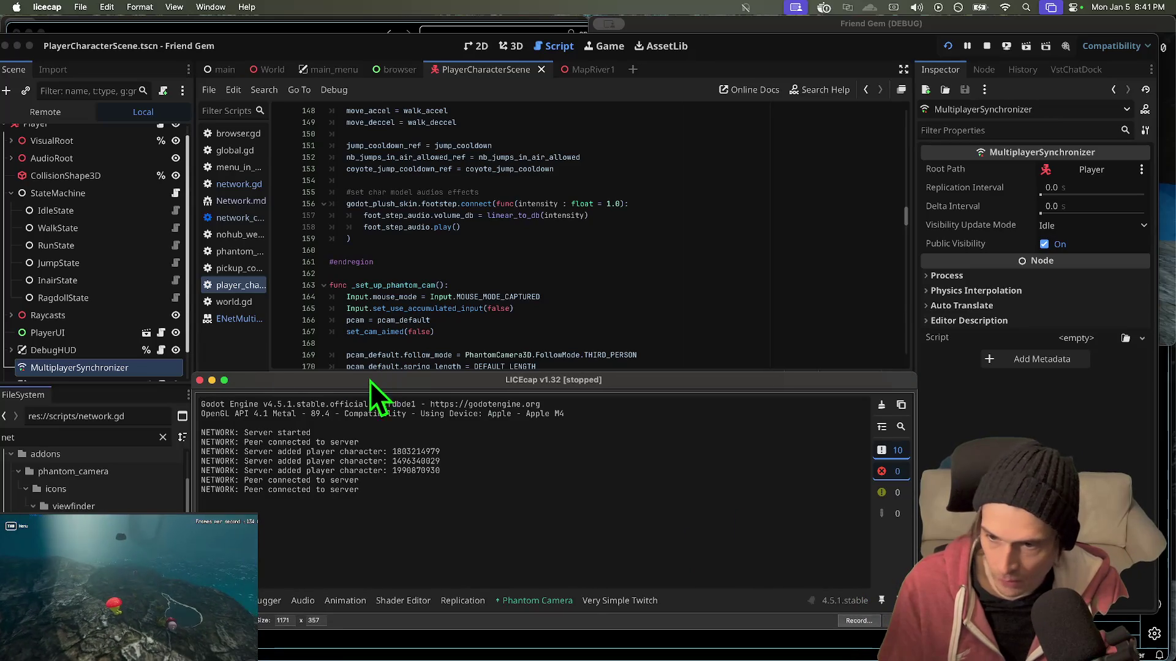
pyautogui.moveTo(193, 369)
pyautogui.mouseDown()
pyautogui.moveTo(129, 334)
pyautogui.moveTo(176, 347)
pyautogui.moveTo(193, 370)
pyautogui.mouseUp()
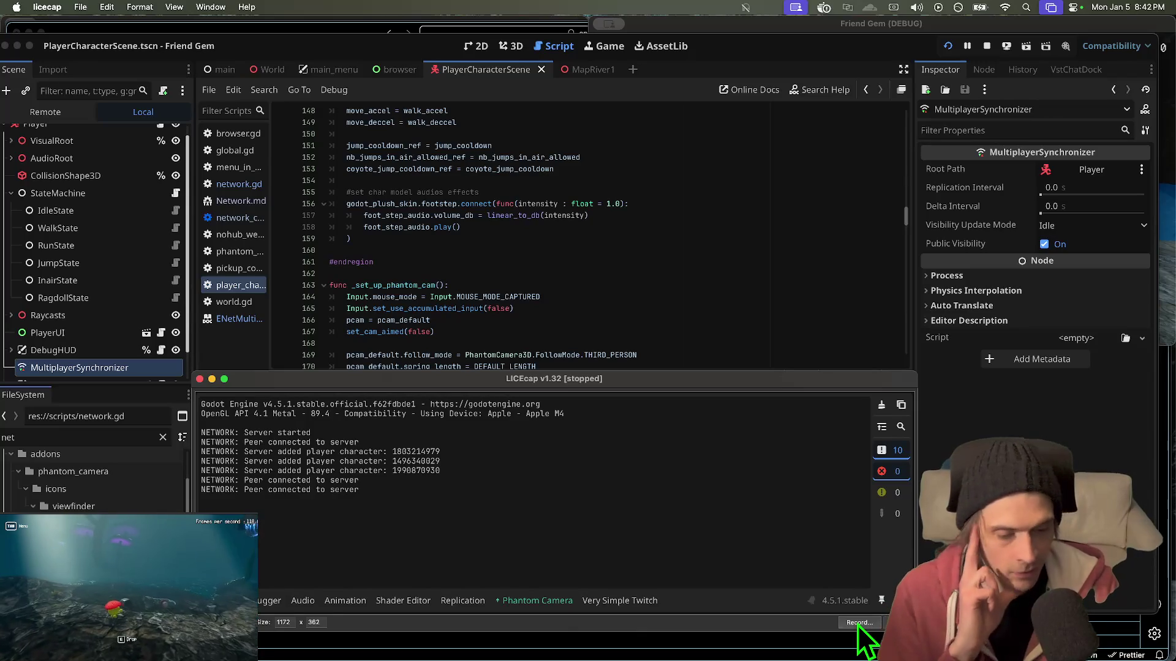
pyautogui.click(858, 625)
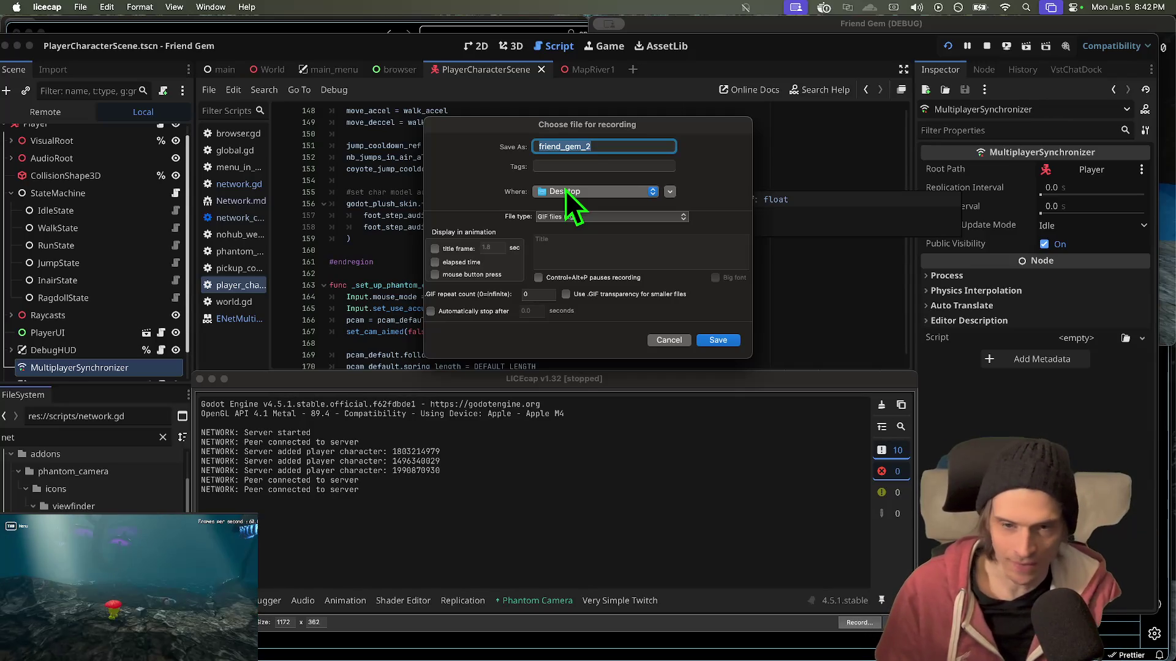
# Step: Record a kibs_1 GIF of the debugger's network profiler being stopped and cleared
pyautogui.write('n')
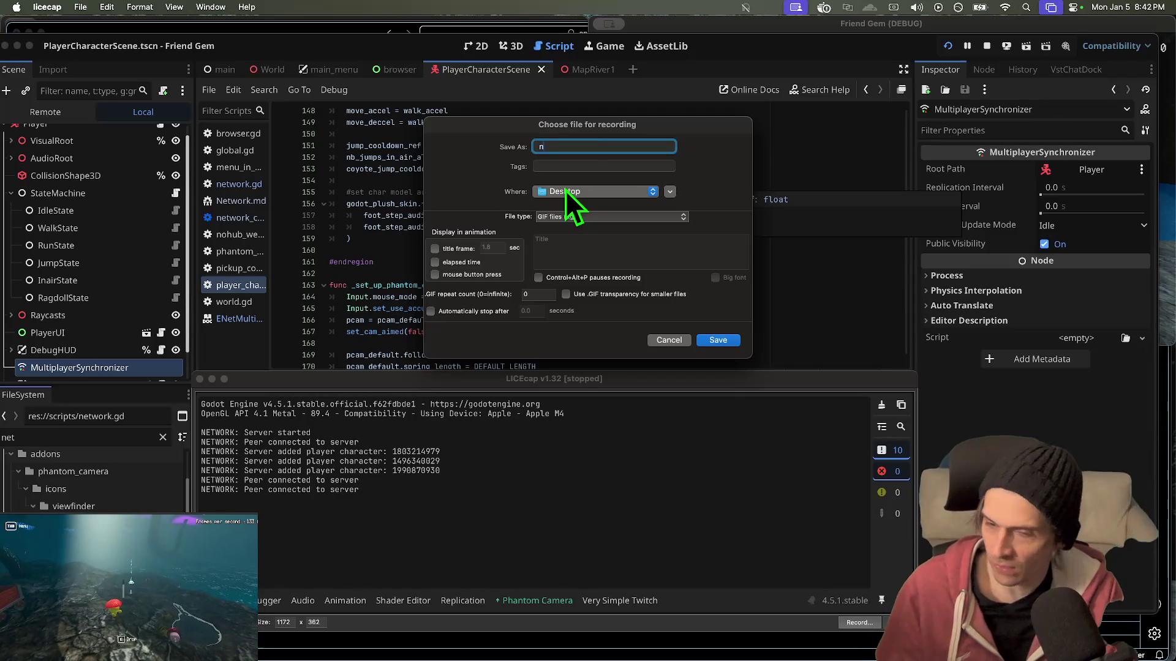
pyautogui.write('etworkkibs_1')
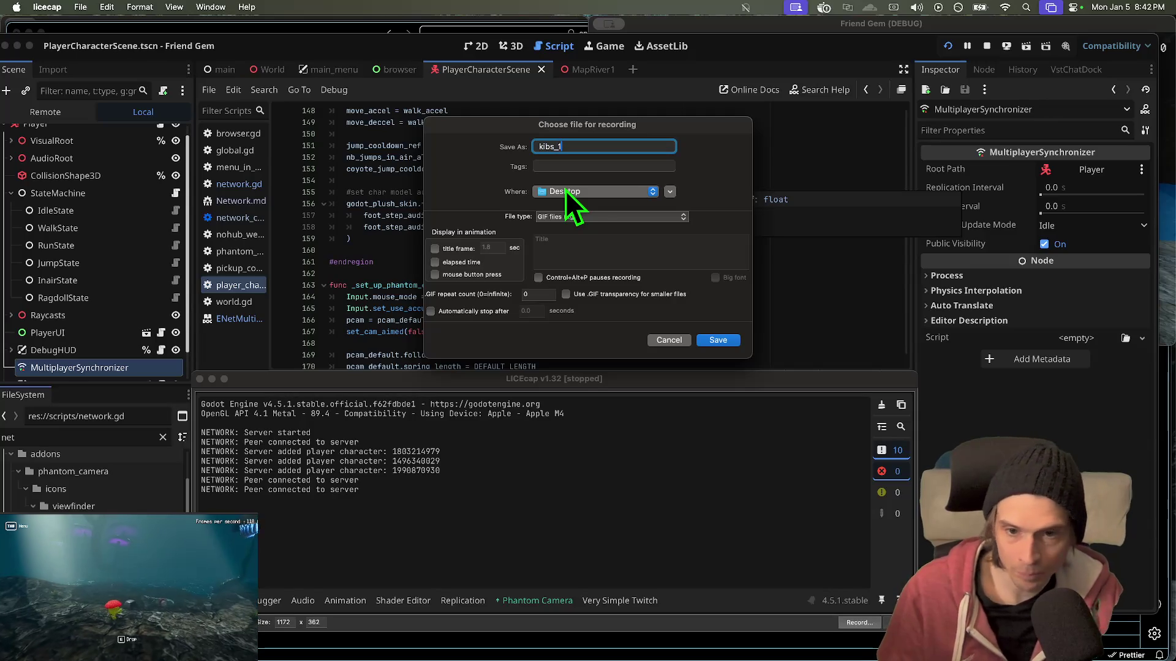
pyautogui.click(718, 340)
pyautogui.click(269, 601)
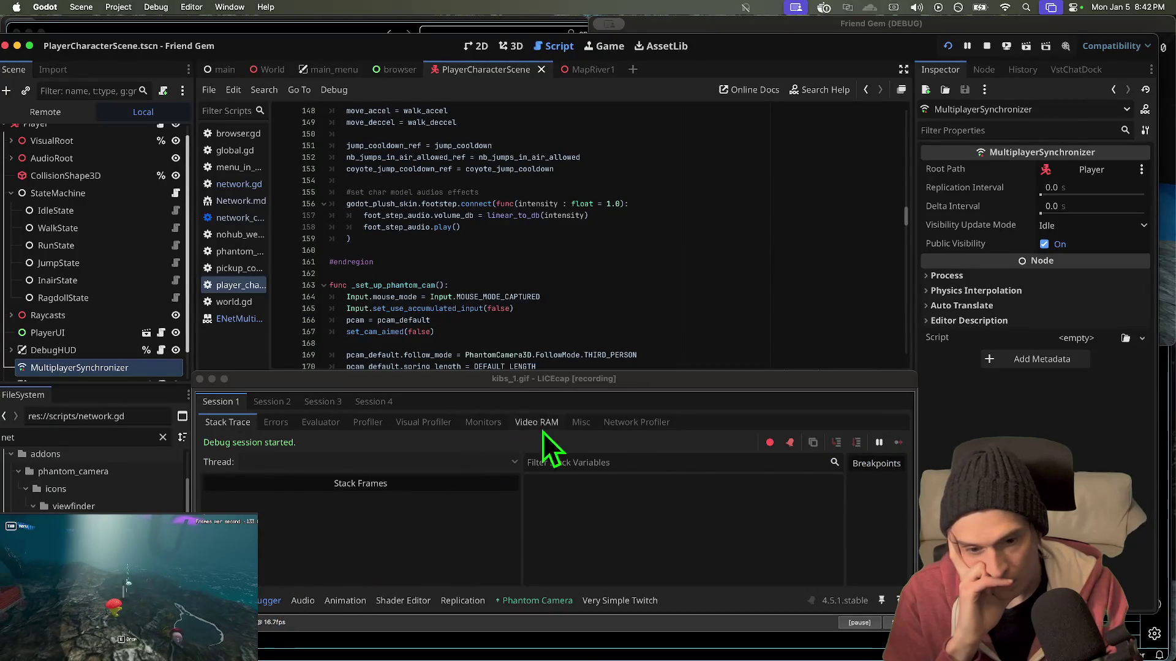
pyautogui.click(623, 428)
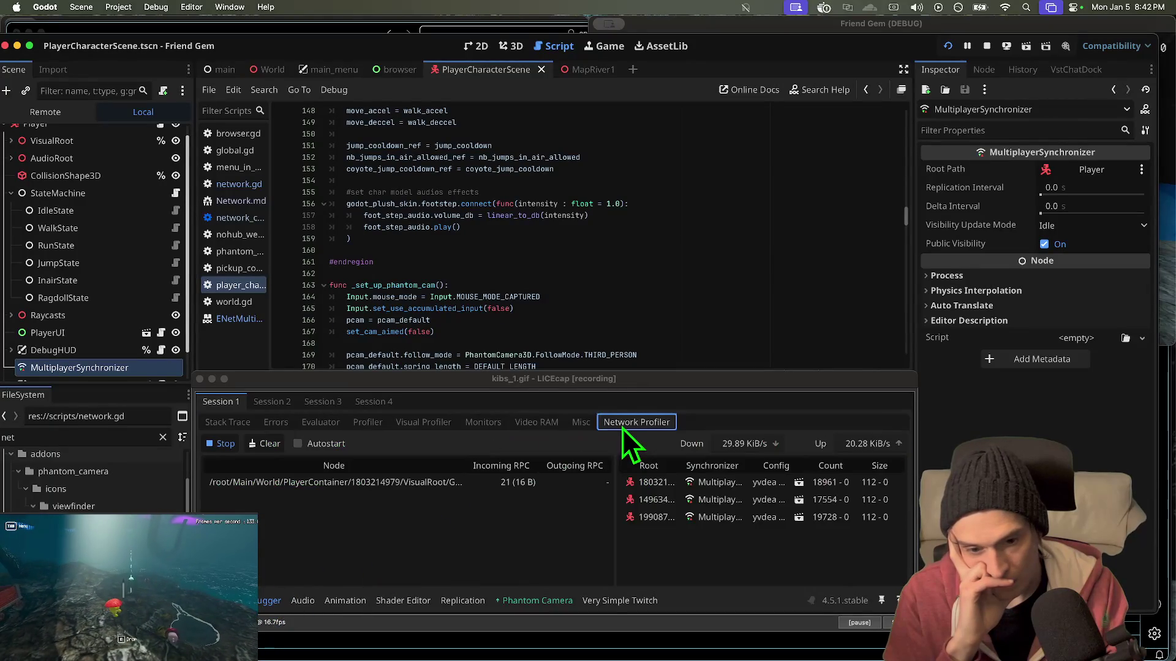
pyautogui.click(236, 445)
pyautogui.click(254, 443)
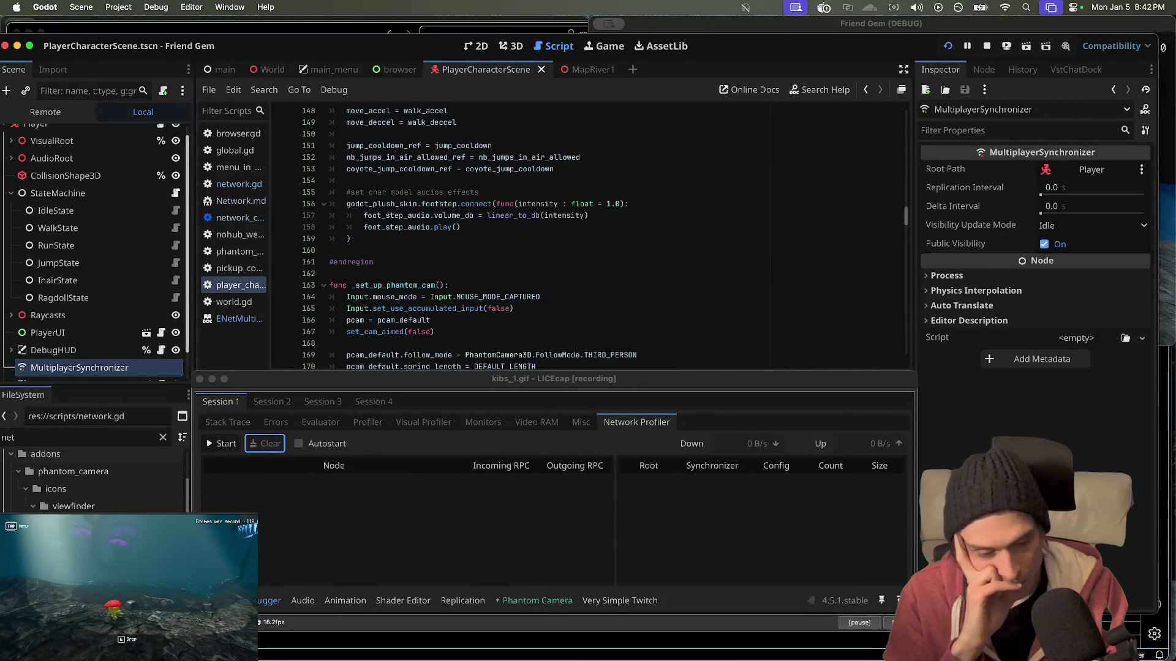
pyautogui.click(899, 622)
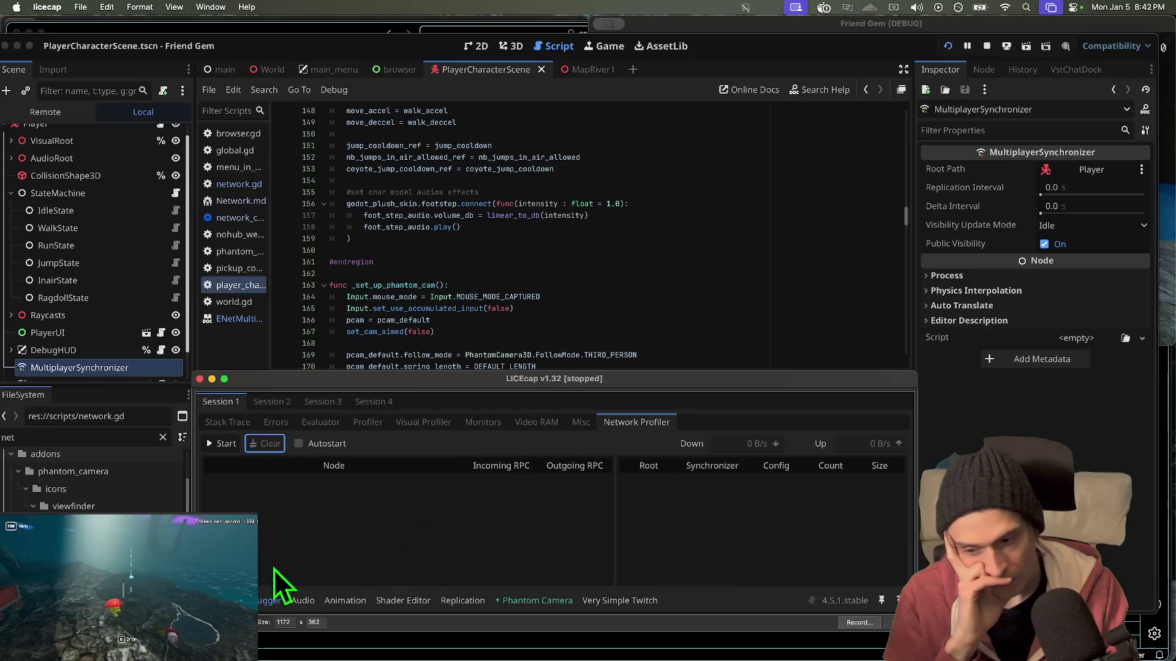
# Step: Re-record over kibs_1.gif while switching the debugger from the network profiler to the stack trace
pyautogui.click(860, 622)
pyautogui.click(726, 341)
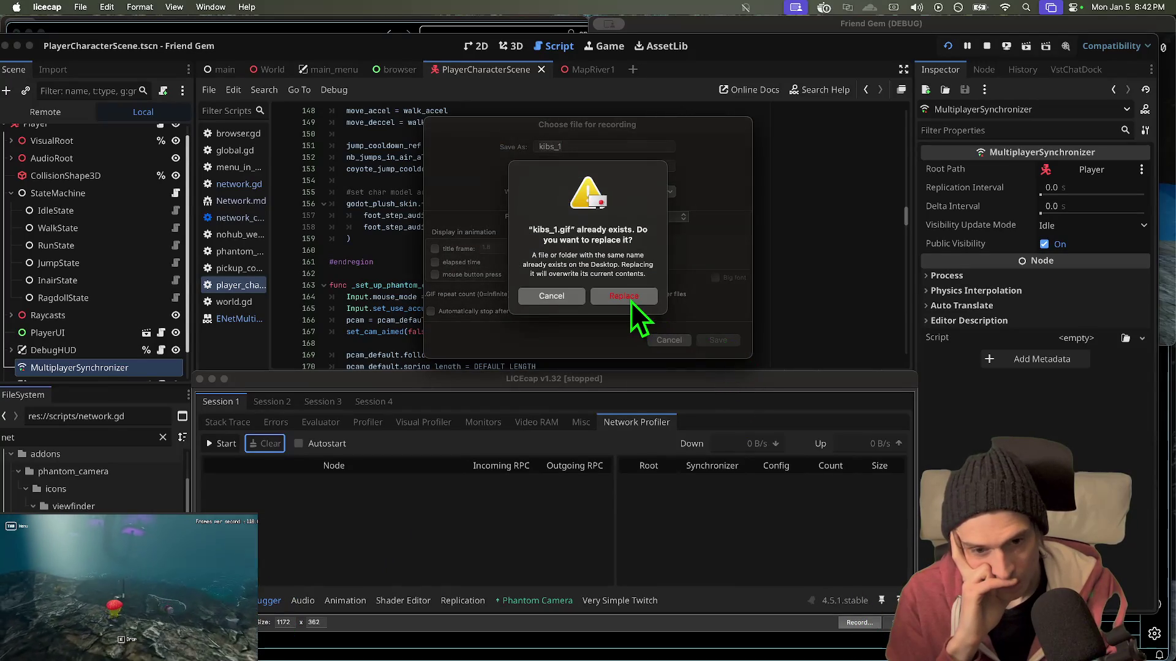
pyautogui.click(630, 300)
pyautogui.click(417, 506)
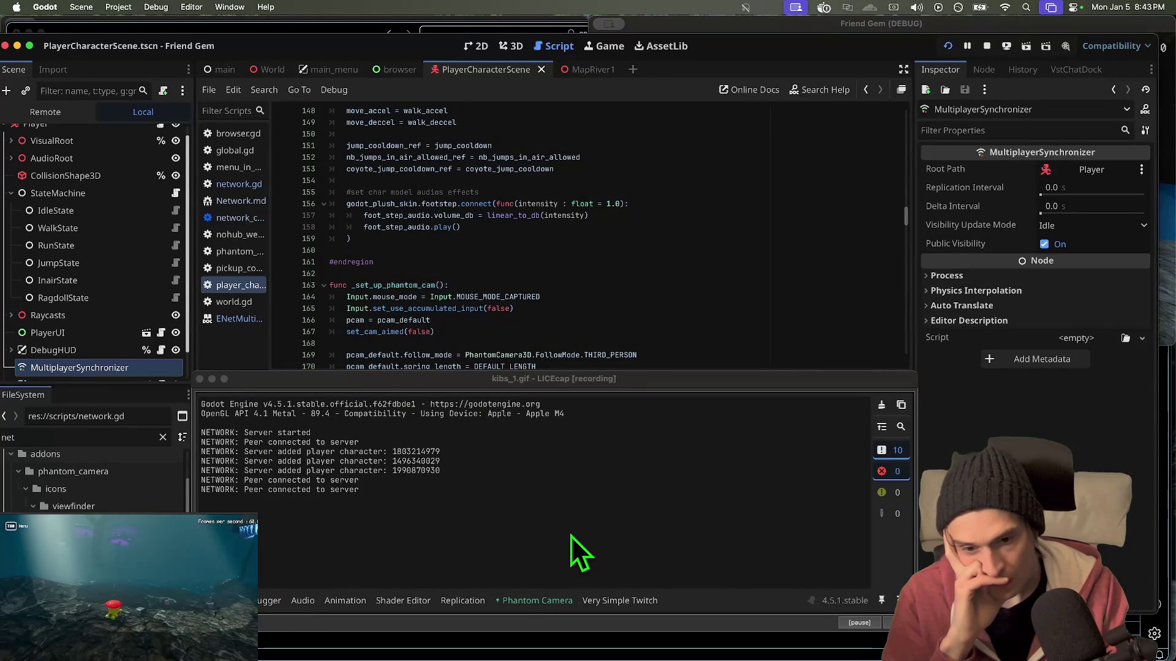
pyautogui.click(265, 600)
pyautogui.click(228, 424)
pyautogui.click(895, 623)
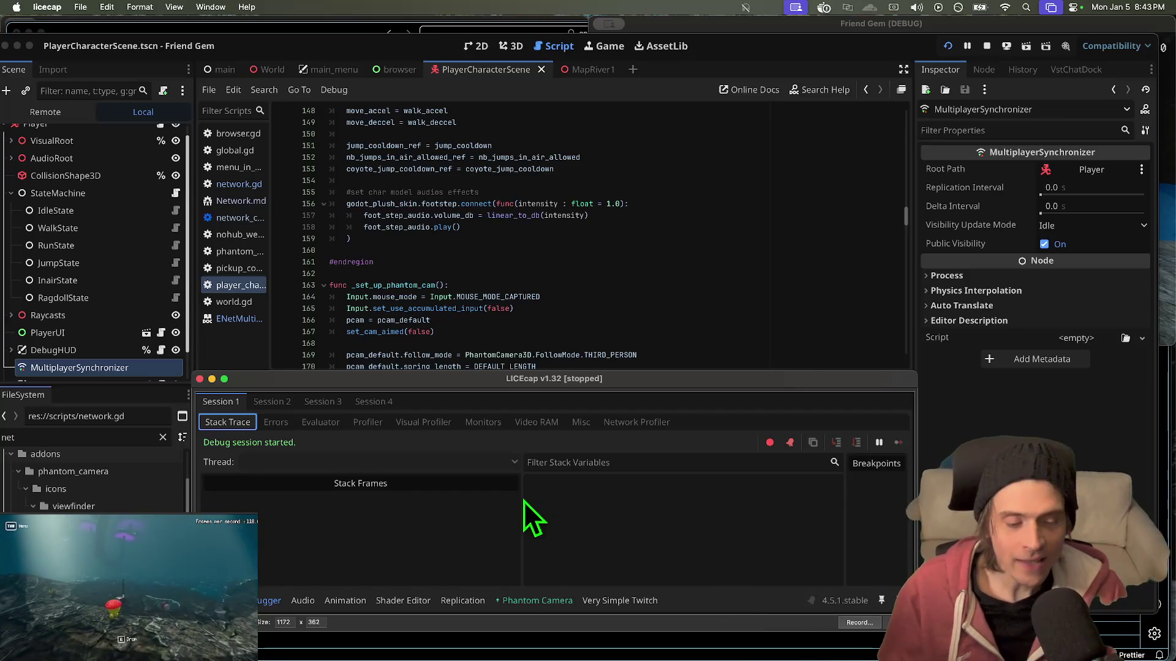
# Step: Replace kibs_1.gif with a new recording of Godot's Network Profiler starting and logging synchronizers
pyautogui.click(860, 623)
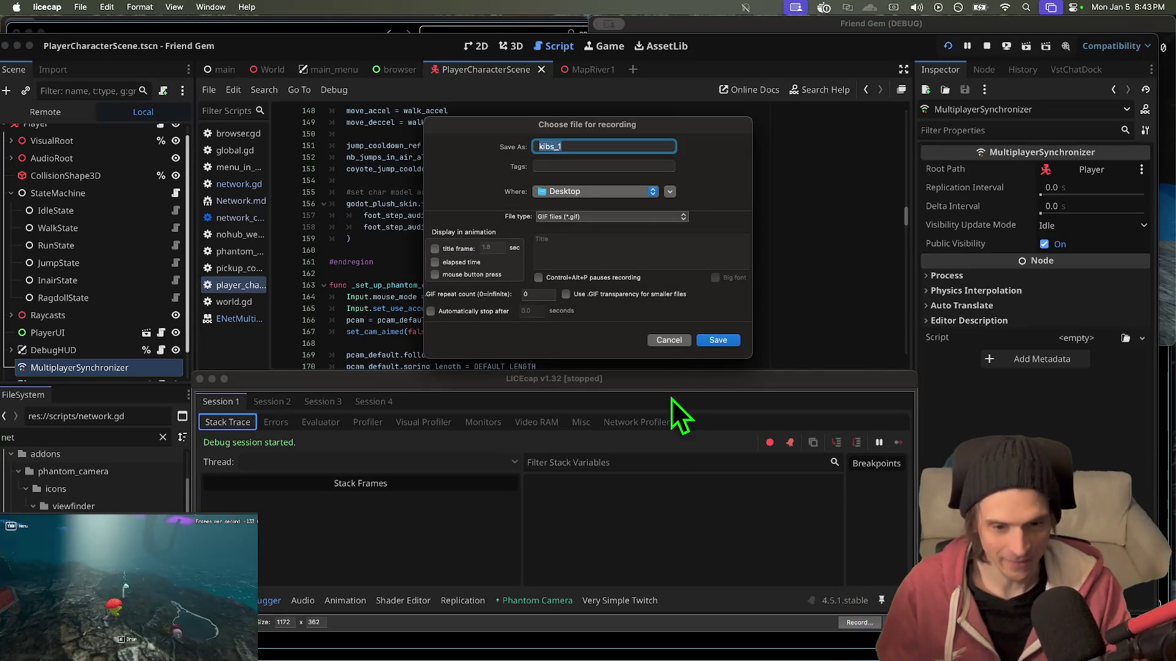
pyautogui.click(712, 341)
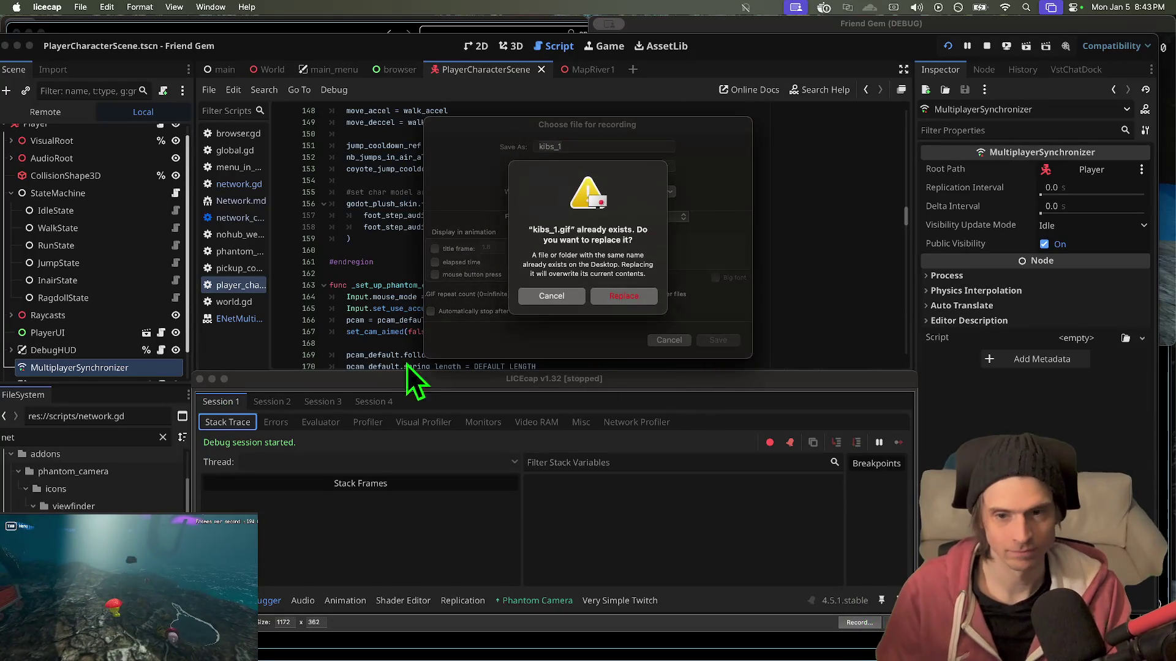
pyautogui.click(630, 297)
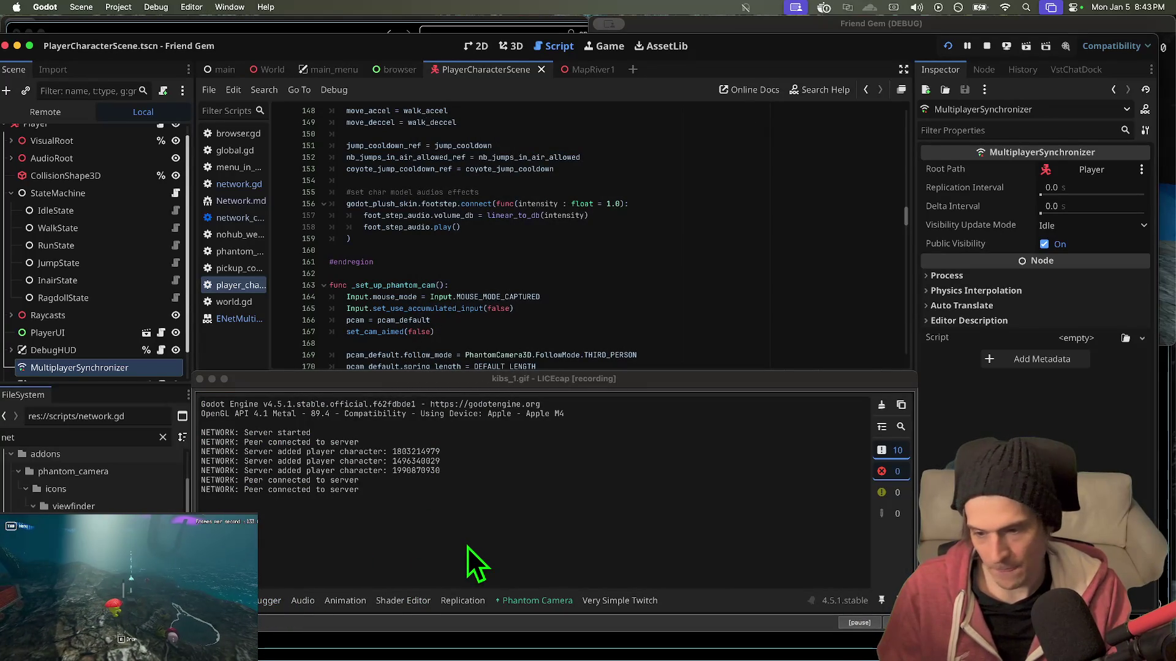
pyautogui.click(268, 598)
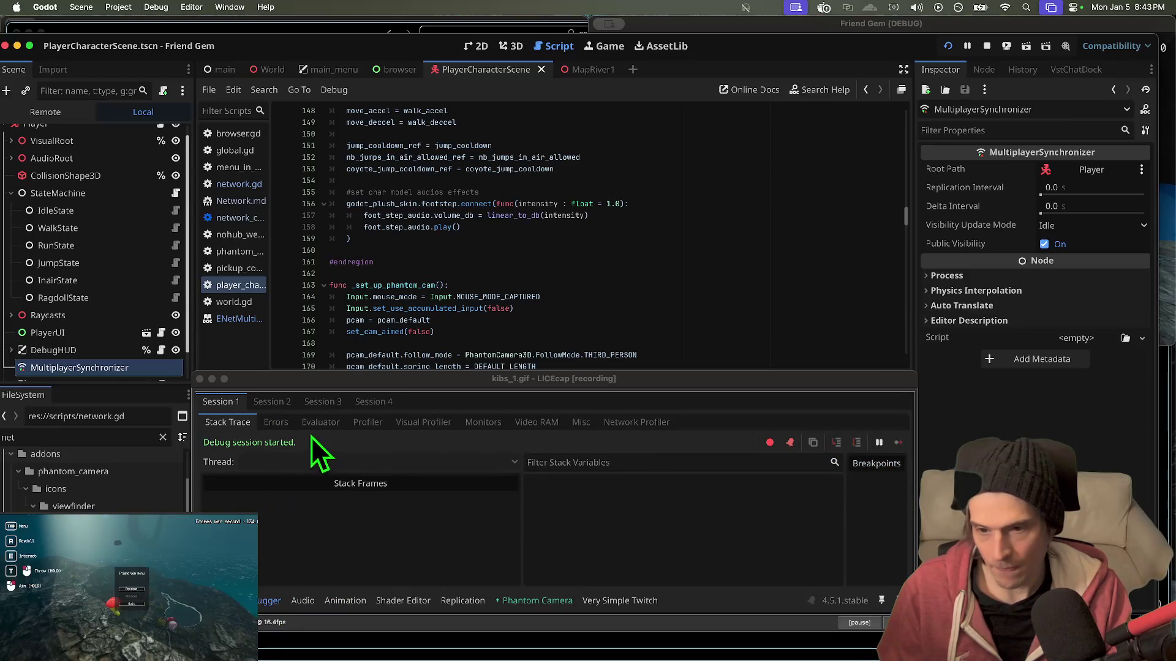
pyautogui.click(623, 428)
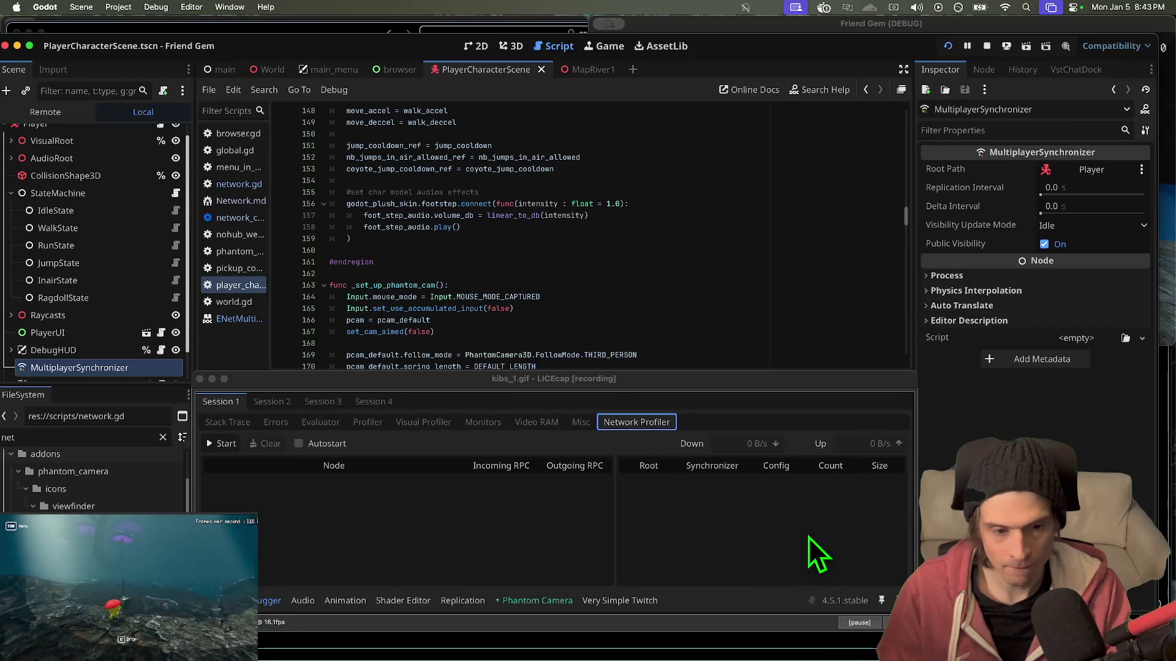
pyautogui.click(237, 444)
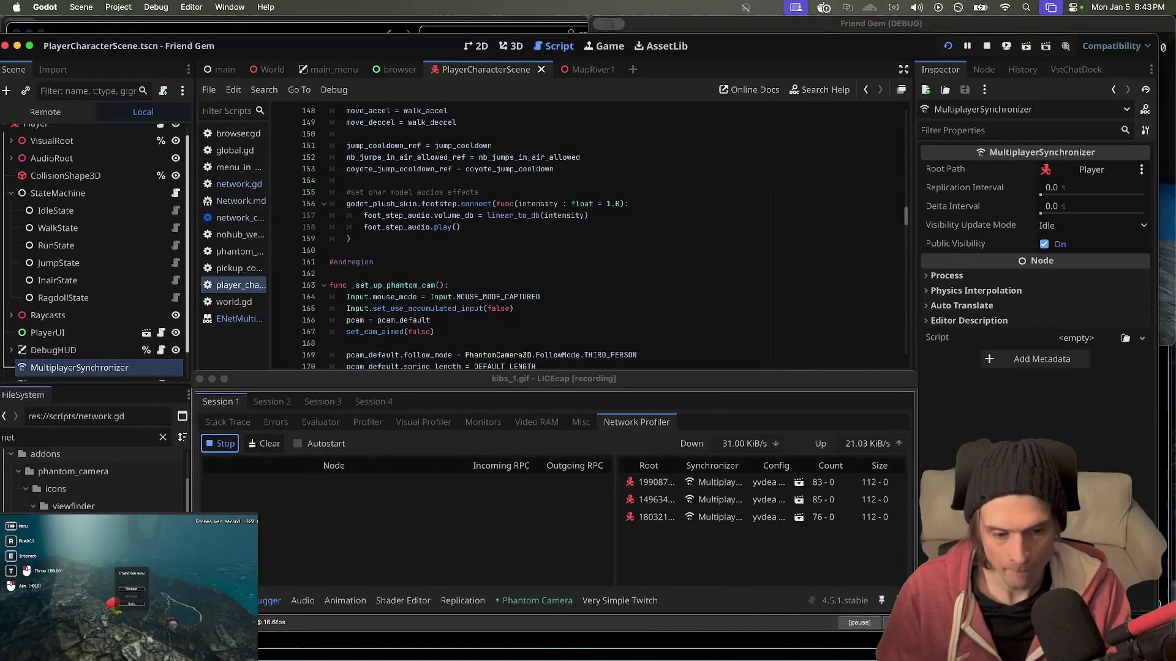
pyautogui.click(897, 622)
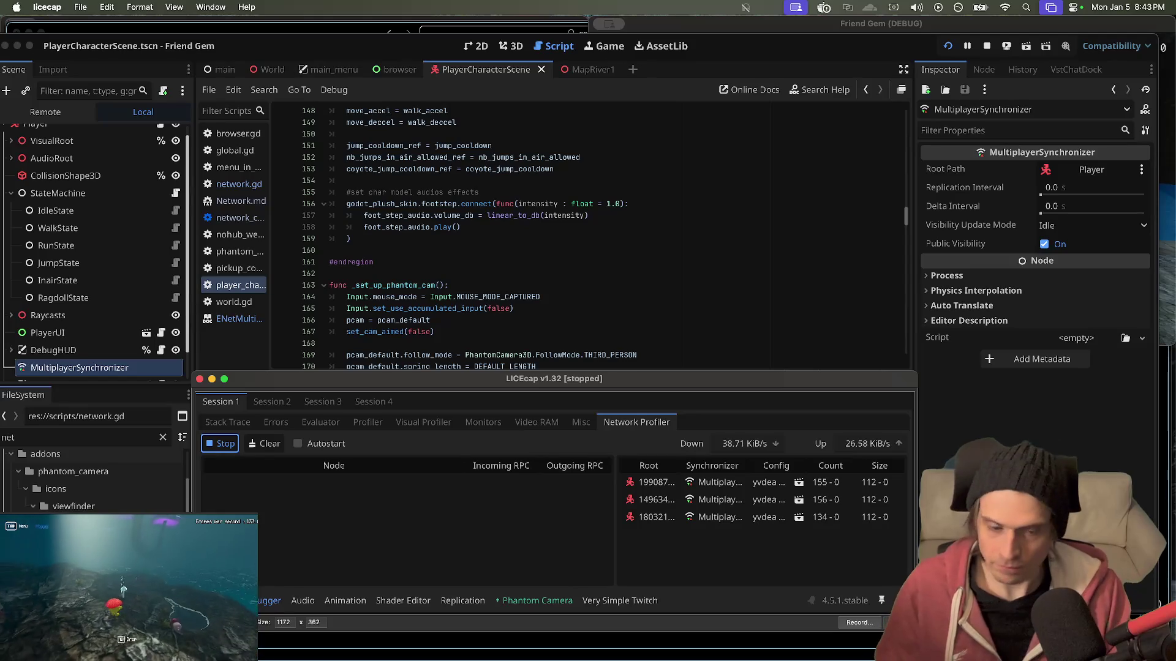
pyautogui.moveTo(487, 631)
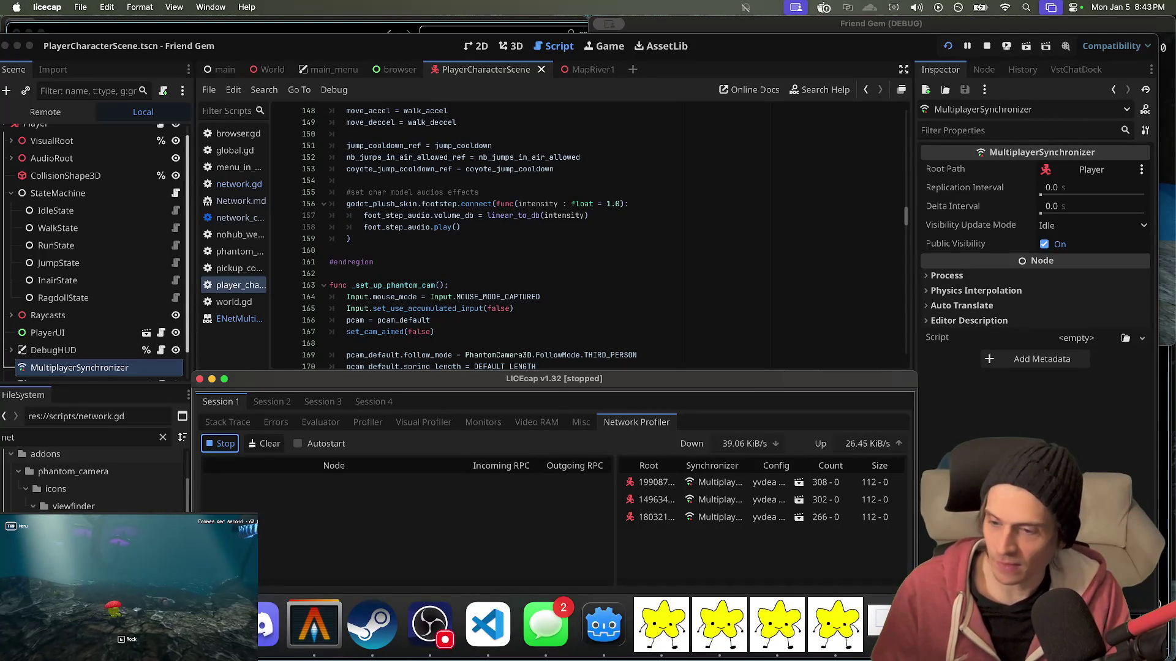
# Step: Quick Look kibs_1.gif from the Desktop folder in Finder to review the capture
pyautogui.click(352, 319)
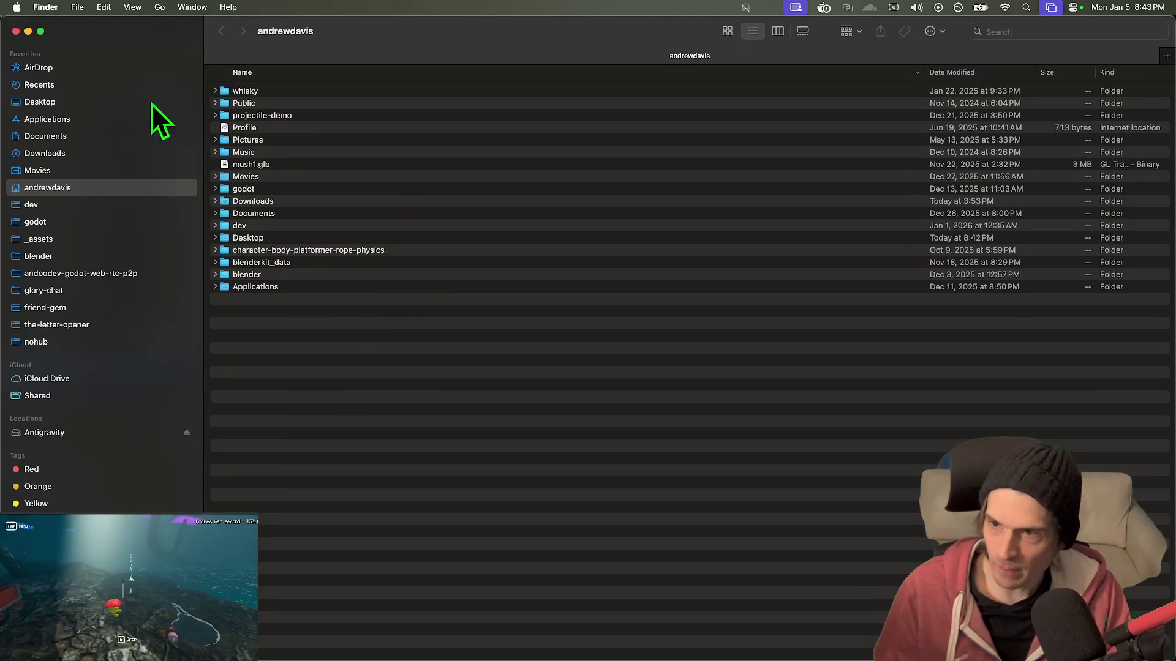
pyautogui.click(109, 101)
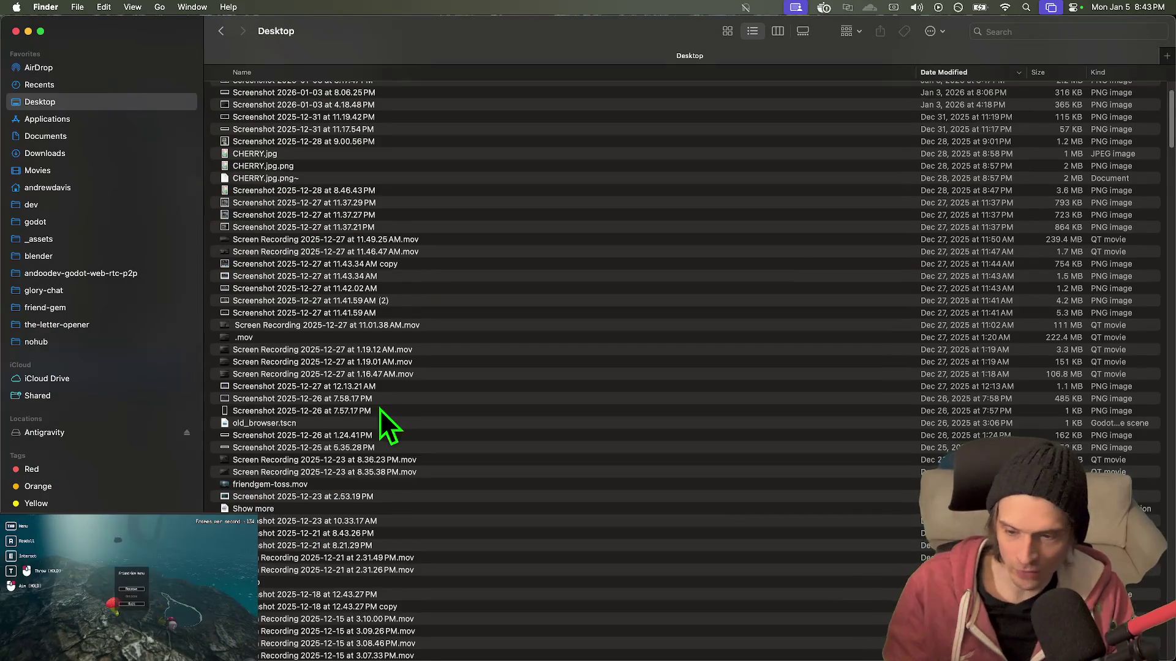
pyautogui.scroll(2, 380, 406)
pyautogui.click(376, 97)
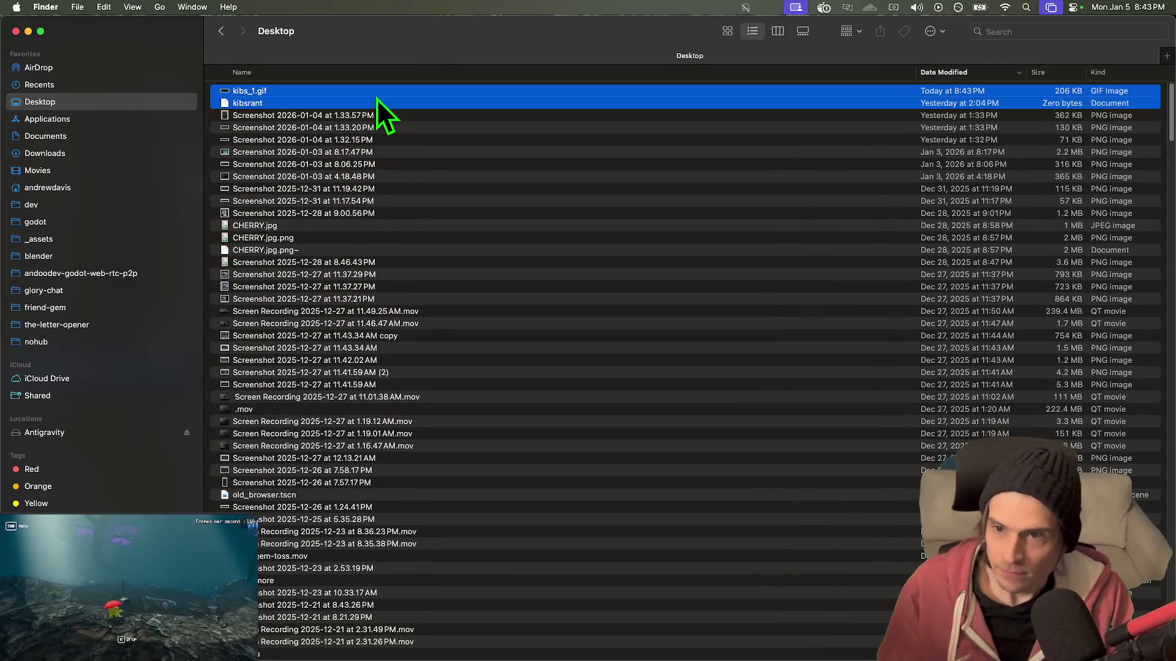
pyautogui.press('space')
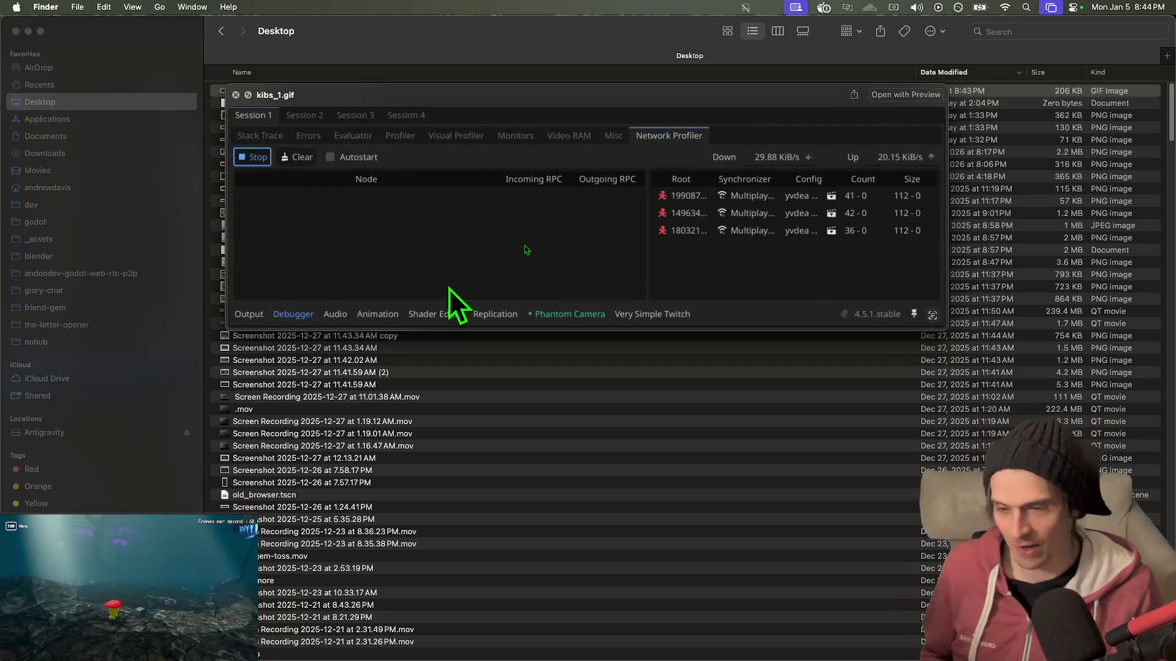
pyautogui.press('super+Tab')
pyautogui.press('super+Tab')
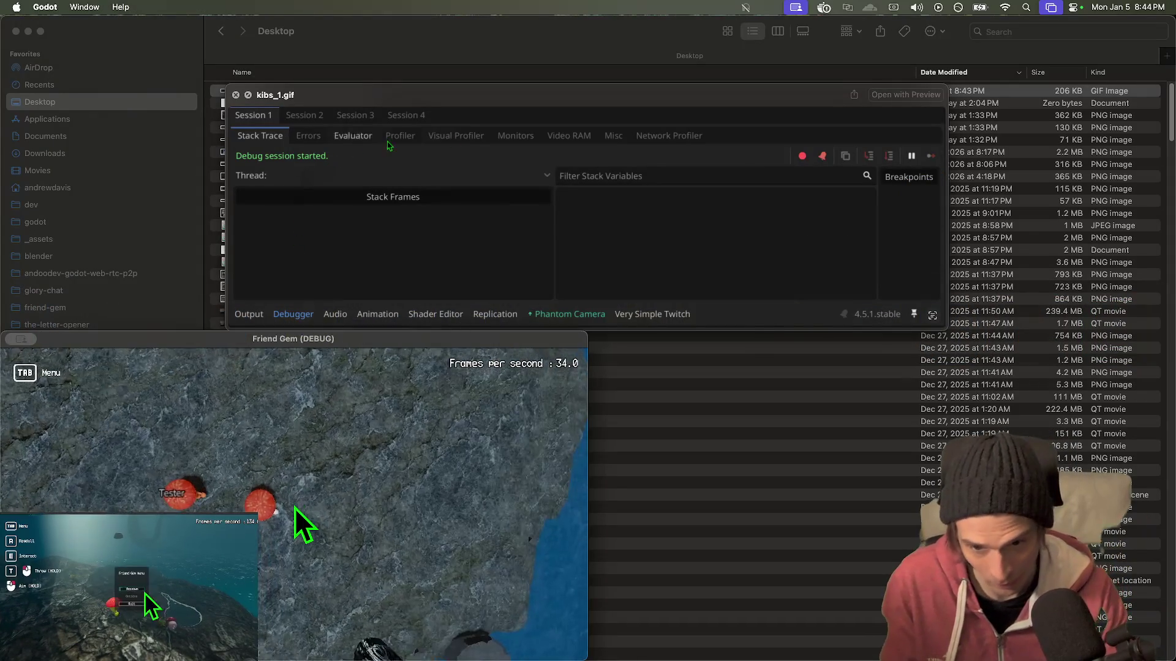
# Step: Stop the running game and open Debug > Customize Run Instances to edit the server feature tag
pyautogui.press('super+Tab')
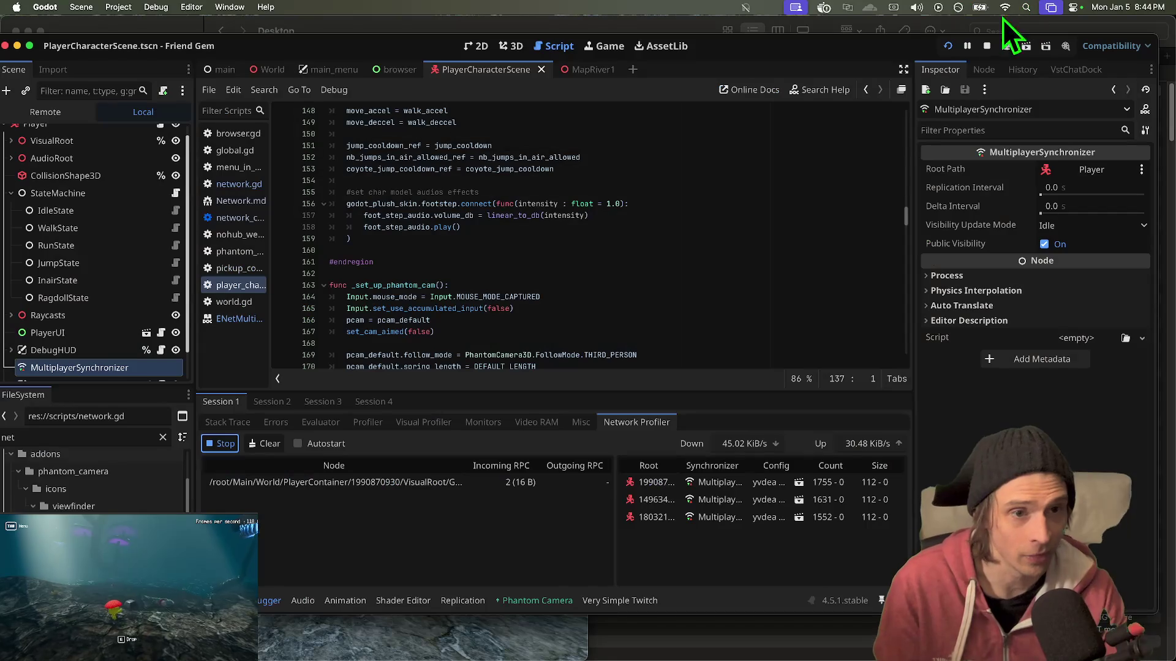
pyautogui.click(990, 49)
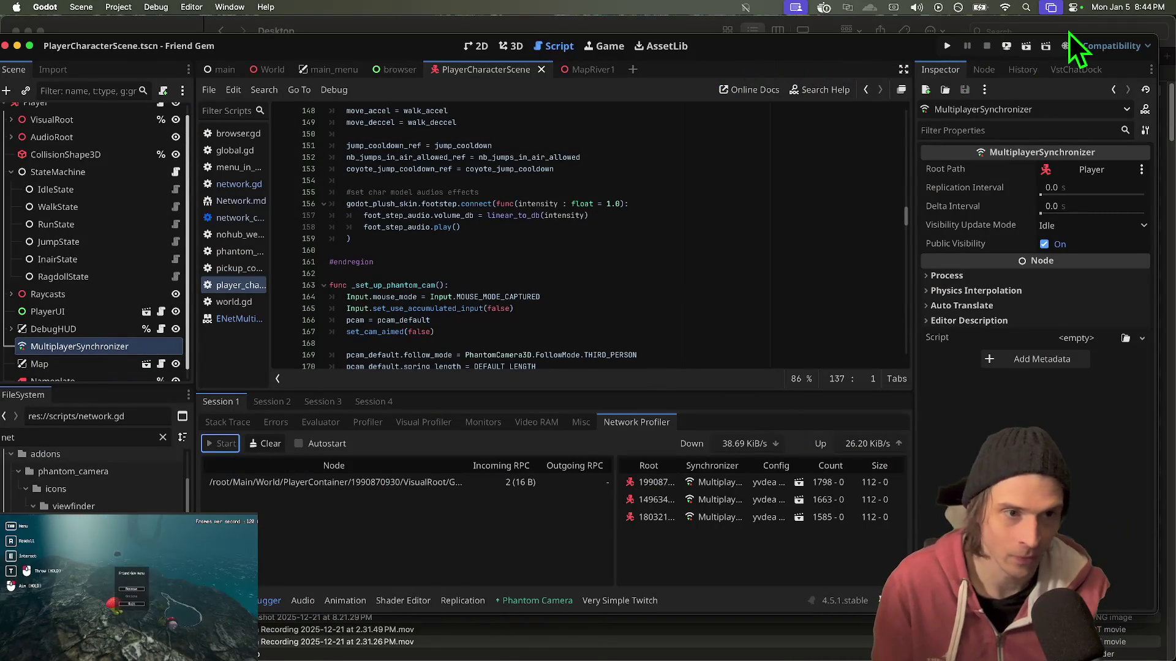
pyautogui.click(160, 8)
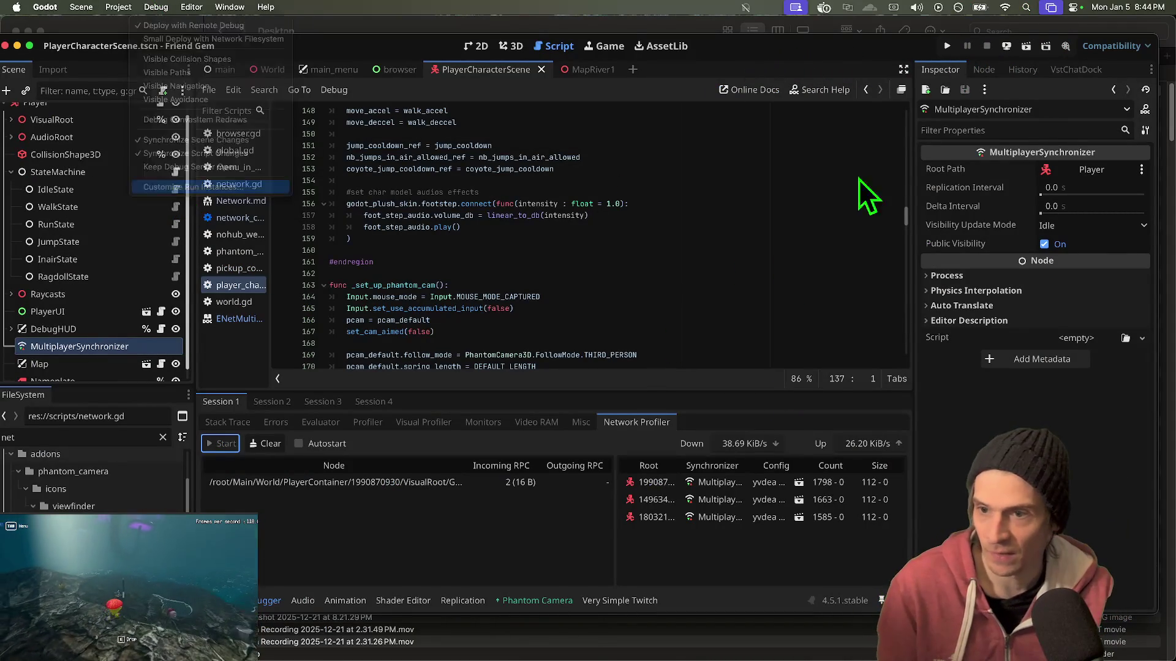
pyautogui.press('Return')
pyautogui.doubleClick(737, 246)
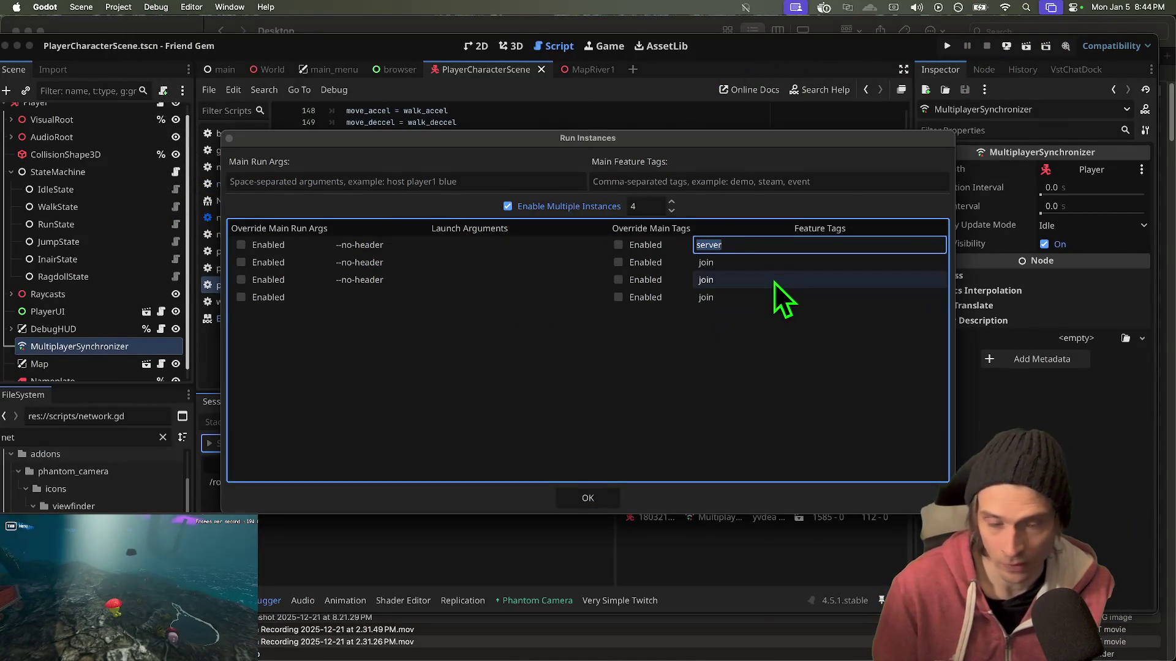
# Step: Delete the server tag from instance 1 and the join tag from instance 2
pyautogui.press('BackSpace')
pyautogui.click(779, 260)
pyautogui.click(778, 261)
pyautogui.press('BackSpace')
pyautogui.click(769, 285)
pyautogui.click(770, 285)
# Step: Clear the join tags on instances 3 and 4, accept, and run the project in four windows
pyautogui.press('super+a')
pyautogui.press('BackSpace')
pyautogui.click(770, 300)
pyautogui.click(769, 300)
pyautogui.press('super+a')
pyautogui.press('BackSpace')
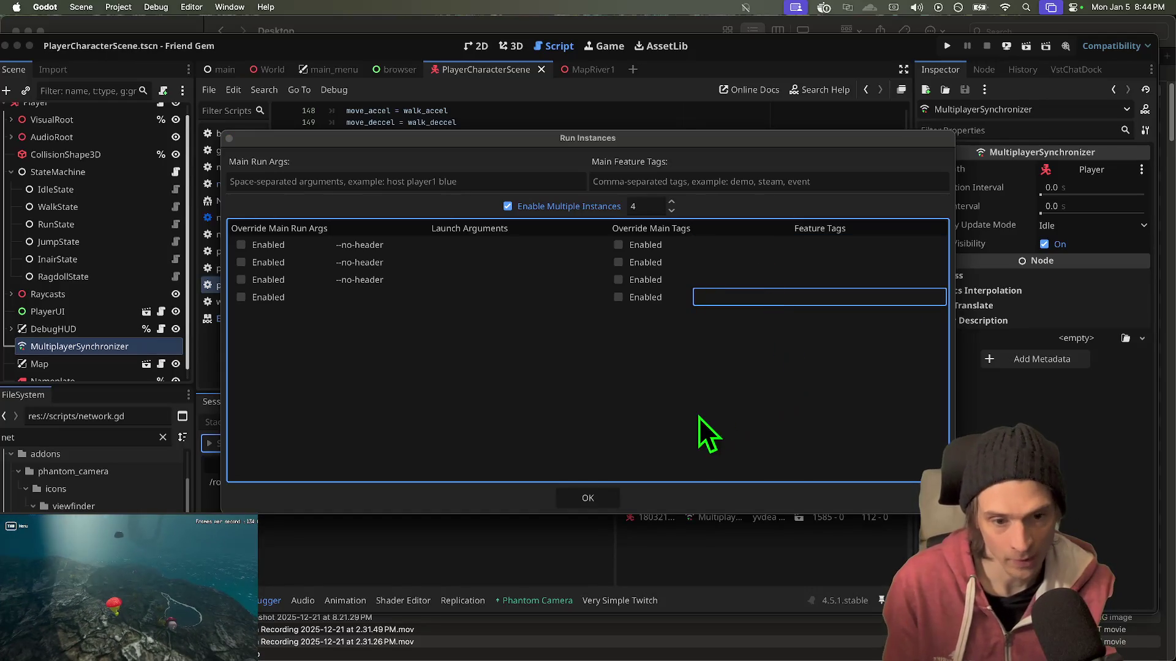
pyautogui.click(589, 497)
pyautogui.press('super+b')
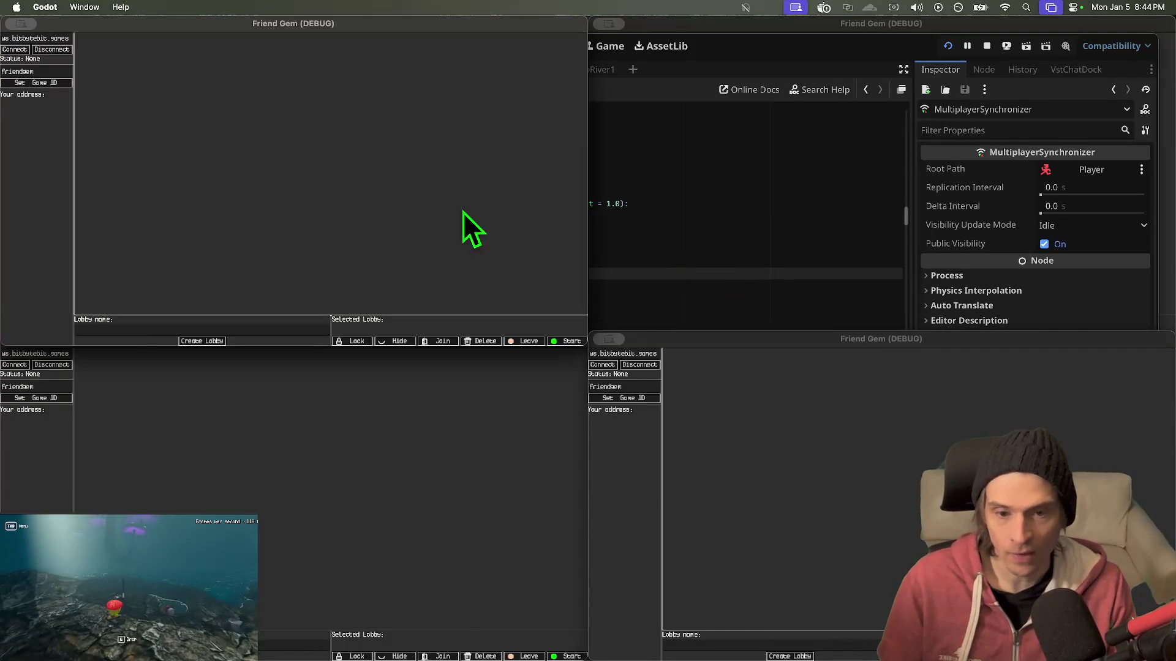
# Step: Connect each of the four Friend Gem game instances to the server
pyautogui.click(612, 292)
pyautogui.press('super+Tab')
pyautogui.press('super+Tab')
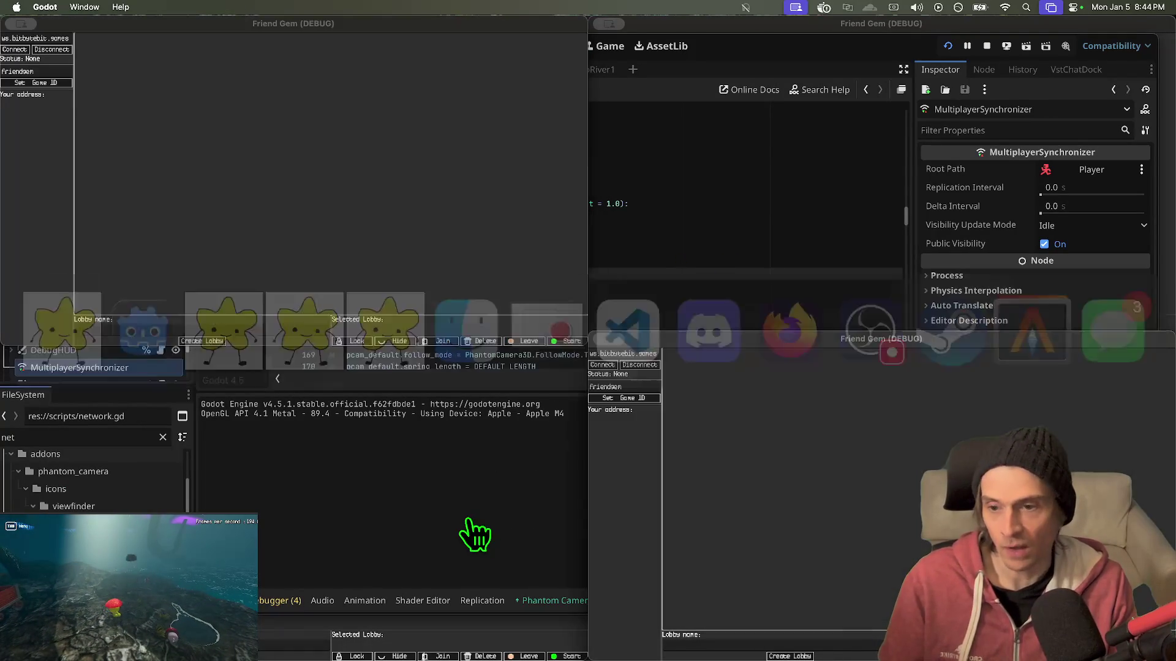
pyautogui.press('super+Tab')
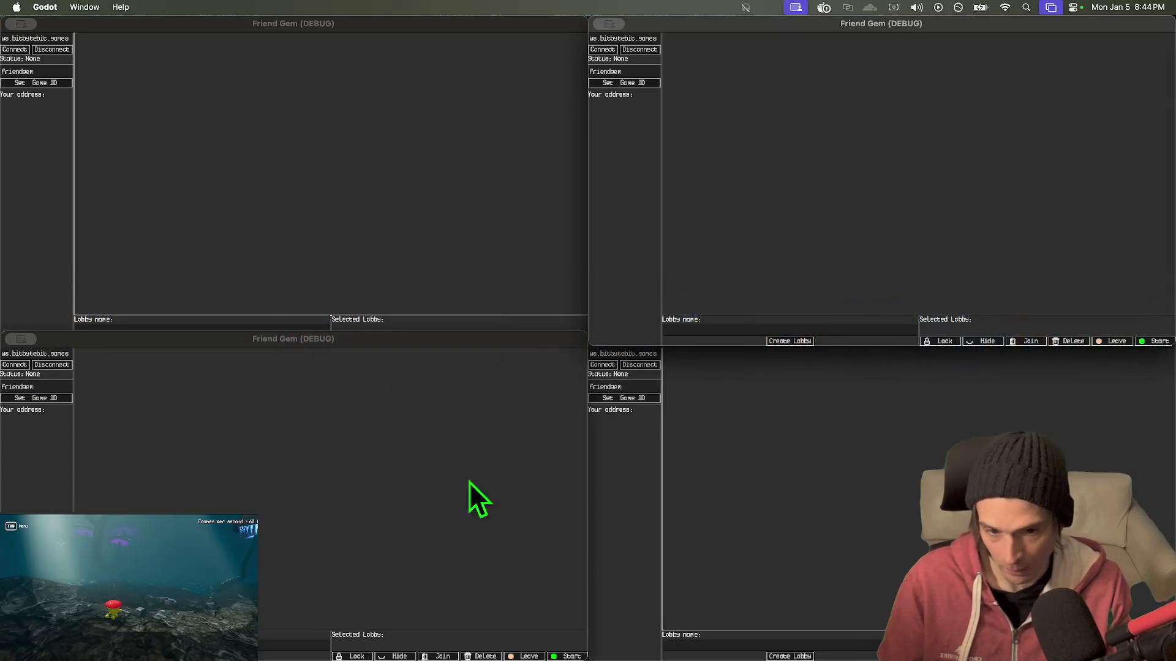
pyautogui.click(478, 194)
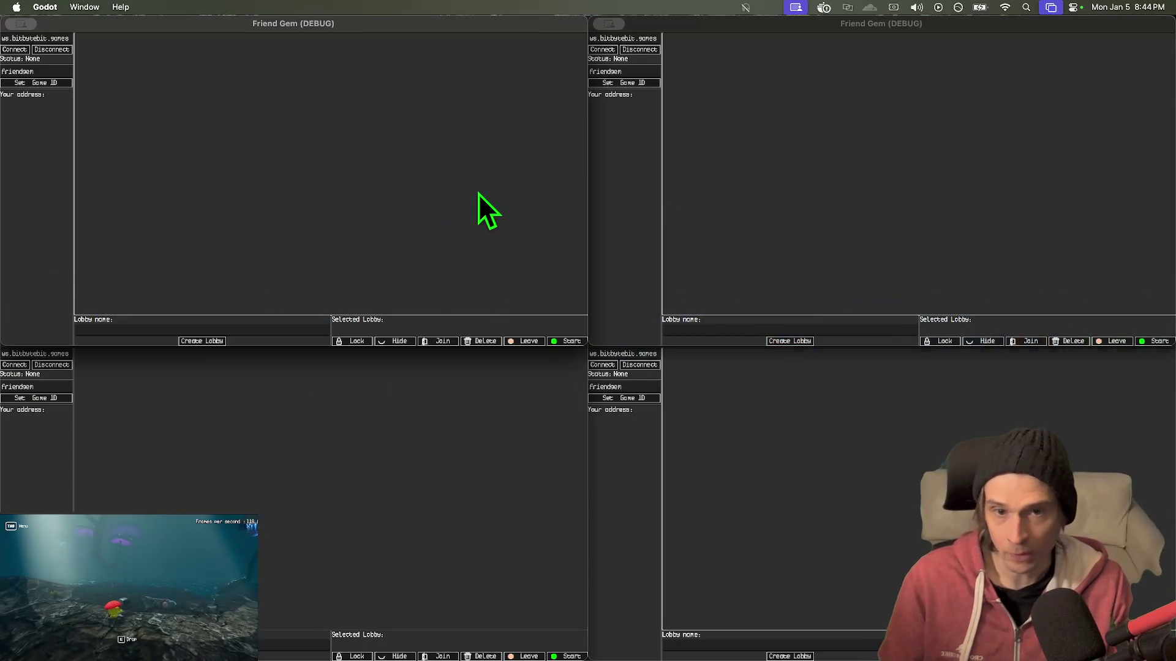
pyautogui.click(15, 53)
pyautogui.click(829, 192)
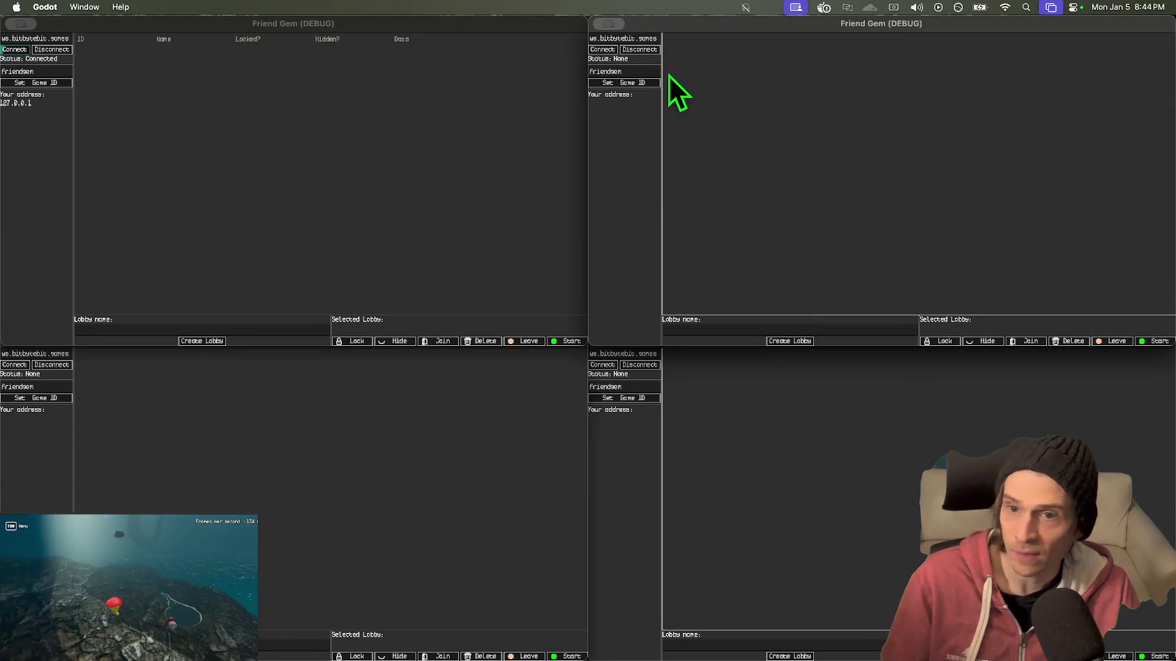
pyautogui.click(592, 51)
pyautogui.click(192, 344)
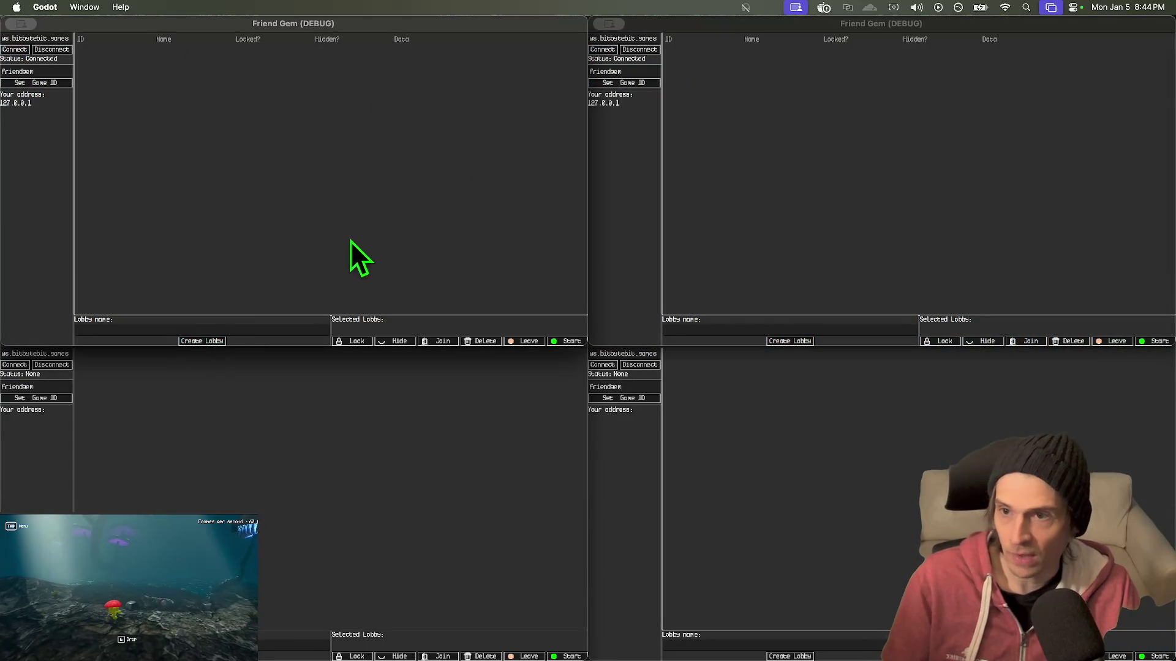
pyautogui.click(805, 215)
pyautogui.click(666, 476)
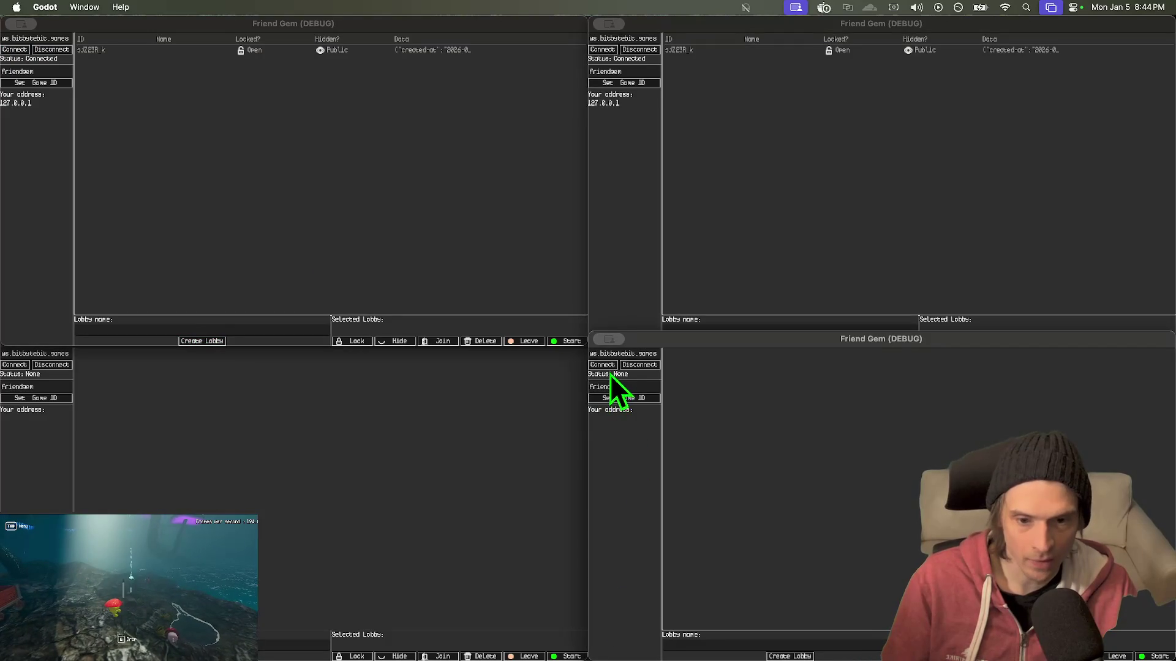
pyautogui.click(14, 365)
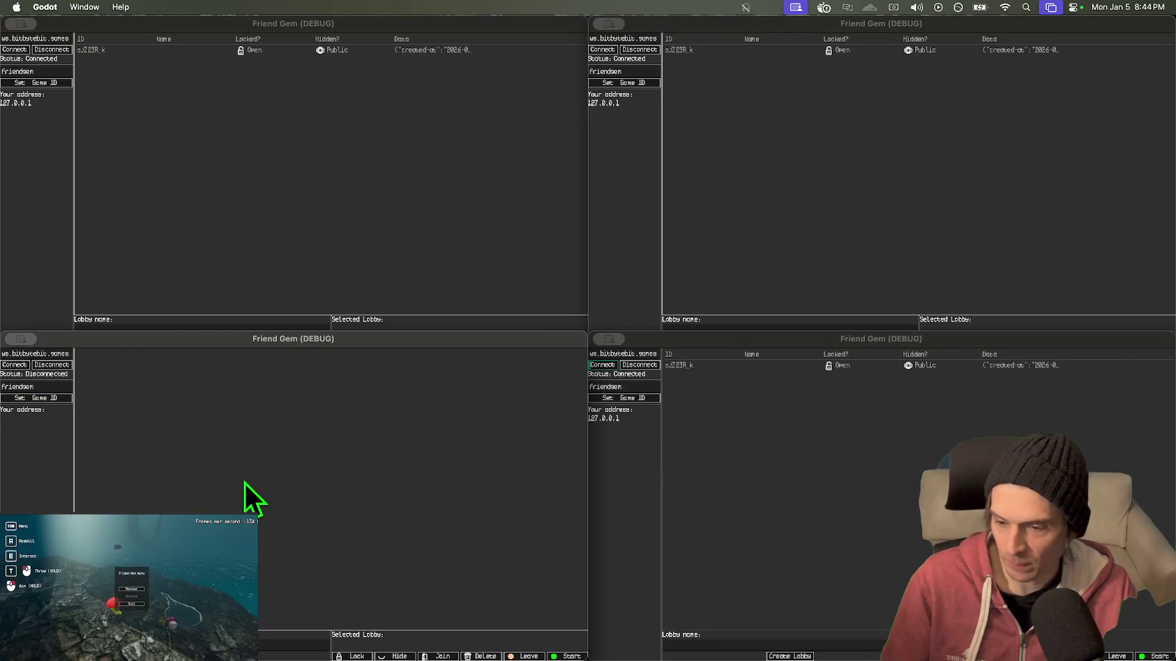
pyautogui.click(256, 165)
# Step: Select lobby sJZ23R_k and try joining it from the top-right and lower-left windows
pyautogui.click(245, 52)
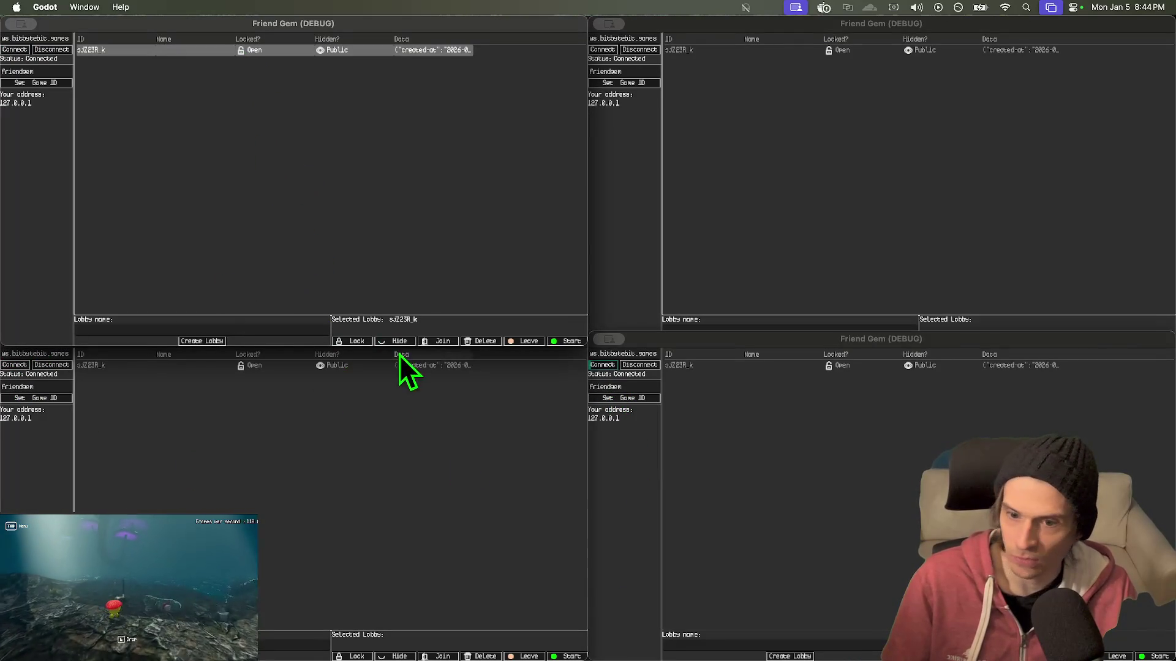
pyautogui.click(848, 36)
pyautogui.click(851, 51)
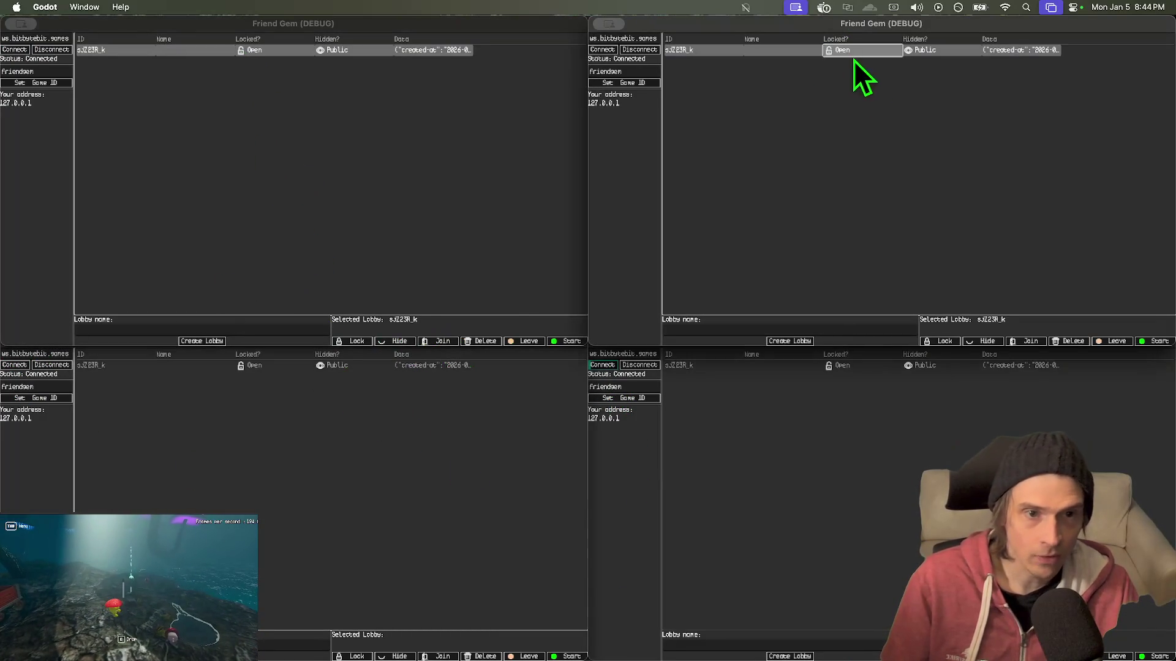
pyautogui.click(1033, 341)
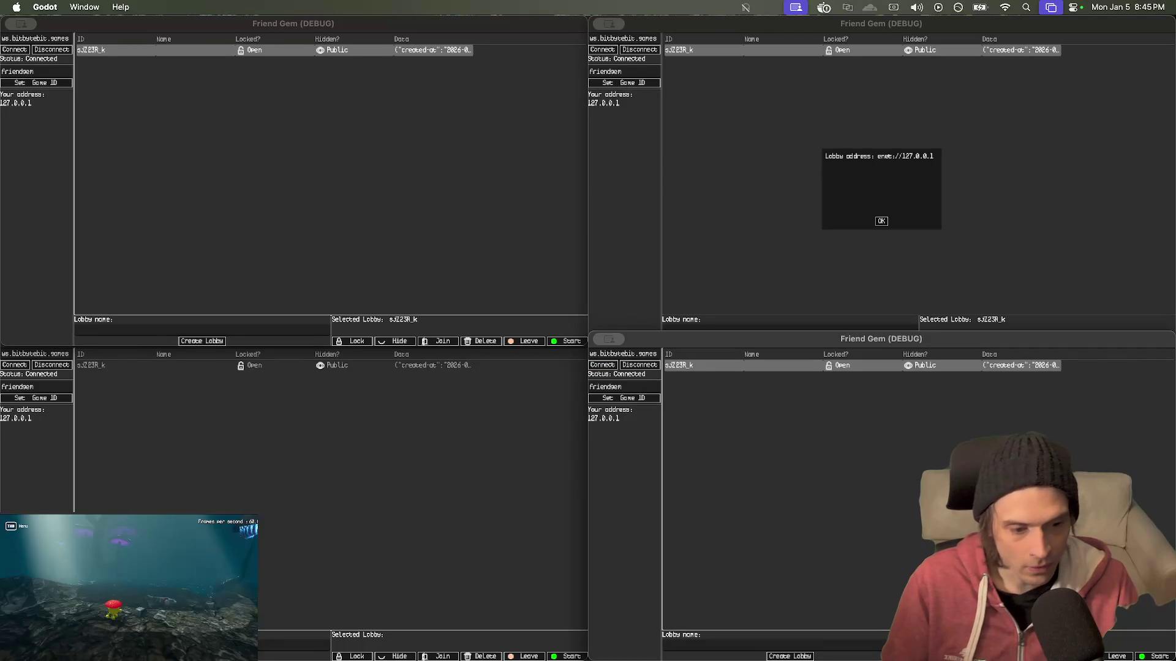
pyautogui.click(467, 511)
pyautogui.click(390, 368)
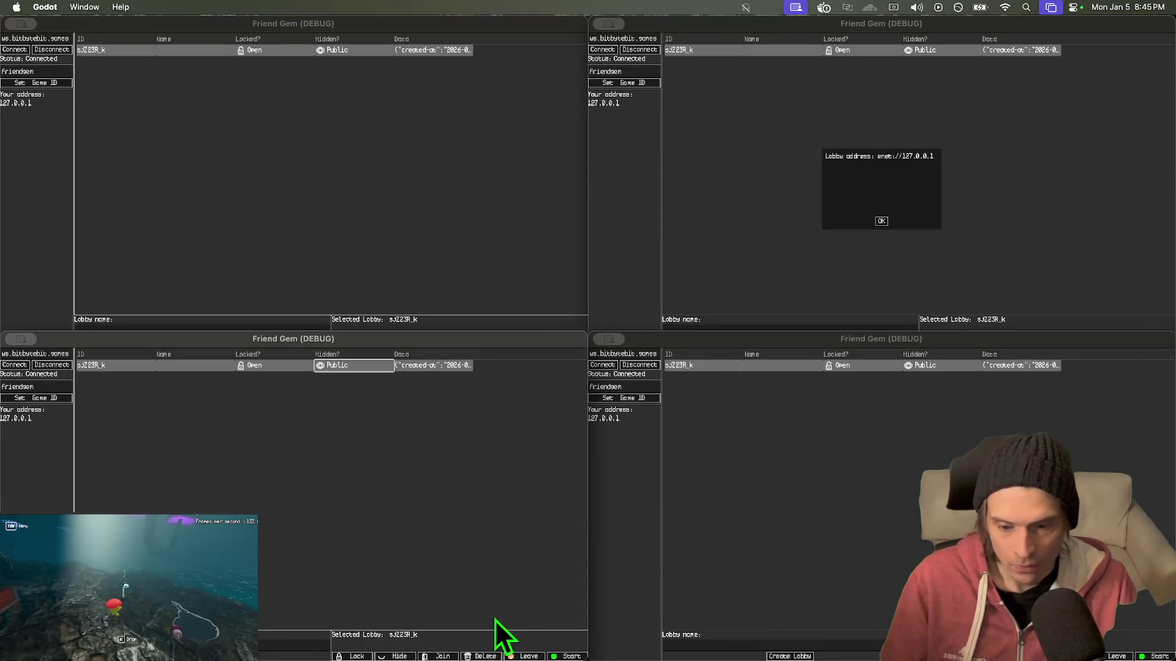
pyautogui.click(448, 657)
pyautogui.click(428, 270)
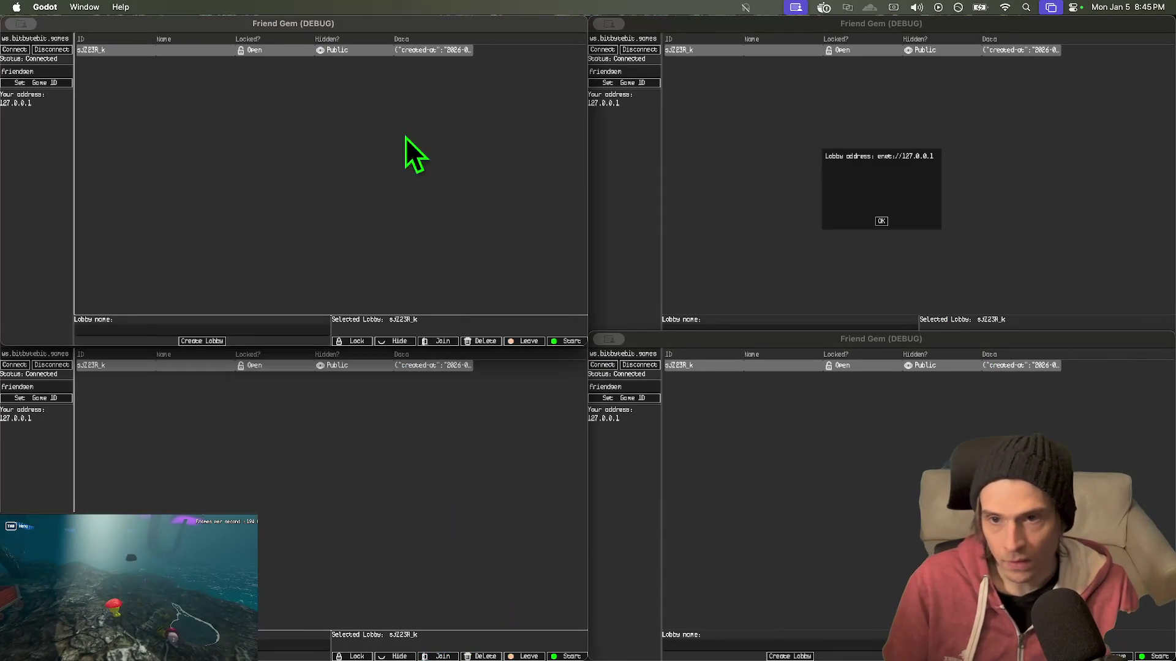
# Step: Hide lobby sJZ23R_k, publish it again, and start the game from the top-left window
pyautogui.click(384, 53)
pyautogui.click(393, 342)
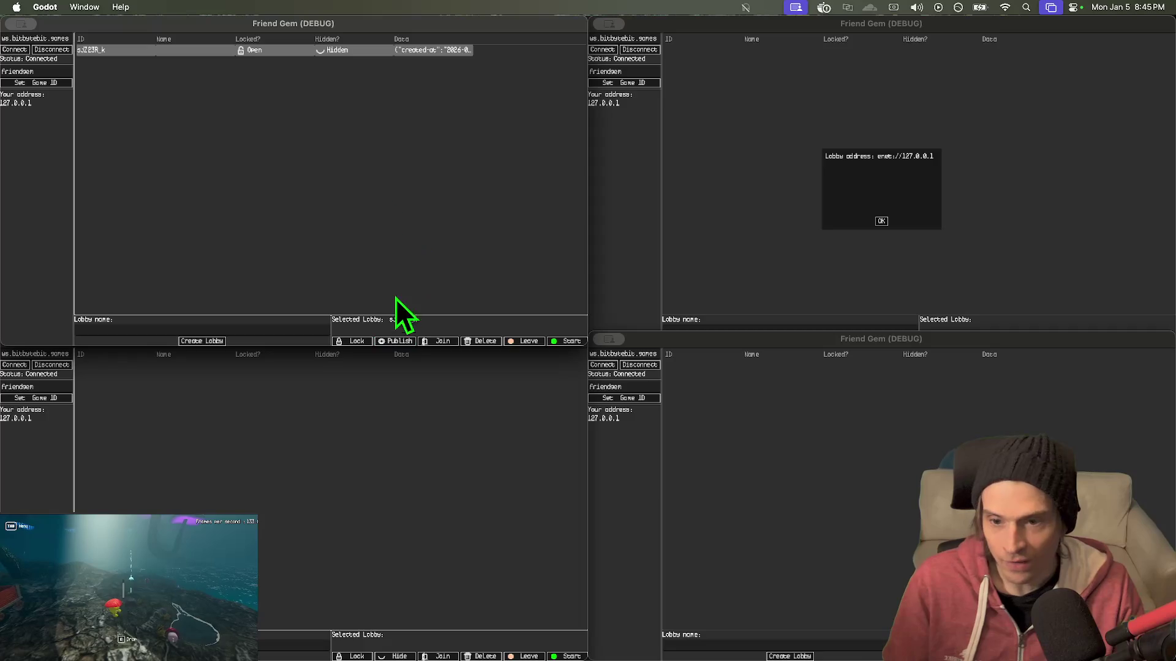
pyautogui.click(347, 52)
pyautogui.click(397, 343)
pyautogui.click(467, 470)
pyautogui.click(429, 166)
pyautogui.click(490, 337)
pyautogui.click(518, 326)
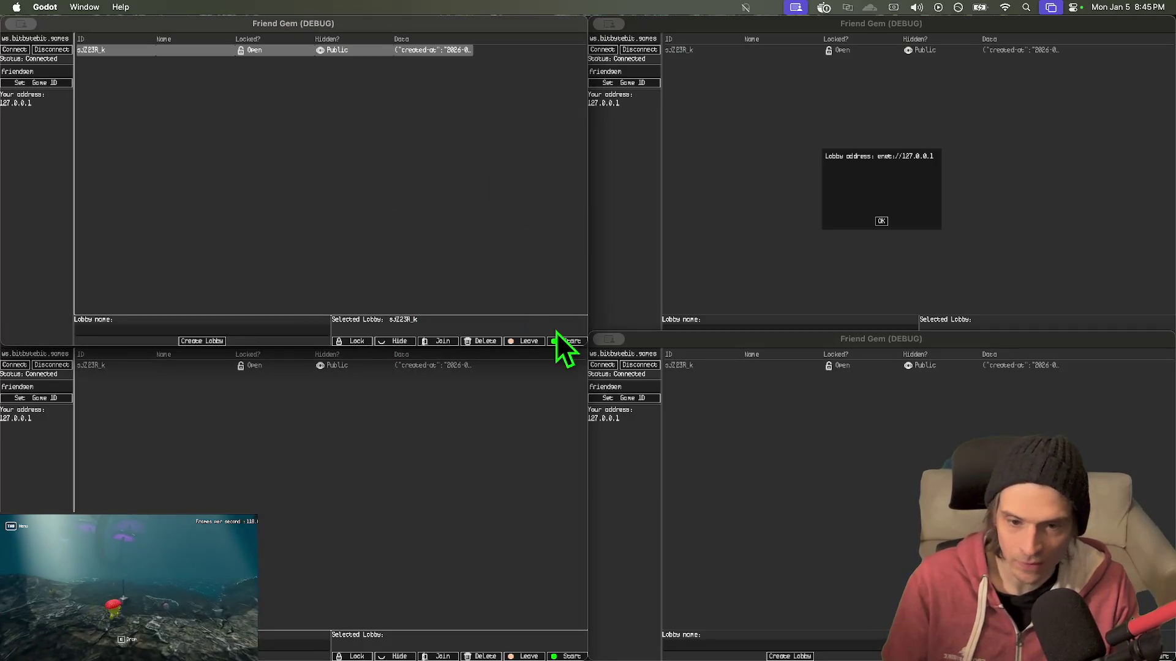
pyautogui.click(566, 341)
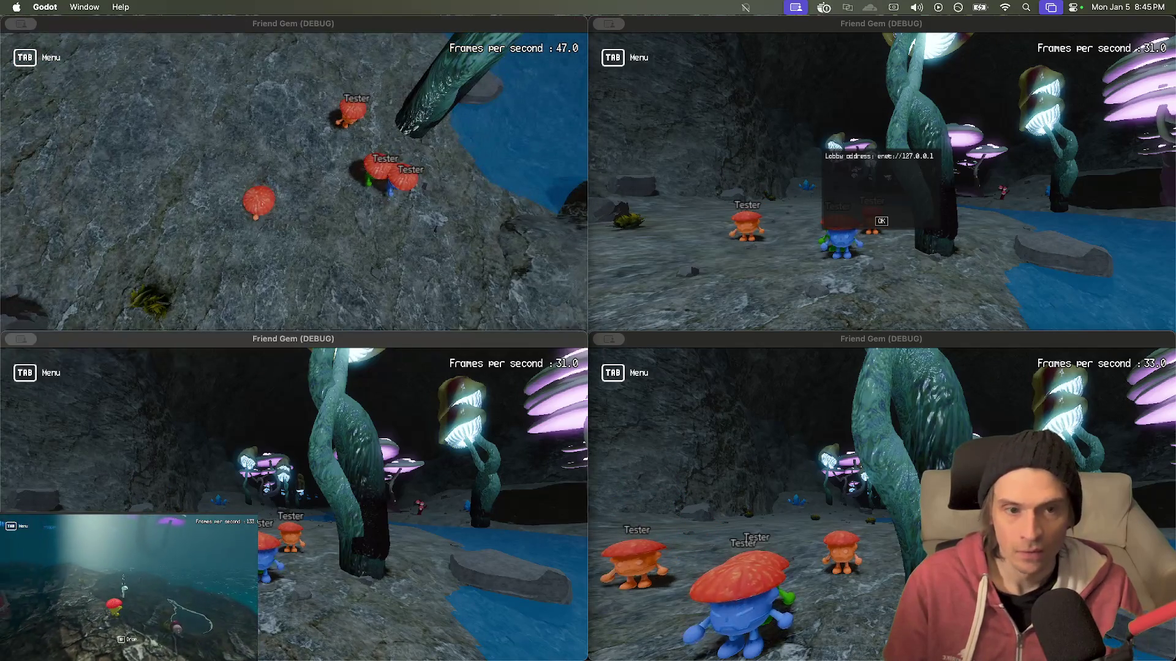
# Step: Play the four-player cave session briefly, respawn via the in-game menu, then quit the game
pyautogui.press('super+Tab')
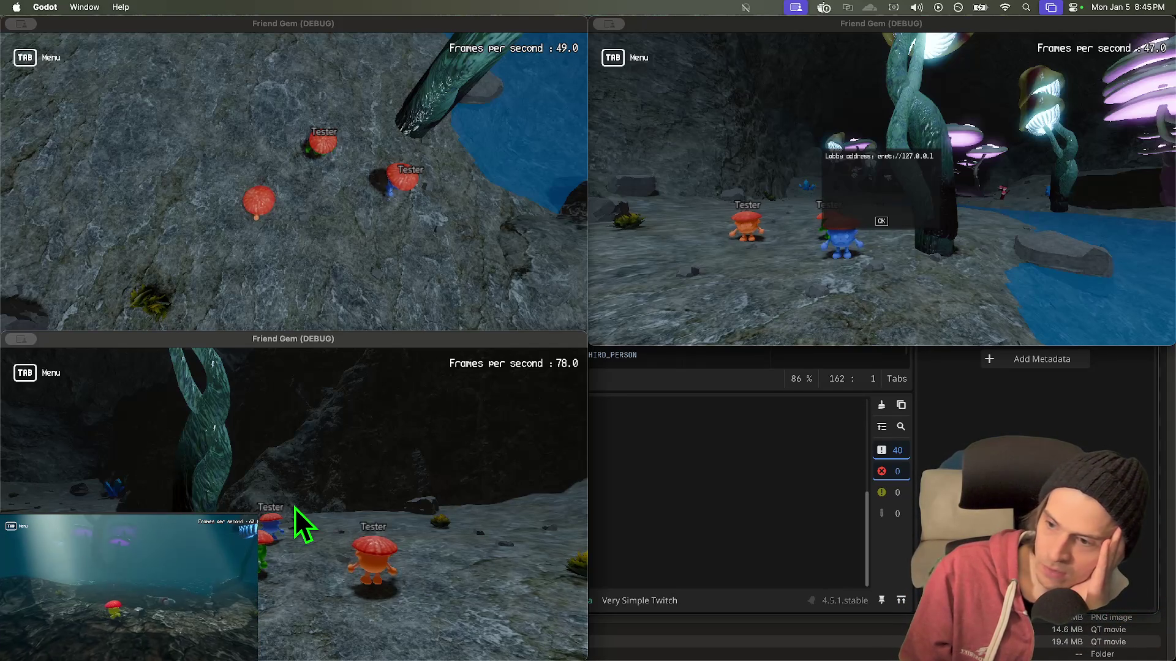
pyautogui.press('super+Tab')
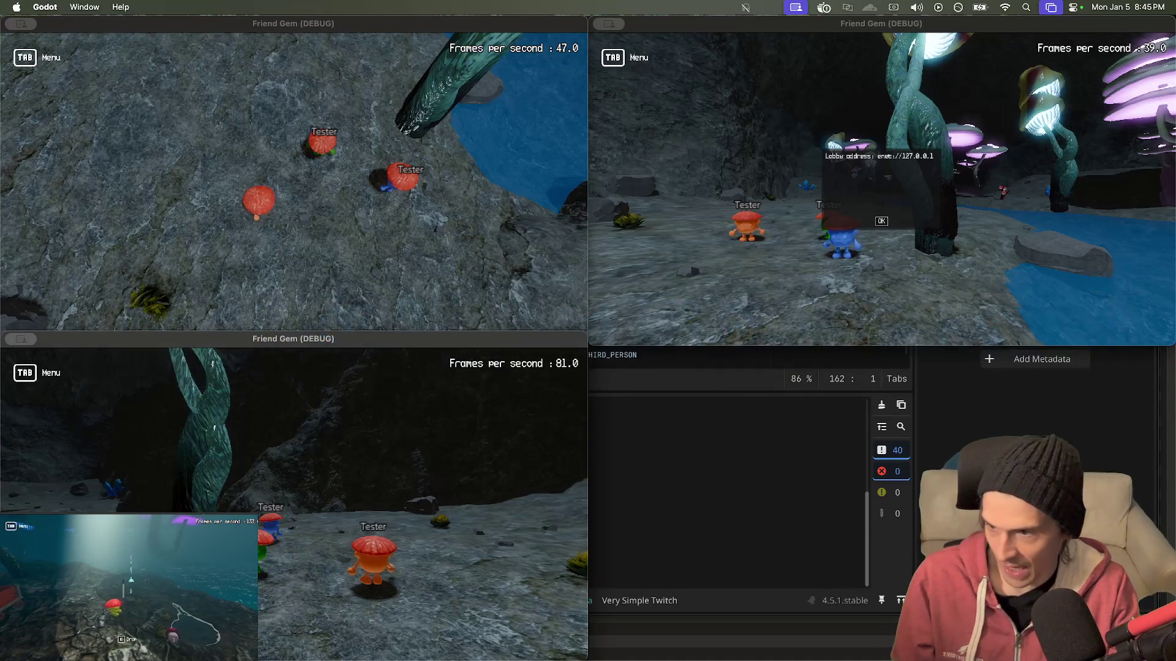
pyautogui.click(295, 193)
pyautogui.press('Tab')
pyautogui.click(296, 191)
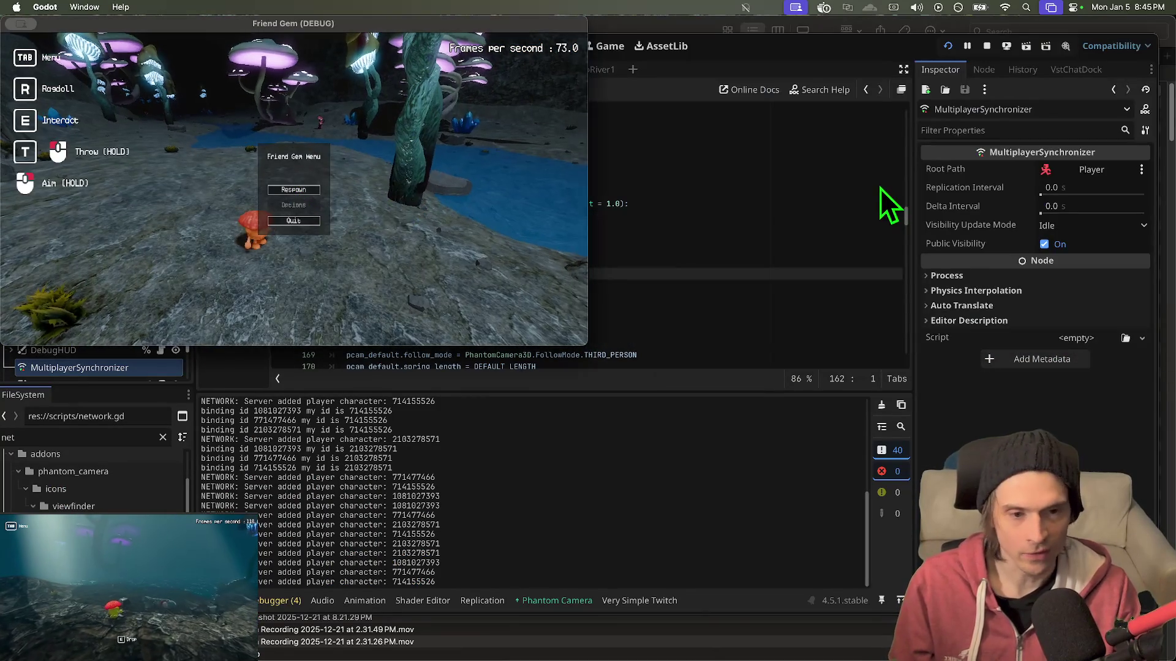
pyautogui.press('super+q')
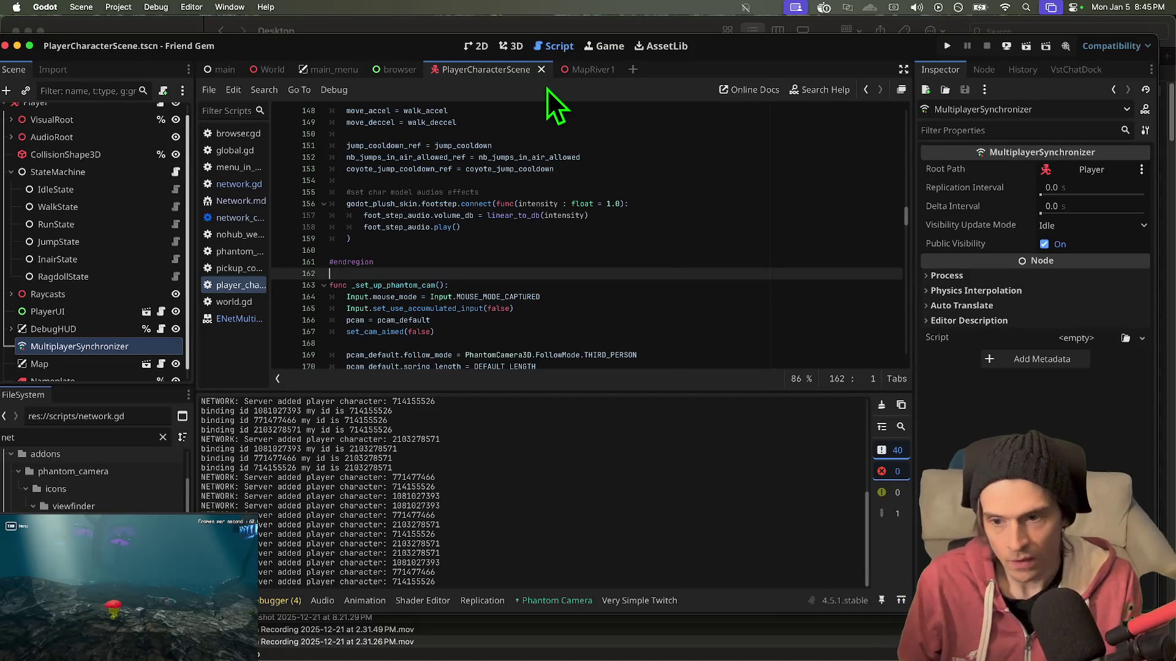
# Step: Read the player character script from _set_up_phantom_cam down to line 196
pyautogui.press('Right')
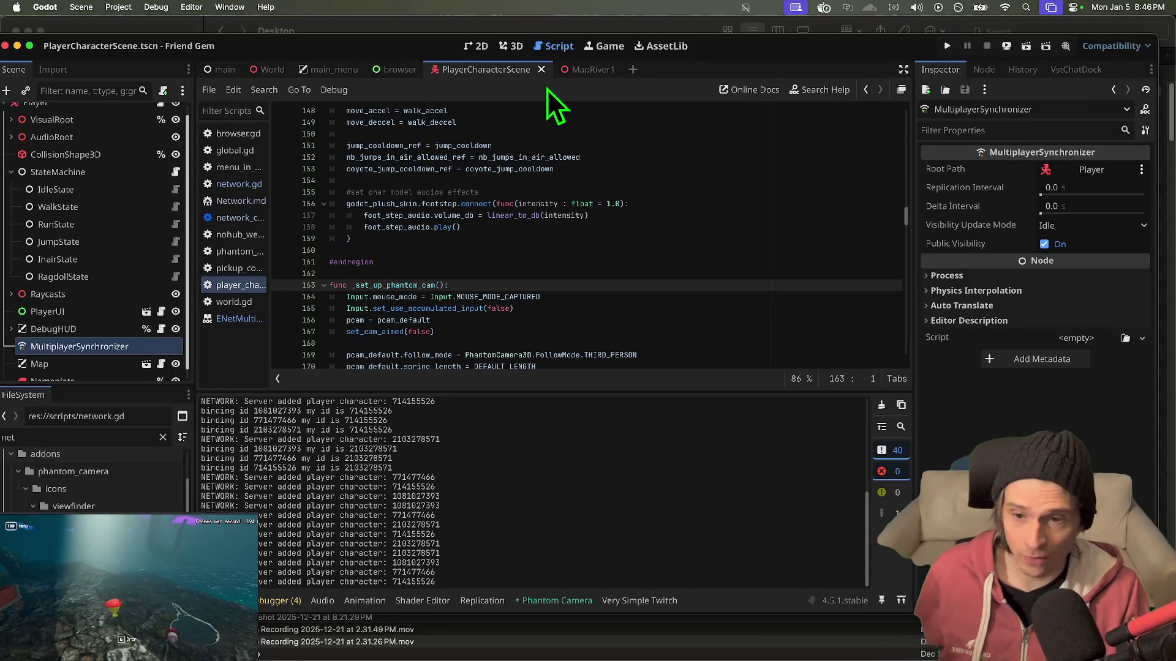
pyautogui.scroll(-10, 668, 288)
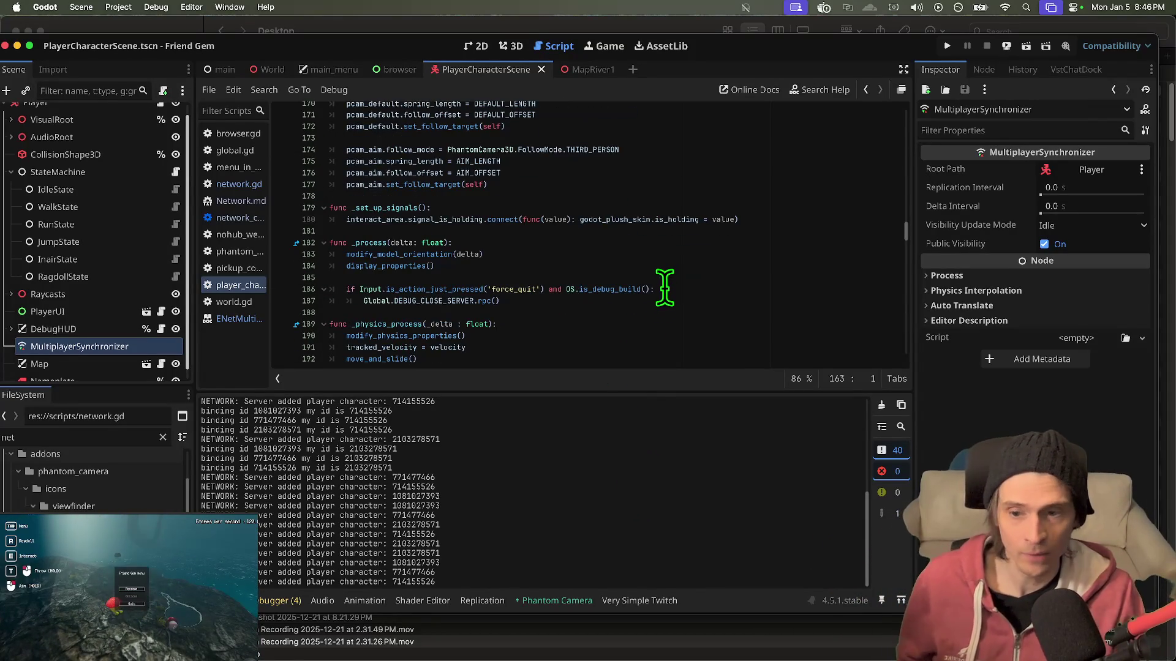
pyautogui.scroll(-2, 649, 304)
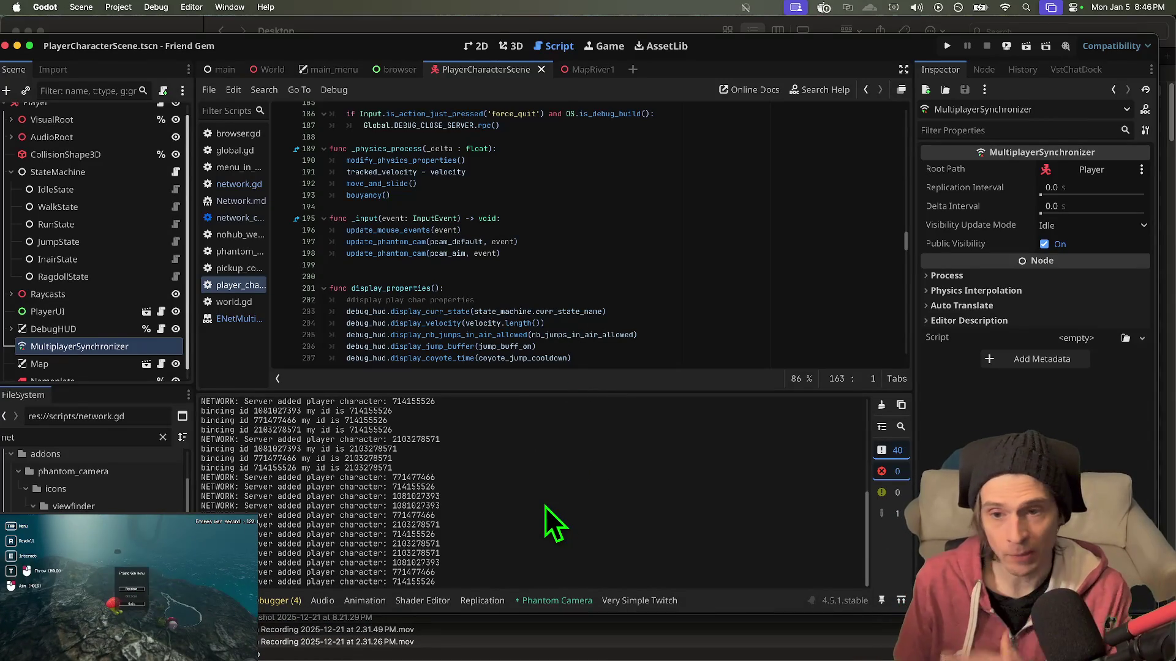
pyautogui.click(567, 160)
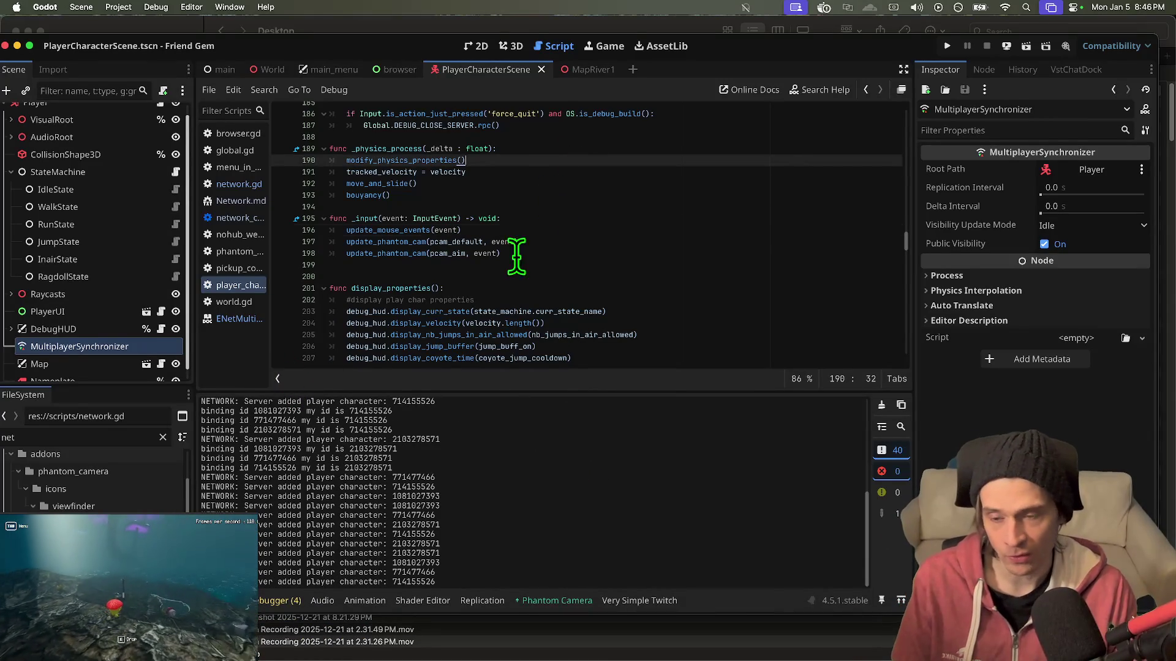
pyautogui.click(612, 231)
pyautogui.hotkey('ctrl', 'shift', 'f')
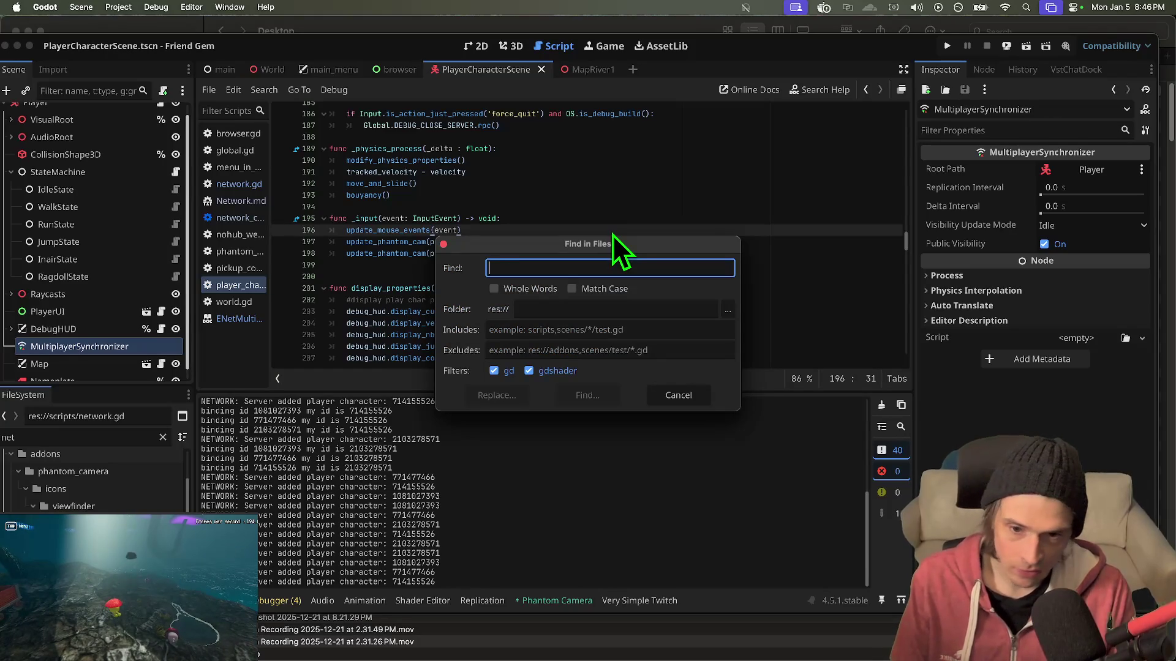
# Step: Search the project for WebRTCPeer and open the browser.gd match at line 432
pyautogui.write('P')
pyautogui.press('BackSpace')
pyautogui.write('Pe')
pyautogui.press('BackSpace')
pyautogui.press('BackSpace')
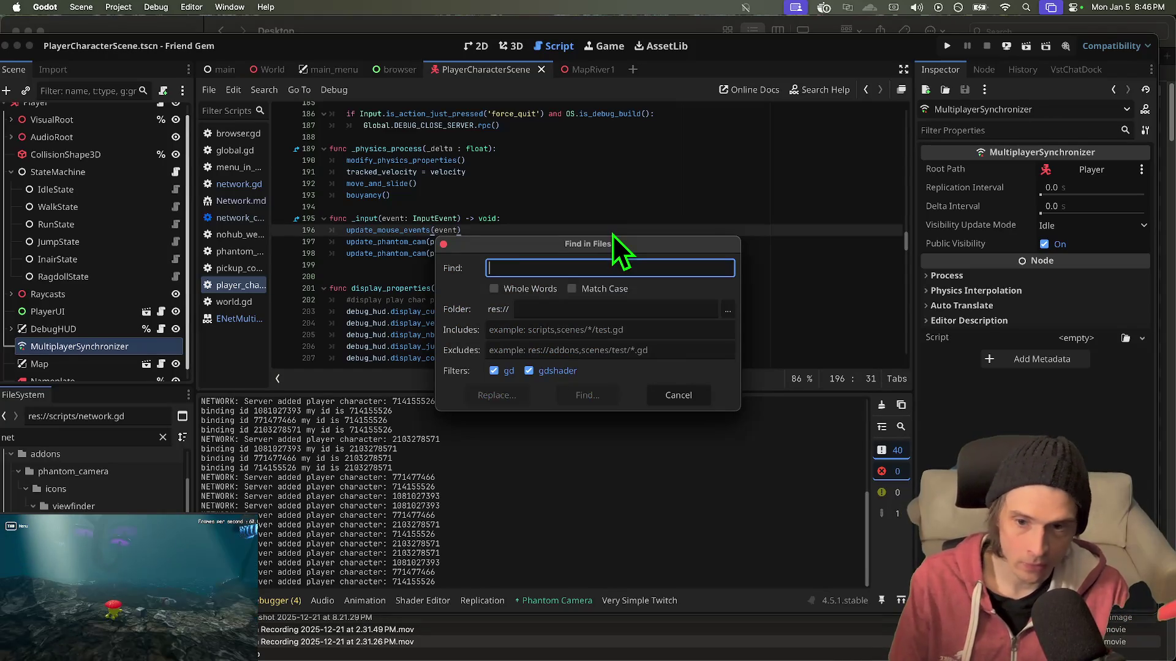
pyautogui.write('WebRTCPeer')
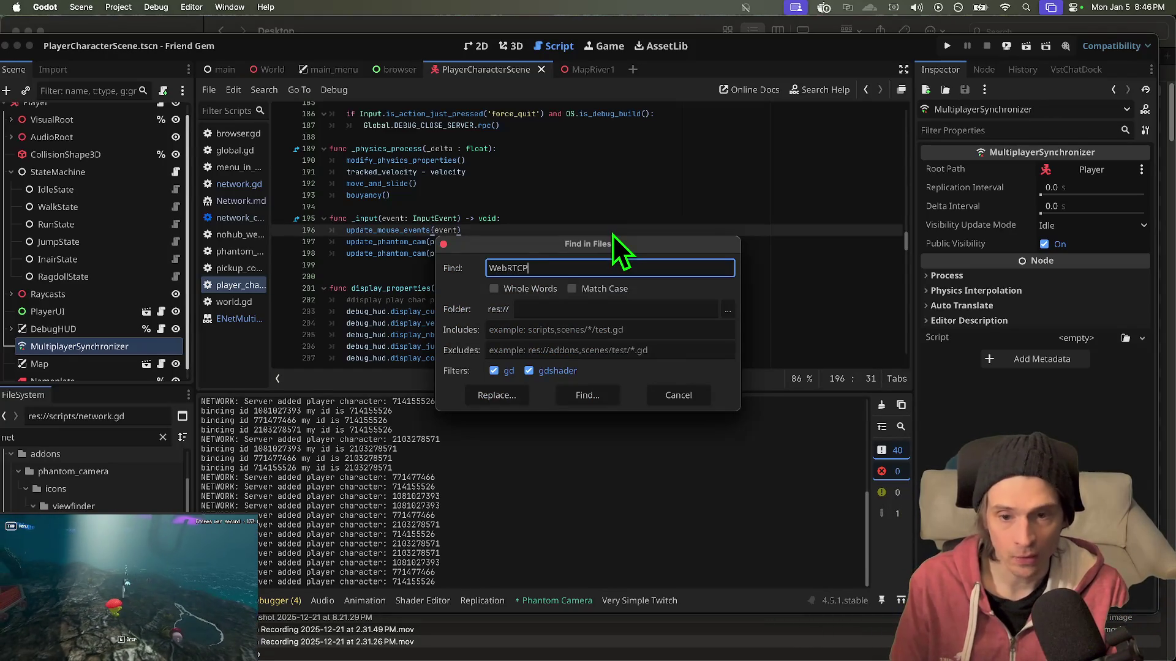
pyautogui.press('Return')
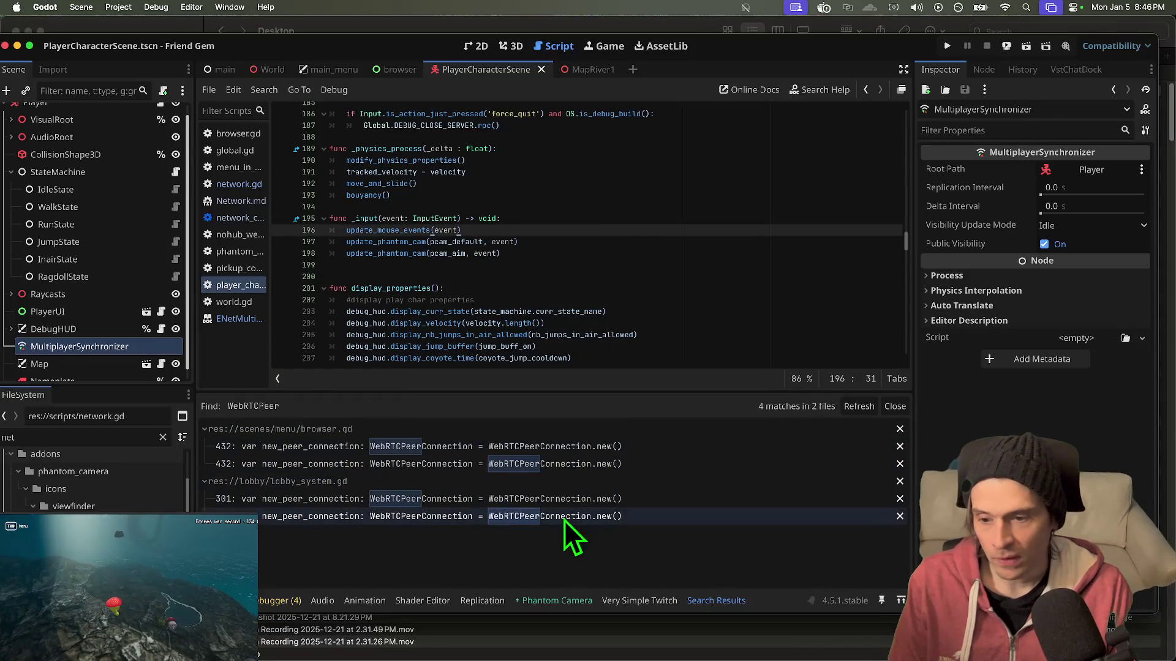
pyautogui.click(491, 464)
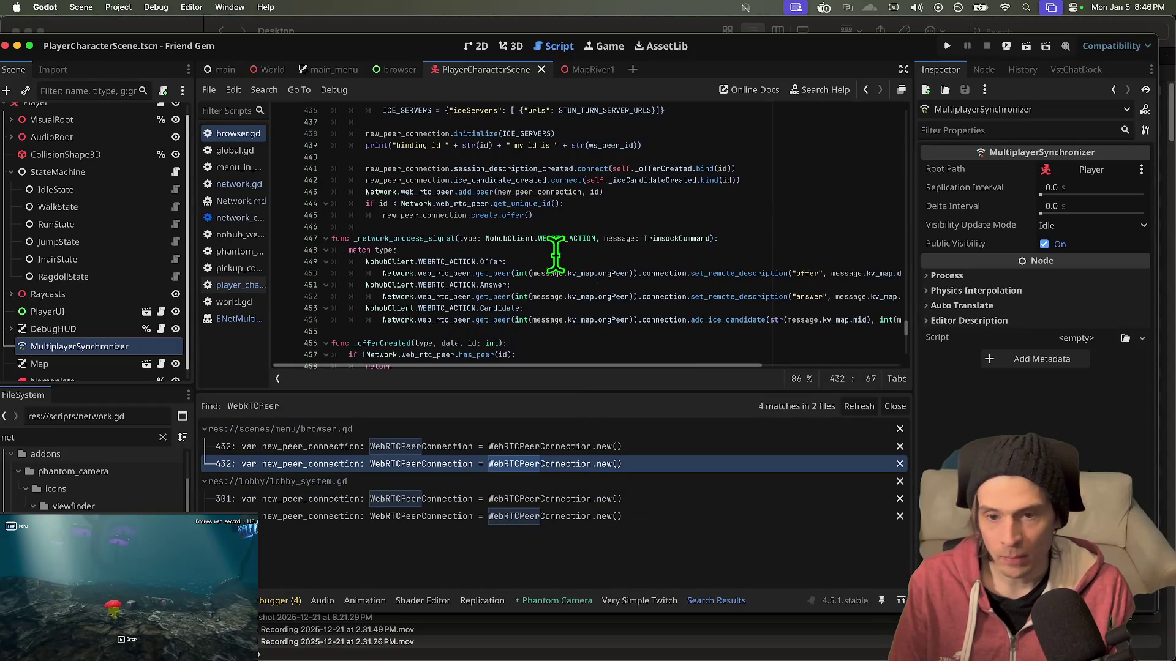
pyautogui.scroll(6, 614, 321)
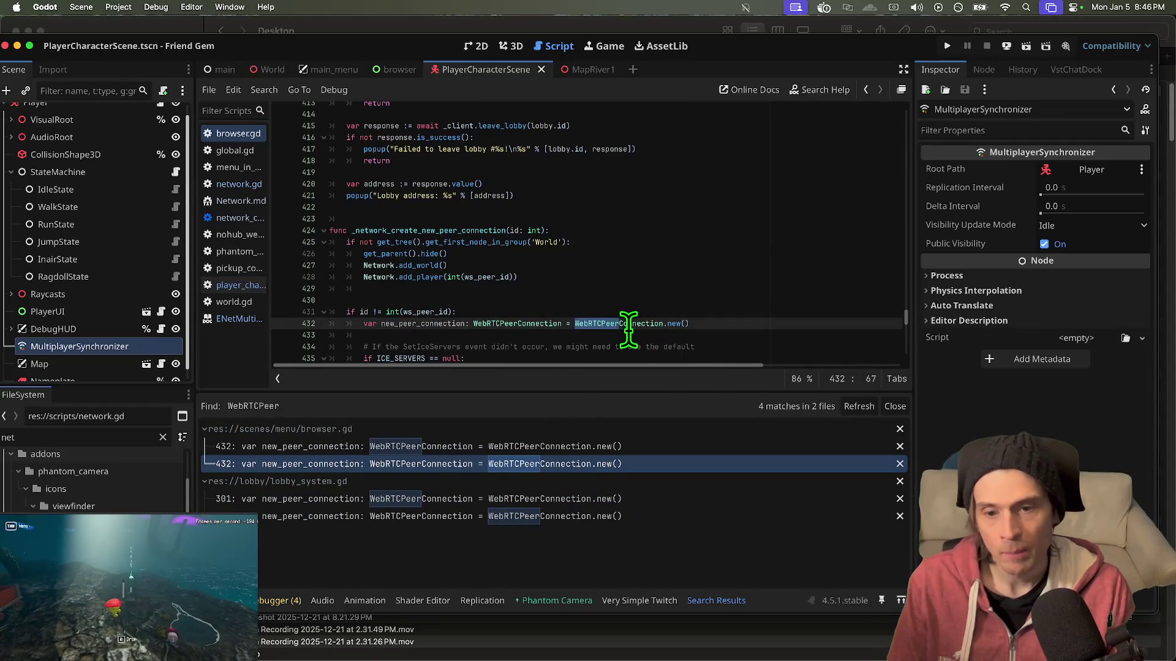
pyautogui.press('super+shift+f')
pyautogui.press('super+shift+f')
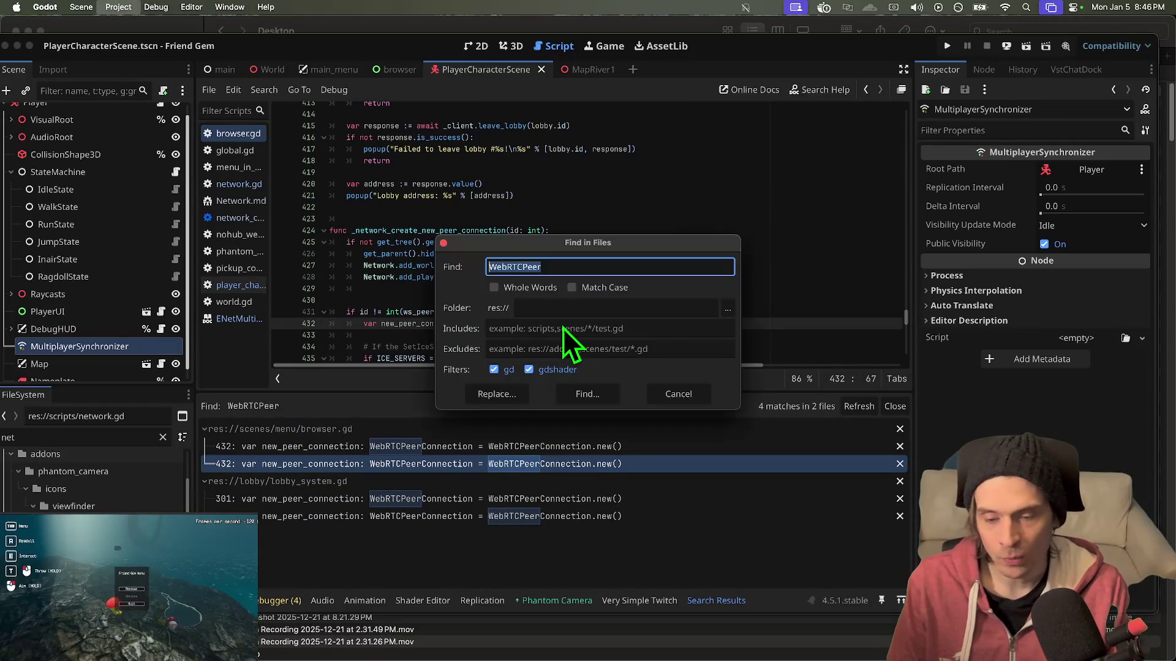
# Step: Search the project for WebRTCMu and open the minecart_root.gd match at line 6
pyautogui.press('Right')
pyautogui.press('BackSpace')
pyautogui.press('BackSpace')
pyautogui.press('BackSpace')
pyautogui.write('Mu')
pyautogui.press('Return')
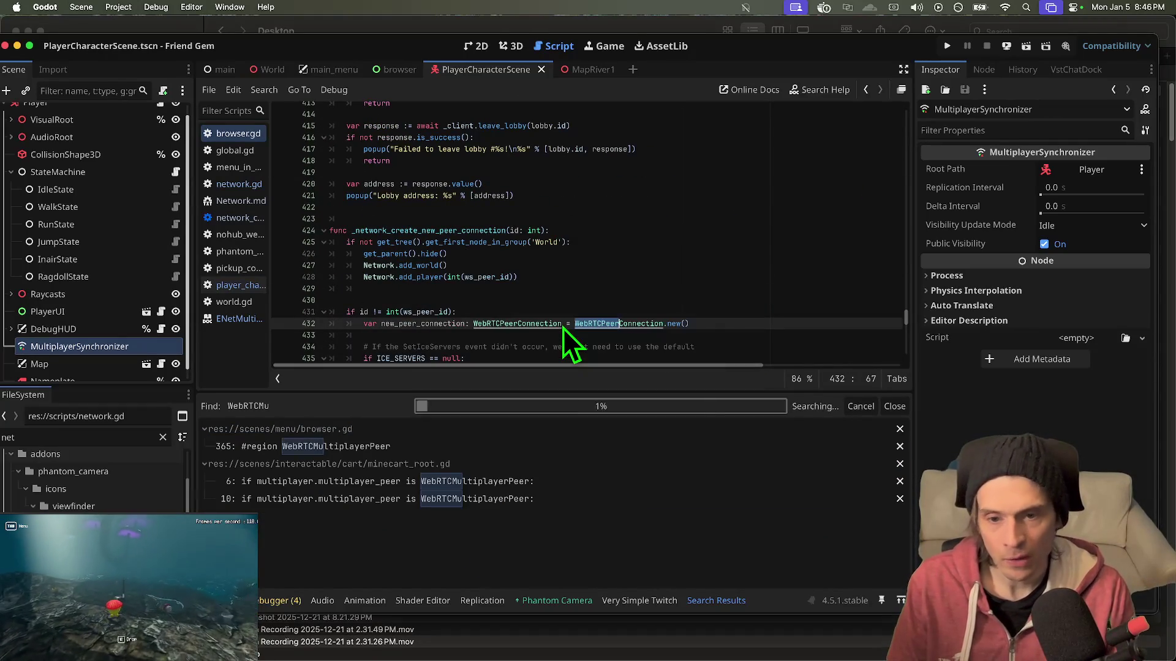
pyautogui.click(533, 481)
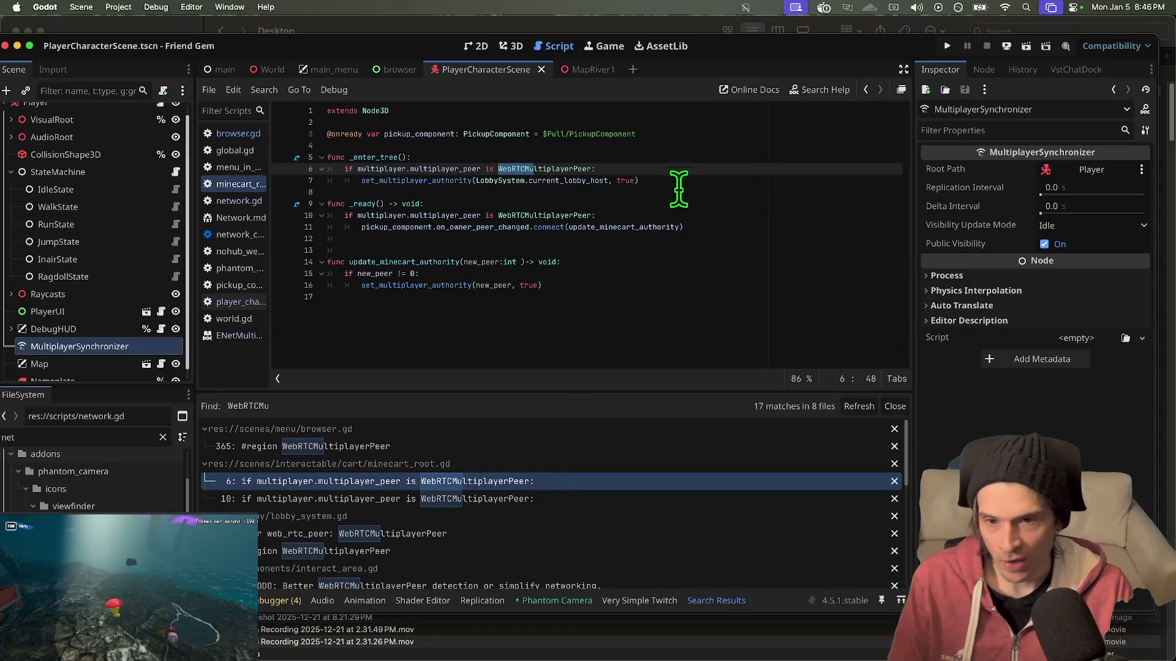
# Step: Select the 'multiplayer_peer is WebRTCMultiplayerPeer' check in minecart_root.gd to search for it
pyautogui.click(669, 182)
pyautogui.moveTo(352, 150); pyautogui.dragTo(814, 184)
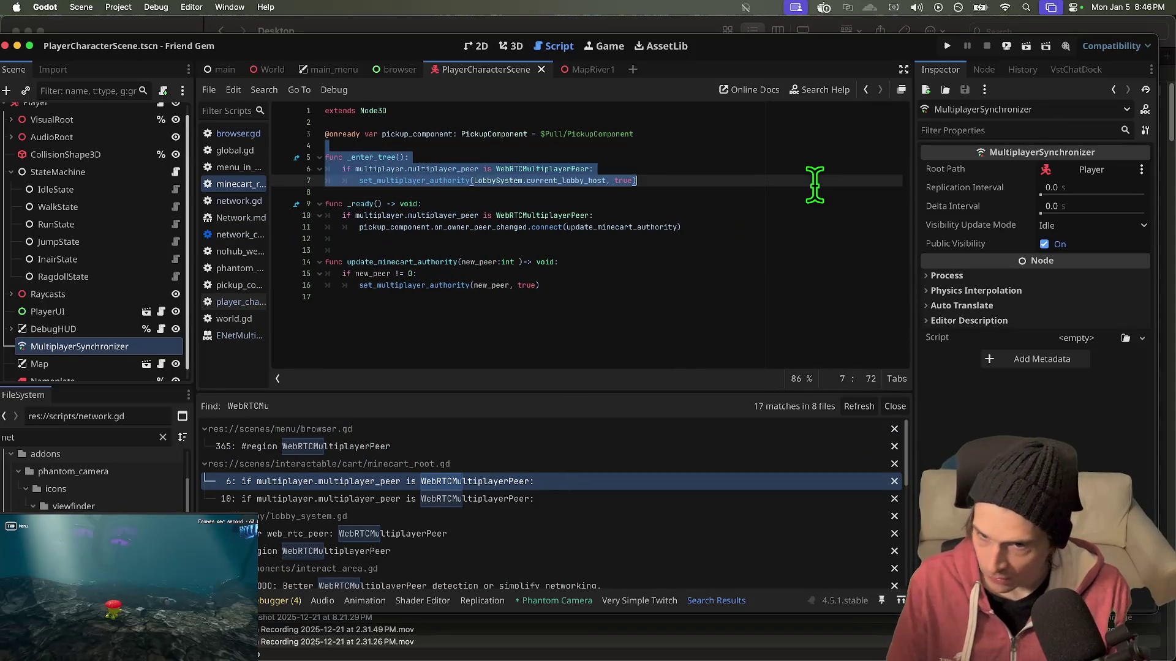
pyautogui.click(814, 184)
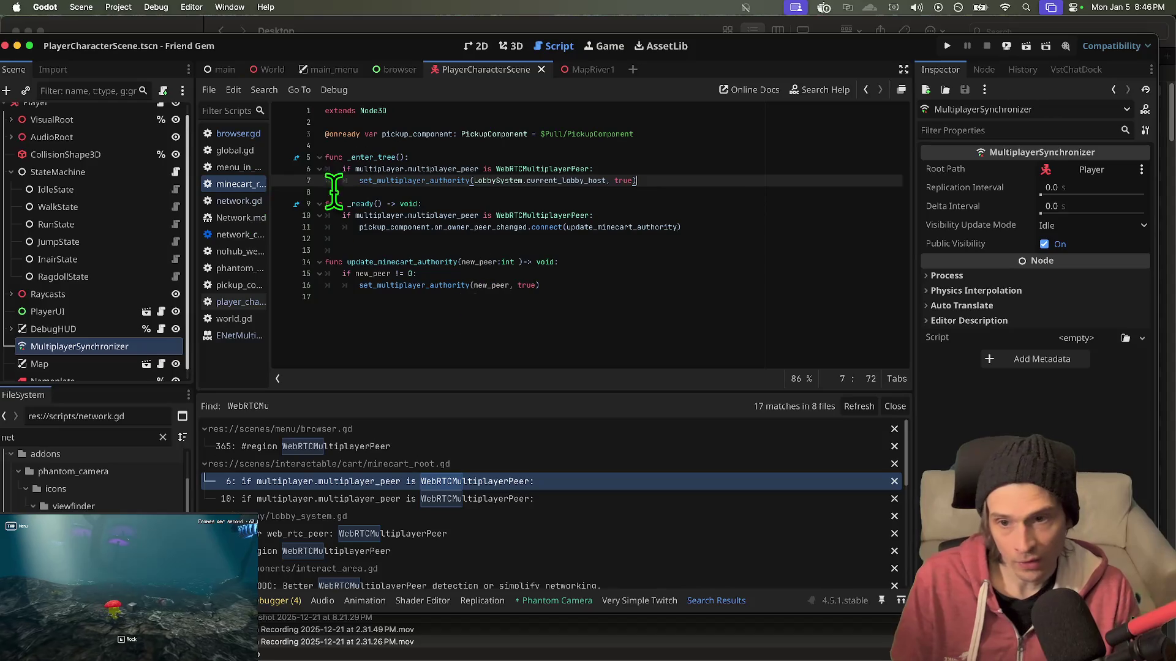
pyautogui.keyDown('shift'); pyautogui.click(647, 306); pyautogui.keyUp('shift')
pyautogui.click(667, 351)
pyautogui.doubleClick(543, 168)
pyautogui.moveTo(542, 168); pyautogui.dragTo(452, 171)
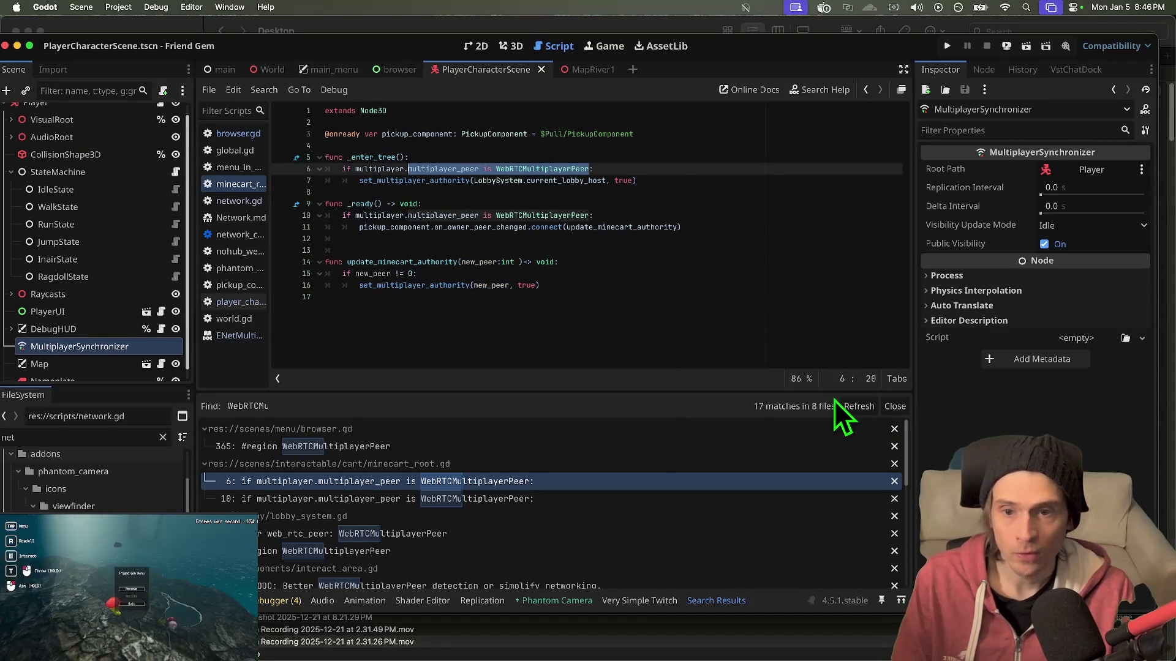
pyautogui.hotkey('ctrl', 'shift', 'f')
# Step: Search for 'multiplayer_peer is WebRTCMultiplayerPeer' and open pickup_component.gd at line 131
pyautogui.click(604, 392)
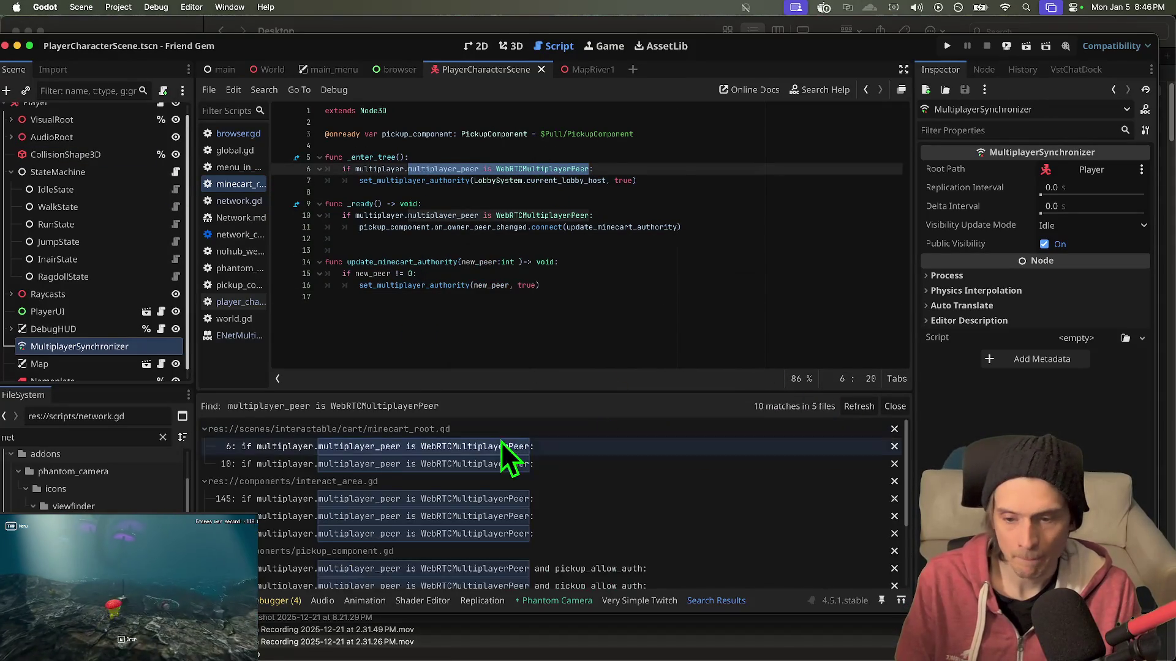
pyautogui.scroll(-3, 526, 466)
pyautogui.click(553, 505)
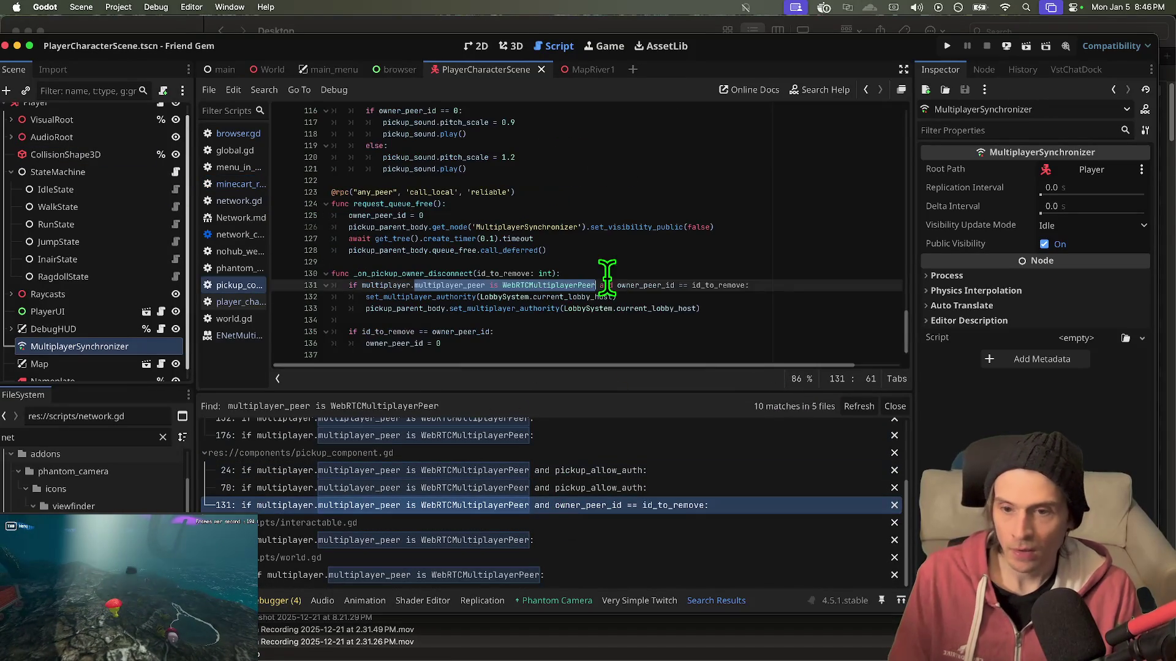
pyautogui.doubleClick(455, 298)
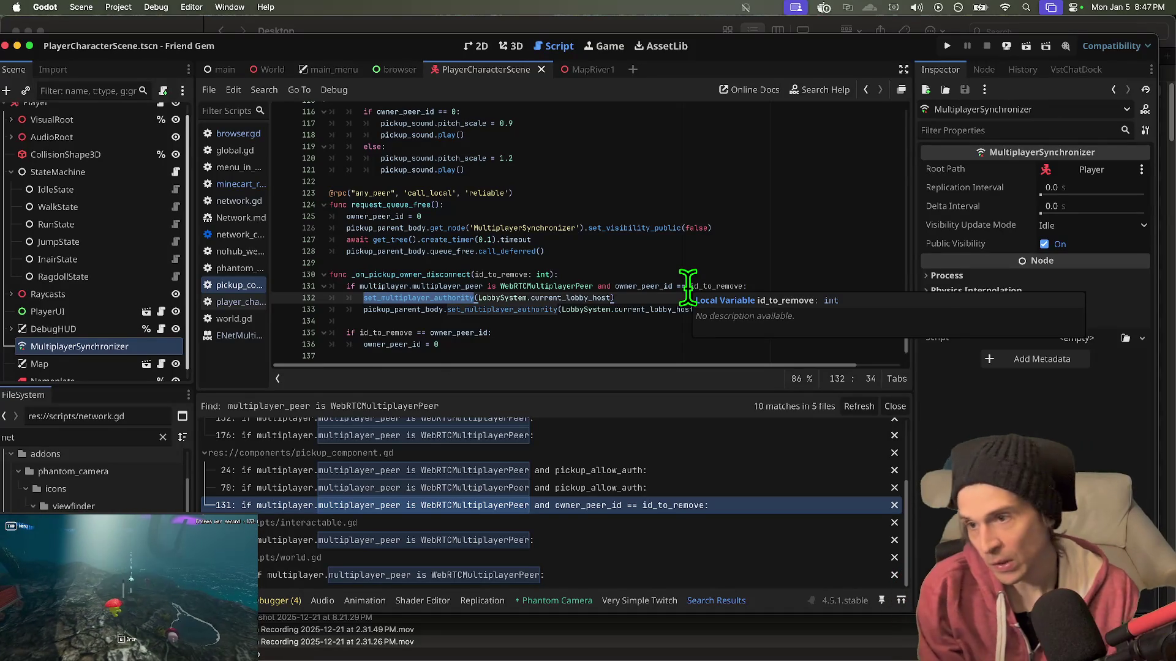
pyautogui.moveTo(74, 390)
pyautogui.mouseDown()
pyautogui.moveTo(63, 488)
pyautogui.moveTo(79, 438)
pyautogui.mouseUp()
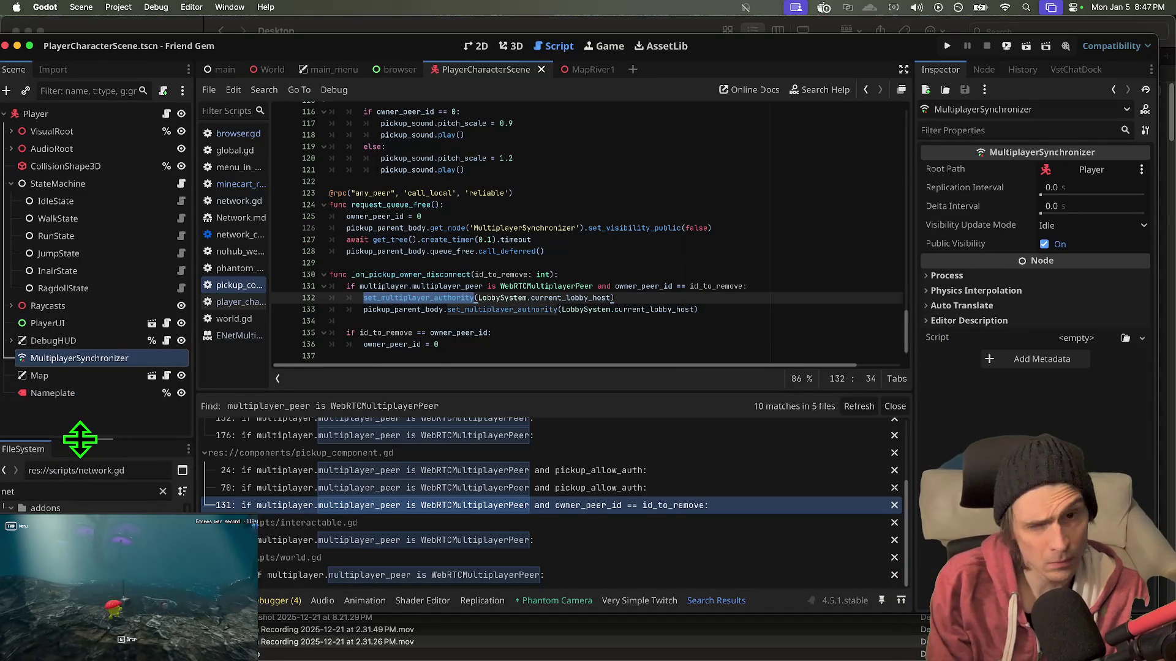
# Step: Try replacing WebRTCMultiplayerPeer on line 131 with SteamGodot, then undo the change
pyautogui.click(374, 321)
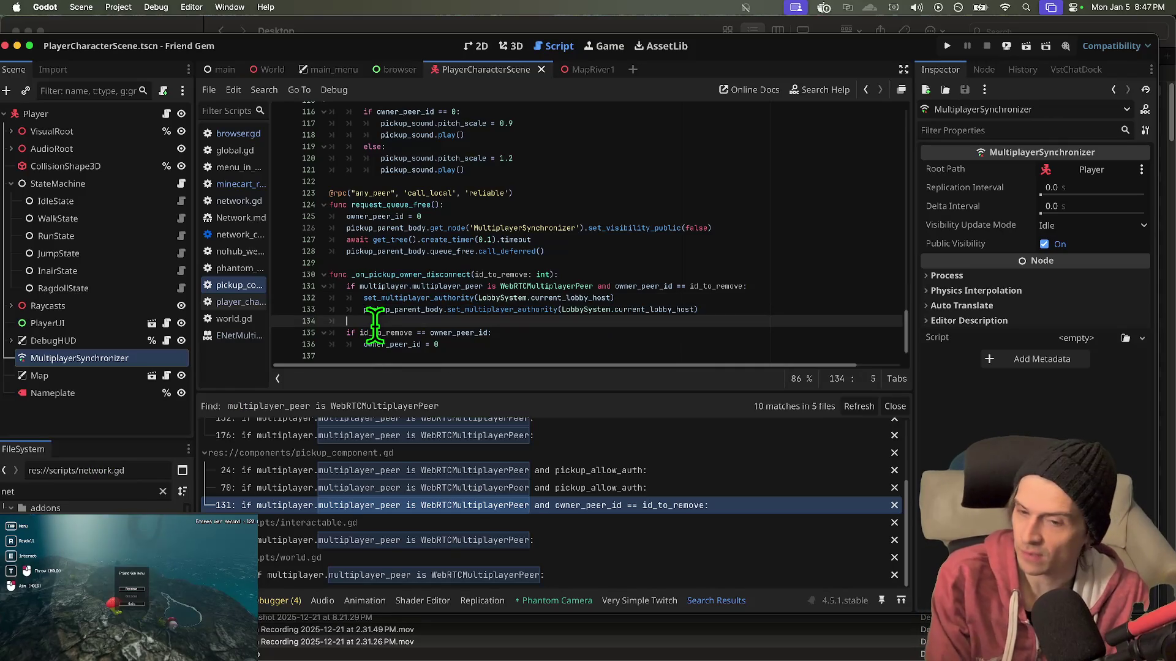
pyautogui.click(450, 286)
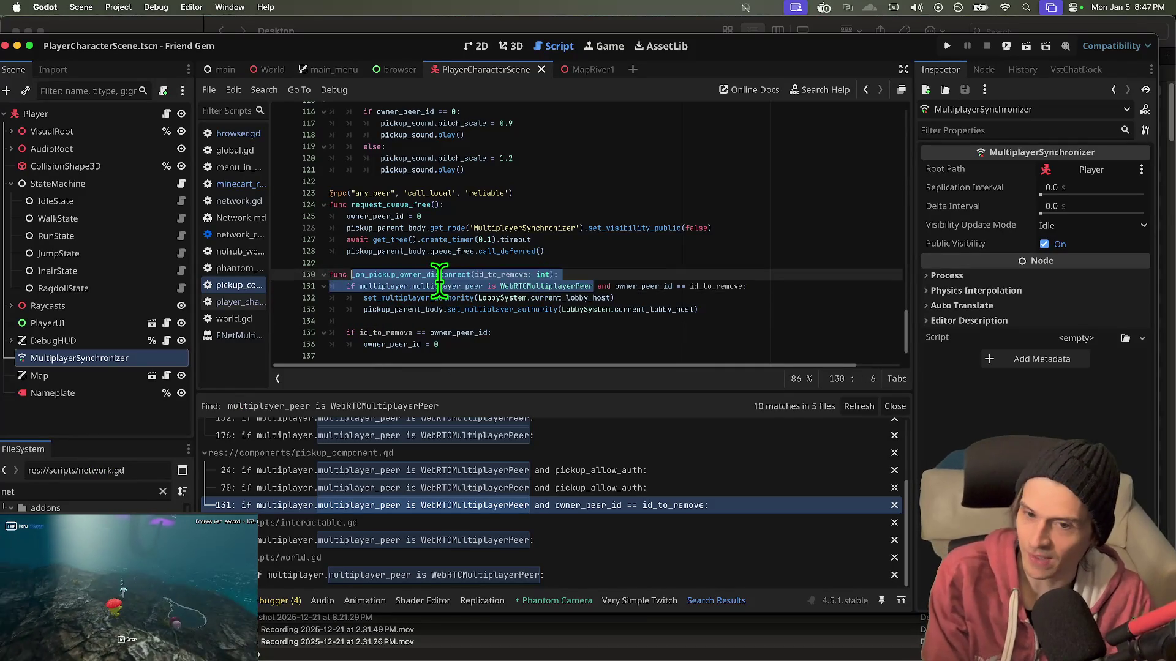
pyautogui.doubleClick(538, 286)
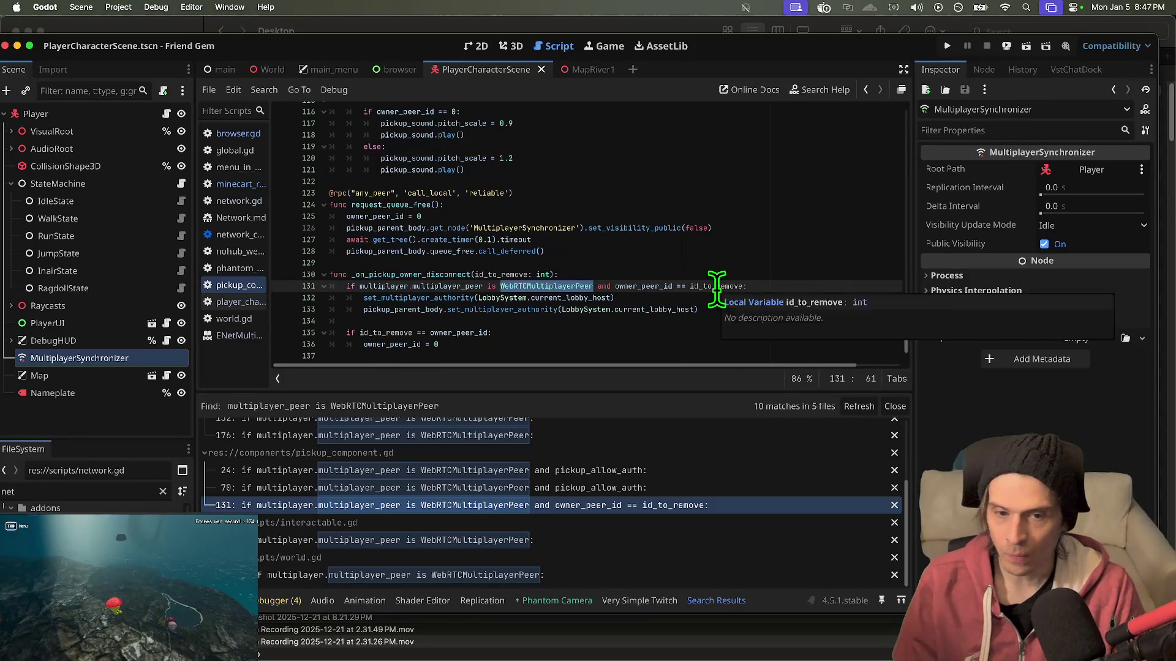
pyautogui.write('Godo')
pyautogui.press('BackSpace')
pyautogui.press('BackSpace')
pyautogui.press('BackSpace')
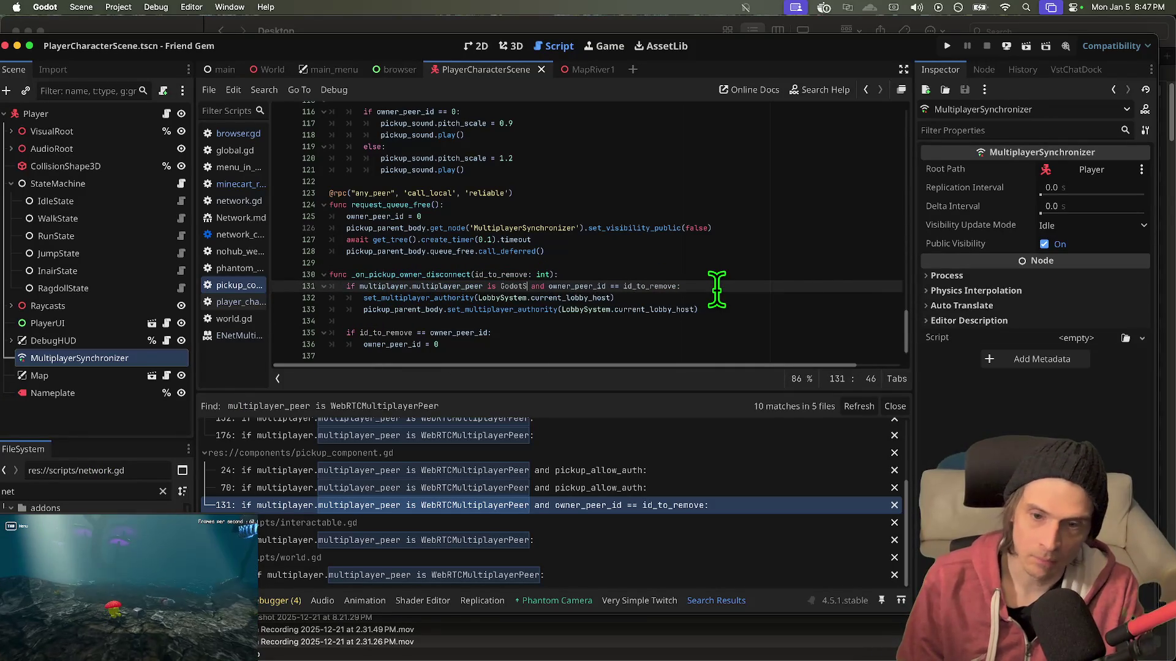
pyautogui.write('Ste')
pyautogui.write('amGodot')
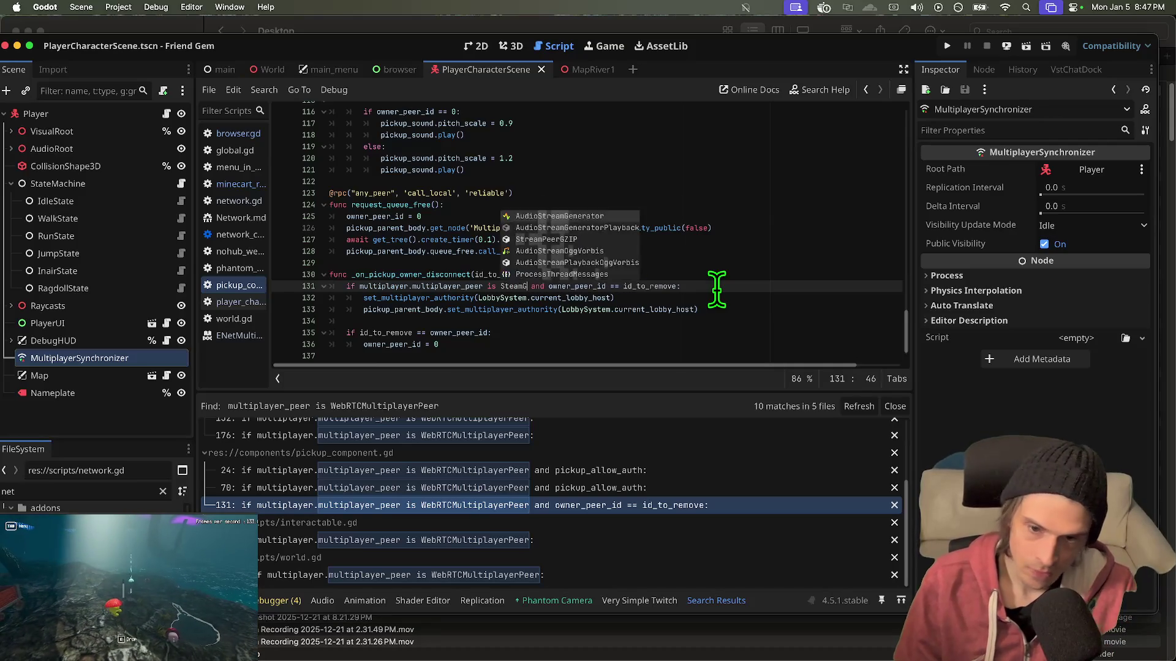
pyautogui.press('super+z')
pyautogui.press('super+z')
pyautogui.press('super+z')
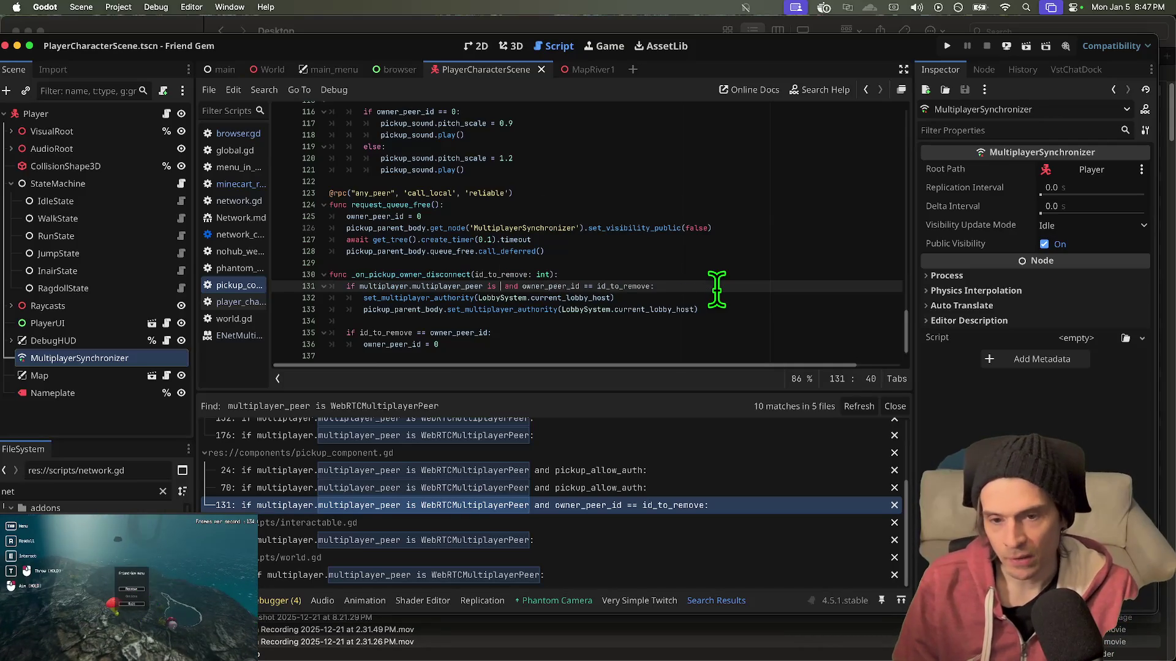
# Step: In Firefox, enter 'godotsteam' in a new tab's address bar
pyautogui.press('super+Tab')
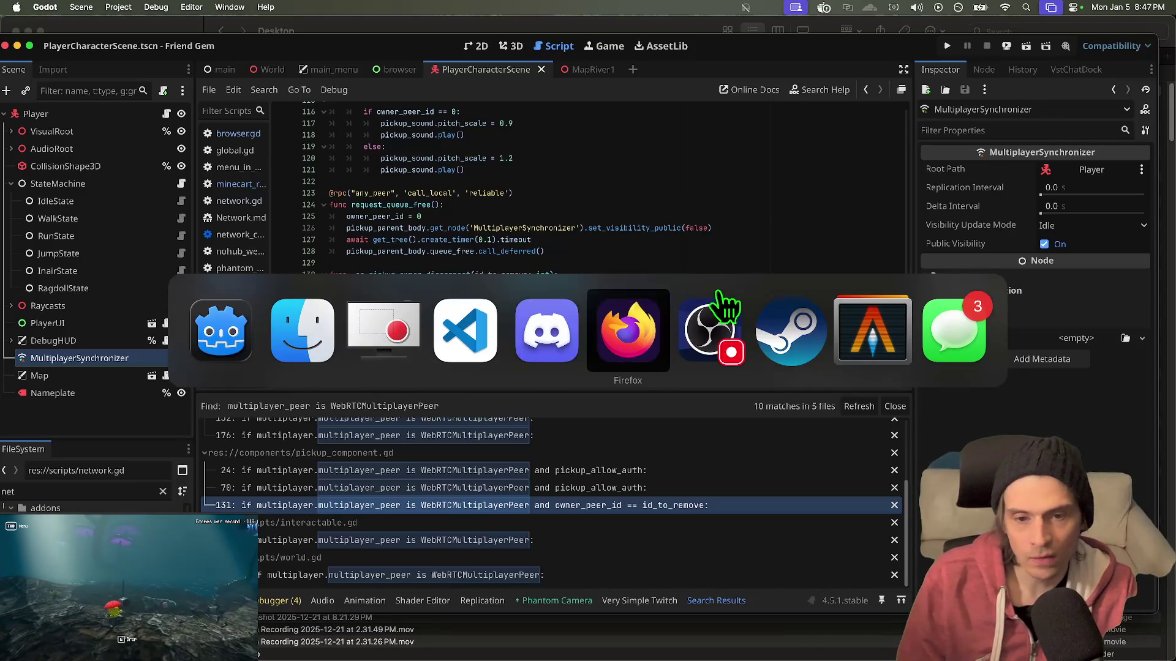
pyautogui.press('super+t')
pyautogui.write('godot')
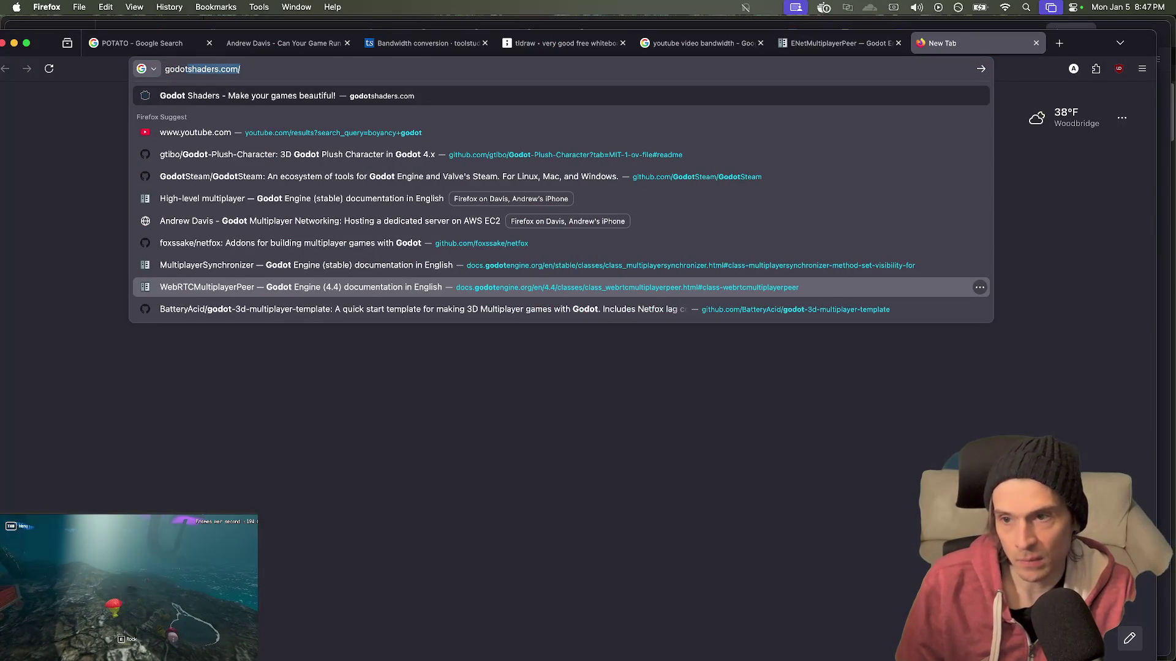
pyautogui.write('steam')
# Step: Search godotsteam, open the GodotSteam GitHub repo, and follow its README link to Codeberg
pyautogui.press('Return')
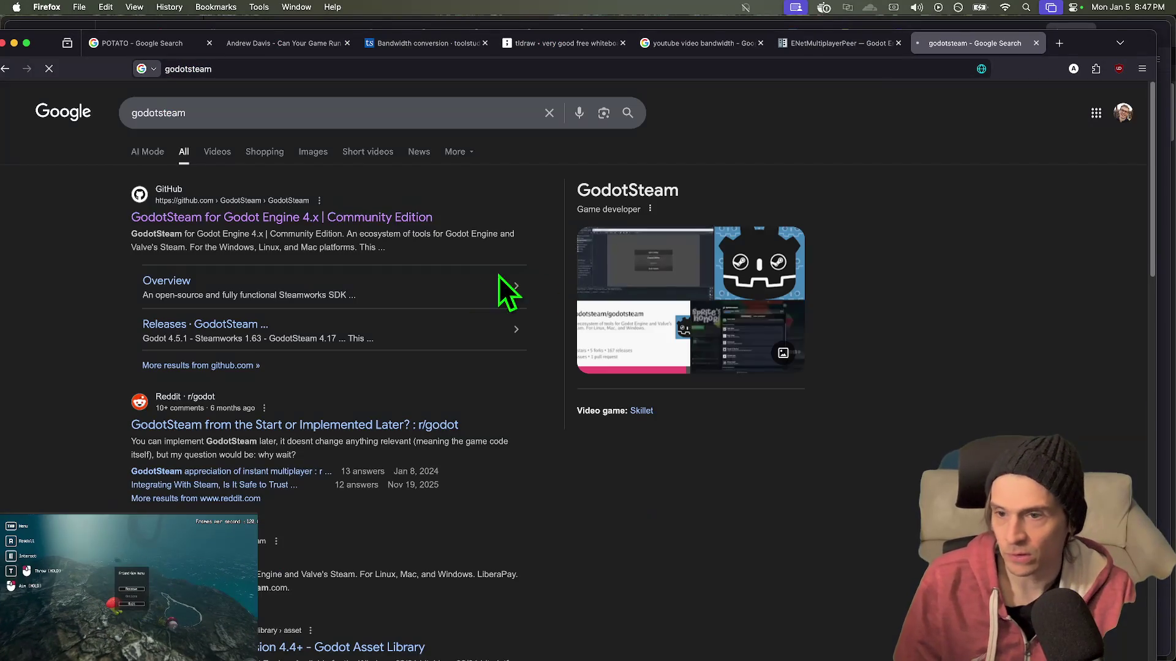
pyautogui.click(336, 218)
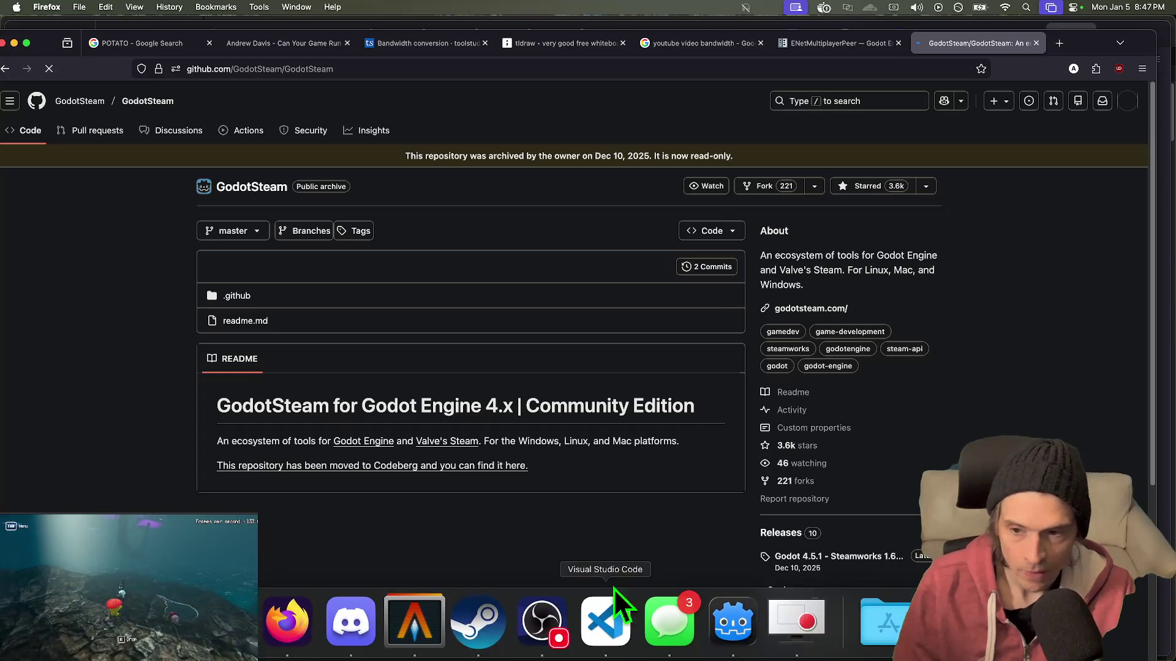
pyautogui.scroll(-5, 409, 535)
pyautogui.scroll(5, 411, 490)
pyautogui.click(417, 429)
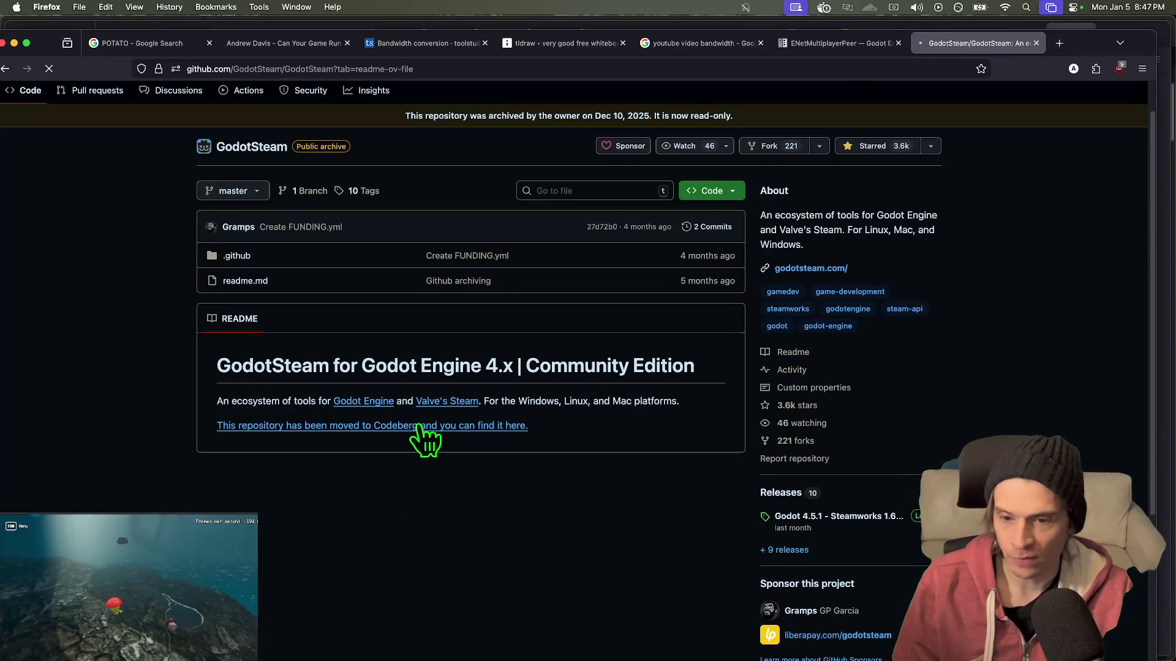
# Step: Browse the Codeberg GodotSteam page and open the MultiplayerPeer repository in a new tab
pyautogui.scroll(-10, 422, 509)
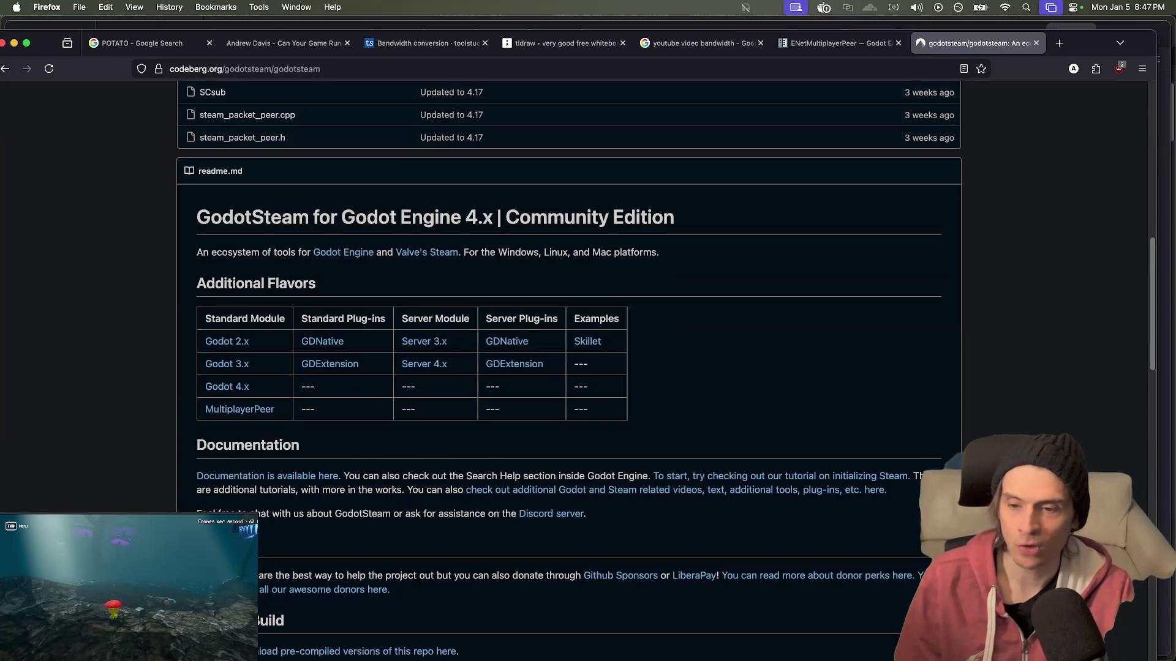
pyautogui.scroll(-2, 759, 340)
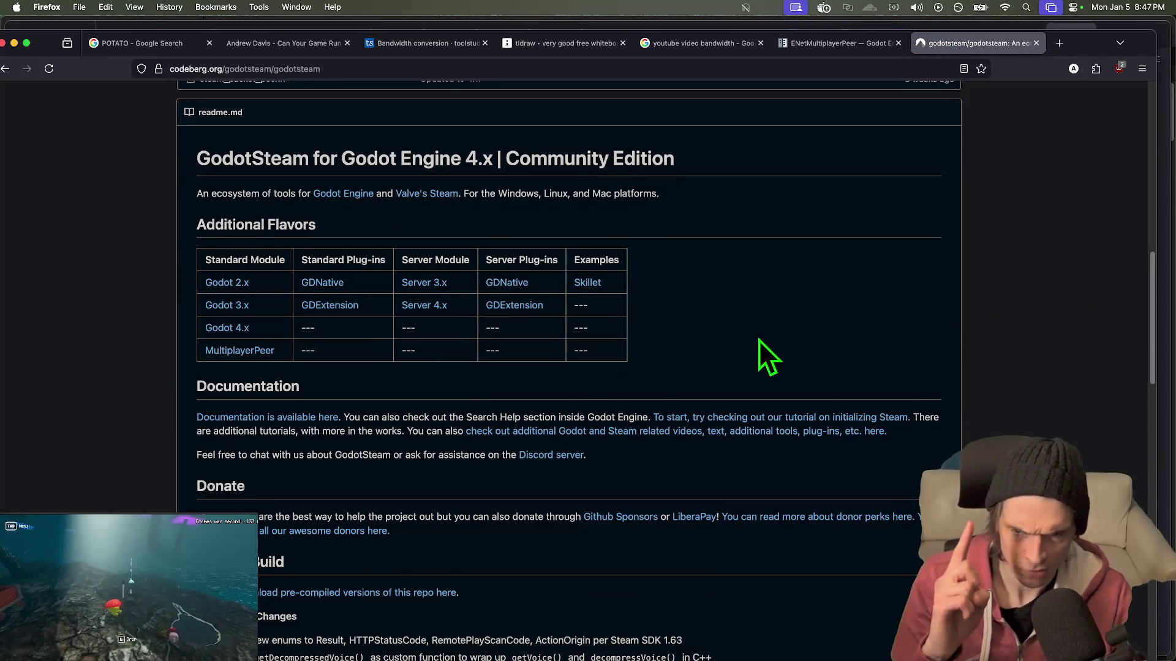
pyautogui.scroll(-1, 759, 340)
pyautogui.scroll(3, 748, 392)
pyautogui.scroll(-10, 624, 386)
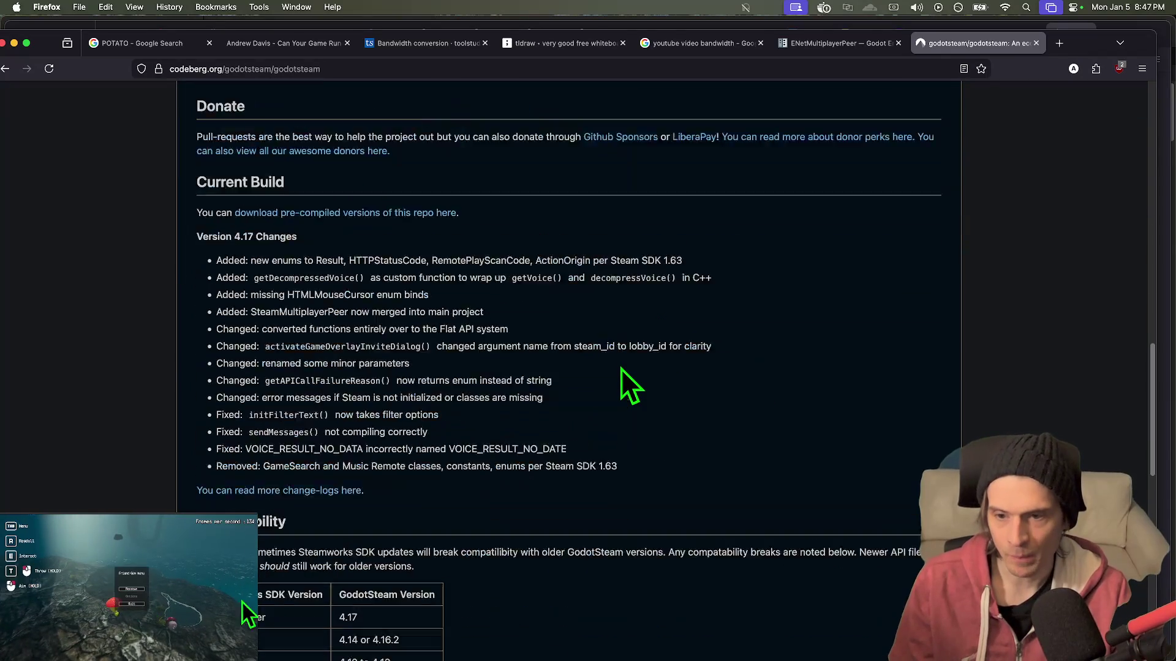
pyautogui.scroll(-10, 681, 328)
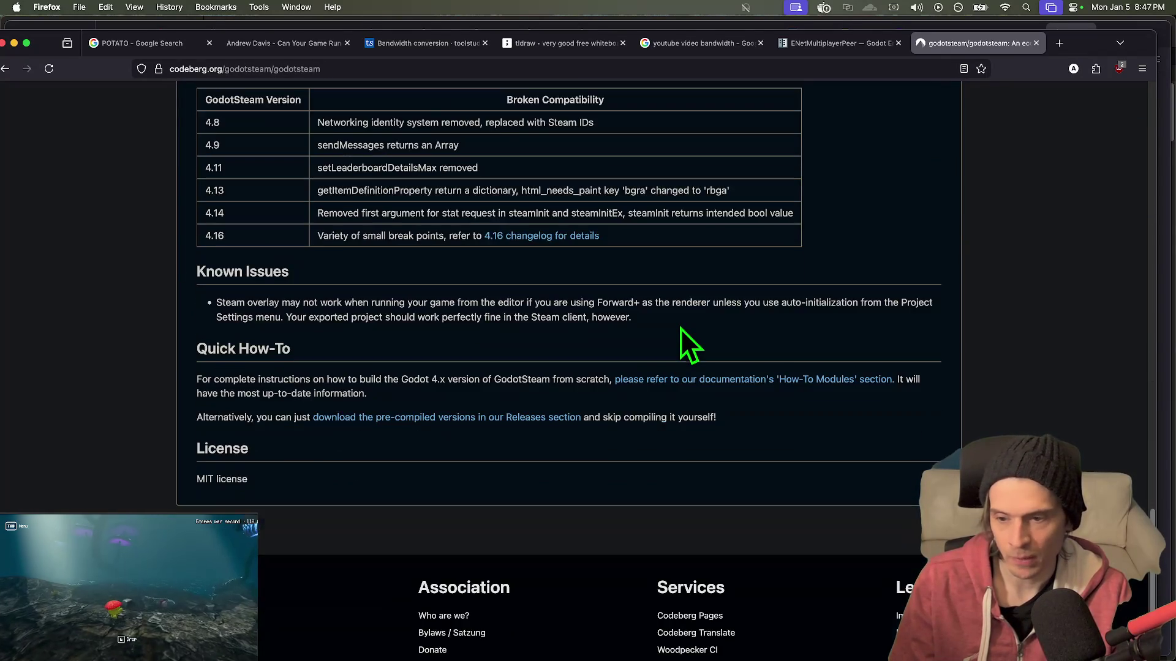
pyautogui.scroll(5, 681, 329)
pyautogui.scroll(10, 681, 331)
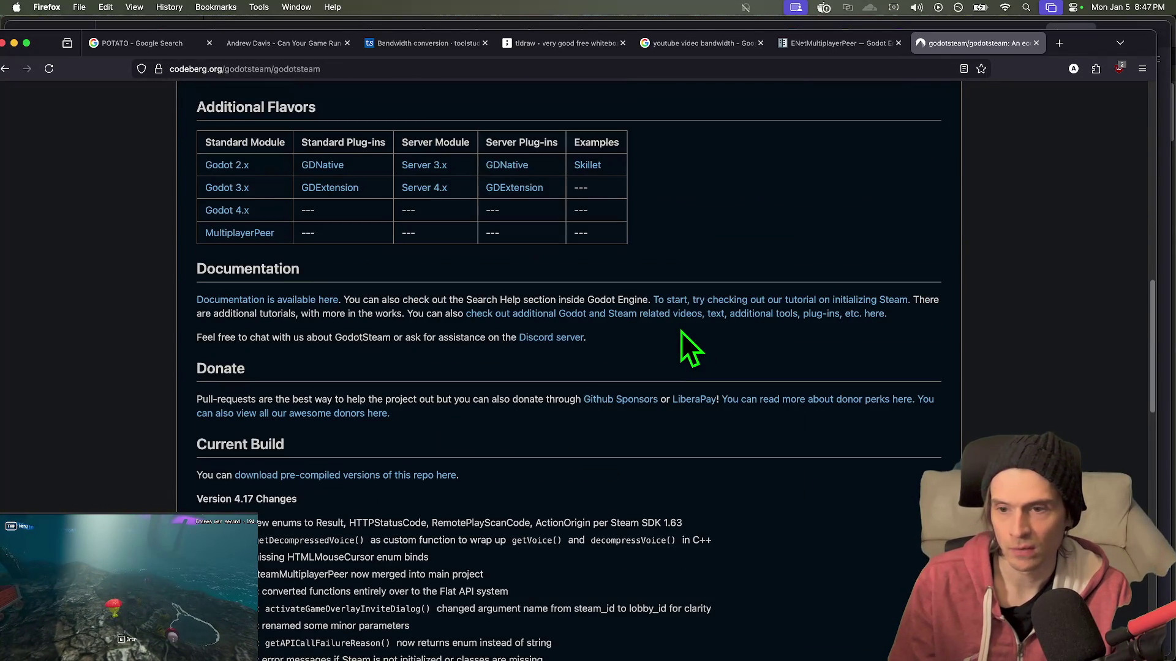
pyautogui.click(240, 235)
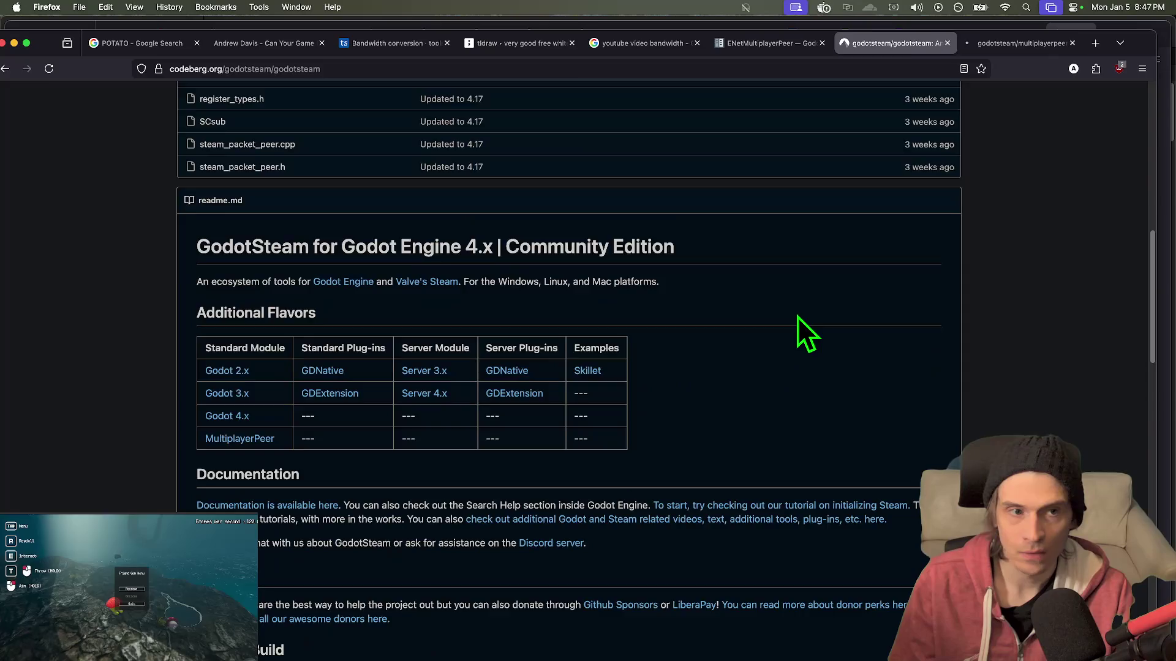
# Step: Read the retired MultiplayerPeer readme and open the GodotSteam documentation site
pyautogui.scroll(-6, 284, 224)
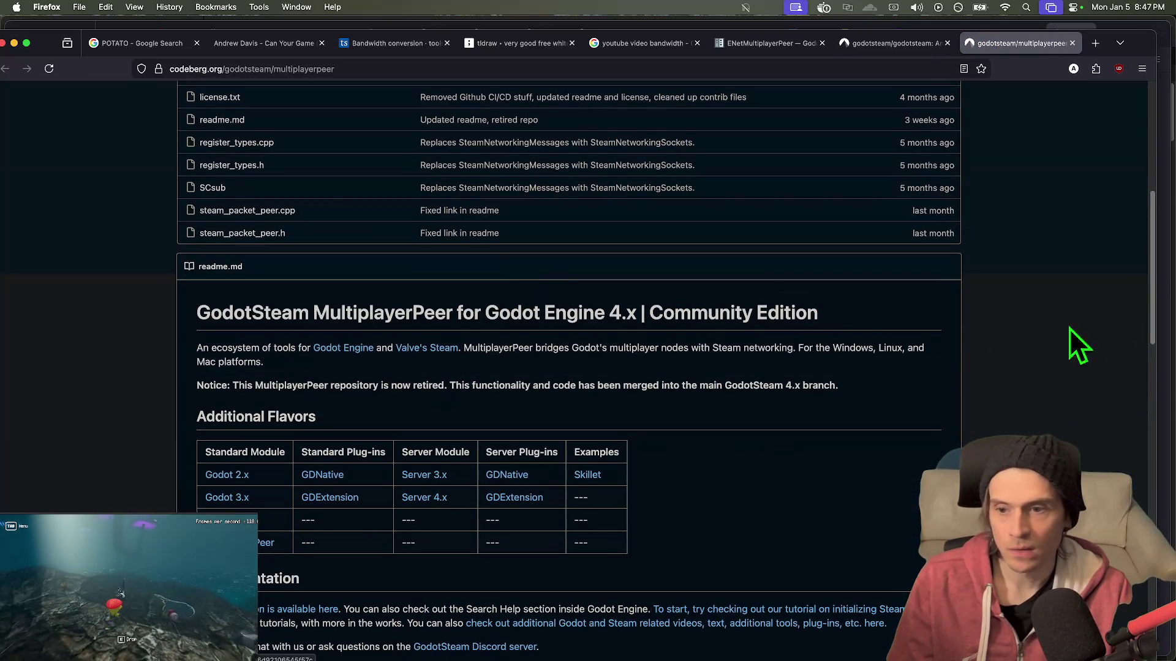
pyautogui.doubleClick(385, 310)
pyautogui.scroll(-3, 766, 304)
pyautogui.scroll(-2, 766, 305)
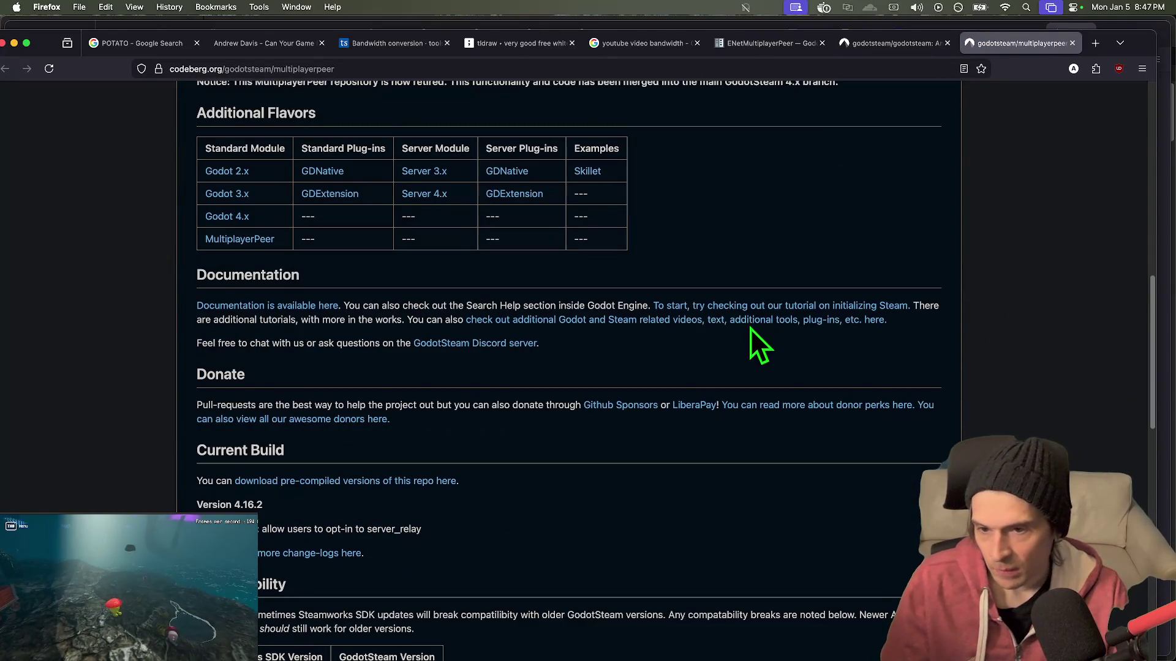
pyautogui.keyDown('super'); pyautogui.click(284, 305); pyautogui.keyUp('super')
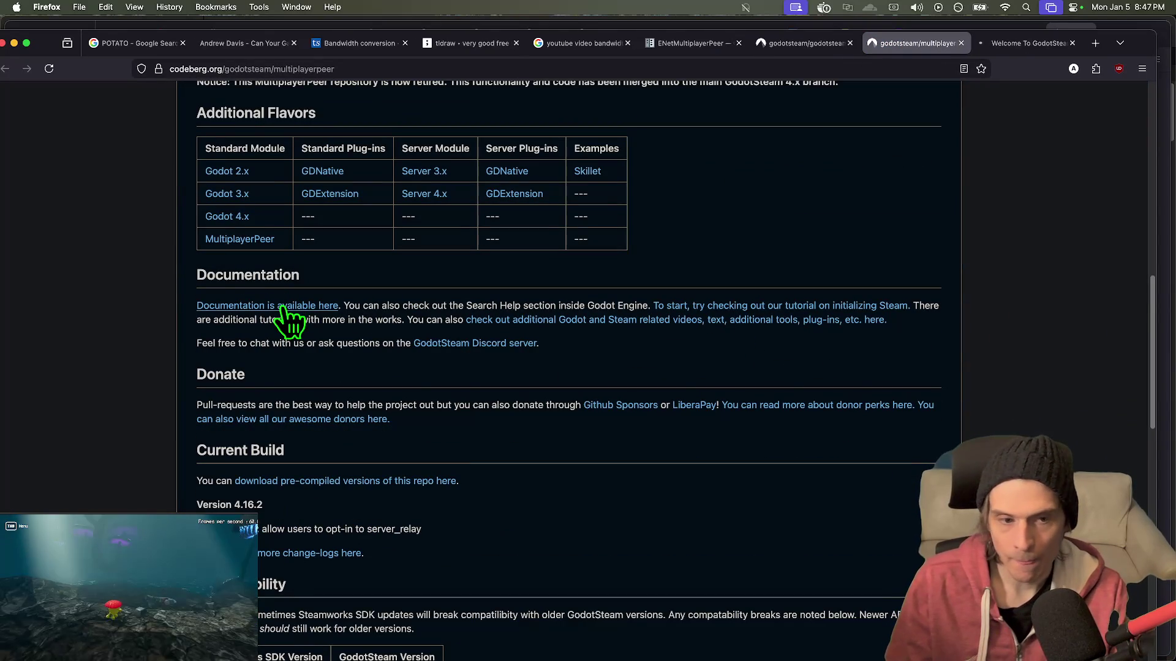
# Step: Open the Initializing Steam tutorial and show its Godot 4.x Preparations logging instructions
pyautogui.keyDown('super'); pyautogui.click(881, 306); pyautogui.keyUp('super')
pyautogui.hotkey('ctrl', 'Tab')
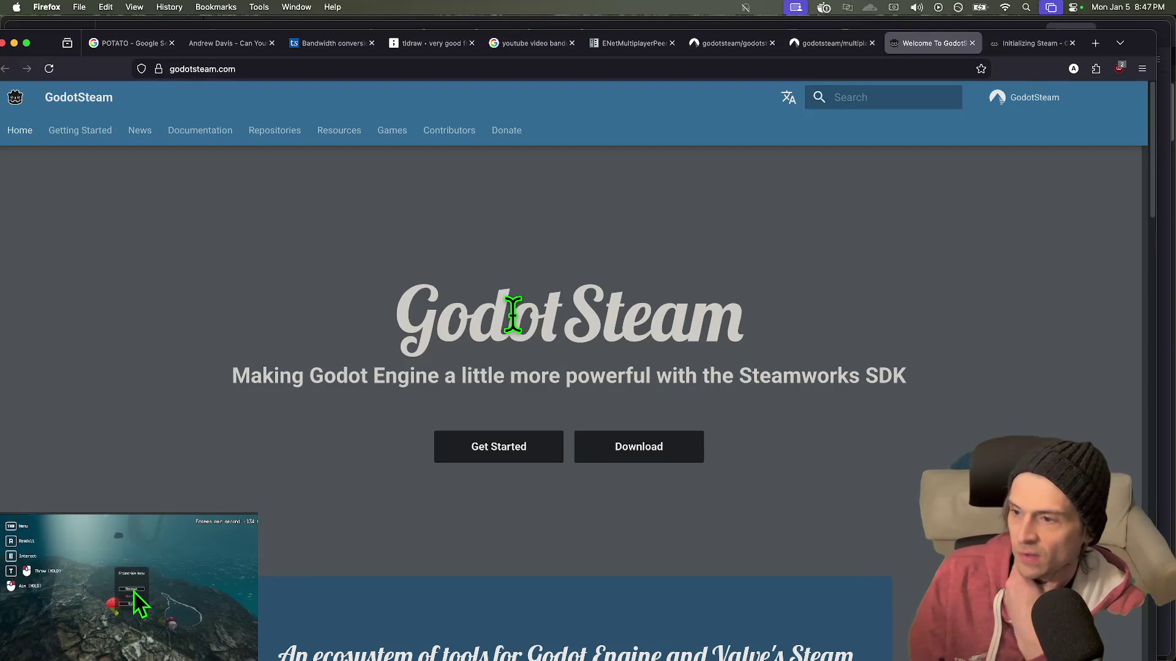
pyautogui.hotkey('ctrl', 'Tab')
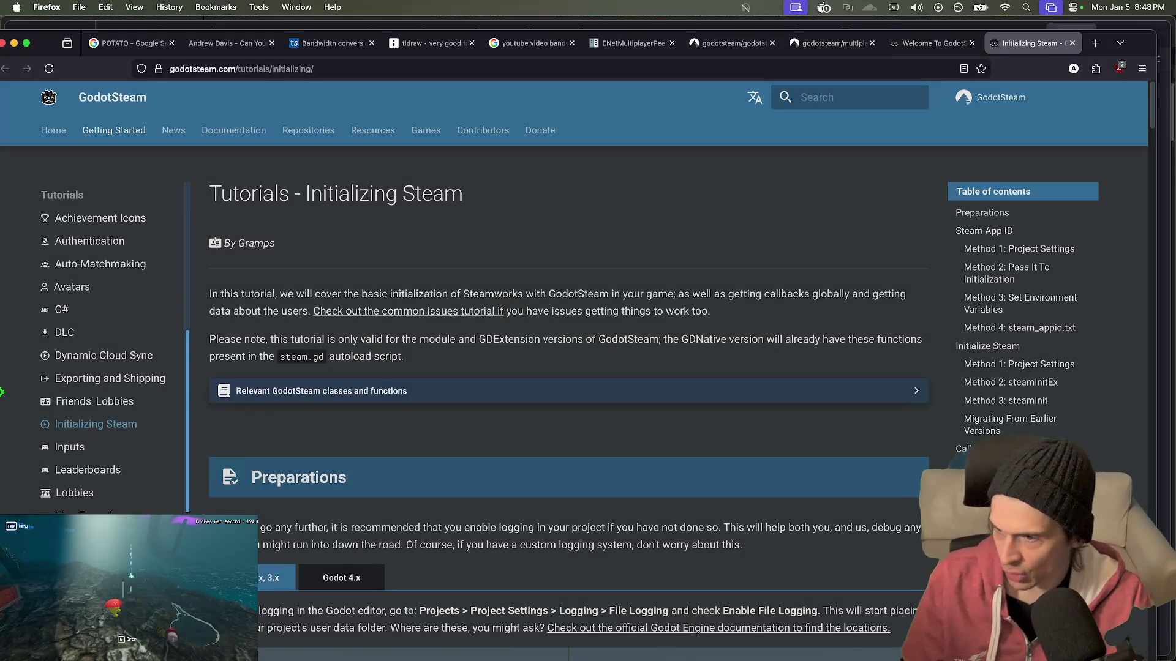
pyautogui.scroll(-3, 184, 398)
pyautogui.scroll(-3, 263, 389)
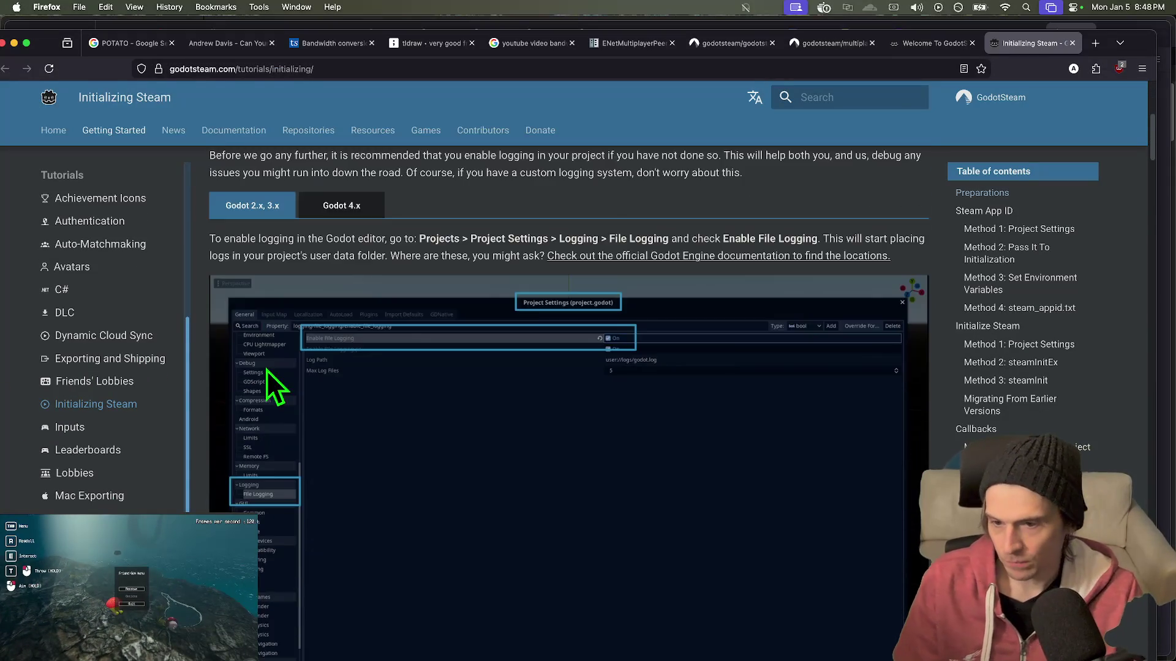
pyautogui.scroll(3, 343, 349)
pyautogui.click(336, 395)
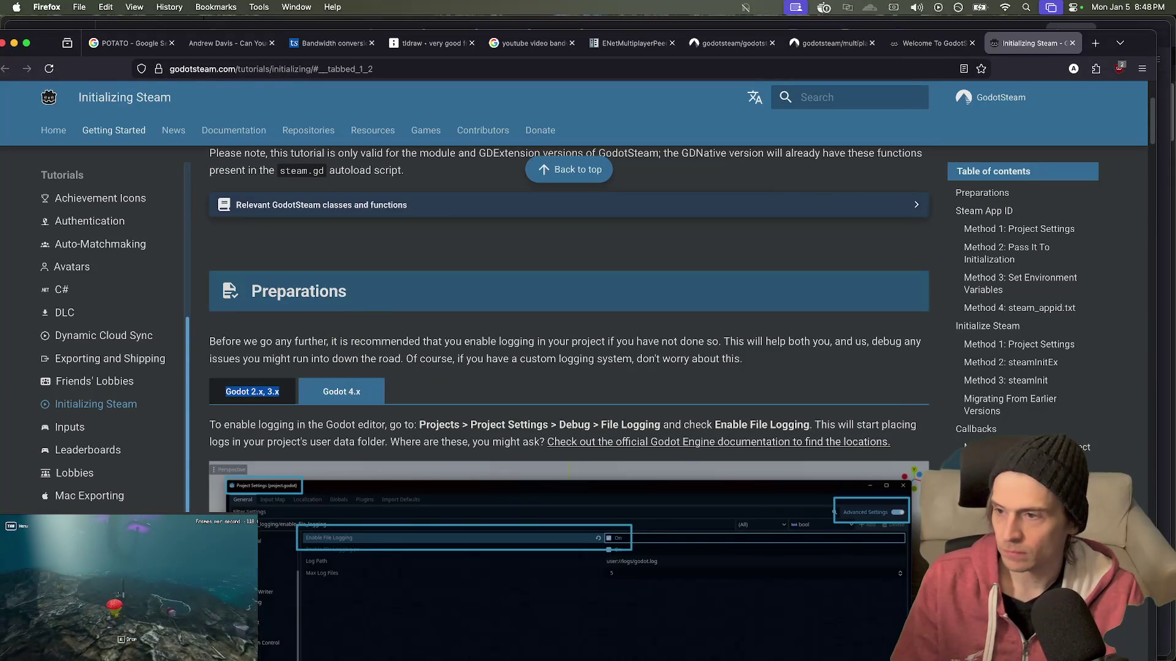
pyautogui.press('super+t')
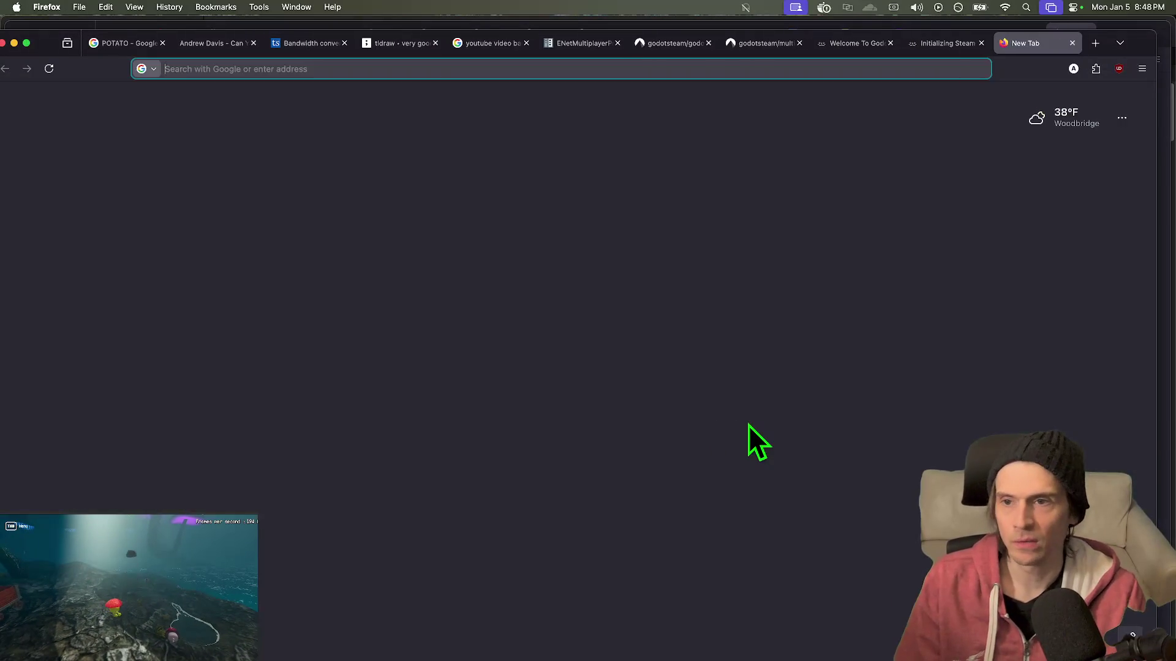
# Step: Google 'csrutil disable', expand and read the AI Overview steps, then close the tab
pyautogui.write('csrutil disable')
pyautogui.press('Return')
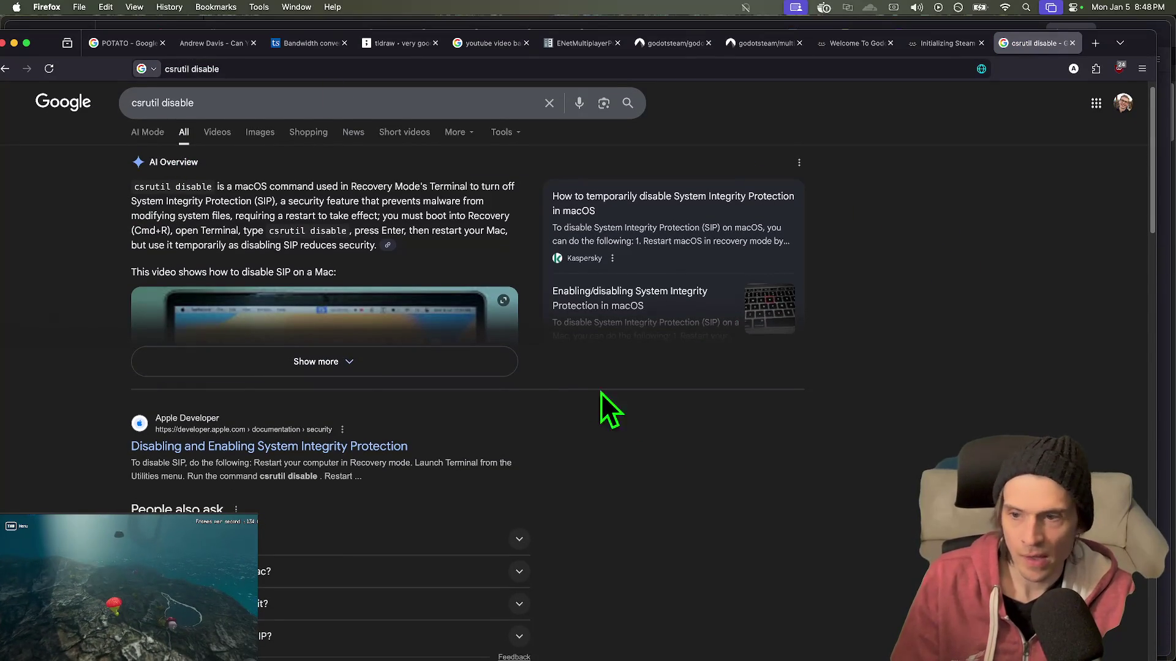
pyautogui.moveTo(458, 198); pyautogui.dragTo(428, 375)
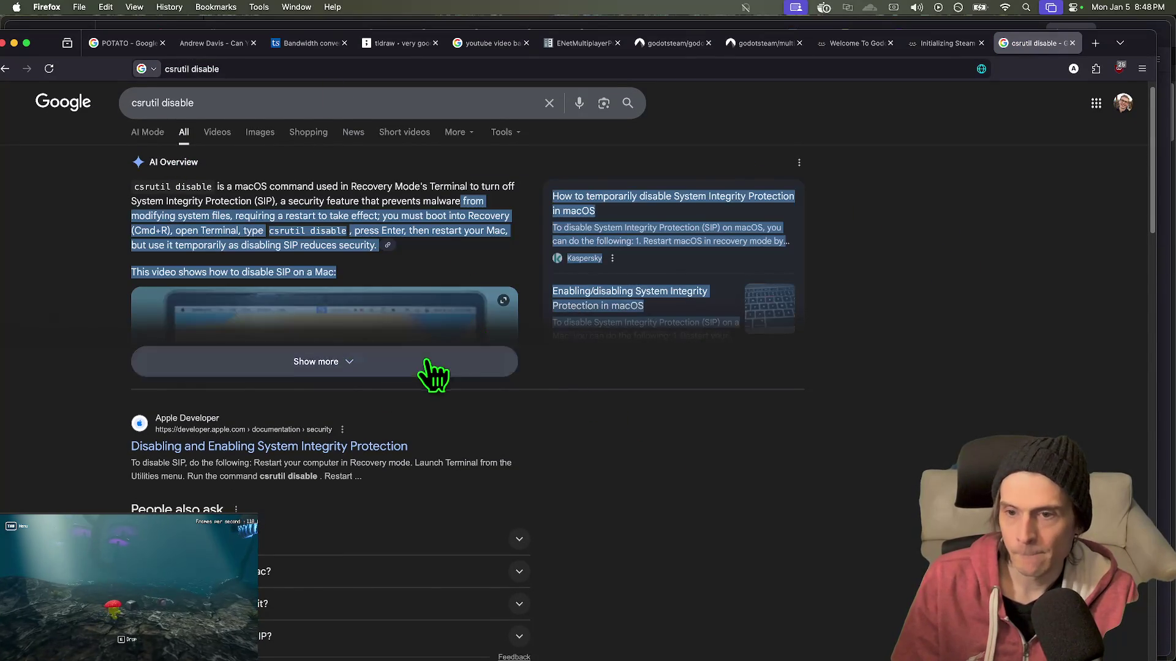
pyautogui.click(428, 375)
pyautogui.scroll(-5, 1004, 425)
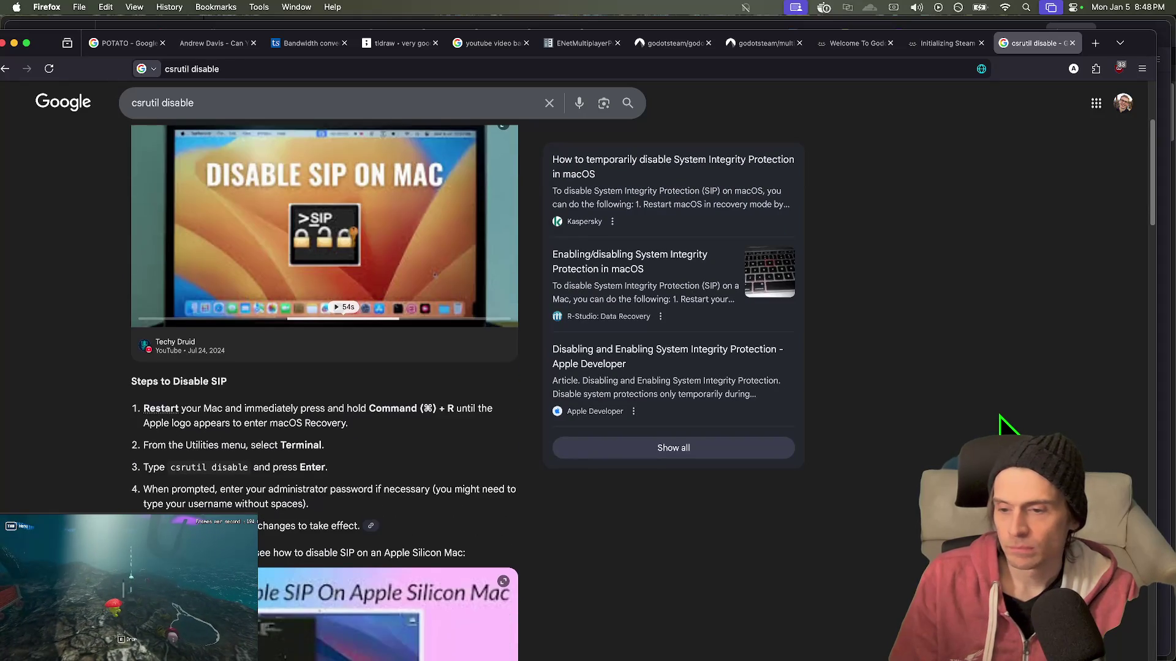
pyautogui.scroll(-6, 1004, 425)
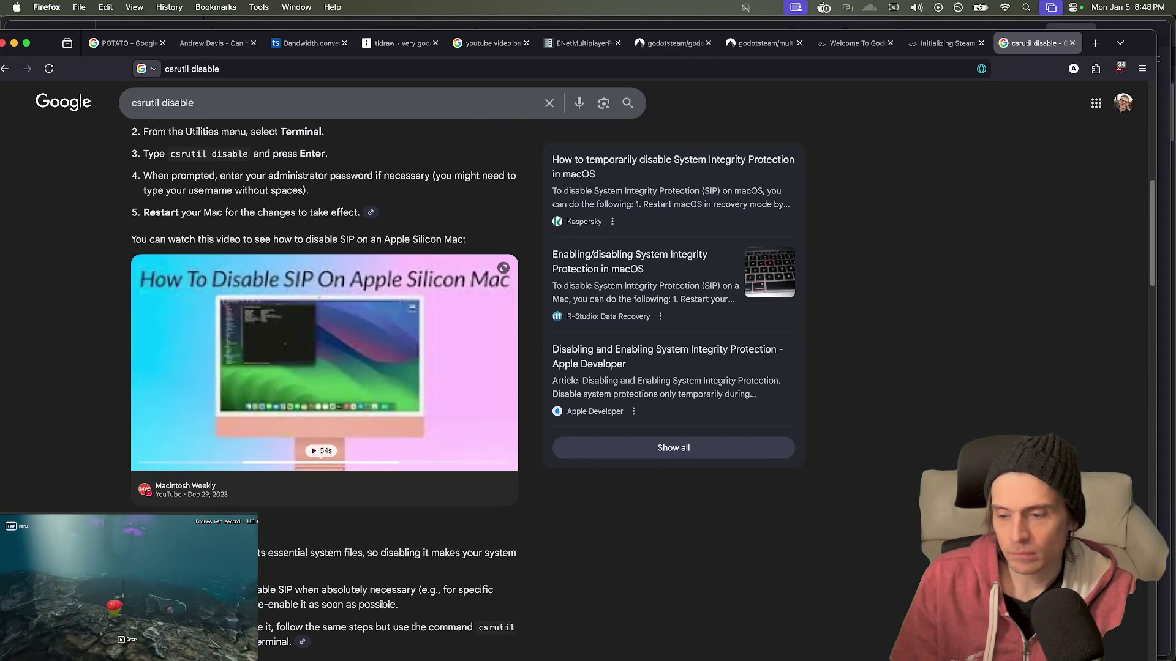
pyautogui.press('super+w')
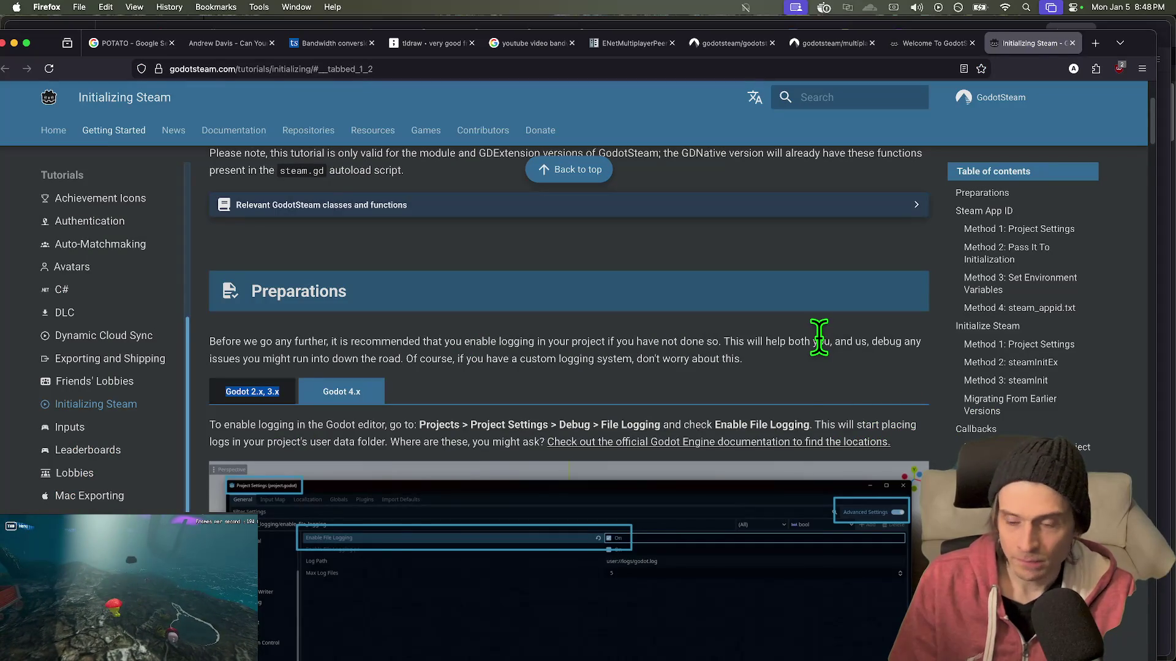
# Step: Scroll through the Initializing Steam tutorial page
pyautogui.scroll(-5, 819, 336)
pyautogui.scroll(4, 759, 380)
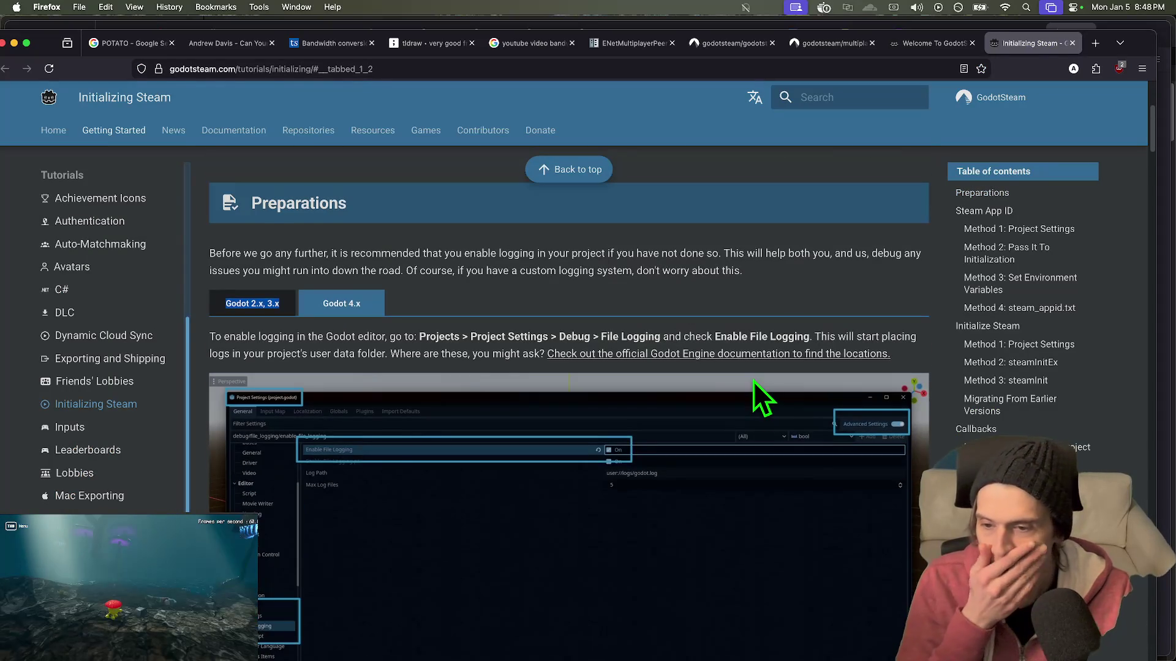
pyautogui.scroll(-5, 752, 380)
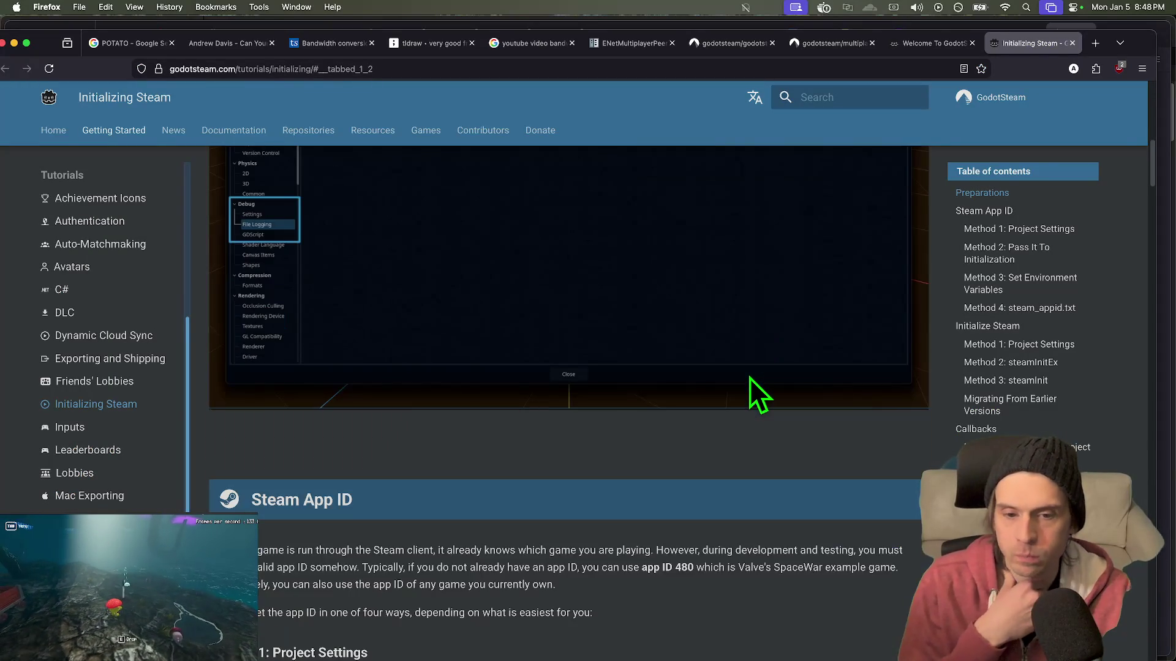
pyautogui.scroll(-10, 749, 377)
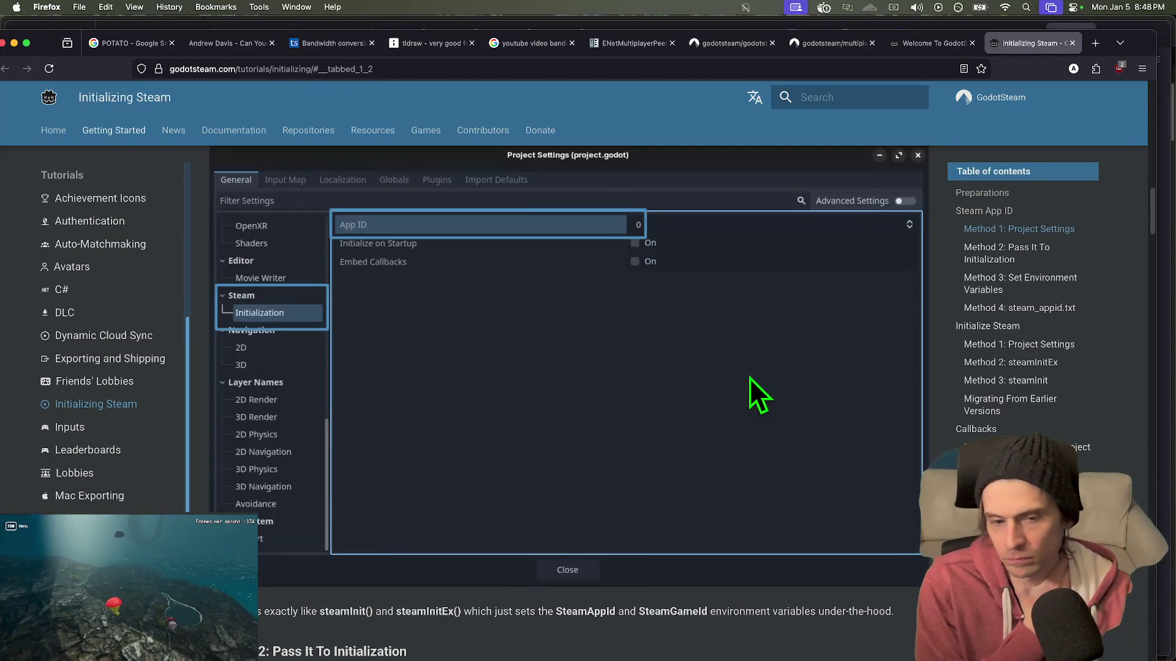
pyautogui.scroll(-3, 675, 417)
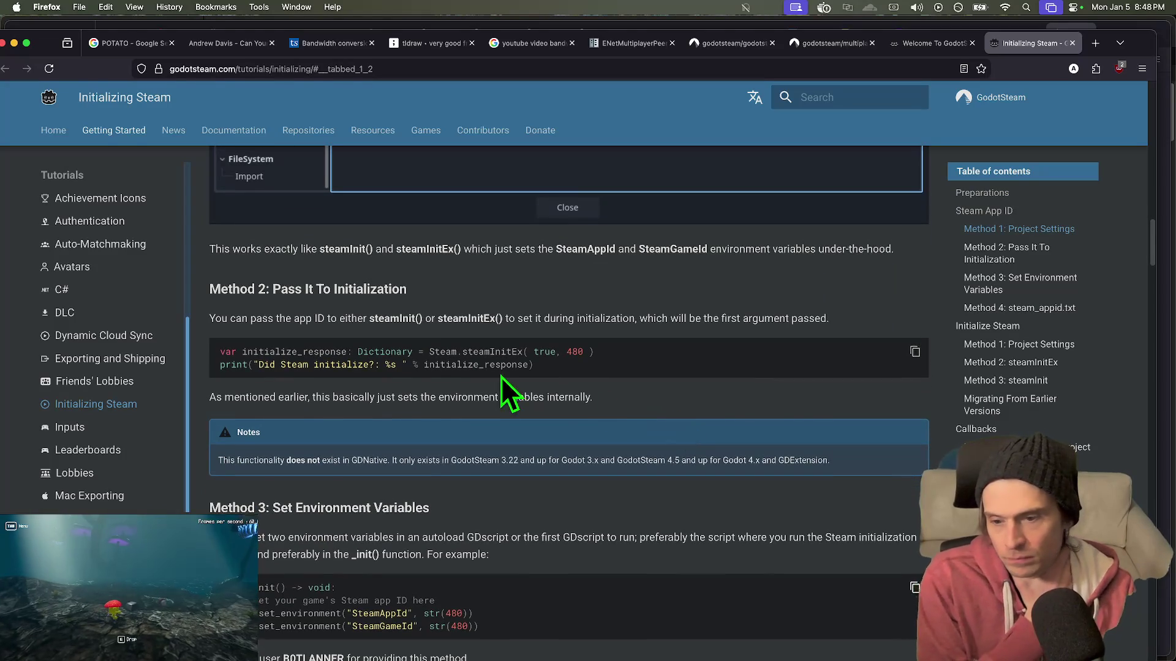
pyautogui.scroll(-8, 502, 378)
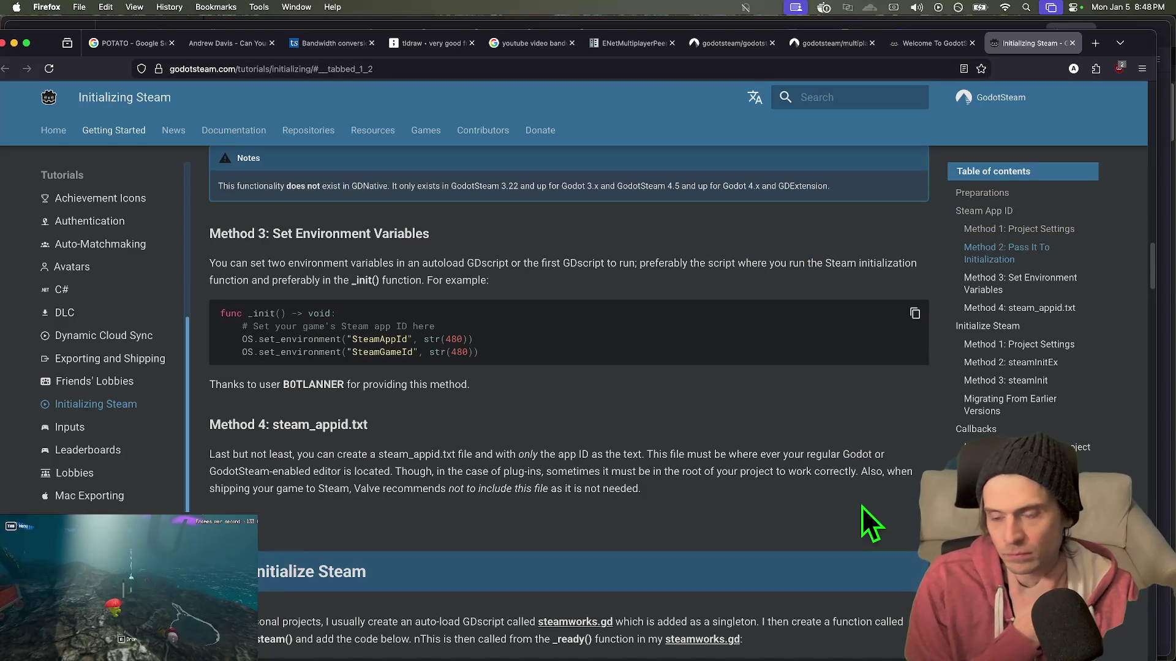
pyautogui.scroll(-8, 433, 508)
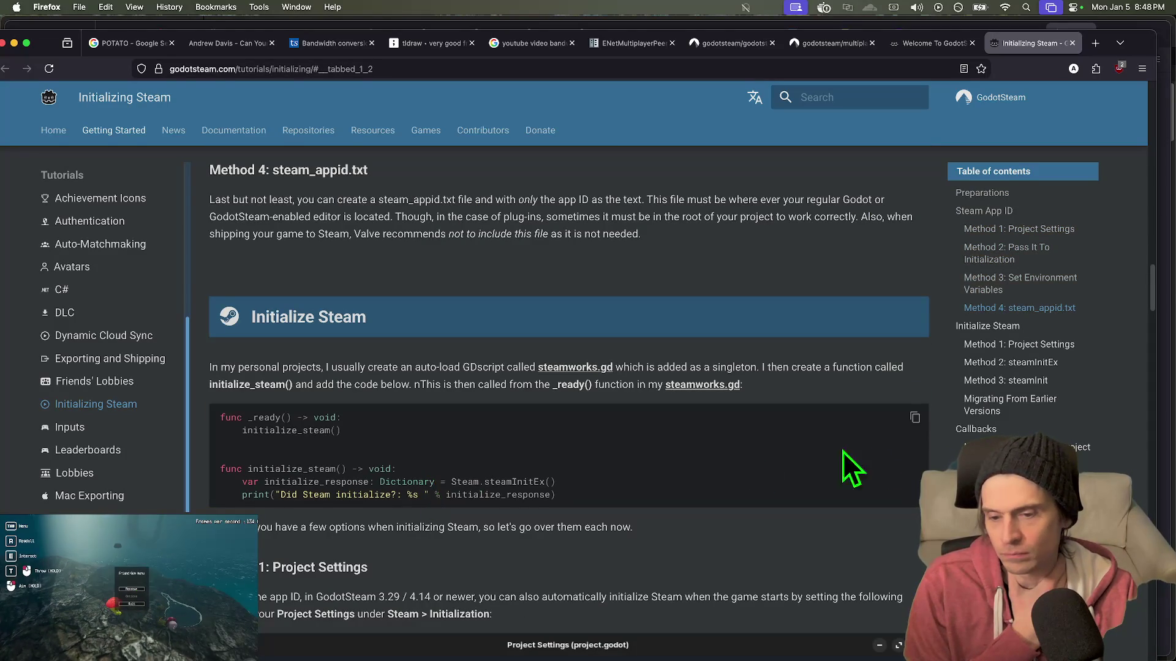
pyautogui.scroll(-12, 876, 450)
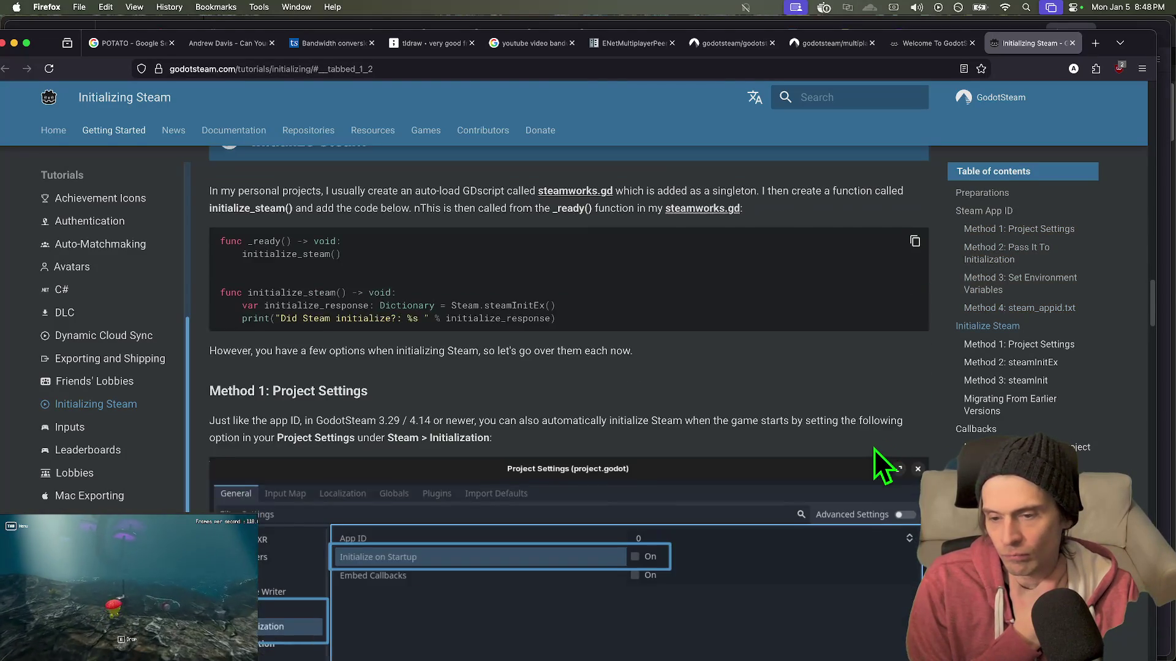
pyautogui.scroll(-20, 873, 449)
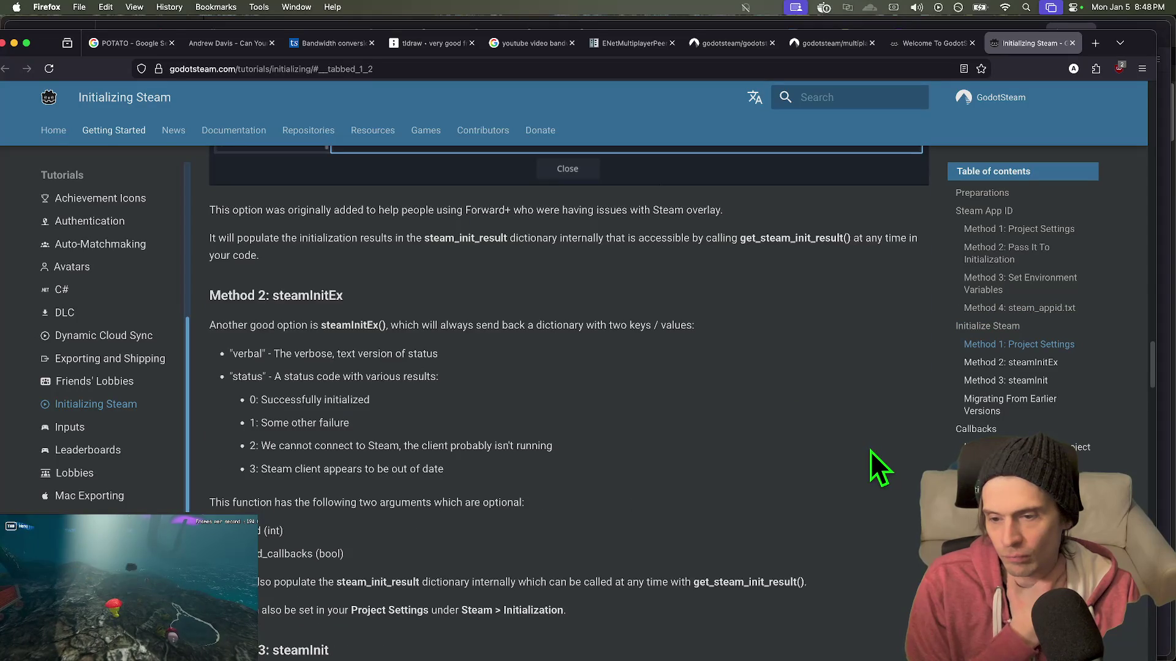
pyautogui.scroll(-20, 870, 452)
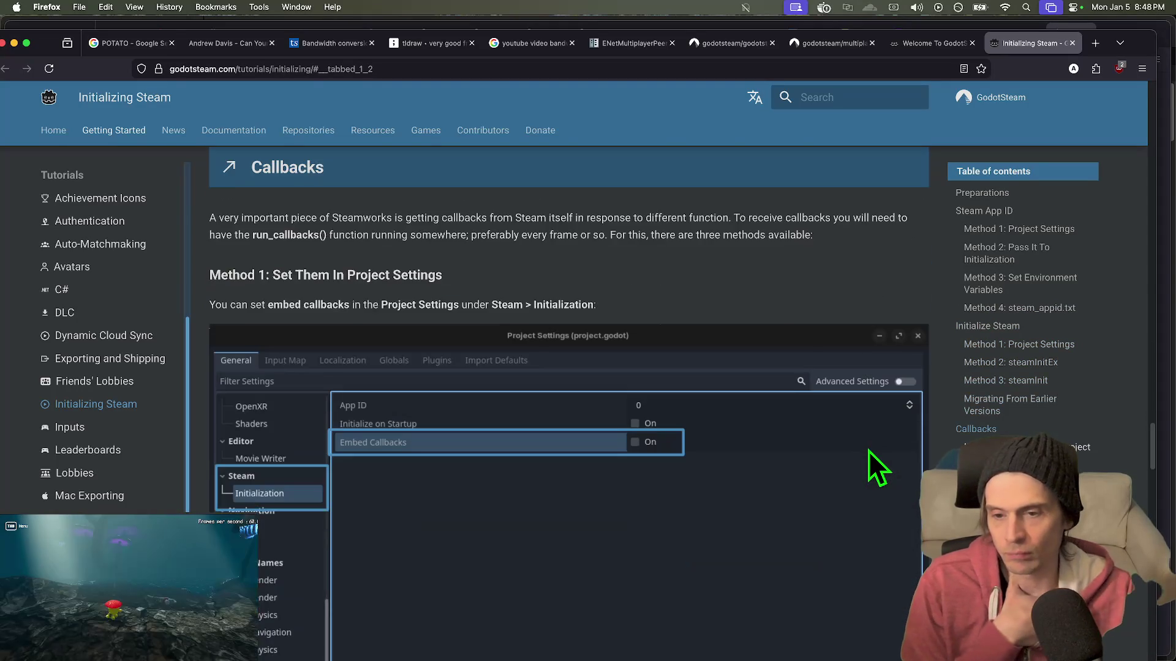
pyautogui.scroll(-20, 866, 451)
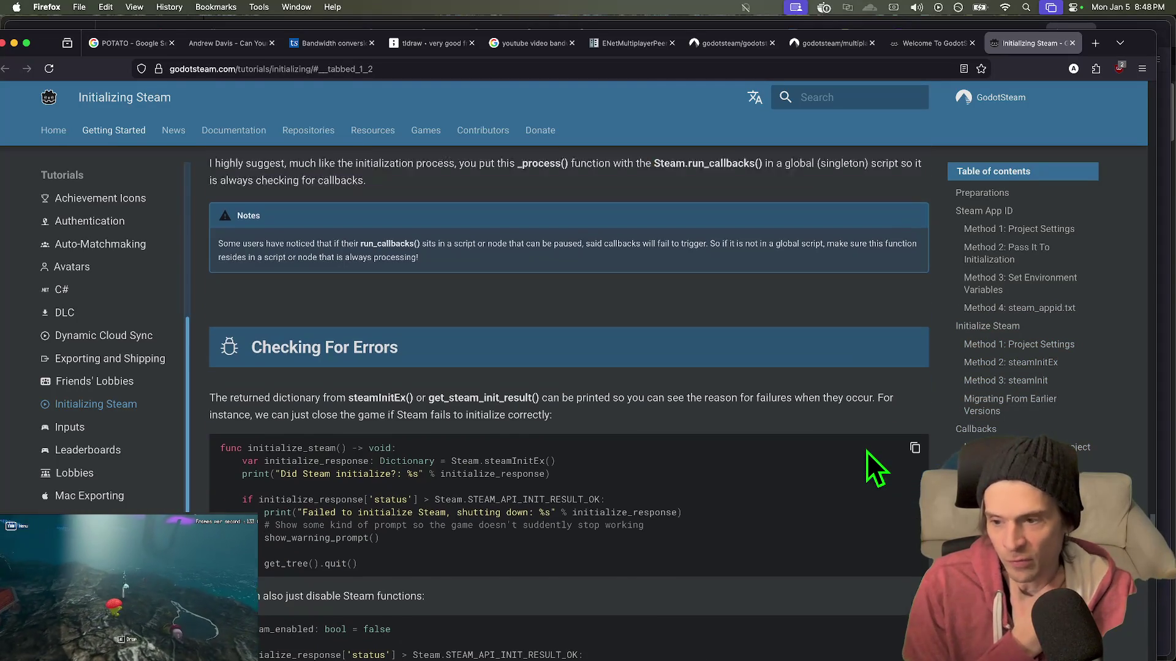
pyautogui.scroll(-12, 893, 465)
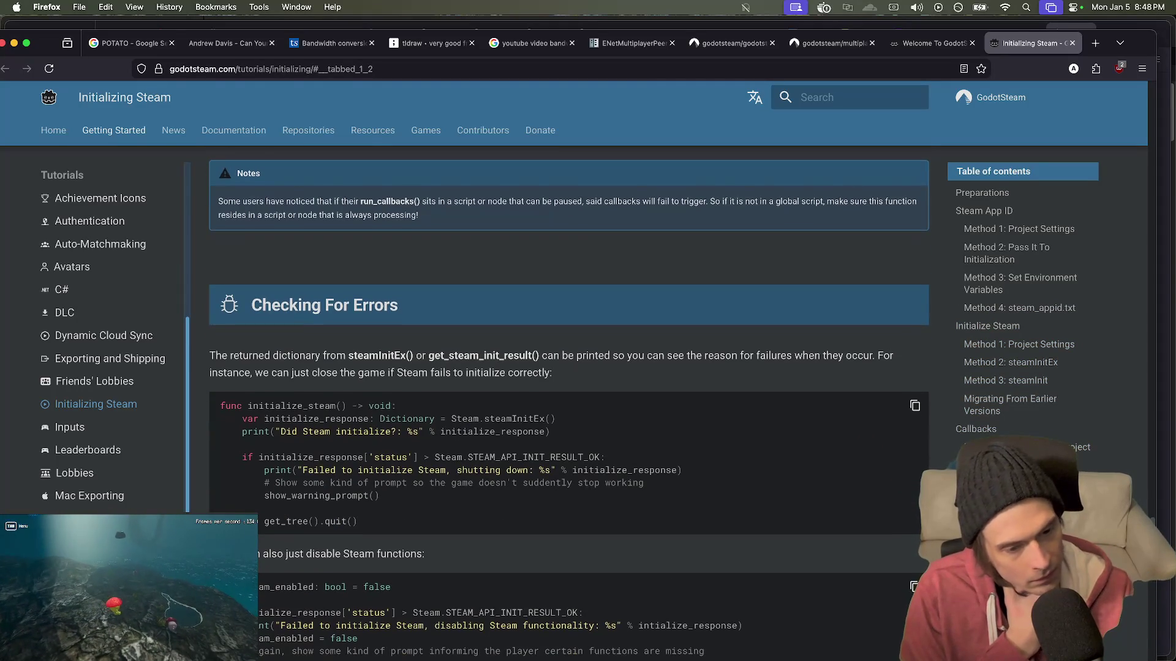
pyautogui.scroll(-20, 672, 469)
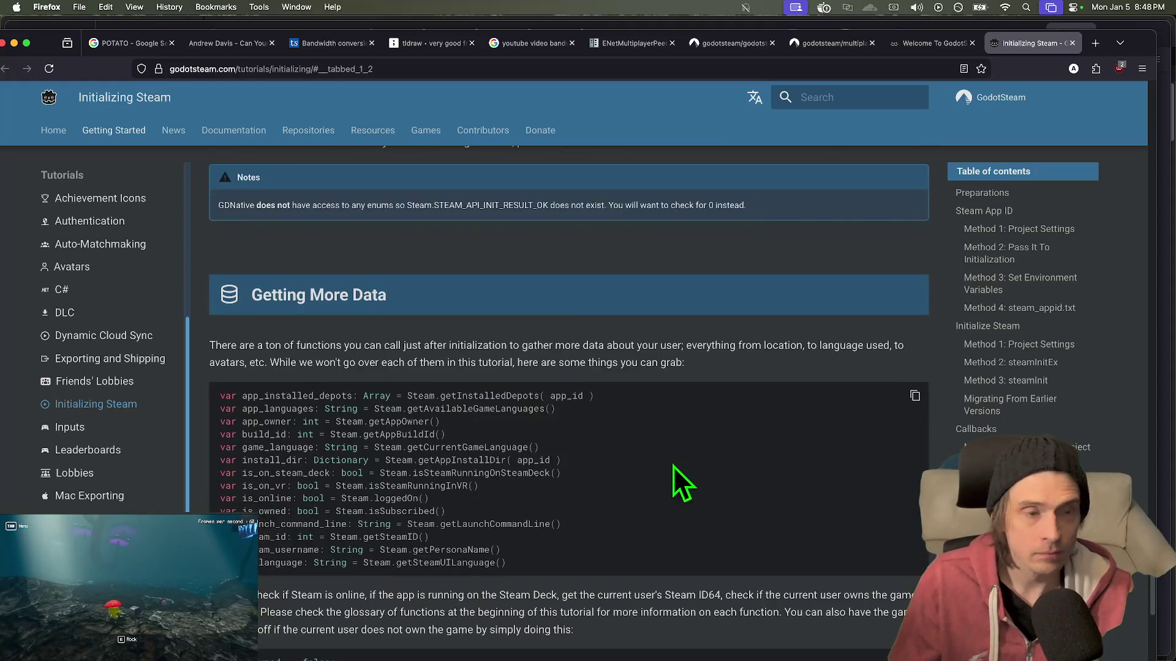
# Step: Find 'Peer' on the page and open the MultiplayerPeer tutorial from the sidebar
pyautogui.press('super+f')
pyautogui.write('Peer')
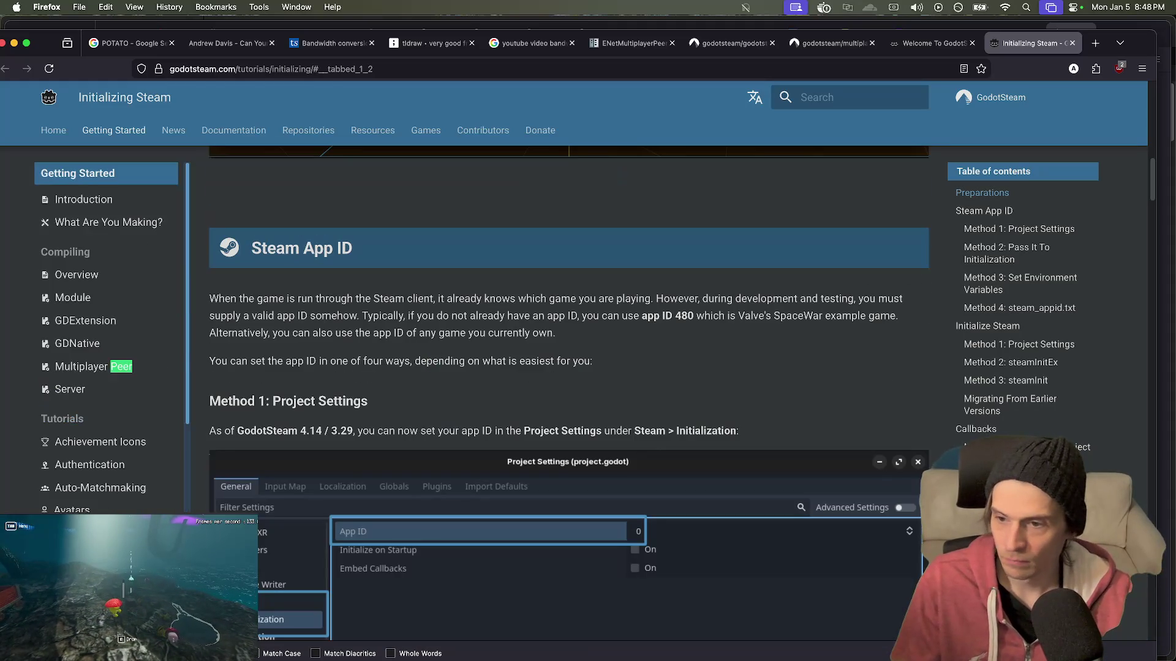
pyautogui.press('Return')
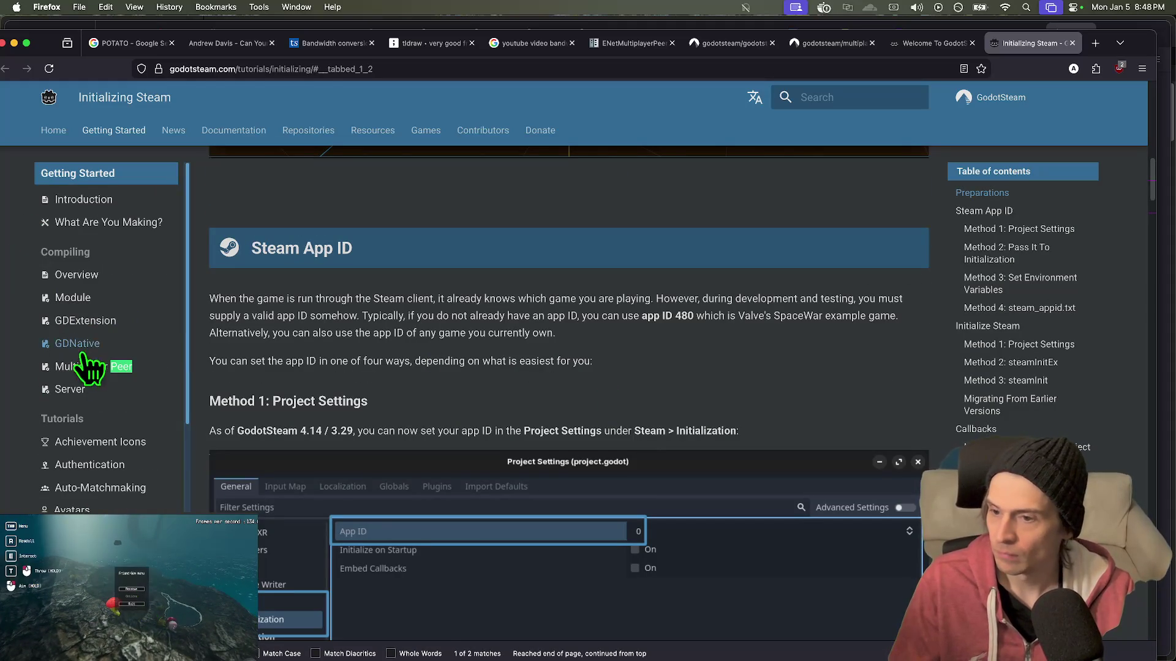
pyautogui.scroll(-6, 92, 379)
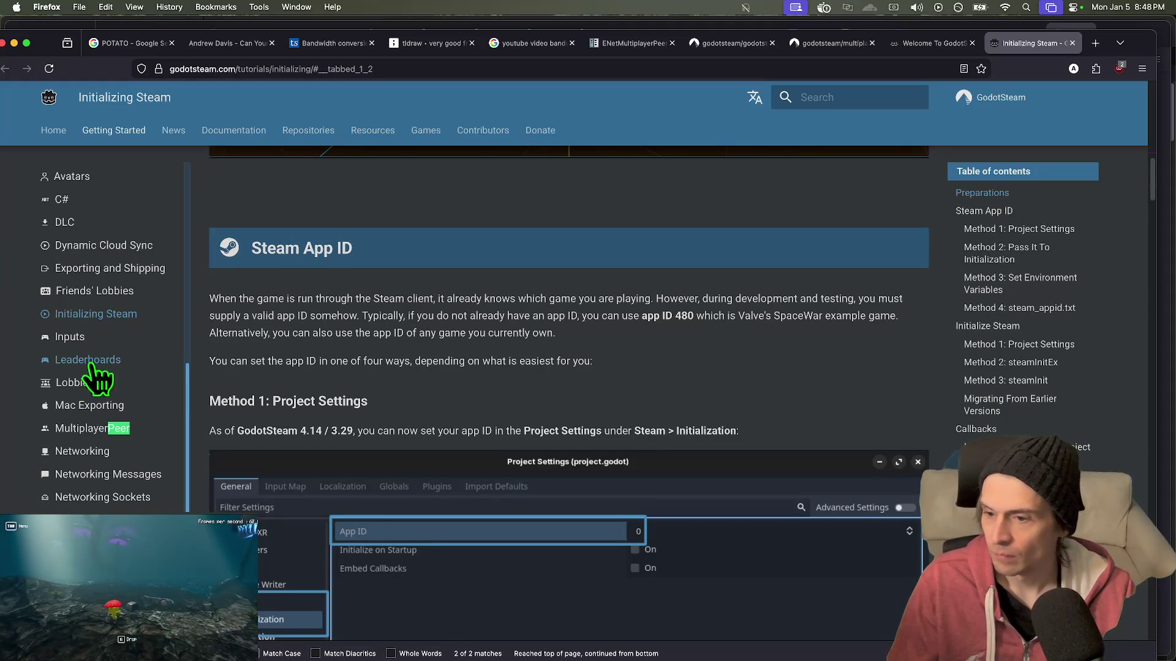
pyautogui.click(92, 428)
pyautogui.scroll(-3, 653, 386)
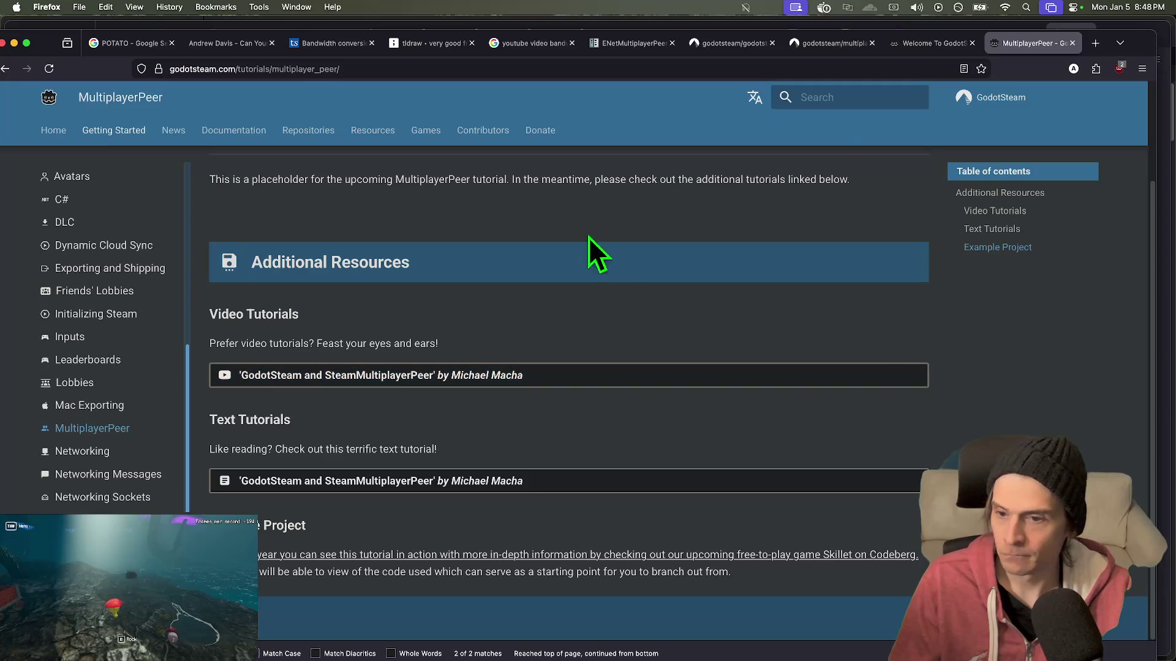
# Step: Open the GodotSteam and SteamMultiplayerPeer text tutorial and scroll through the article
pyautogui.click(338, 490)
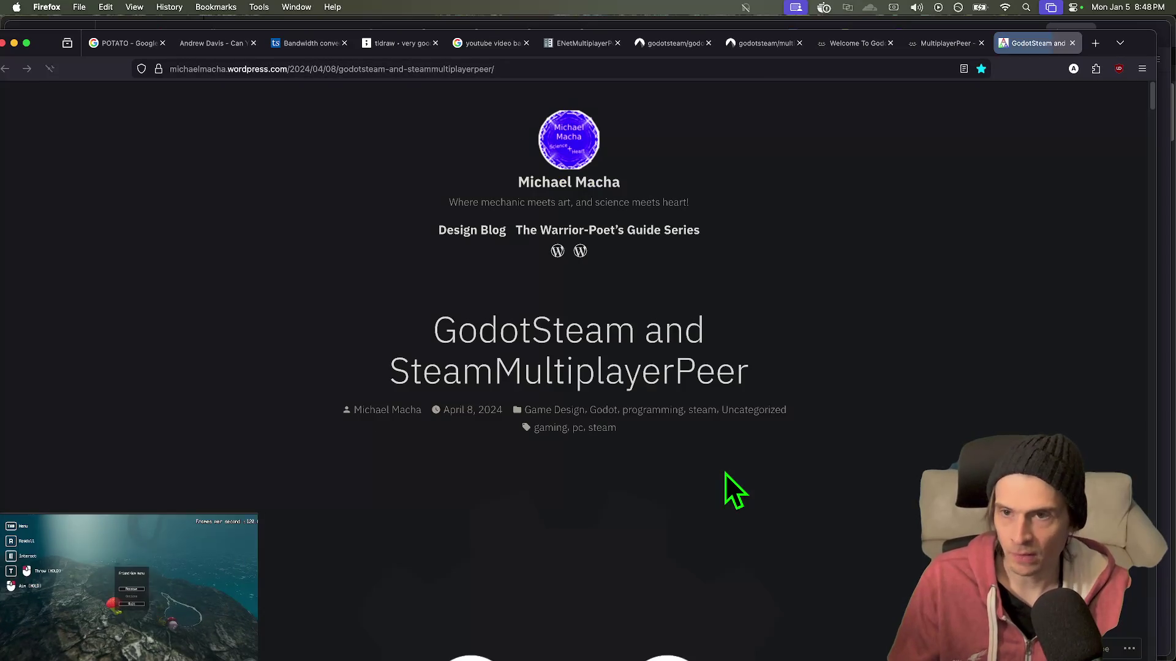
pyautogui.scroll(-5, 899, 403)
pyautogui.scroll(-15, 899, 403)
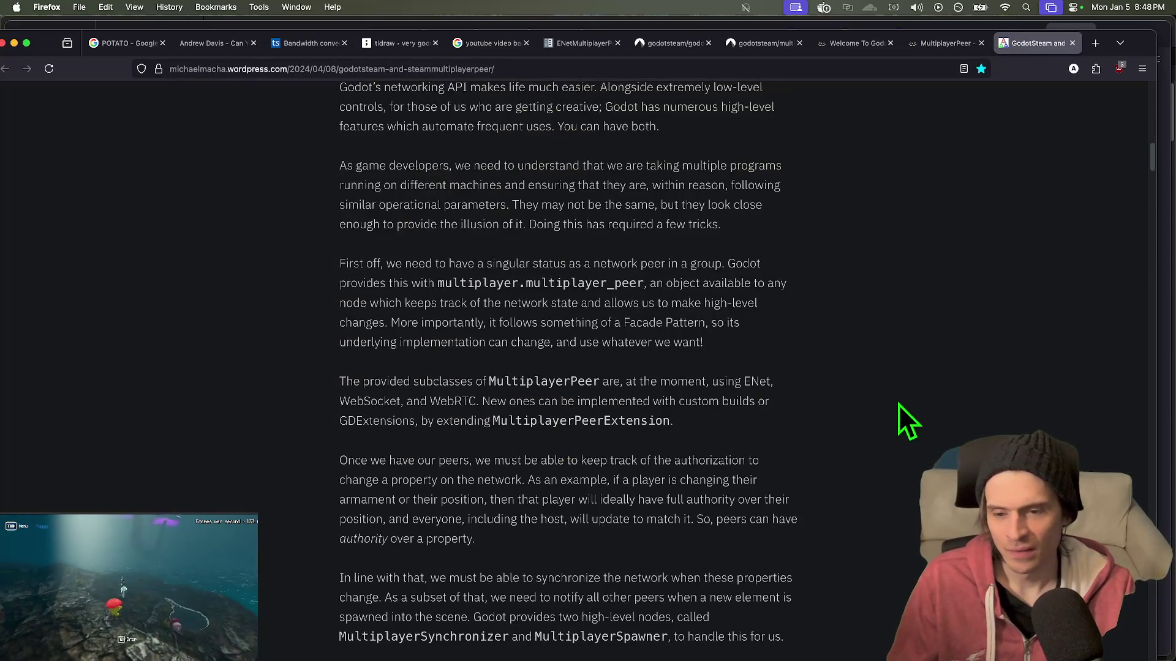
pyautogui.scroll(-10, 906, 379)
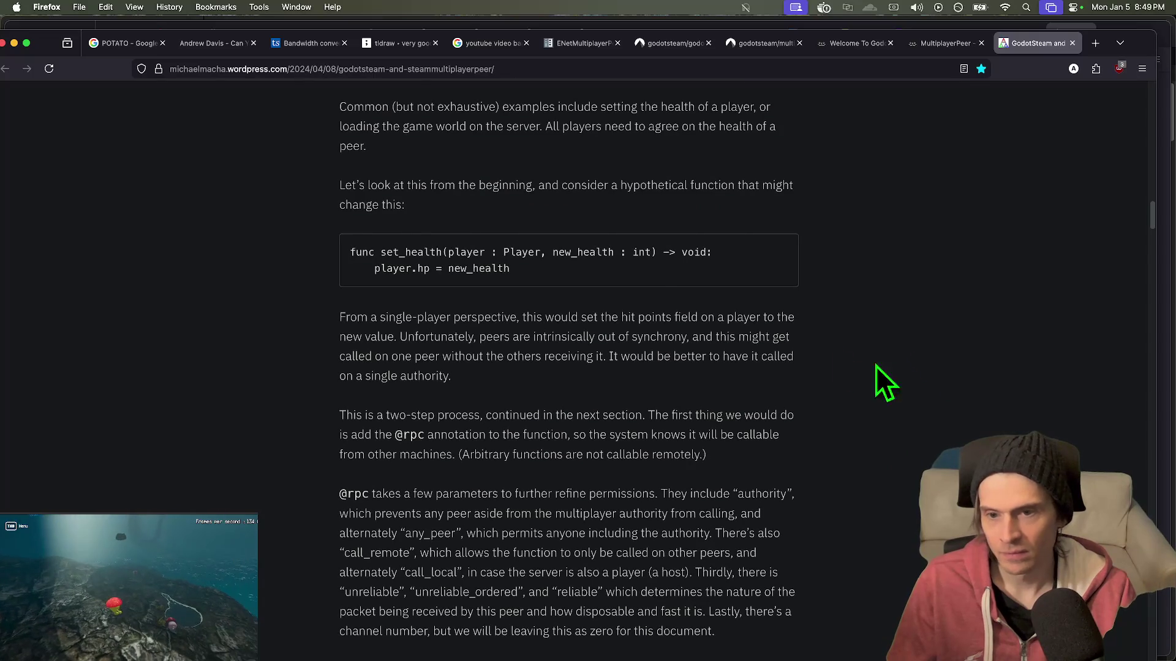
pyautogui.scroll(-7, 796, 331)
pyautogui.scroll(-15, 677, 250)
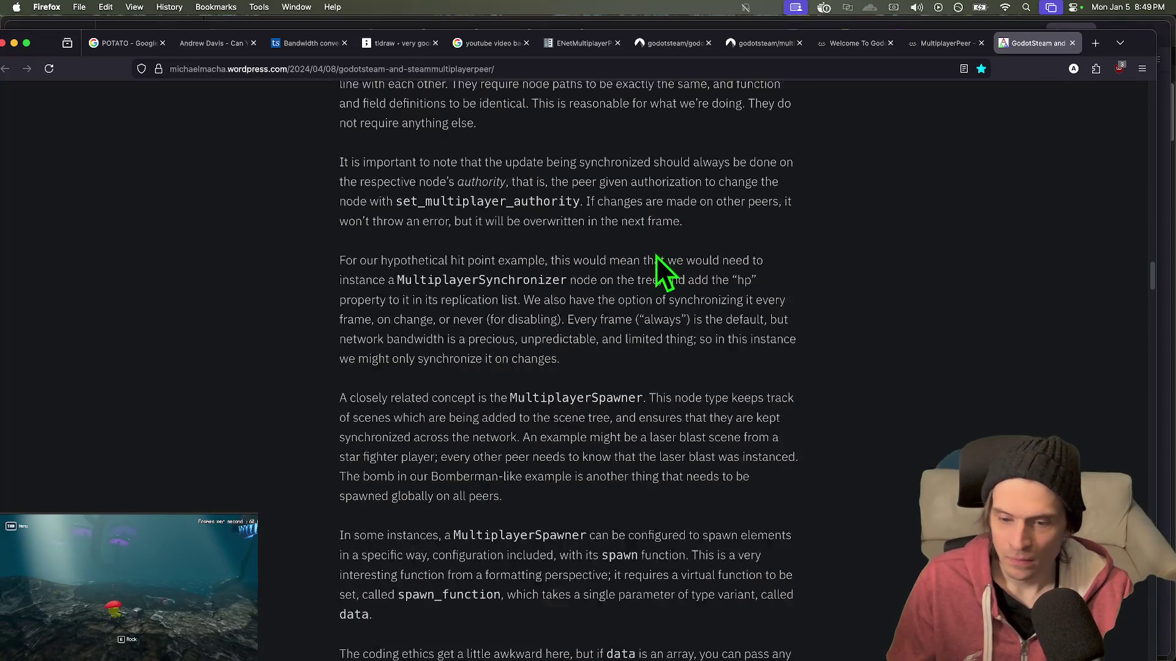
pyautogui.scroll(-15, 668, 321)
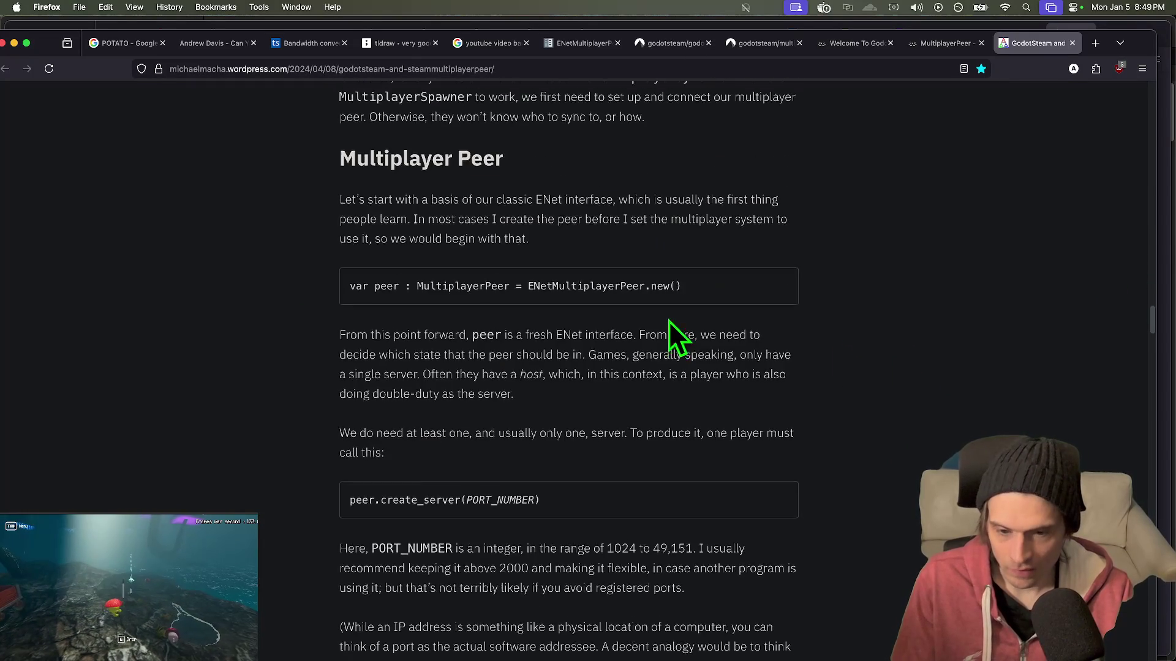
pyautogui.scroll(-12, 660, 331)
pyautogui.rightClick(661, 325)
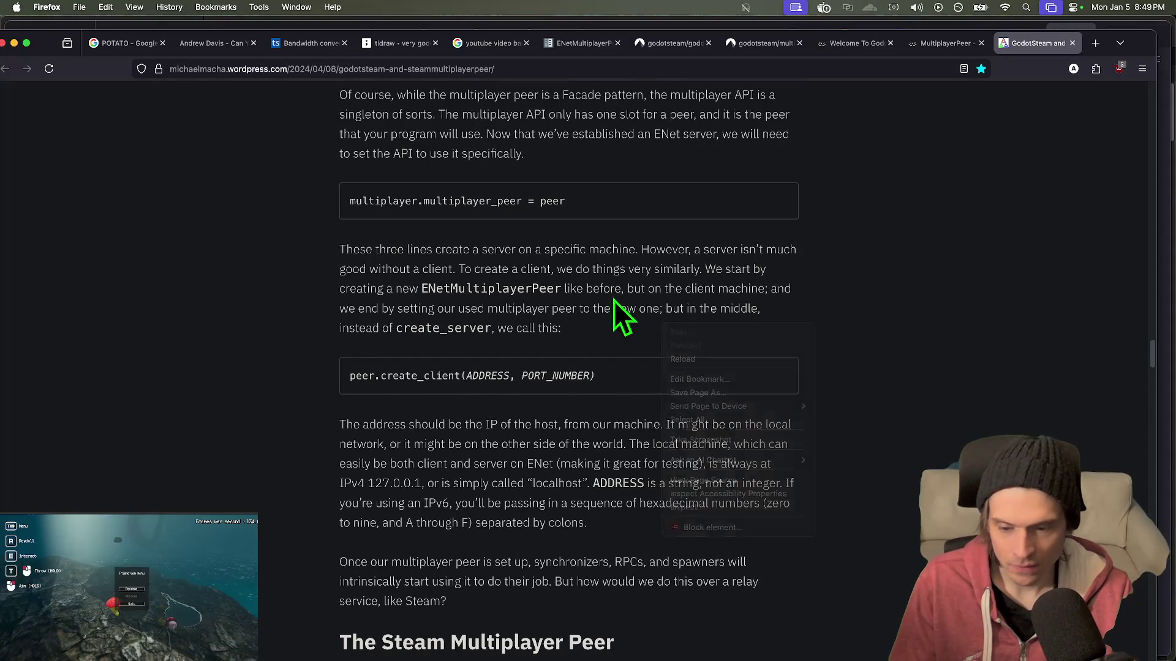
pyautogui.scroll(-8, 619, 310)
# Step: Highlight the US$100 per-game fee passage, read on, and bring the zola serve terminal forward
pyautogui.moveTo(346, 341)
pyautogui.mouseDown()
pyautogui.moveTo(603, 395)
pyautogui.moveTo(398, 381)
pyautogui.mouseUp()
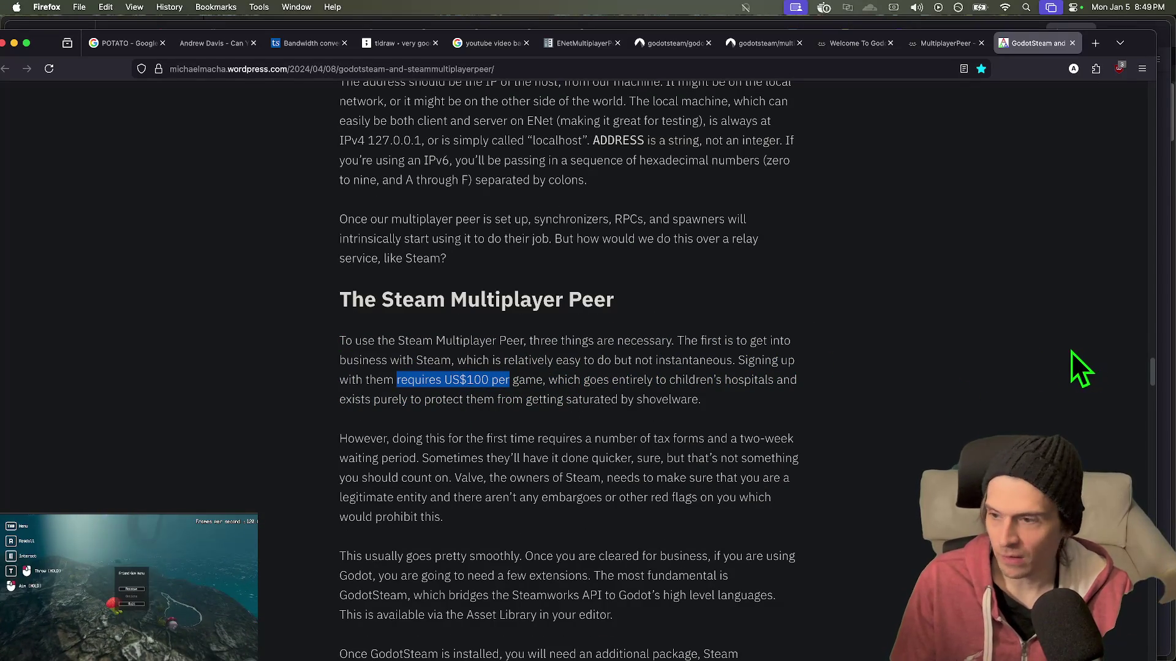
pyautogui.scroll(-1, 919, 410)
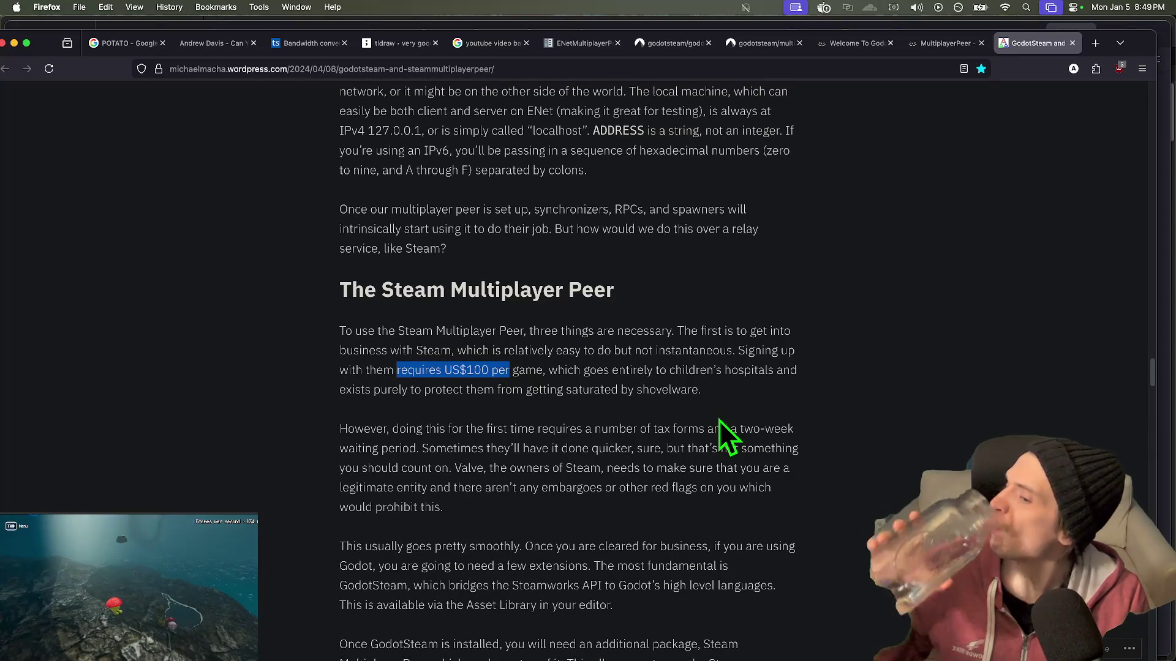
pyautogui.moveTo(605, 621)
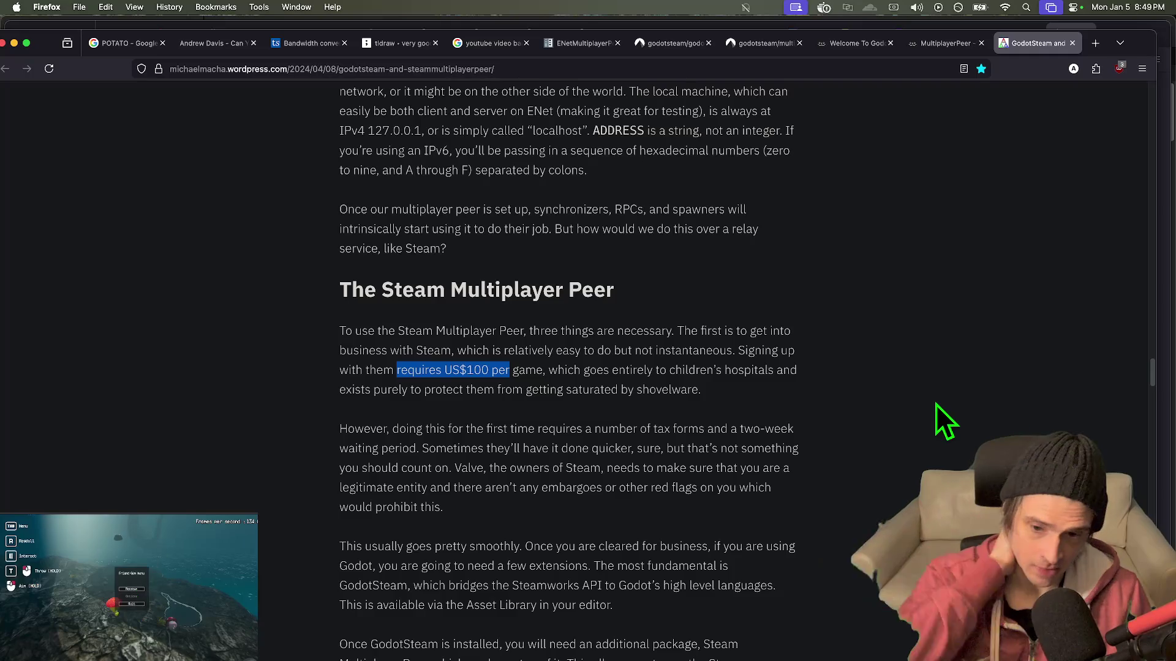
pyautogui.scroll(-5, 936, 401)
pyautogui.scroll(-2, 899, 387)
pyautogui.scroll(-10, 867, 425)
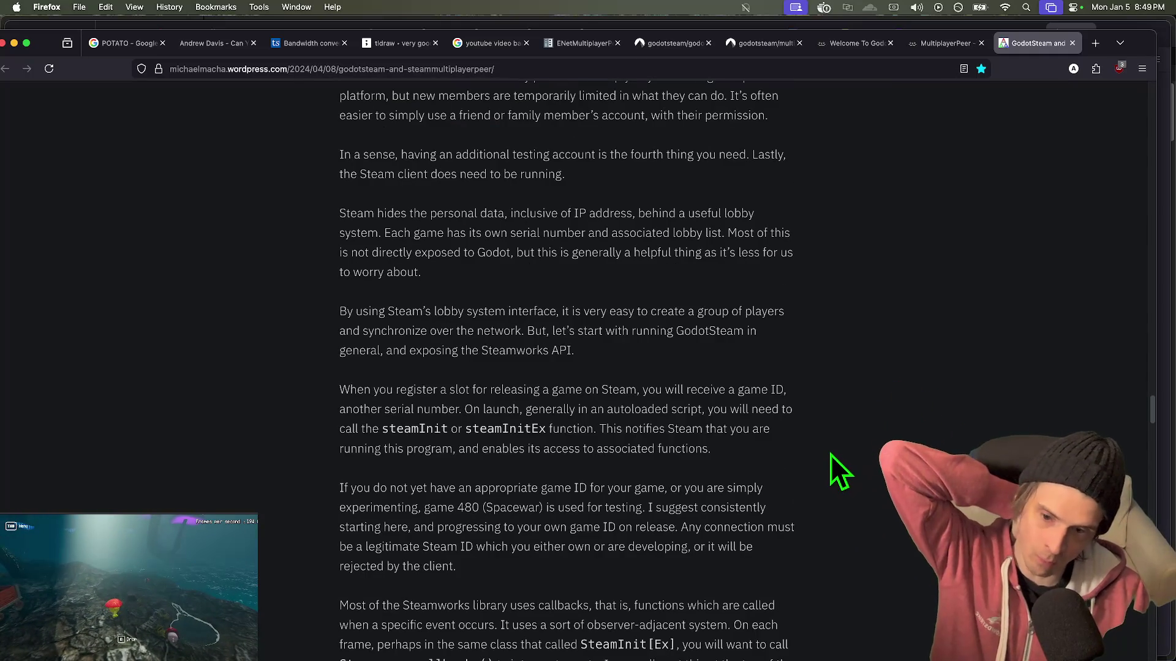
pyautogui.scroll(-4, 829, 453)
pyautogui.scroll(-3, 828, 451)
pyautogui.scroll(-3, 678, 564)
pyautogui.moveTo(542, 652)
pyautogui.click(411, 623)
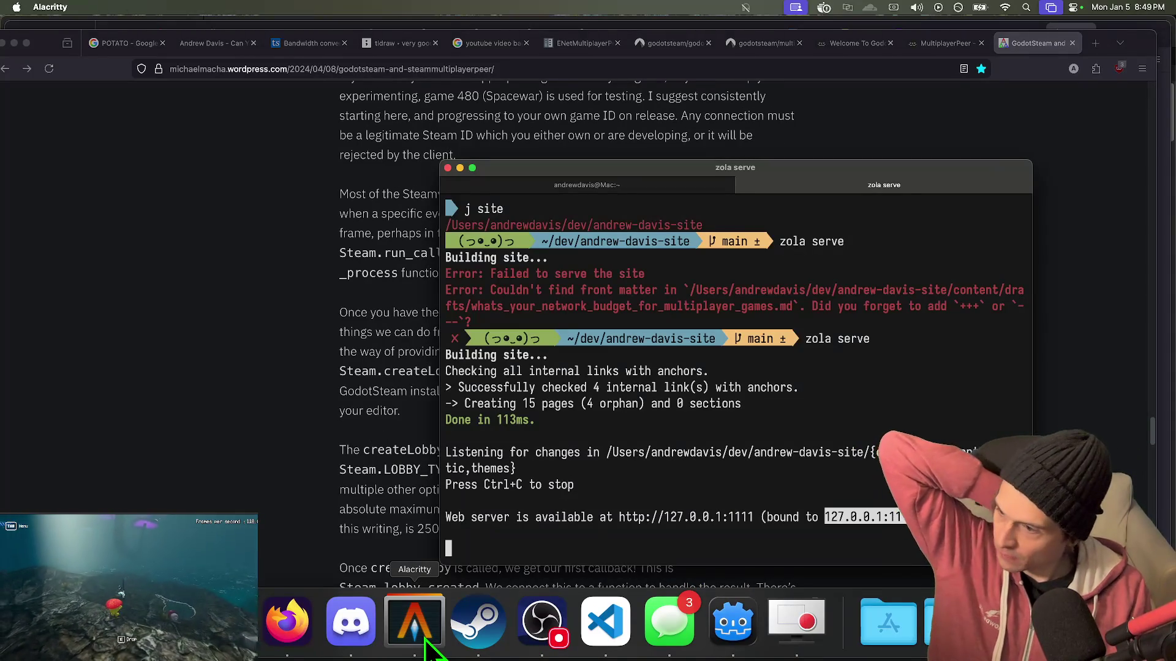
# Step: Close the empty Firefox new tab and bring the GodotSteam blog post window back to front
pyautogui.press('super+Tab')
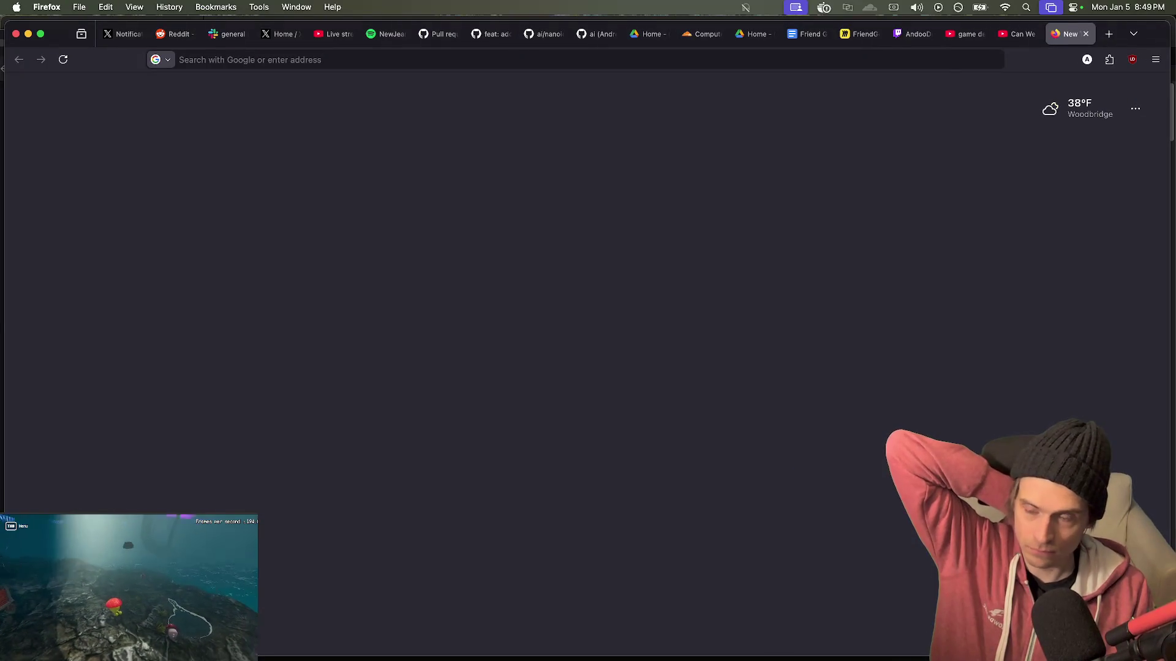
pyautogui.click(419, 644)
pyautogui.click(350, 621)
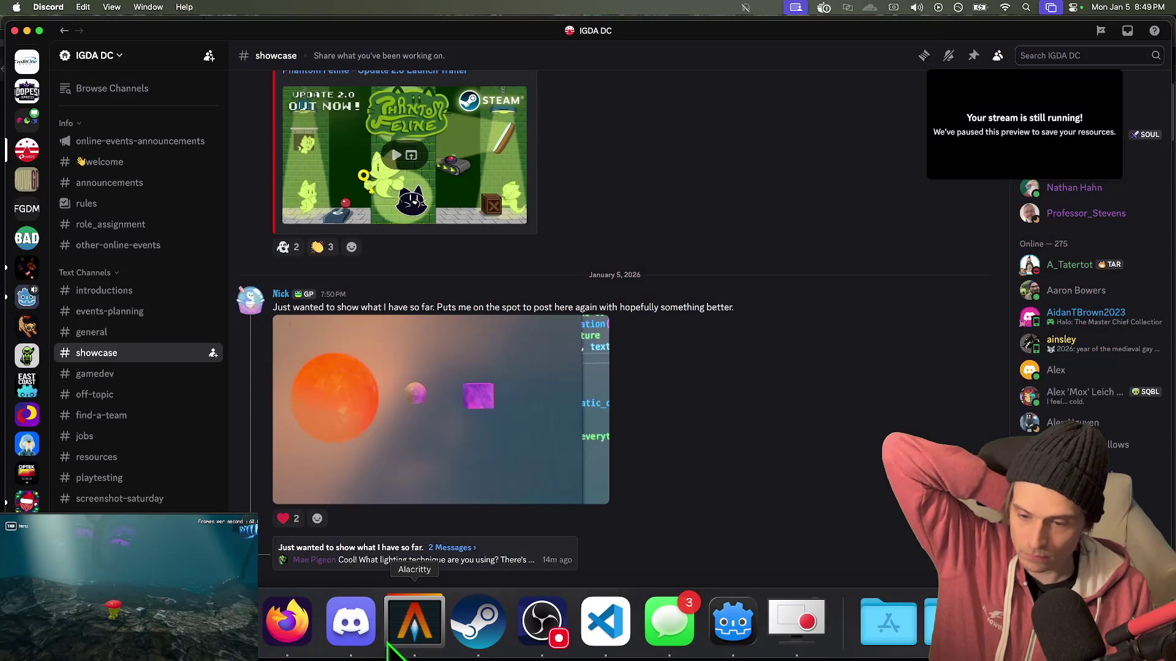
pyautogui.click(285, 628)
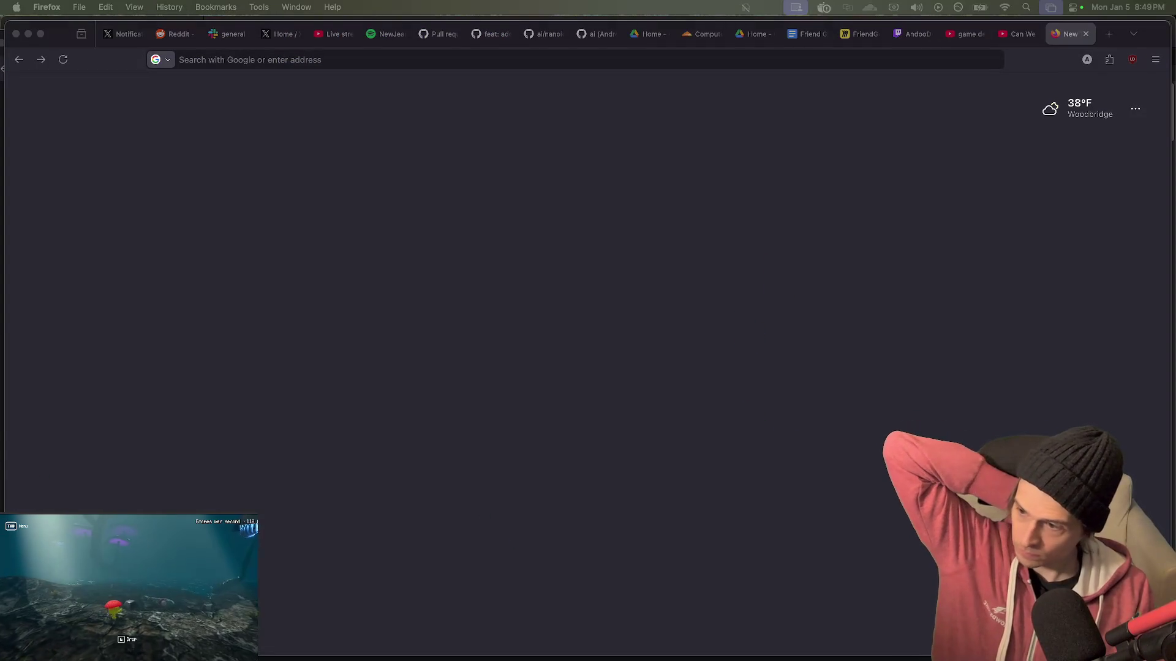
pyautogui.middleClick(1059, 45)
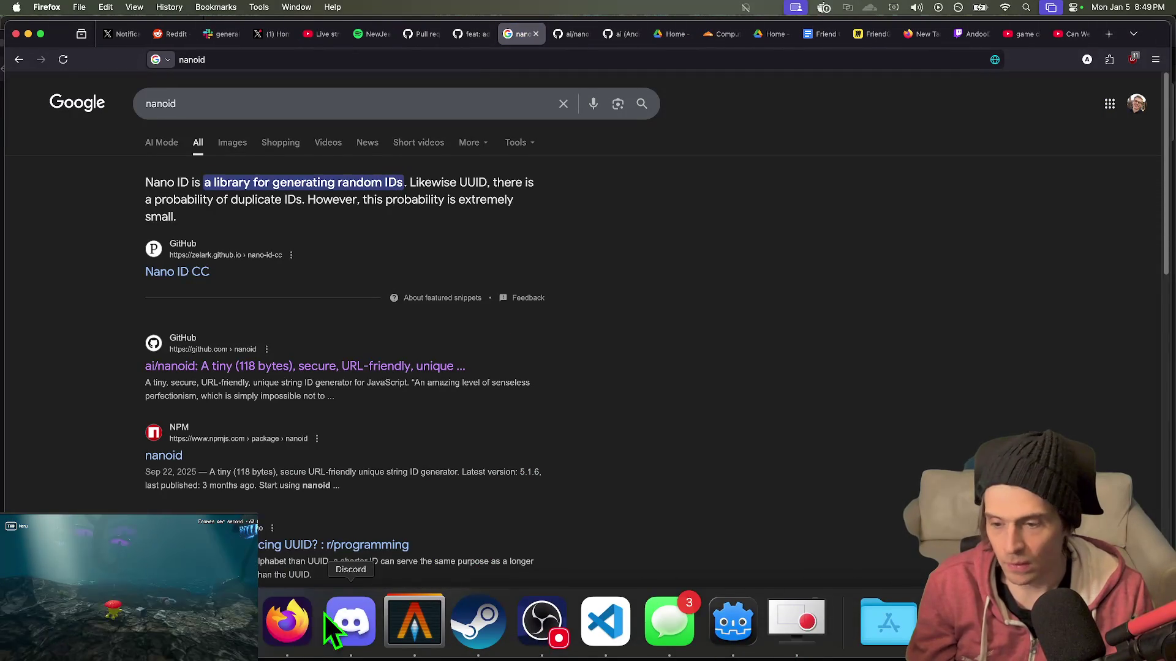
pyautogui.press('super+grave')
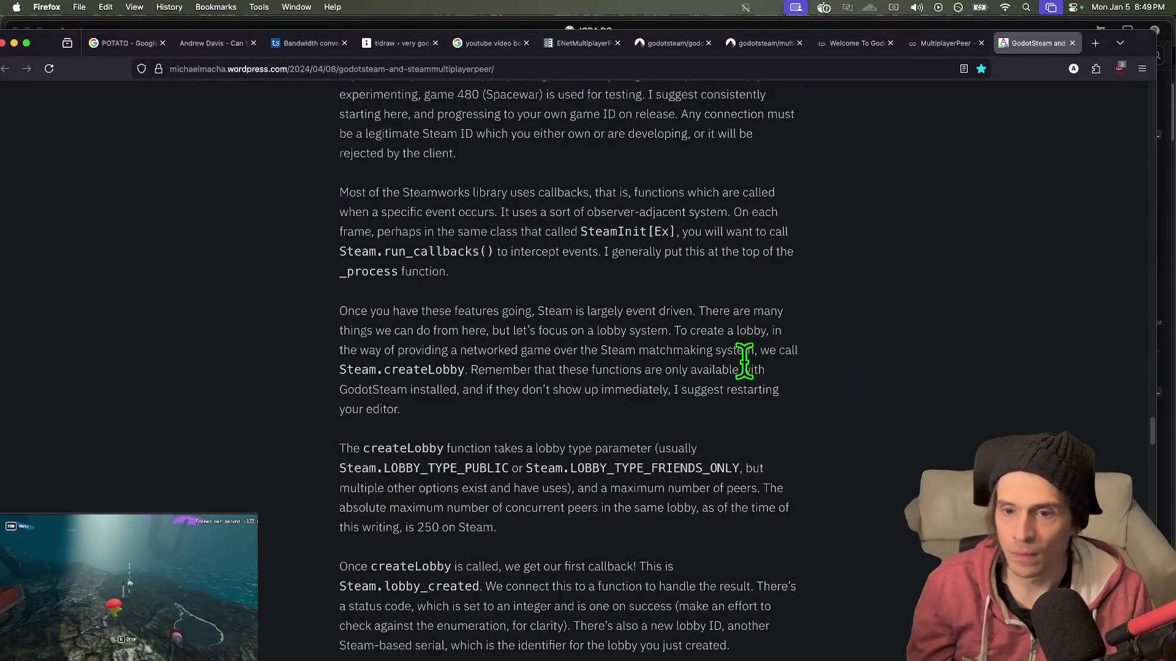
# Step: Scroll to the peer creation code and select the SteamMultiplayerPeer declaration
pyautogui.scroll(-2, 744, 365)
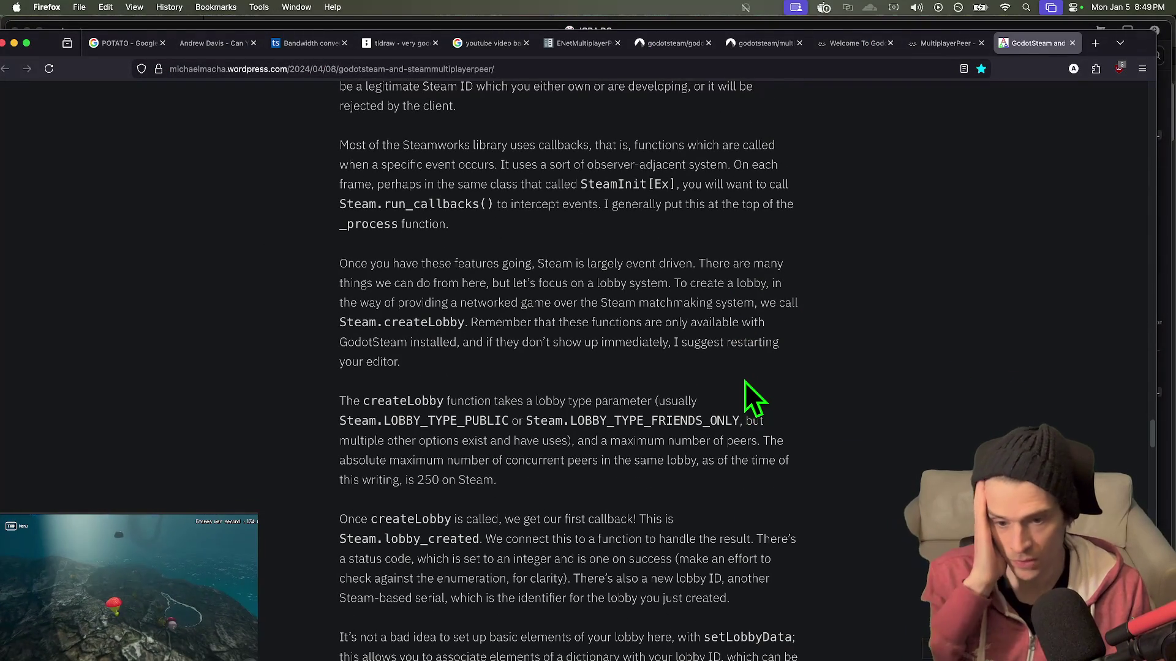
pyautogui.scroll(-5, 744, 381)
pyautogui.scroll(-3, 704, 428)
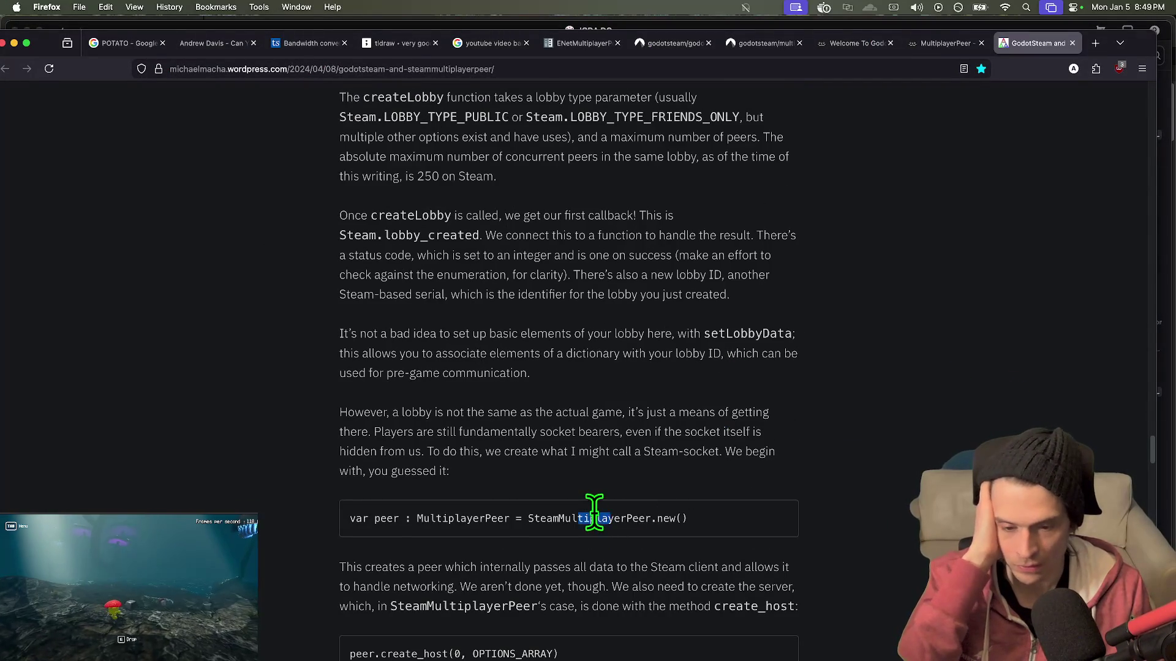
pyautogui.doubleClick(596, 515)
pyautogui.scroll(-1, 827, 524)
pyautogui.scroll(-3, 811, 512)
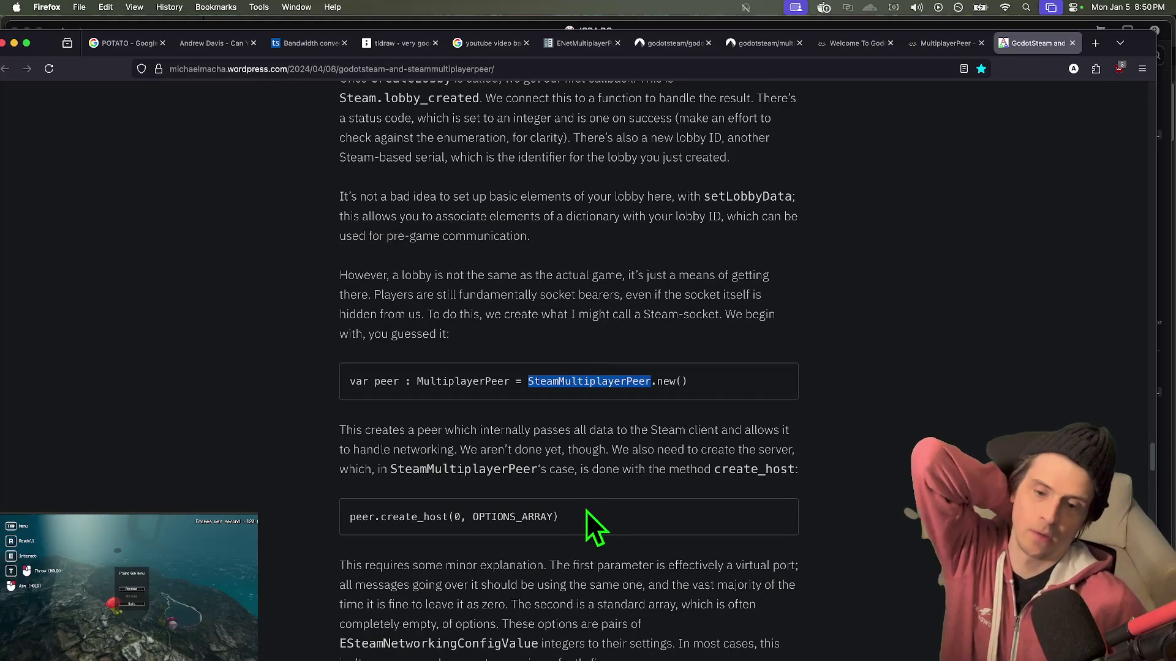
pyautogui.scroll(-1, 589, 466)
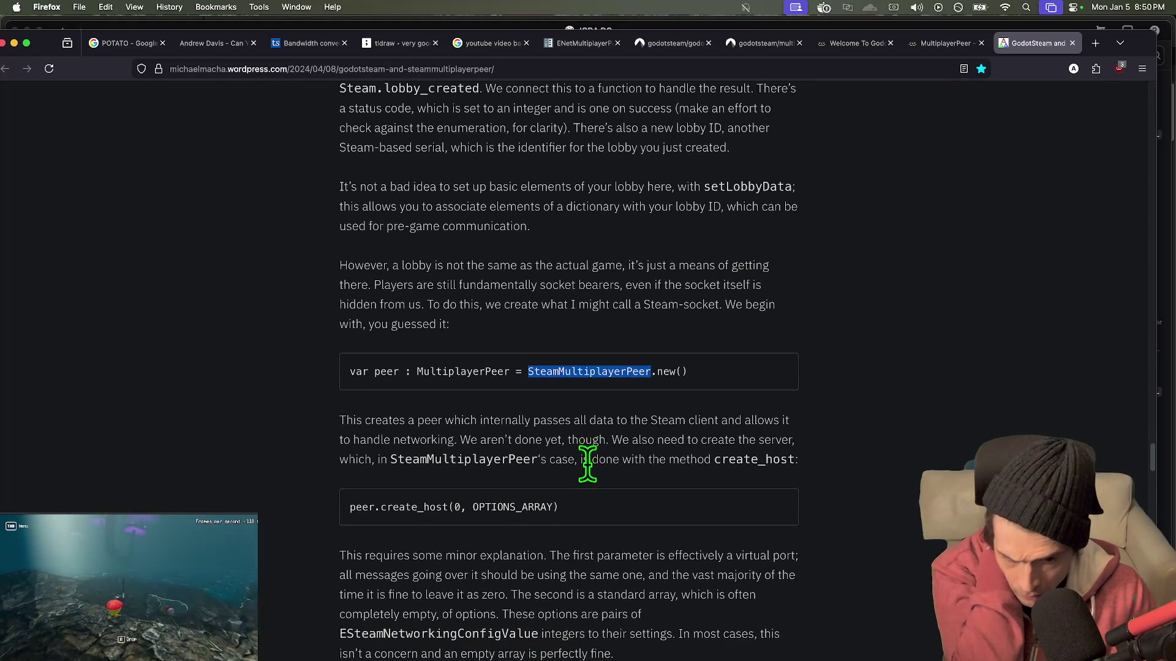
pyautogui.scroll(-3, 487, 384)
pyautogui.scroll(-3, 489, 384)
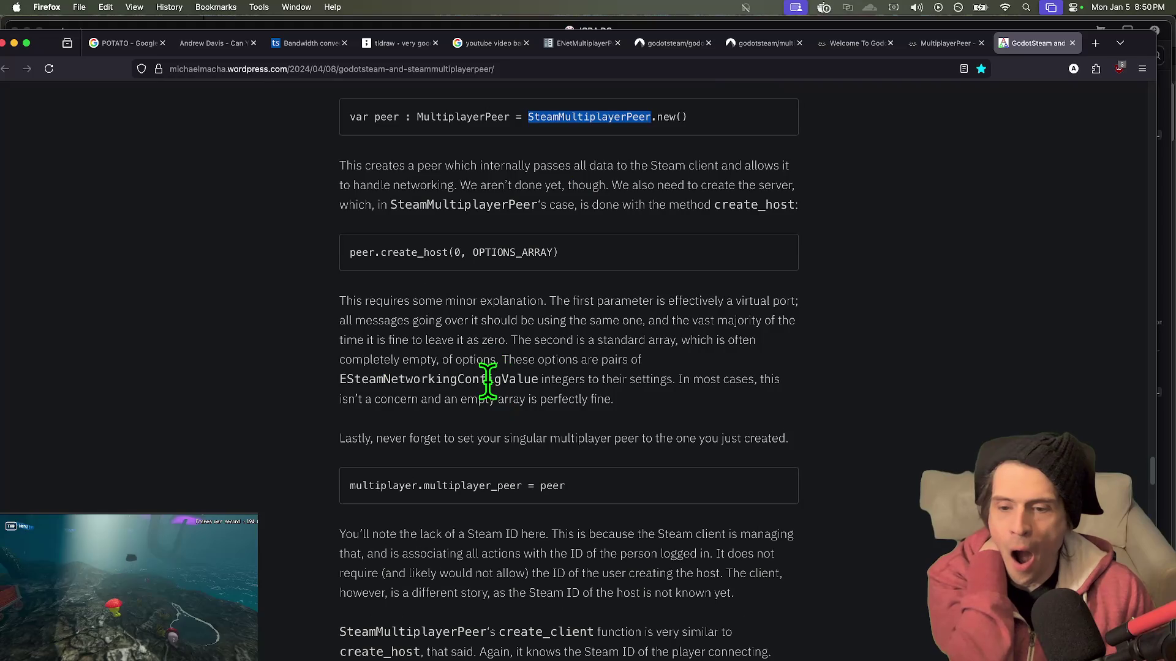
pyautogui.scroll(3, 488, 385)
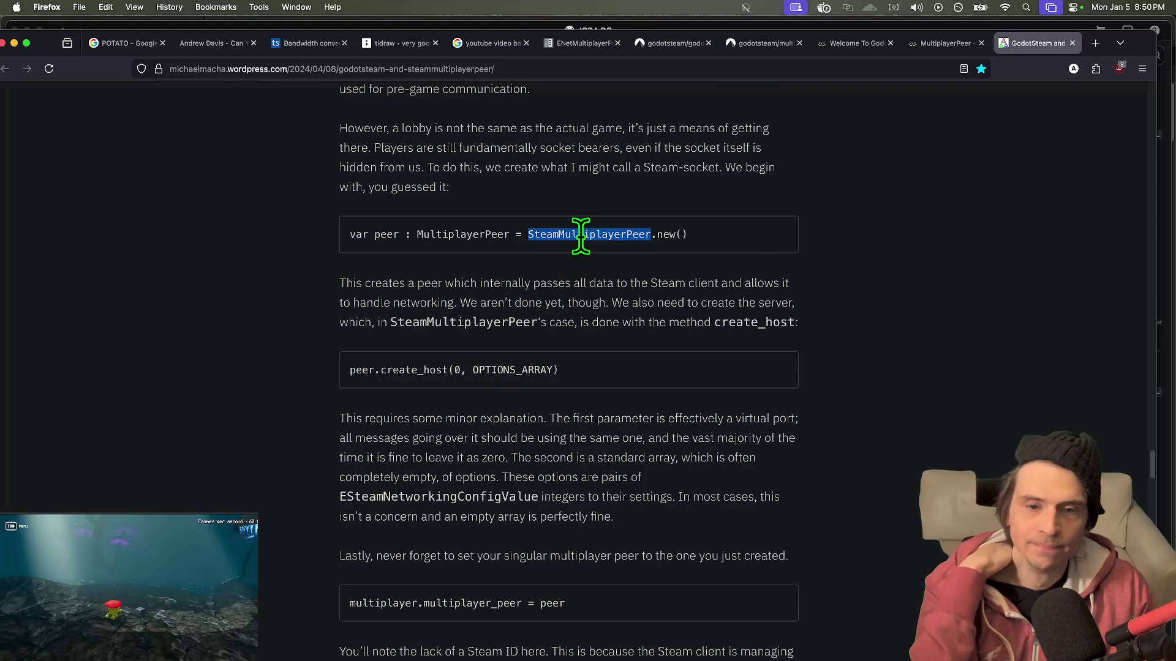
pyautogui.keyDown('shift'); pyautogui.click(350, 235); pyautogui.keyUp('shift')
# Step: Select multiplayer.multiplayer_peer in the last code sample, then return to the Godot editor
pyautogui.scroll(-1, 837, 255)
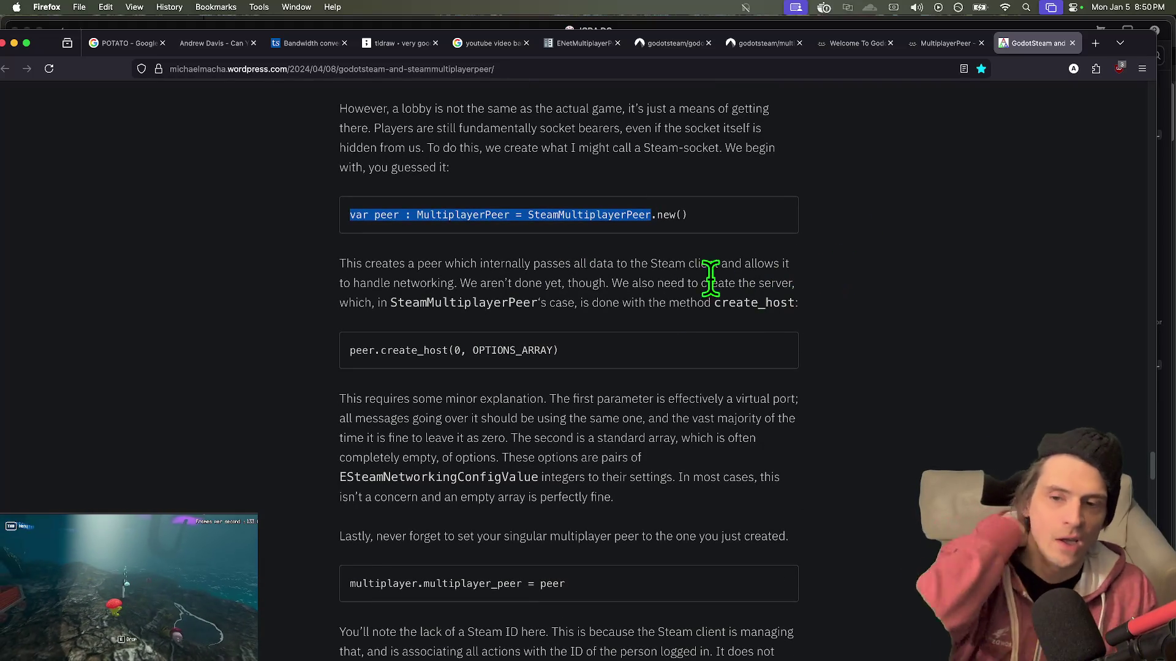
pyautogui.scroll(-1, 657, 303)
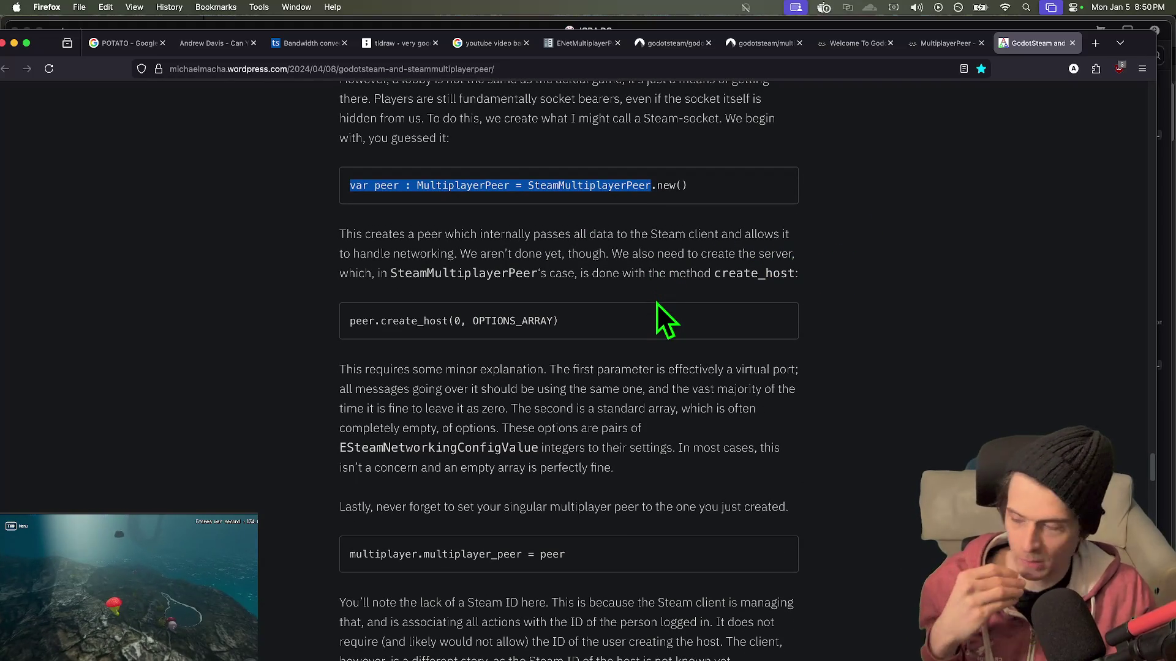
pyautogui.click(365, 564)
pyautogui.moveTo(365, 563); pyautogui.dragTo(451, 553)
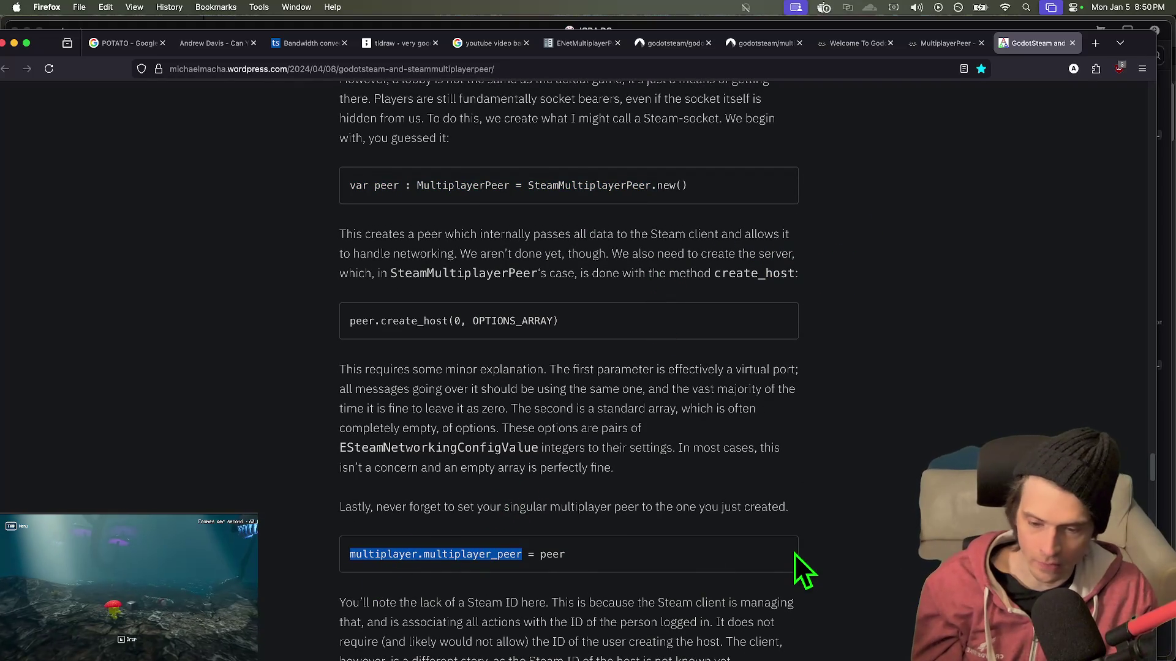
pyautogui.press('super+Tab')
pyautogui.doubleClick(578, 186)
pyautogui.press('super+Tab')
pyautogui.press('super+Tab')
pyautogui.press('super+shift+Tab')
pyautogui.press('super+shift+Tab')
pyautogui.press('super+shift+Tab')
pyautogui.press('super+shift+Tab')
pyautogui.press('super+shift+Tab')
pyautogui.press('super+shift+Tab')
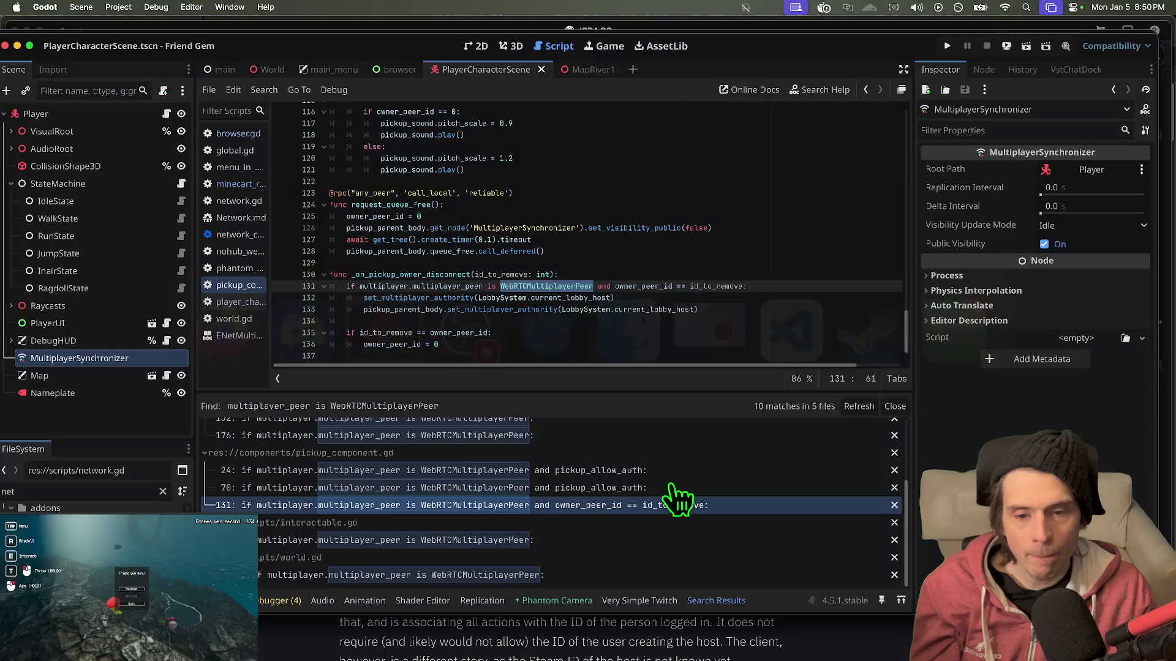
# Step: Trial an 'if multiplayer.multiplayer_peer is ...: queue_free()' check above line 131, then undo it
pyautogui.press('Up')
pyautogui.press('super+shift+Return')
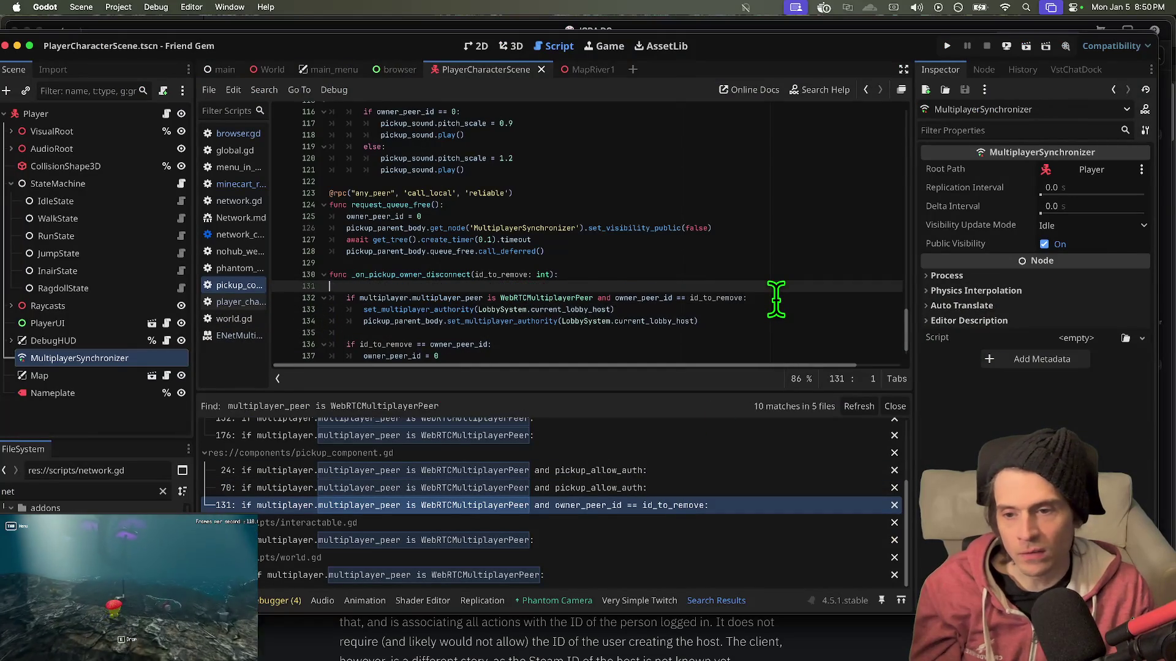
pyautogui.write('if multi')
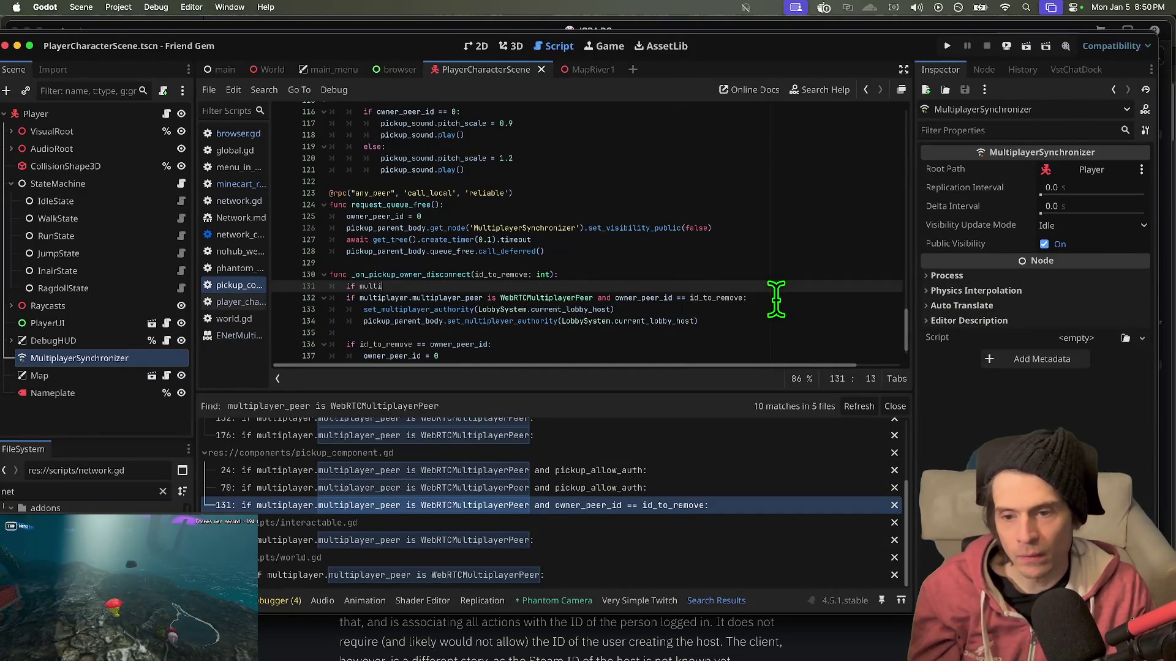
pyautogui.write('player.mult')
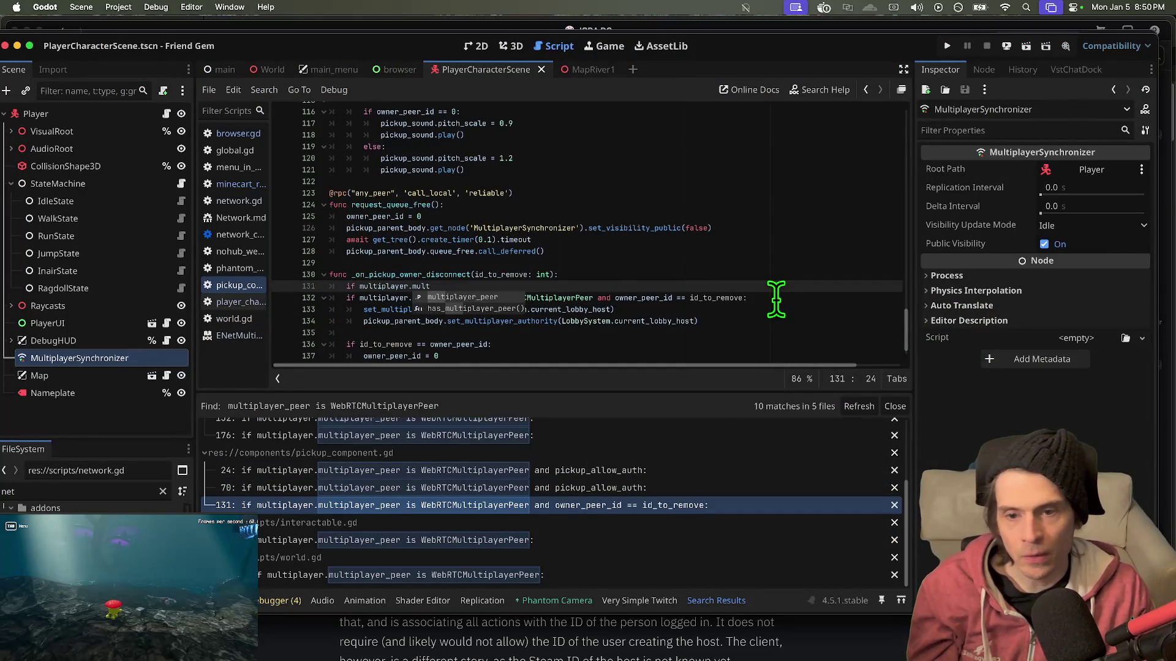
pyautogui.press('Return')
pyautogui.write('is SteamMultiplayerPeer:')
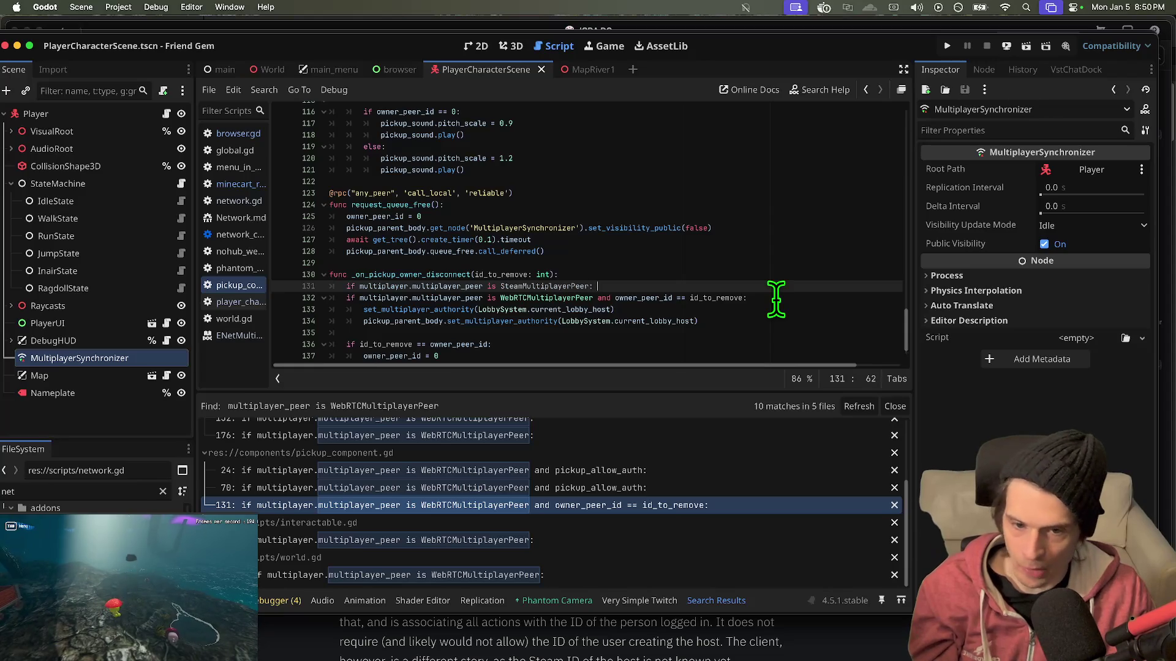
pyautogui.press('Return')
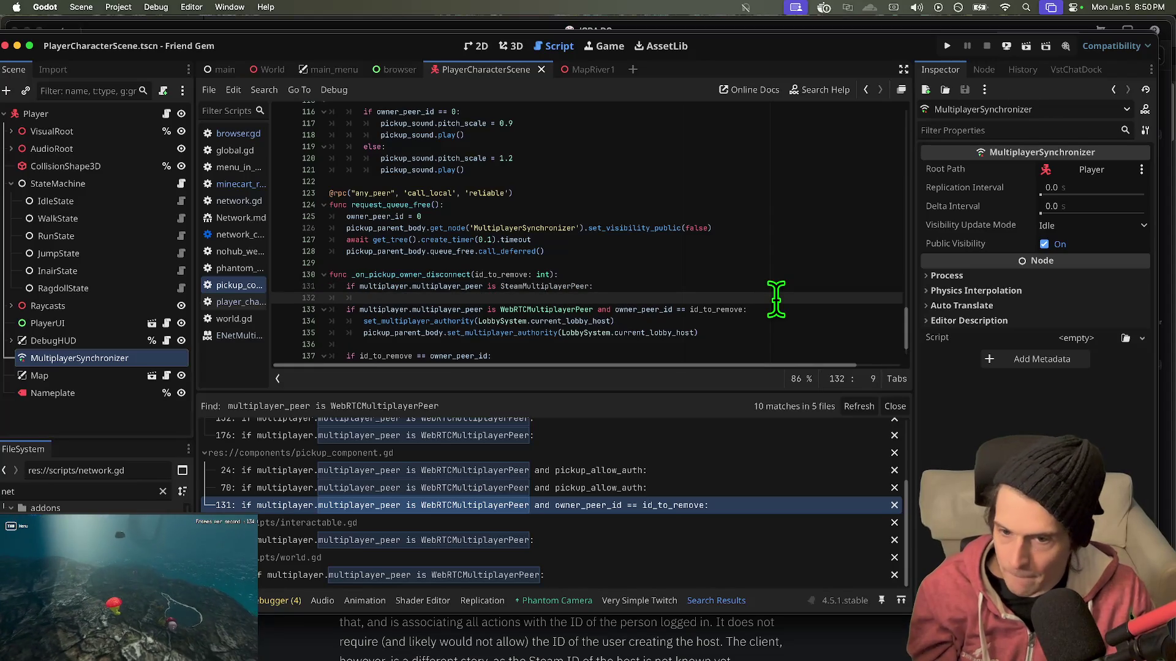
pyautogui.write('queue_free()')
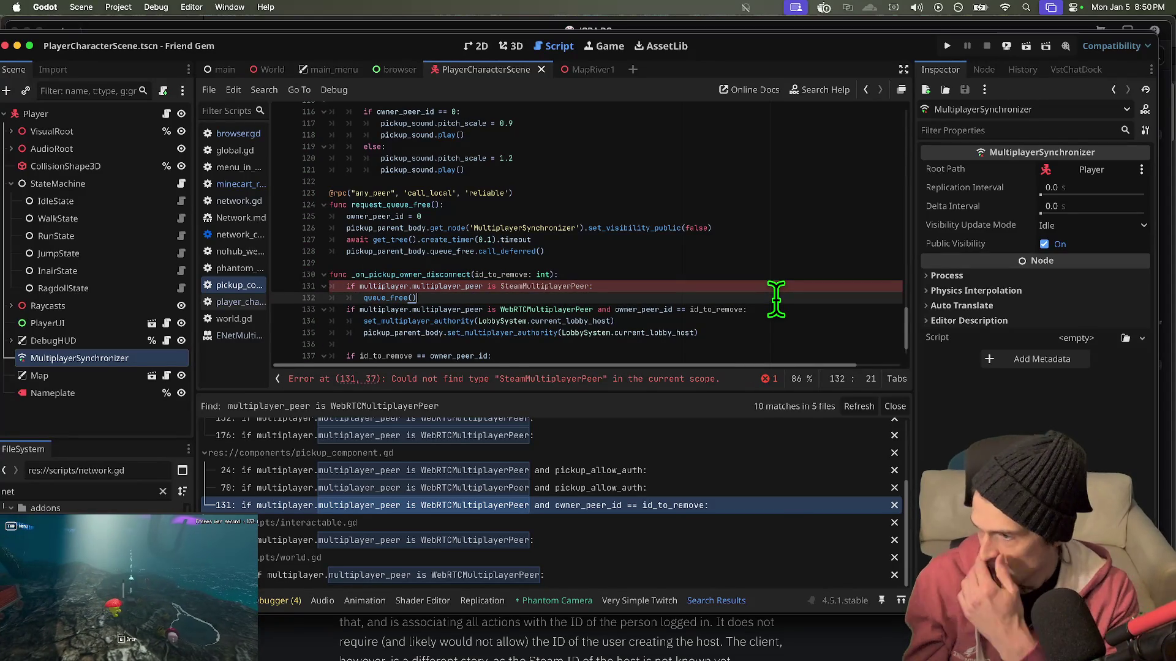
pyautogui.press('super+z')
pyautogui.press('super+z')
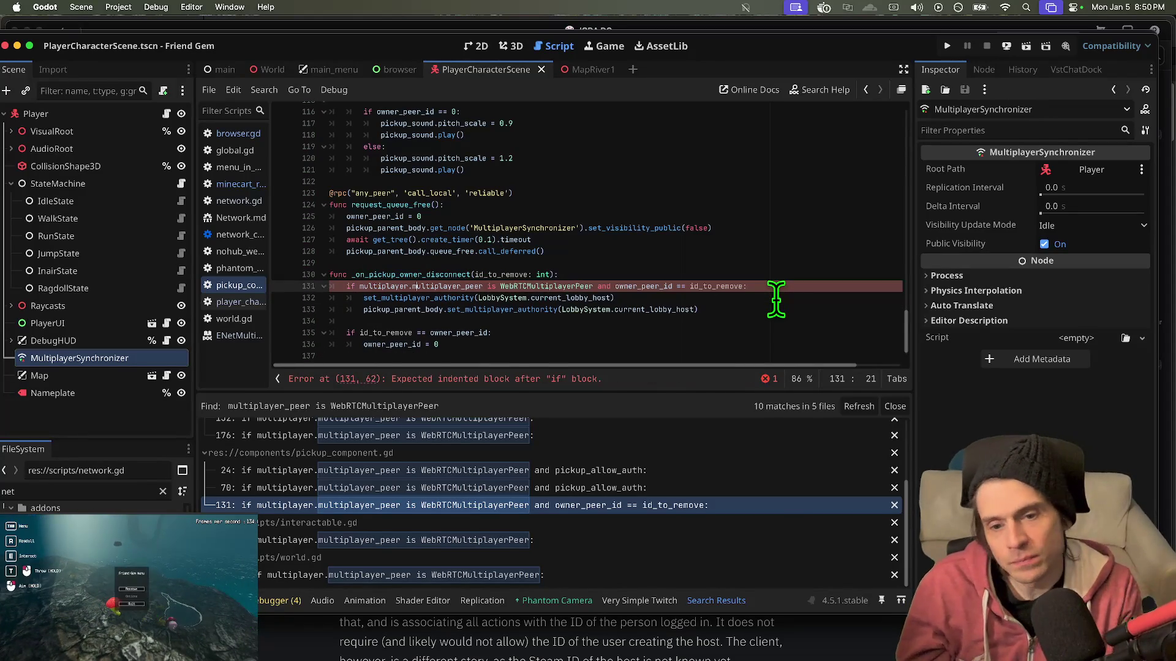
pyautogui.press('super+Tab')
pyautogui.press('super+Tab')
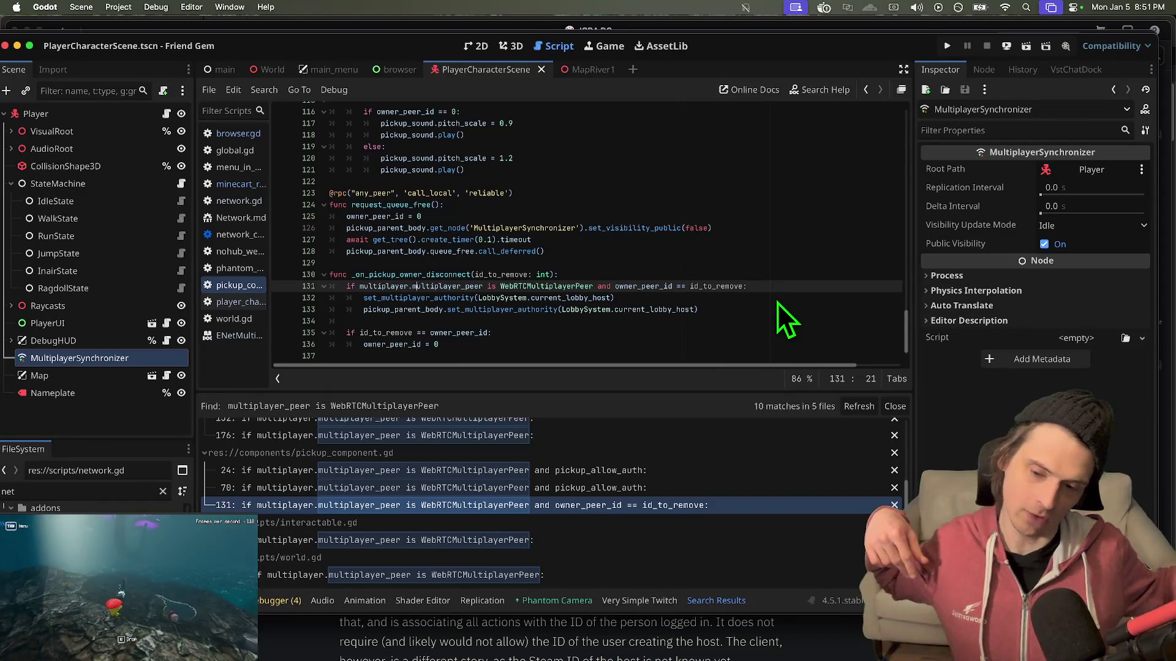
pyautogui.click(713, 359)
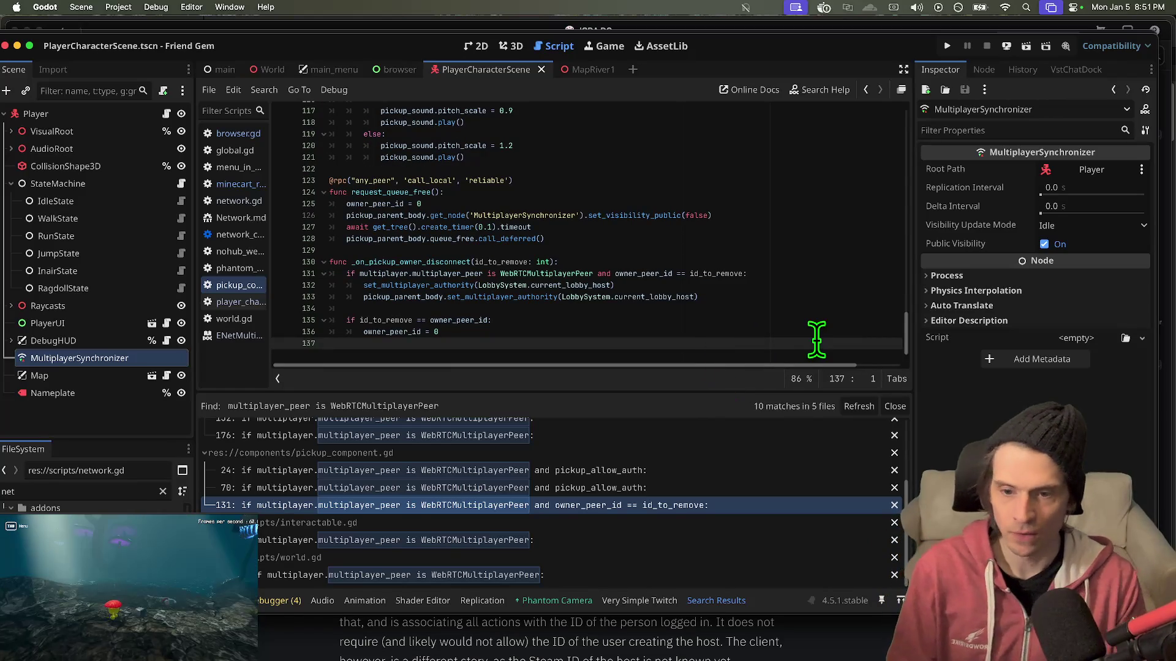
pyautogui.scroll(-1, 802, 341)
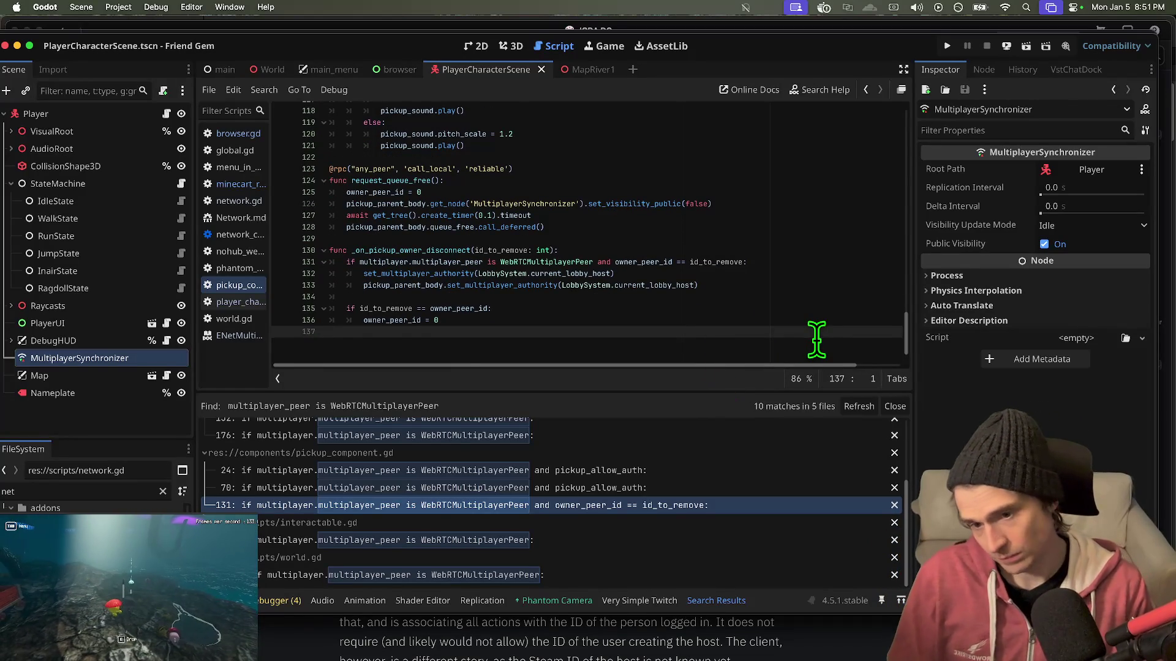
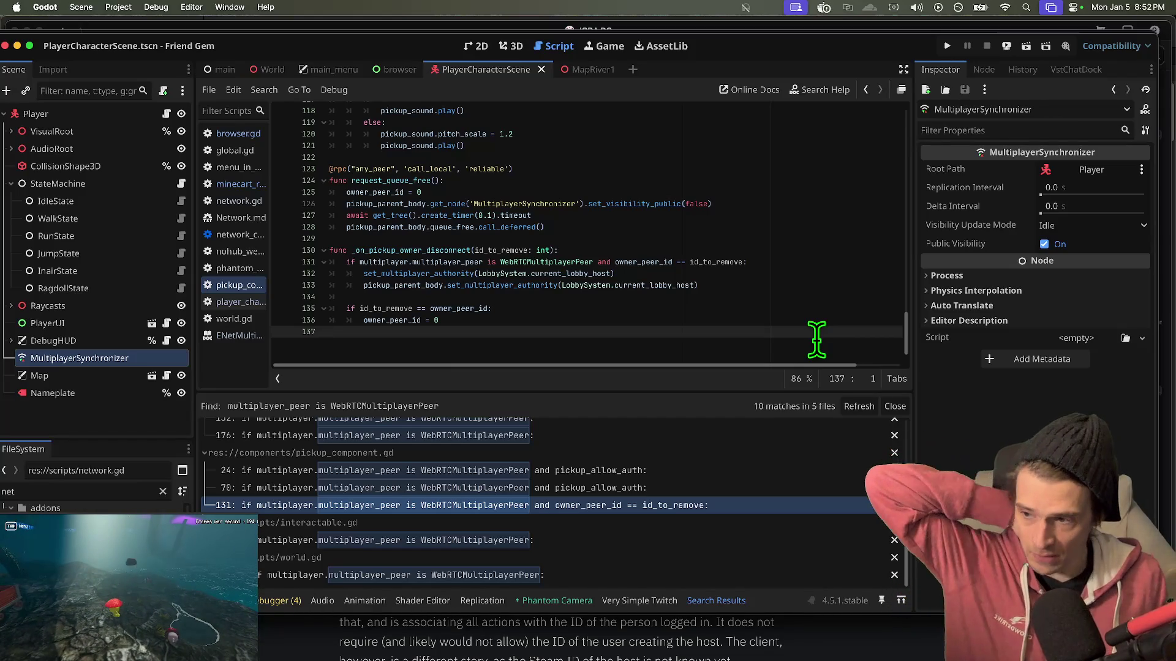
# Step: Launch the Things to-do app through Spotlight search by typing 'th'
pyautogui.press('super+Tab')
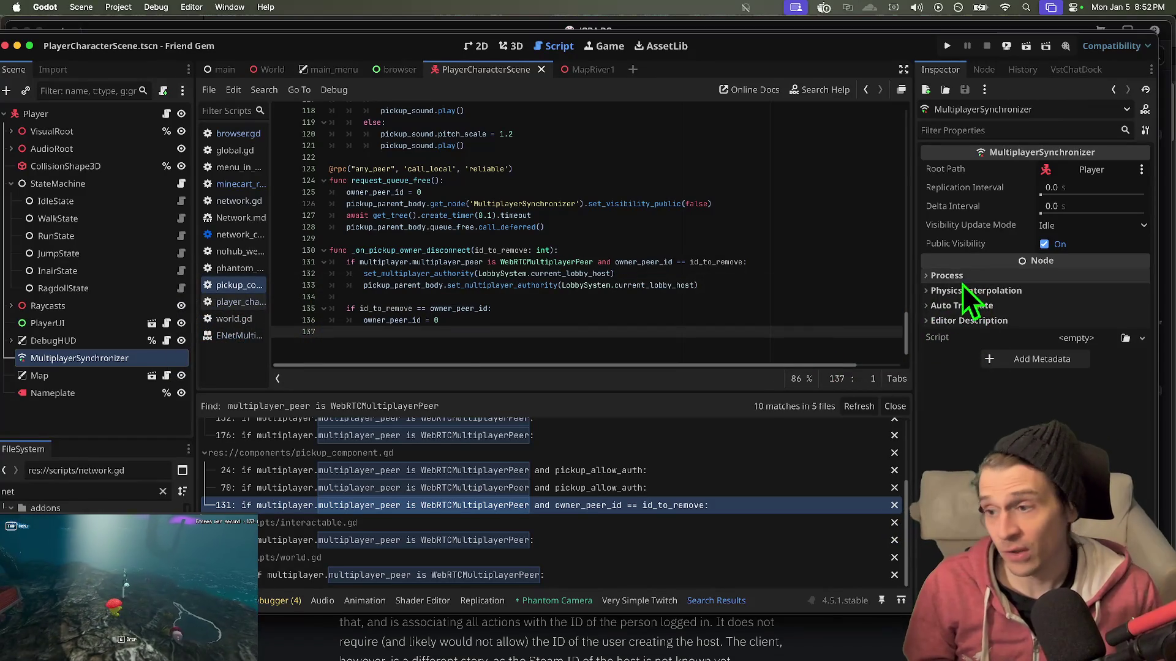
pyautogui.moveTo(265, 639)
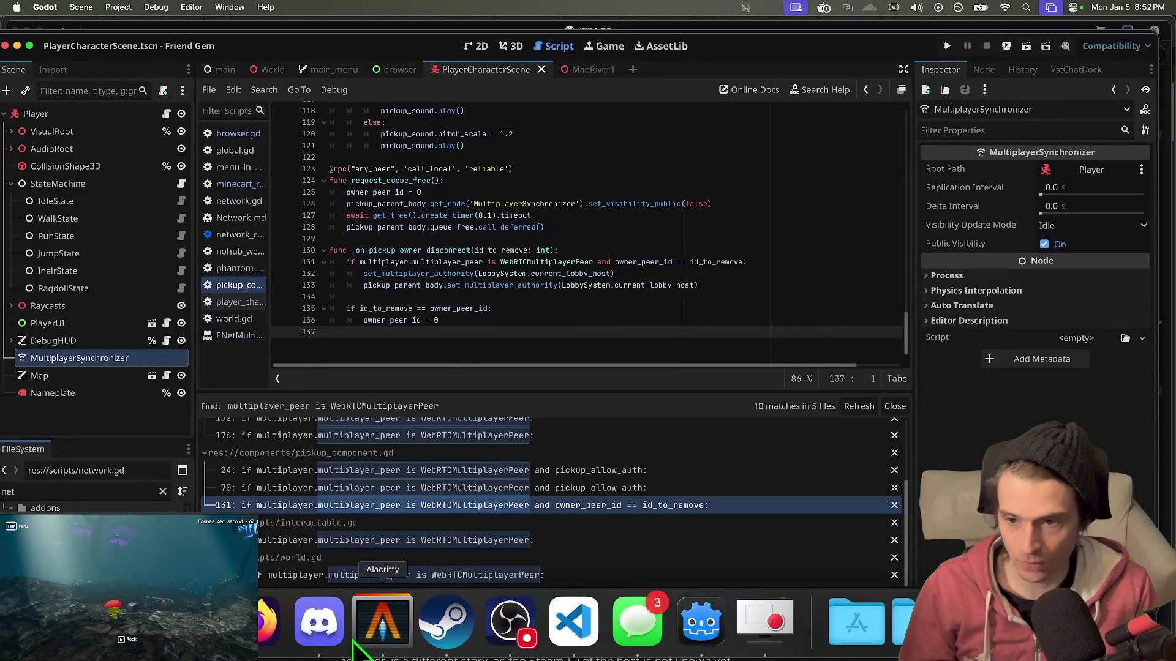
pyautogui.press('super+space')
pyautogui.write('th')
pyautogui.press('Return')
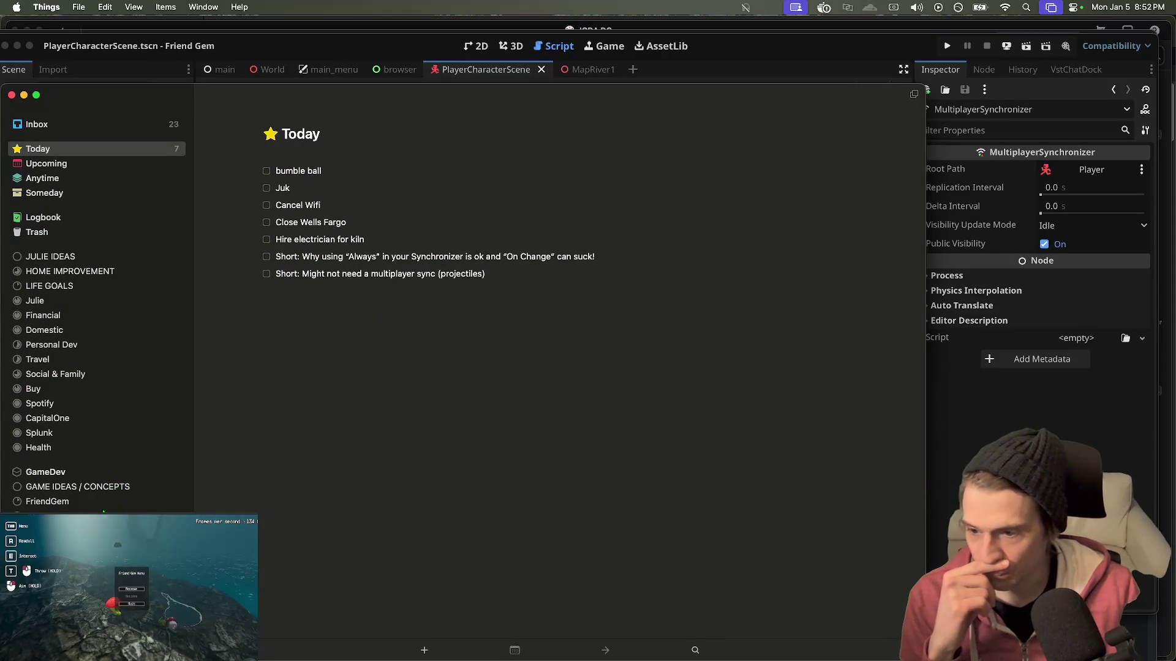
# Step: View the FriendGem project's tasks, then exit full screen, close Things and switch to Firefox
pyautogui.click(116, 507)
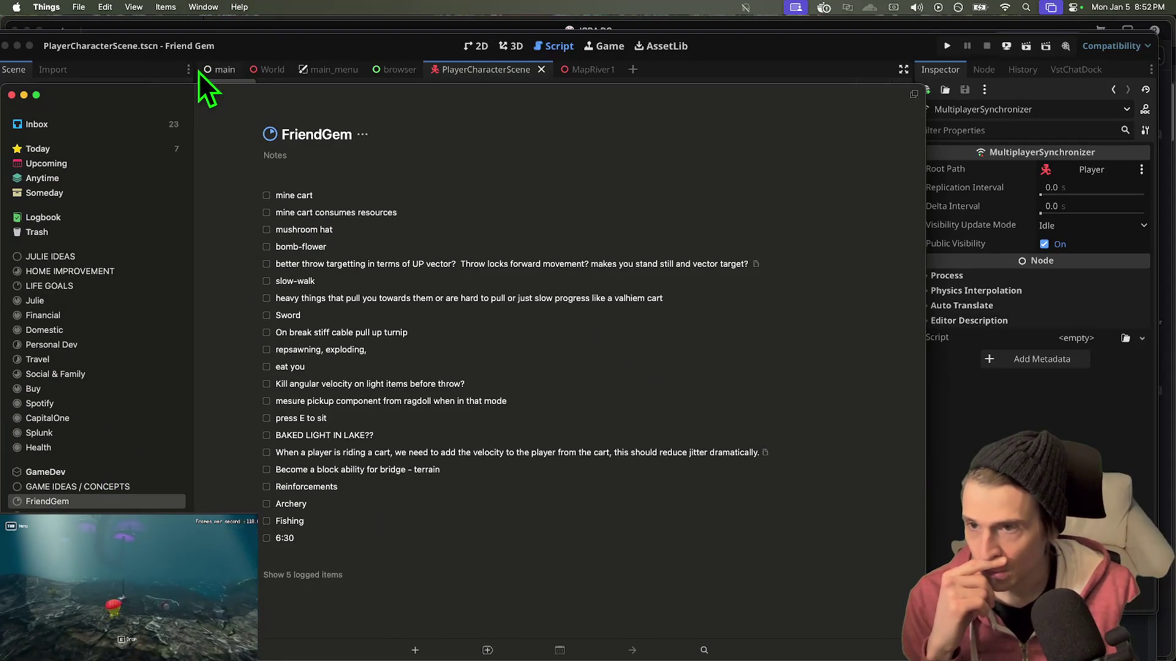
pyautogui.doubleClick(202, 89)
pyautogui.click(515, 362)
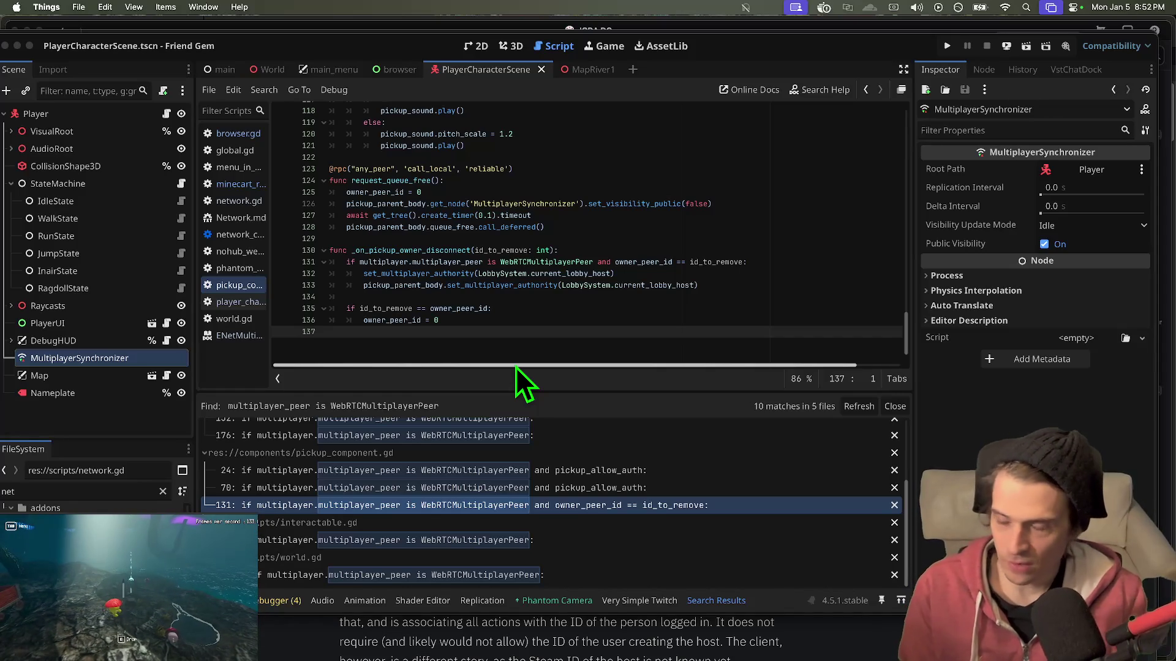
pyautogui.press('super+Tab')
# Step: In a new tab, search 'brackeys' and open the Brackeys YouTube channel
pyautogui.press('super+t')
pyautogui.write('you')
pyautogui.press('BackSpace')
pyautogui.press('BackSpace')
pyautogui.press('BackSpace')
pyautogui.write('bsky.app/')
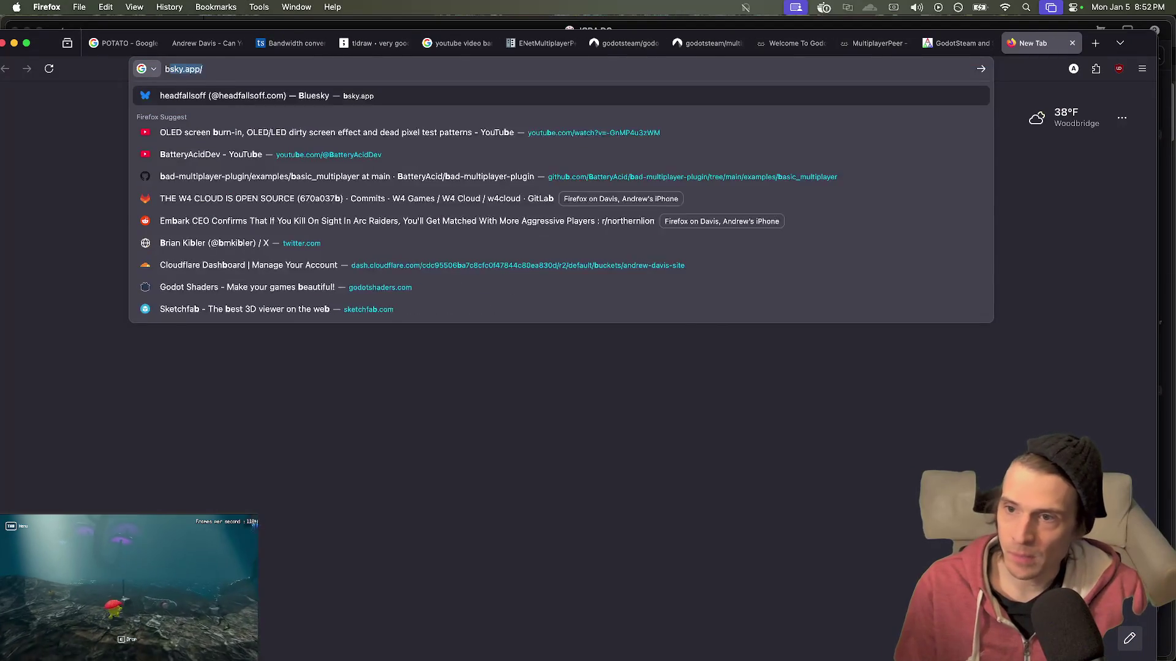
pyautogui.write('rackeys')
pyautogui.press('Return')
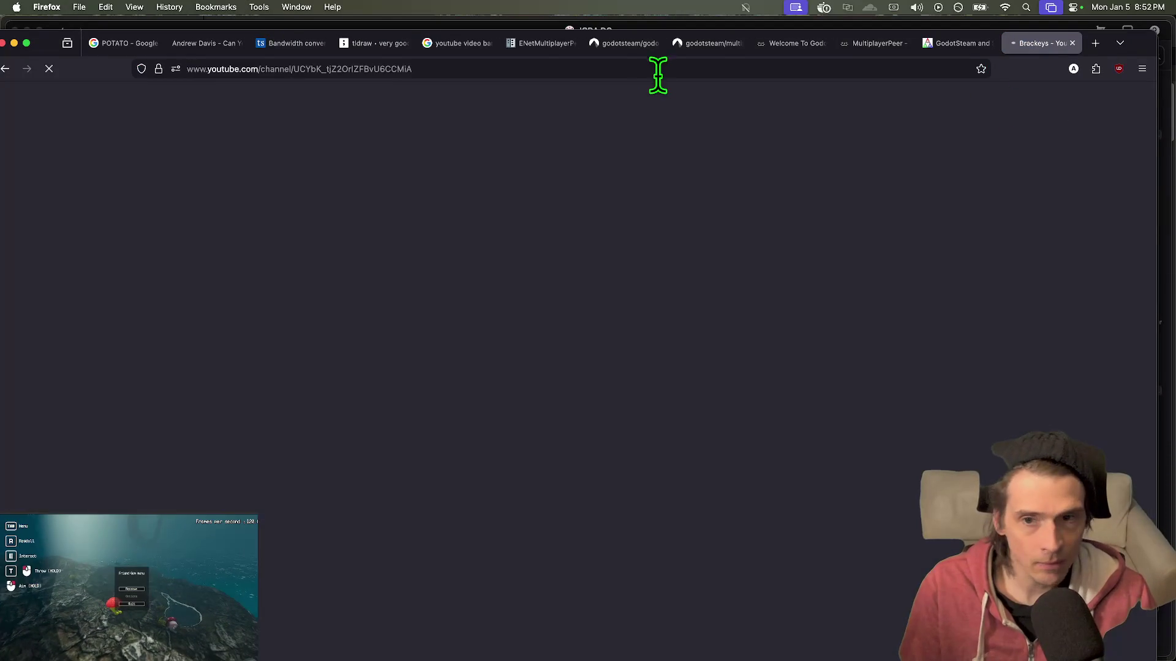
pyautogui.click(661, 69)
pyautogui.scroll(-3, 1089, 361)
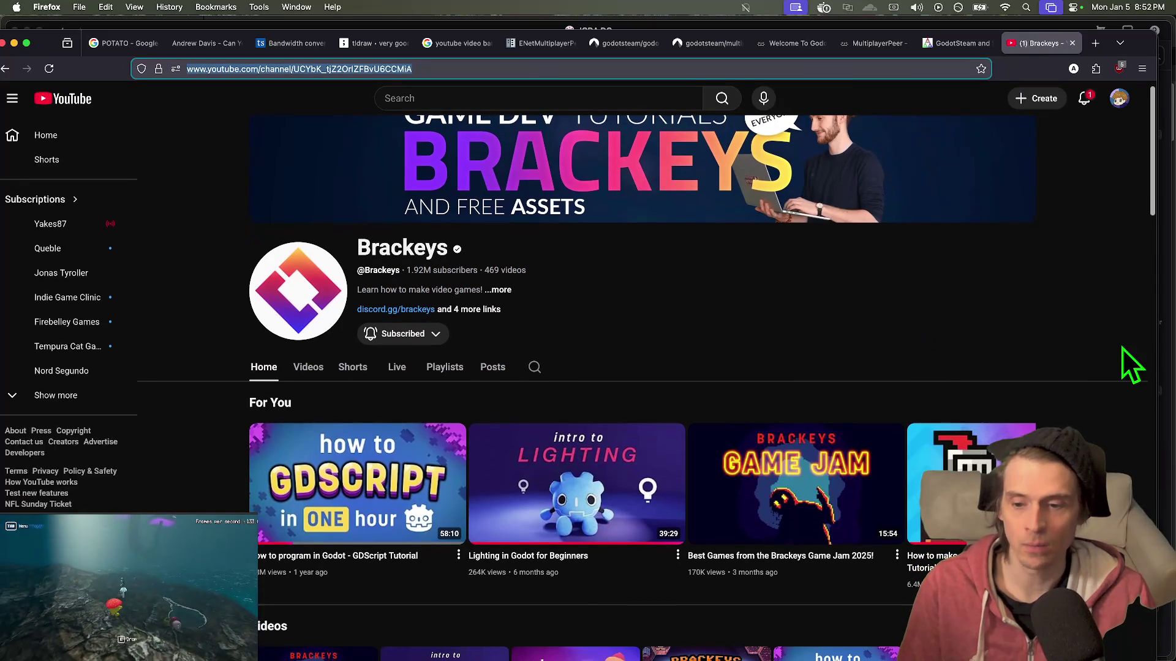
pyautogui.scroll(-3, 1129, 324)
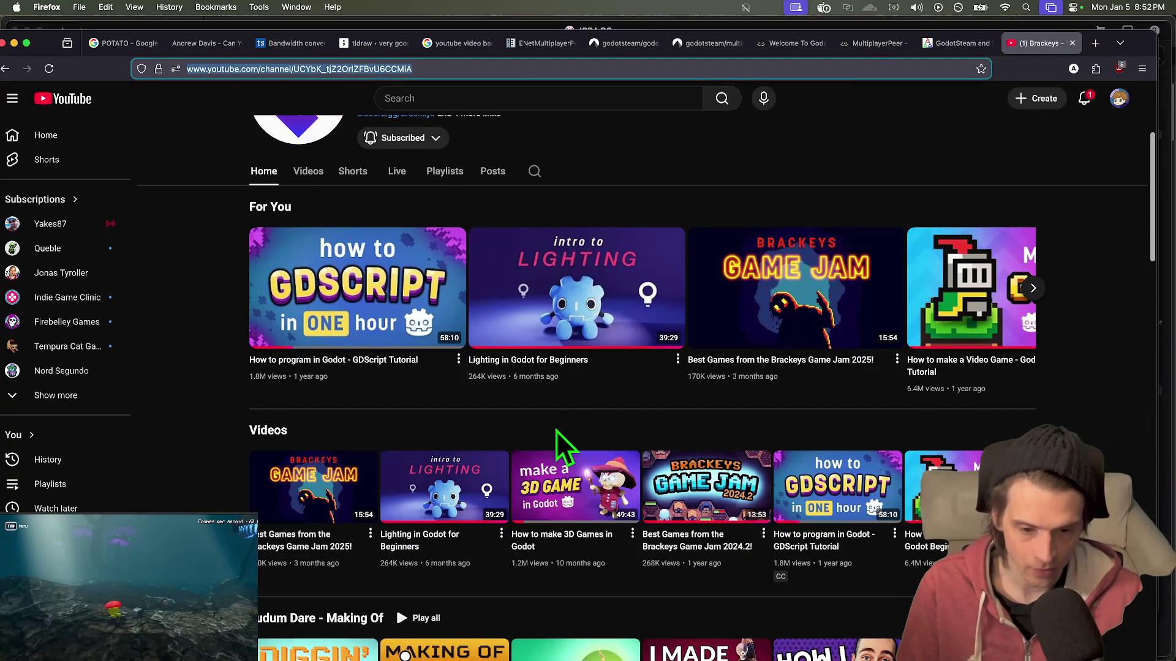
pyautogui.scroll(-1, 1159, 392)
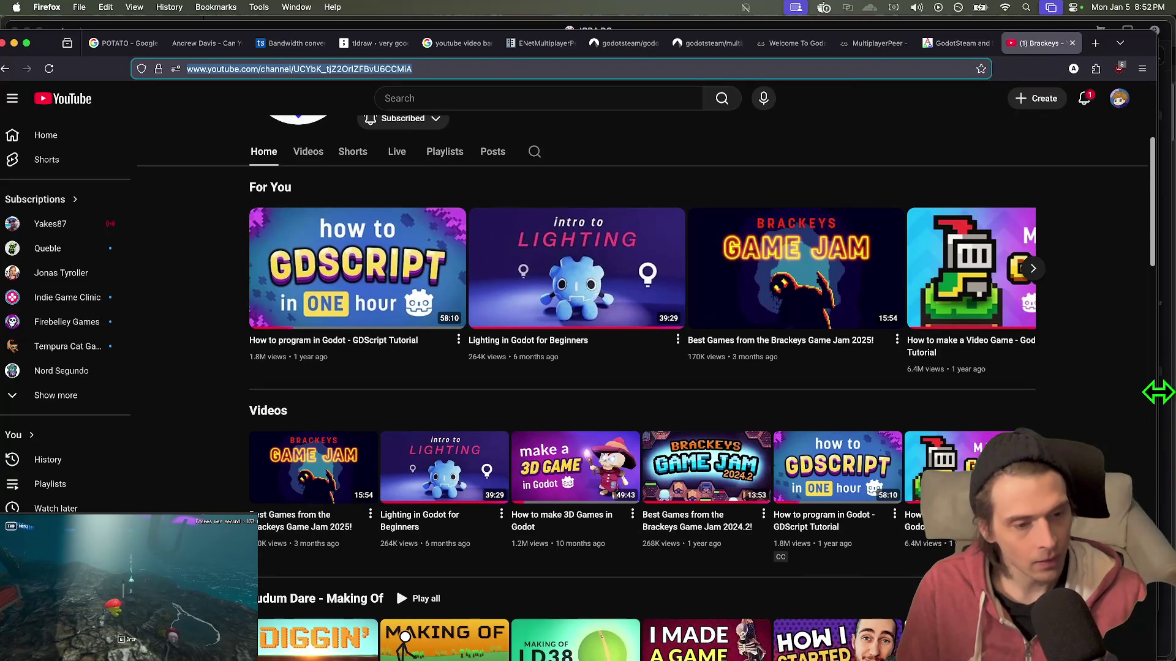
# Step: Open the 'How to make a Video Game' tutorial, then close that video tab
pyautogui.keyDown('super'); pyautogui.click(971, 275); pyautogui.keyUp('super')
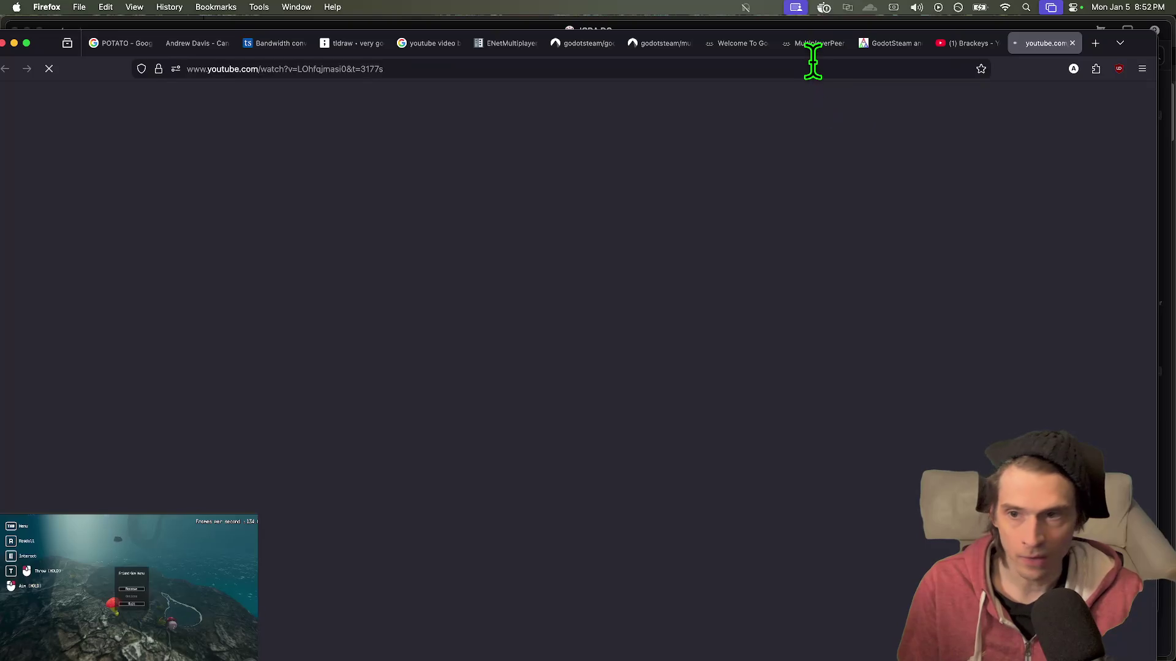
pyautogui.click(813, 69)
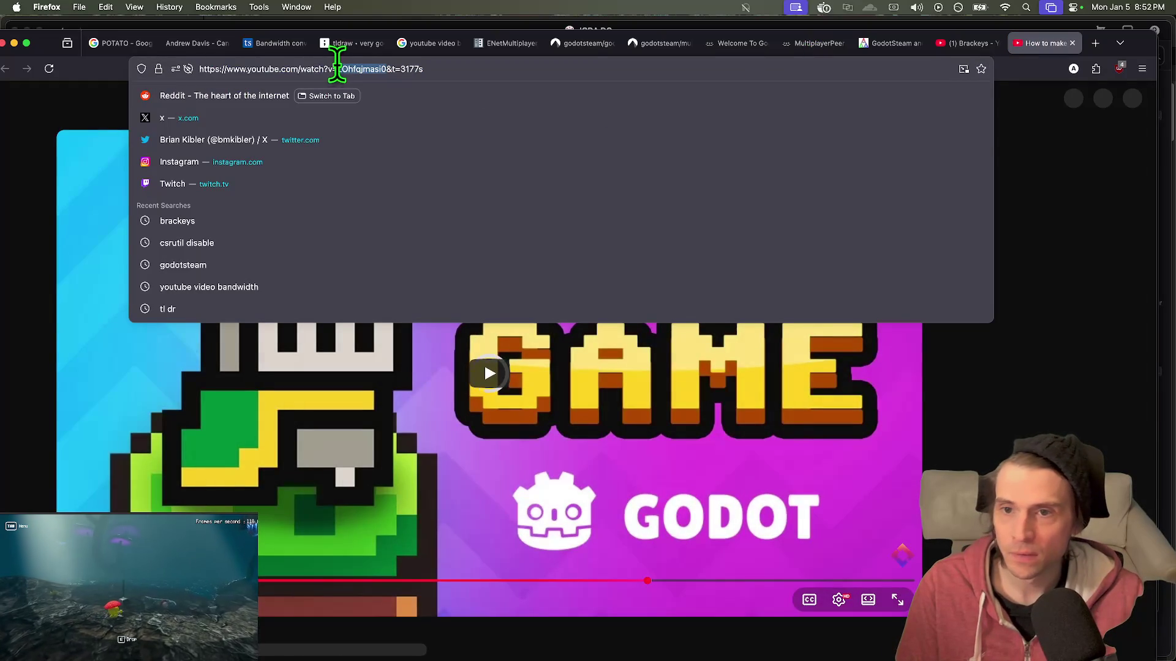
pyautogui.press('Escape')
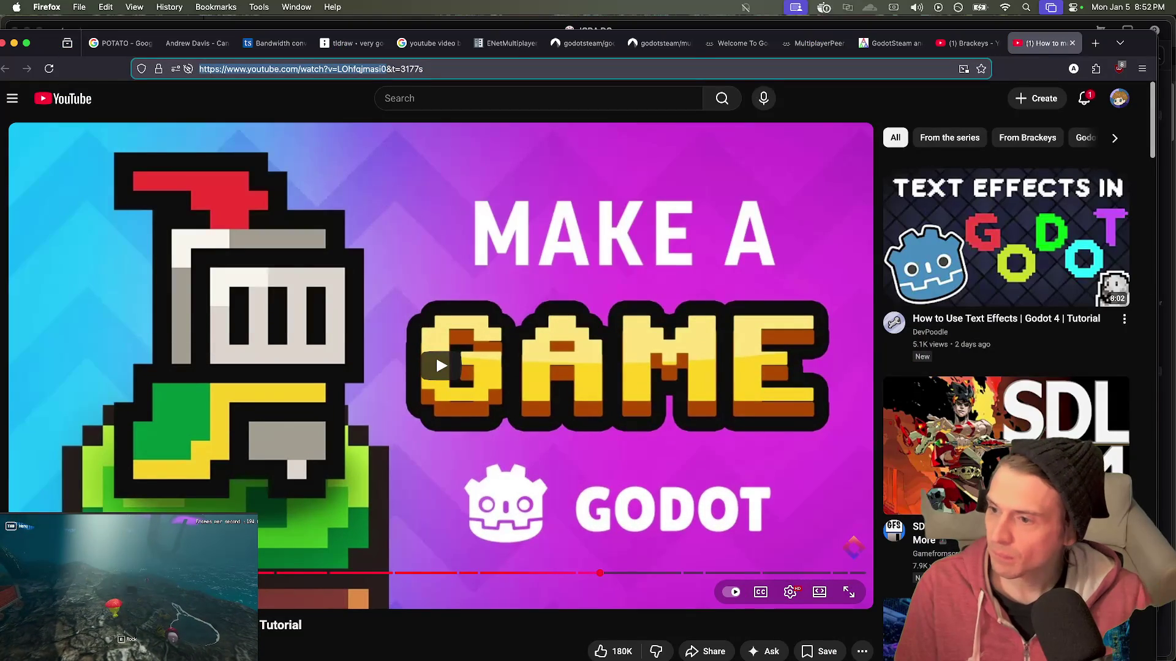
pyautogui.press('super+Tab')
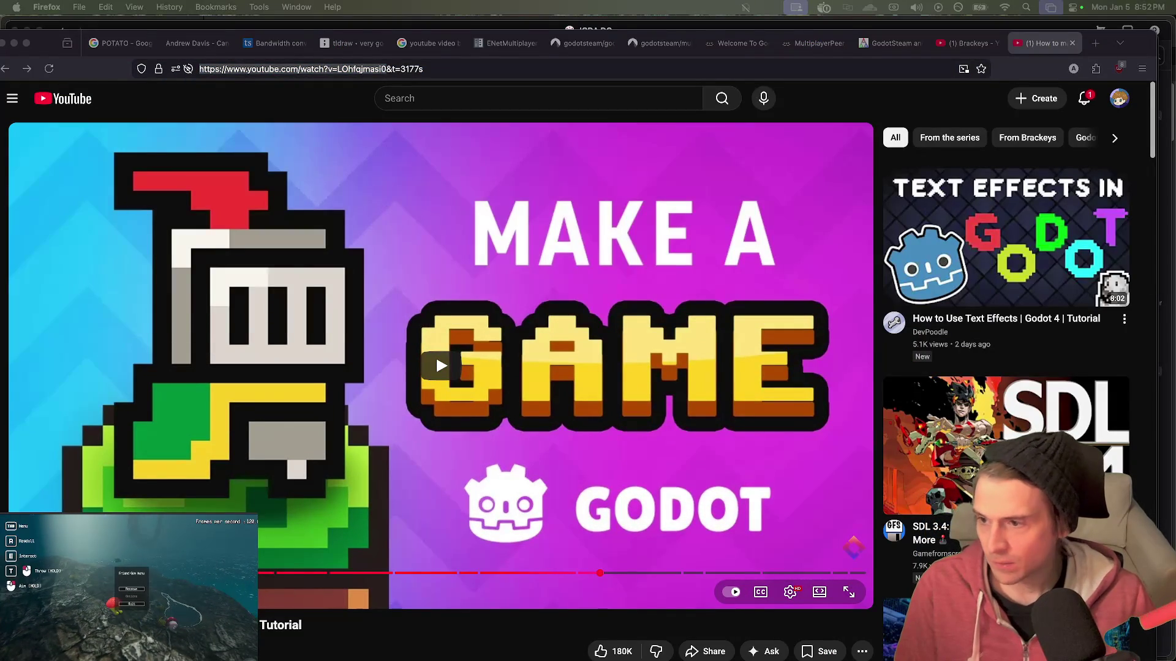
pyautogui.press('Tab')
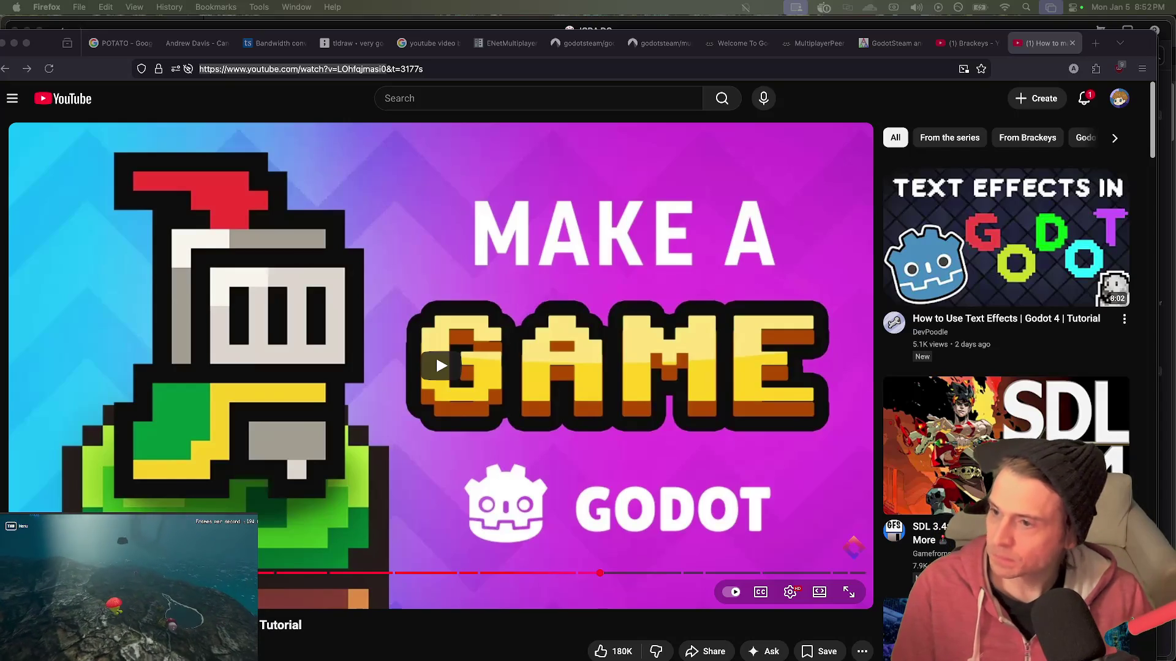
pyautogui.click(1045, 59)
pyautogui.press('super+w')
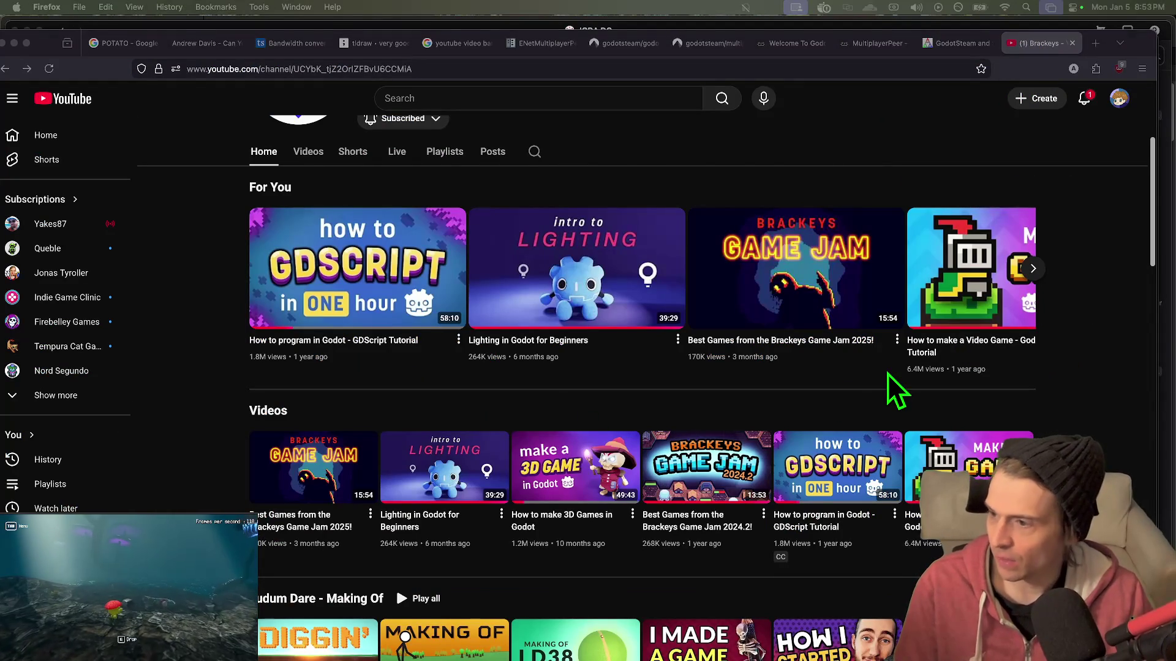
# Step: Return to the browser and scroll through the GodotSteam and SteamMultiplayerPeer article
pyautogui.click(816, 183)
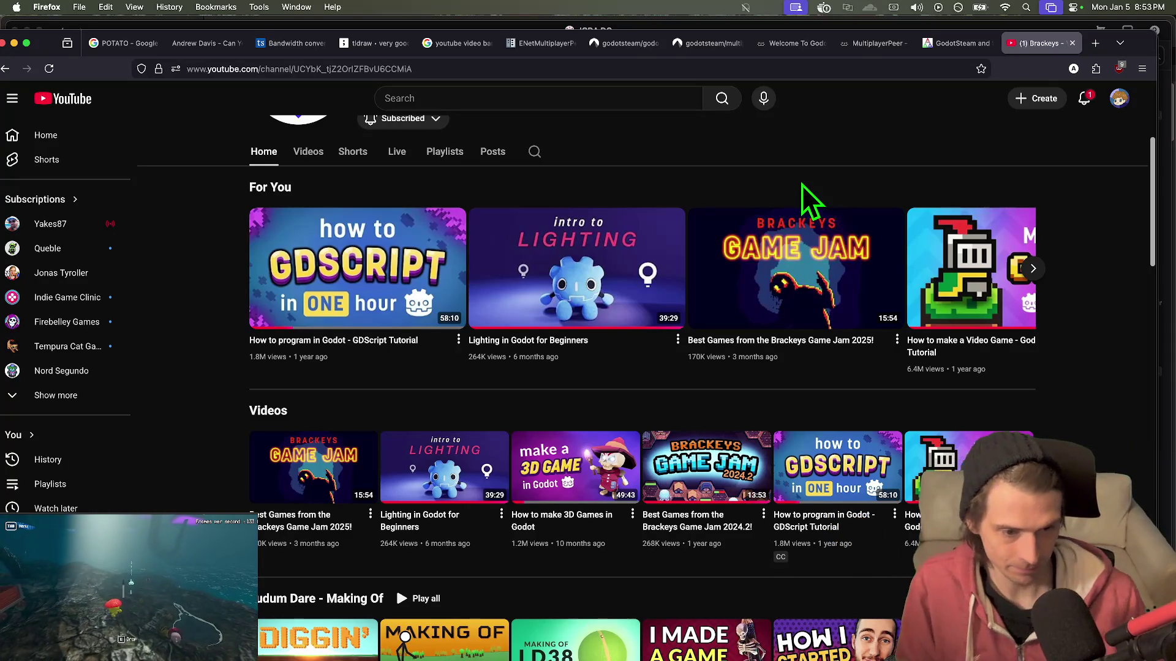
pyautogui.scroll(-1, 796, 171)
pyautogui.scroll(3, 678, 183)
pyautogui.scroll(-5, 719, 251)
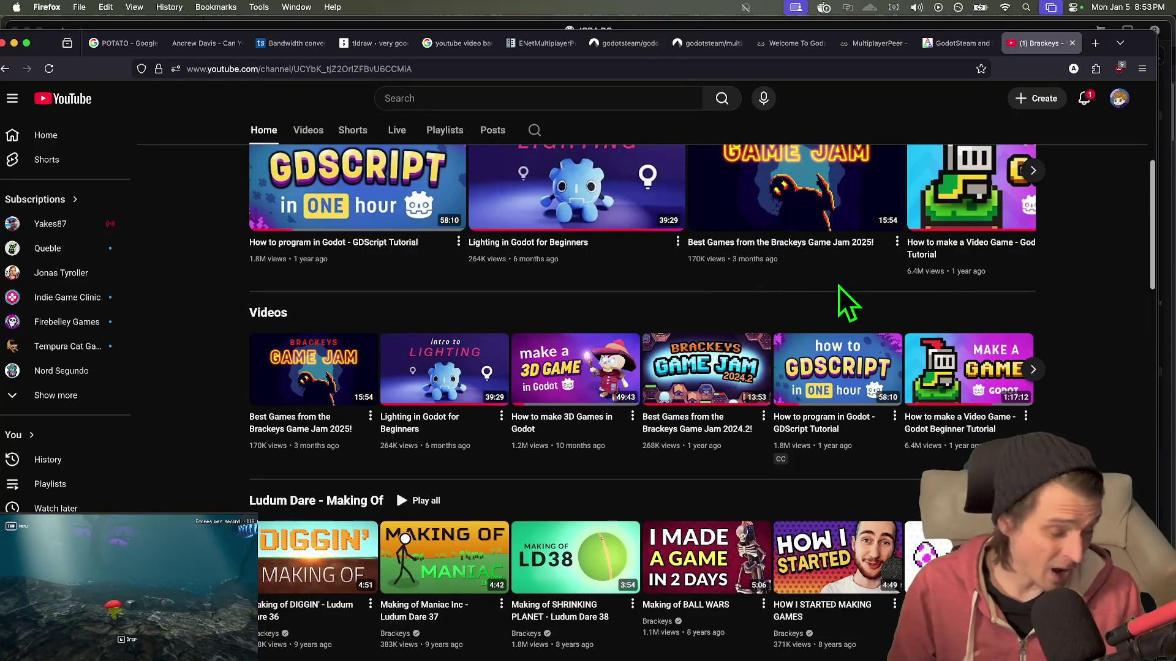
pyautogui.scroll(-7, 848, 303)
pyautogui.scroll(10, 941, 280)
# Step: Close the Brackeys tab, read the GodotSteam article to its comments, and open a blank tab
pyautogui.press('super+w')
pyautogui.scroll(-5, 893, 326)
pyautogui.scroll(6, 892, 325)
pyautogui.scroll(-7, 891, 330)
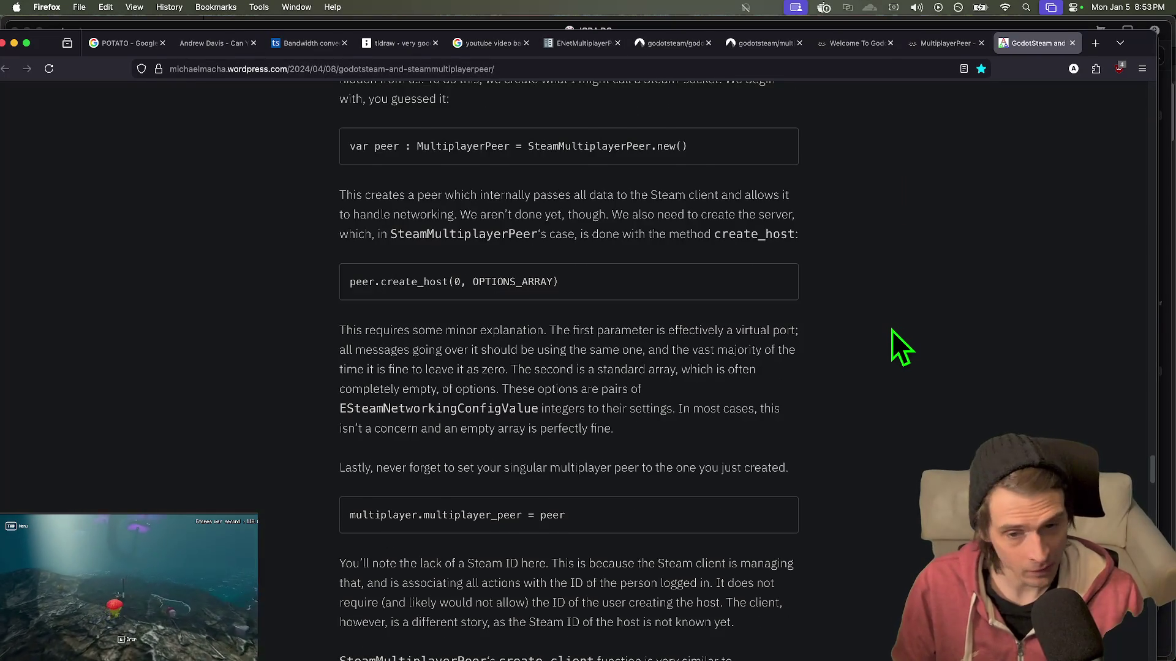
pyautogui.scroll(-10, 892, 329)
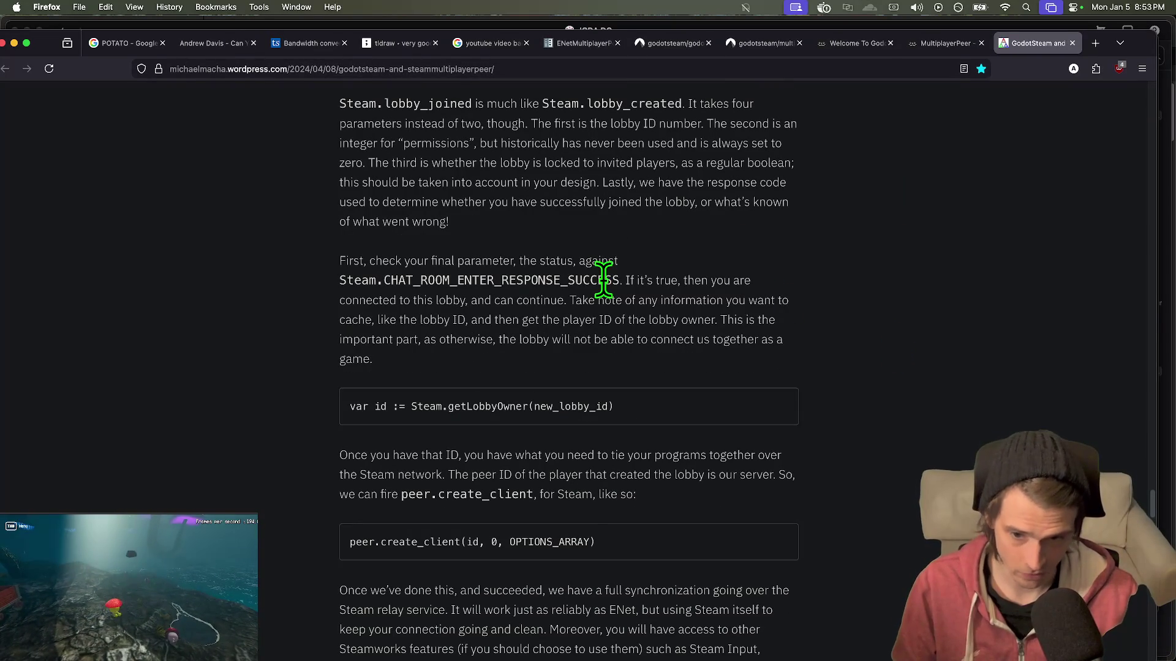
pyautogui.scroll(-10, 603, 280)
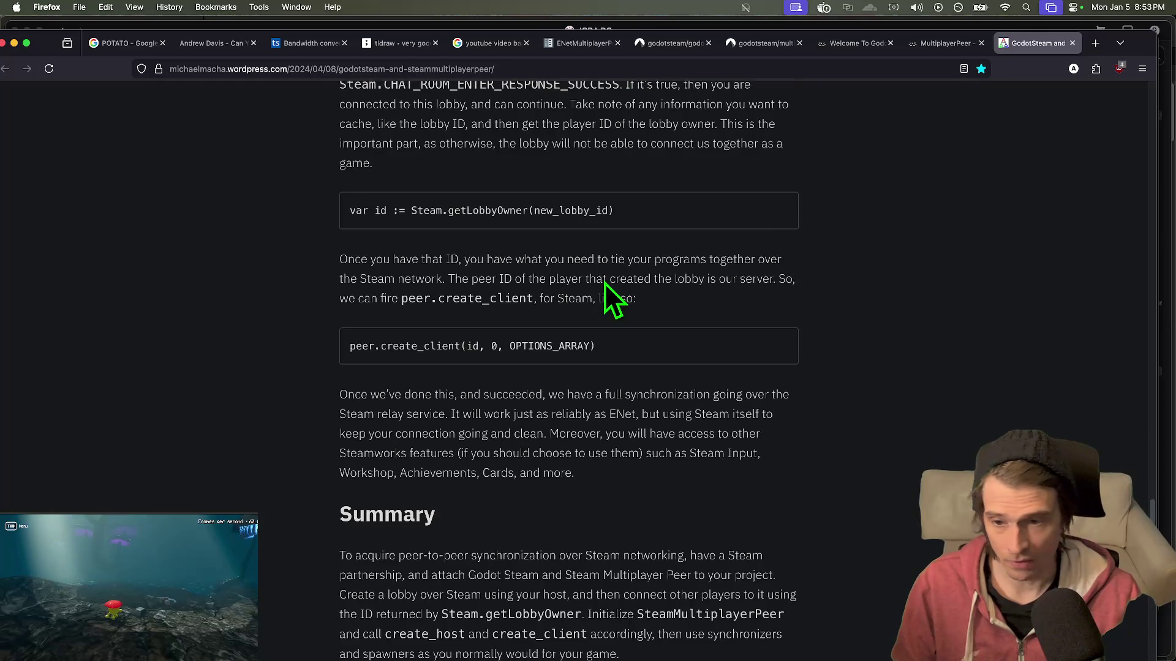
pyautogui.scroll(-12, 604, 283)
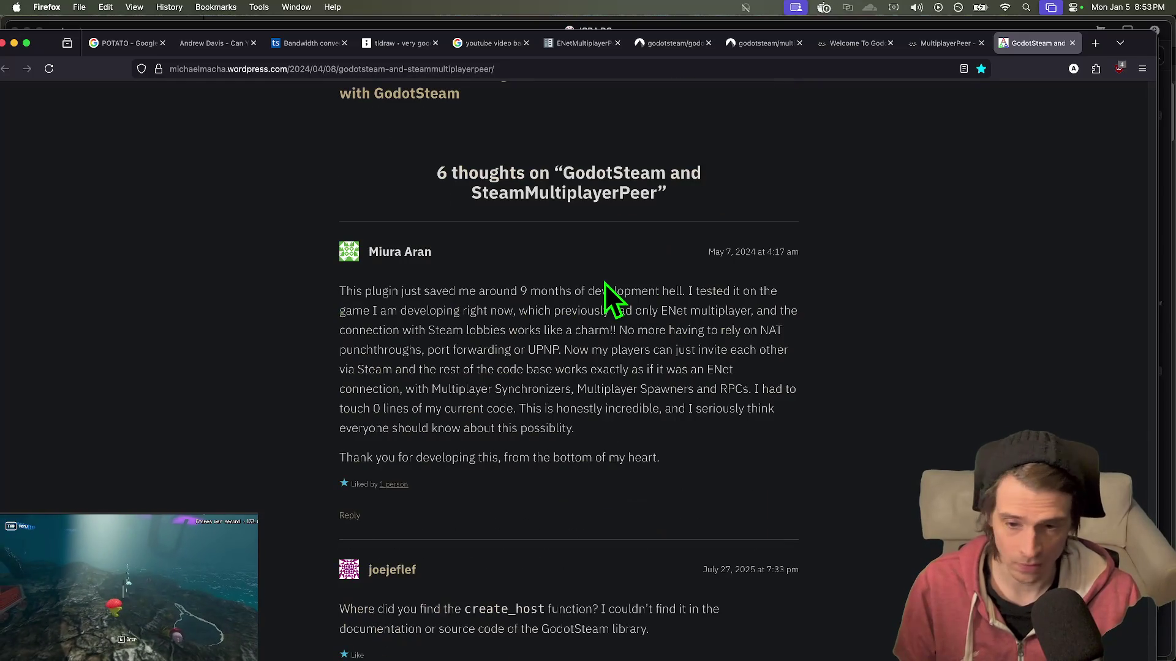
pyautogui.scroll(9, 650, 302)
pyautogui.scroll(10, 653, 303)
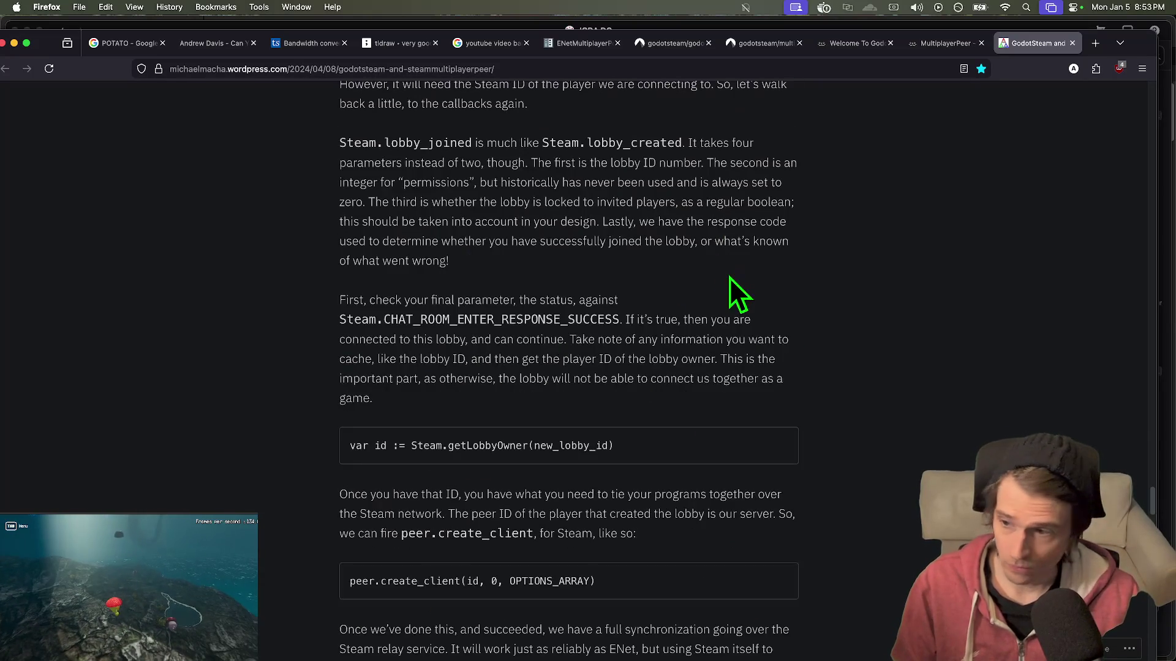
pyautogui.scroll(5, 670, 277)
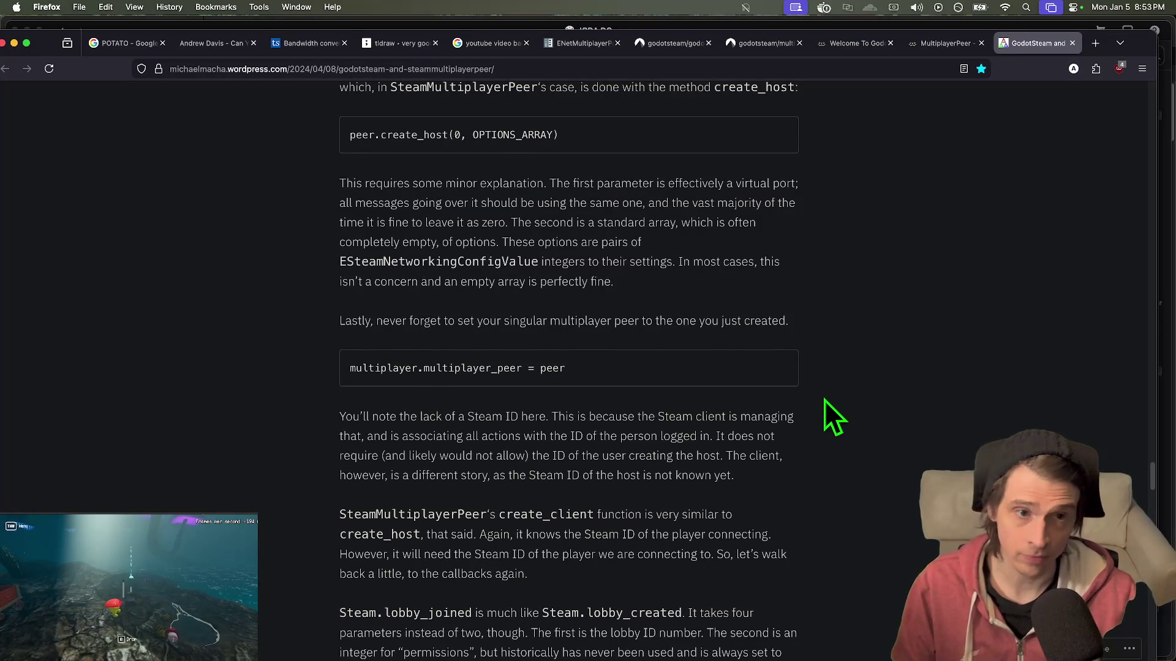
pyautogui.scroll(-1, 825, 398)
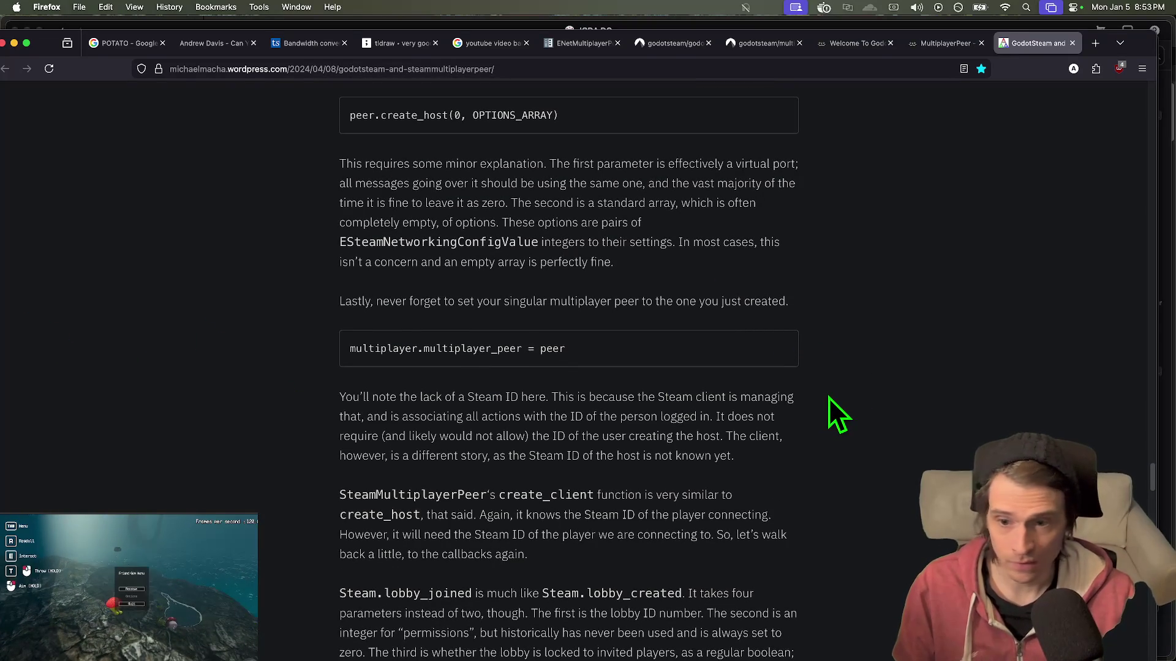
pyautogui.press('super+t')
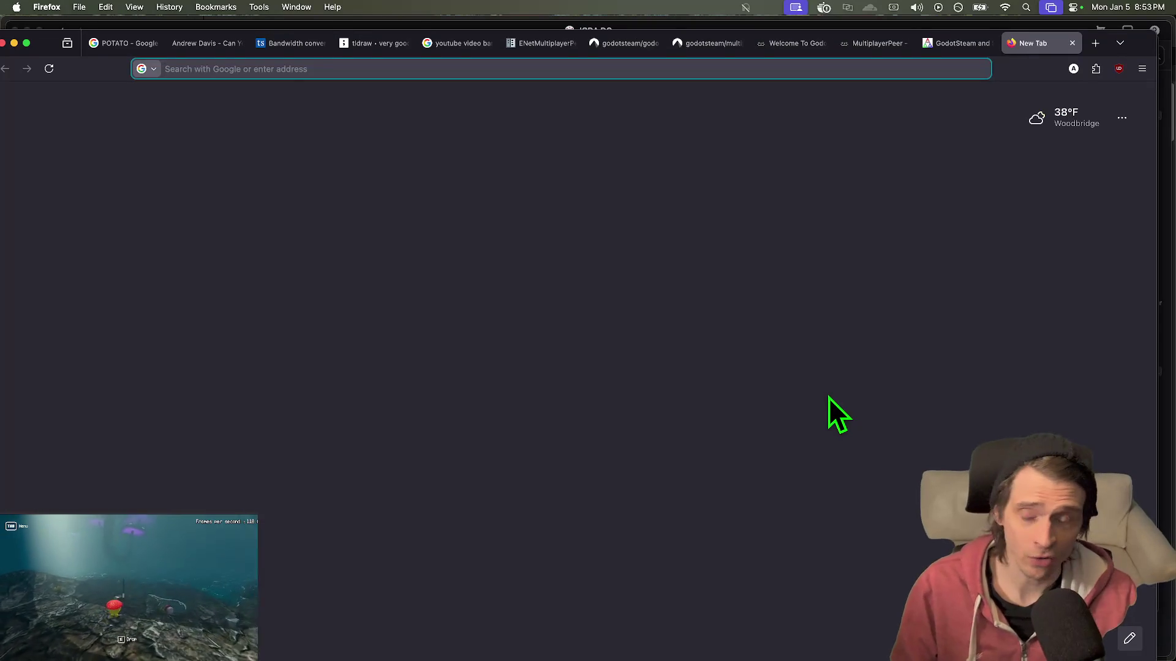
# Step: In Godot, look up the WebRTCMultiplayerPeer docs from line 131 and return to the script
pyautogui.press('super+Tab')
pyautogui.press('super+Tab')
pyautogui.press('super+Tab')
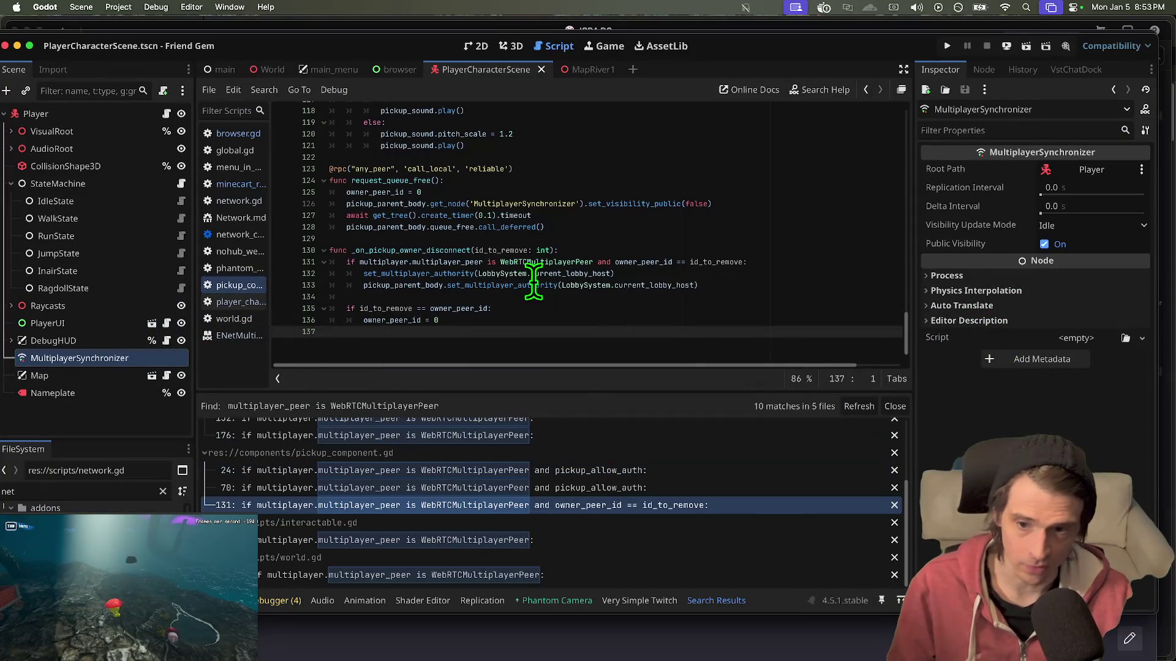
pyautogui.click(733, 249)
pyautogui.scroll(3, 791, 230)
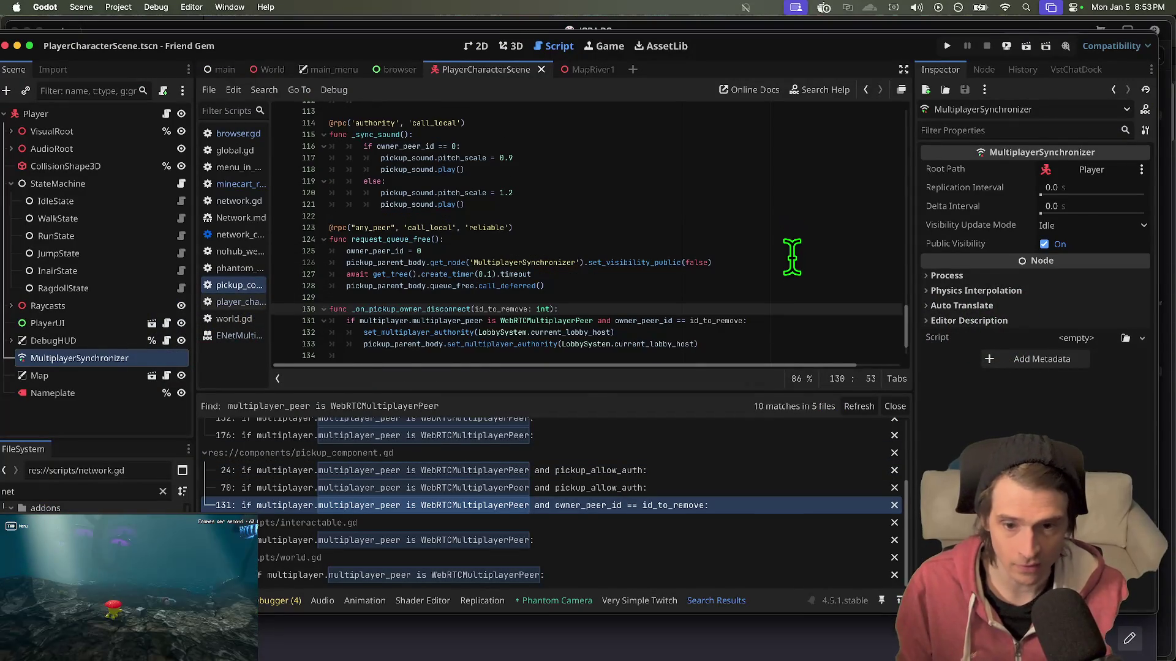
pyautogui.rightClick(526, 319)
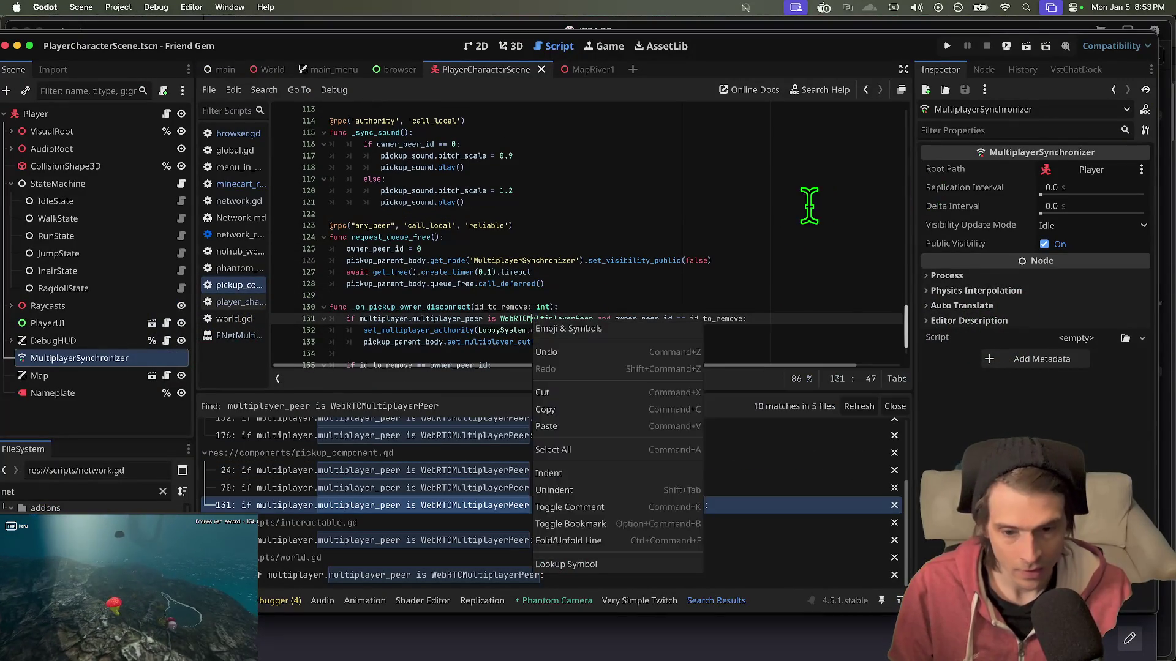
pyautogui.press('Escape')
pyautogui.keyDown('super'); pyautogui.click(571, 318); pyautogui.keyUp('super')
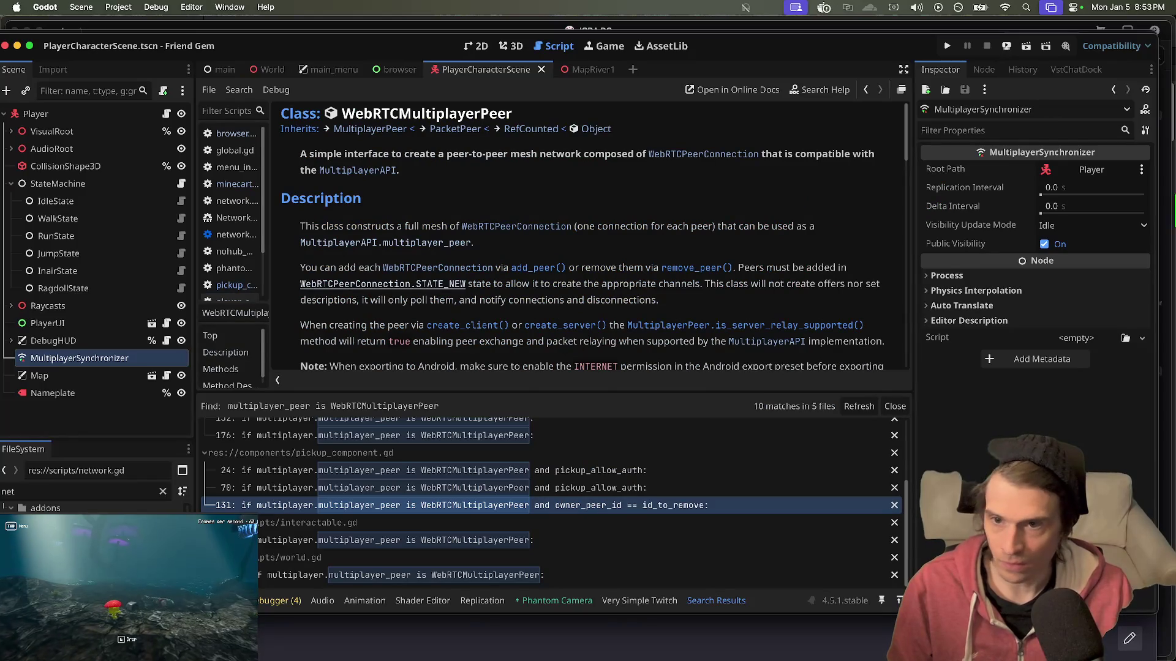
pyautogui.hotkey('alt', 'Left')
pyautogui.rightClick(530, 311)
pyautogui.press('Escape')
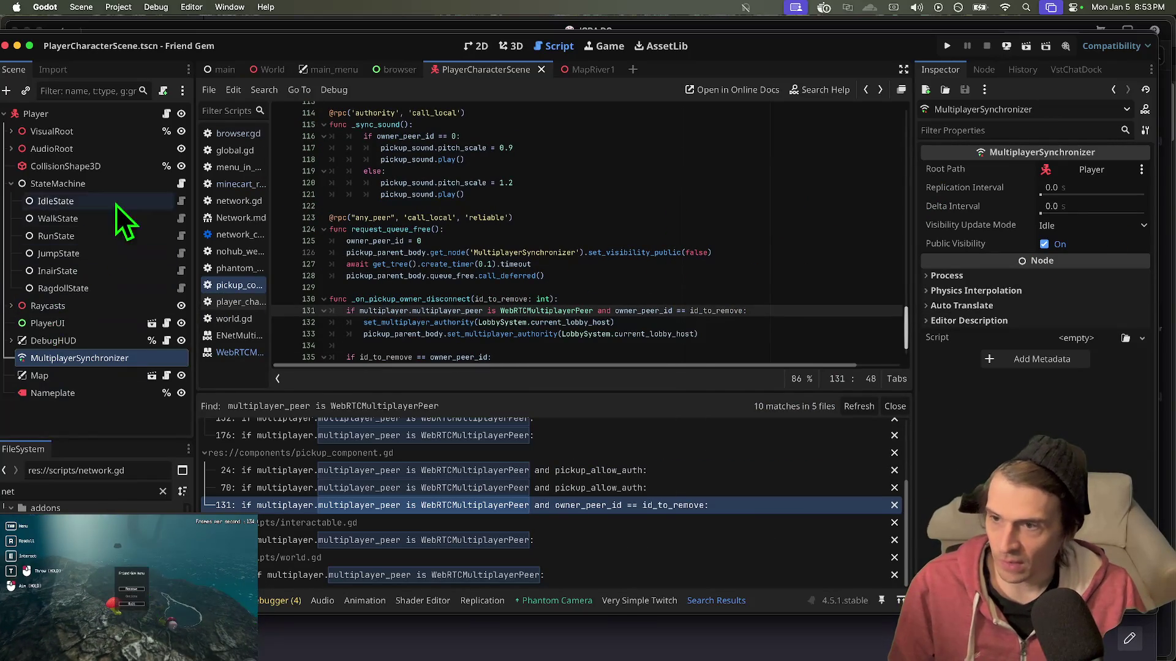
# Step: Open the CollisionShape3D class documentation from the Scene dock and enlarge the docs view
pyautogui.click(87, 169)
pyautogui.rightClick(86, 169)
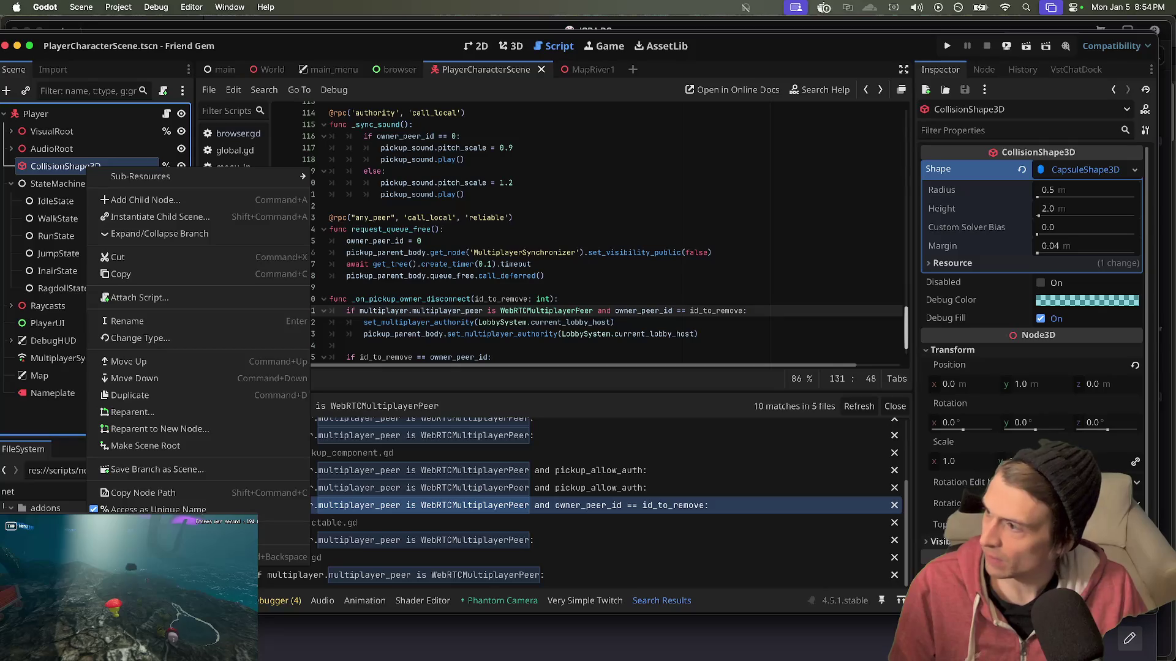
pyautogui.click(83, 422)
pyautogui.click(132, 604)
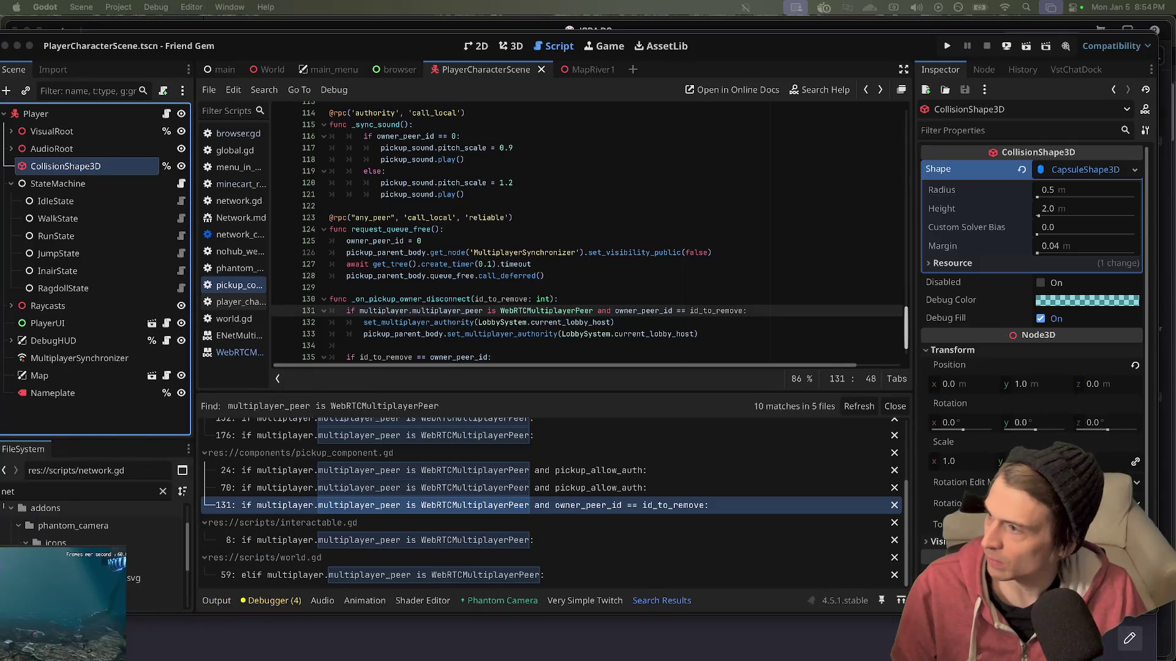
pyautogui.rightClick(104, 166)
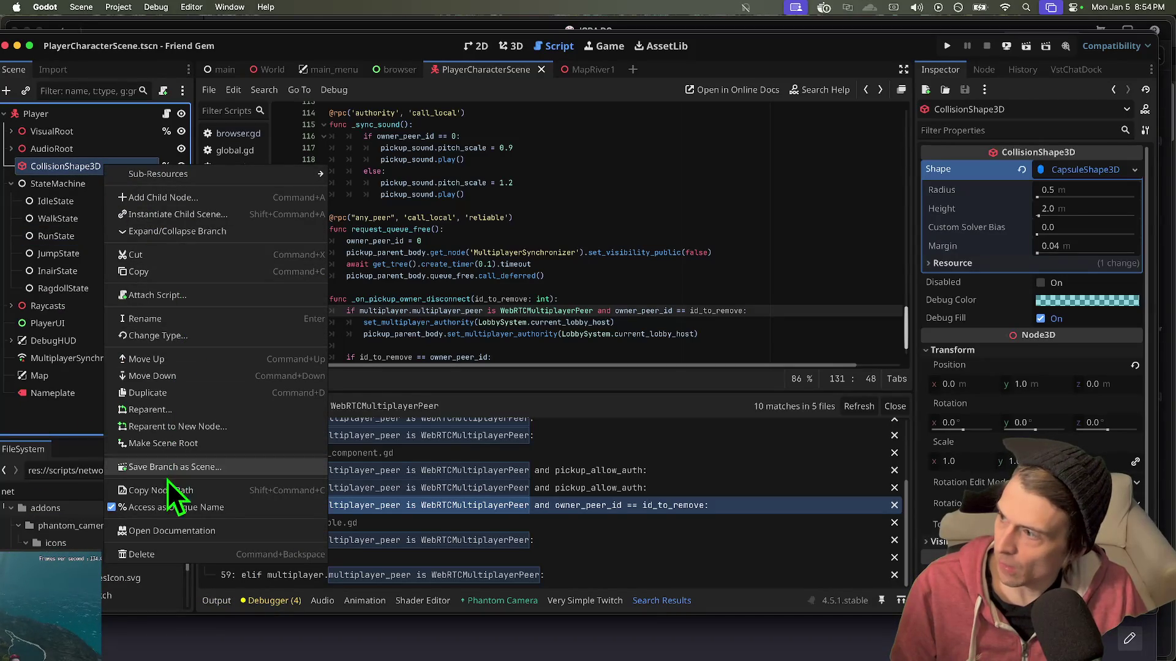
pyautogui.click(163, 530)
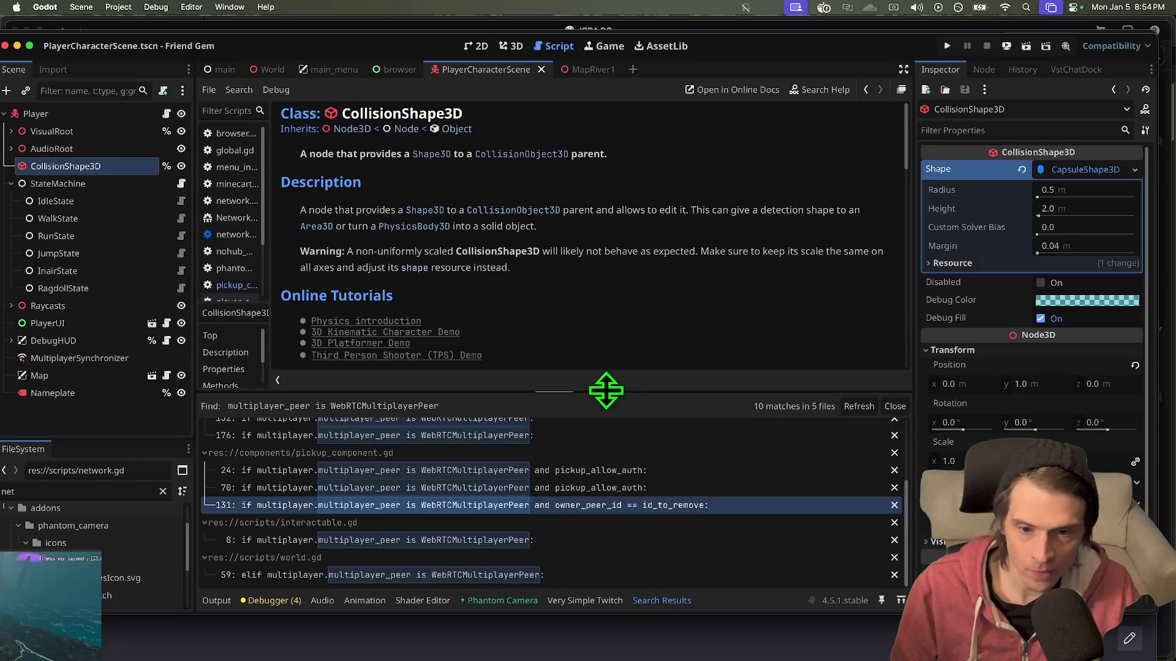
pyautogui.moveTo(604, 389); pyautogui.dragTo(577, 611)
# Step: Open the CollisionShape3D page in the online docs
pyautogui.click(657, 251)
pyautogui.rightClick(676, 146)
pyautogui.press('Escape')
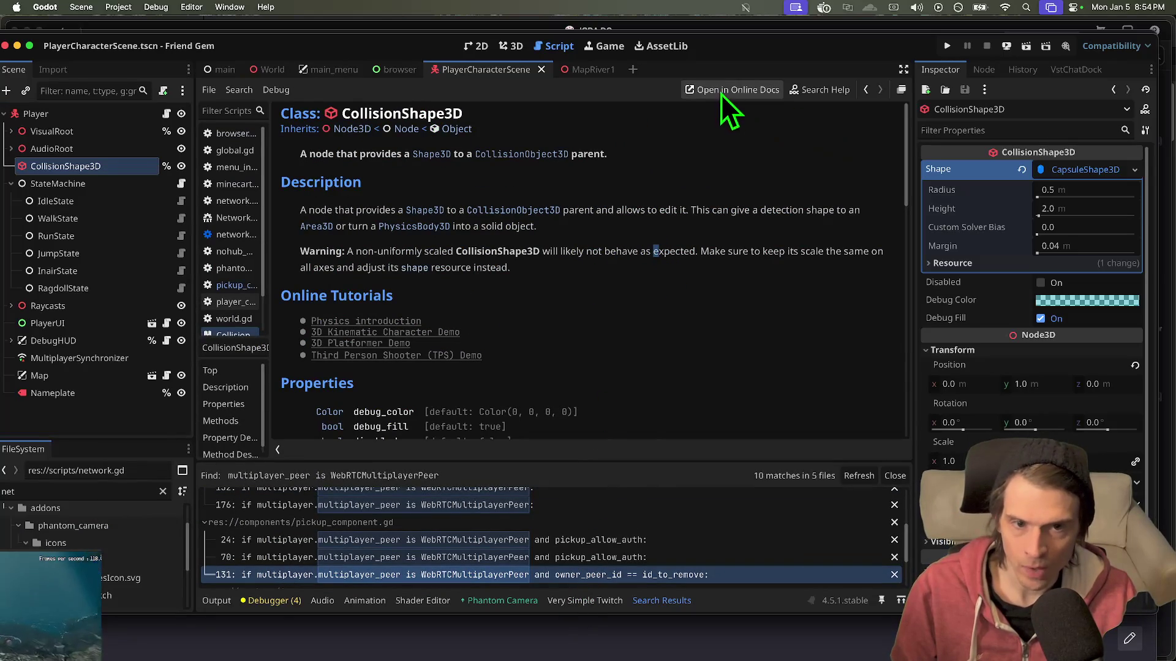
pyautogui.click(707, 89)
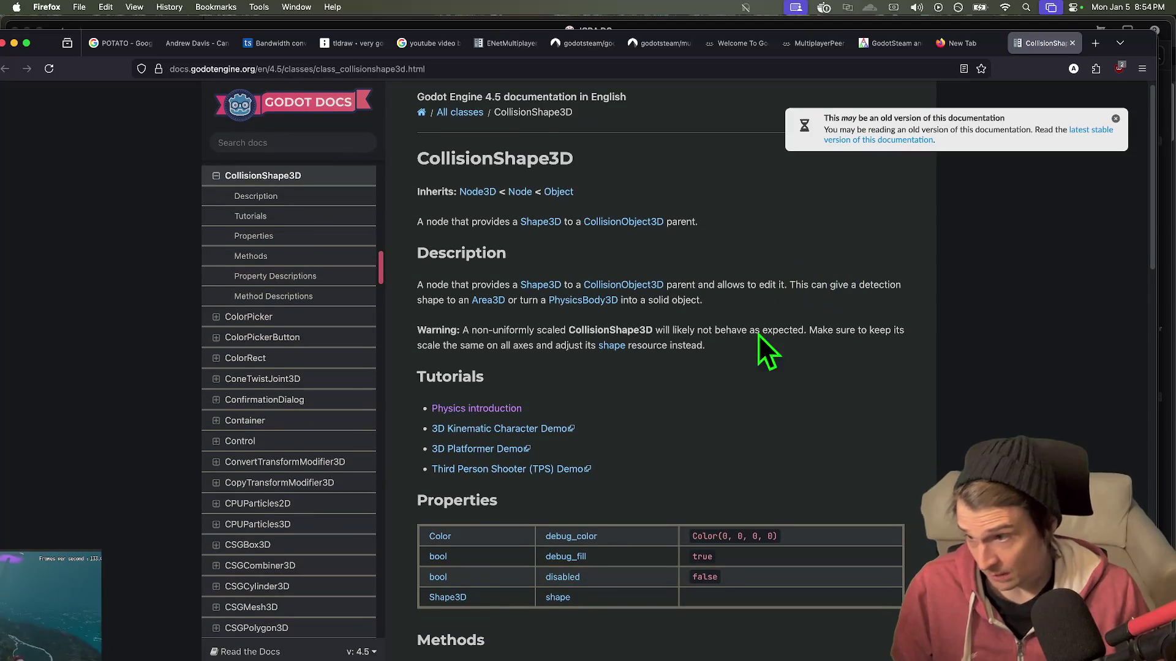
# Step: Scroll through the online CollisionShape3D docs page in Firefox, then return to Godot
pyautogui.scroll(-5, 684, 414)
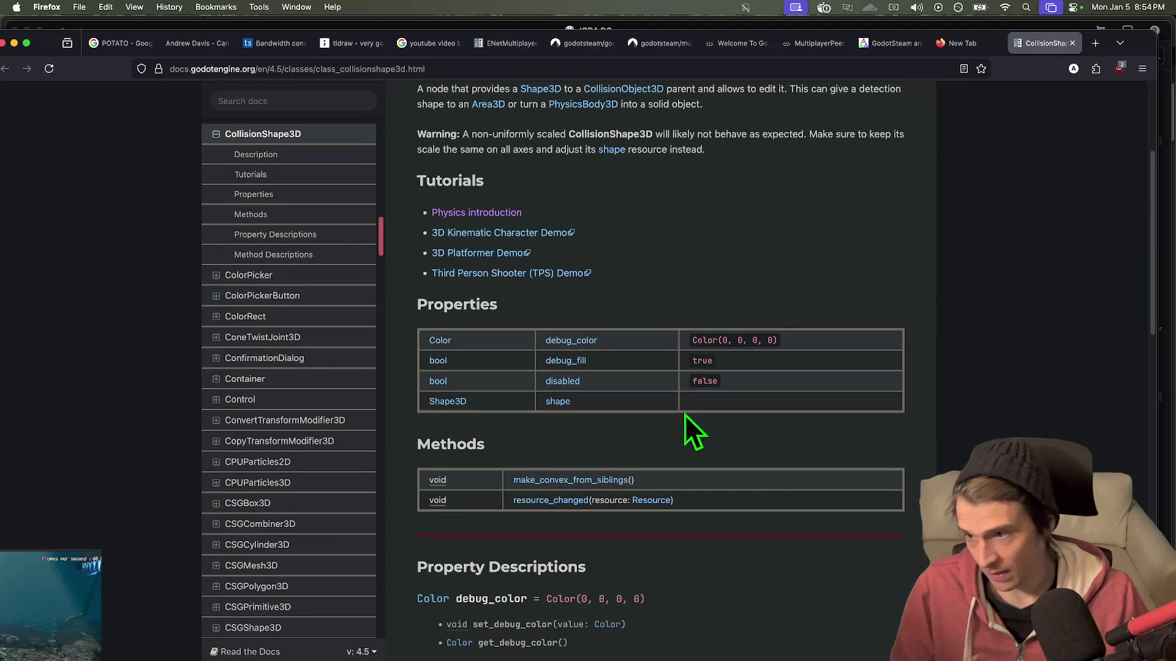
pyautogui.scroll(5, 684, 414)
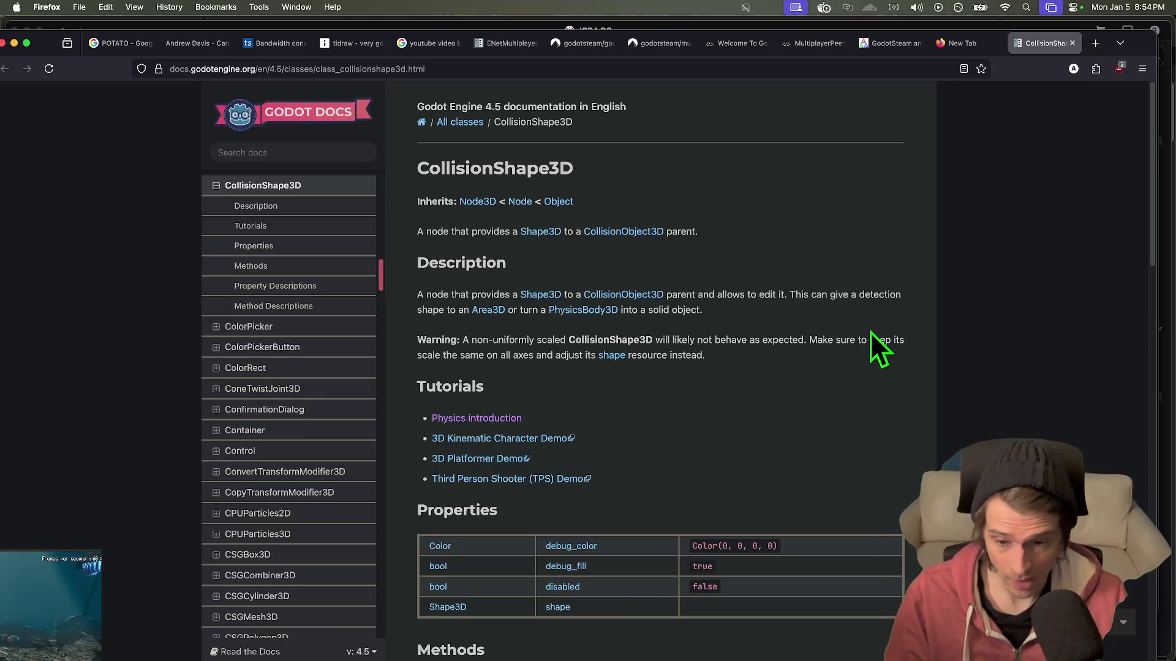
pyautogui.press('super+Tab')
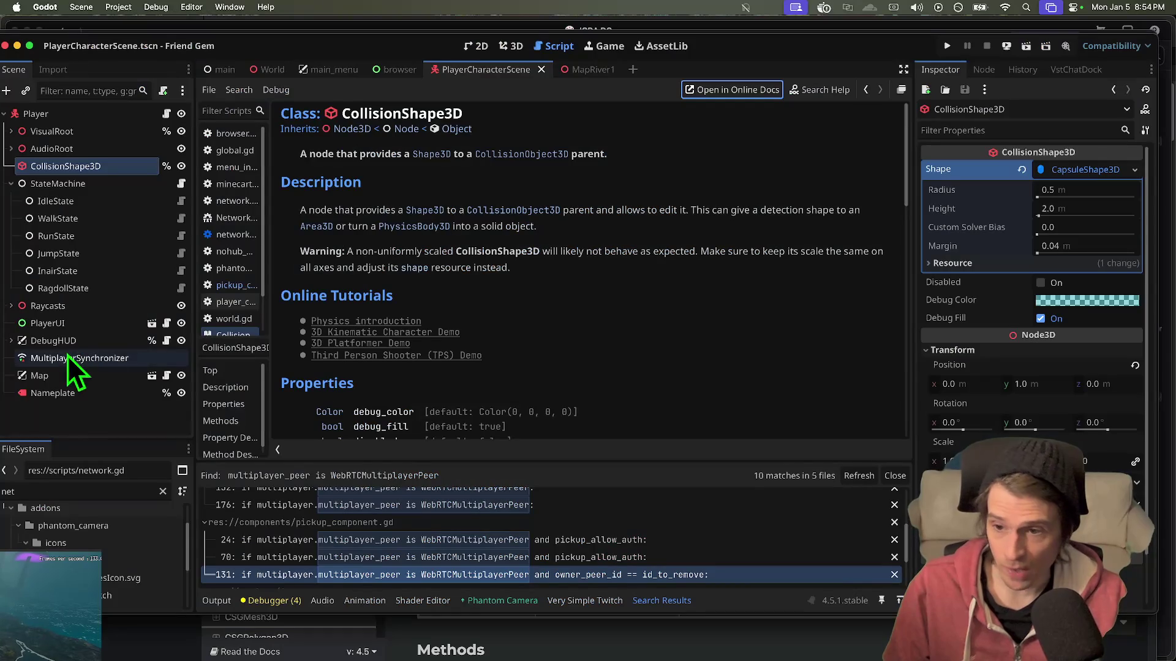
# Step: Create a new 2D scene and add a CollisionShape2D child under the Node2D root
pyautogui.click(633, 69)
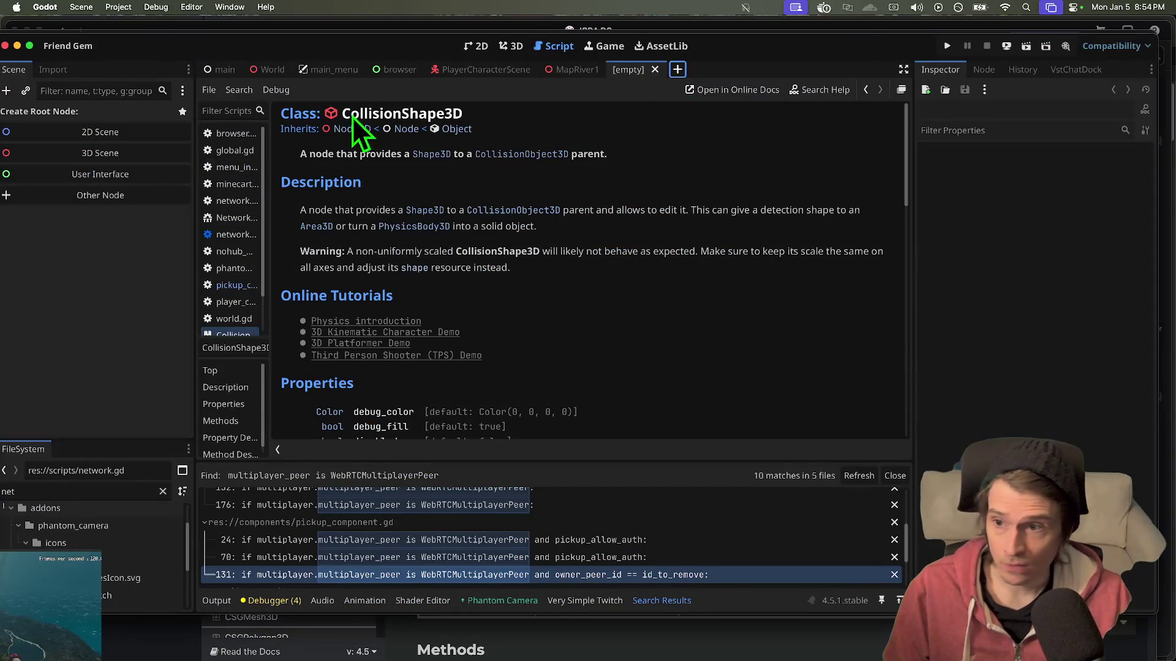
pyautogui.click(87, 139)
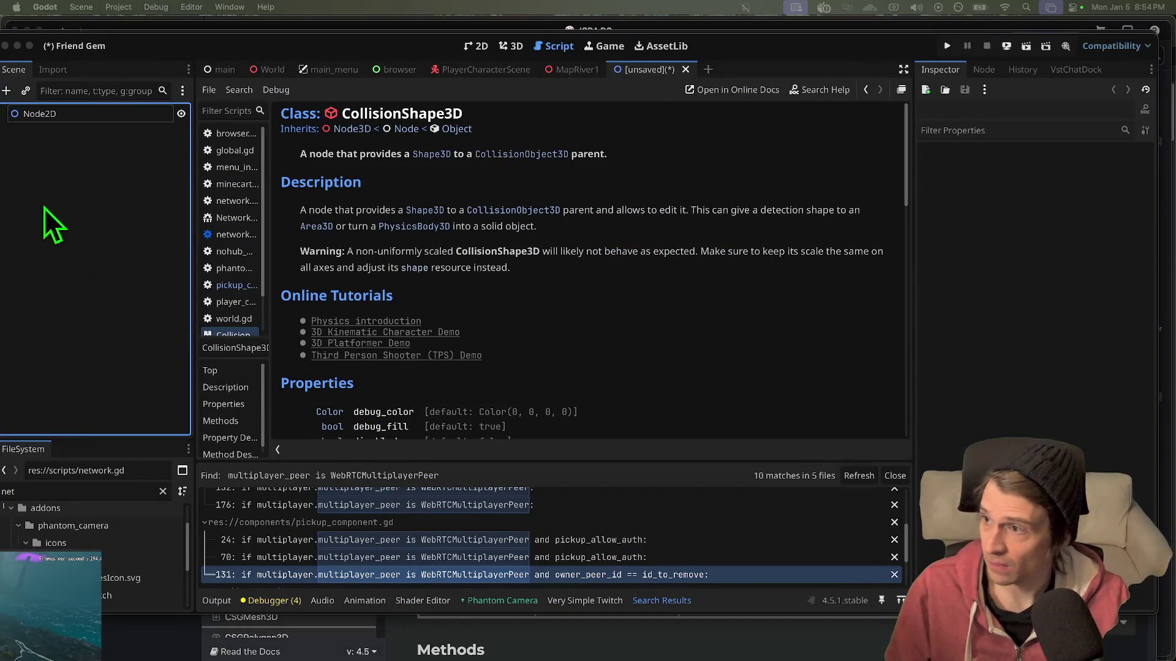
pyautogui.press('super+a')
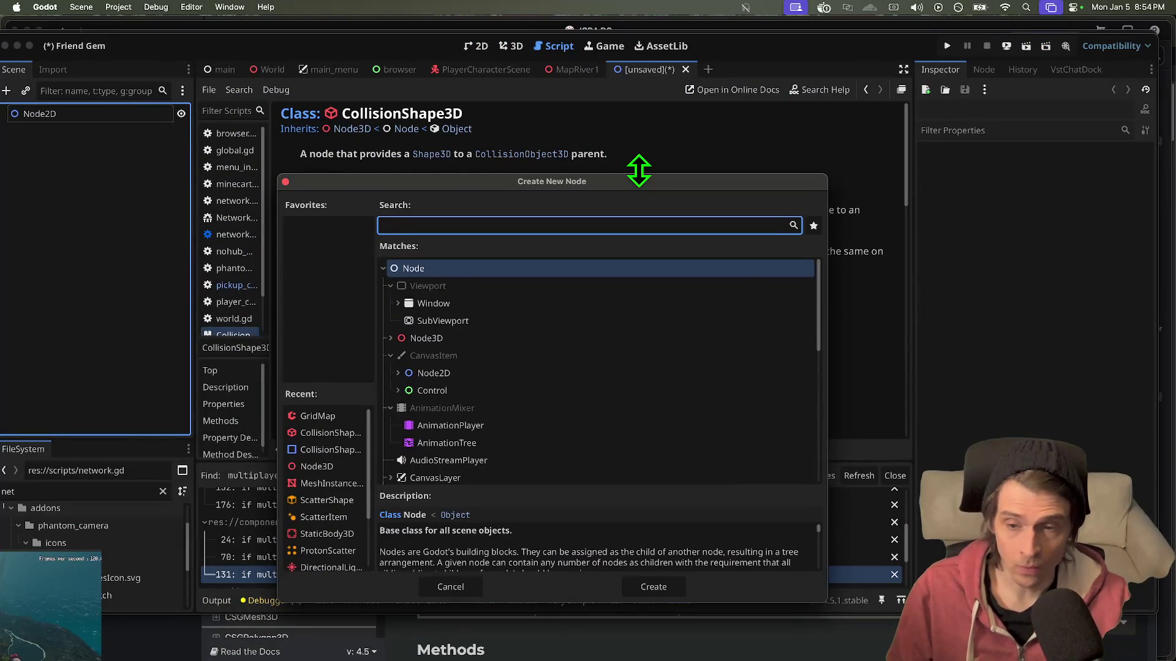
pyautogui.write('collisio')
pyautogui.press('Up')
pyautogui.press('Down')
pyautogui.press('Return')
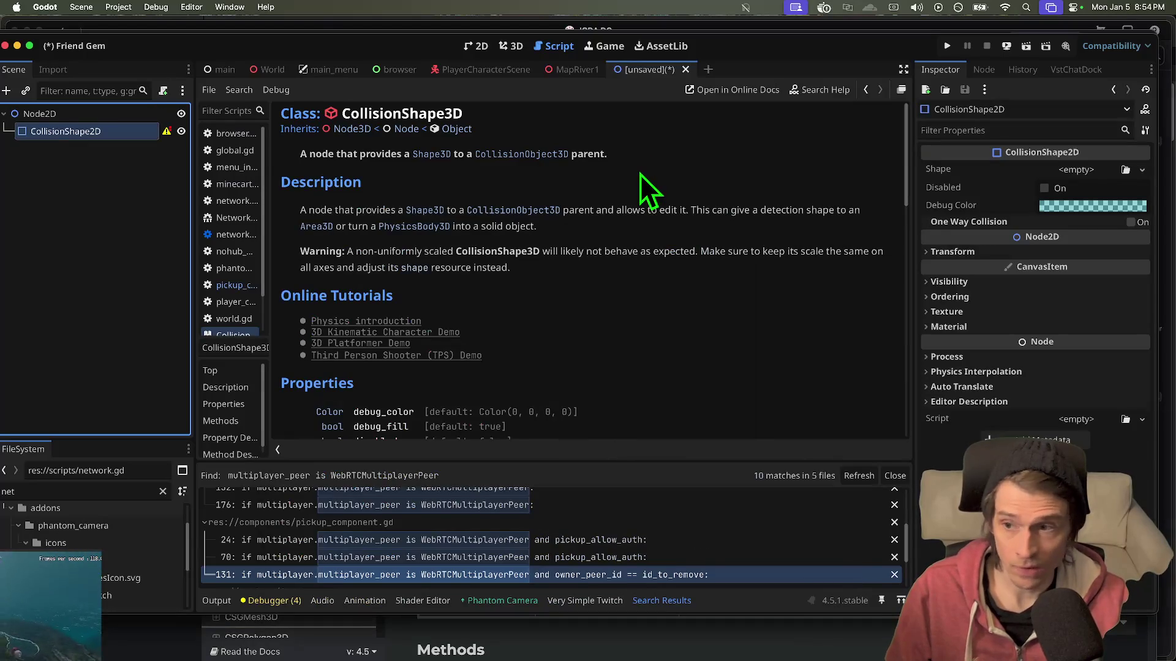
# Step: Give the CollisionShape2D a new RectangleShape2D and start another empty scene
pyautogui.click(73, 281)
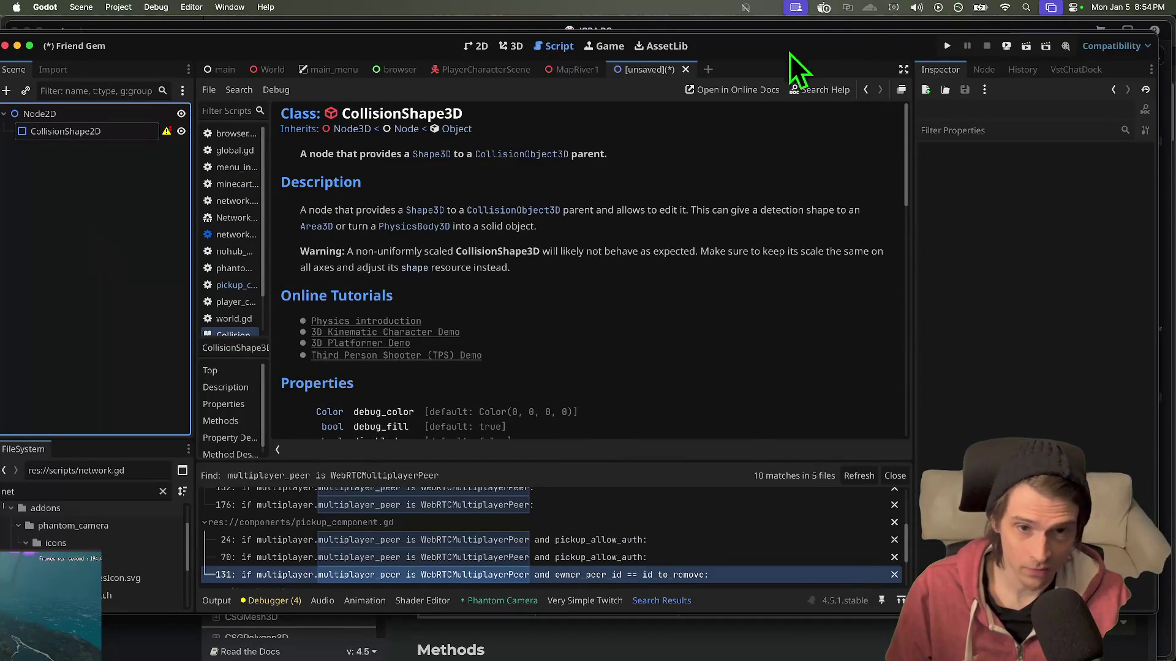
pyautogui.click(42, 133)
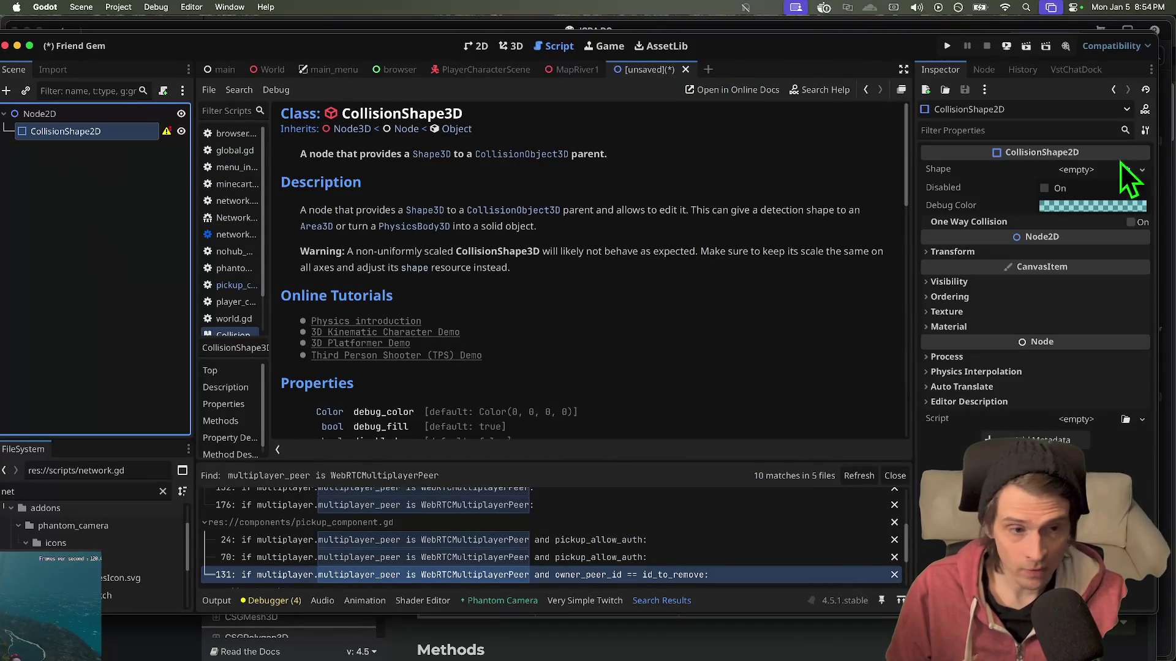
pyautogui.click(1081, 170)
pyautogui.click(1055, 274)
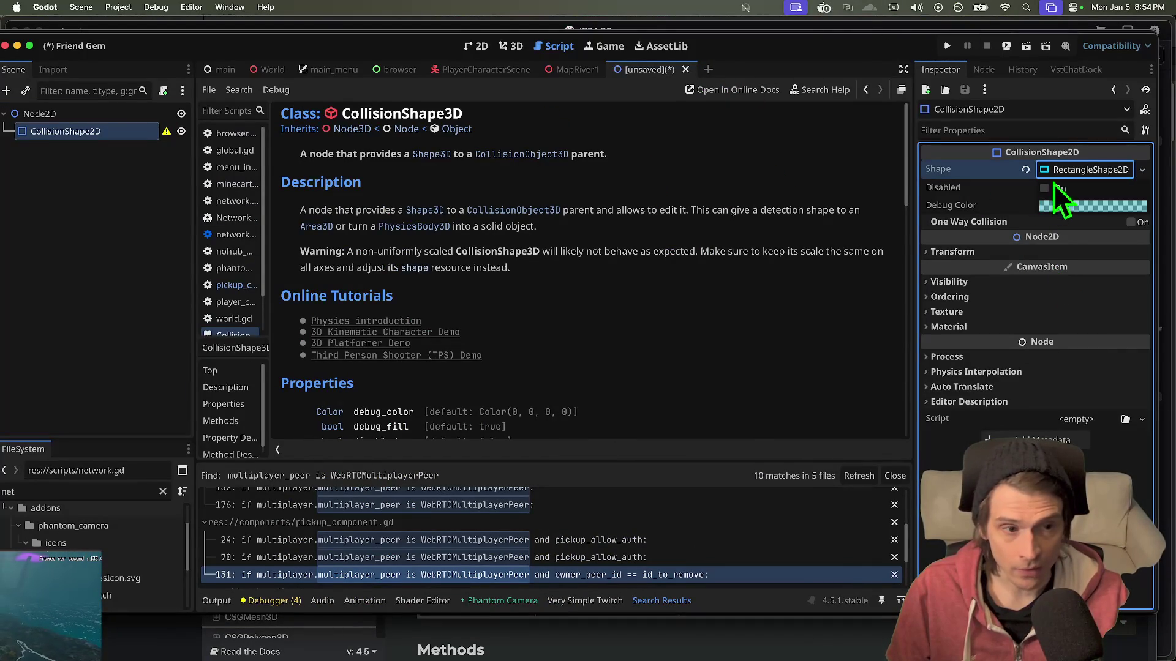
pyautogui.click(549, 73)
pyautogui.click(708, 69)
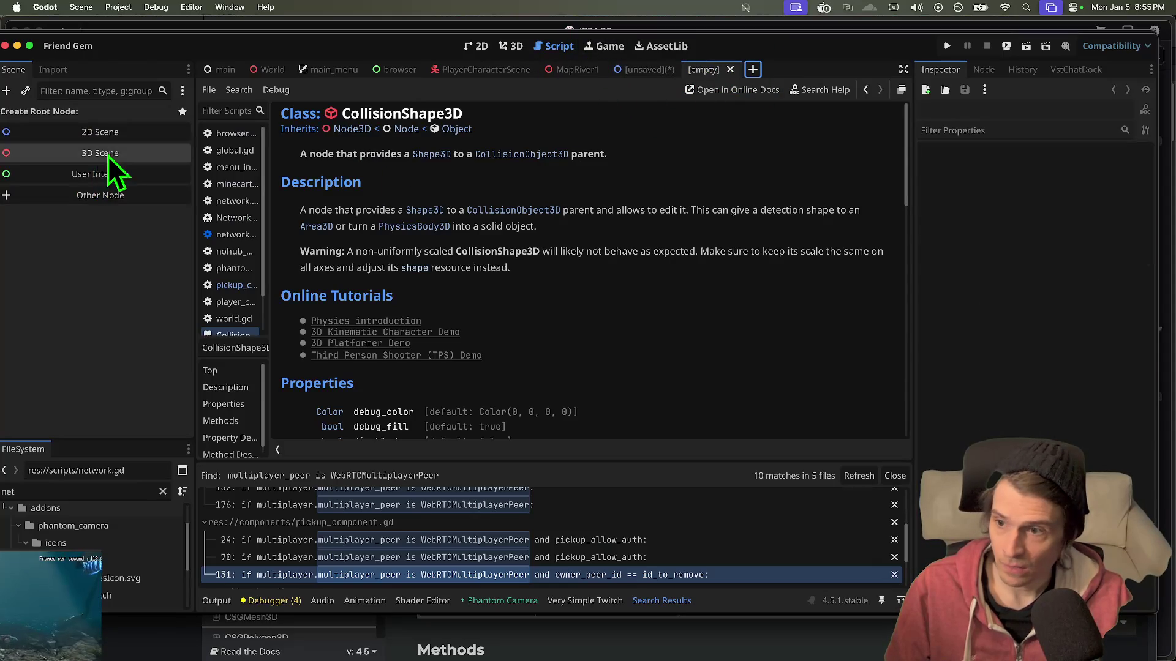
# Step: Create a 3D scene with a CollisionShape3D using a 3 × 3 × 3 m BoxShape3D
pyautogui.click(108, 154)
pyautogui.press('super+a')
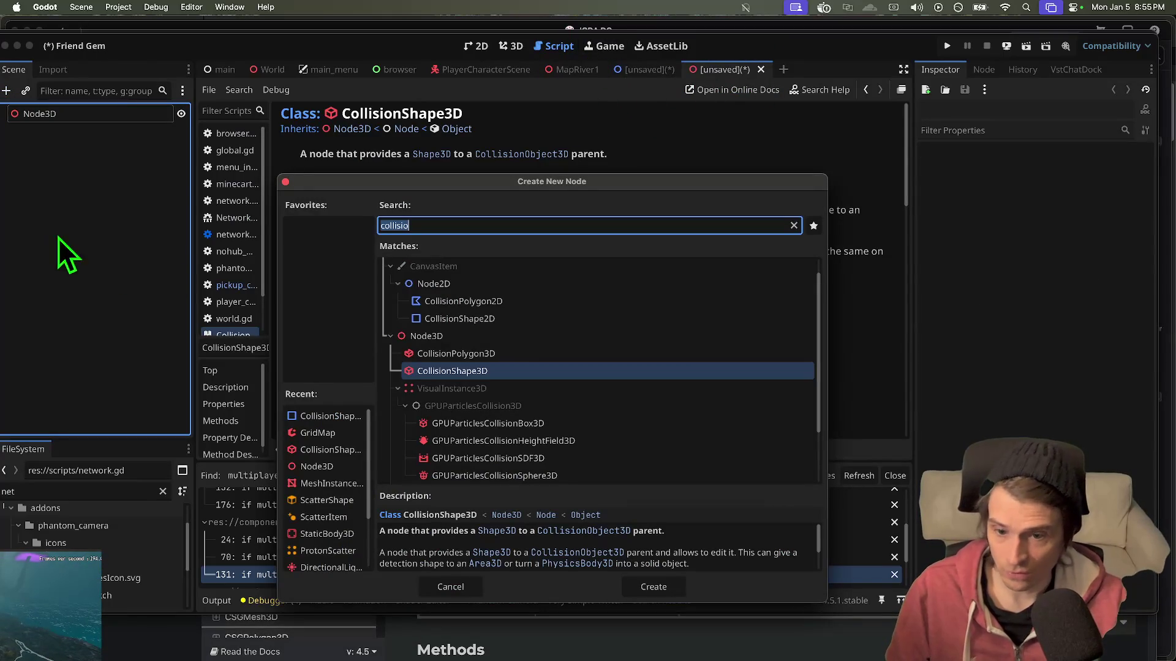
pyautogui.doubleClick(542, 376)
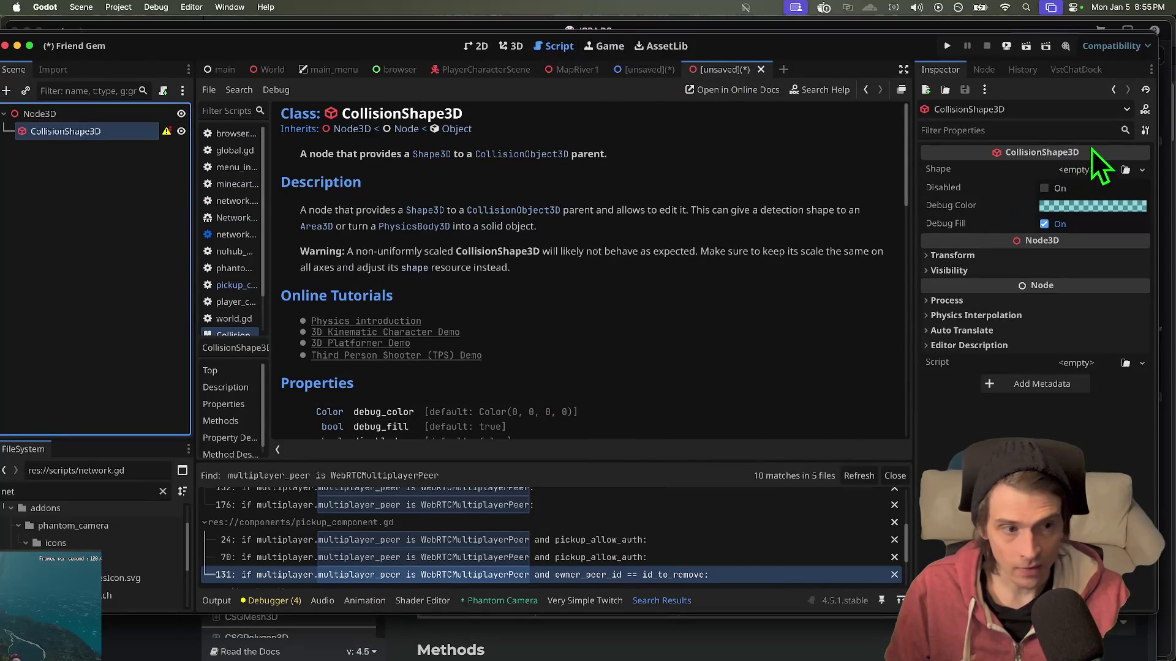
pyautogui.click(1125, 170)
pyautogui.press('Escape')
pyautogui.click(1058, 165)
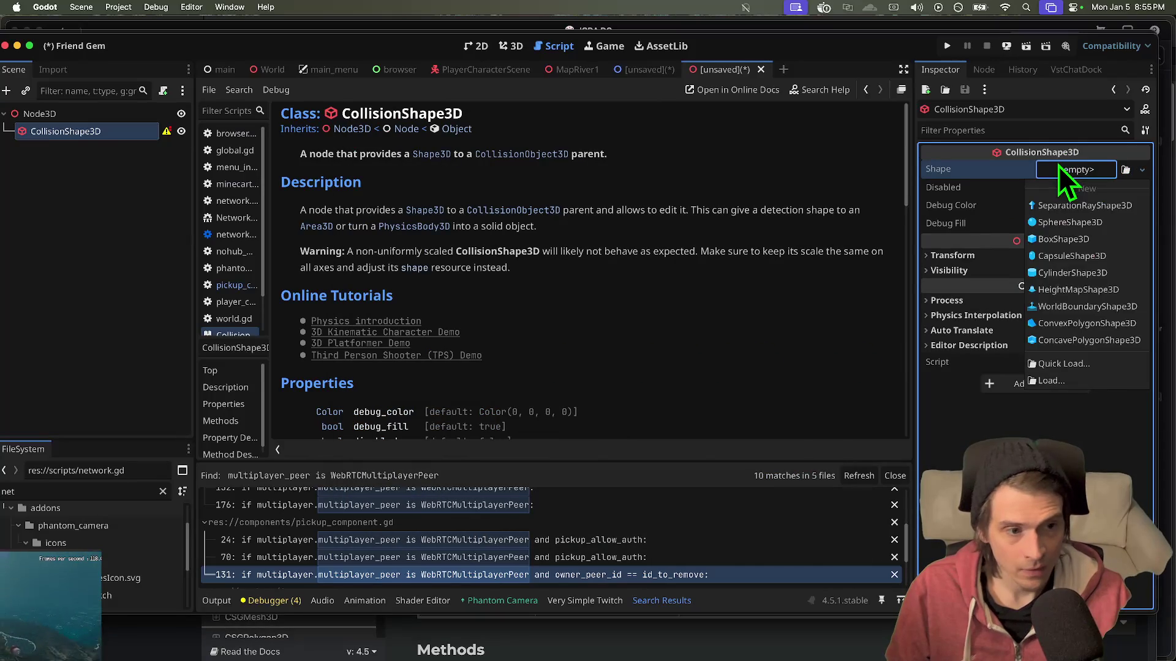
pyautogui.click(1069, 239)
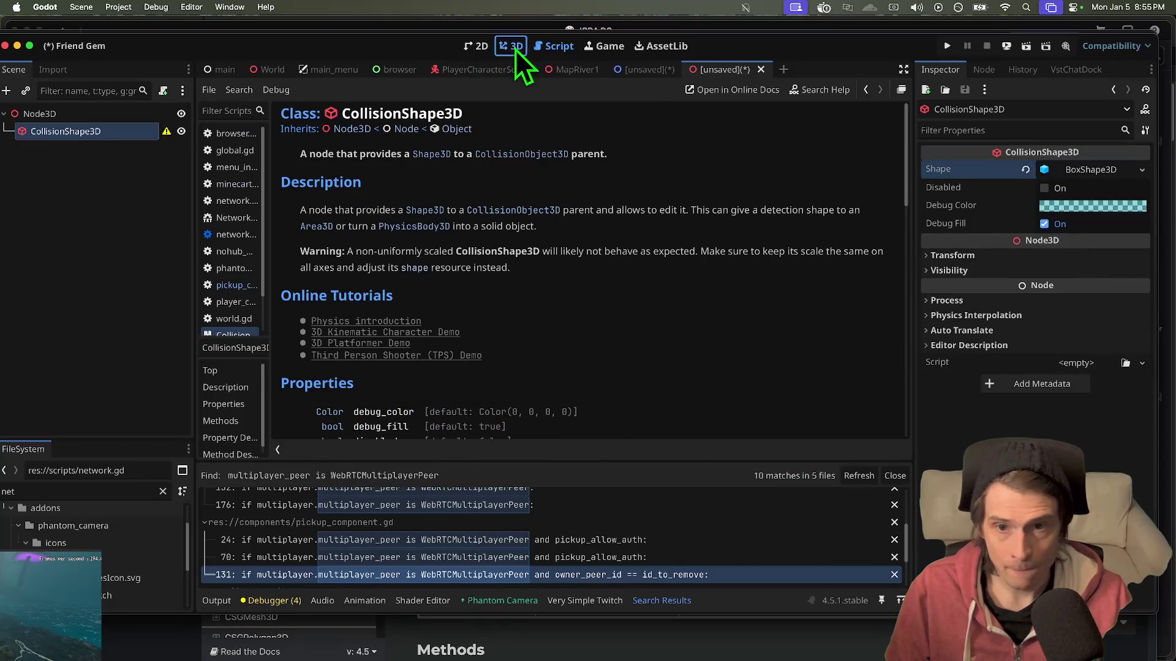
pyautogui.click(515, 49)
pyautogui.click(1093, 166)
pyautogui.click(976, 209)
pyautogui.write('3')
pyautogui.click(1048, 210)
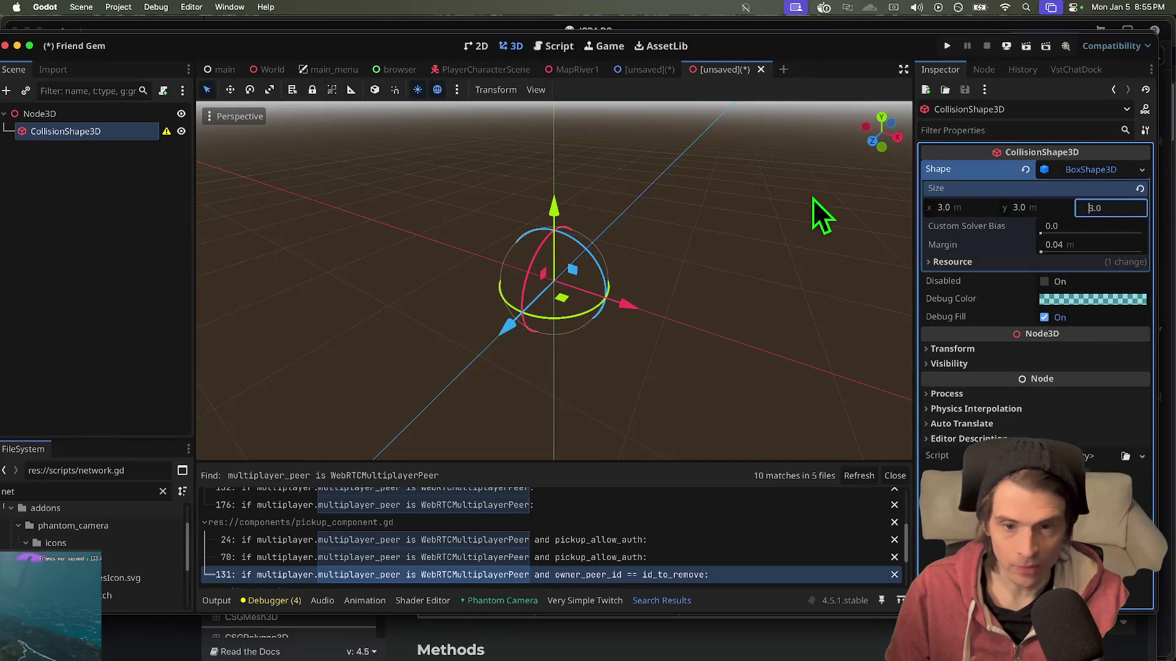
# Step: In the 2D scene, enlarge the rectangle shape, widening it to 24 and making it taller
pyautogui.hotkey('ctrl', 'shift', 'Tab')
pyautogui.hscroll(-5, 551, 270)
pyautogui.scroll(10, 315, 241)
pyautogui.moveTo(359, 218); pyautogui.dragTo(373, 301)
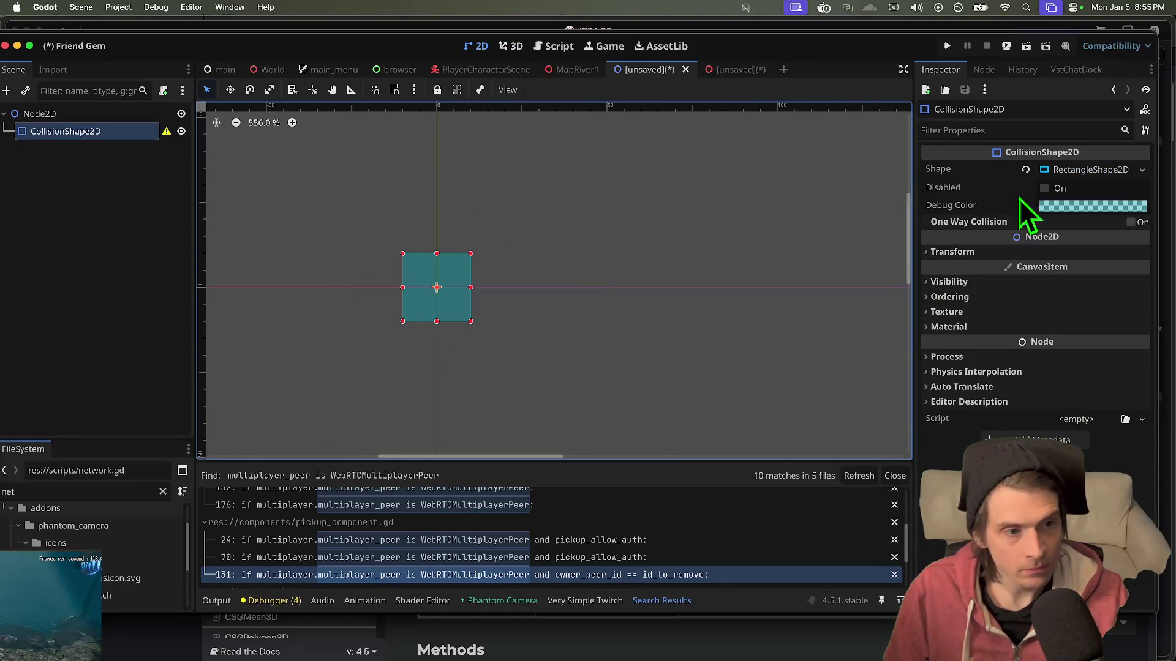
pyautogui.click(1090, 170)
pyautogui.click(1097, 190)
pyautogui.press('Up')
pyautogui.press('Up')
pyautogui.press('Up')
pyautogui.press('Tab')
pyautogui.press('Up')
pyautogui.press('Up')
pyautogui.press('Up')
# Step: Back in the 3D scene, bring up the viewport's View menu Gizmos list
pyautogui.click(713, 68)
pyautogui.scroll(3, 483, 300)
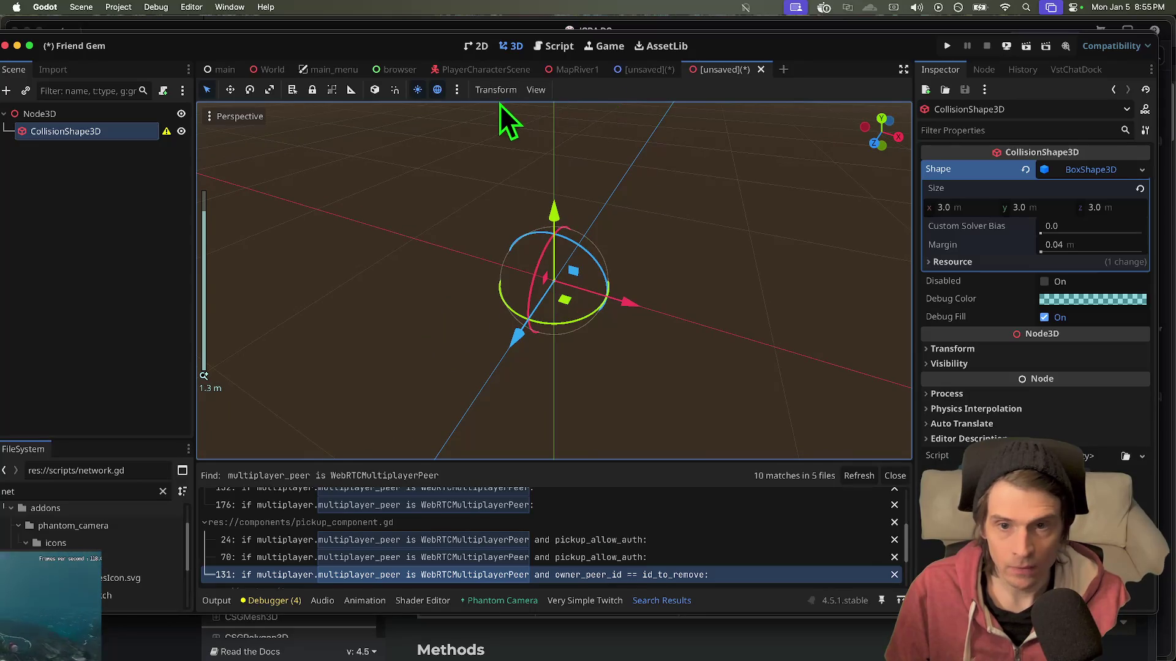
pyautogui.click(456, 90)
pyautogui.click(539, 92)
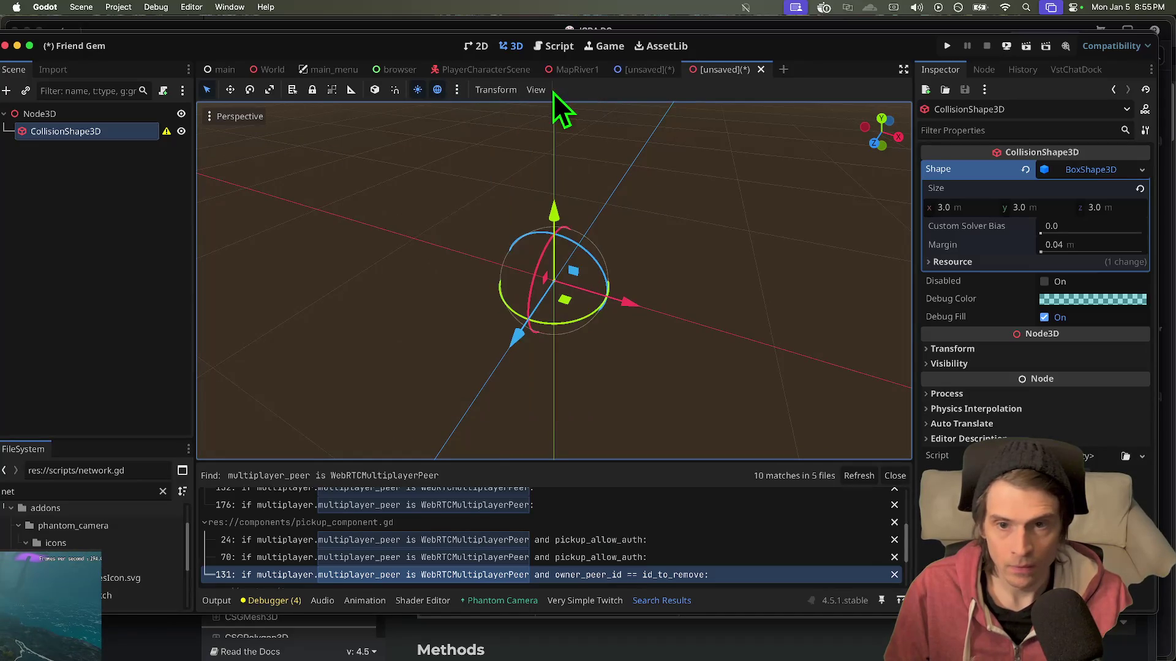
pyautogui.click(539, 92)
pyautogui.moveTo(593, 218)
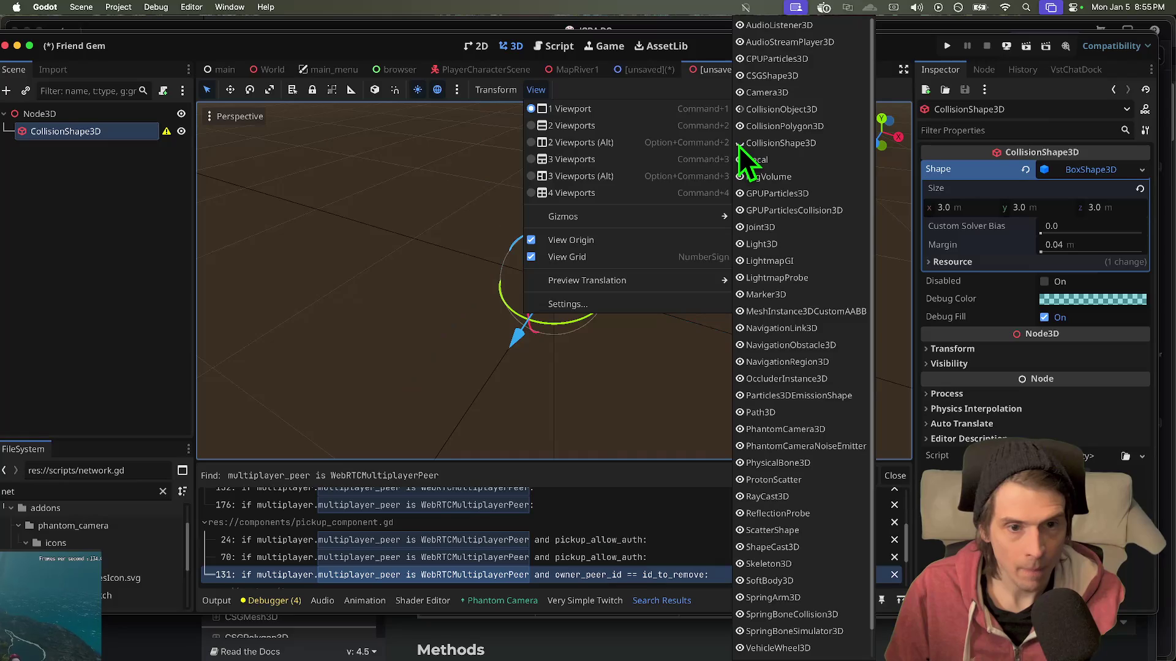
# Step: Close the View menu, orbit the camera and reselect CollisionShape3D
pyautogui.click(652, 359)
pyautogui.scroll(-1, 652, 359)
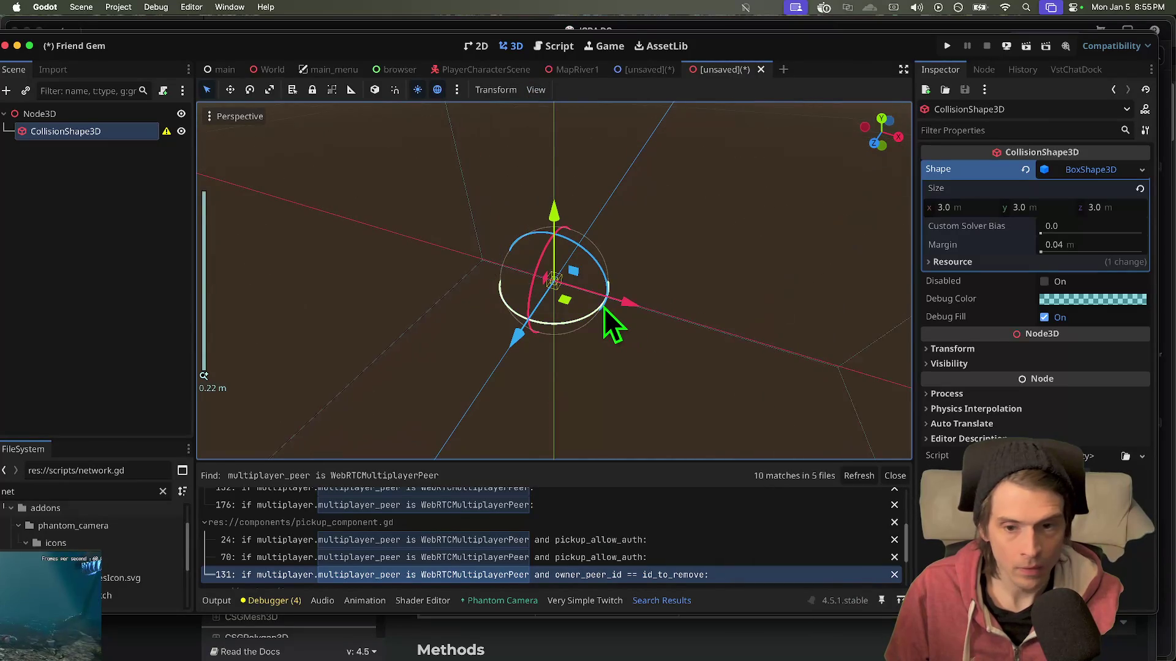
pyautogui.click(615, 302)
pyautogui.moveTo(740, 357)
pyautogui.mouseDown()
pyautogui.moveTo(662, 248)
pyautogui.moveTo(647, 310)
pyautogui.moveTo(591, 290)
pyautogui.mouseUp()
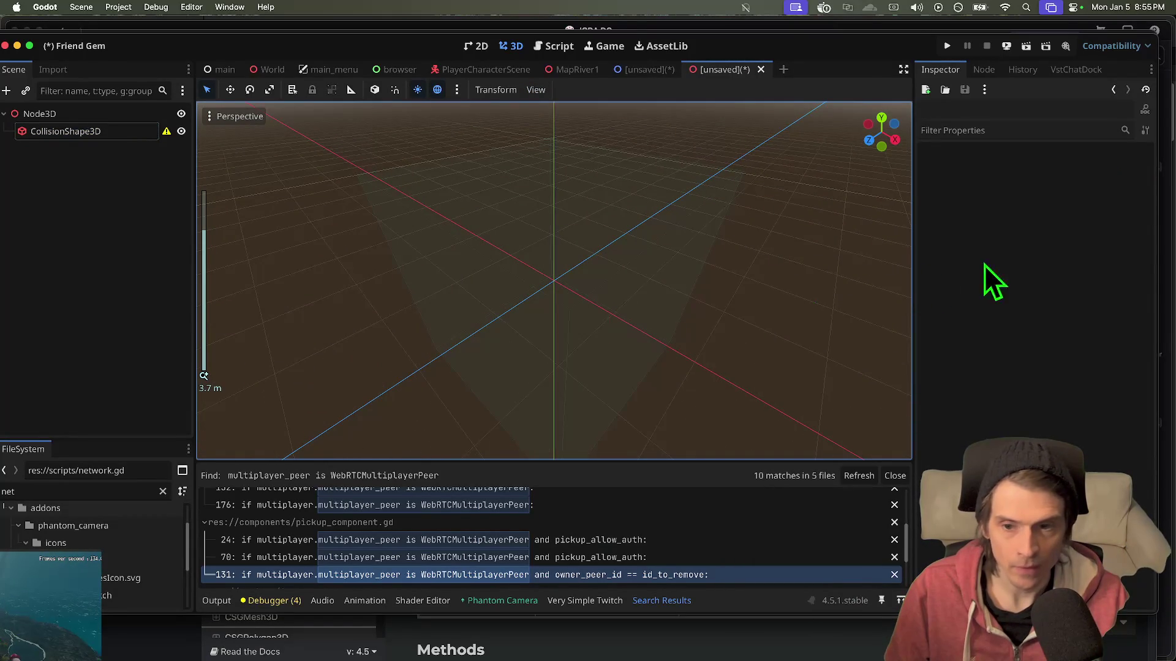
pyautogui.click(86, 131)
# Step: Resize the BoxShape3D, setting its z size to 5 and y size to 2
pyautogui.click(1096, 208)
pyautogui.write('4')
pyautogui.press('BackSpace')
pyautogui.write('6')
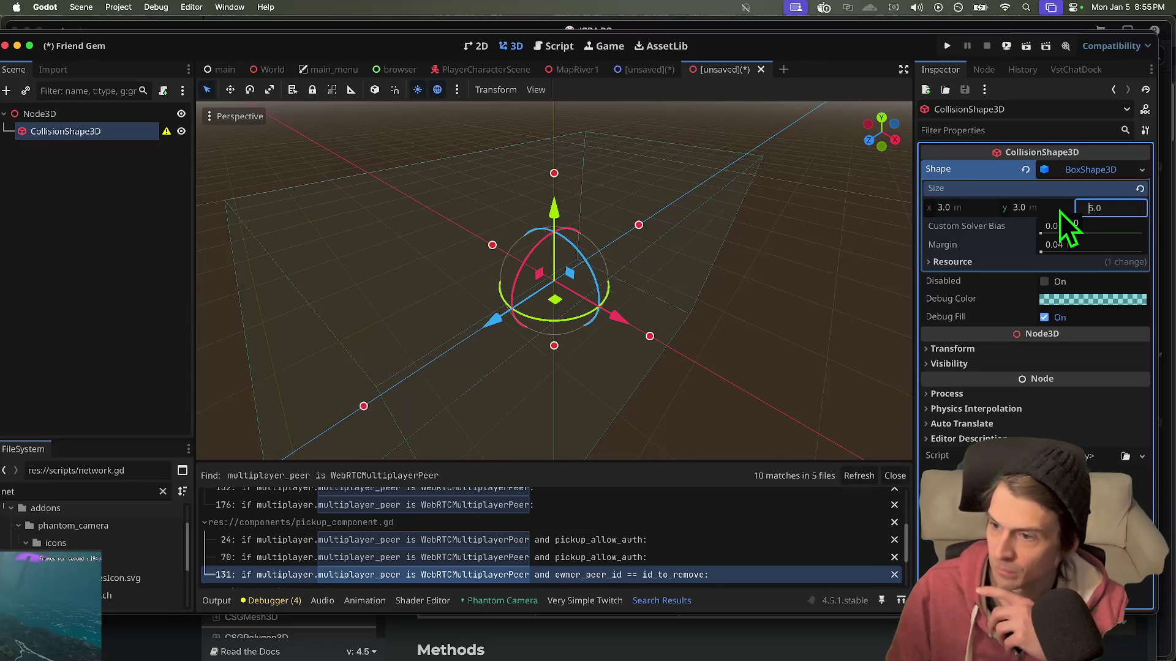
pyautogui.press('BackSpace')
pyautogui.write('5')
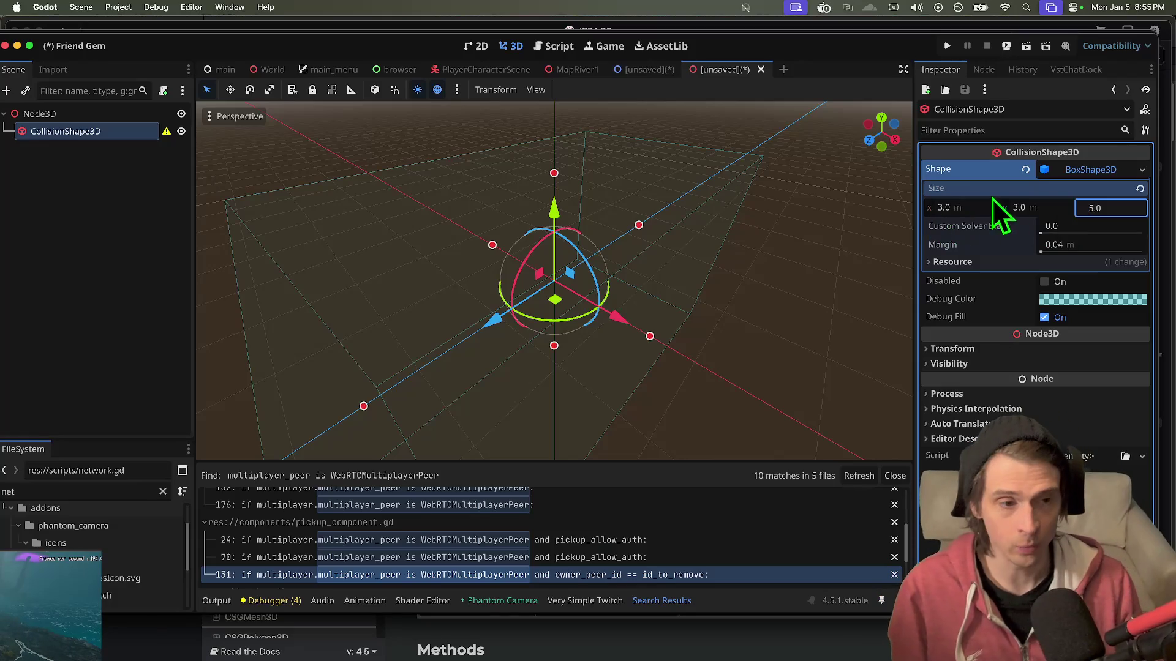
pyautogui.click(1052, 207)
pyautogui.write('2')
pyautogui.click(987, 208)
# Step: Enter 12 for the box's x size, then switch to Firefox's CollisionShape3D docs
pyautogui.write('12')
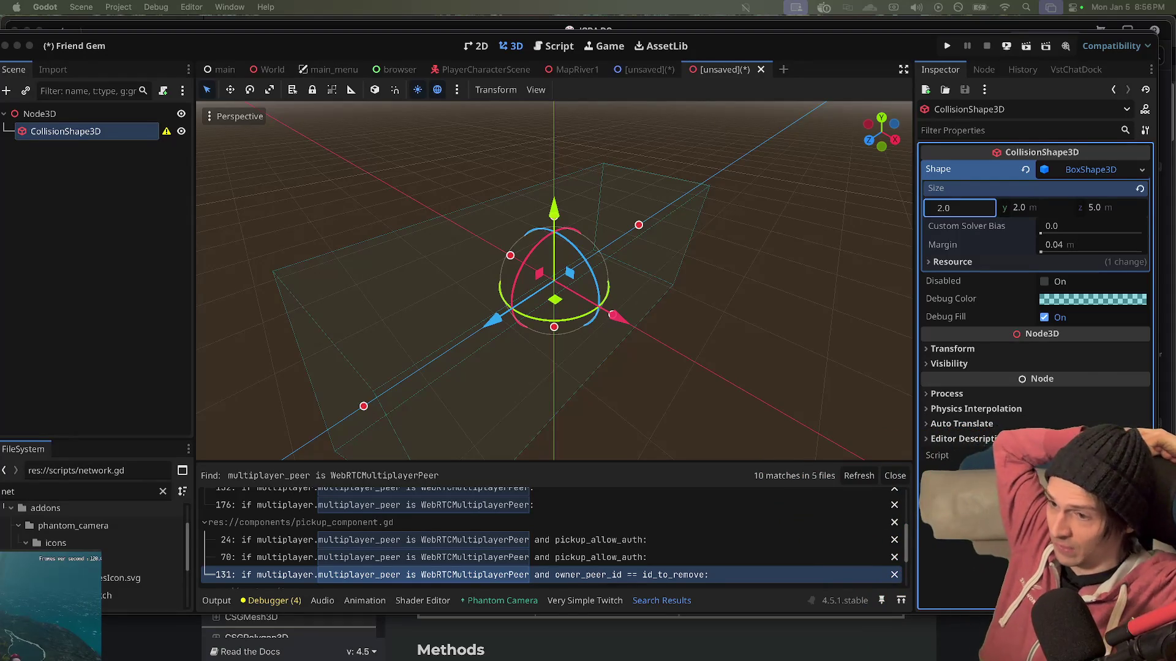
pyautogui.press('super+Tab')
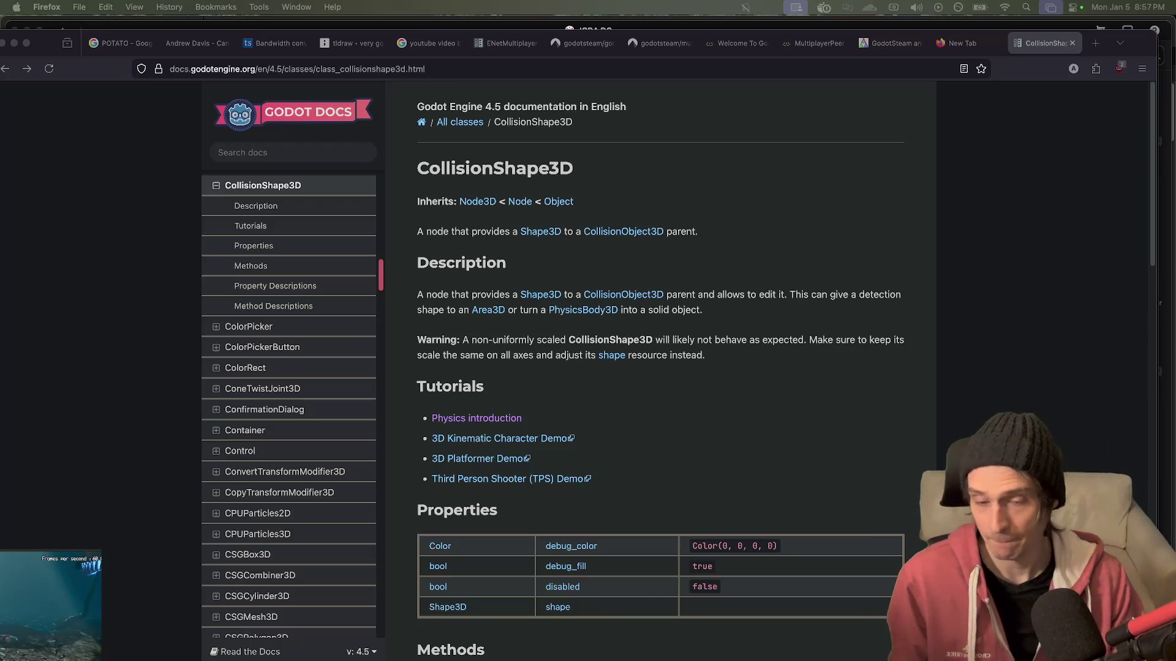
# Step: Select the Physics introduction link text on the CollisionShape3D docs page
pyautogui.scroll(-6, 803, 462)
pyautogui.scroll(6, 802, 461)
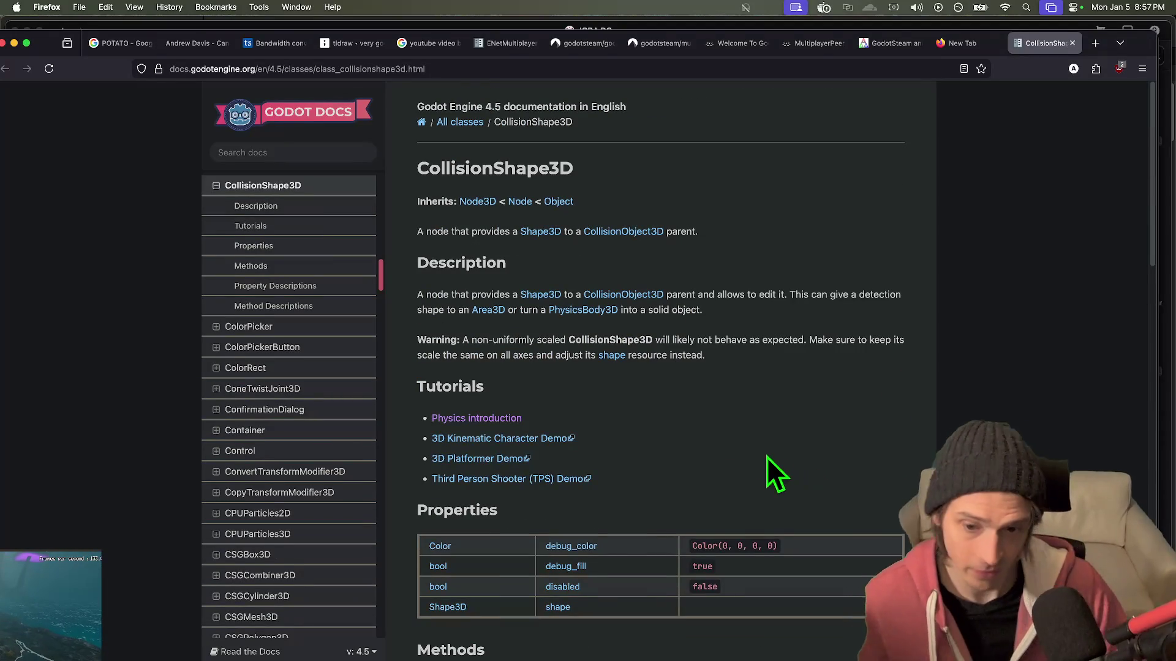
pyautogui.hotkey('alt', 'shift', 'Left')
pyautogui.hotkey('alt', 'shift', 'Left')
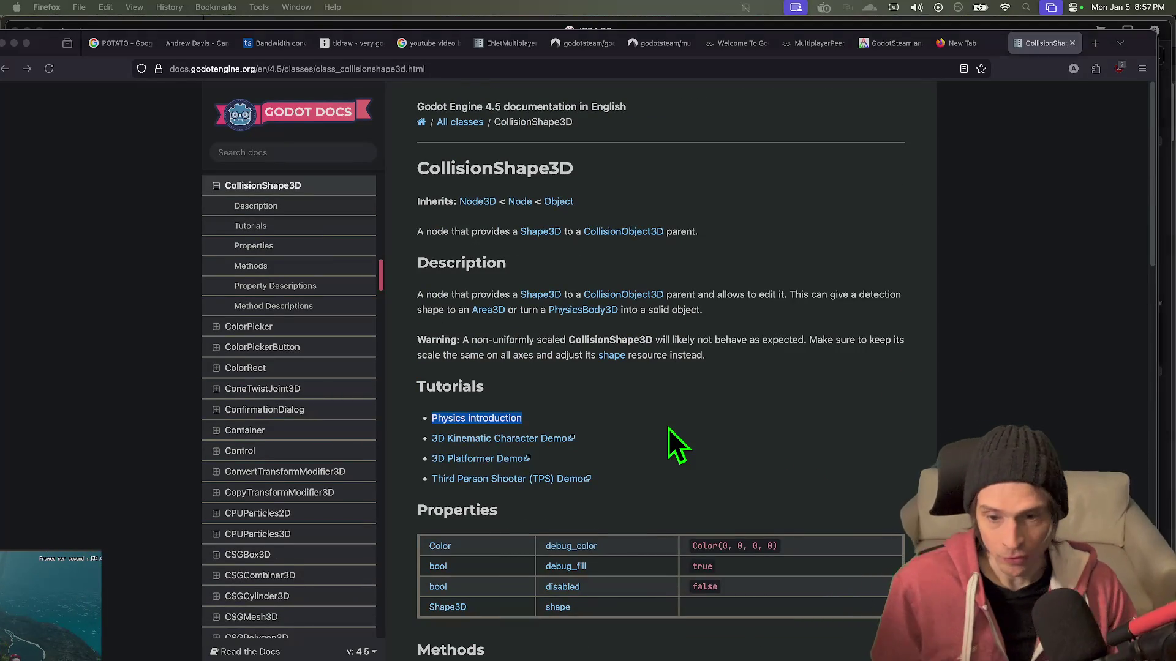
# Step: Bring the Godot editor back to the front from the Dock
pyautogui.moveTo(674, 656)
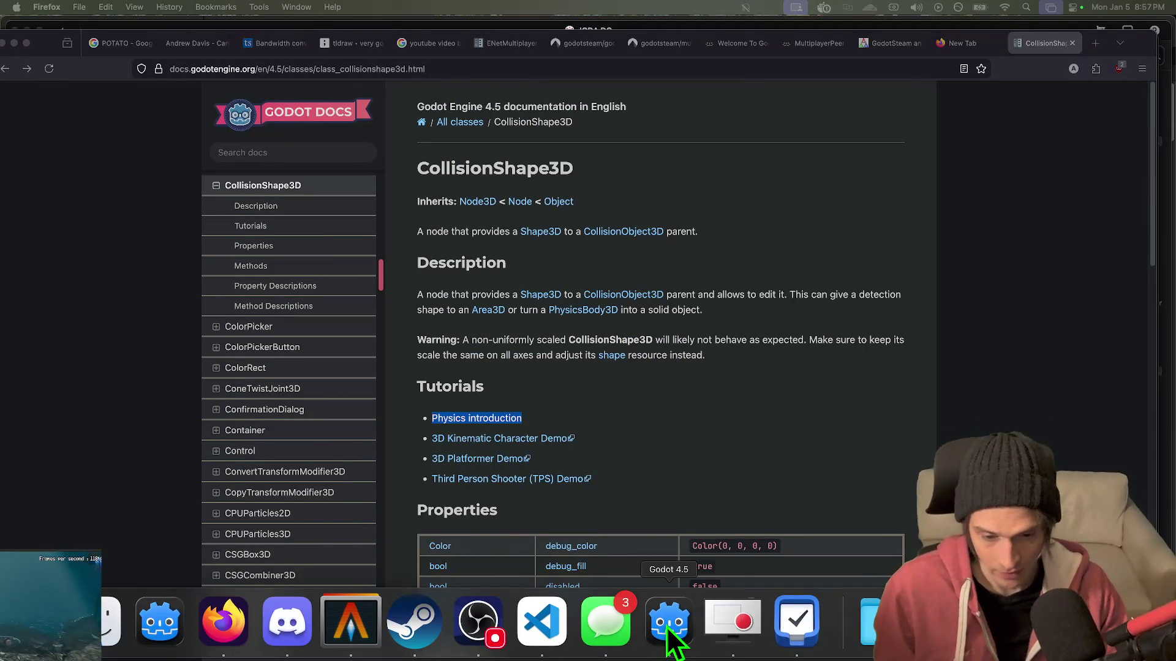
pyautogui.click(674, 626)
pyautogui.scroll(-3, 609, 559)
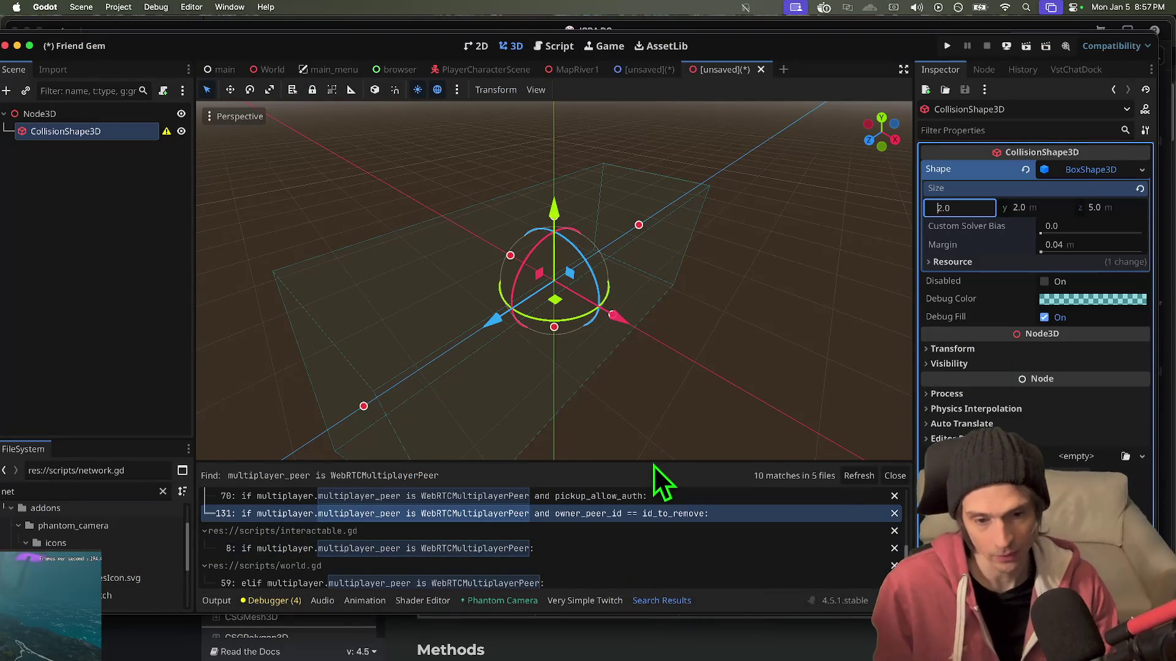
# Step: Enlarge the search results panel and close both unsaved 3D and 2D scenes without saving
pyautogui.moveTo(654, 462); pyautogui.dragTo(676, 365)
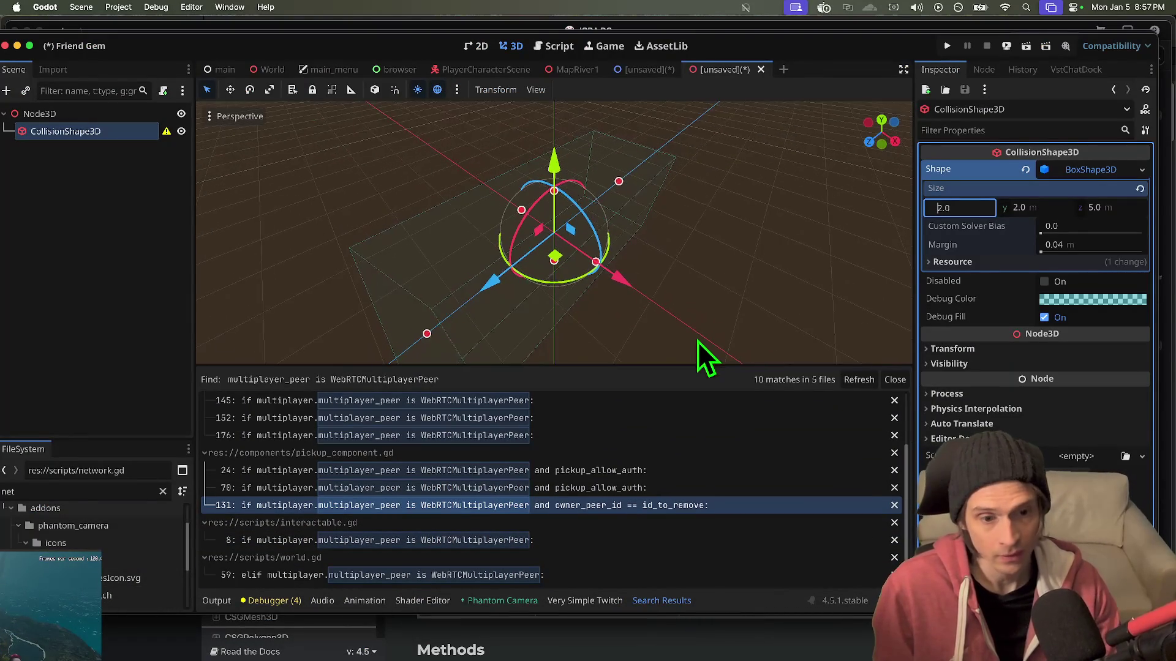
pyautogui.click(725, 247)
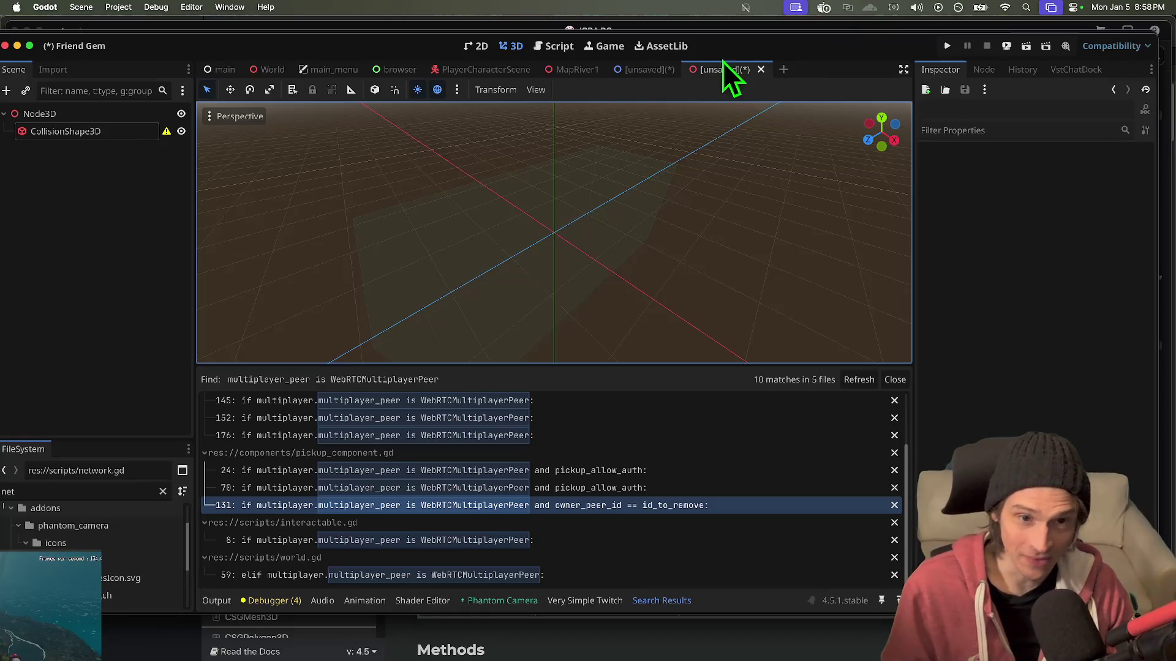
pyautogui.middleClick(720, 77)
pyautogui.click(525, 346)
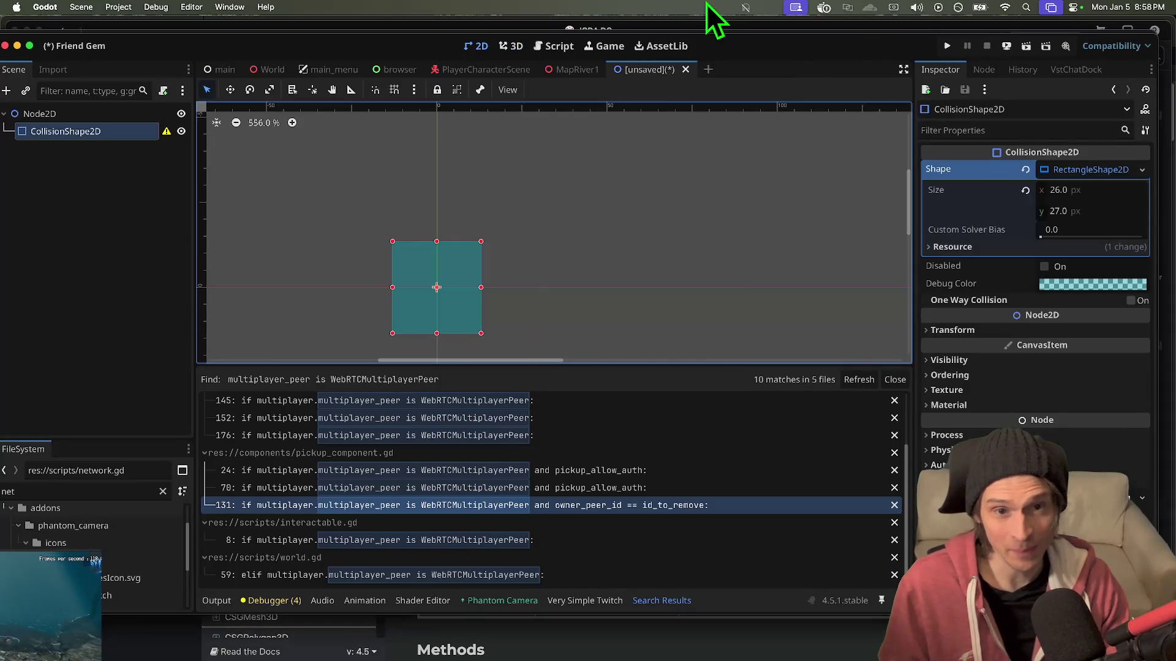
pyautogui.middleClick(643, 73)
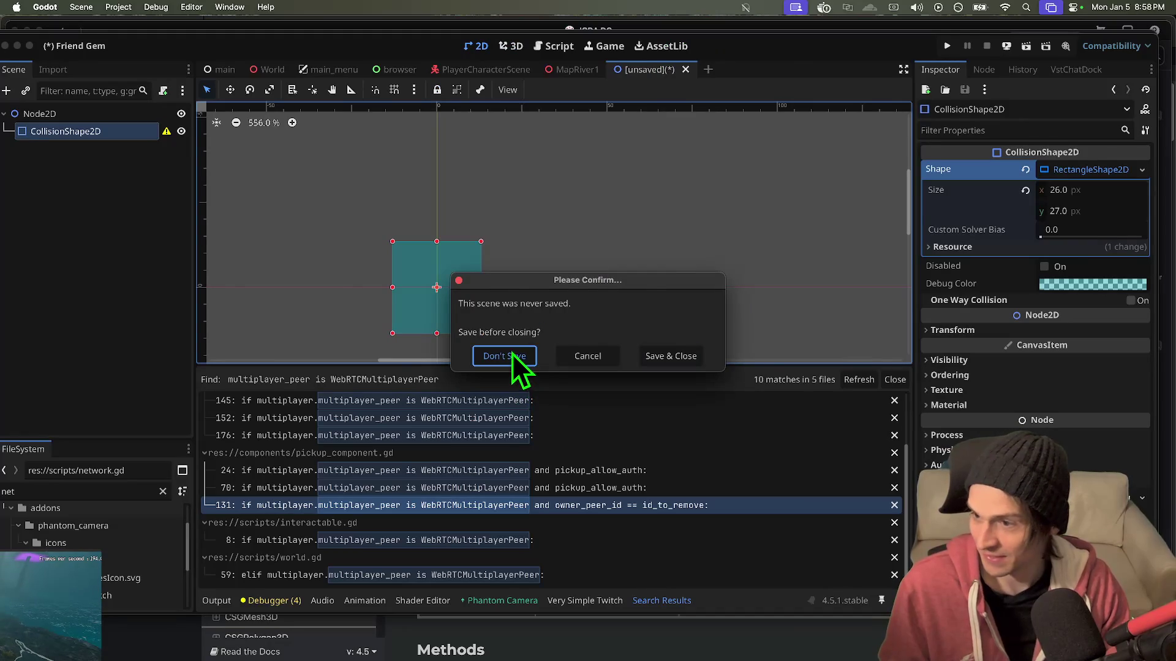
pyautogui.click(513, 353)
# Step: Cycle through the open scenes back to MapRiver1, then switch to VS Code
pyautogui.scroll(3, 559, 307)
pyautogui.press('w')
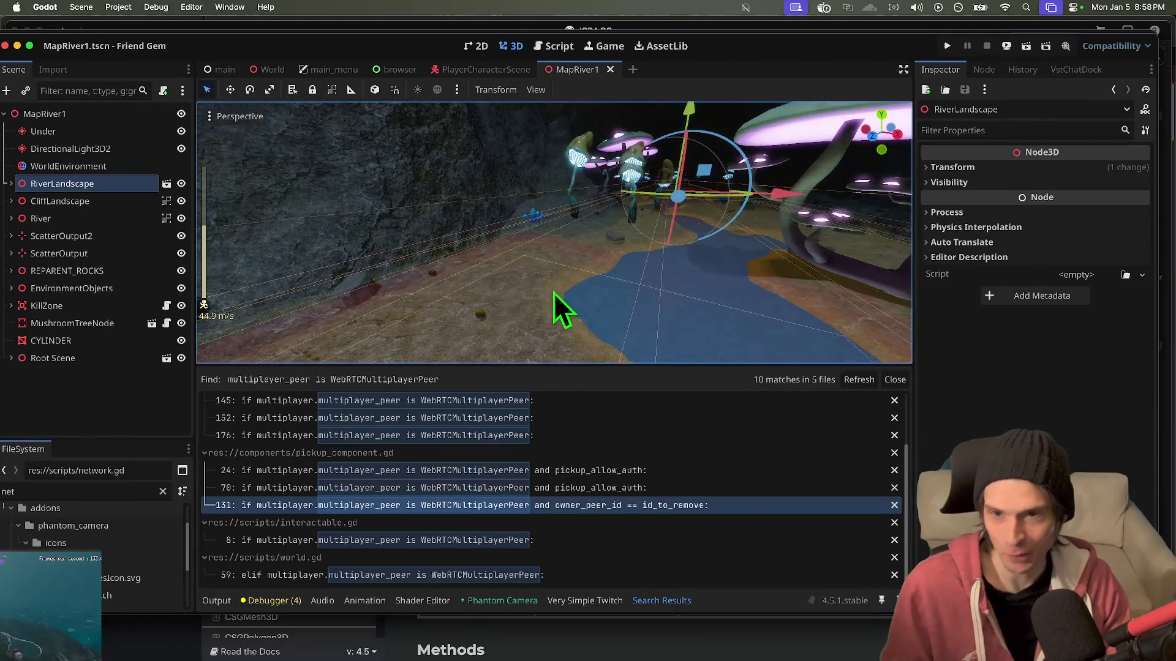
pyautogui.hotkey('ctrl', 'shift', 'Tab')
pyautogui.hotkey('ctrl', 'shift', 'Tab')
pyautogui.hotkey('ctrl', 'shift', 'Tab')
pyautogui.hotkey('ctrl', 'Tab')
pyautogui.hotkey('ctrl', 'Tab')
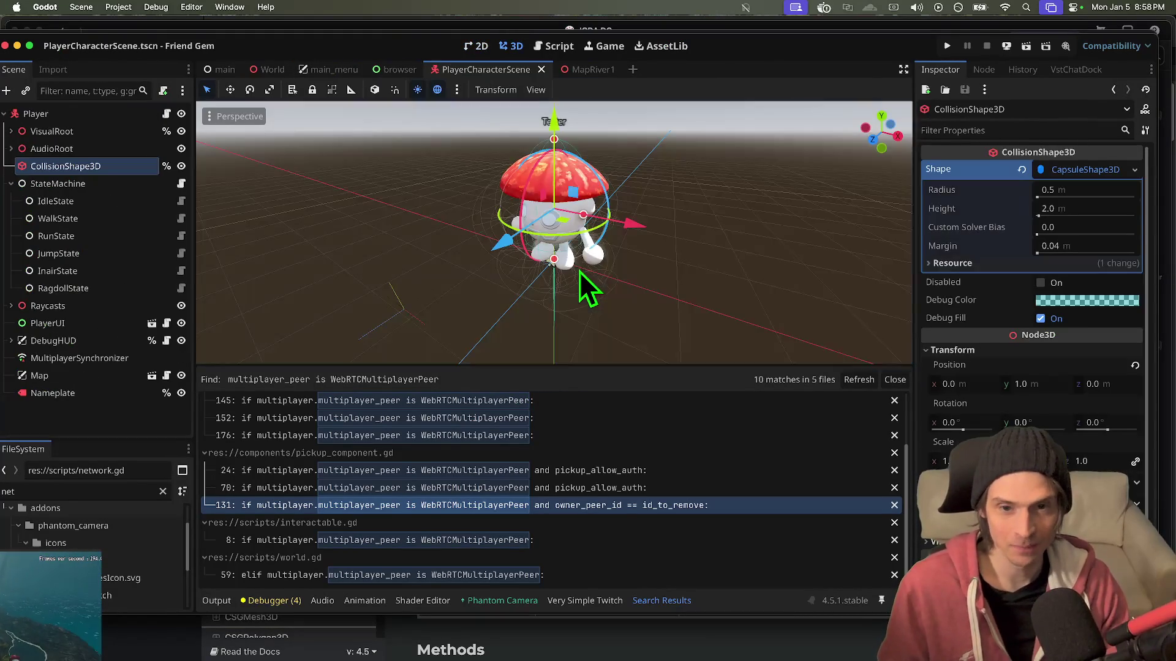
pyautogui.scroll(-5, 580, 271)
pyautogui.press('s')
pyautogui.scroll(2, 682, 338)
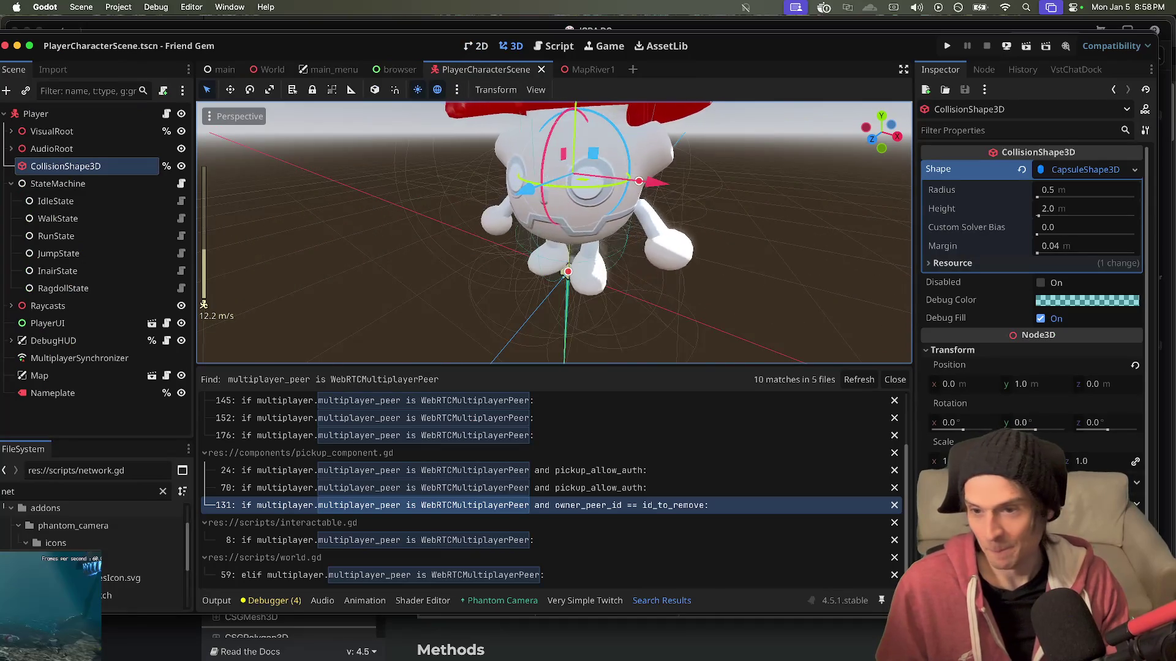
pyautogui.hotkey('ctrl', 'Tab')
pyautogui.press('super+Tab')
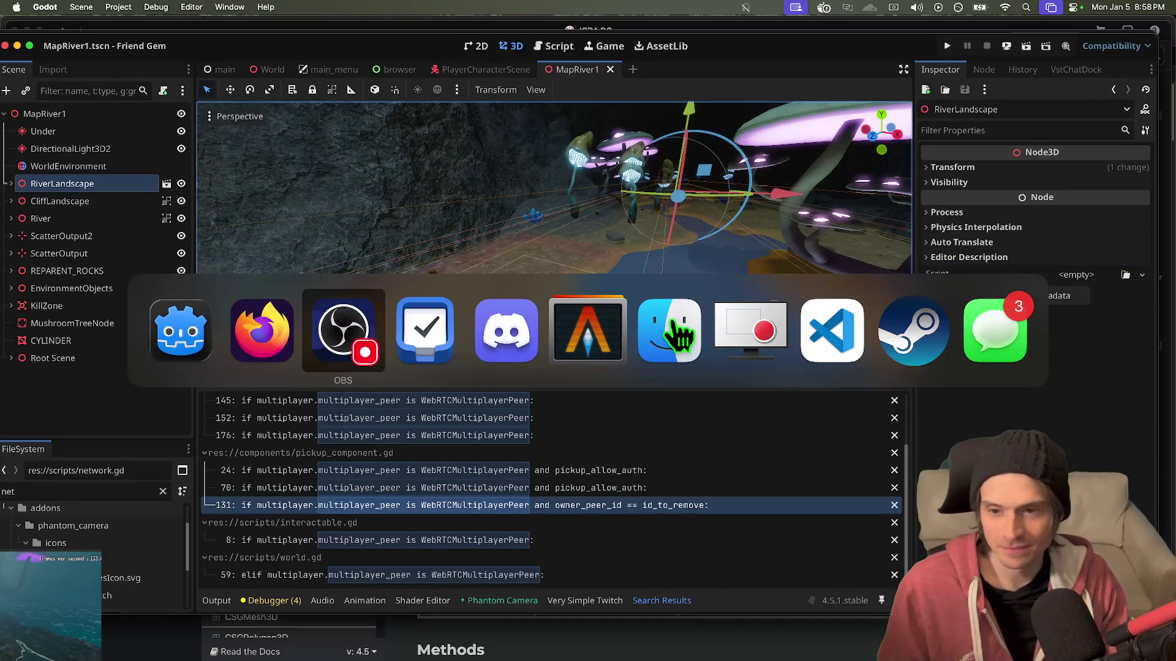
pyautogui.press('super+Tab')
pyautogui.press('super+Tab')
pyautogui.press('super+Tab')
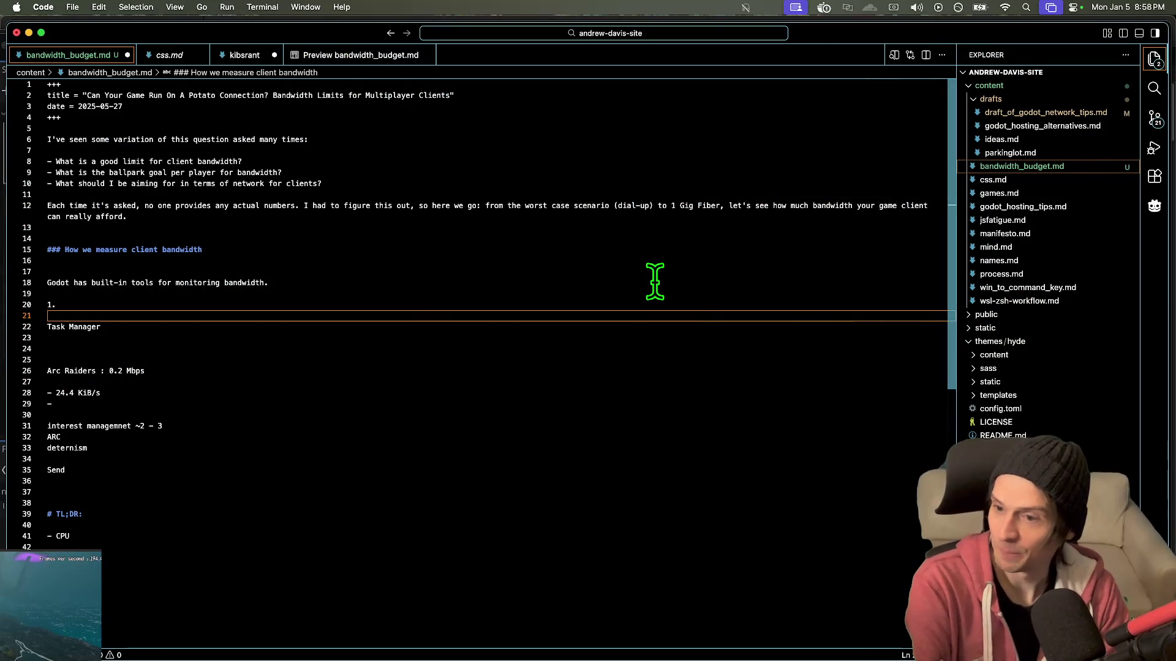
# Step: Remove the stray '1.' line and add a blank line above Task Manager
pyautogui.press('BackSpace')
pyautogui.press('BackSpace')
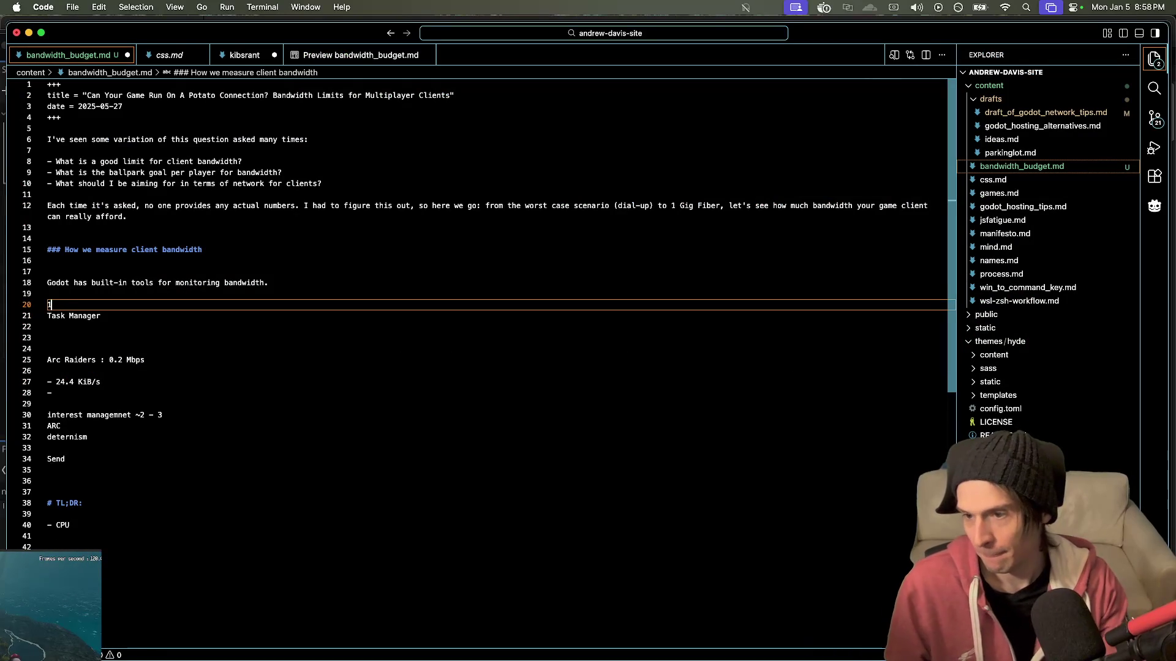
pyautogui.press('Return')
pyautogui.press('Up')
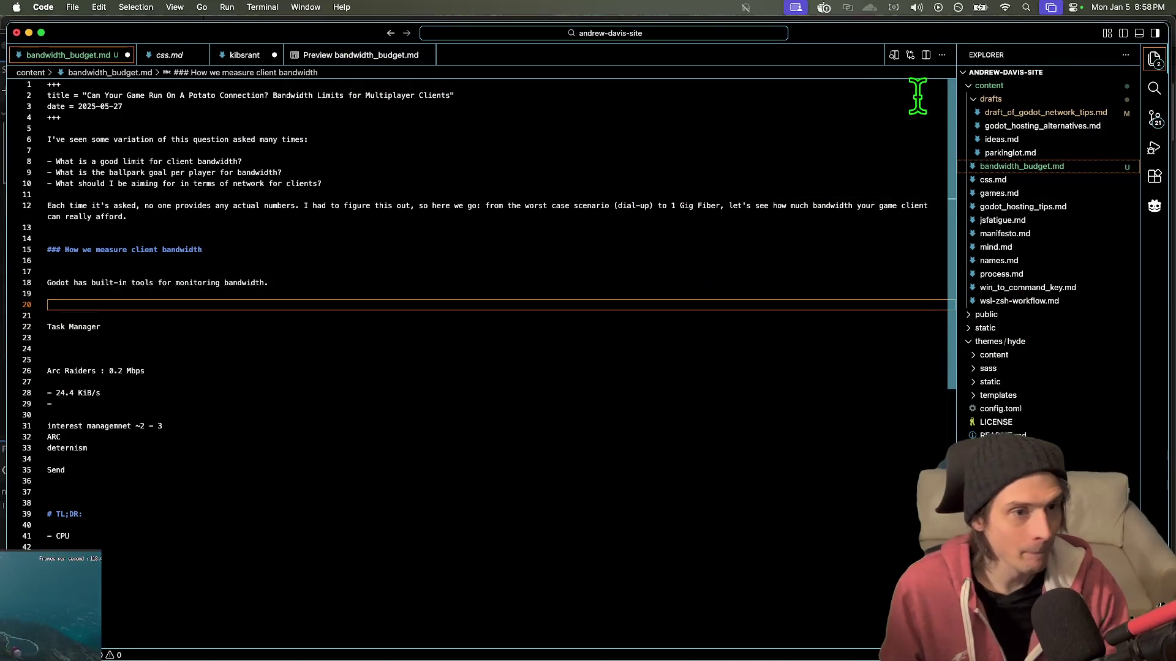
# Step: Expand the static folder in Explorer and bring Finder forward
pyautogui.click(986, 328)
pyautogui.moveTo(92, 567)
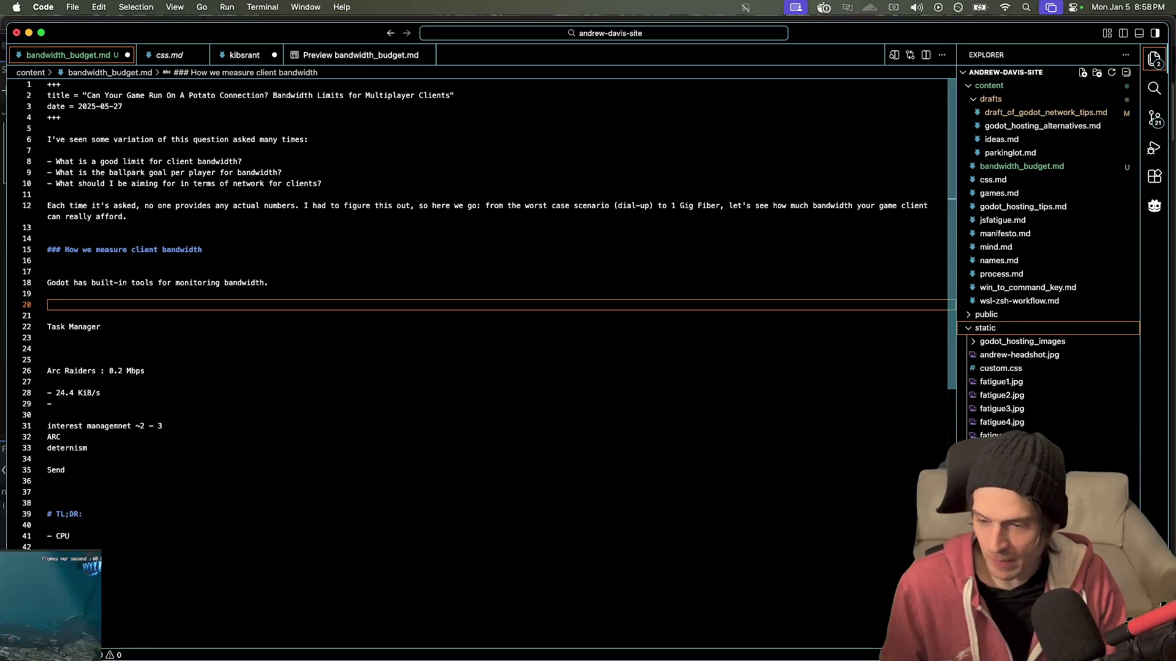
pyautogui.click(114, 631)
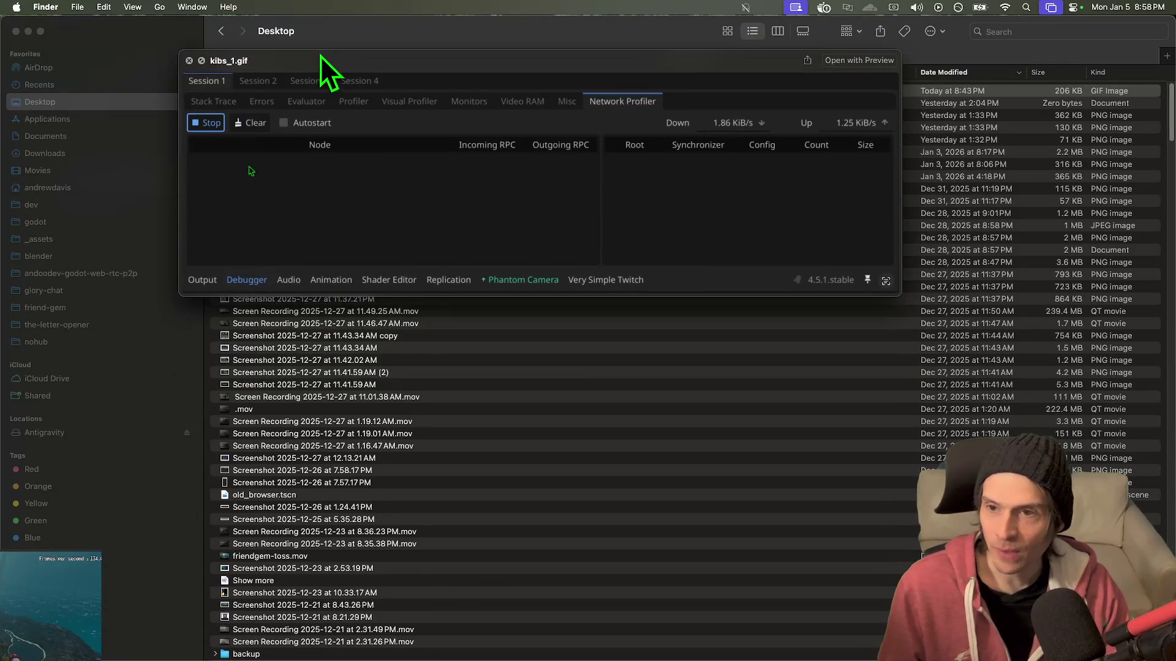
# Step: Close the Quick Look preview and copy kibs_1.gif from the Desktop
pyautogui.press('space')
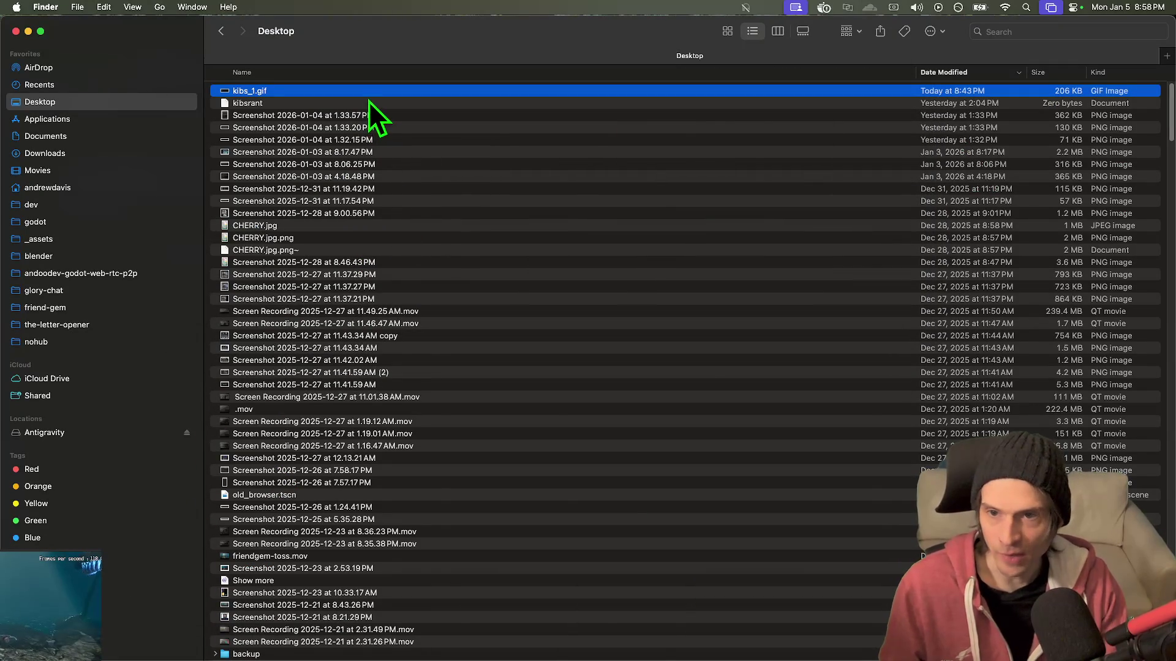
pyautogui.click(369, 102)
pyautogui.click(373, 95)
pyautogui.press('super+c')
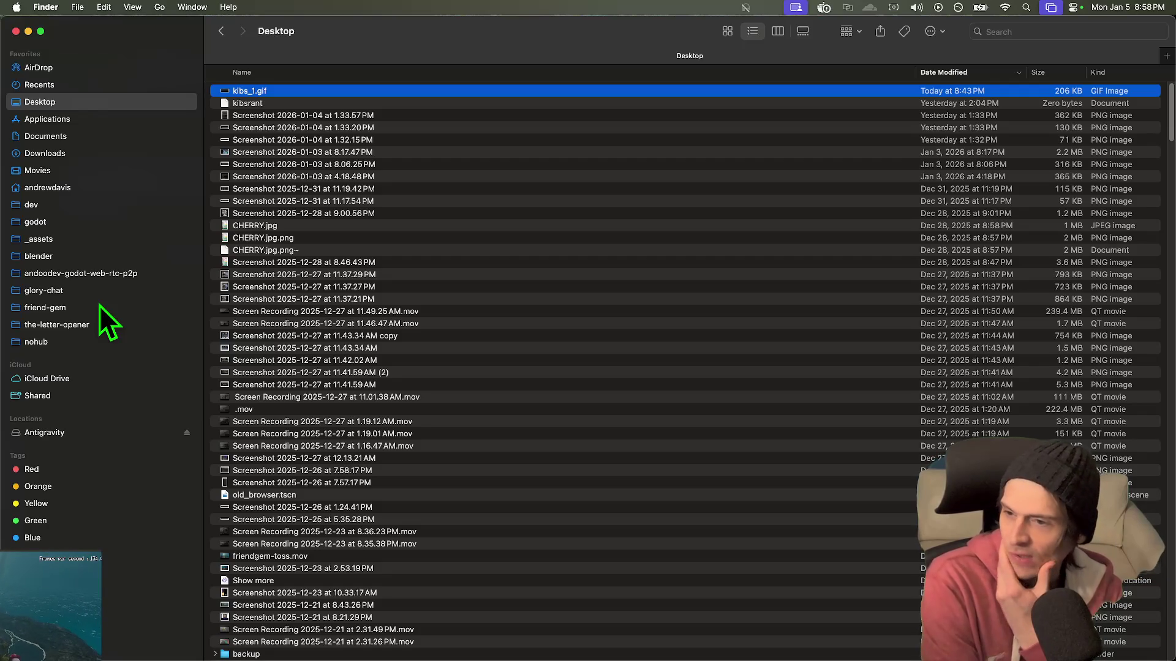
# Step: Switch to Firefox and search the web for 'pinecode'
pyautogui.press('super+Tab')
pyautogui.press('super+Tab')
pyautogui.press('super+Tab')
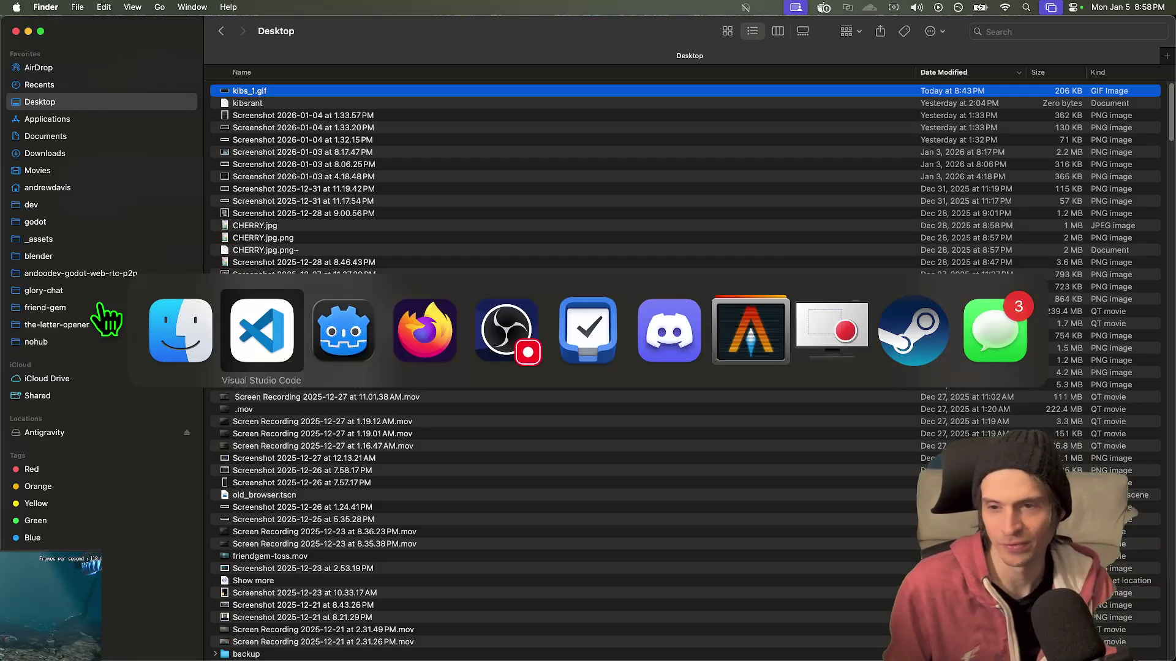
pyautogui.write('pinecode')
pyautogui.press('Return')
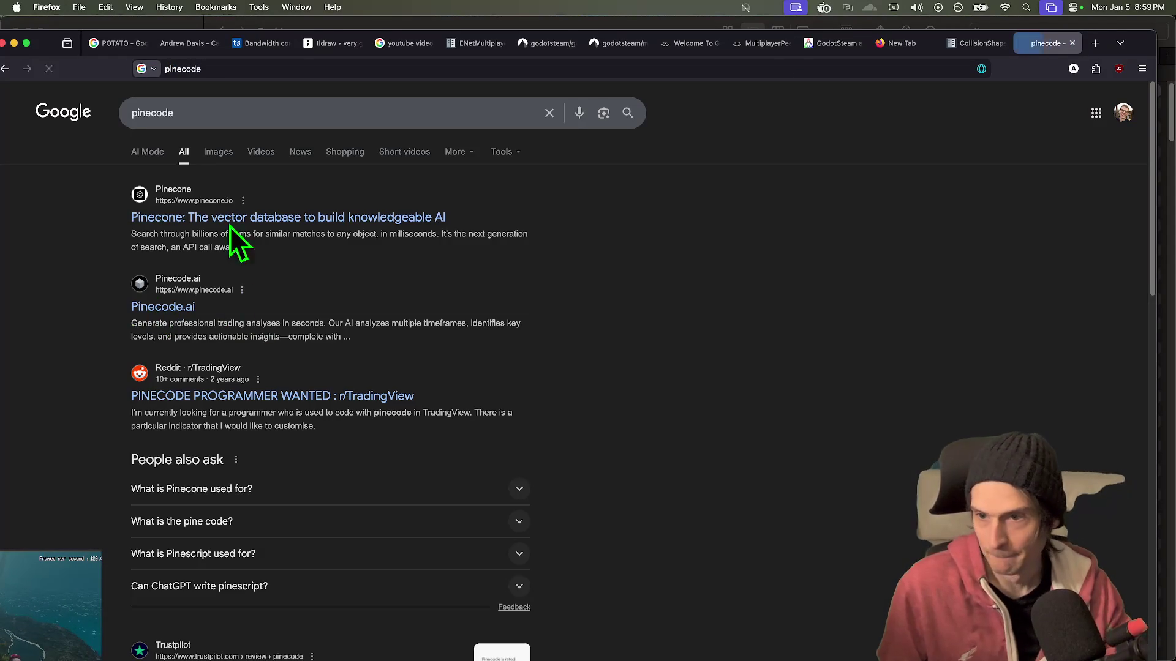
# Step: Open the Pinecone result in a background tab, look it over, and return to Google
pyautogui.middleClick(232, 220)
pyautogui.scroll(-2, 700, 279)
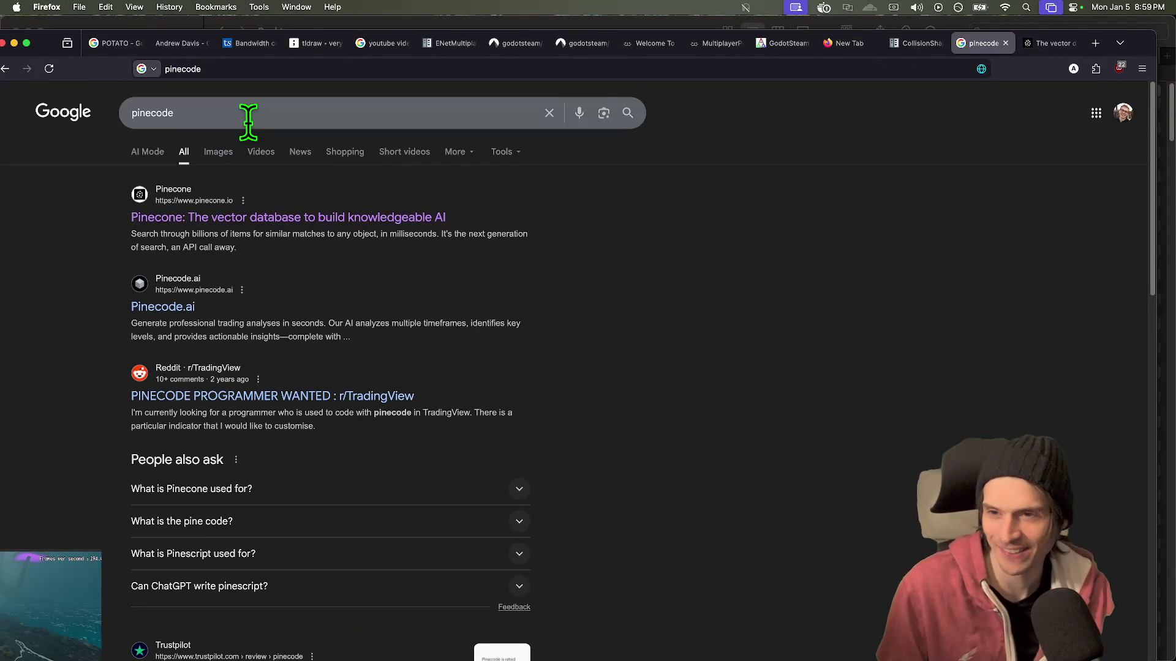
pyautogui.click(248, 120)
pyautogui.hotkey('ctrl', 'Tab')
pyautogui.scroll(-3, 854, 333)
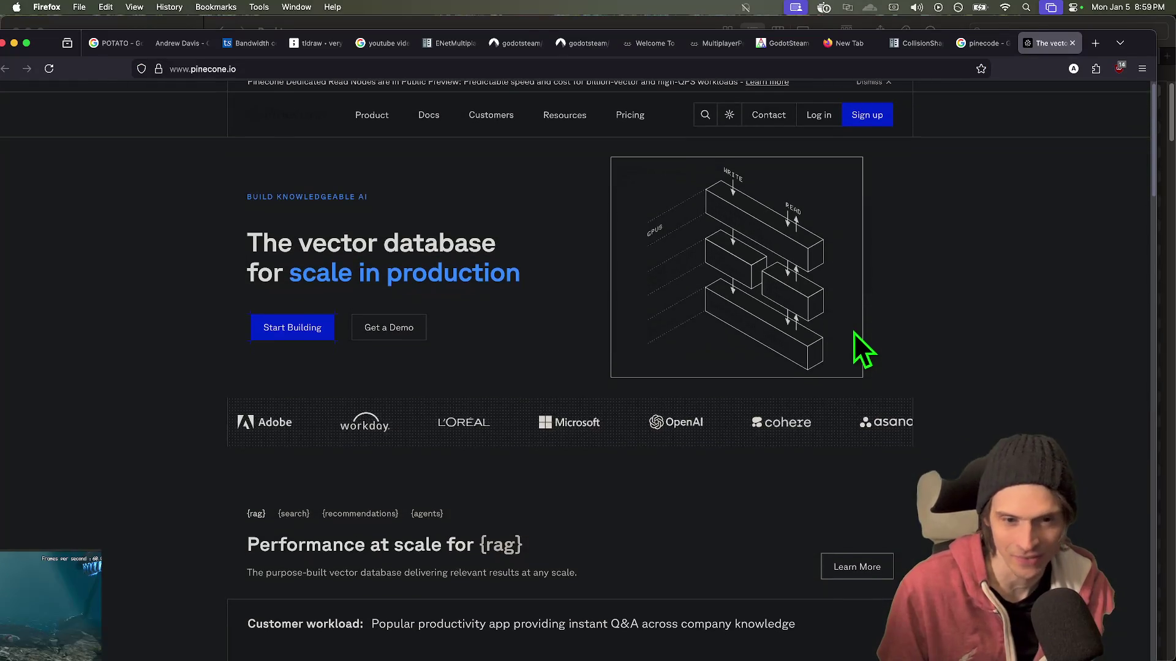
pyautogui.scroll(-10, 912, 379)
pyautogui.scroll(12, 919, 385)
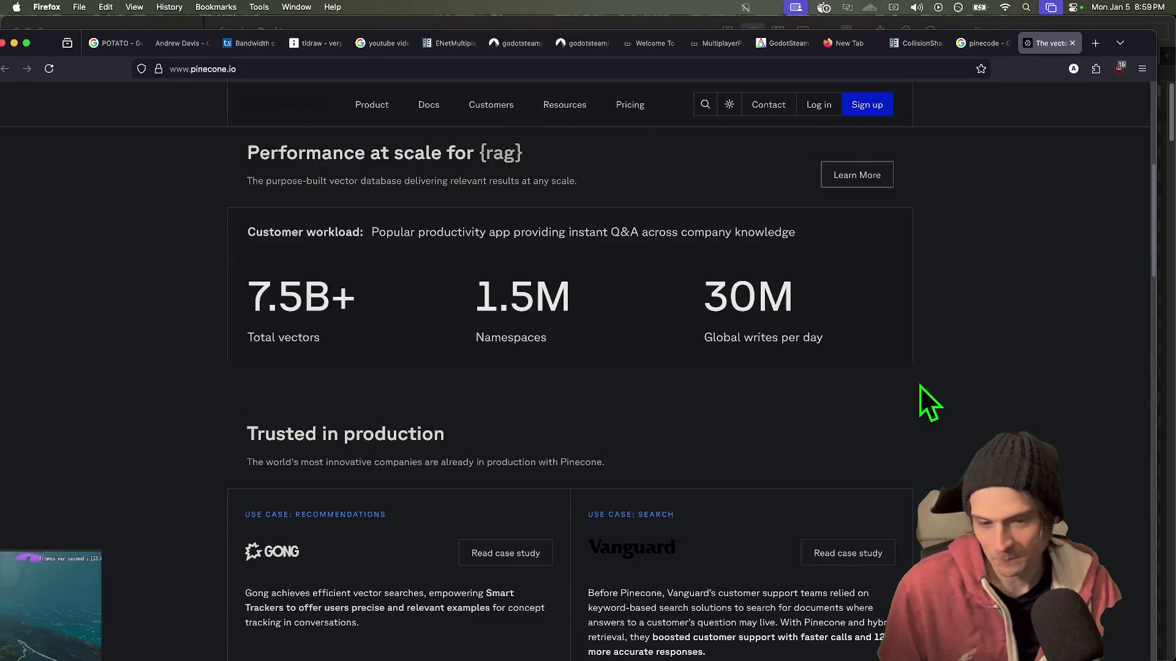
pyautogui.hotkey('ctrl', 'shift', 'Tab')
# Step: Dismiss the search suggestions and select the first result's description text
pyautogui.press('Escape')
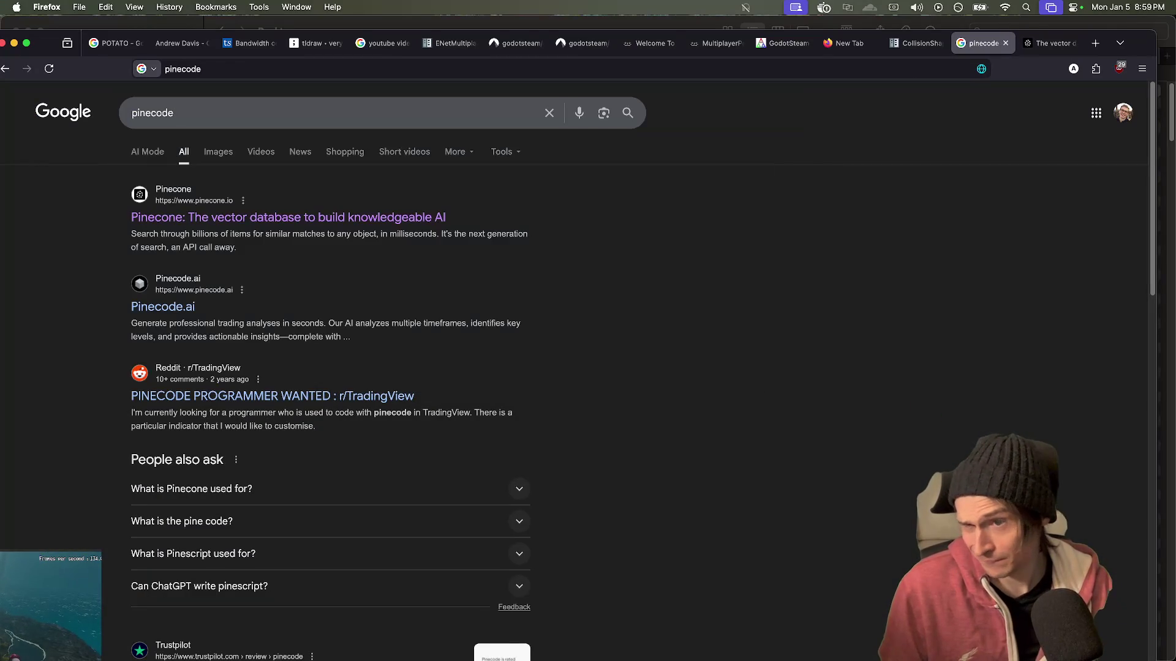
pyautogui.tripleClick(482, 232)
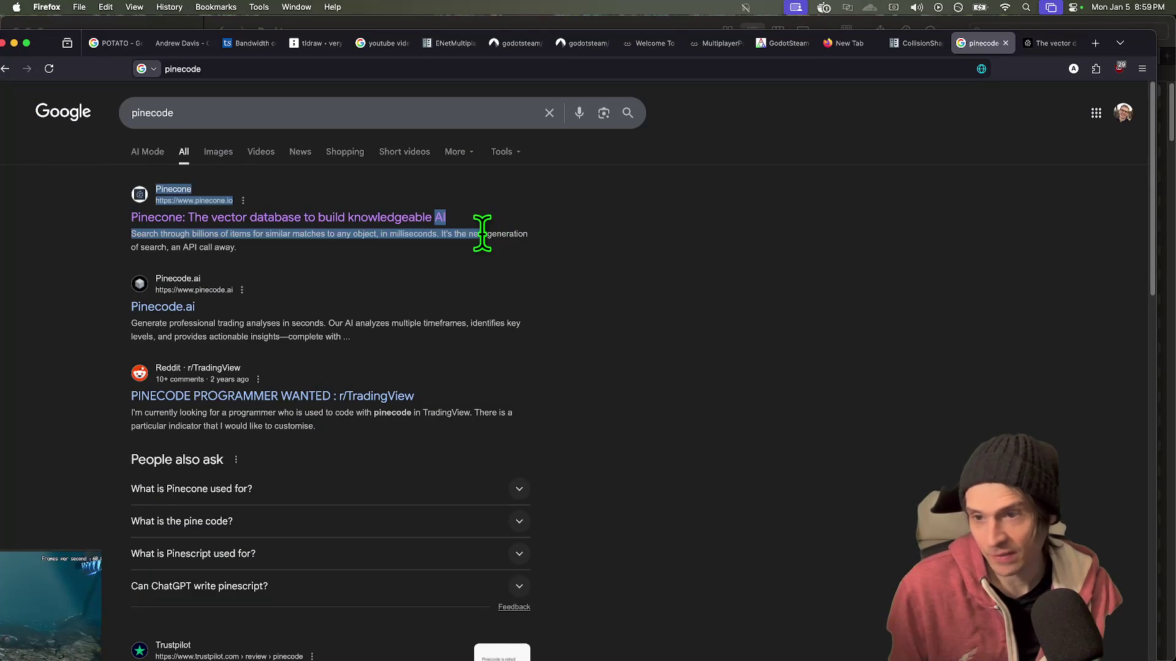
pyautogui.tripleClick(481, 233)
pyautogui.scroll(-1, 481, 232)
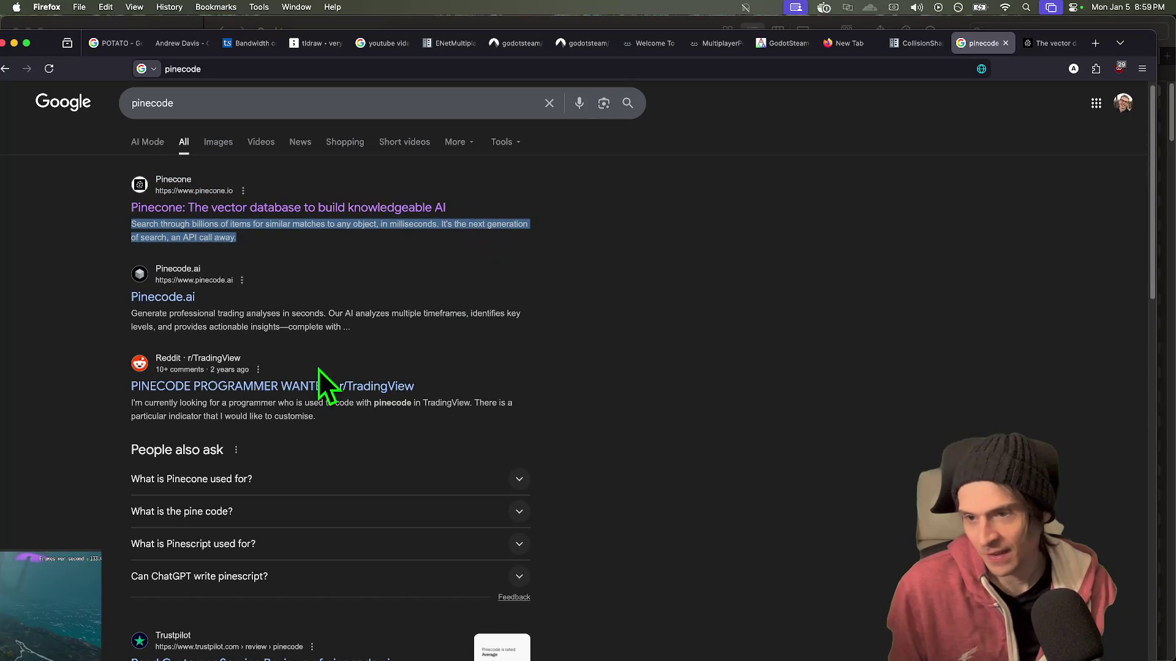
pyautogui.moveTo(318, 386); pyautogui.dragTo(189, 335)
pyautogui.click(214, 317)
pyautogui.scroll(-3, 575, 230)
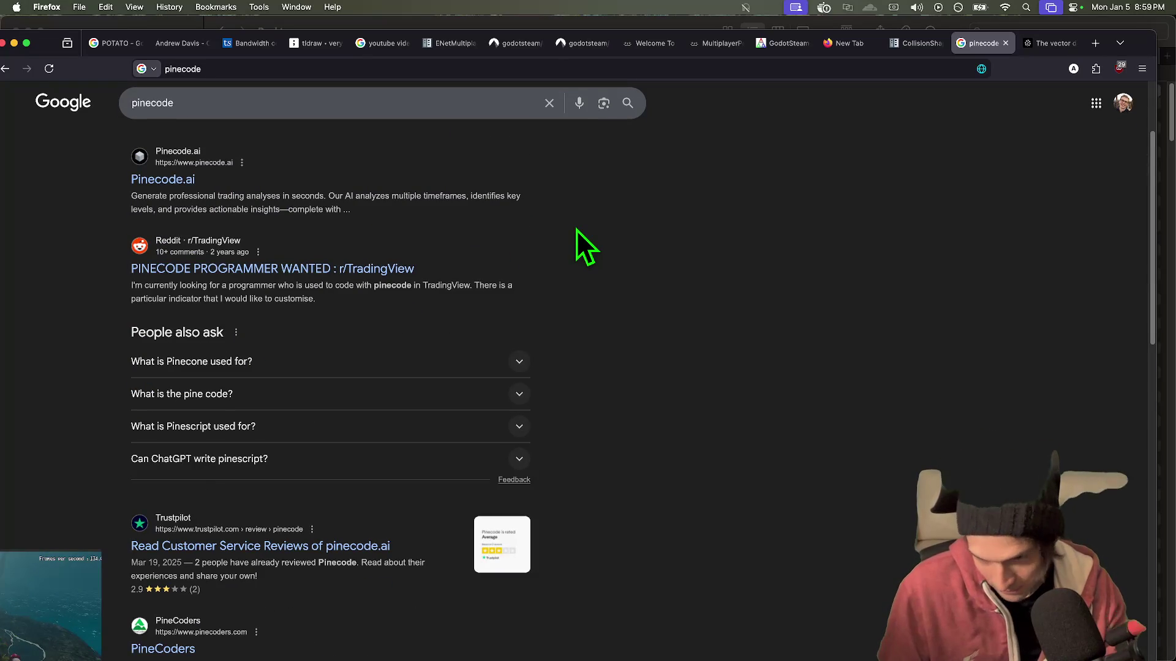
pyautogui.scroll(4, 577, 243)
# Step: Restore the pinecode query after typing 'supaba', then open Pinecode.ai in a new tab
pyautogui.click(480, 122)
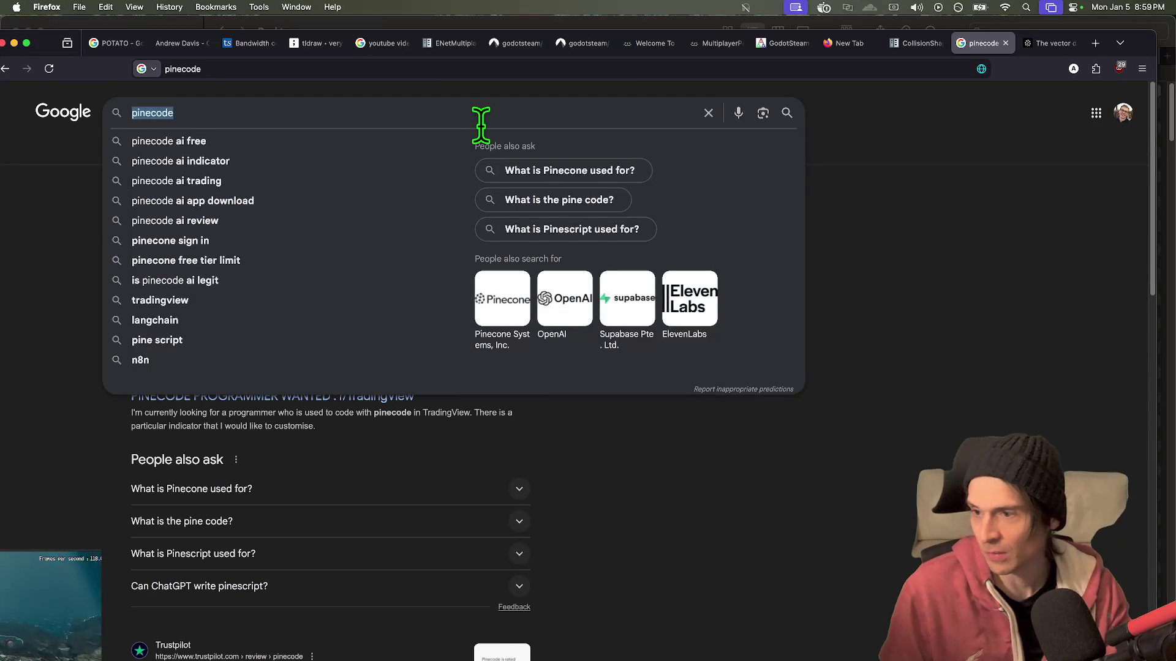
pyautogui.write('supaba')
pyautogui.hotkey('ctrl', 'z')
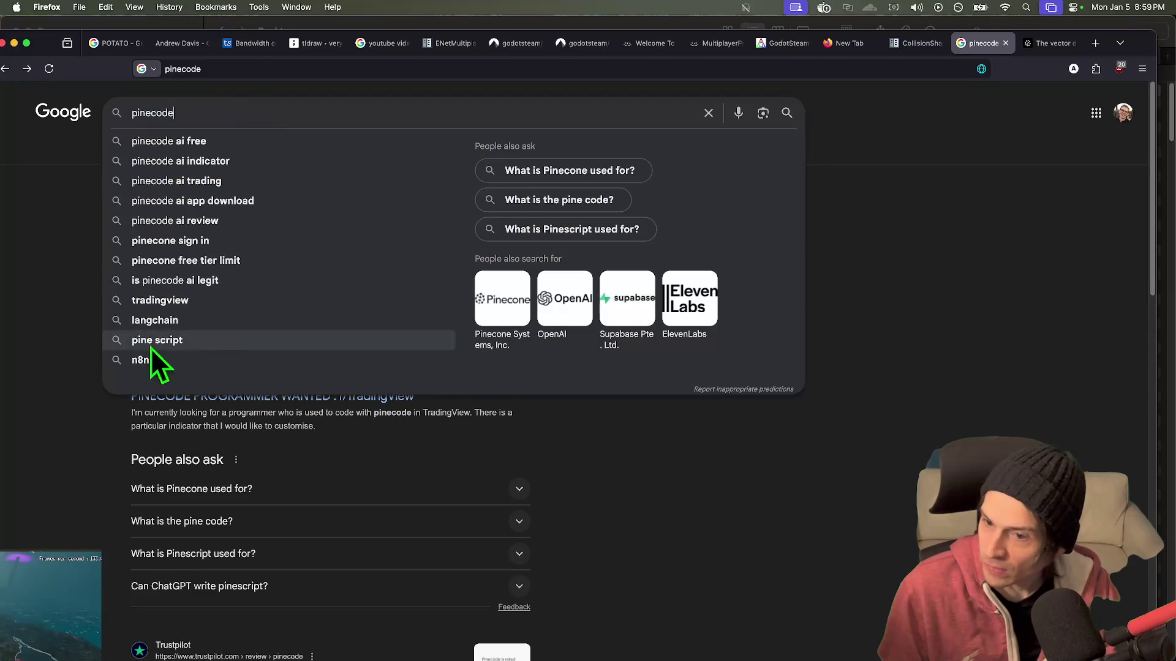
pyautogui.click(215, 382)
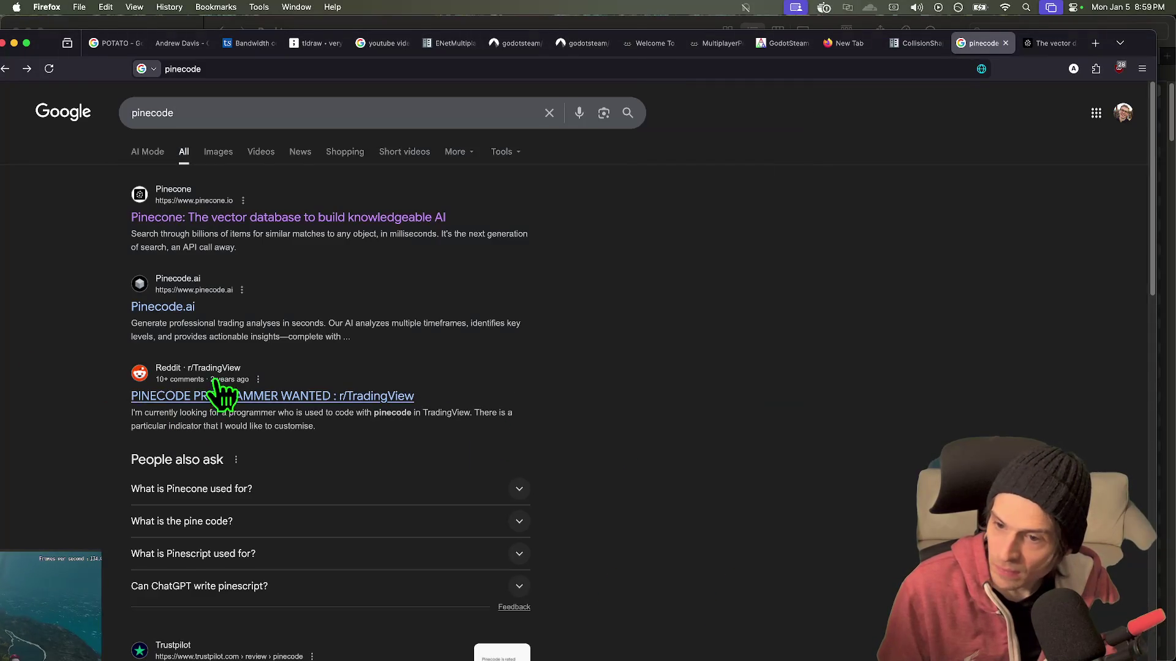
pyautogui.middleClick(179, 309)
pyautogui.hotkey('ctrl', 'Tab')
pyautogui.hotkey('ctrl', 'shift', 'Tab')
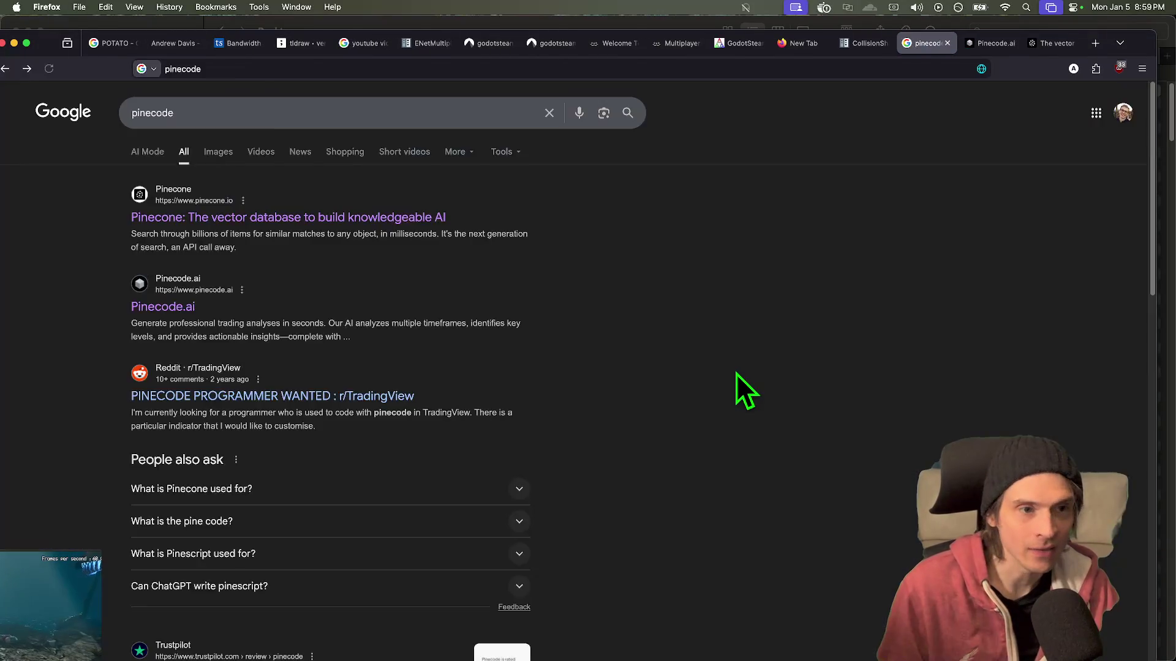
# Step: Return to the Pinecode.ai tab and jump to its Features section
pyautogui.hotkey('ctrl', 'Tab')
pyautogui.scroll(-10, 736, 373)
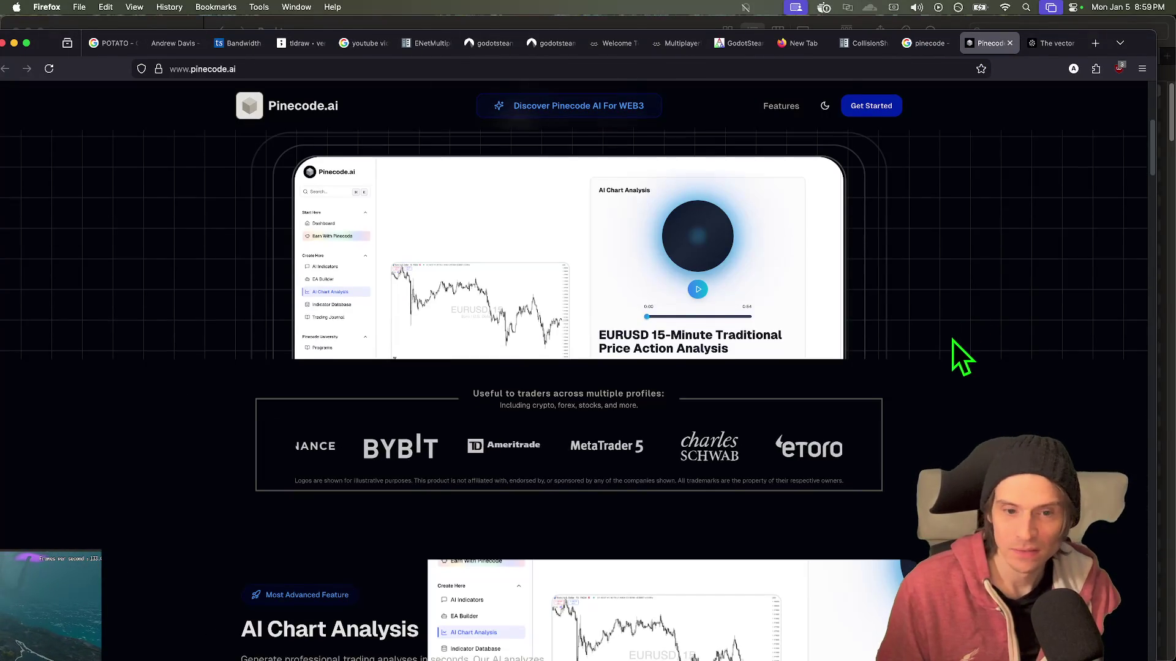
pyautogui.scroll(-7, 913, 360)
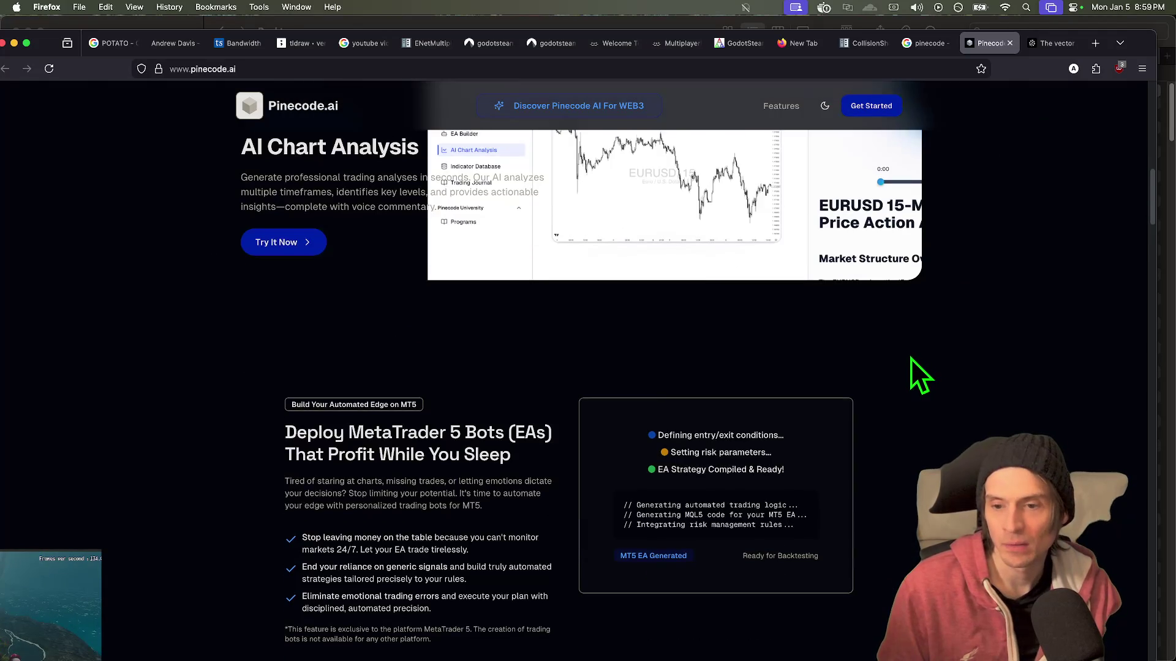
pyautogui.scroll(15, 907, 357)
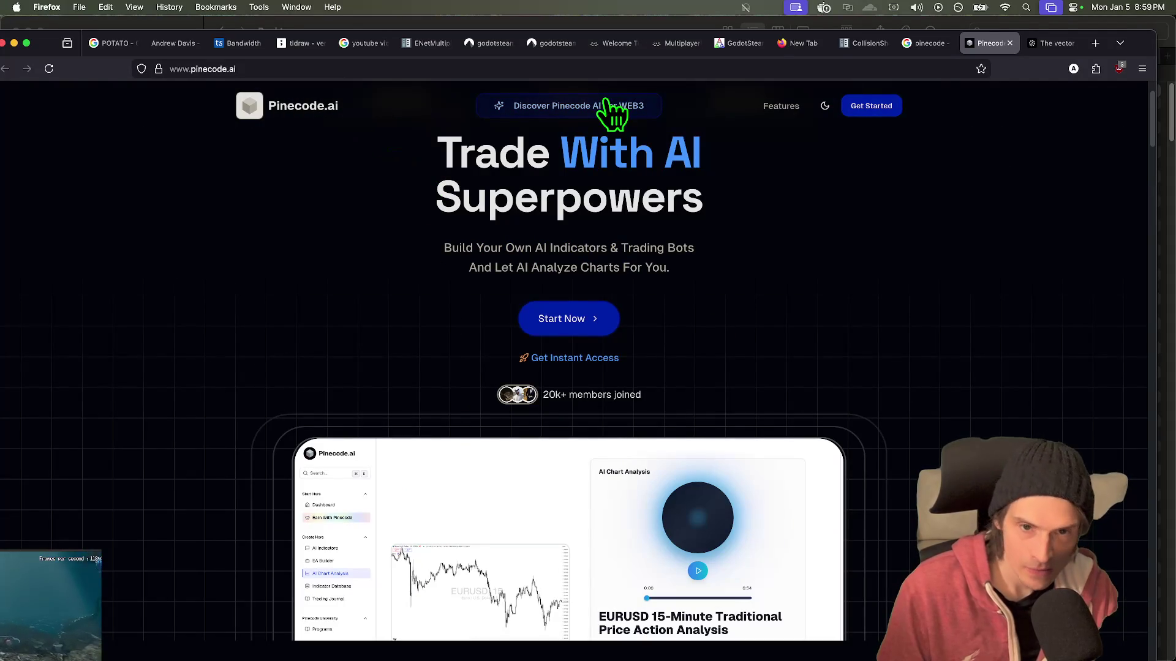
pyautogui.click(769, 109)
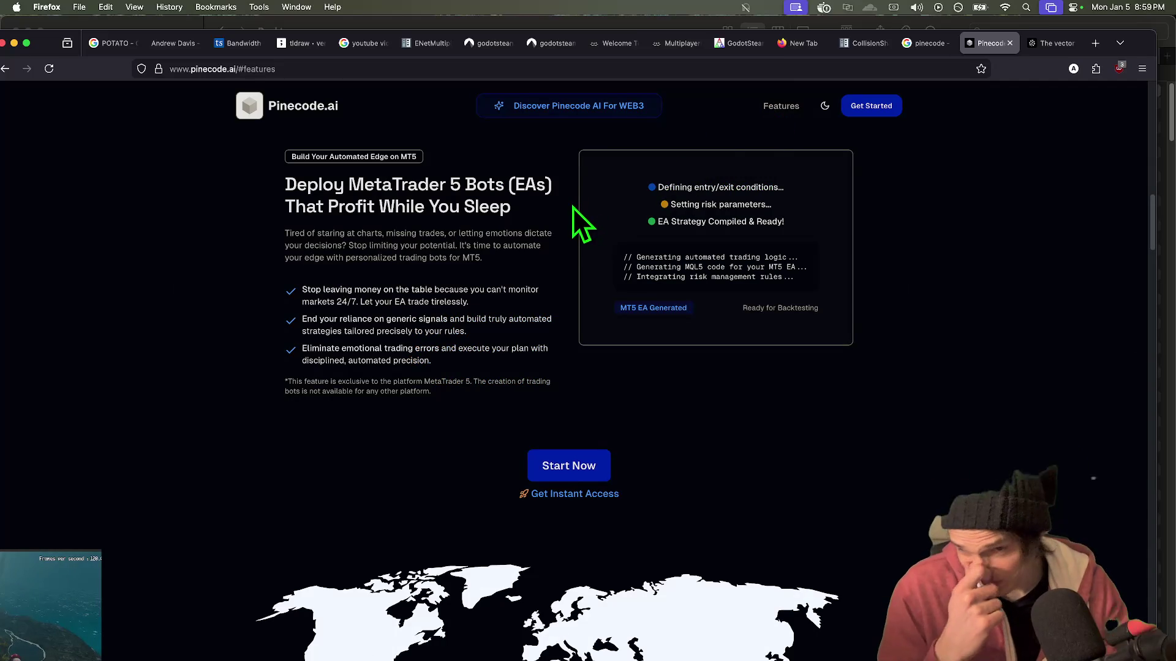
# Step: Scroll through the Pinecode.ai features and select the 78 in the net profit figure
pyautogui.scroll(-12, 569, 215)
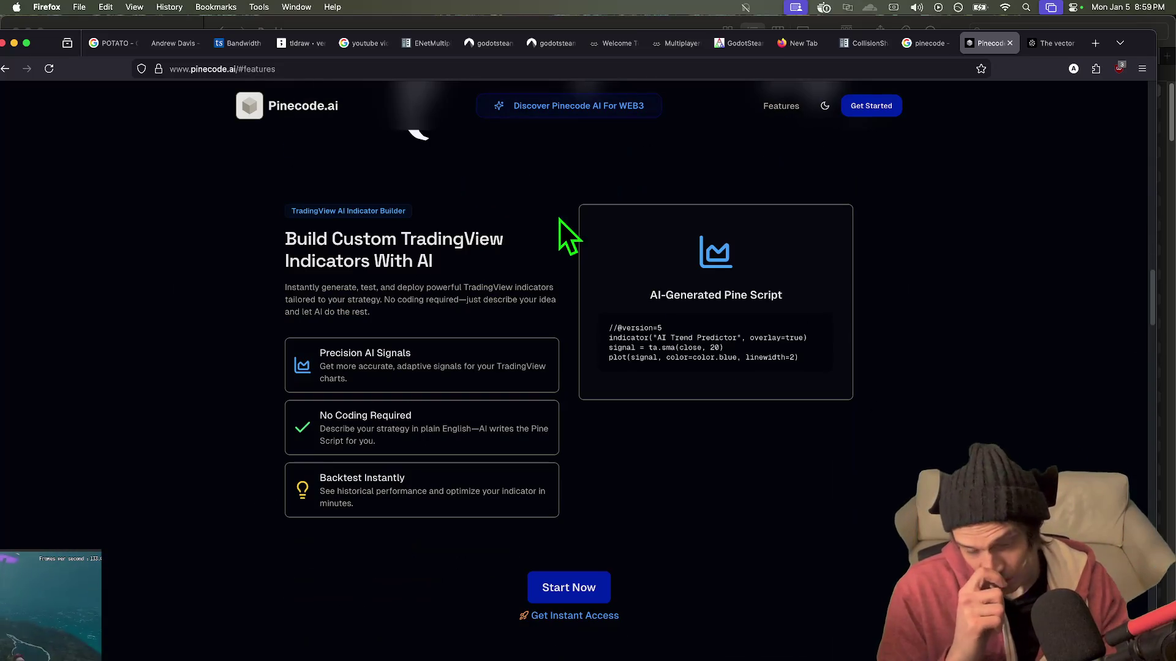
pyautogui.scroll(-5, 527, 220)
pyautogui.scroll(15, 511, 240)
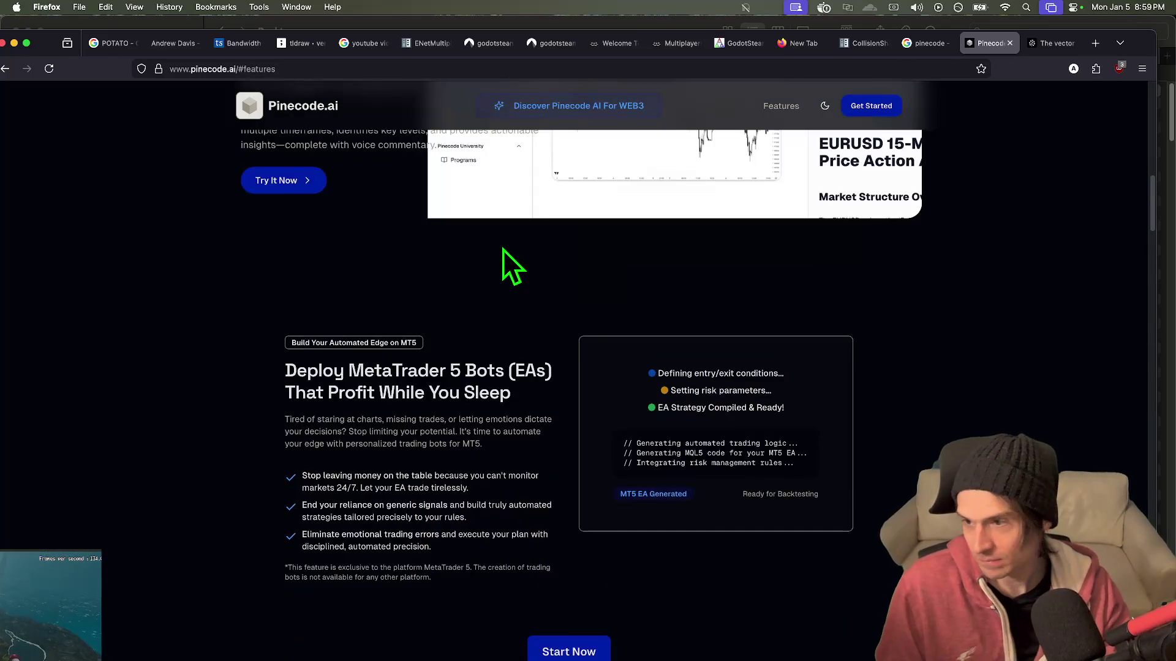
pyautogui.scroll(-3, 501, 250)
pyautogui.scroll(-15, 499, 257)
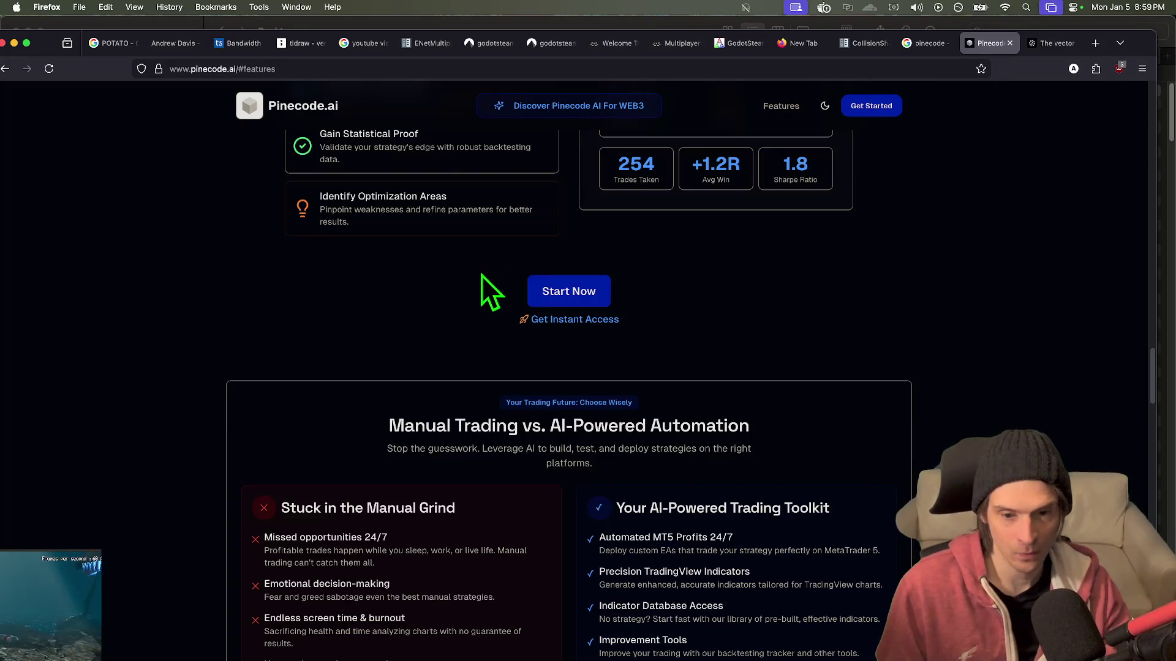
pyautogui.scroll(5, 449, 324)
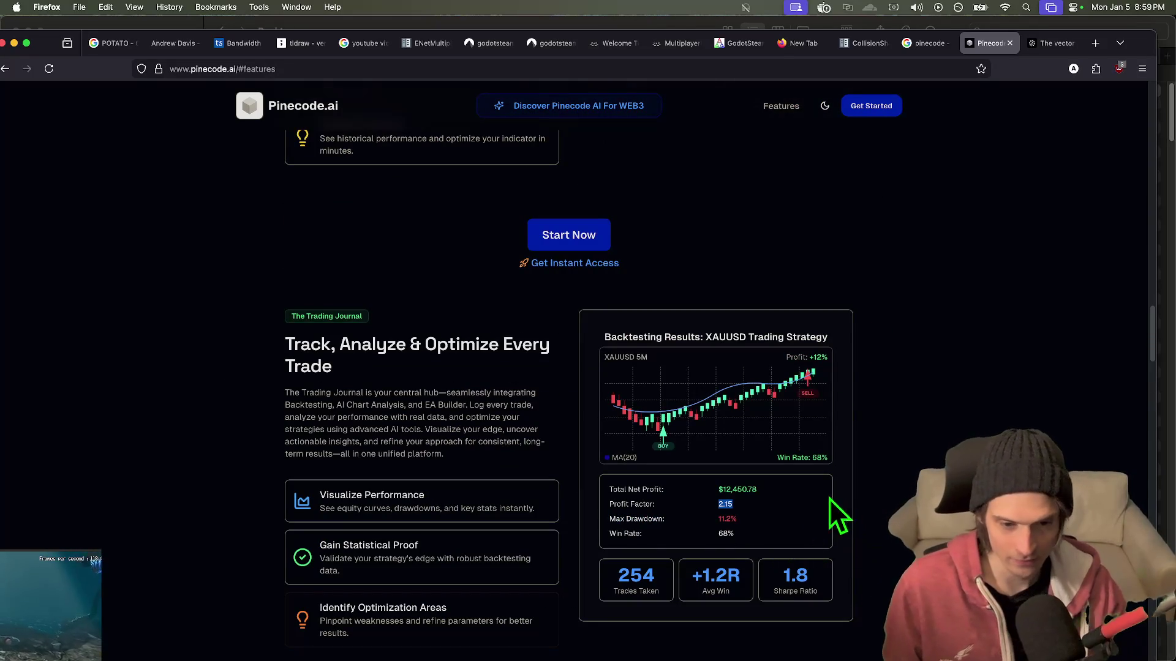
pyautogui.doubleClick(752, 489)
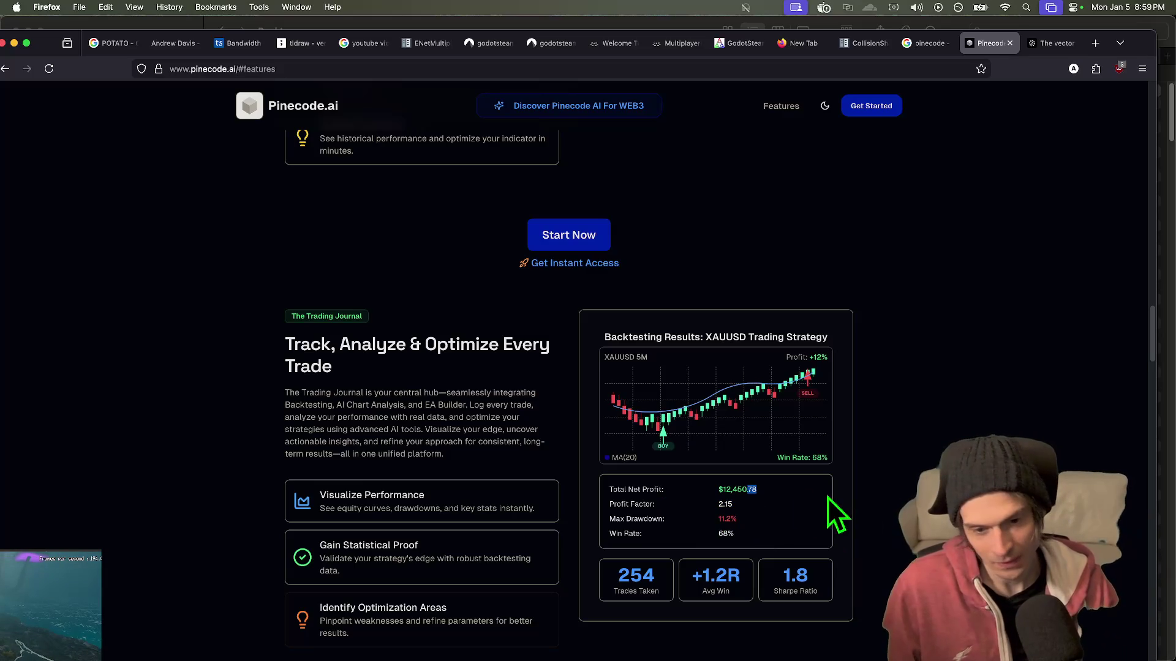
pyautogui.scroll(2, 798, 536)
pyautogui.scroll(-10, 824, 526)
pyautogui.scroll(-3, 908, 551)
pyautogui.scroll(10, 740, 459)
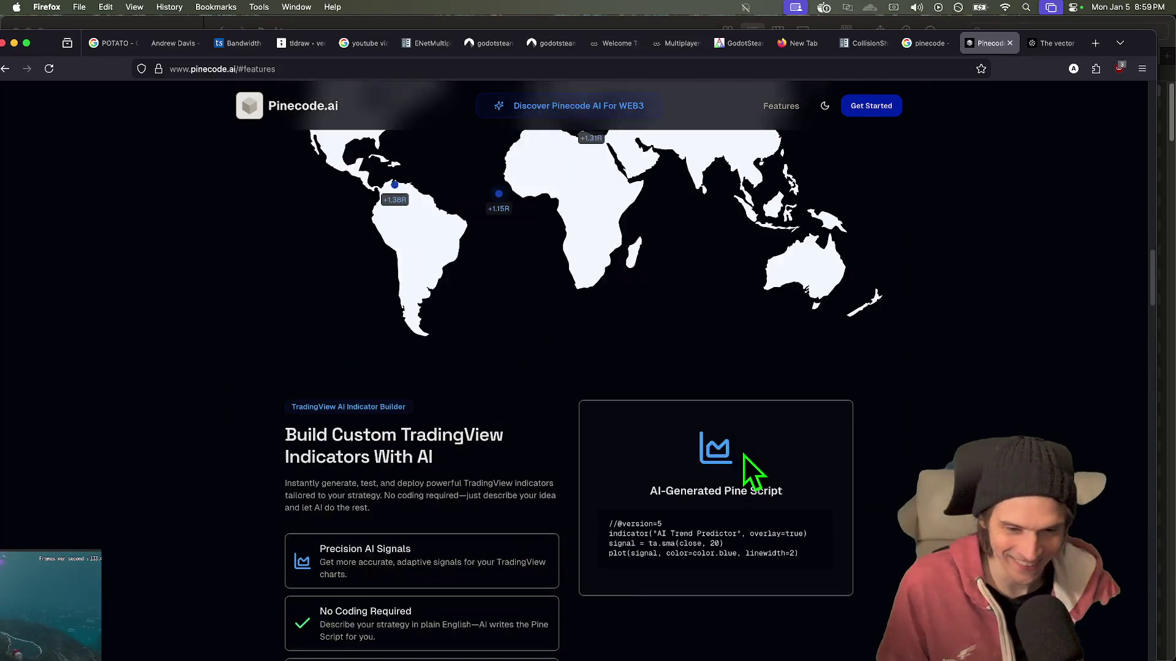
# Step: Close the Pinecode.ai and Pinecone tabs
pyautogui.press('super+w')
pyautogui.click(787, 450)
pyautogui.scroll(10, 771, 505)
pyautogui.press('super+w')
pyautogui.scroll(-10, 799, 496)
pyautogui.scroll(5, 796, 493)
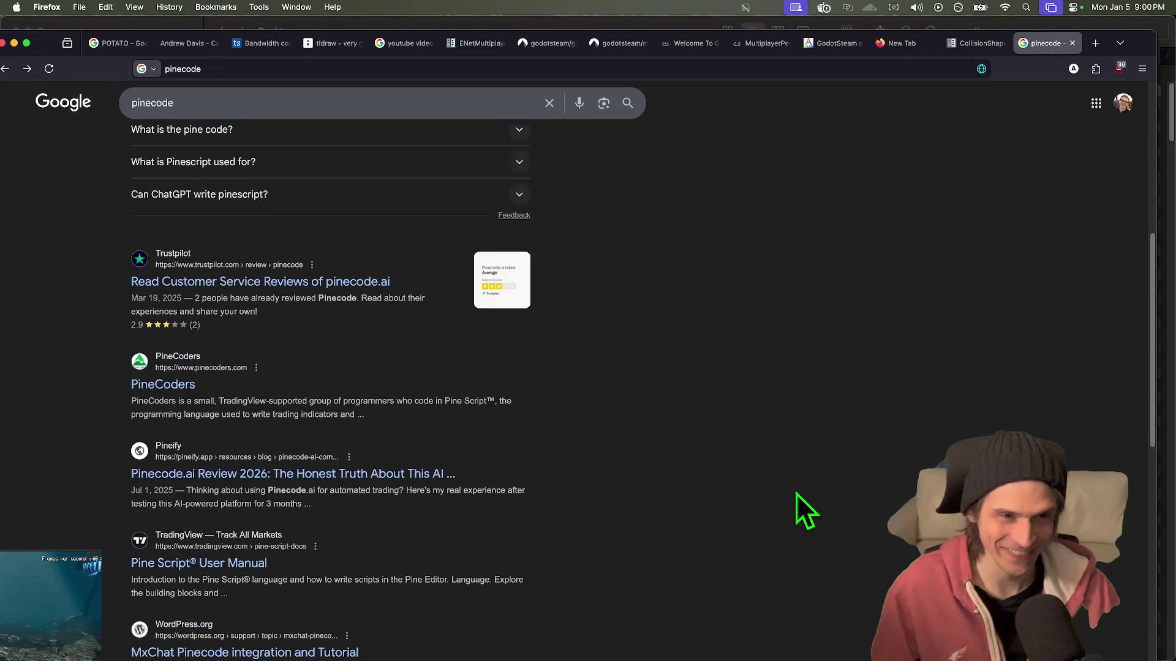
# Step: Close the empty New Tab and the Google pinecode results tab
pyautogui.hotkey('ctrl', 'shift', 'Tab')
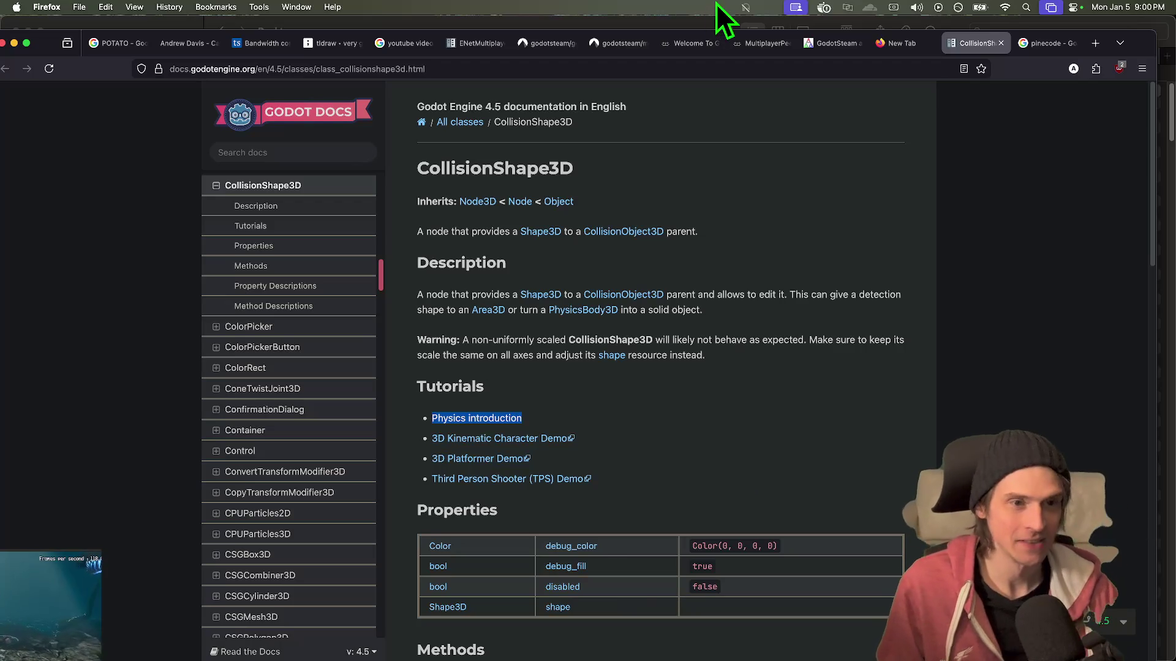
pyautogui.hotkey('ctrl', 'shift', 'Tab')
pyautogui.hotkey('ctrl', 'w')
pyautogui.hotkey('ctrl', 'Tab')
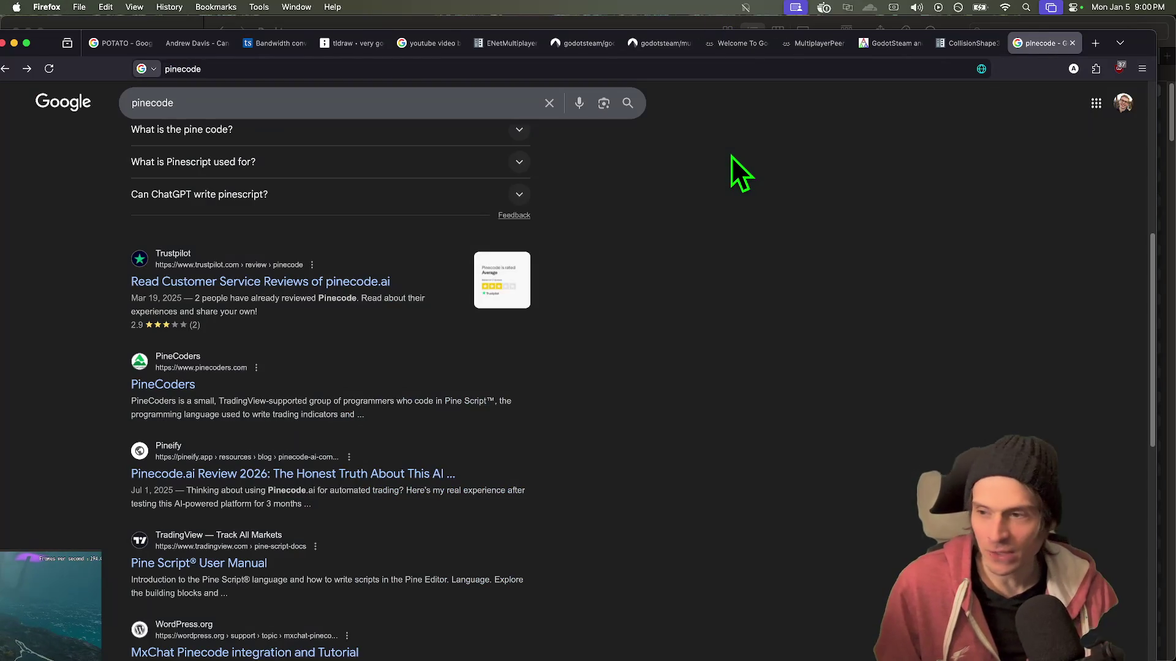
pyautogui.hotkey('ctrl', 'w')
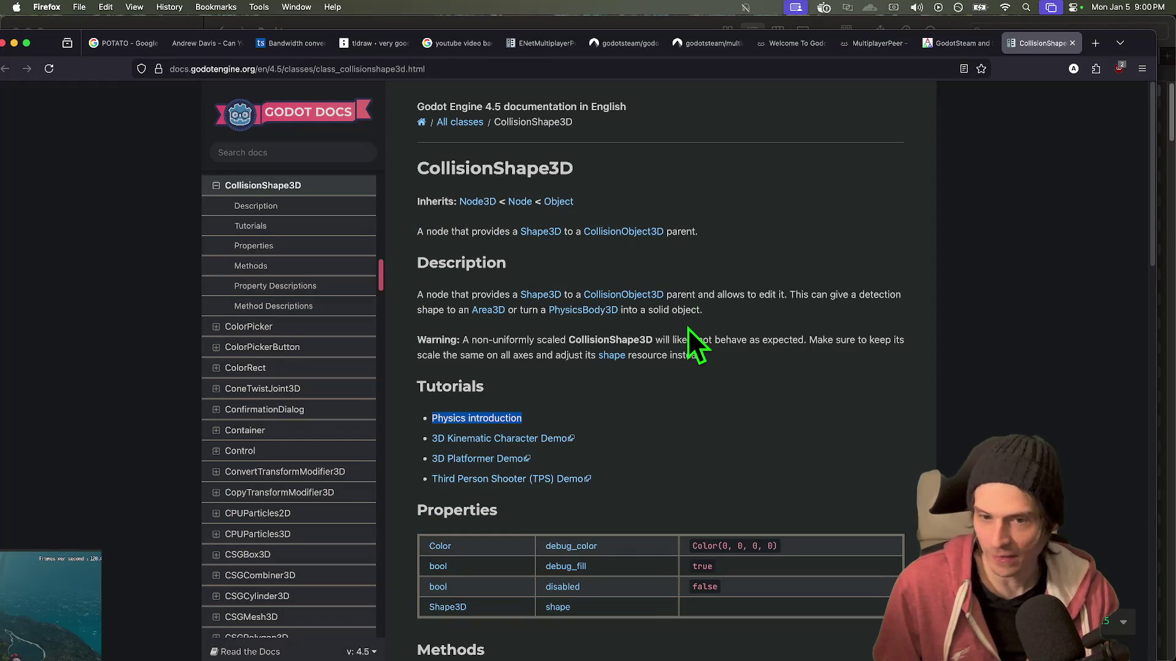
# Step: Switch to Godot, then on to VS Code
pyautogui.press('super+Tab')
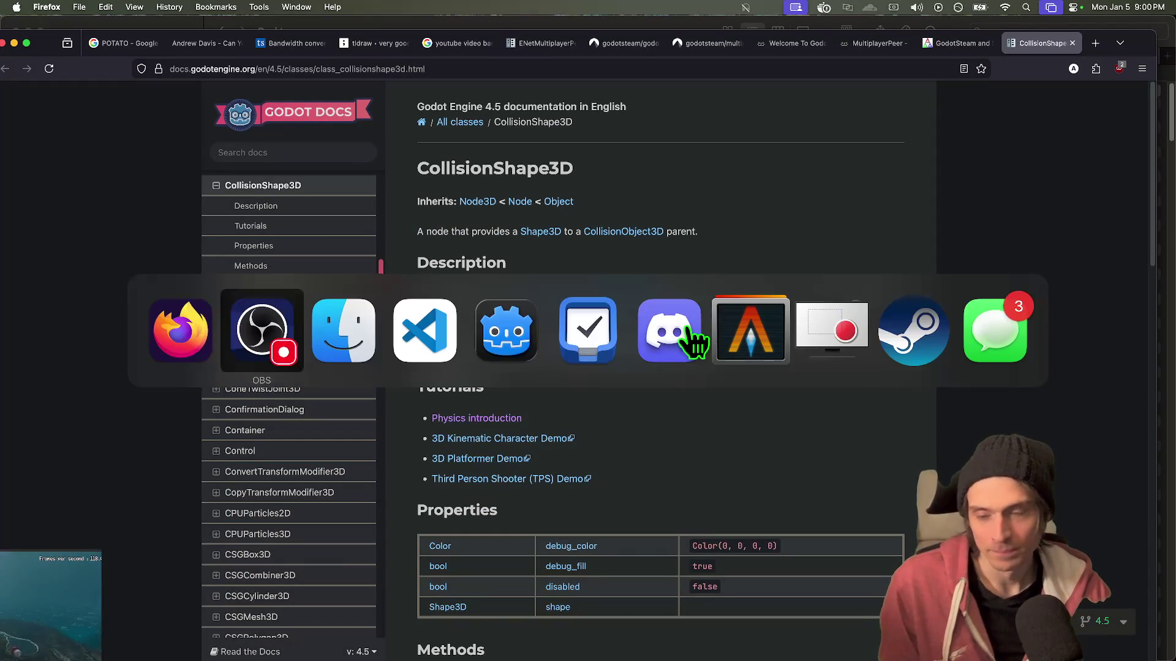
pyautogui.click(525, 343)
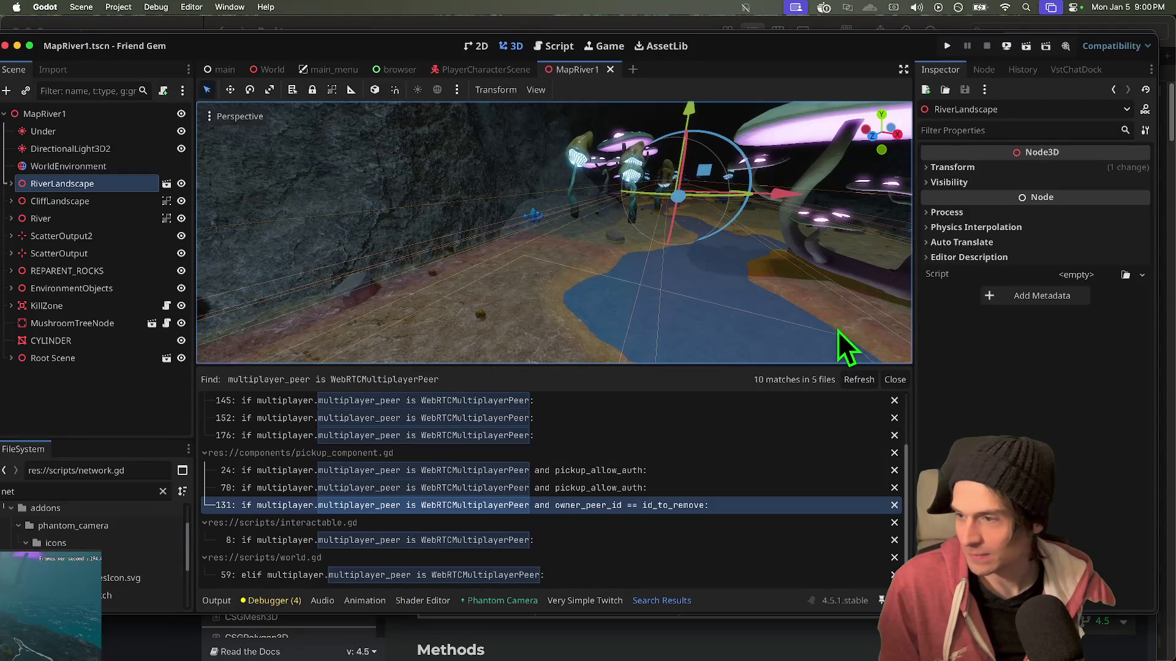
pyautogui.hscroll(5, 430, 352)
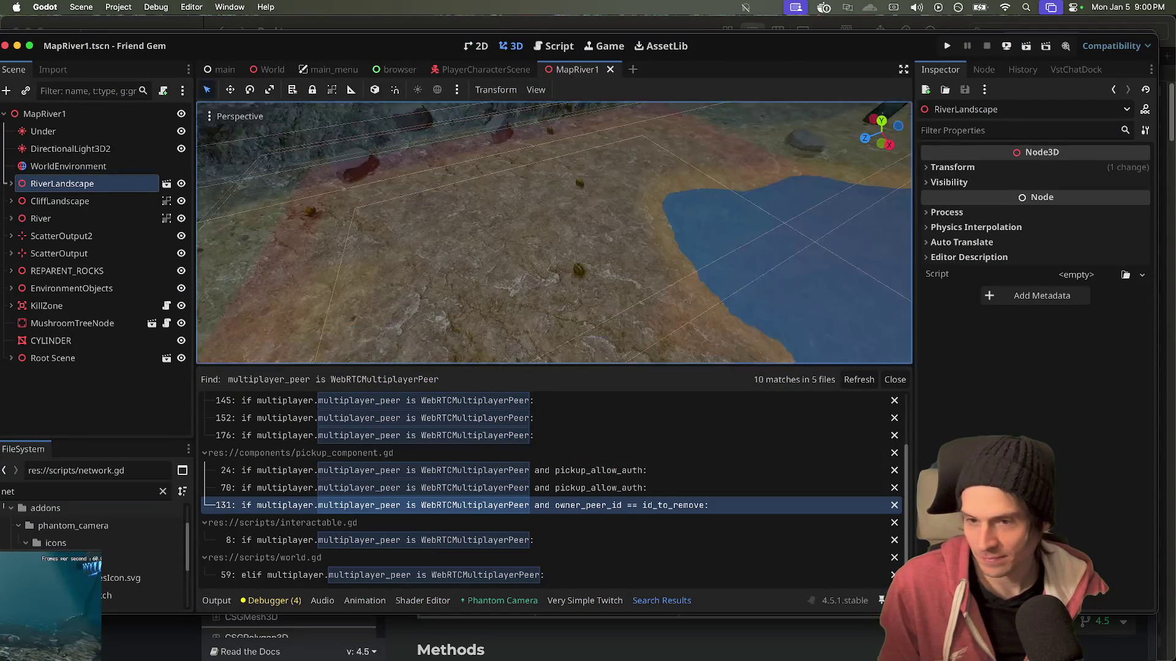
pyautogui.press('super+Tab')
pyautogui.press('super+Tab')
pyautogui.press('super+Tab')
pyautogui.press('super+Tab')
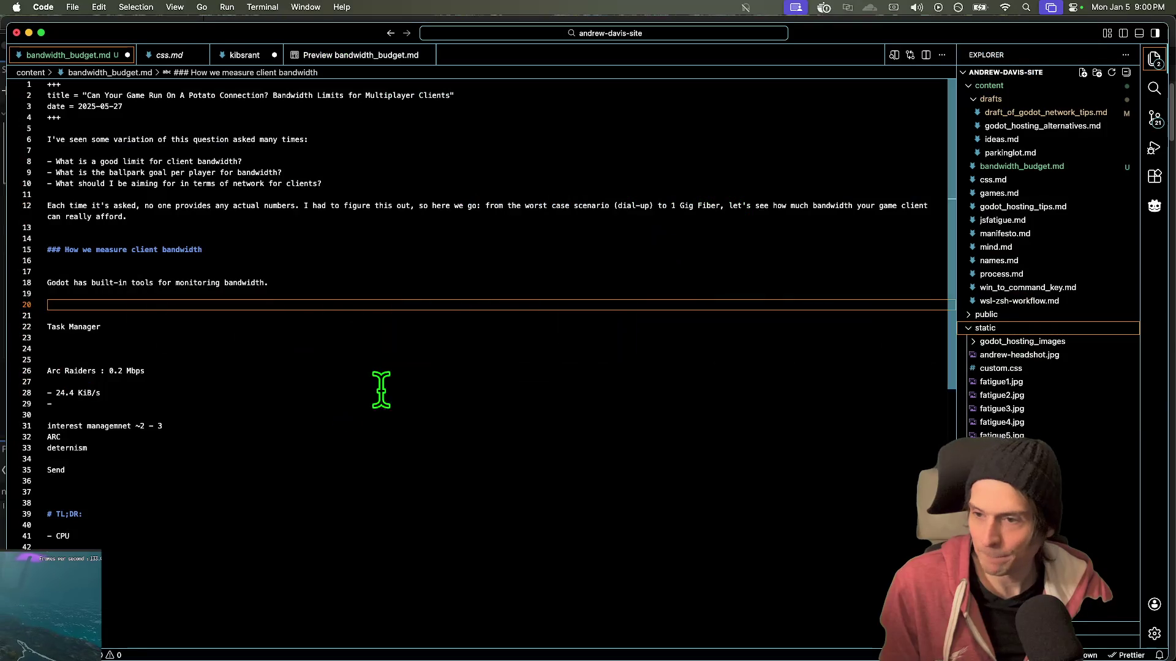
# Step: Paste kibs_1.gif into the site project and reveal the static folder in Finder
pyautogui.press('super+v')
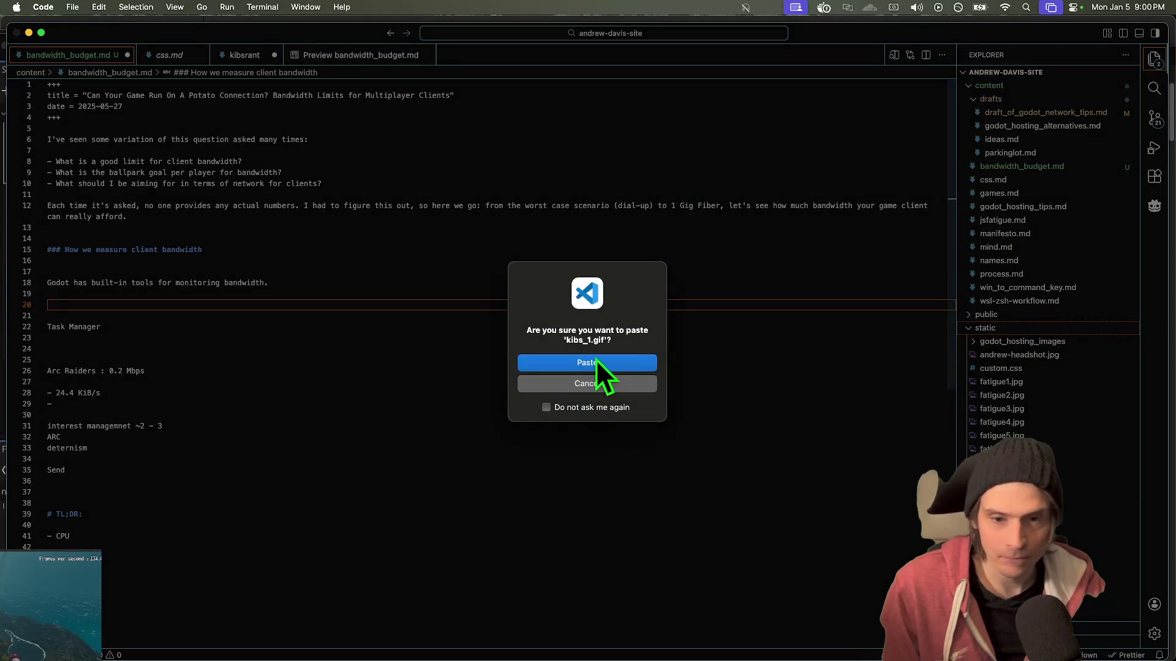
pyautogui.click(594, 362)
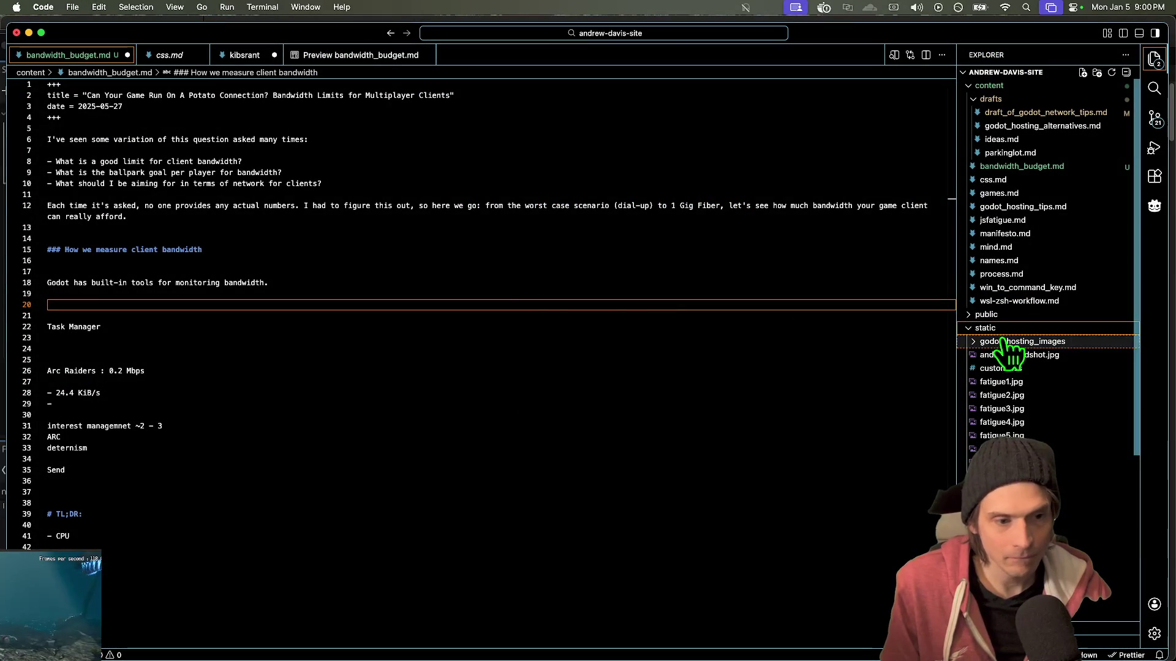
pyautogui.rightClick(1008, 334)
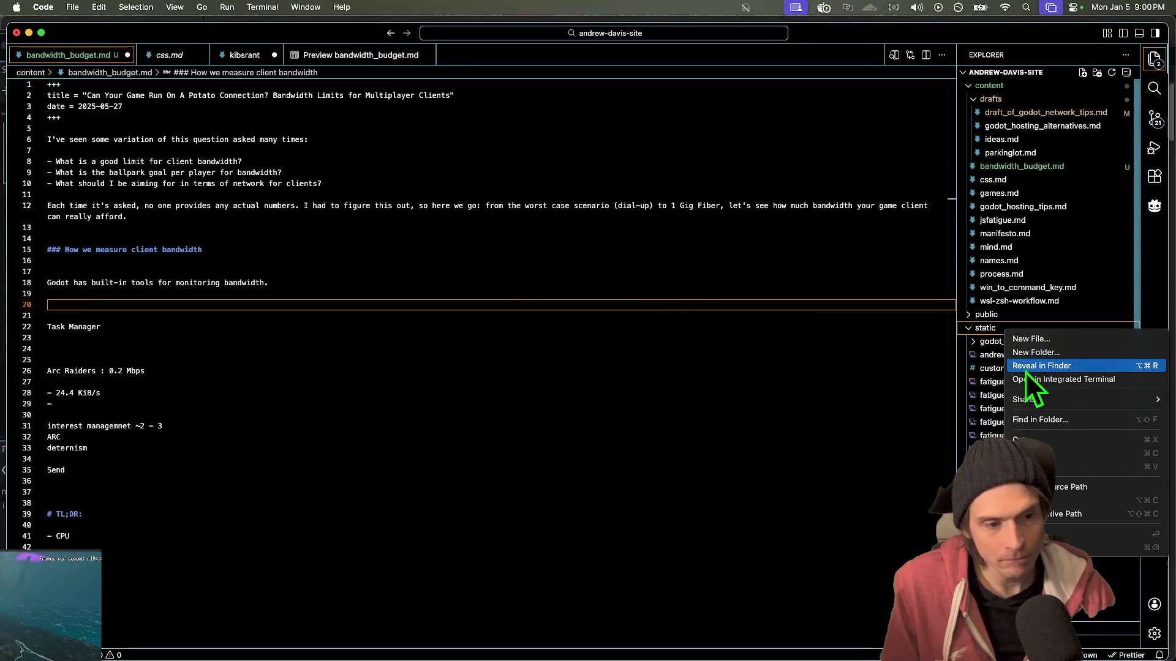
pyautogui.click(1026, 368)
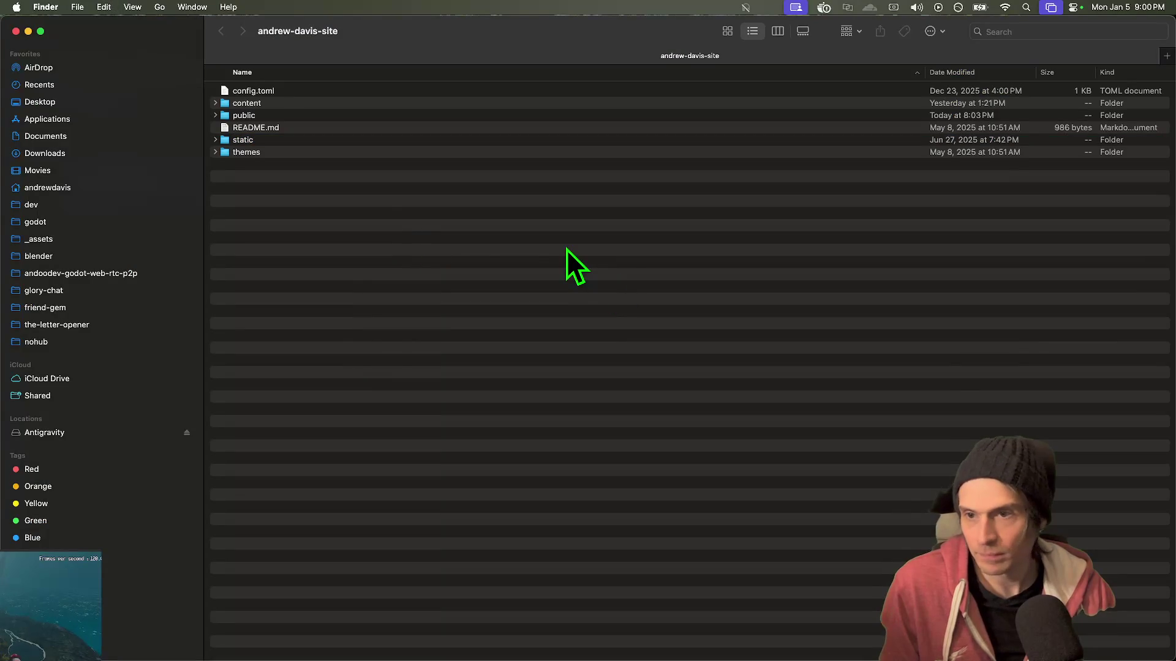
# Step: Browse the site root in Finder, expanding static and collapsing godot_hosting_images
pyautogui.click(329, 126)
pyautogui.click(250, 115)
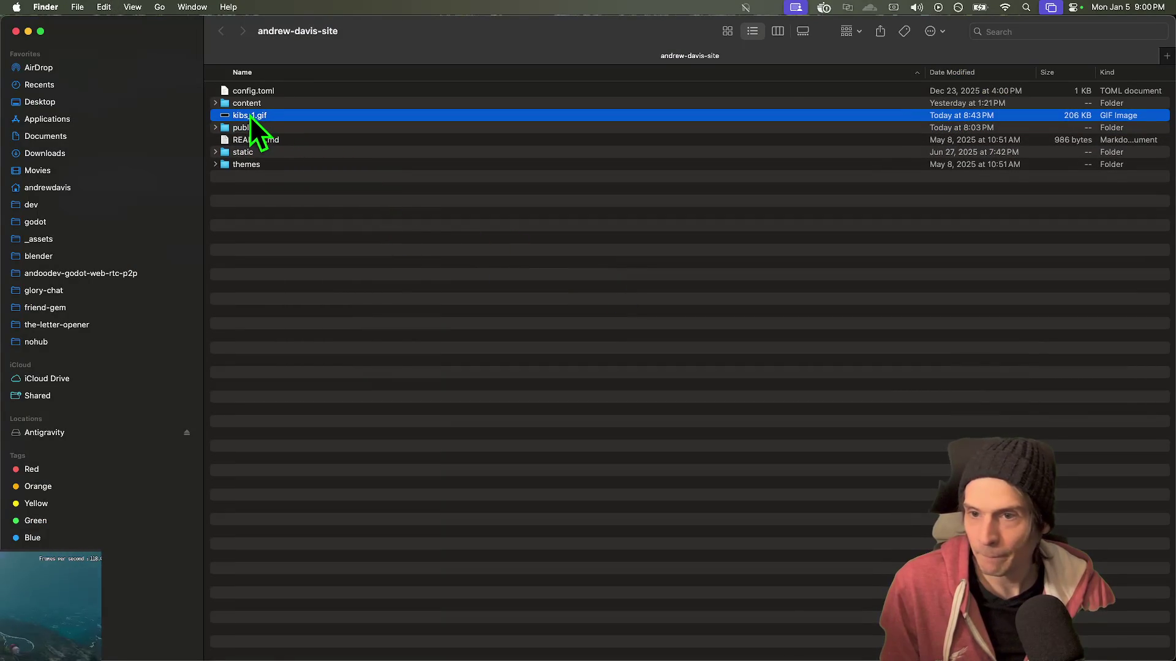
pyautogui.click(215, 150)
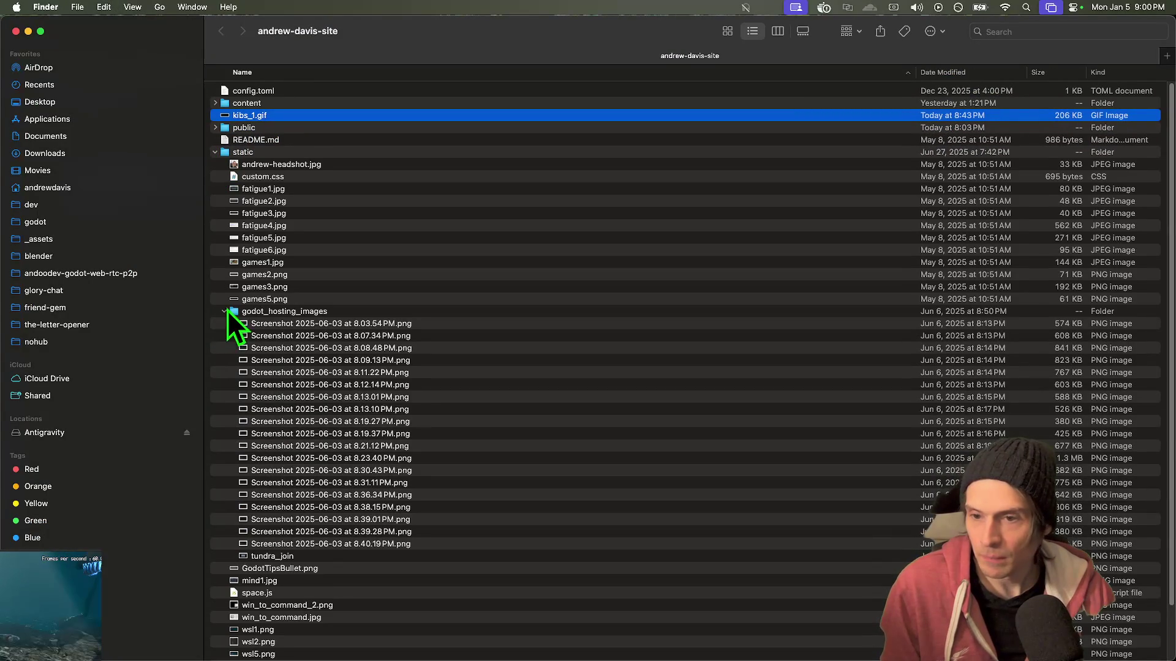
pyautogui.click(225, 311)
pyautogui.click(323, 186)
pyautogui.click(310, 141)
pyautogui.click(307, 151)
# Step: Create a new folder named kibs, move it into static, and return to VS Code
pyautogui.press('super+shift+n')
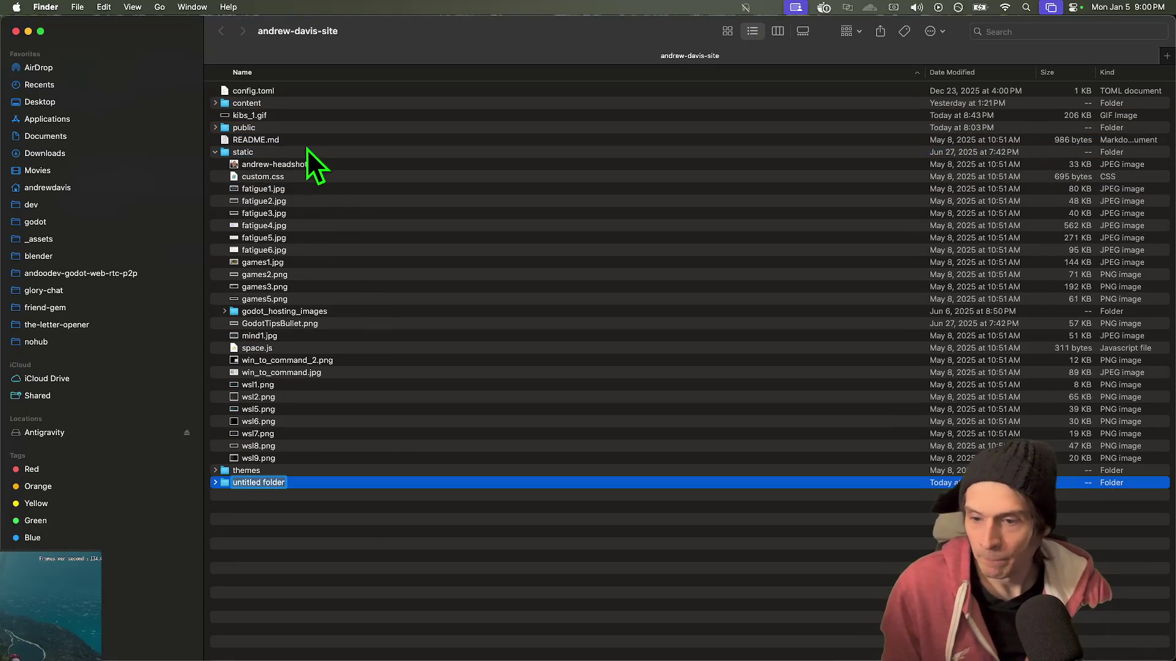
pyautogui.write('s')
pyautogui.press('Return')
pyautogui.moveTo(257, 120); pyautogui.dragTo(252, 337)
pyautogui.click(245, 140)
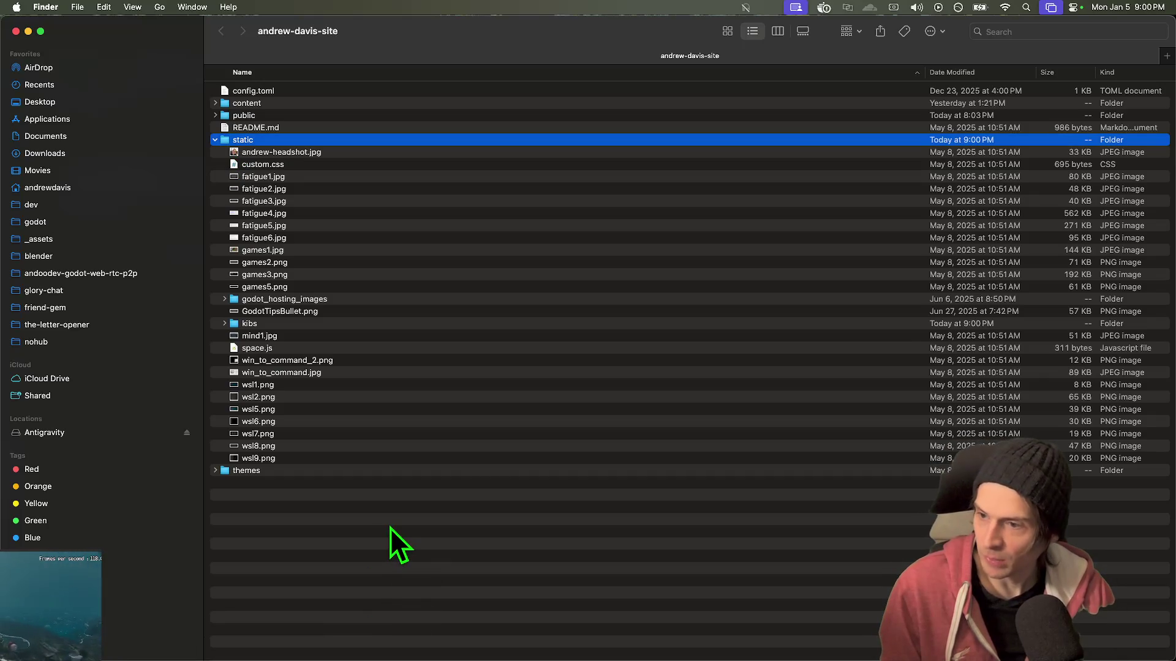
pyautogui.press('Left')
pyautogui.press('super+Tab')
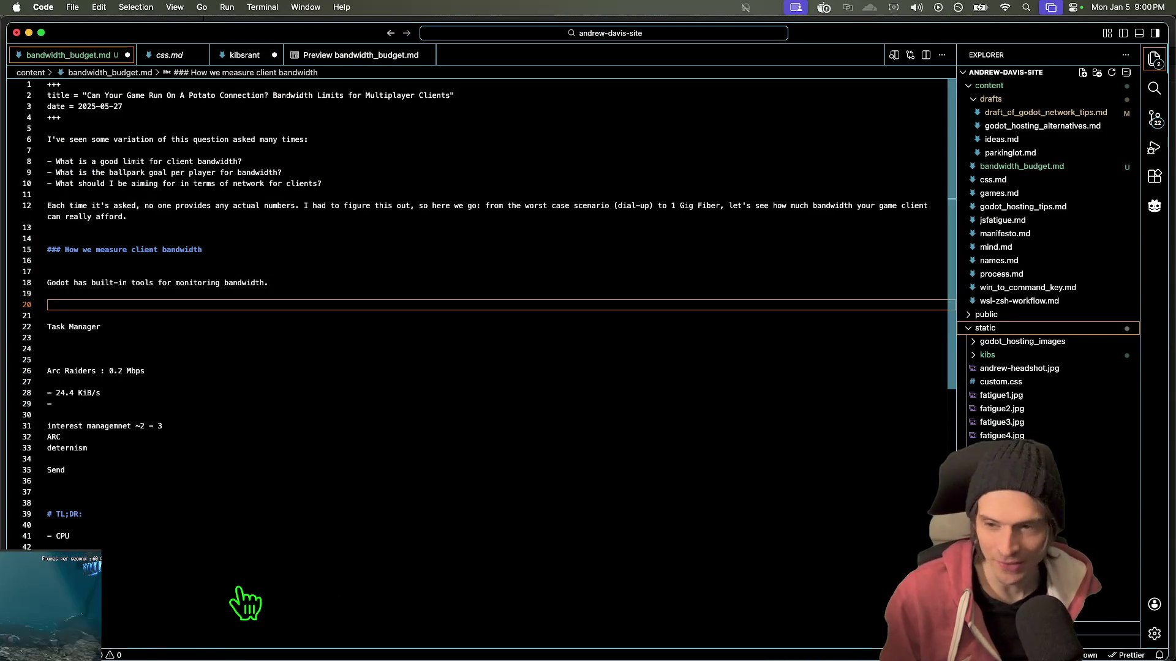
pyautogui.press('Down')
pyautogui.press('Down')
pyautogui.press('Down')
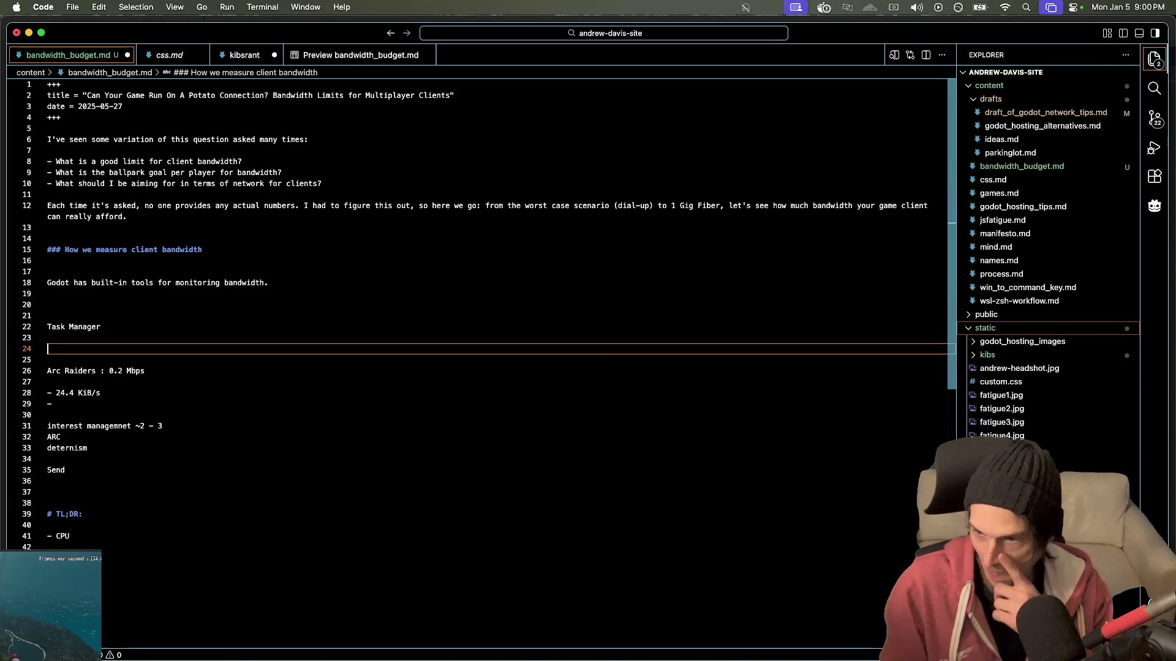
pyautogui.press('Down')
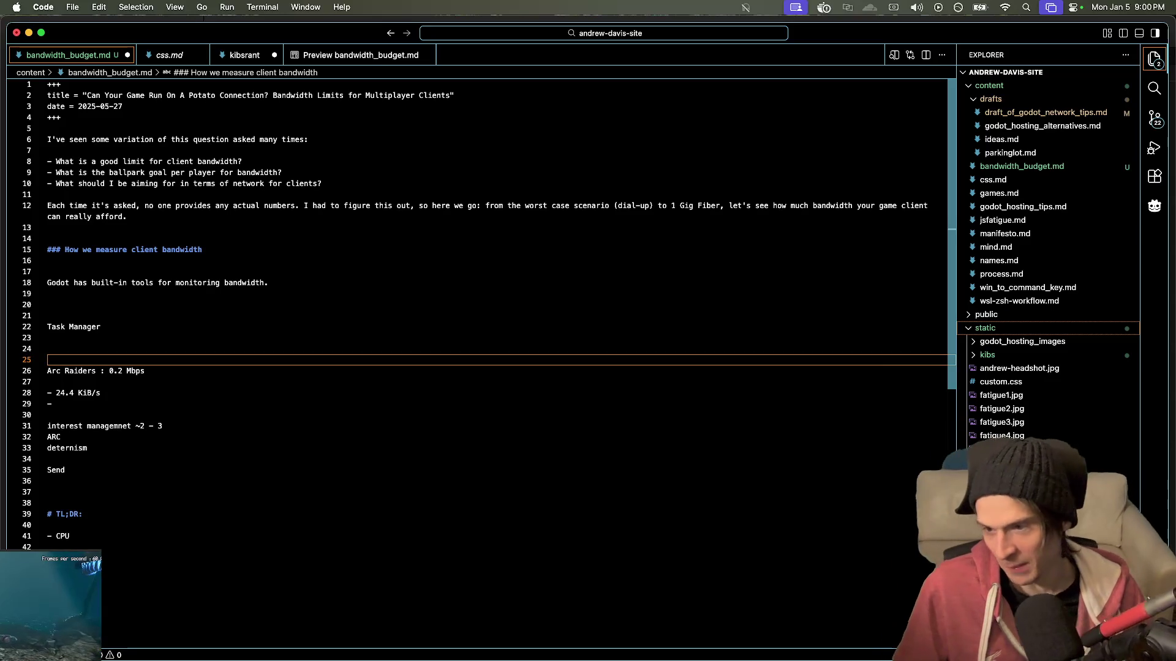
pyautogui.press('Down')
pyautogui.press('Down')
pyautogui.press('Down')
pyautogui.press('Up')
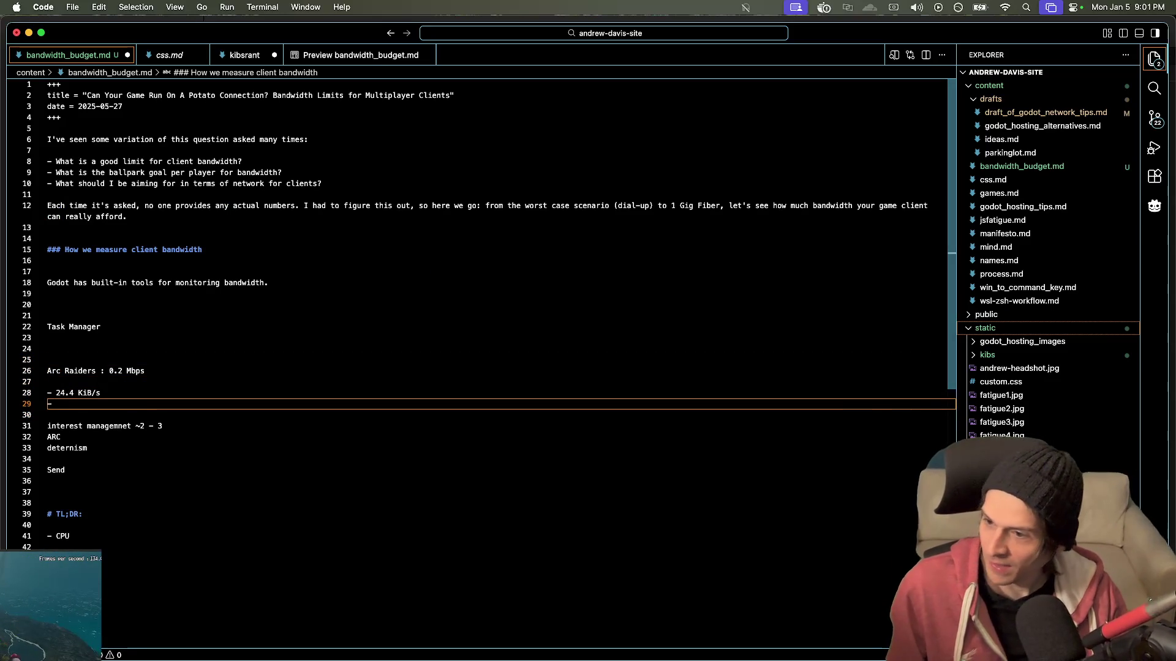
pyautogui.press('super+Tab')
pyautogui.press('super+Tab')
pyautogui.press('super+Tab')
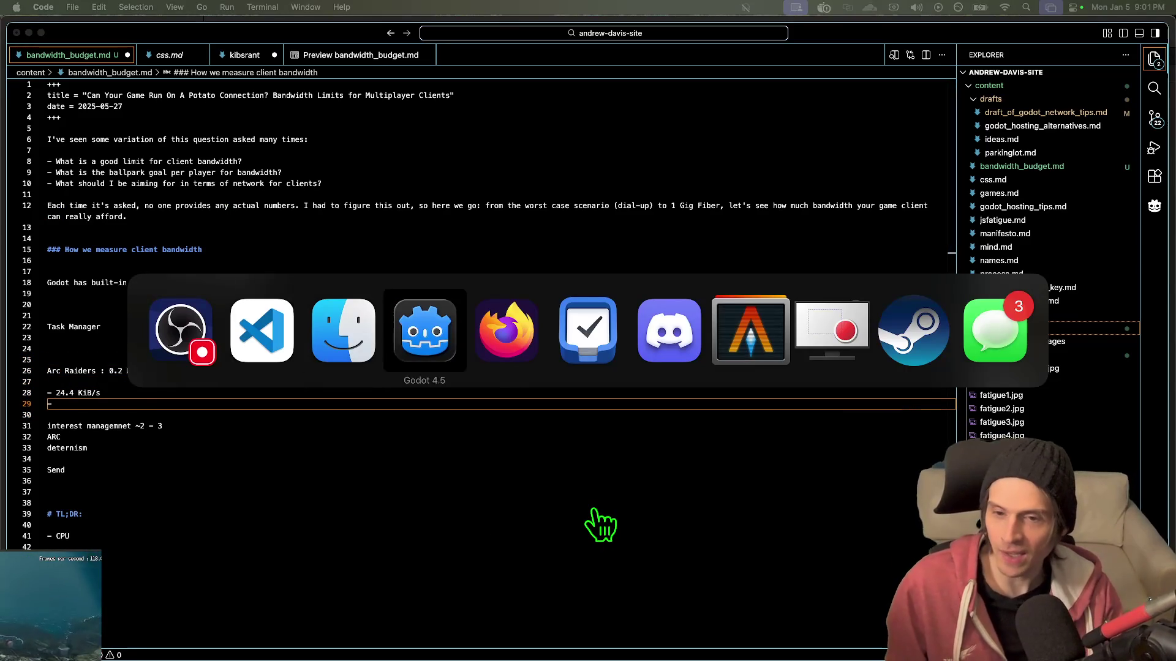
pyautogui.press('super+Tab')
pyautogui.press('super+t')
pyautogui.write('agdq')
# Step: Search 'agdq' and open the GamesDoneQuick live stream on Twitch
pyautogui.press('Return')
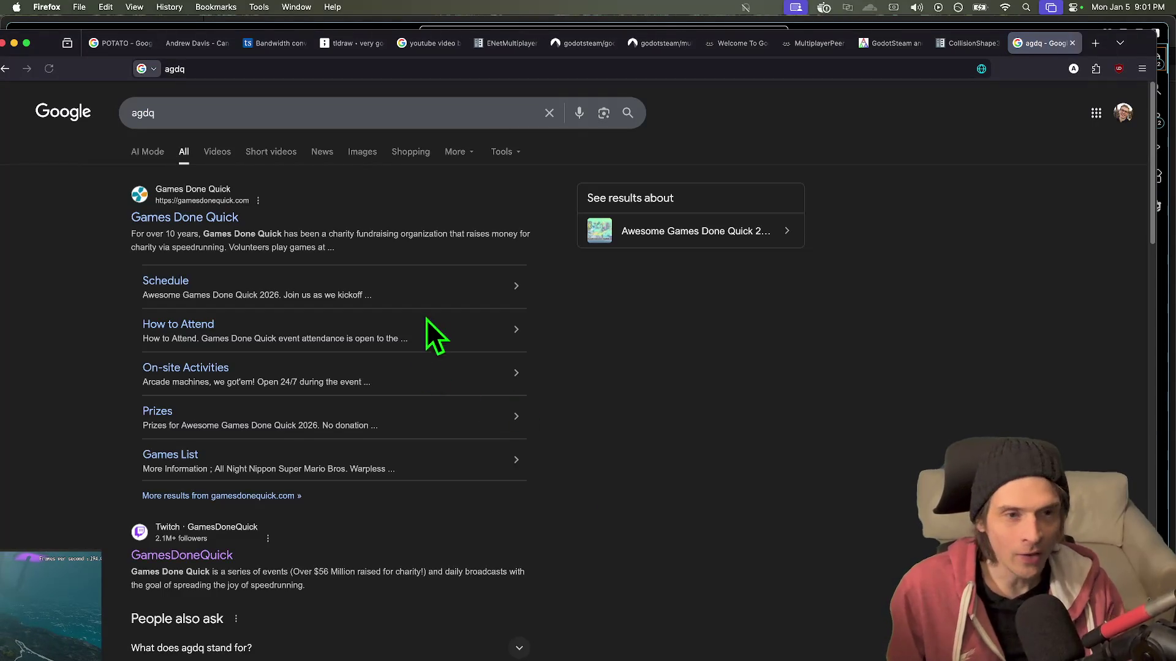
pyautogui.scroll(-3, 282, 455)
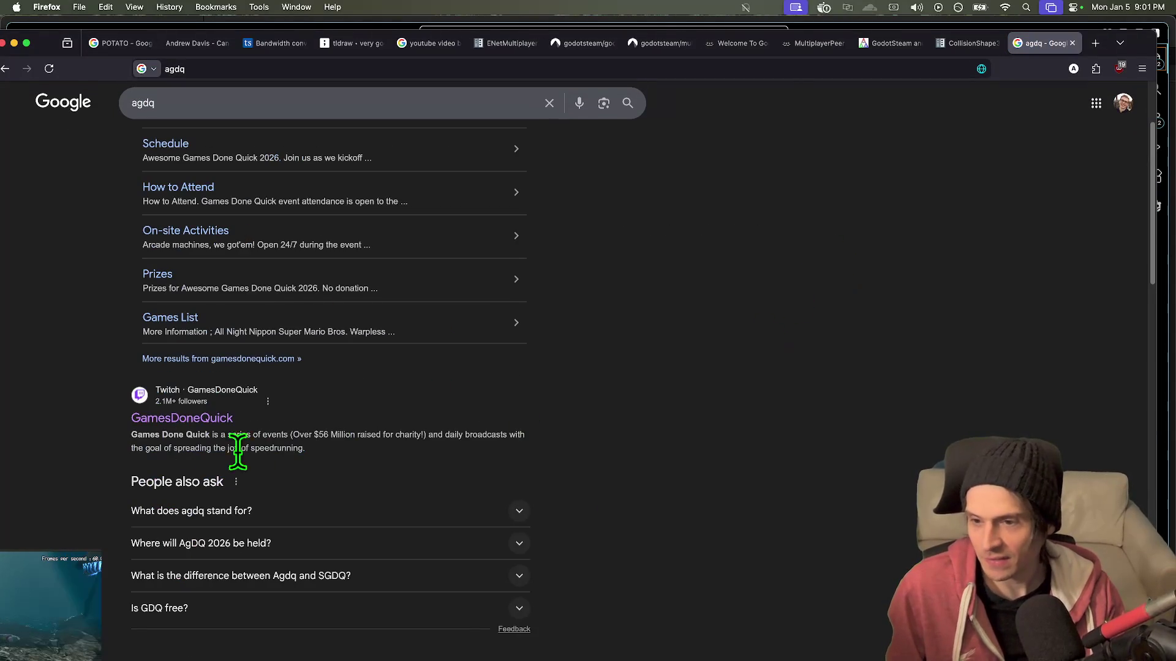
pyautogui.click(181, 419)
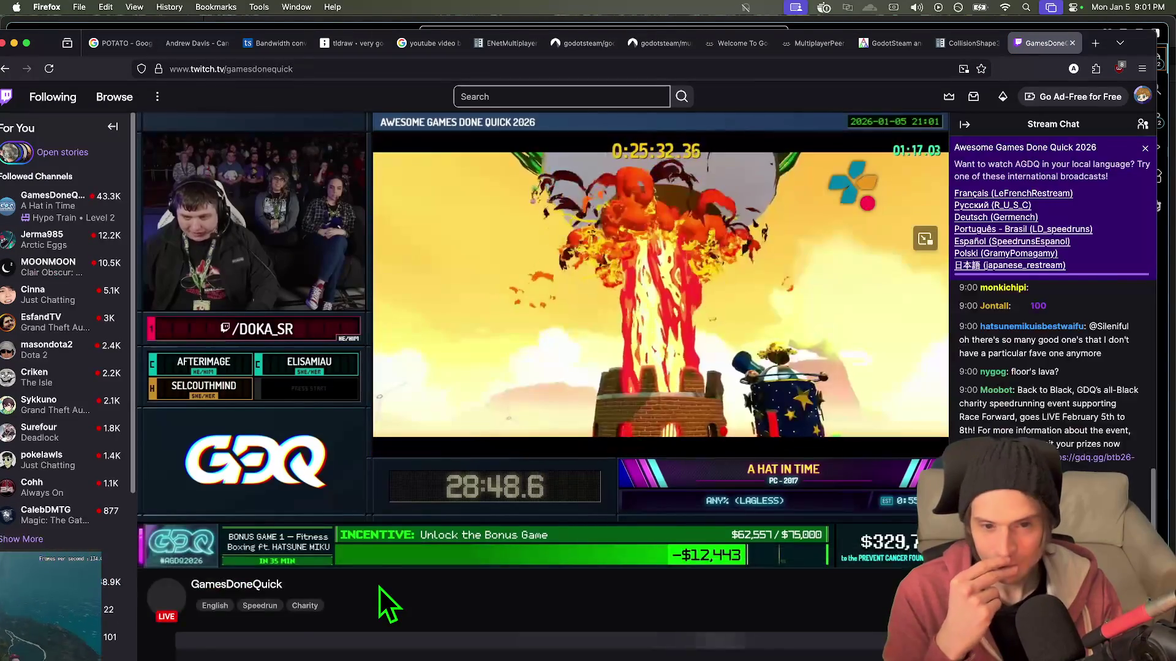
pyautogui.scroll(-3, 534, 355)
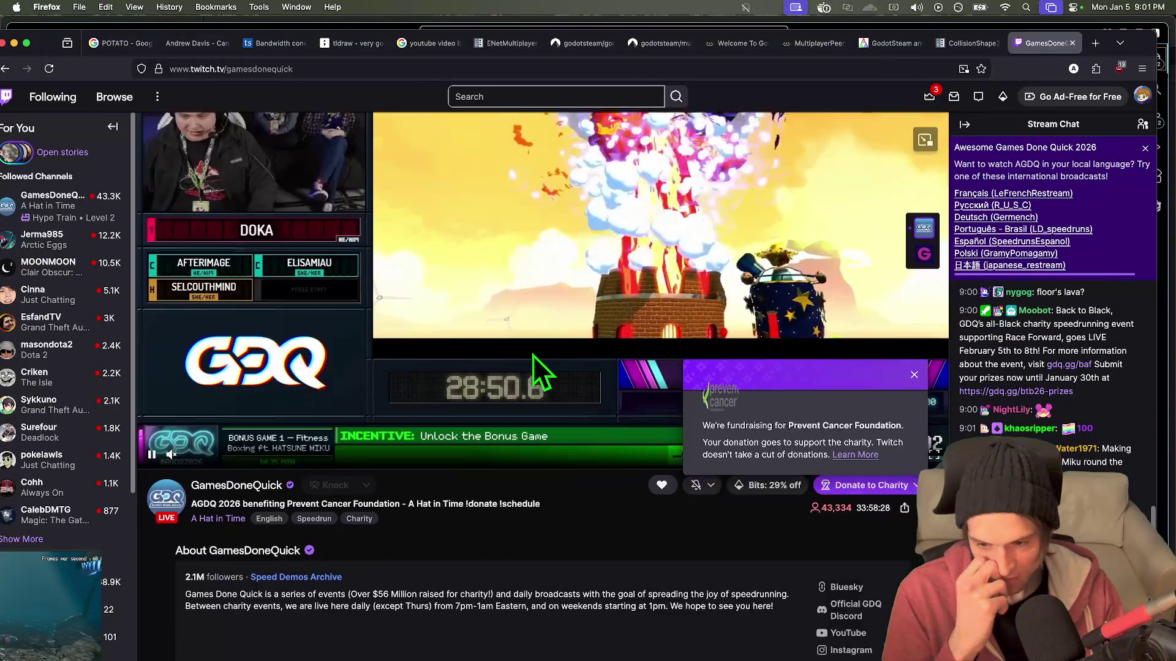
pyautogui.scroll(3, 530, 355)
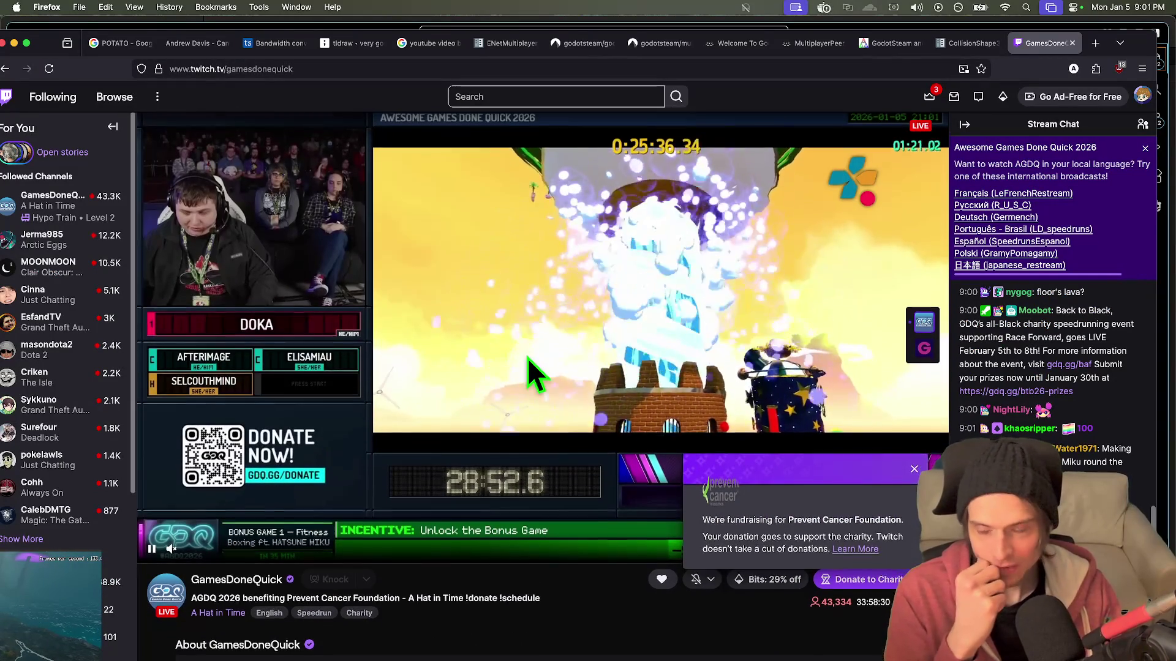
pyautogui.scroll(1, 527, 354)
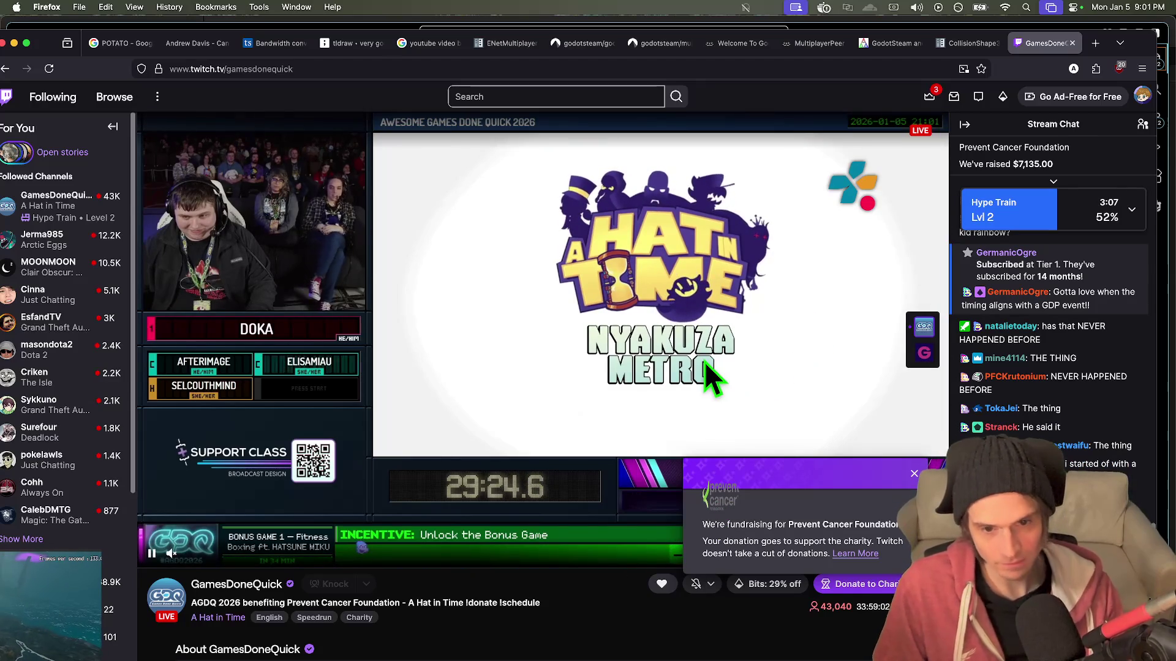
pyautogui.press('super+Tab')
pyautogui.press('super+Tab')
pyautogui.press('super+Tab')
pyautogui.press('super+Tab')
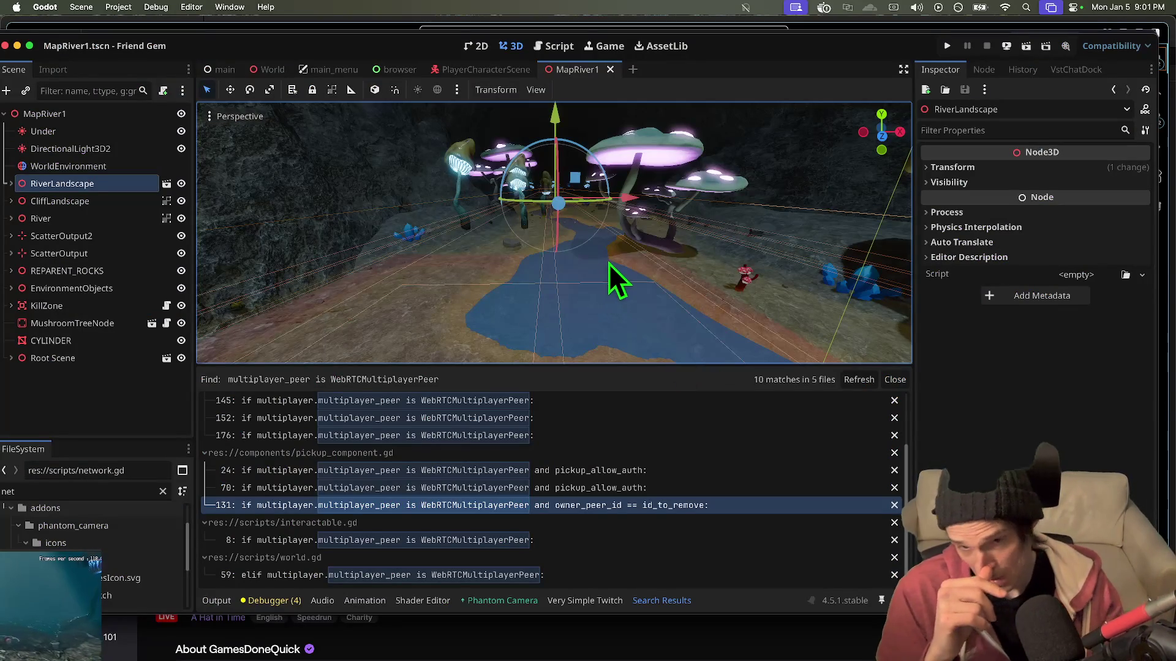
# Step: Tilt the Godot 3D view down toward the river while cycling through open applications
pyautogui.moveTo(605, 265); pyautogui.dragTo(607, 294)
pyautogui.press('super+Tab')
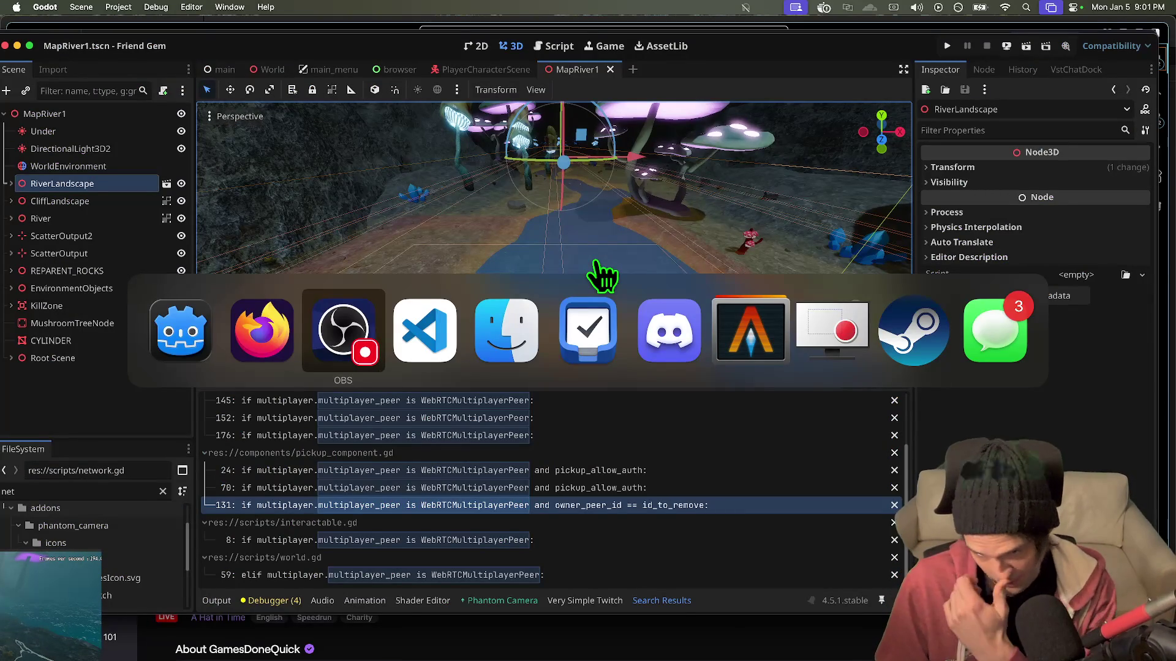
pyautogui.press('shift+super+Tab')
pyautogui.press('shift+super+Tab')
pyautogui.press('super+Tab')
pyautogui.press('super+Tab')
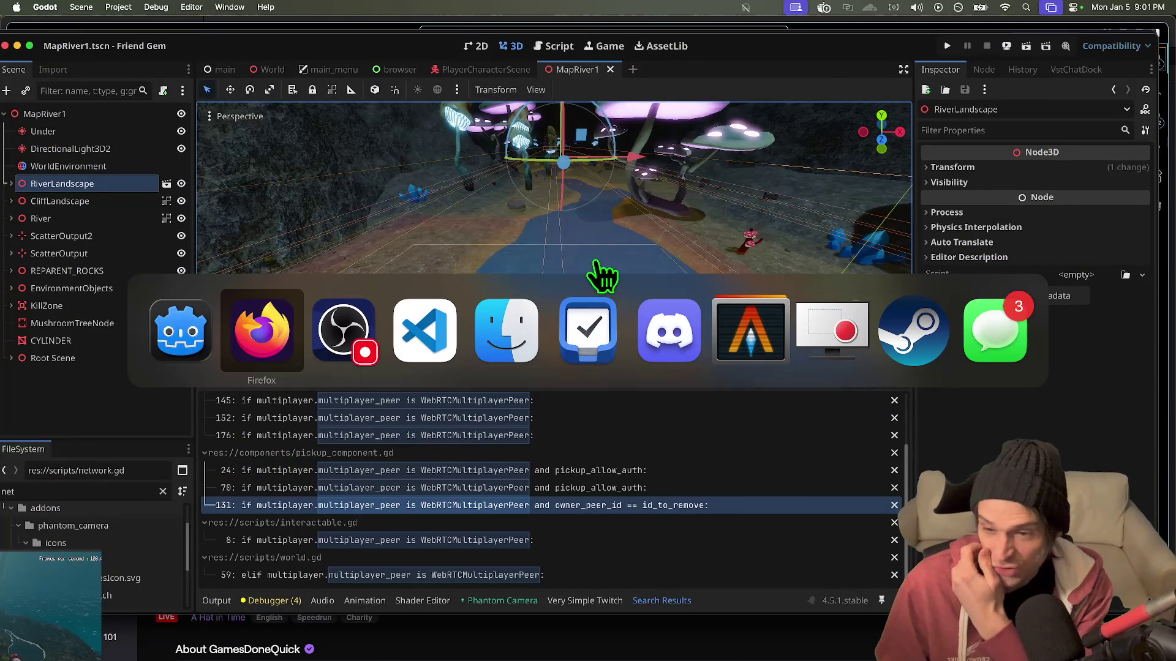
pyautogui.press('shift+super+Tab')
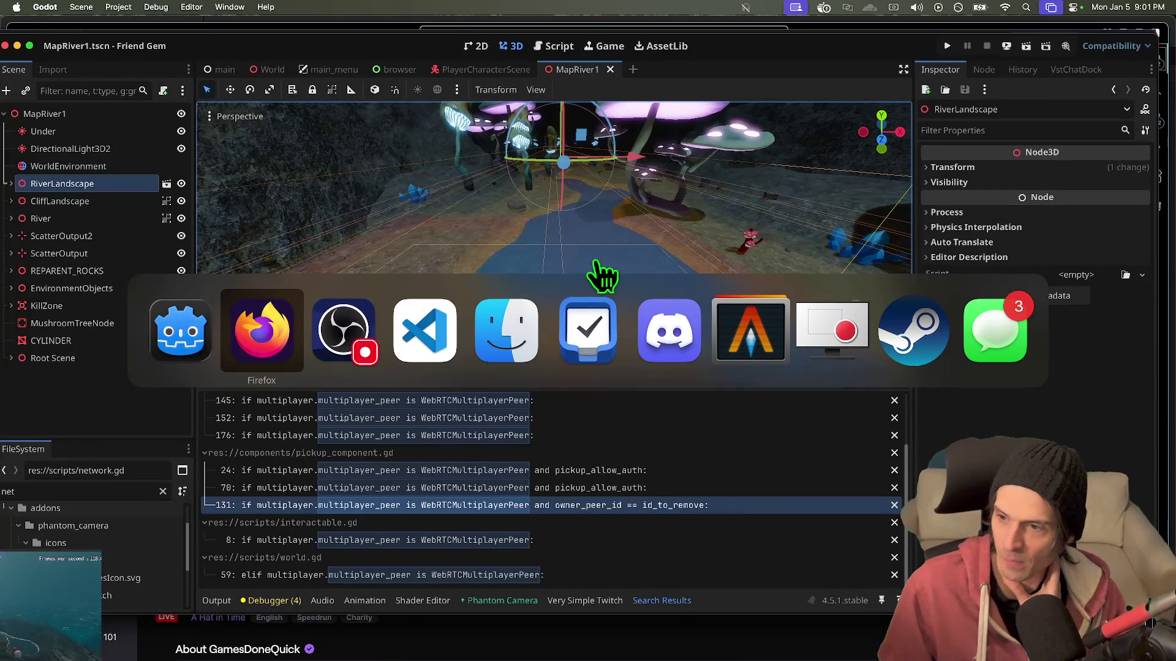
pyautogui.press('super+Tab')
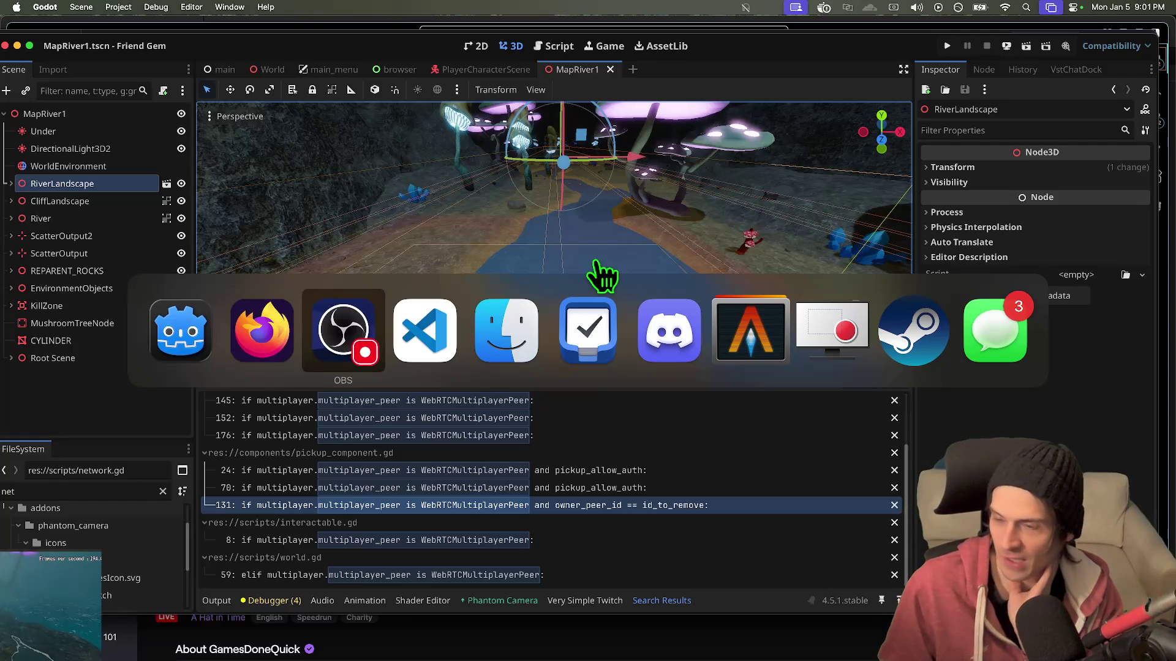
pyautogui.press('shift+super+Tab')
pyautogui.press('shift+super+Tab')
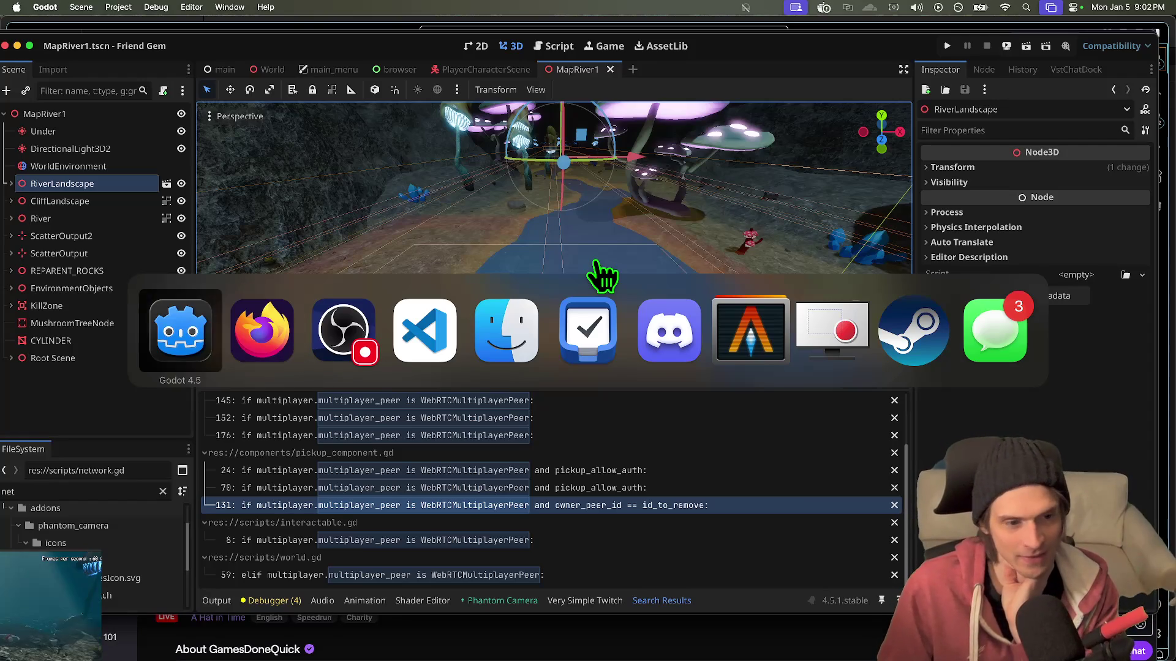
pyautogui.press('shift+super+Tab')
pyautogui.press('super+Tab')
pyautogui.press('super+Tab')
pyautogui.press('super+Tab')
pyautogui.press('shift+super+Tab')
pyautogui.press('shift+super+Tab')
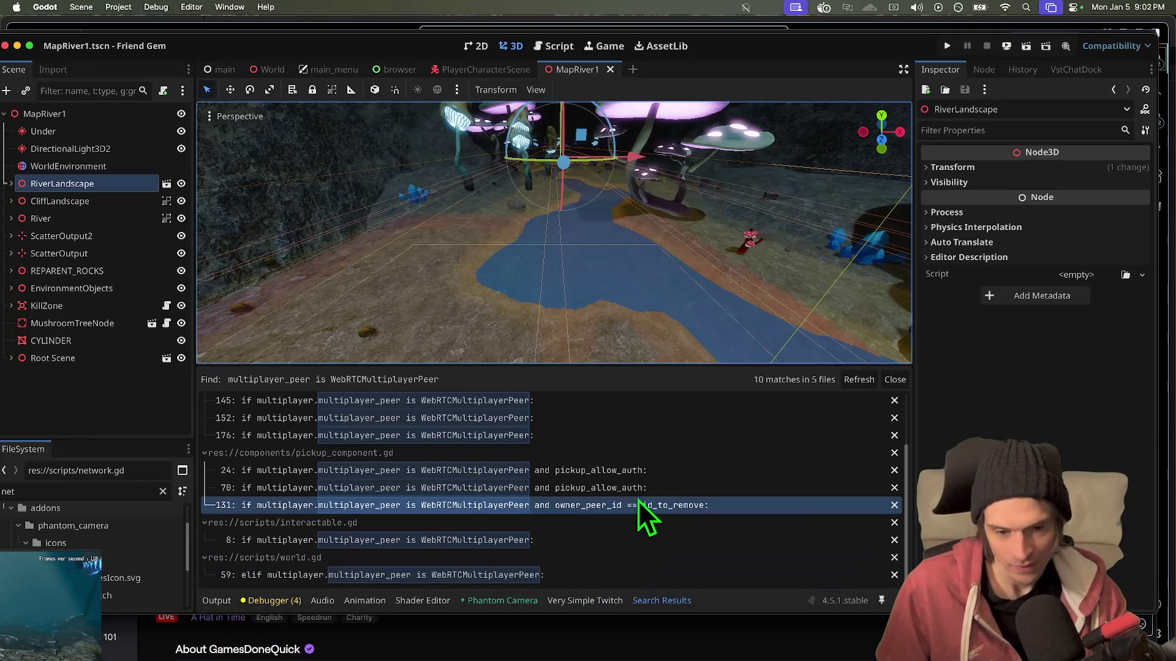
# Step: Close the Search Results panel, zoom the camera toward the river, and return to Firefox
pyautogui.click(895, 379)
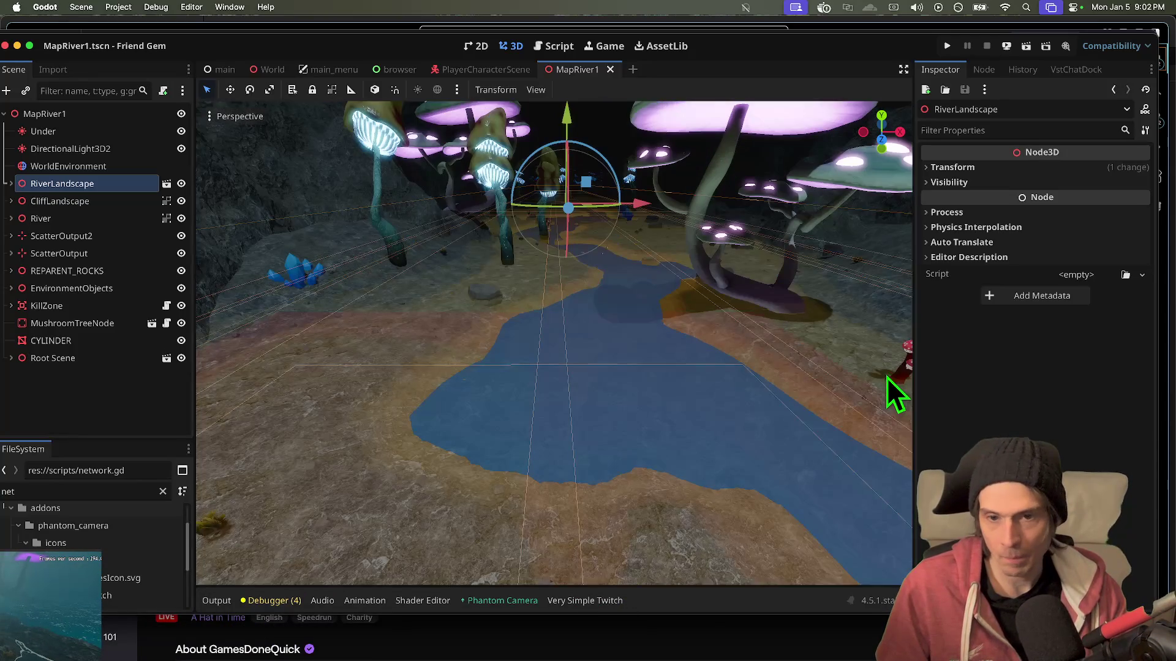
pyautogui.scroll(5, 608, 321)
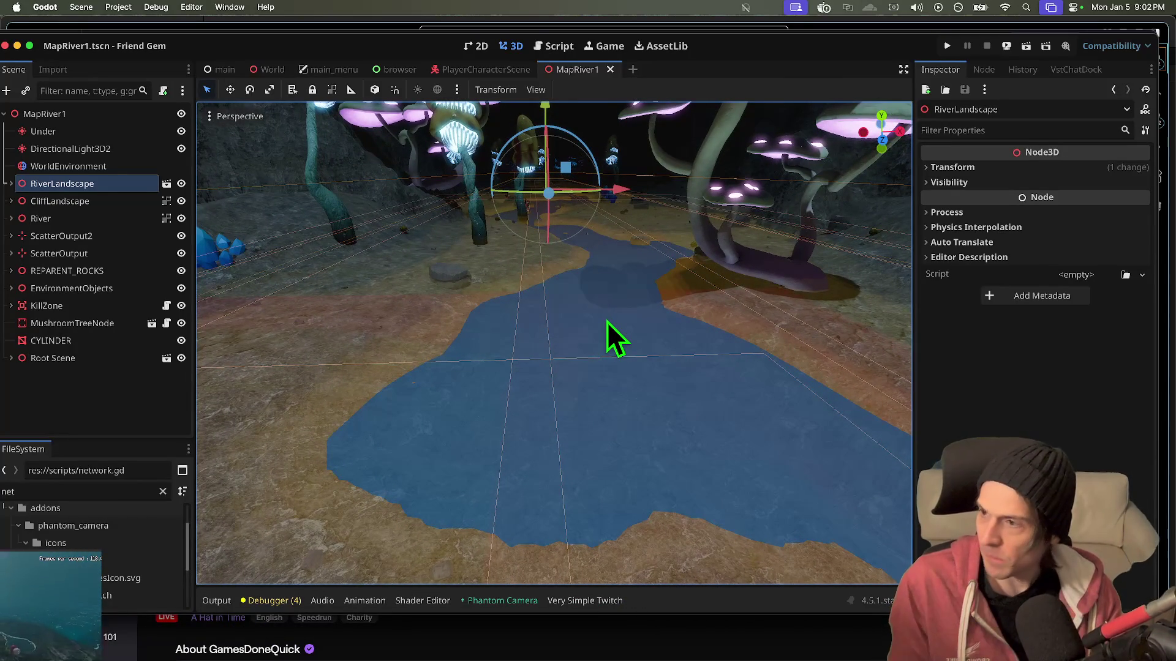
pyautogui.press('super+Tab')
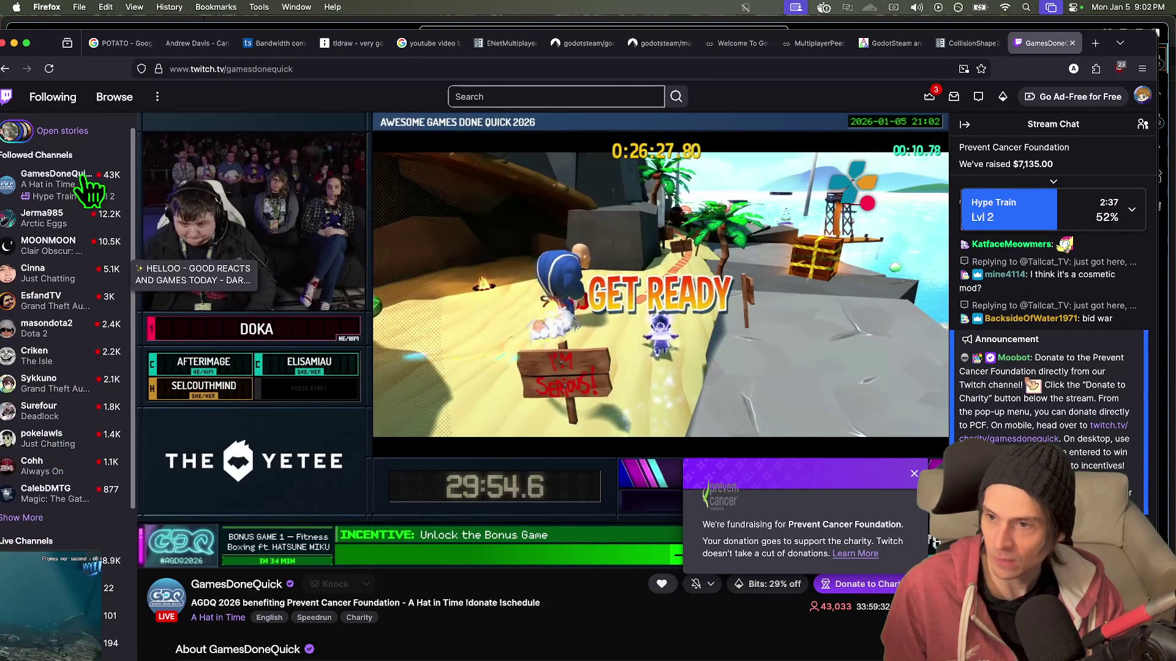
# Step: Open the Jerma985 live stream from Followed Channels and select its address-bar URL
pyautogui.scroll(-1, 92, 258)
pyautogui.click(82, 226)
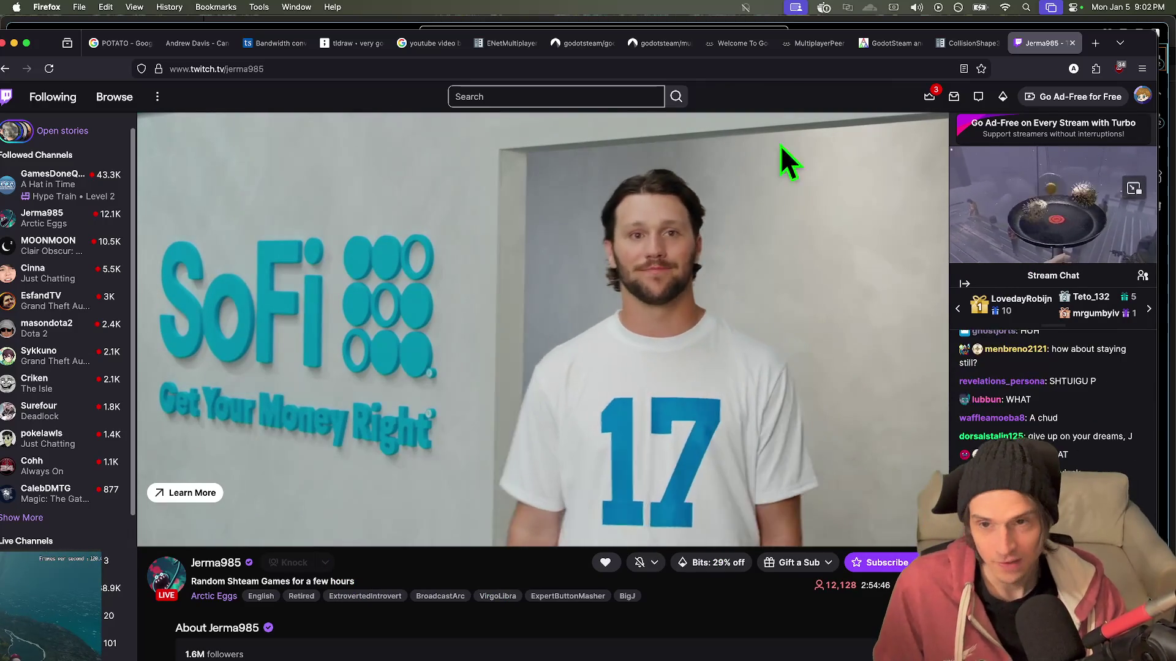
pyautogui.click(412, 70)
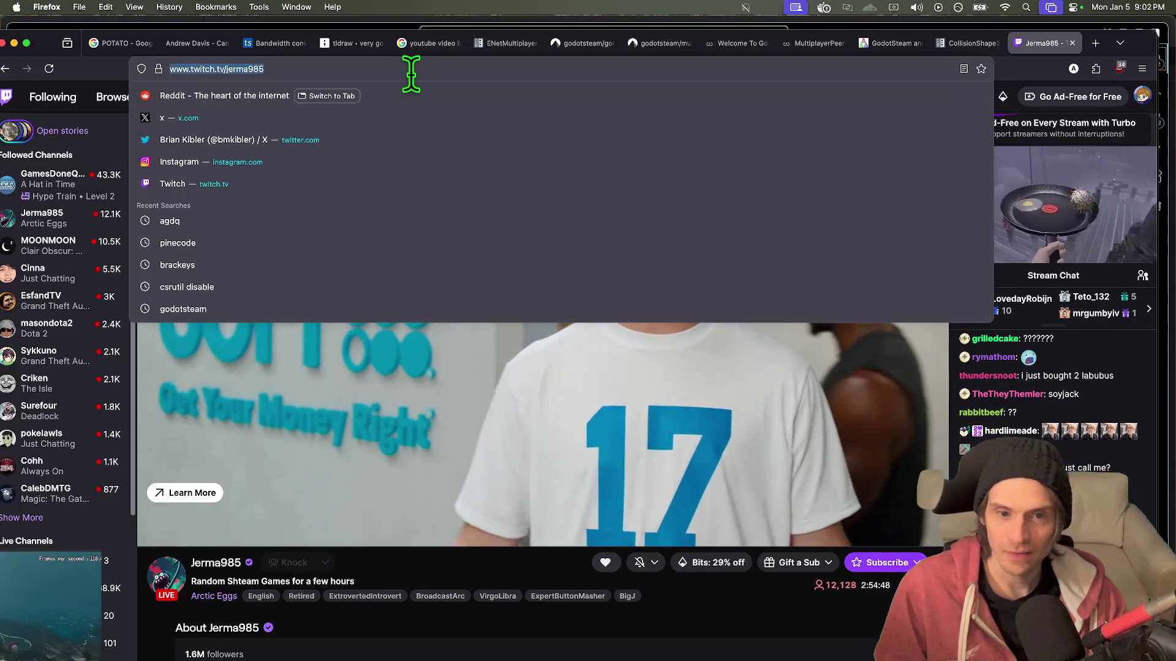
# Step: Copy the Jerma985 stream URL and bring Discord to the front
pyautogui.press('super+Tab')
pyautogui.press('super+shift+Tab')
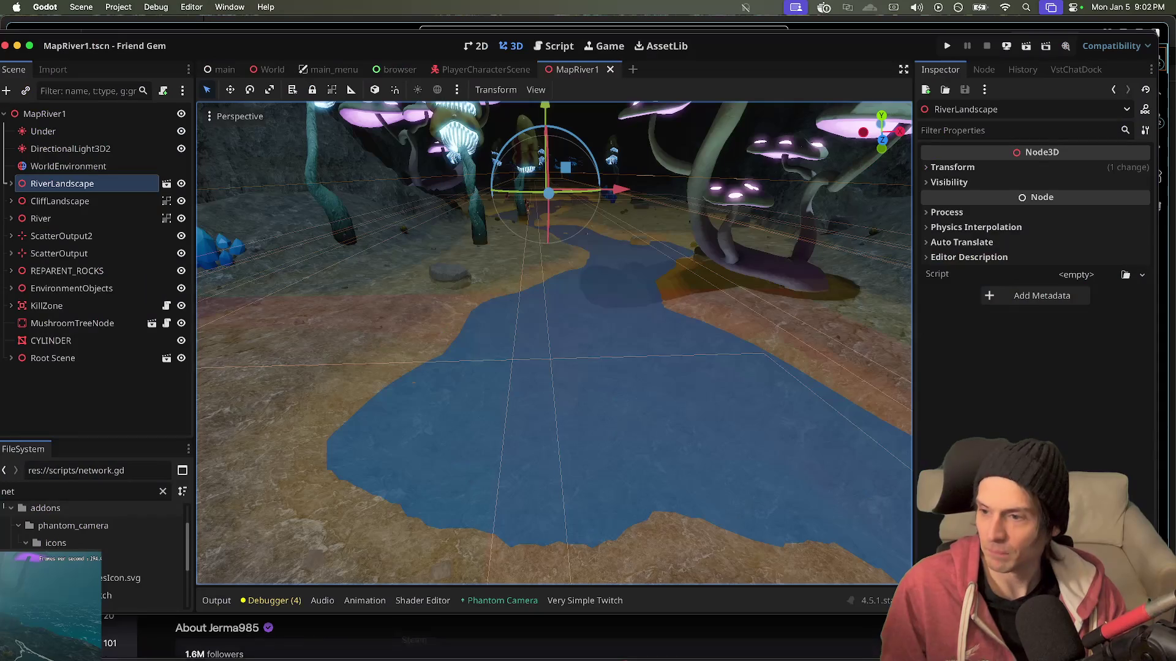
pyautogui.moveTo(406, 653)
pyautogui.click(287, 621)
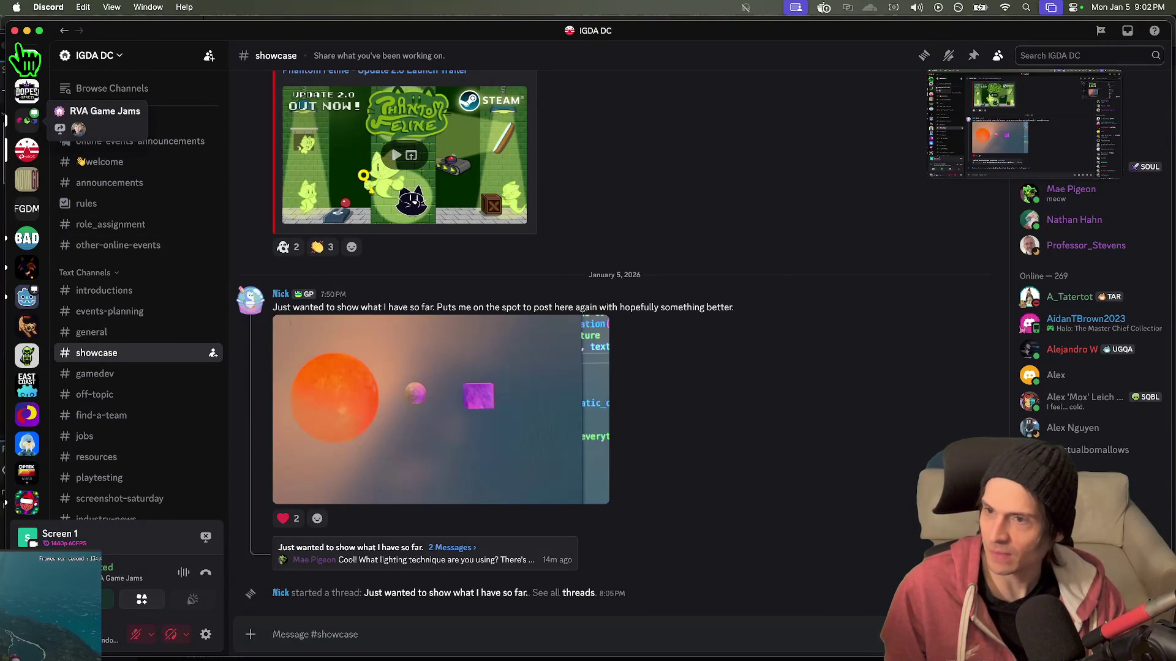
# Step: Post the Jerma985 Twitch link in the CAPLOL server's #general channel
pyautogui.click(27, 119)
pyautogui.click(24, 62)
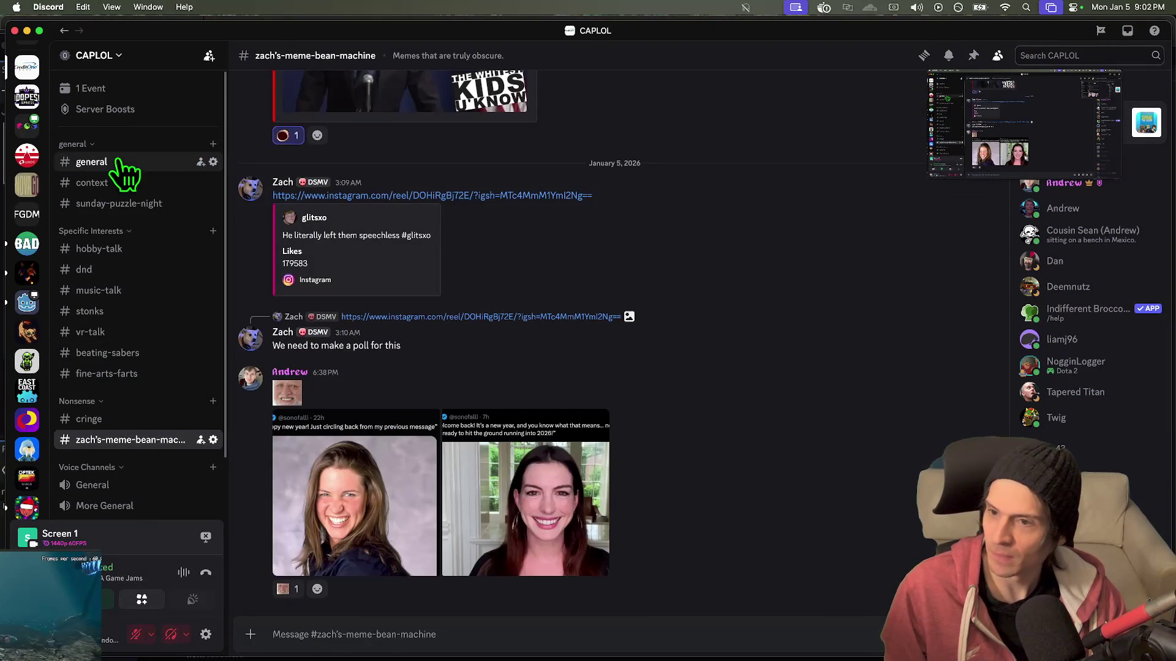
pyautogui.click(117, 162)
pyautogui.write('https://www.twitch.tv/jerma985')
pyautogui.press('Return')
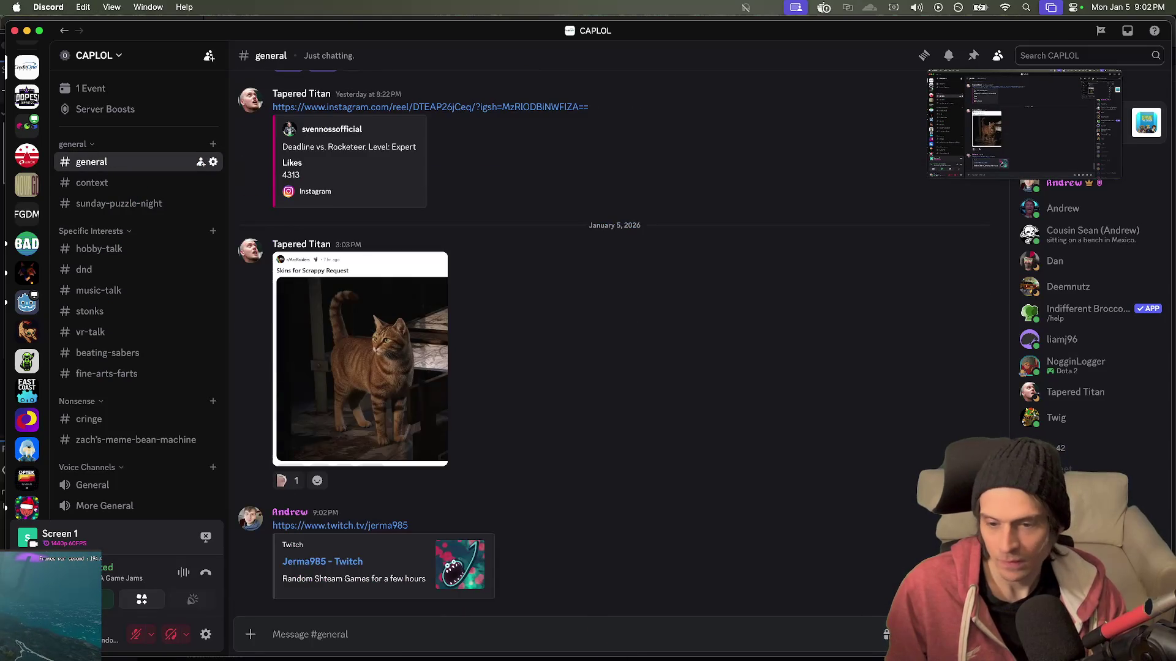
# Step: Send the follow-up message 'playc eggs' and return to the bandwidth_budget.md draft
pyautogui.write('playing ar')
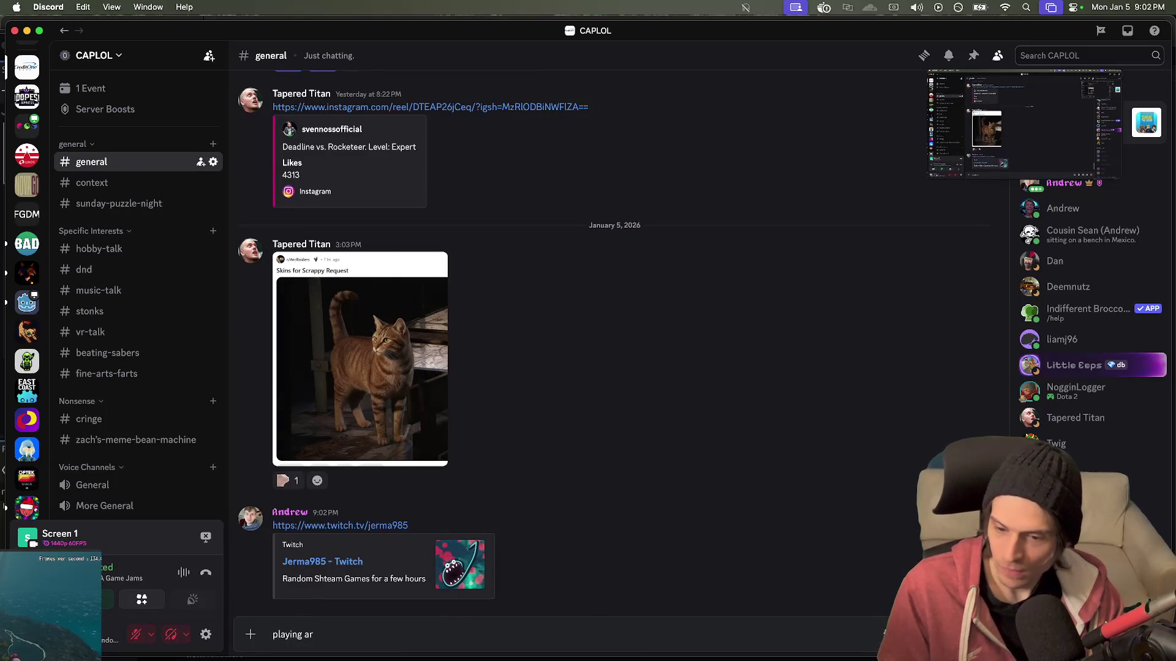
pyautogui.write('c eggs')
pyautogui.press('Return')
pyautogui.press('super+Tab')
pyautogui.press('super+Tab')
pyautogui.press('Tab')
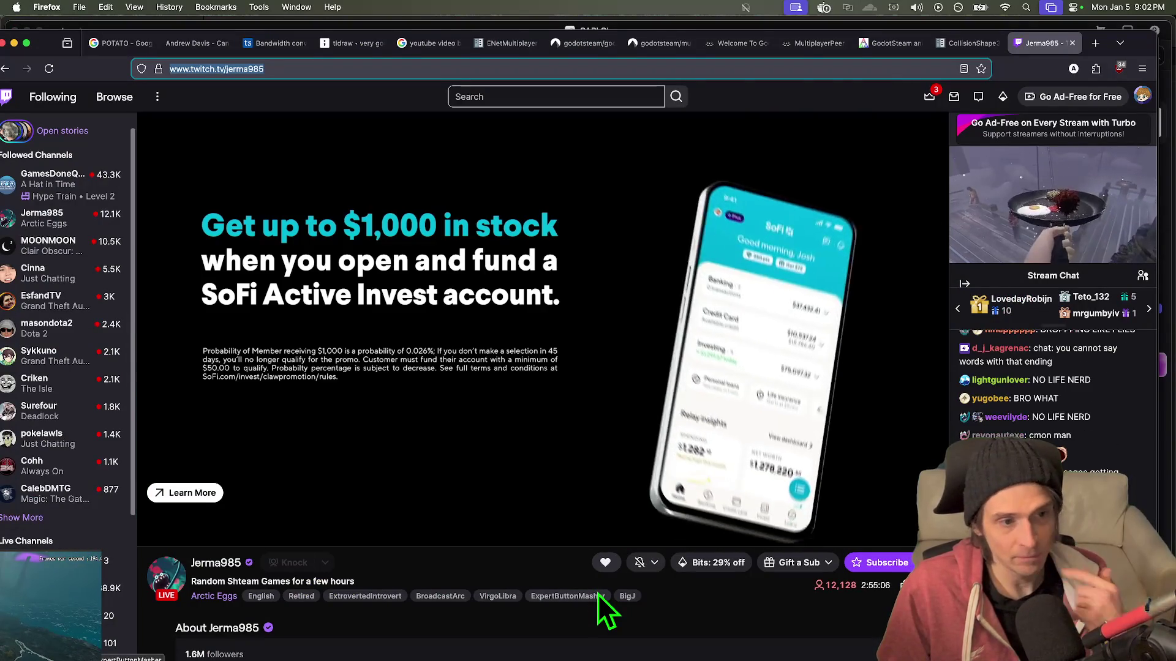
pyautogui.hotkey('ctrl', 'shift', 'Tab')
pyautogui.press('super+Tab')
pyautogui.press('Tab')
pyautogui.press('Tab')
pyautogui.press('Tab')
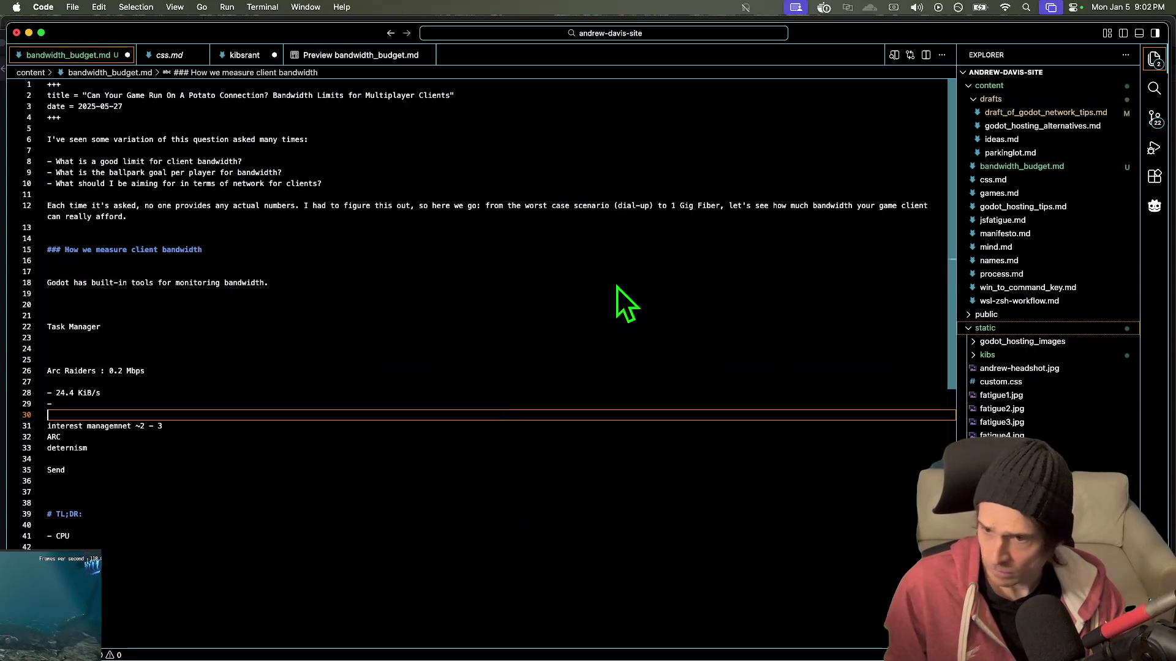
# Step: Go to empty line 20 and drop kibs_1.gif from the kibs folder into the editor, then close its view
pyautogui.click(616, 287)
pyautogui.press('Down')
pyautogui.press('Down')
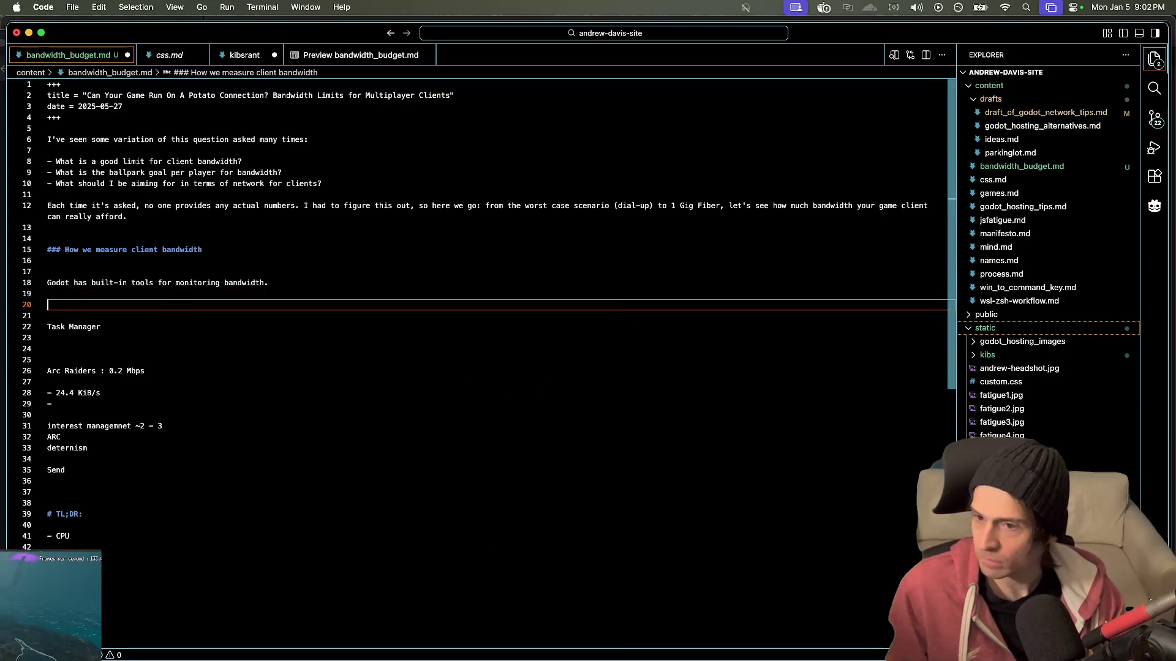
pyautogui.click(1016, 356)
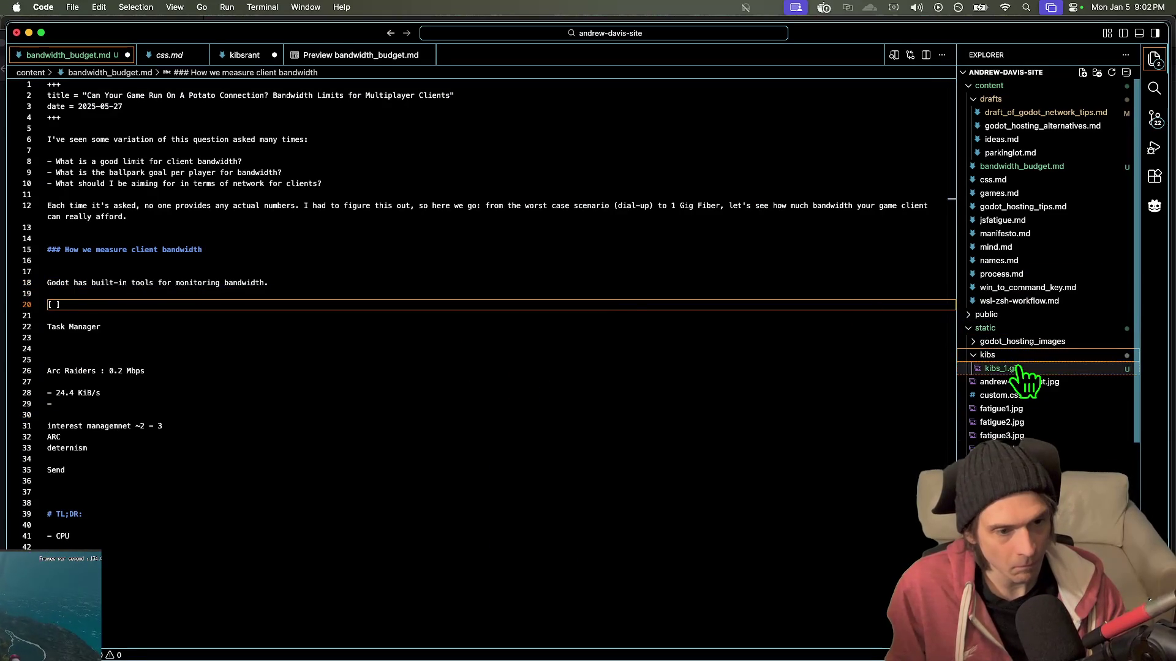
pyautogui.click(1017, 368)
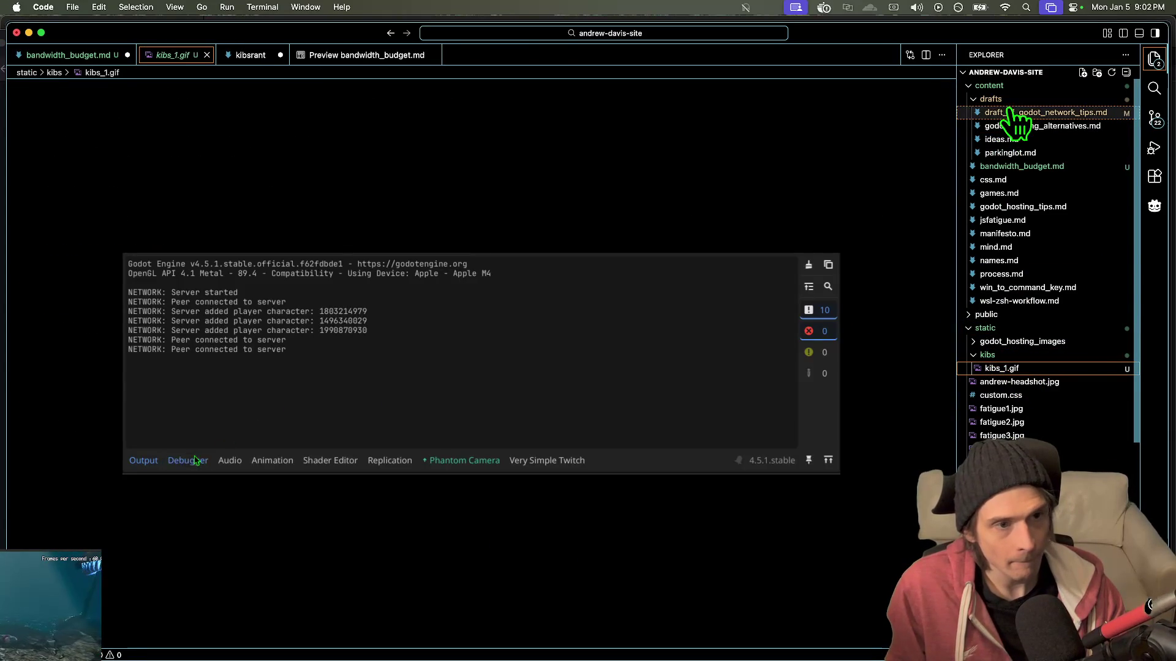
pyautogui.click(1016, 114)
pyautogui.click(1030, 168)
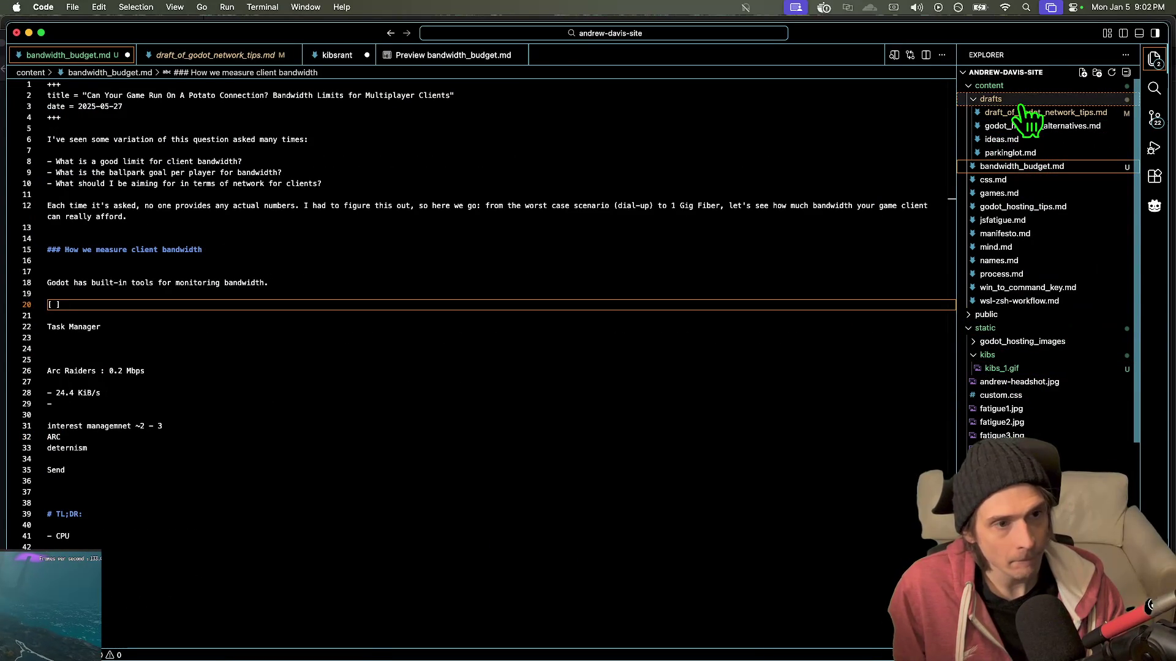
pyautogui.moveTo(1011, 436)
pyautogui.mouseDown()
pyautogui.moveTo(979, 387)
pyautogui.moveTo(223, 355)
pyautogui.moveTo(239, 337)
pyautogui.mouseUp()
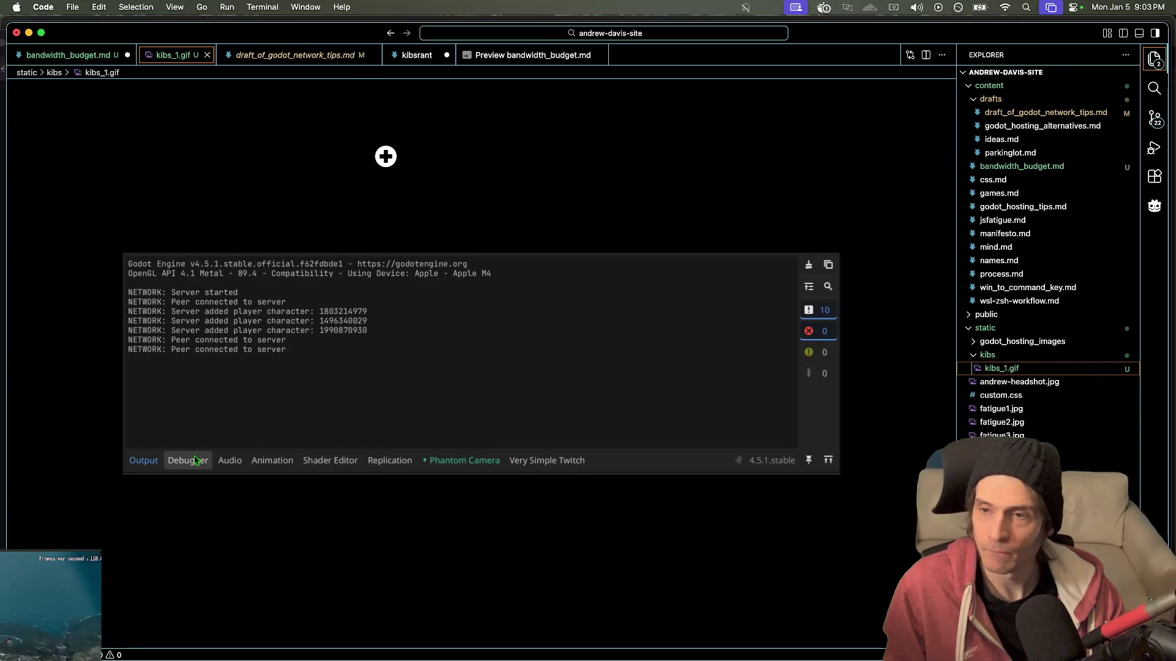
pyautogui.press('super+w')
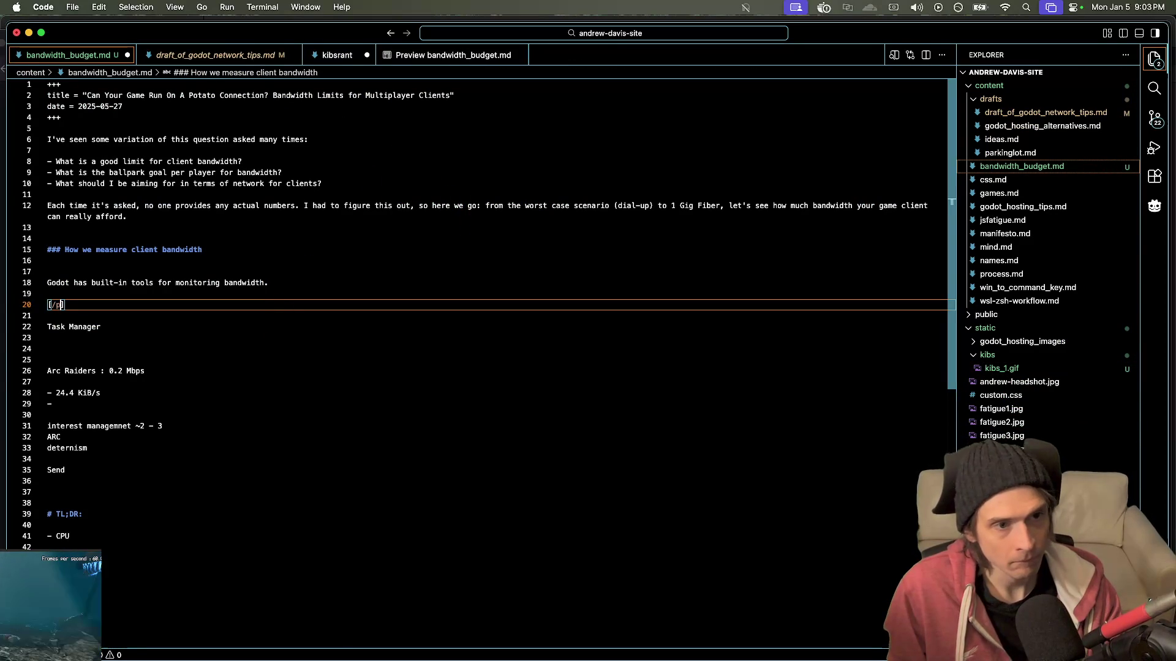
pyautogui.write('[/static')
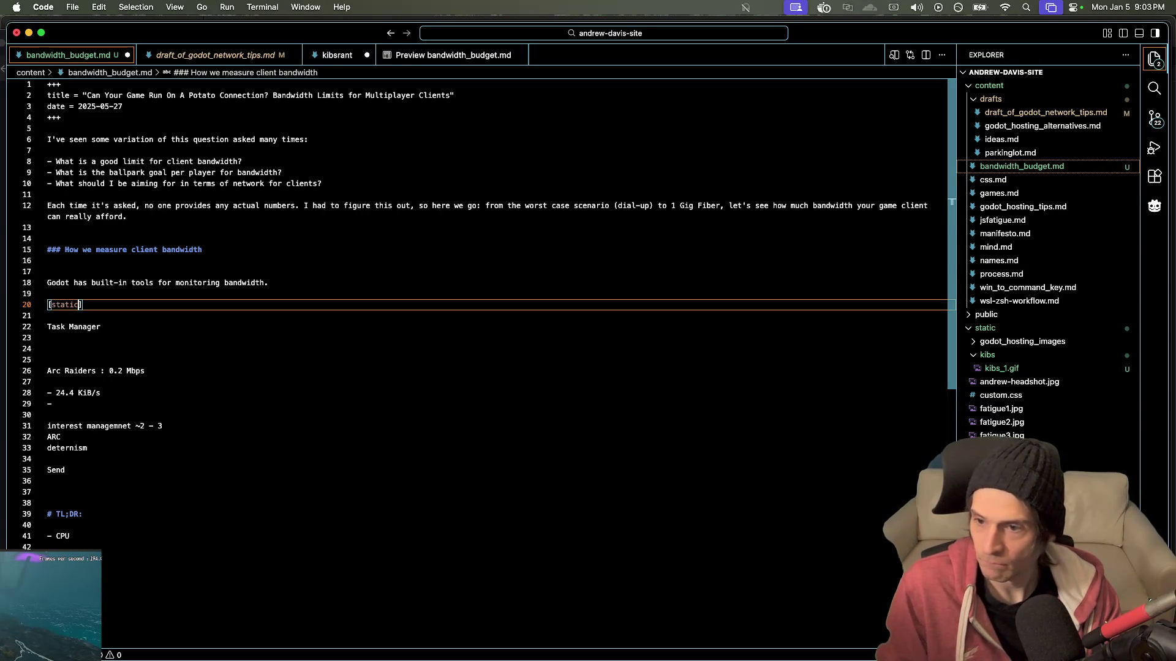
# Step: Type '/kibs/' into the line 20 path and add '(' at the line's end
pyautogui.write('/k')
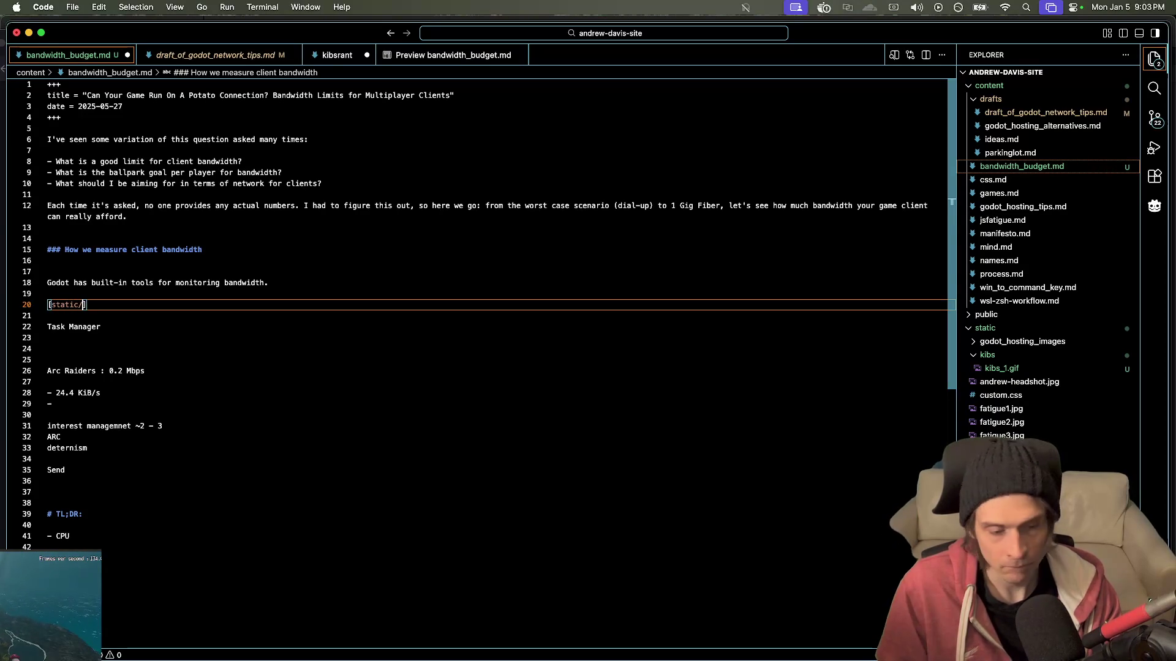
pyautogui.write('ibs/kibs_1.gif')
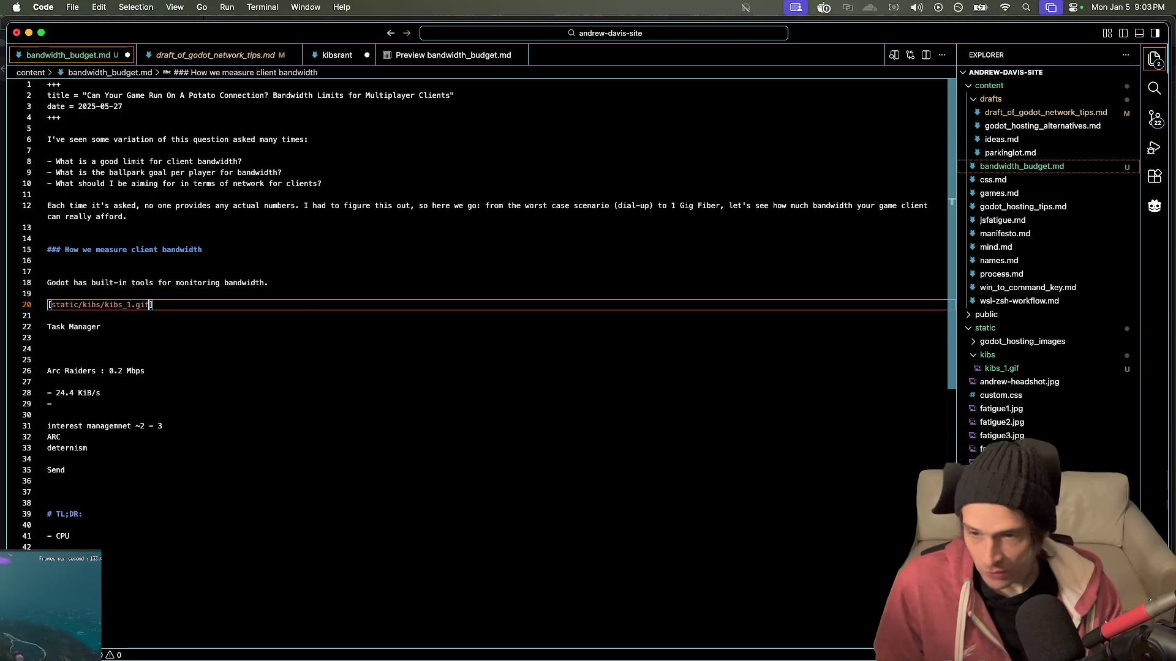
pyautogui.click(283, 325)
pyautogui.press('Up')
pyautogui.press('Up')
pyautogui.press('End')
pyautogui.write('(')
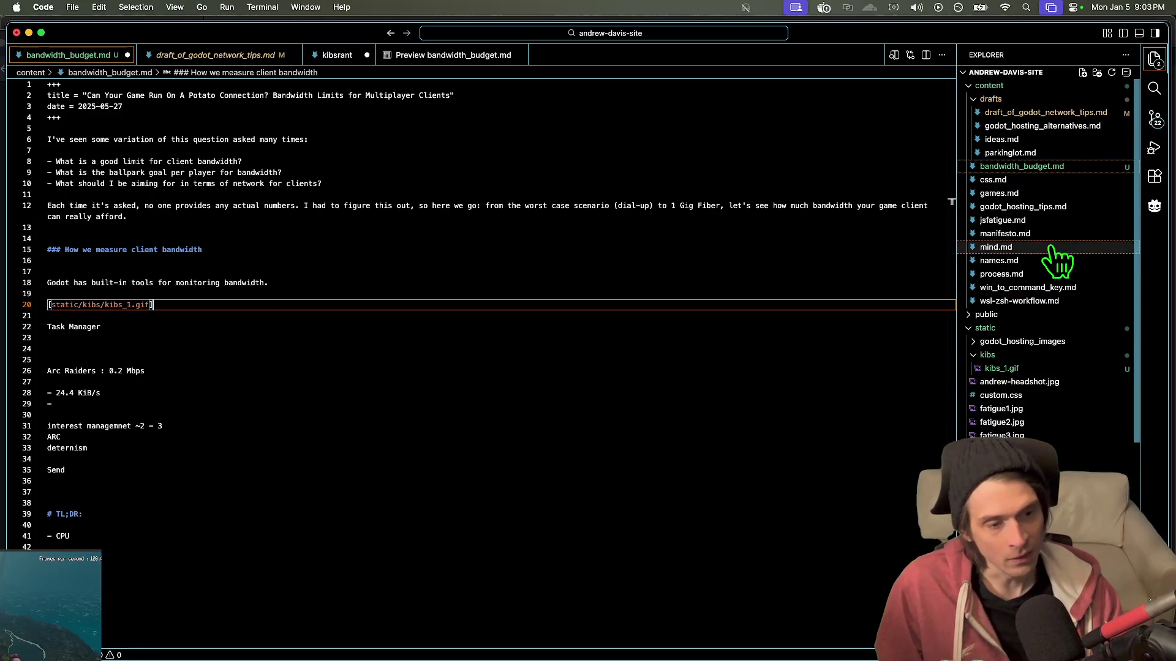
# Step: Scroll through games.md to look at its contents
pyautogui.click(1059, 195)
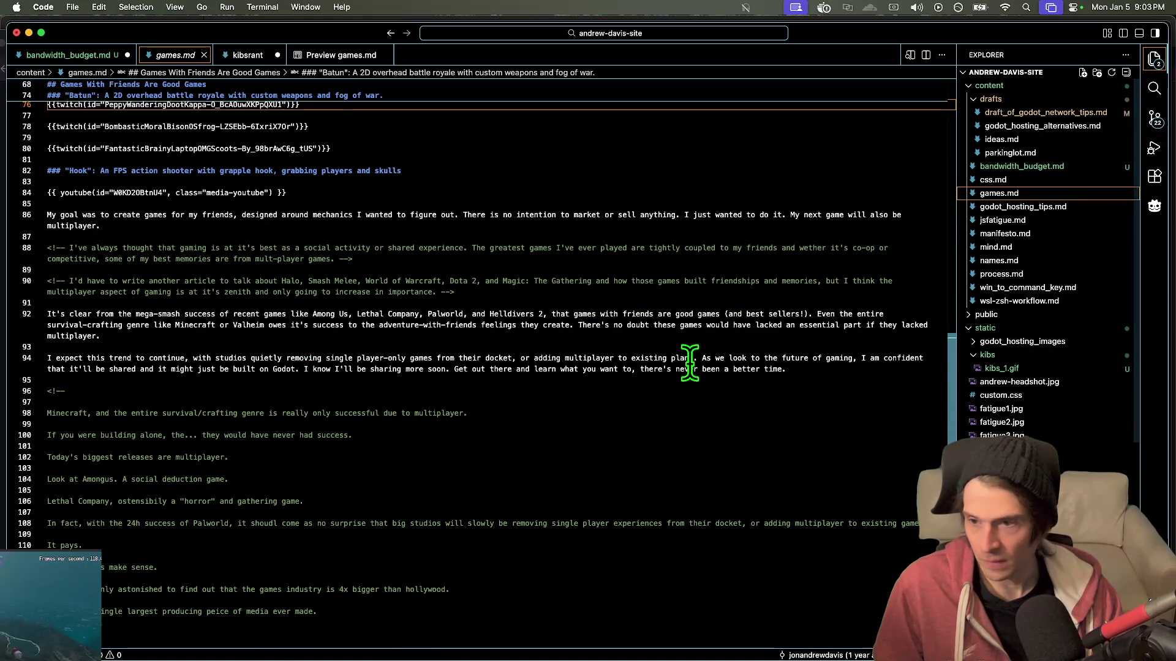
pyautogui.scroll(-5, 665, 254)
pyautogui.scroll(15, 584, 517)
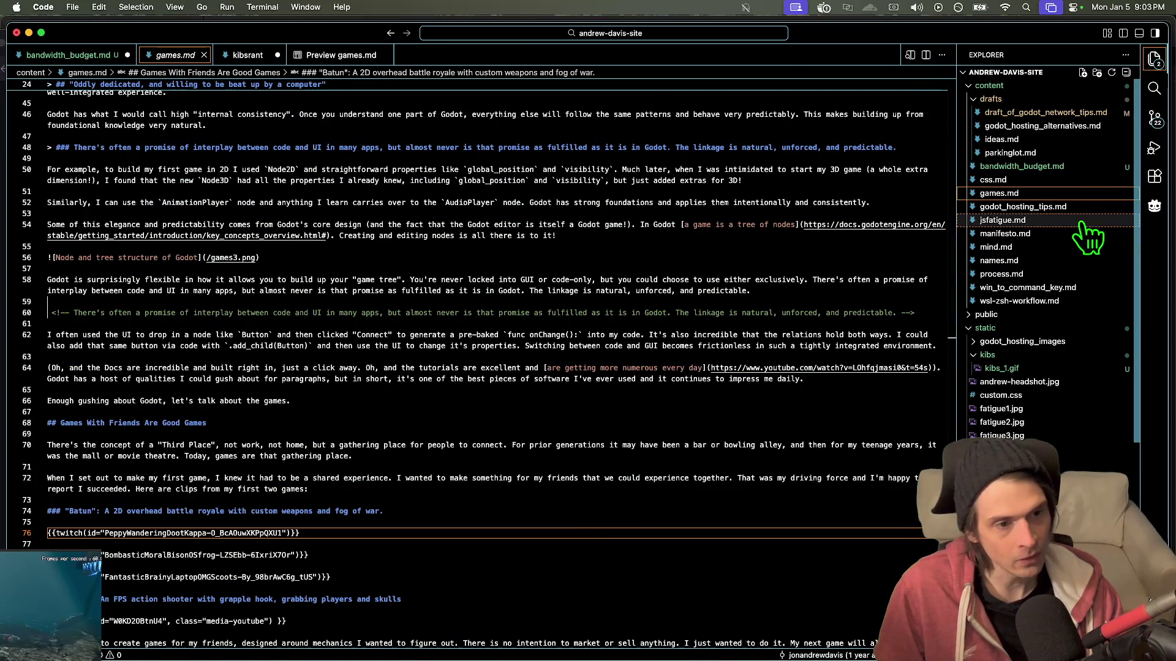
# Step: Open godot_hosting_tips.md and scroll through its exporting steps looking for an image-link example
pyautogui.click(1079, 207)
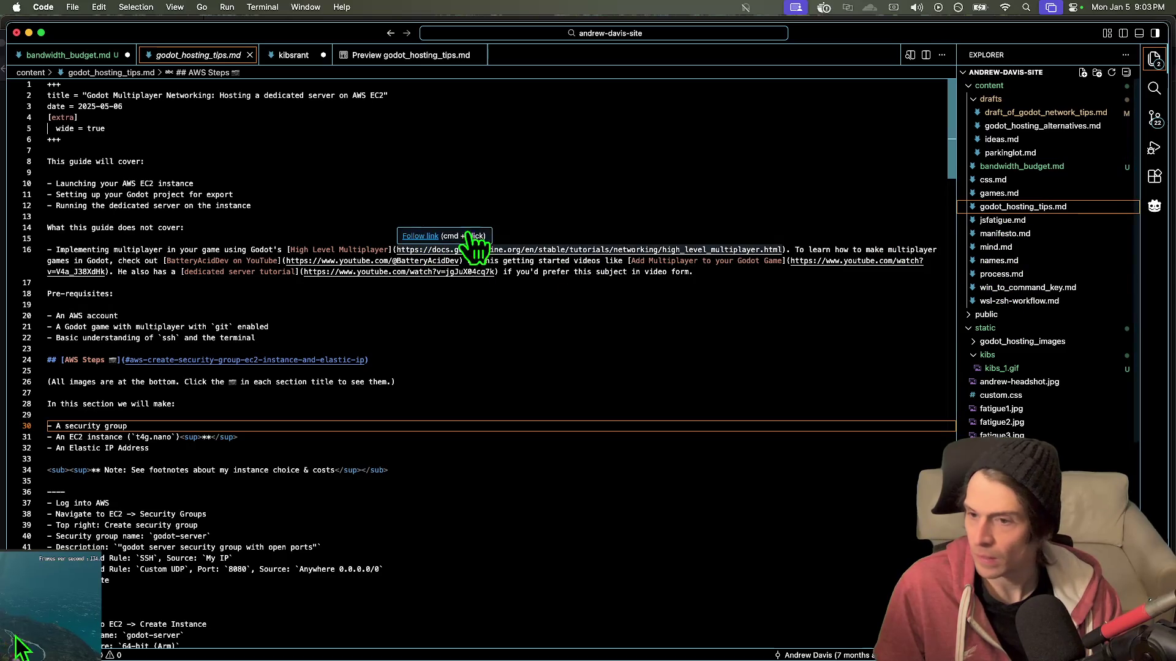
pyautogui.click(672, 369)
pyautogui.scroll(-2, 672, 374)
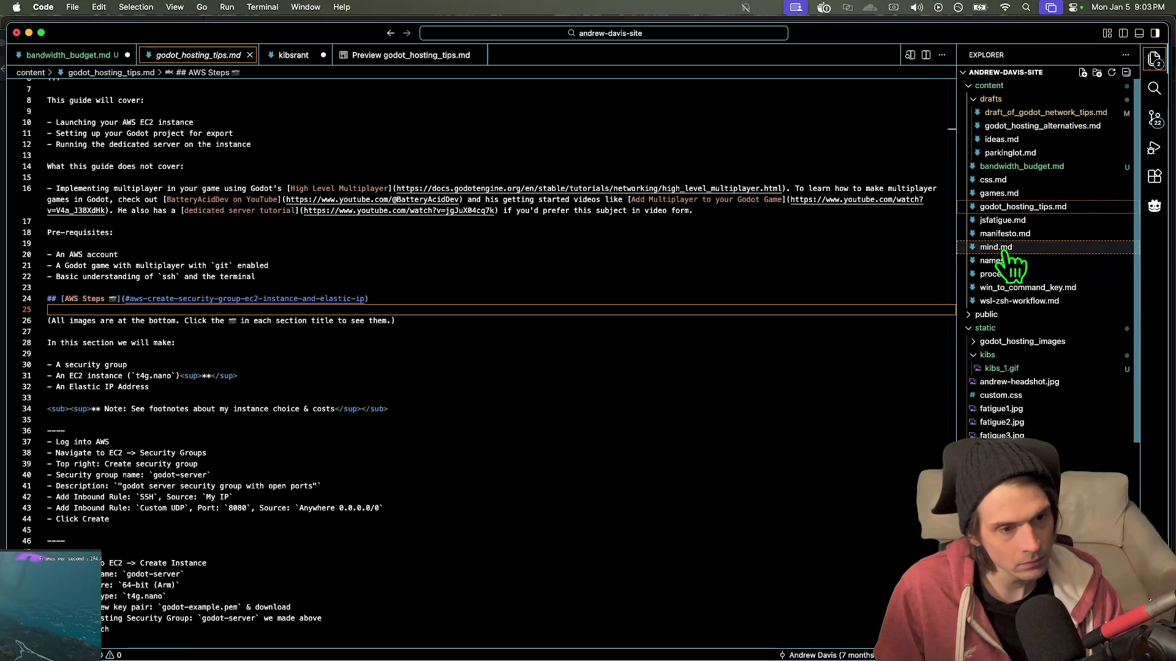
pyautogui.moveTo(1022, 186)
pyautogui.mouseDown()
pyautogui.moveTo(1032, 184)
pyautogui.moveTo(1045, 236)
pyautogui.moveTo(1045, 223)
pyautogui.mouseUp()
pyautogui.scroll(-10, 359, 328)
pyautogui.scroll(-20, 481, 366)
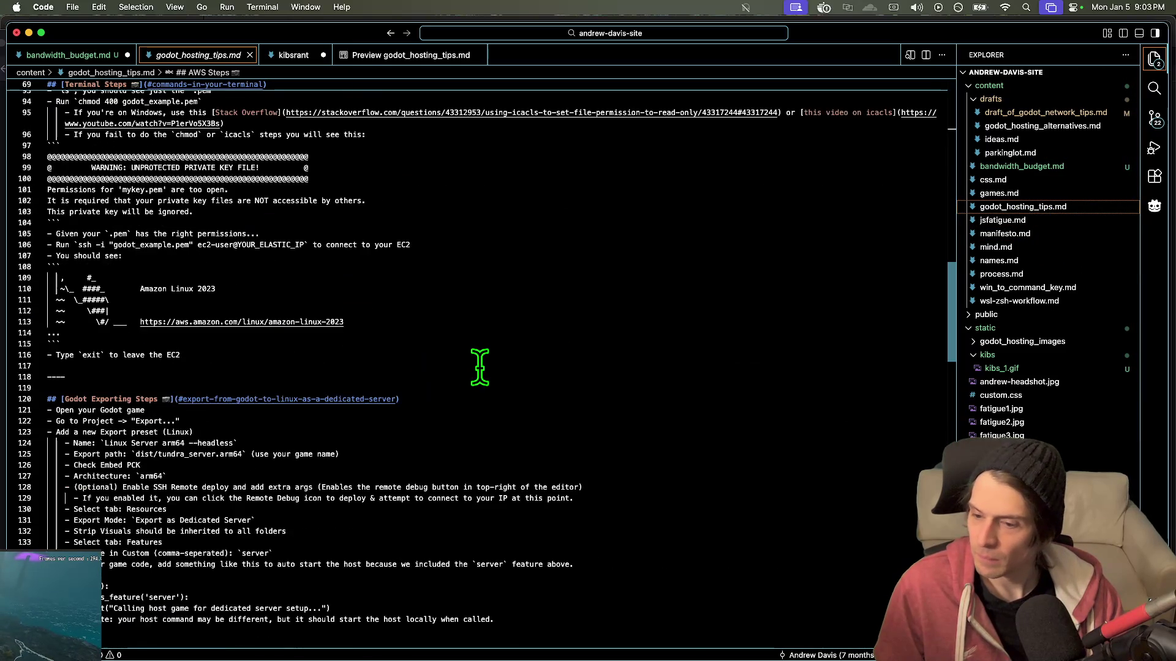
pyautogui.click(481, 349)
# Step: Paste the copied image link as line 22, try swapping in the kibs_1.gif path, then undo
pyautogui.press('super+w')
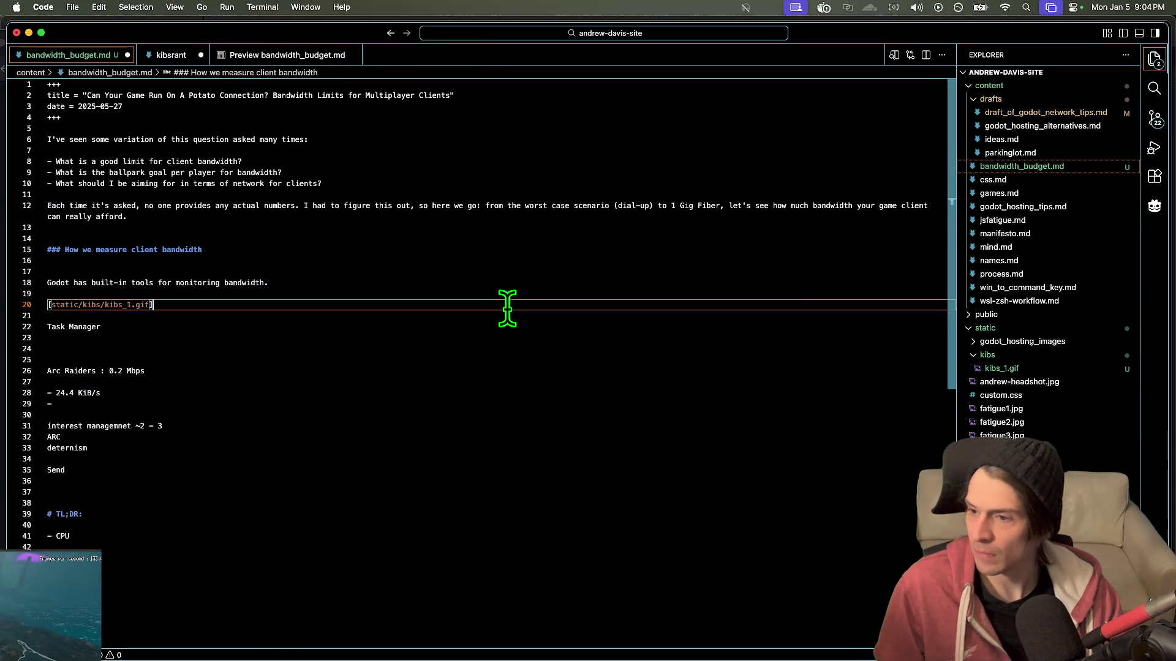
pyautogui.write('![alt text](</godot_hosting_images/Screenshot 2025-06-03 at 8.39.01 PM.png>)')
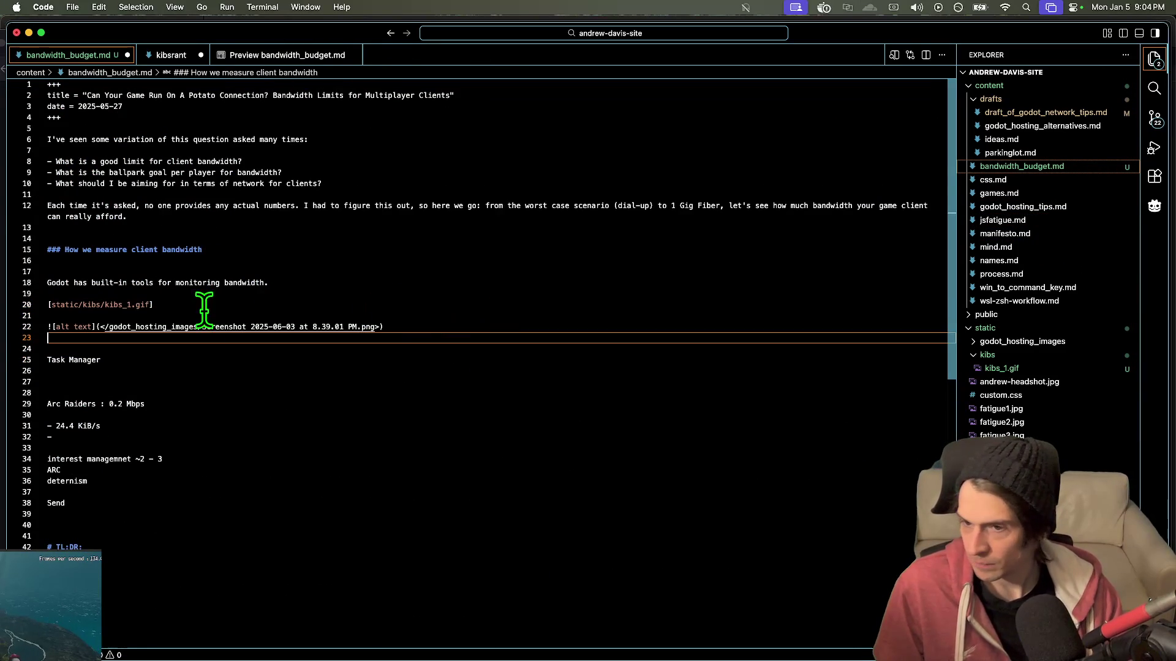
pyautogui.moveTo(148, 304)
pyautogui.mouseDown()
pyautogui.moveTo(66, 304)
pyautogui.moveTo(119, 327)
pyautogui.moveTo(326, 326)
pyautogui.mouseUp()
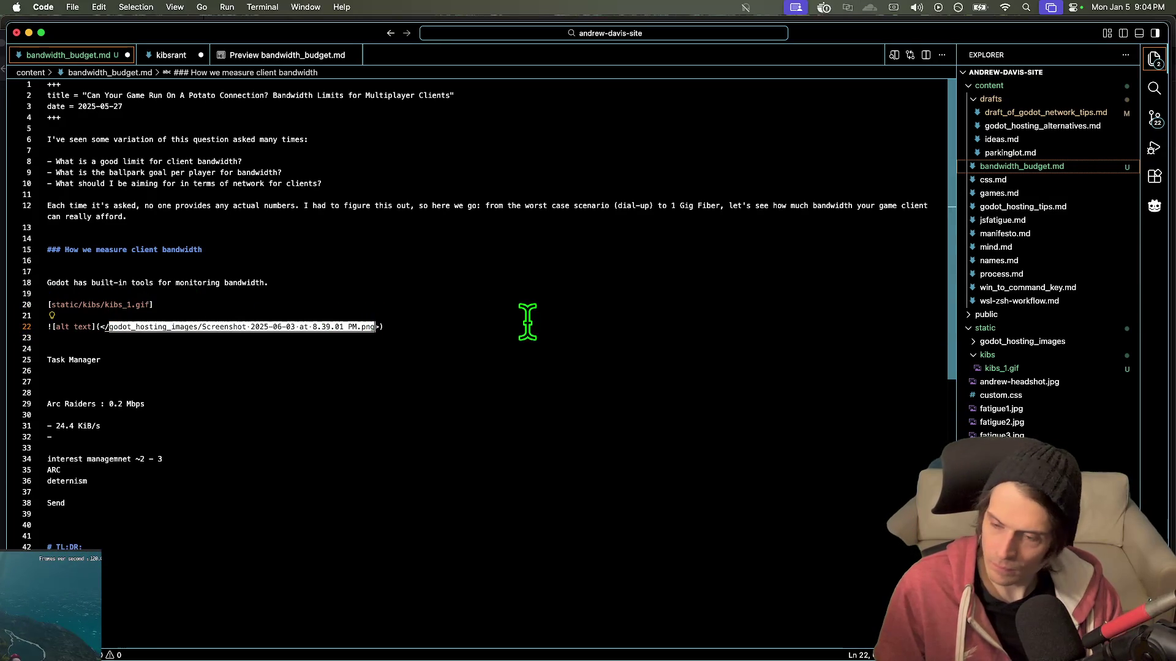
pyautogui.press('BackSpace')
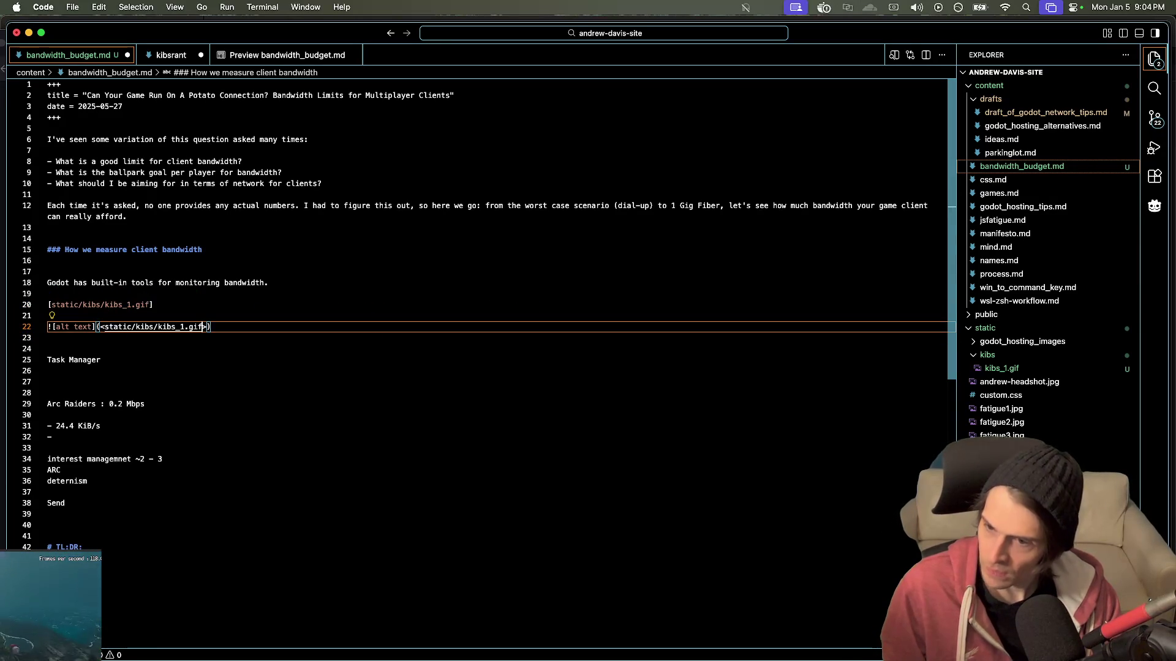
pyautogui.press('super+z')
# Step: Flip to the kibsrant notes and back, then open win_to_command_key.md for image syntax
pyautogui.press('super+alt+Left')
pyautogui.press('super+alt+Left')
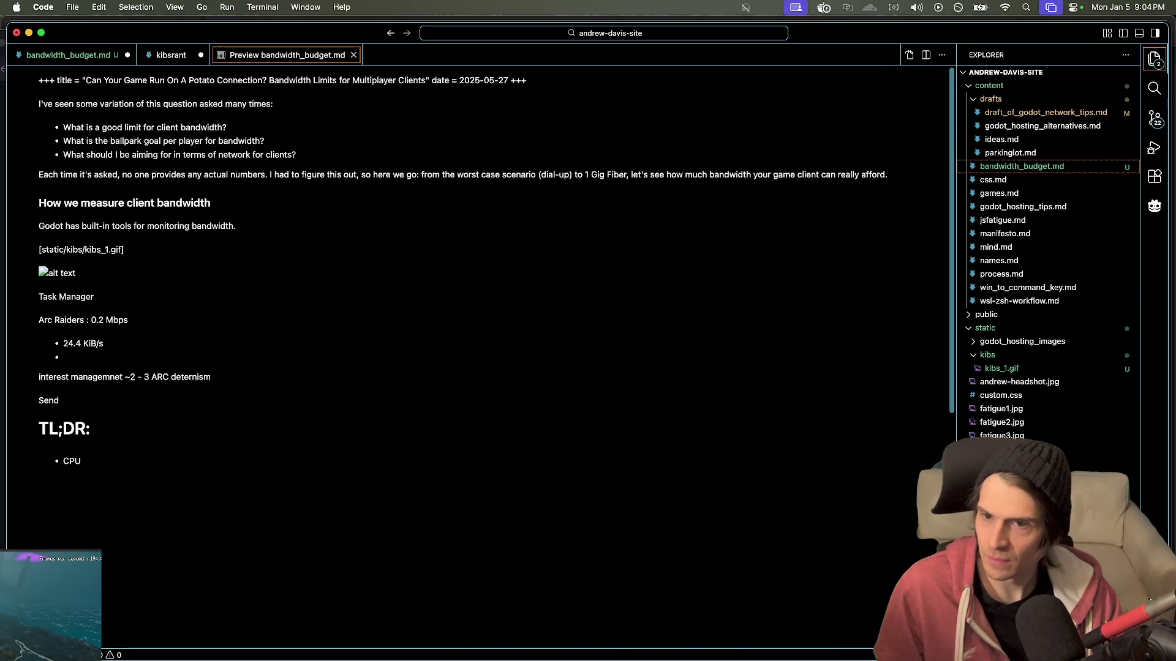
pyautogui.press('super+alt+Left')
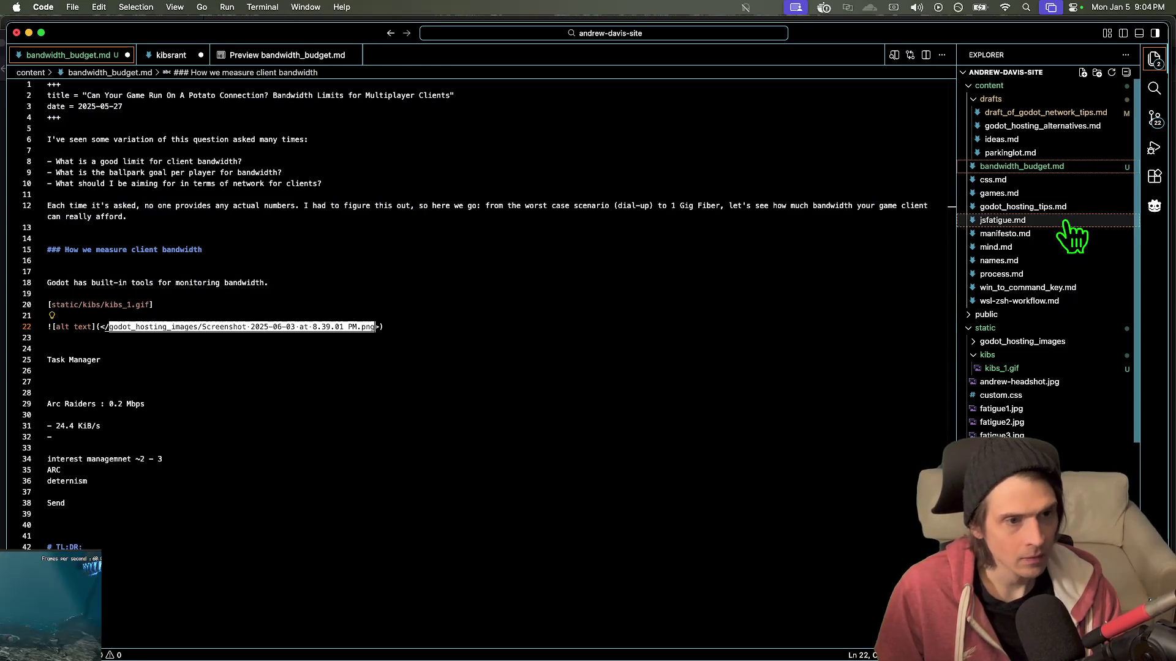
pyautogui.click(1029, 287)
# Step: Copy the image-embed line 10 from win_to_command_key.md and go back to bandwidth_budget.md
pyautogui.scroll(10, 384, 478)
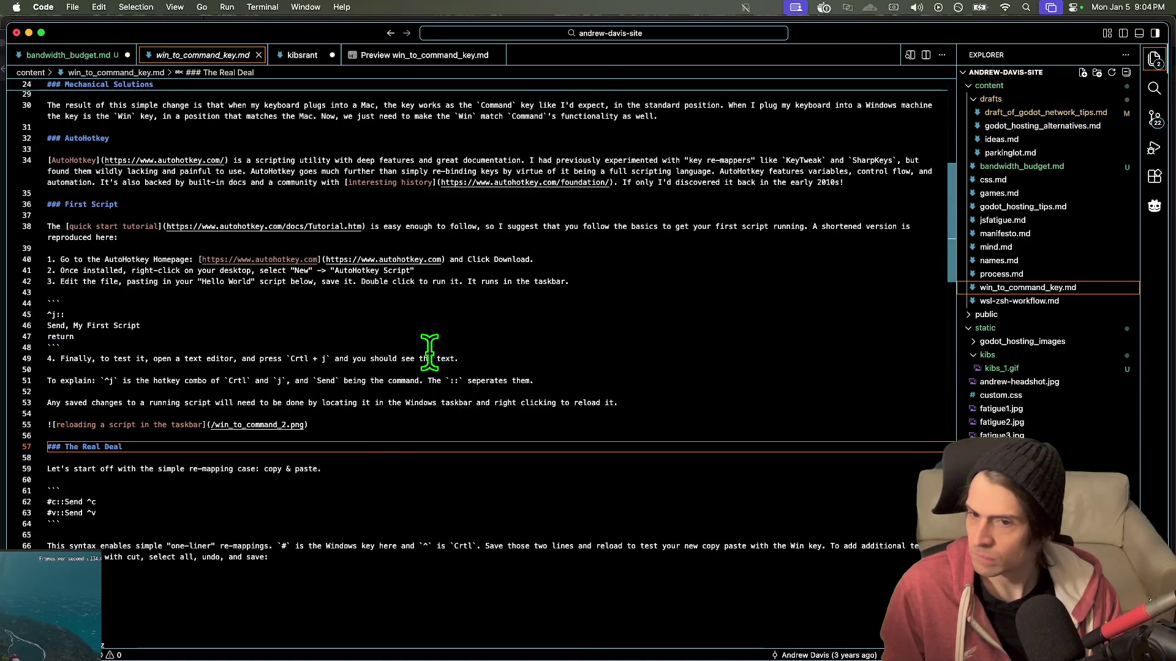
pyautogui.scroll(-15, 465, 306)
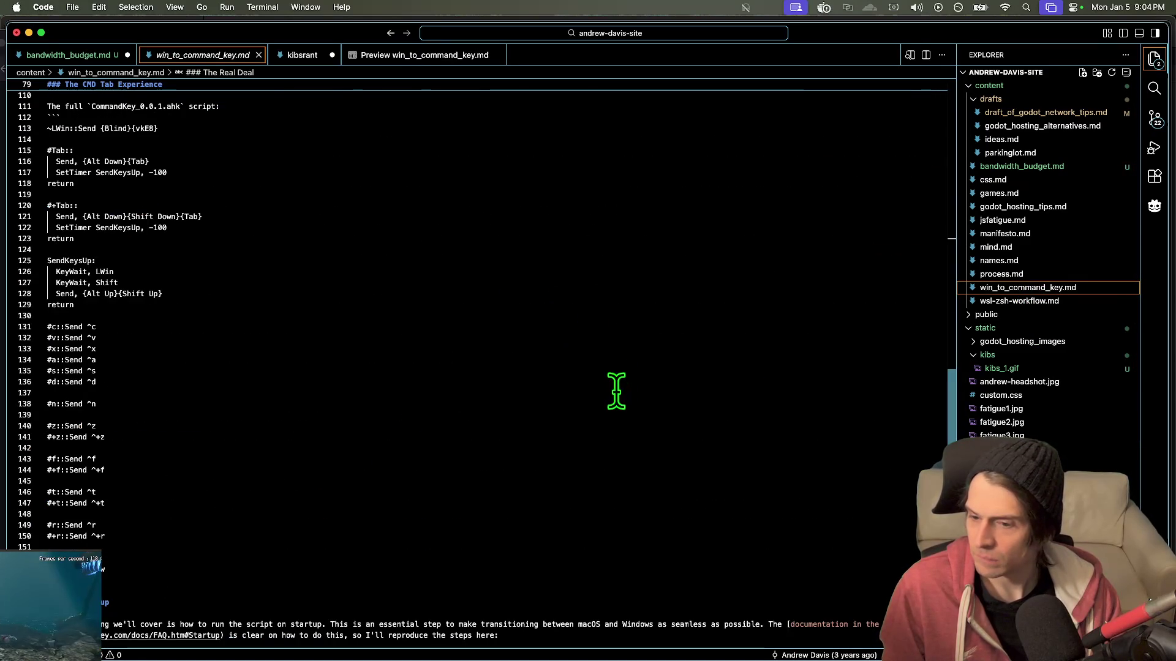
pyautogui.scroll(5, 614, 394)
pyautogui.scroll(20, 383, 375)
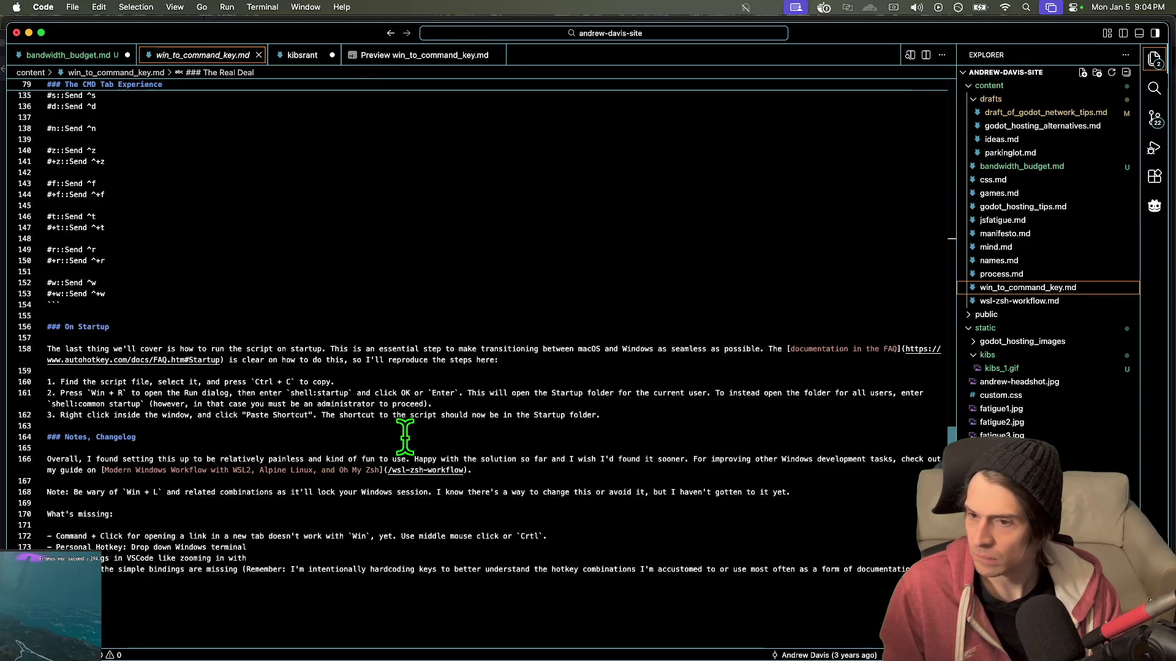
pyautogui.tripleClick(471, 196)
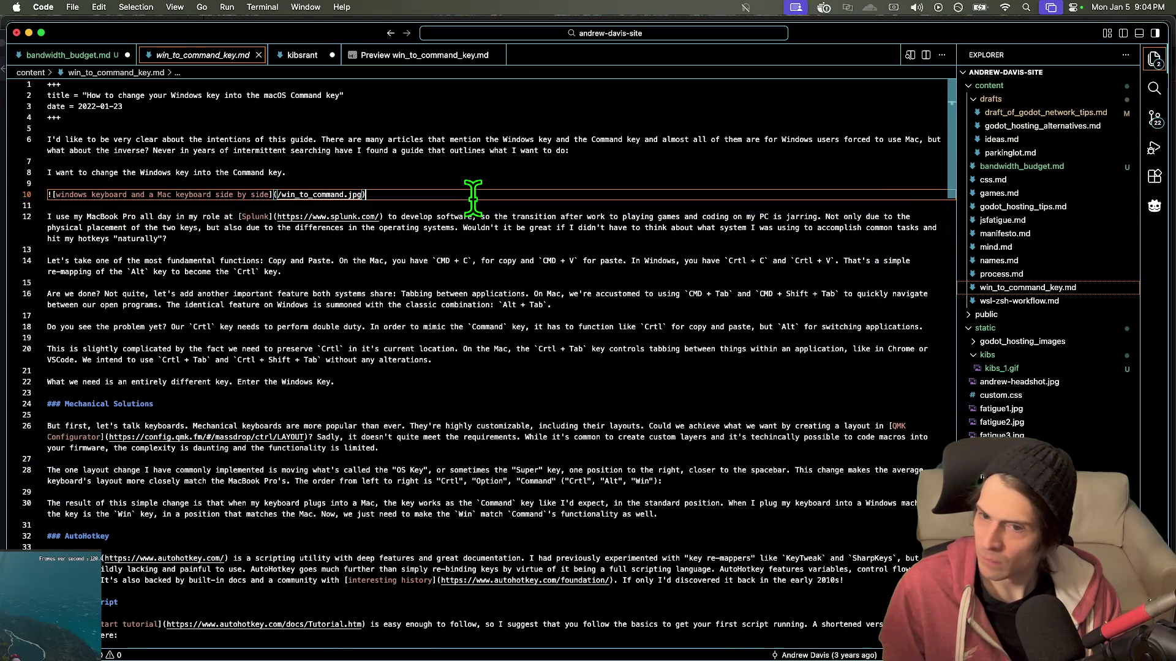
pyautogui.hotkey('ctrl', 'Tab')
pyautogui.hotkey('ctrl', 'Tab')
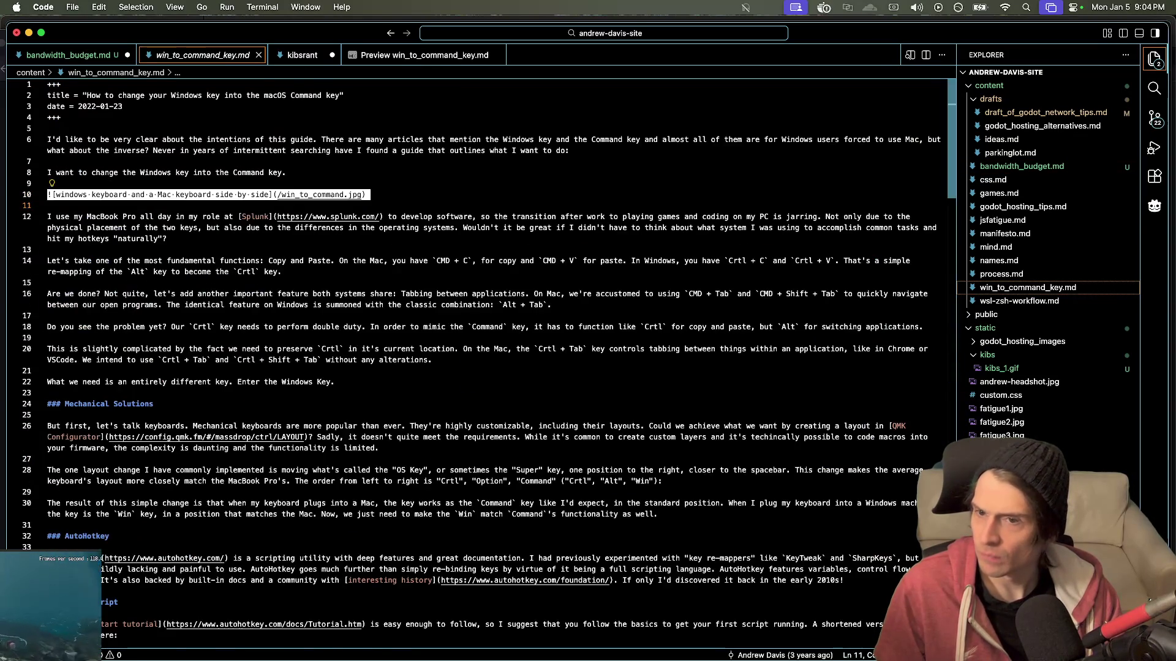
pyautogui.hotkey('ctrl', 'Tab')
# Step: Delete the screenshot image link line and the stray empty brackets on line 20
pyautogui.tripleClick(471, 322)
pyautogui.press('BackSpace')
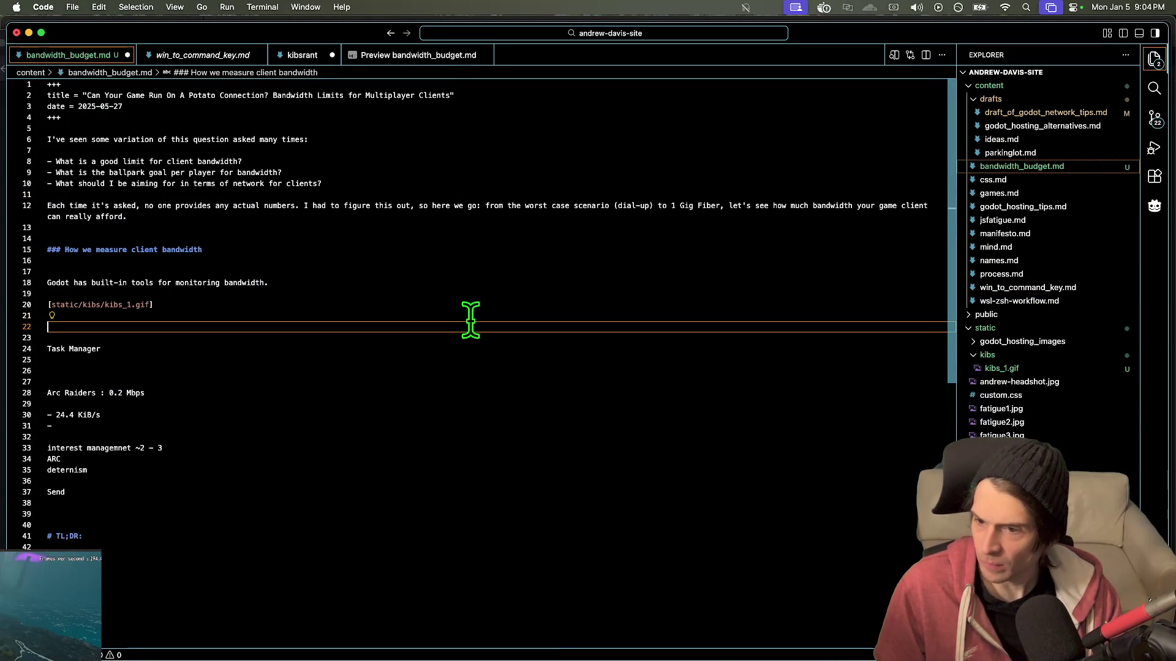
pyautogui.press('BackSpace')
pyautogui.press('Up')
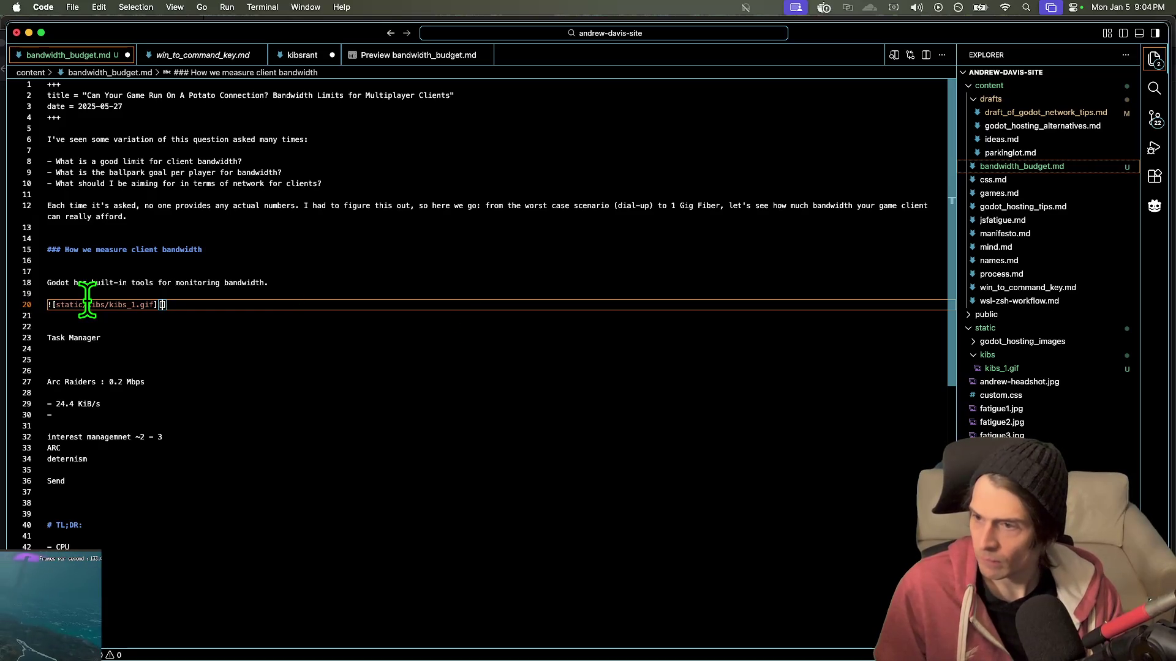
pyautogui.click(161, 304)
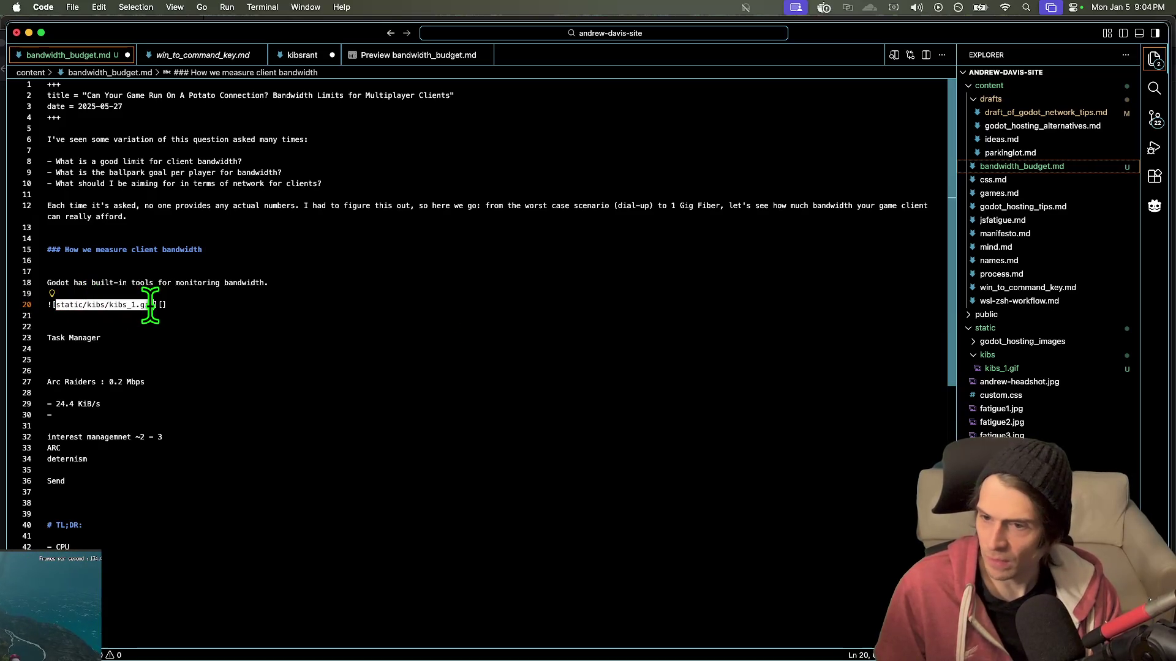
pyautogui.press('BackSpace')
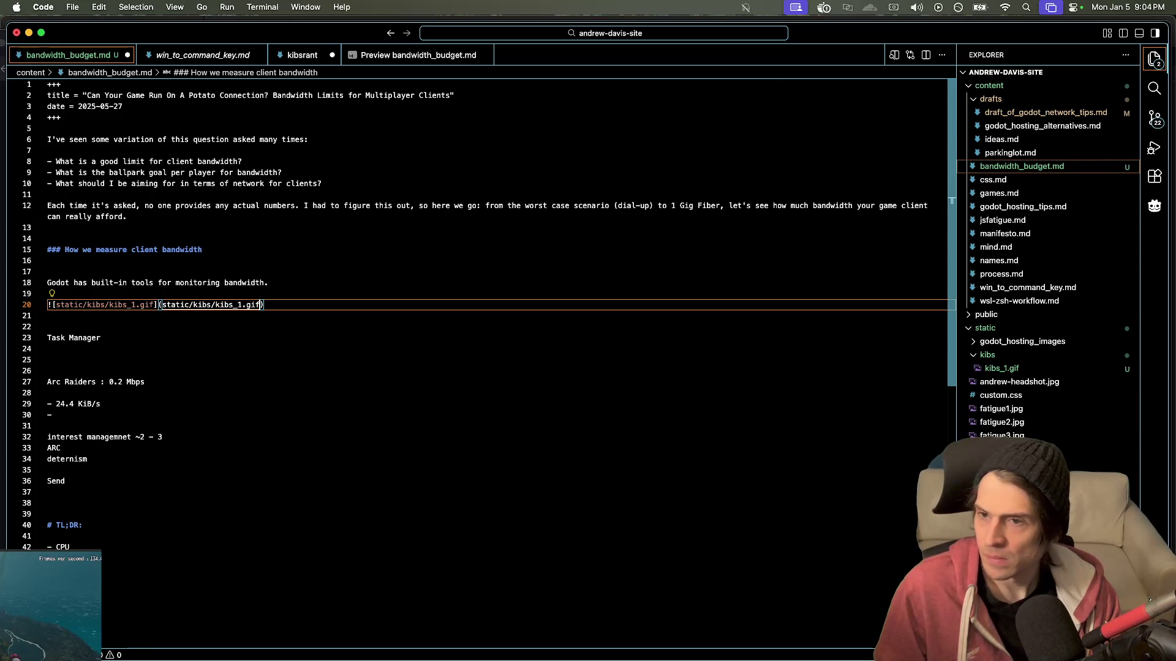
# Step: Preview bandwidth_budget.md as rendered Markdown, then switch to the kibsrant notes
pyautogui.press('super+shift+p')
pyautogui.press('Return')
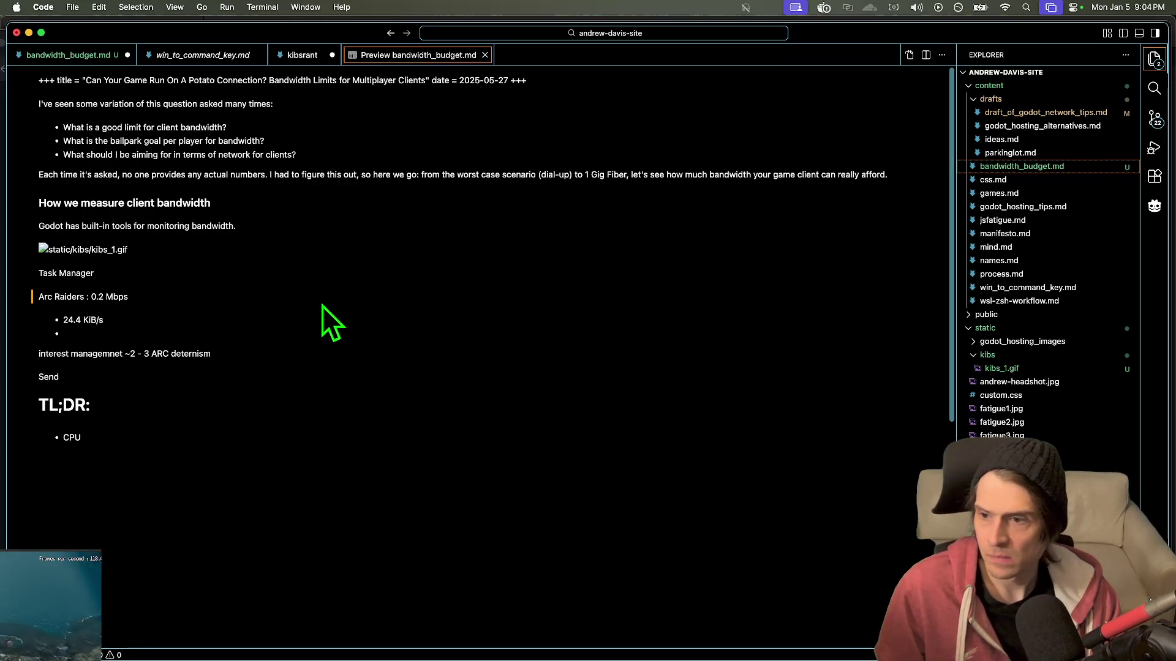
pyautogui.press('super+alt+Left')
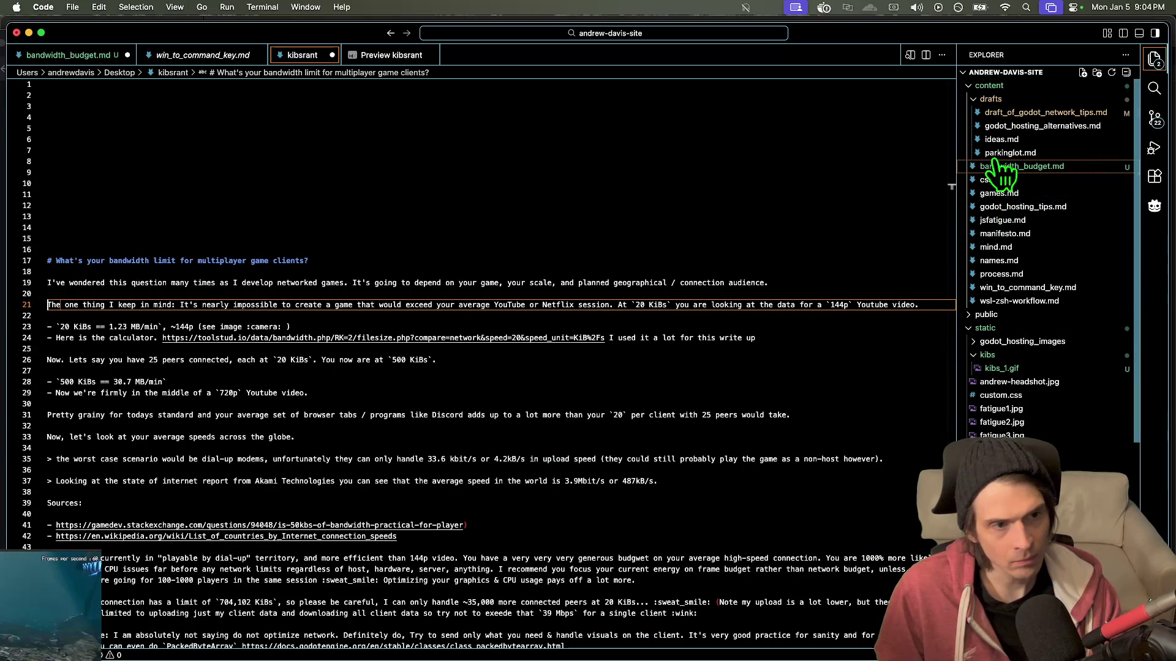
# Step: Collapse the content and static folders and select 'win_to_command' on line 10 of win_to_command_key.md
pyautogui.click(989, 86)
pyautogui.doubleClick(985, 112)
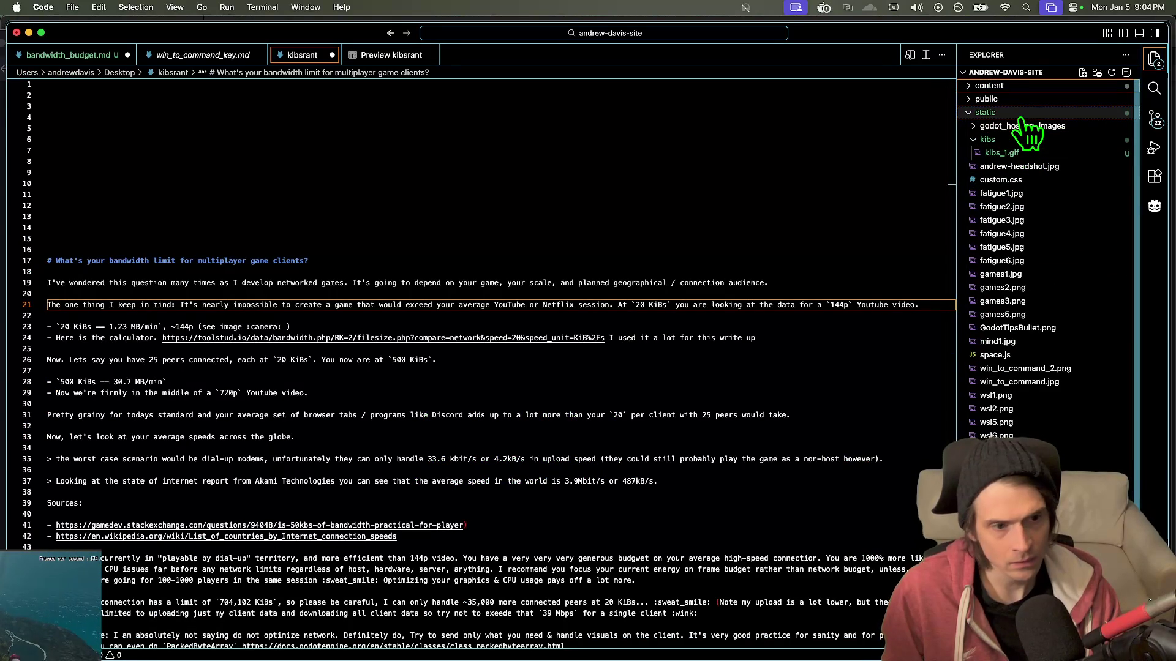
pyautogui.click(1022, 115)
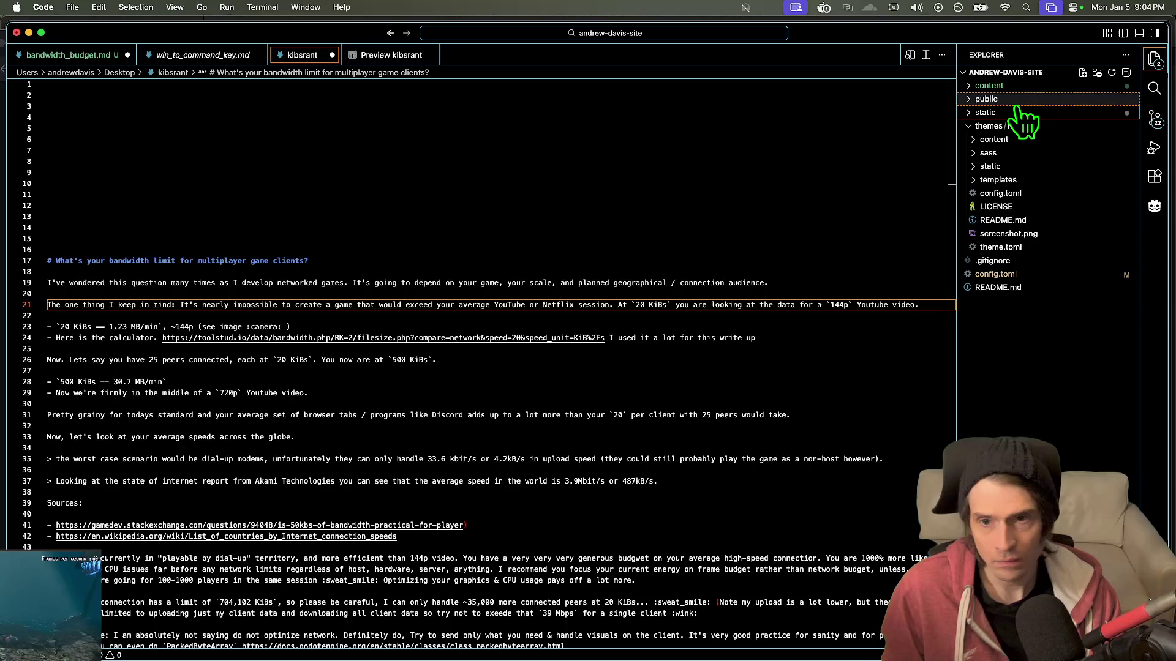
pyautogui.hotkey('ctrl', 'Tab')
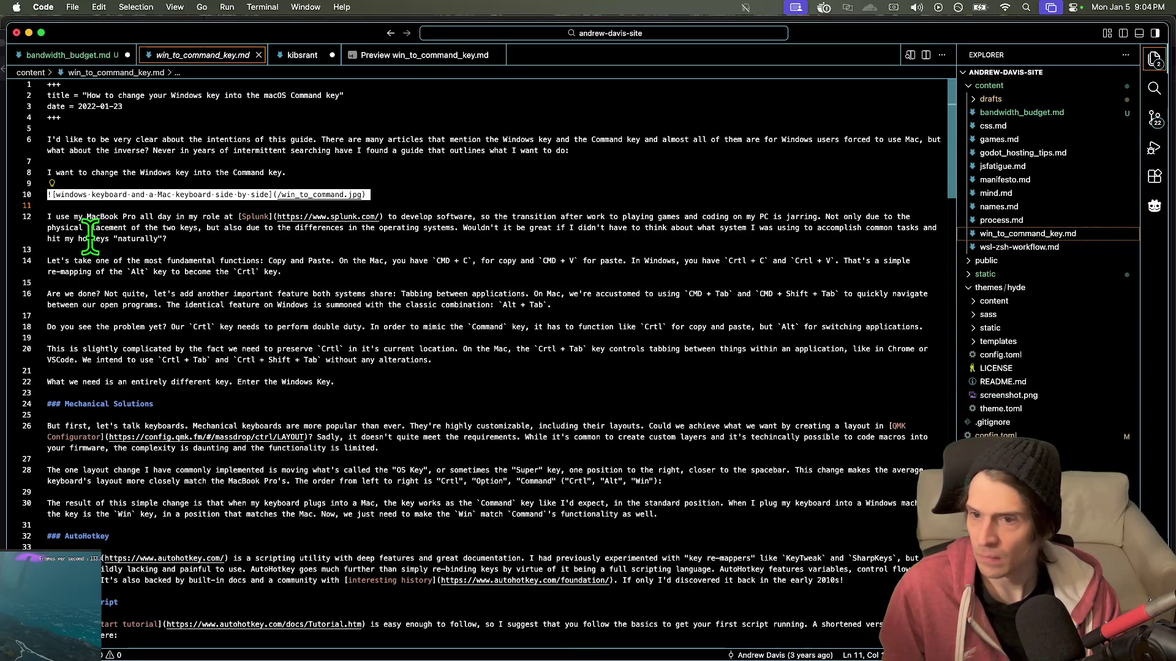
pyautogui.doubleClick(293, 194)
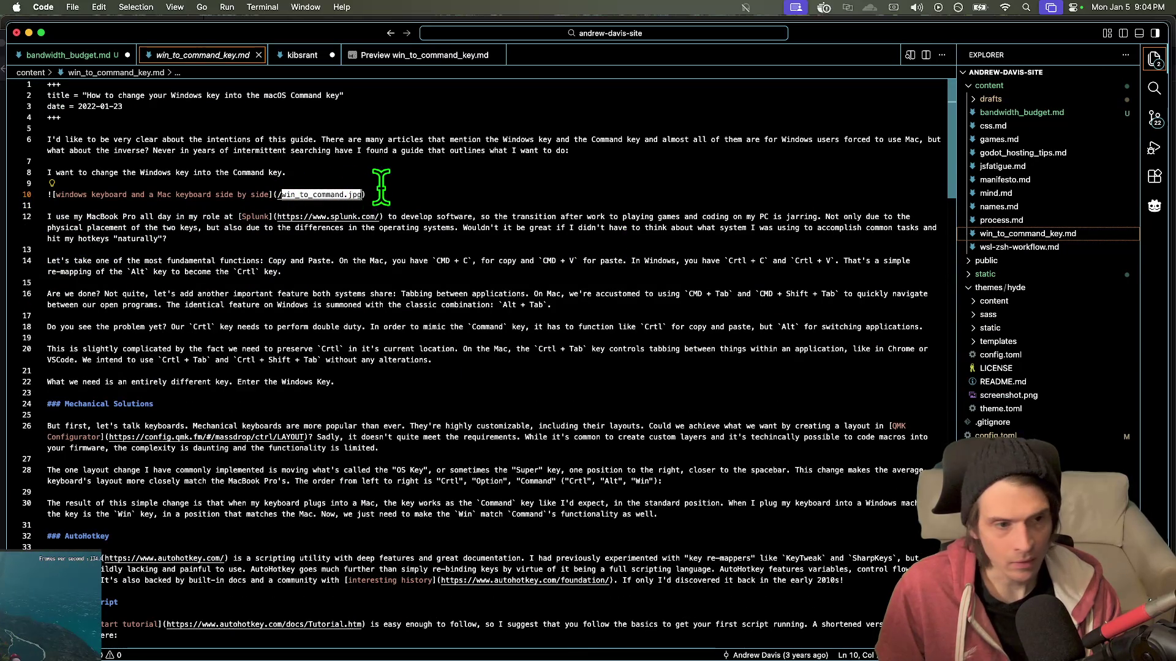
# Step: Pin win_to_command_key.md as a regular tab and expand static to reveal kibs/kibs_1.gif
pyautogui.doubleClick(1052, 234)
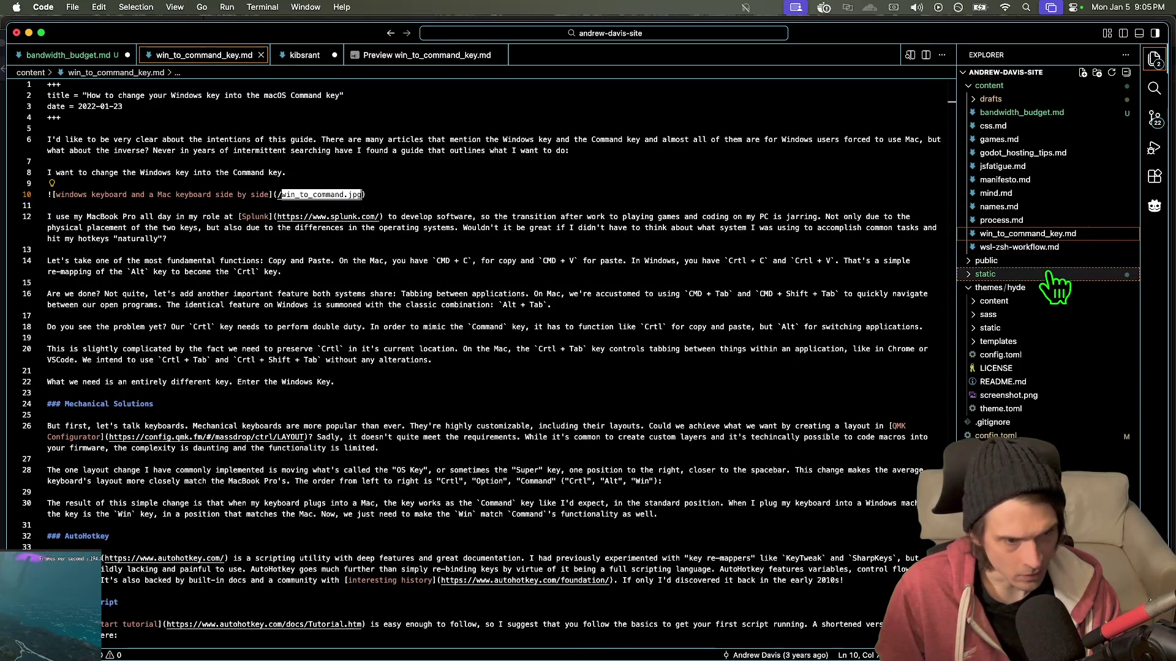
pyautogui.click(1049, 275)
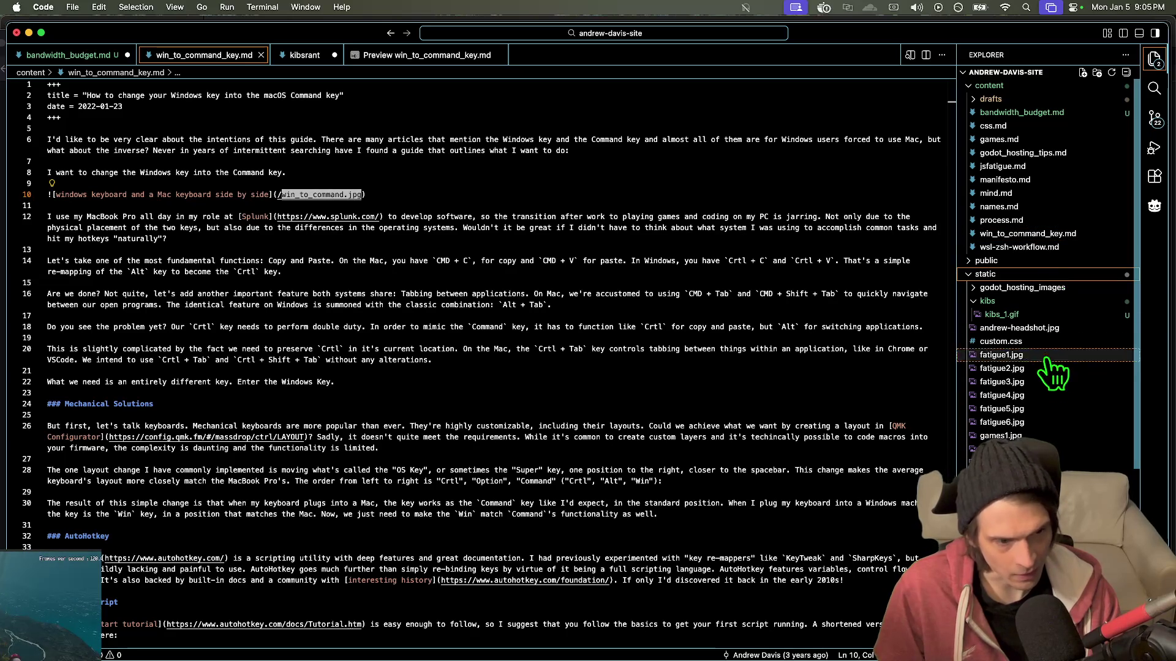
pyautogui.scroll(-2, 1048, 343)
pyautogui.hotkey('ctrl', 'Tab')
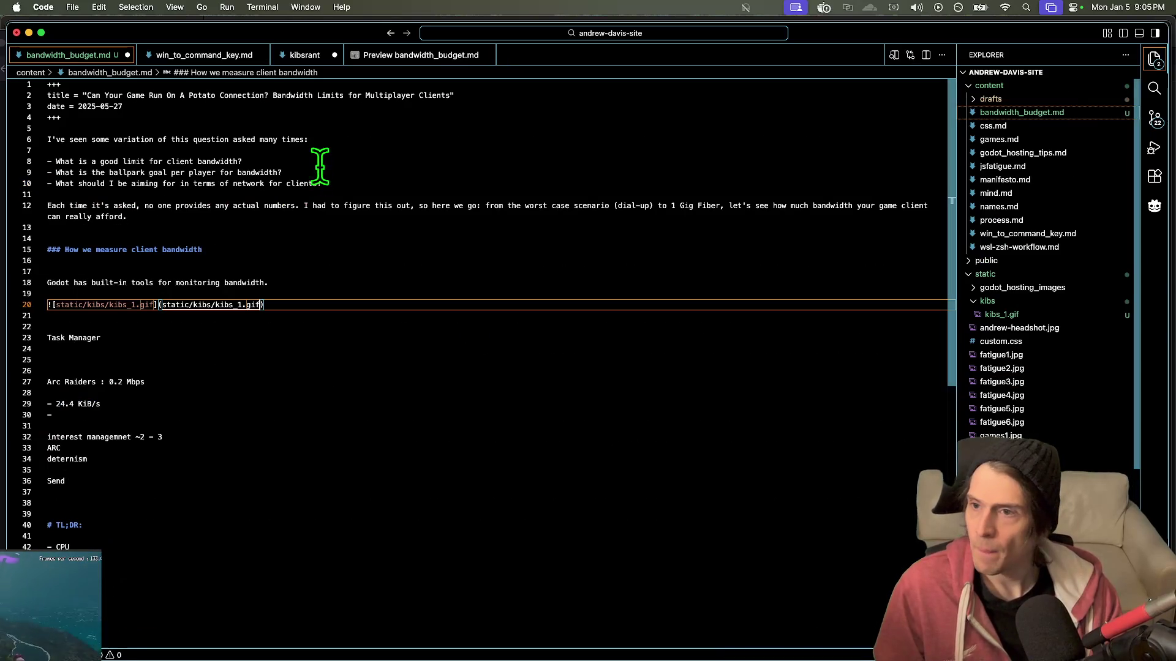
# Step: Remove the extra 'static/' from the image path, save, and check the Markdown preview
pyautogui.doubleClick(175, 305)
pyautogui.press('Delete')
pyautogui.press('Delete')
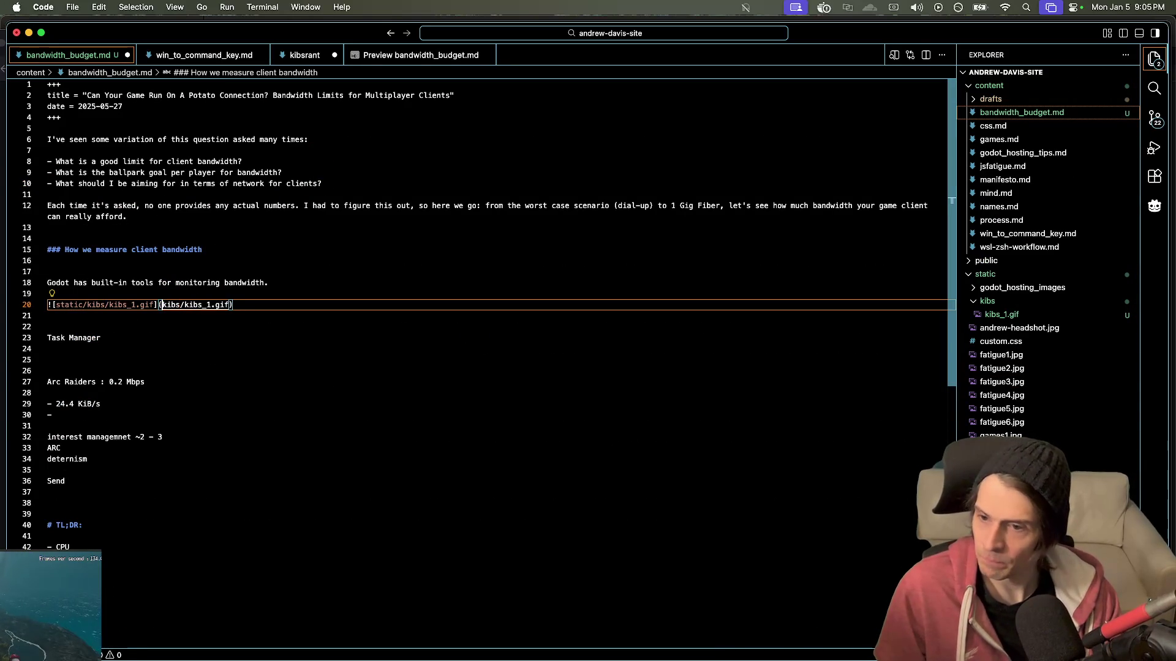
pyautogui.press('super+s')
pyautogui.press('super+shift+p')
pyautogui.press('Return')
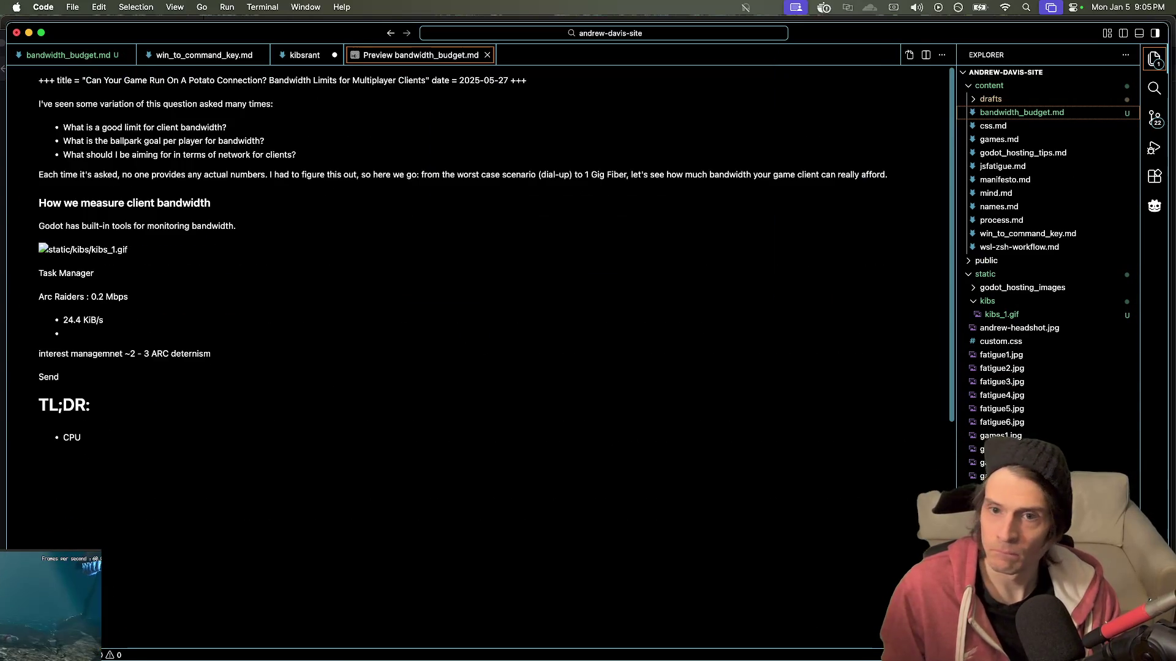
pyautogui.press('super+w')
# Step: Delete 'static' from the image alt text, leaving '/kibs/kibs_1.gif'
pyautogui.click(70, 292)
pyautogui.doubleClick(65, 282)
pyautogui.press('BackSpace')
pyautogui.click(414, 283)
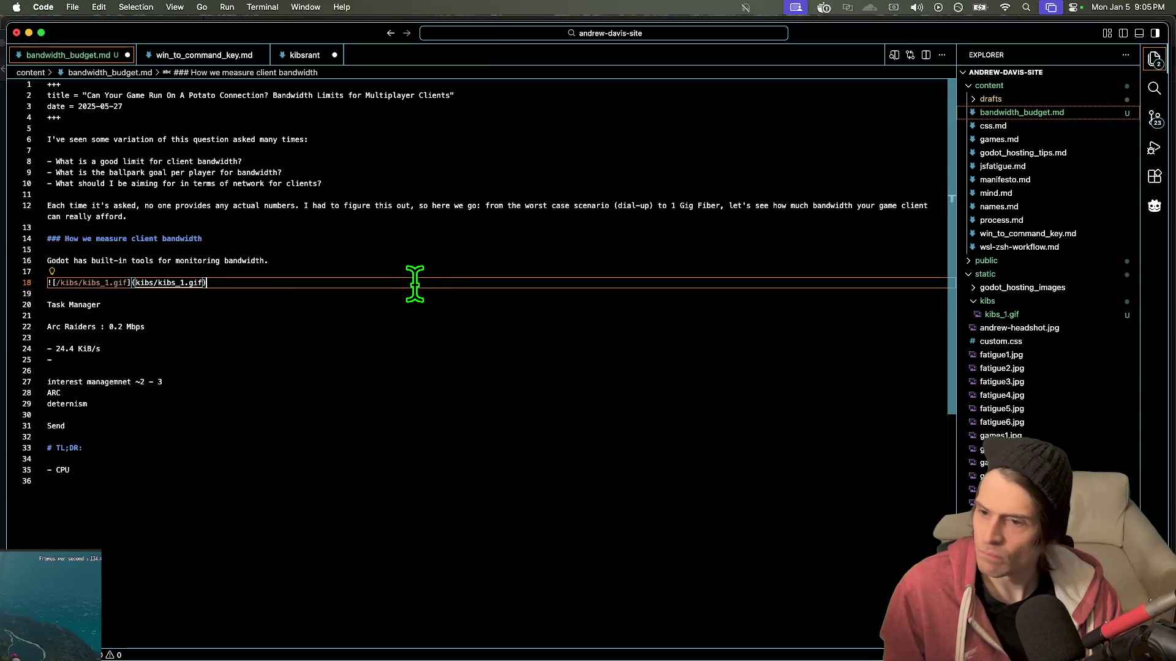
pyautogui.press('Left')
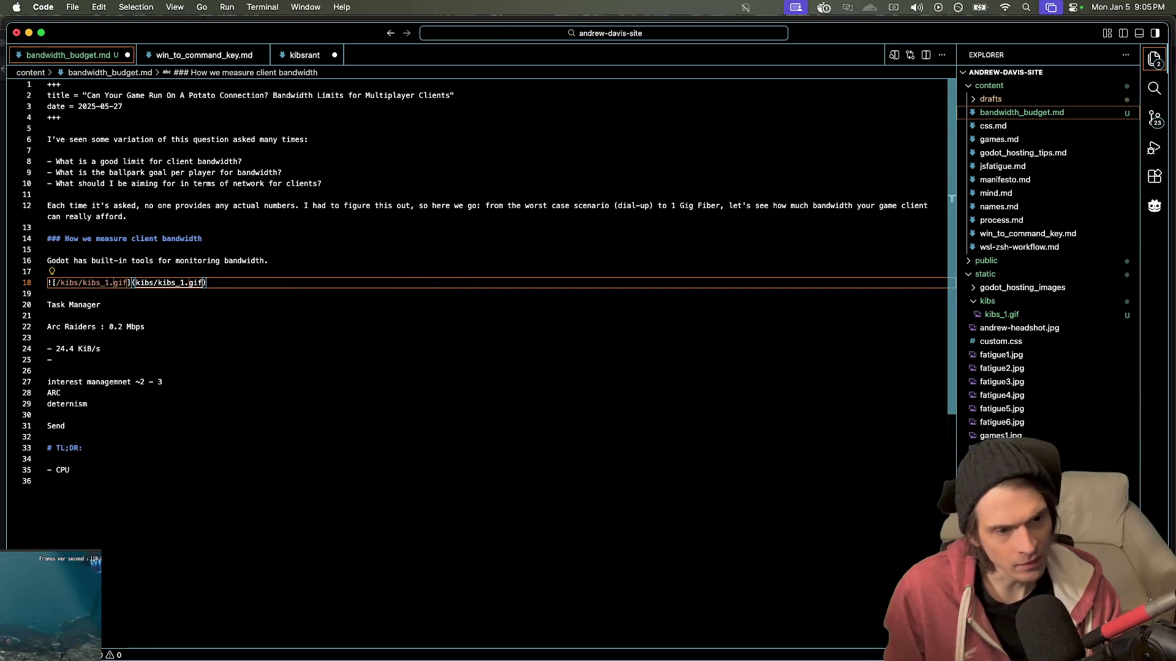
# Step: Replace the link path with kibs_1.gif's copied relative path, static/kibs/kibs_1.gif, and save
pyautogui.moveTo(1004, 315); pyautogui.dragTo(1009, 315)
pyautogui.rightClick(1008, 314)
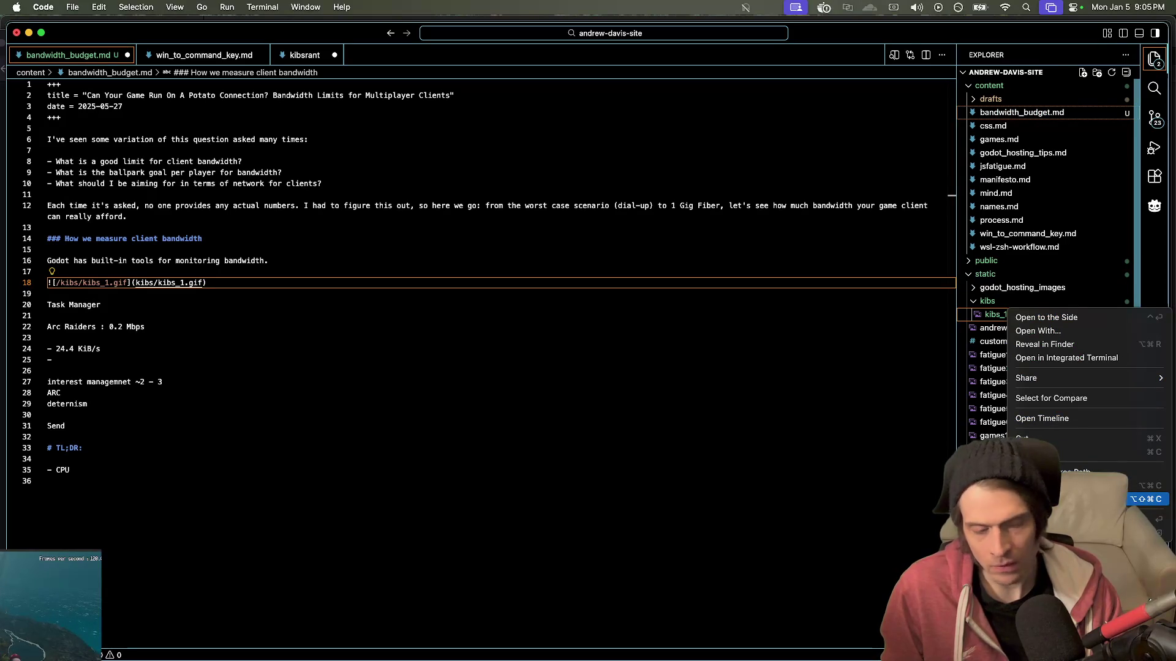
pyautogui.click(1078, 499)
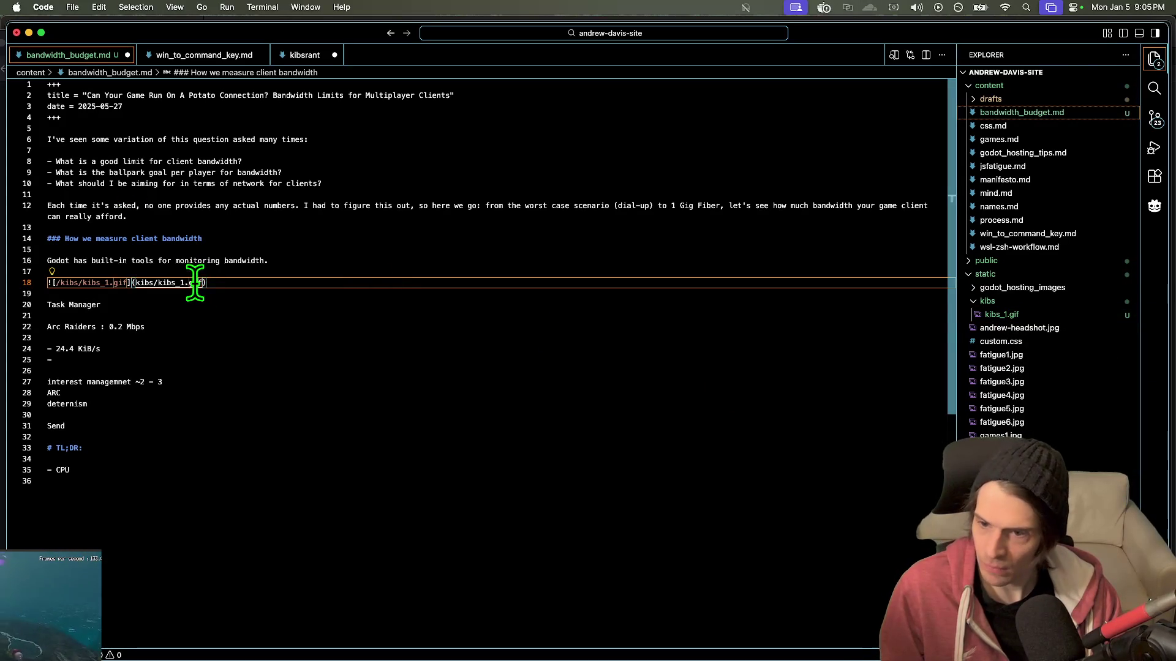
pyautogui.moveTo(203, 283); pyautogui.dragTo(136, 282)
pyautogui.write('static/kibs/kibs_1.gif')
pyautogui.press('super+s')
# Step: Preview the rendered image, remove the blank line below it, and zoom the editor in
pyautogui.click(453, 289)
pyautogui.press('super+shift+p')
pyautogui.press('Return')
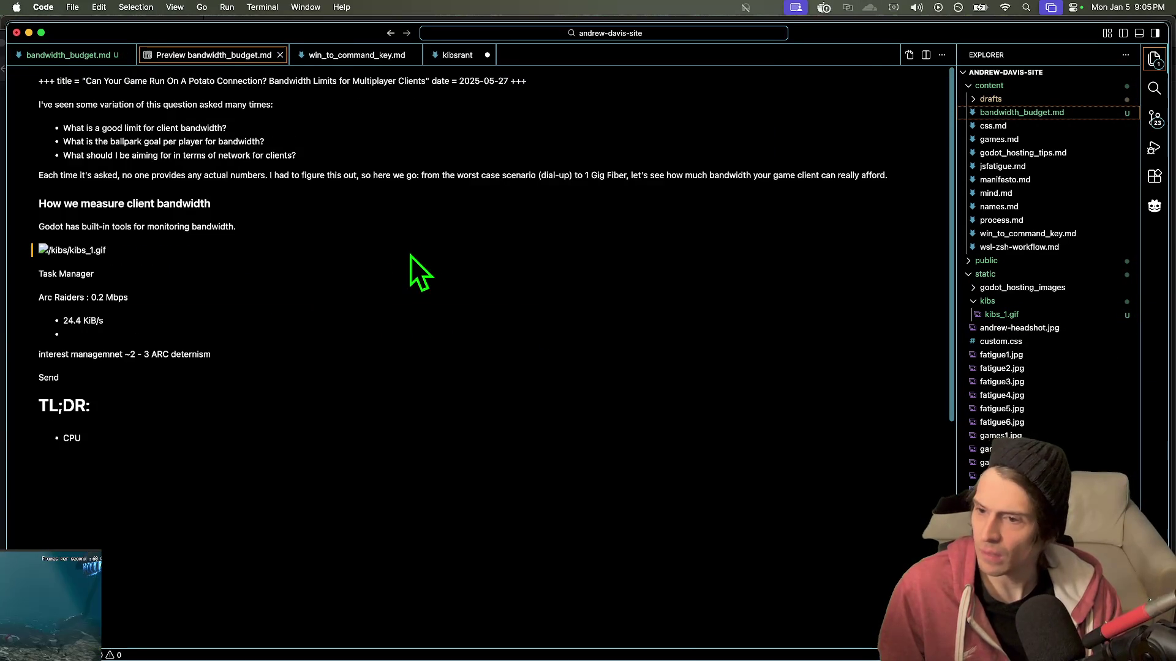
pyautogui.press('super+w')
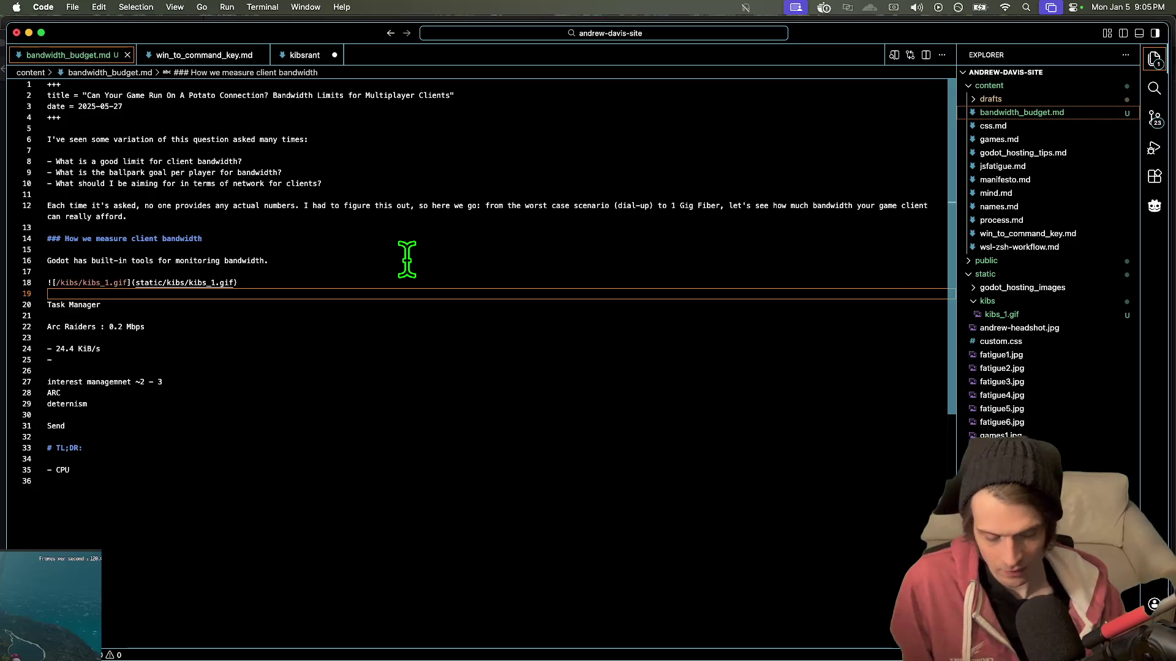
pyautogui.press('Delete')
pyautogui.press('super+equal')
pyautogui.press('super+equal')
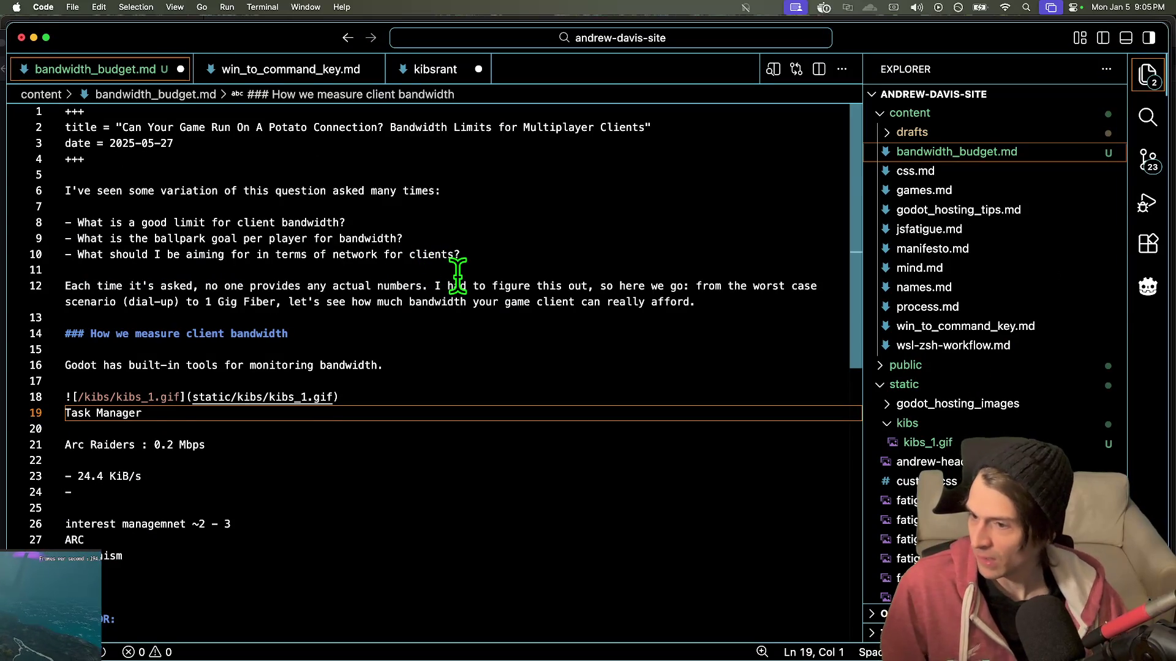
pyautogui.click(458, 271)
pyautogui.click(1148, 76)
pyautogui.click(1149, 79)
pyautogui.click(1149, 79)
pyautogui.click(1150, 79)
pyautogui.click(1149, 78)
pyautogui.click(1150, 78)
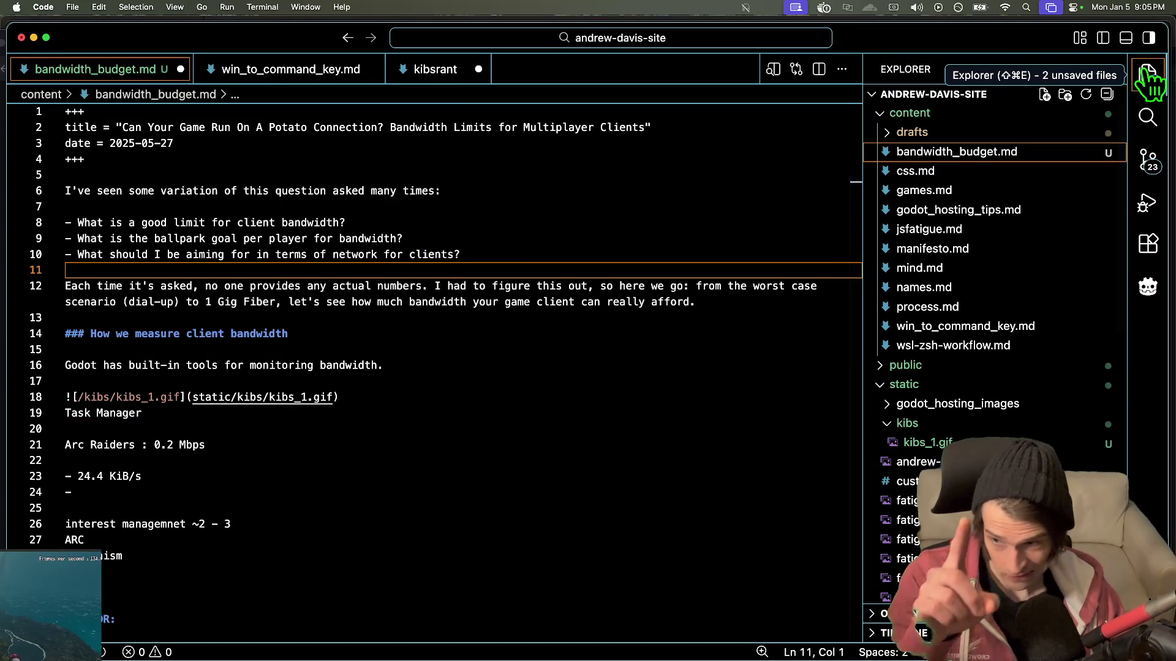
pyautogui.click(1149, 78)
pyautogui.click(1149, 78)
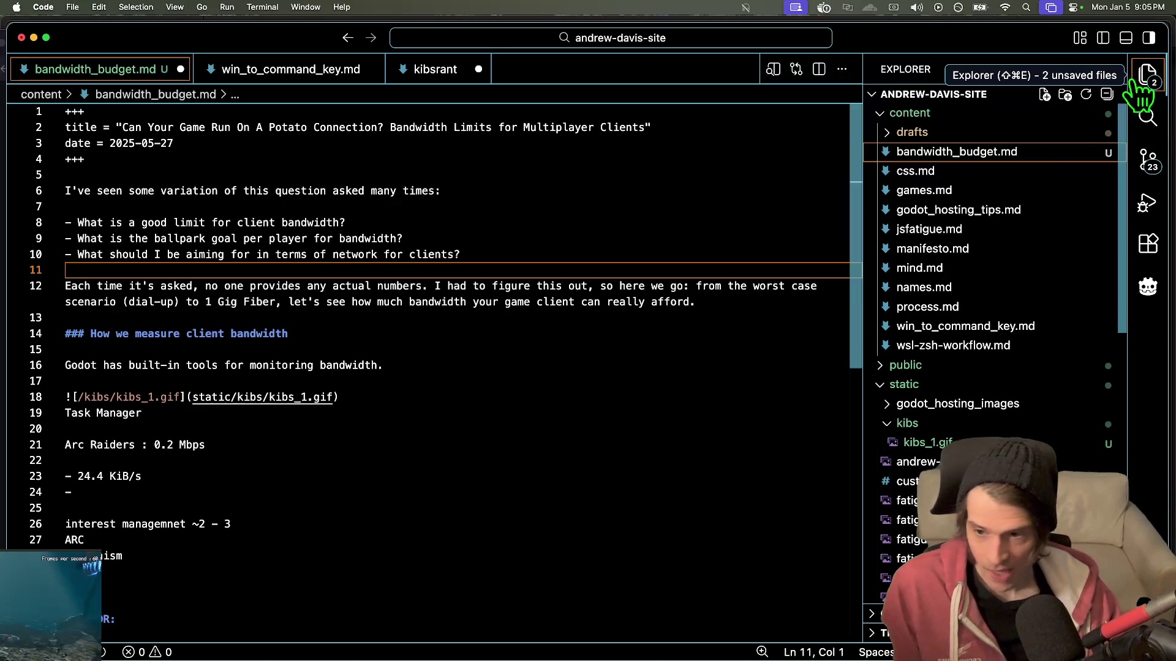
pyautogui.click(431, 366)
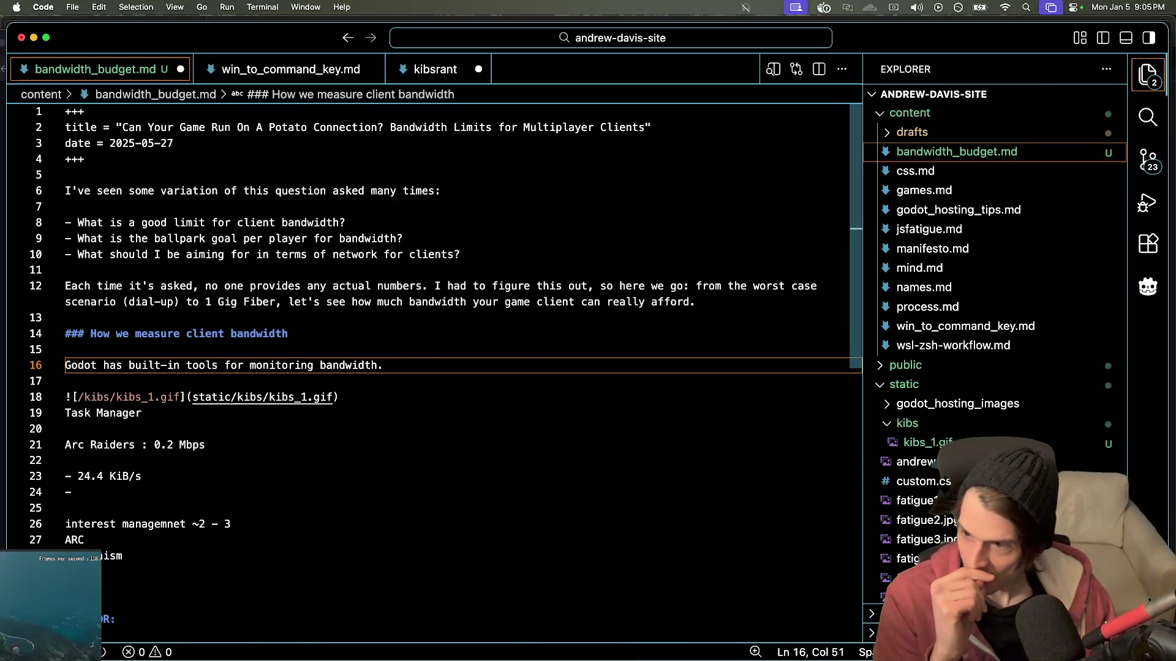
pyautogui.click(564, 544)
pyautogui.click(620, 397)
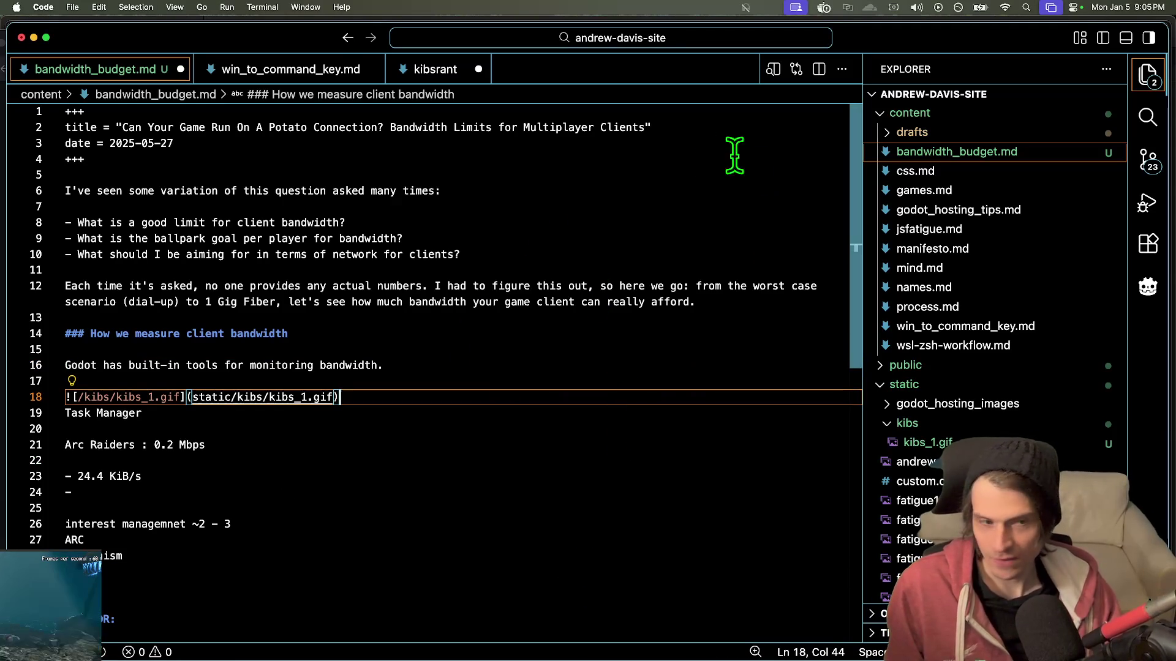
pyautogui.click(1148, 76)
pyautogui.click(1148, 77)
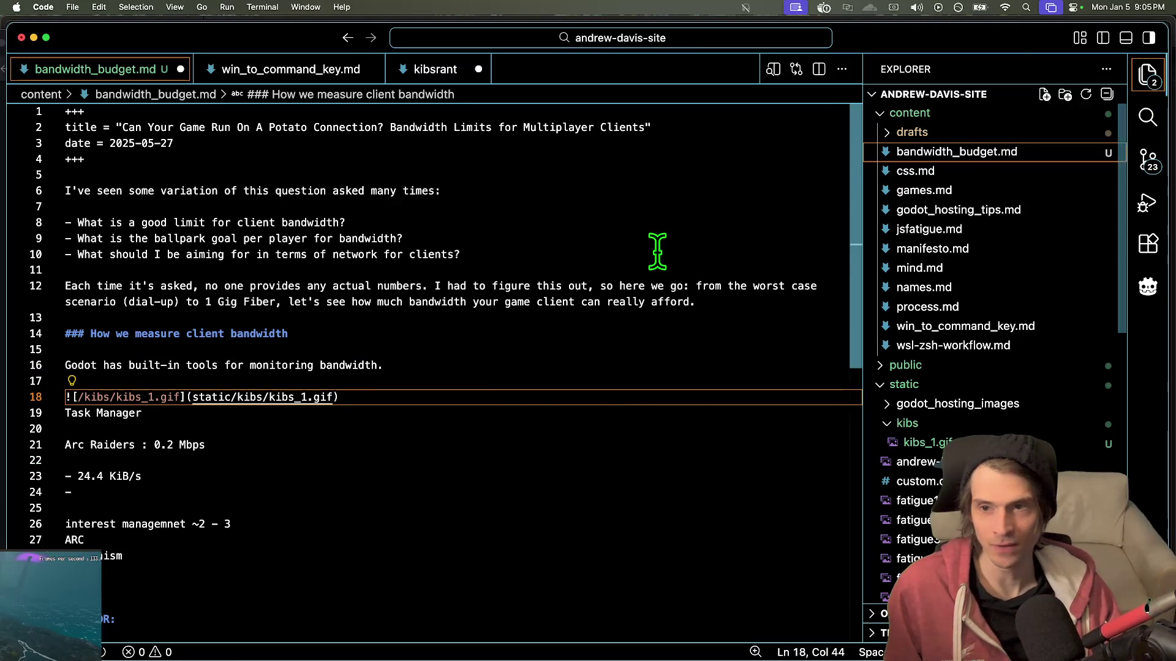
pyautogui.click(656, 254)
pyautogui.scroll(-4, 667, 251)
pyautogui.scroll(2, 677, 260)
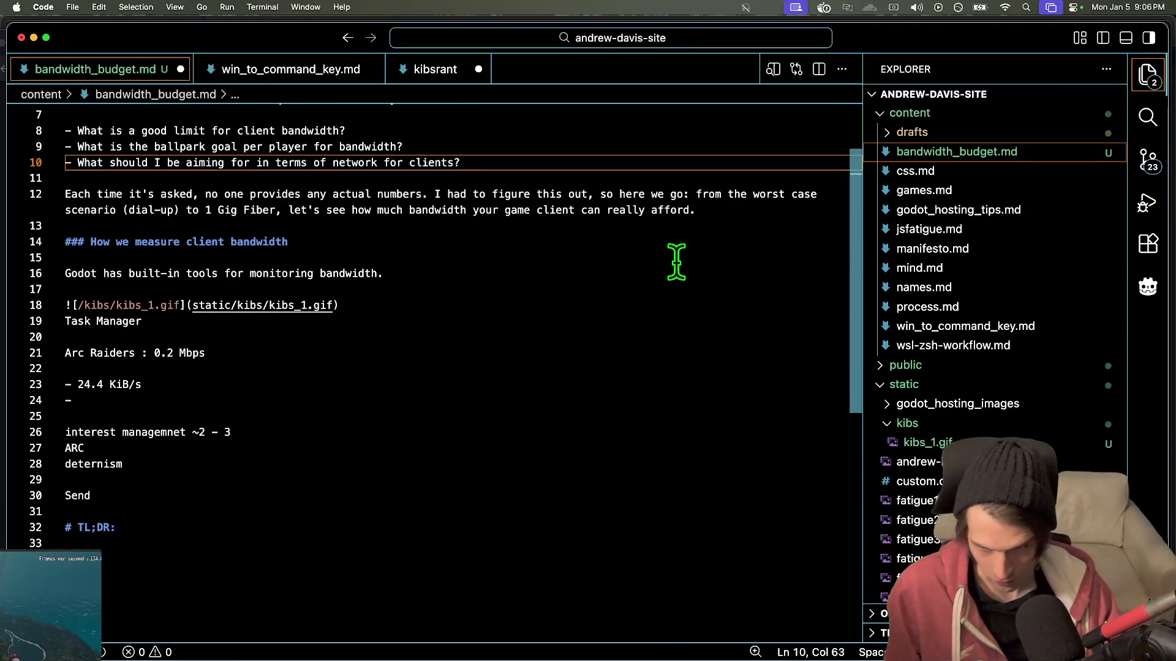
pyautogui.click(545, 306)
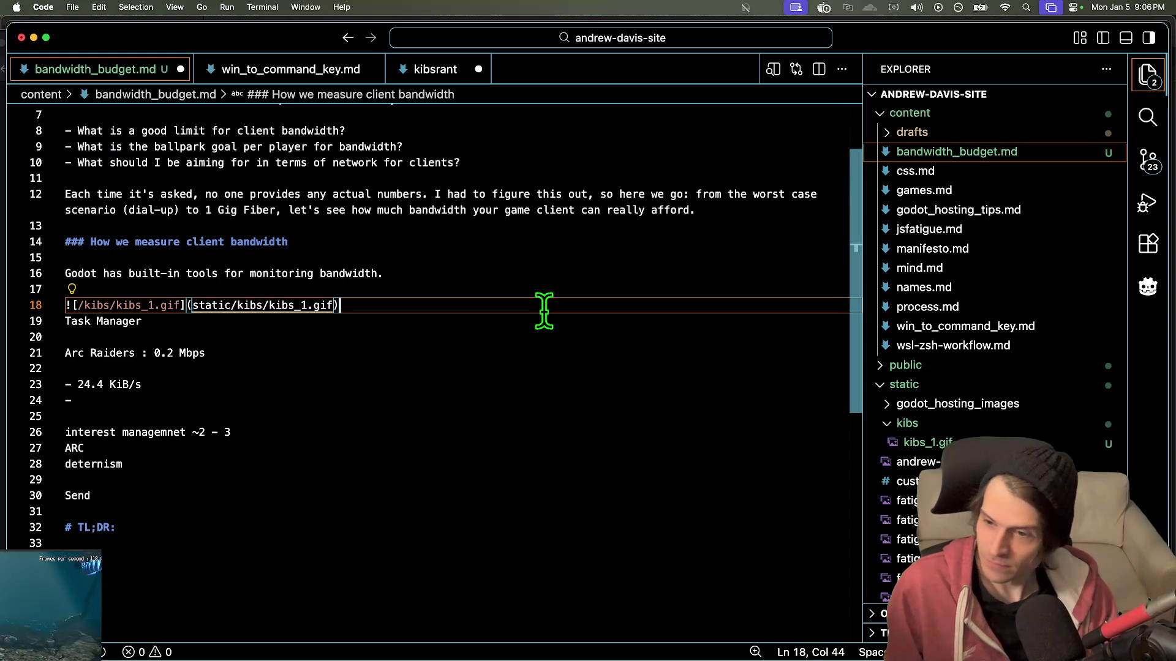
# Step: Add a blank line after the image link and start the path with '/static/' via autocomplete
pyautogui.press('Return')
pyautogui.scroll(3, 376, 355)
pyautogui.doubleClick(212, 397)
pyautogui.press('Left')
pyautogui.write('/')
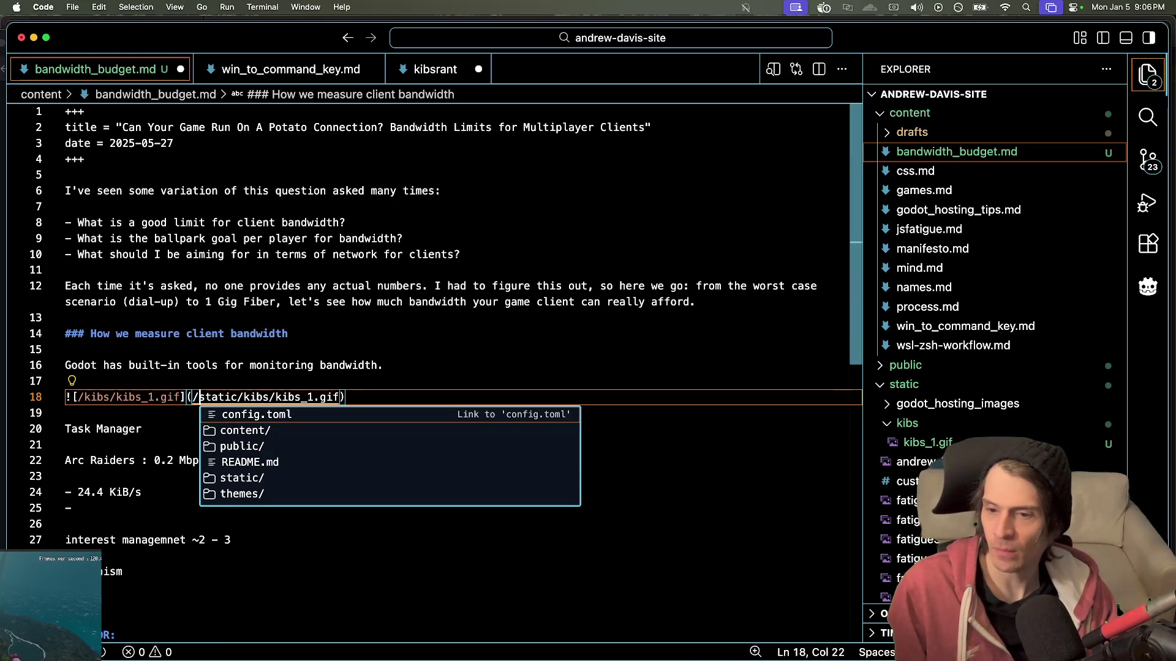
pyautogui.press('Down')
pyautogui.press('Down')
pyautogui.press('Down')
pyautogui.press('Return')
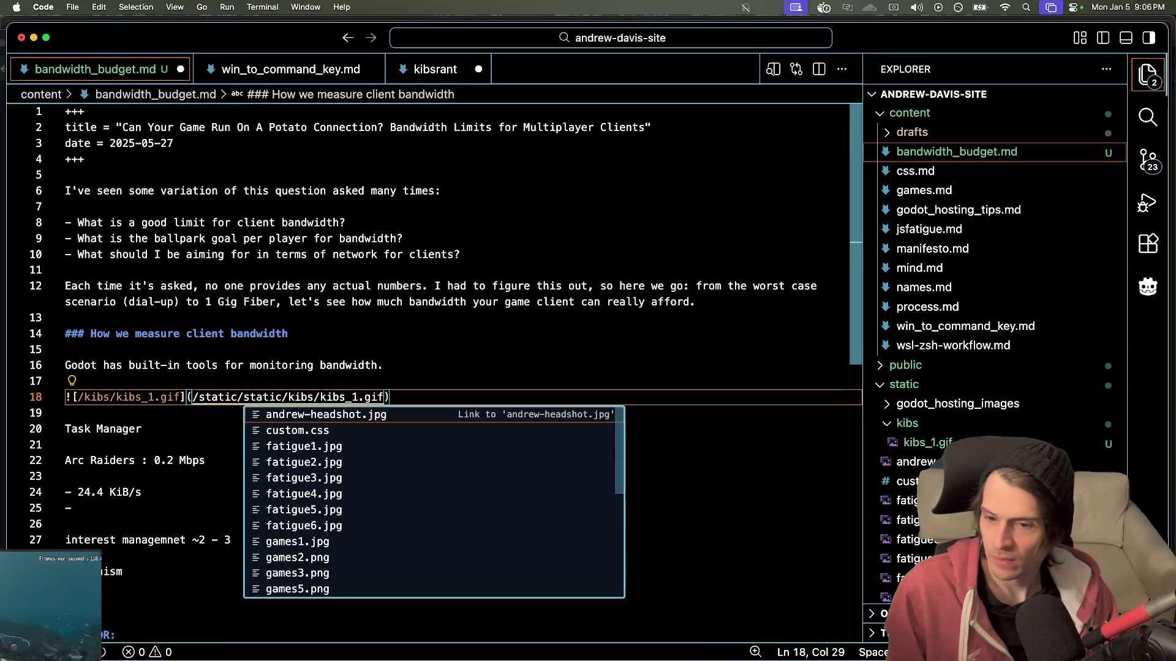
# Step: Complete the path to /static/kibs/kibs_1.gif via autocomplete and delete the duplicated trailing text
pyautogui.write('ki')
pyautogui.press('Return')
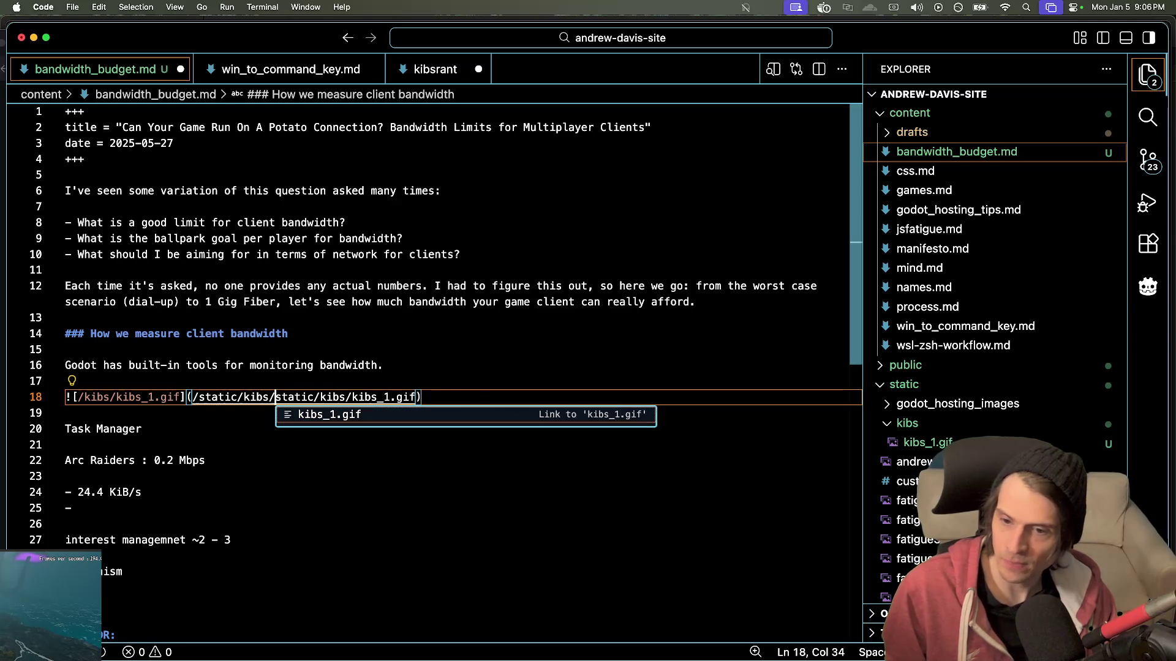
pyautogui.press('Return')
pyautogui.press('End')
pyautogui.press('BackSpace')
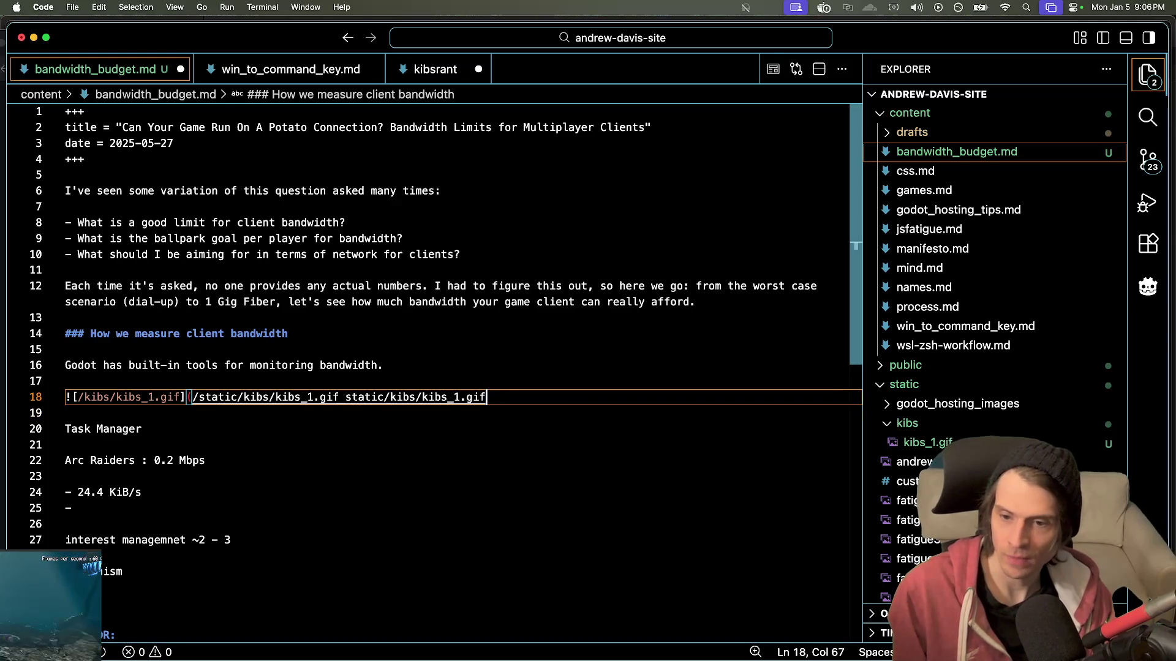
pyautogui.press('BackSpace')
pyautogui.press('BackSpace')
pyautogui.press('BackSpace')
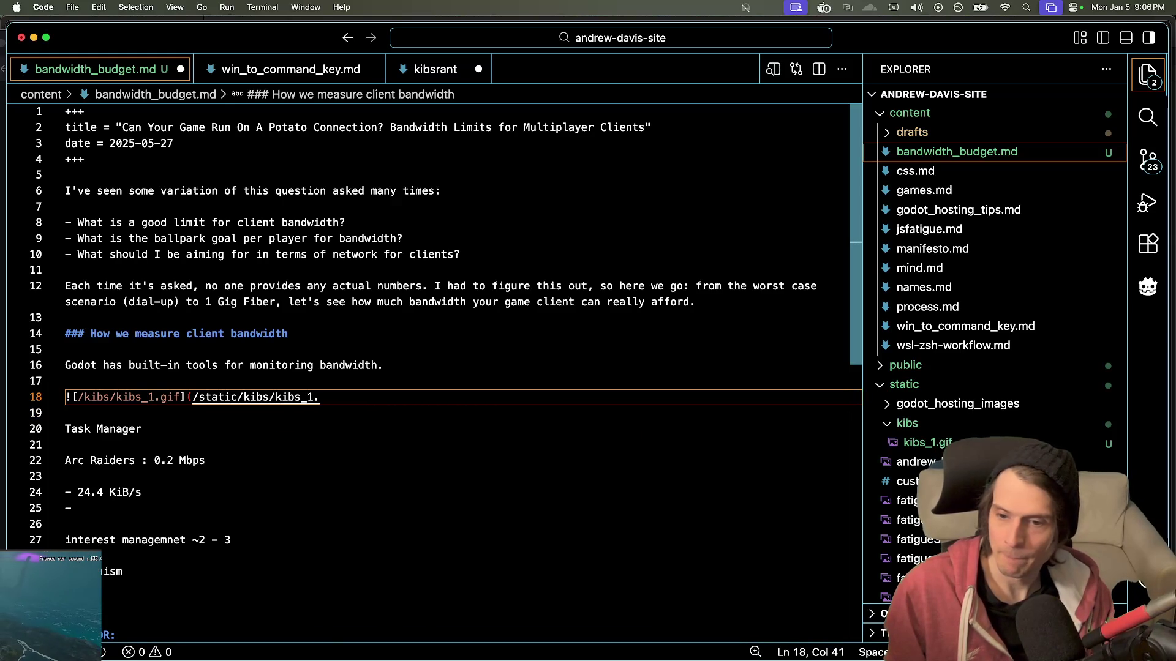
pyautogui.write('gif)')
pyautogui.press('super+shift+p')
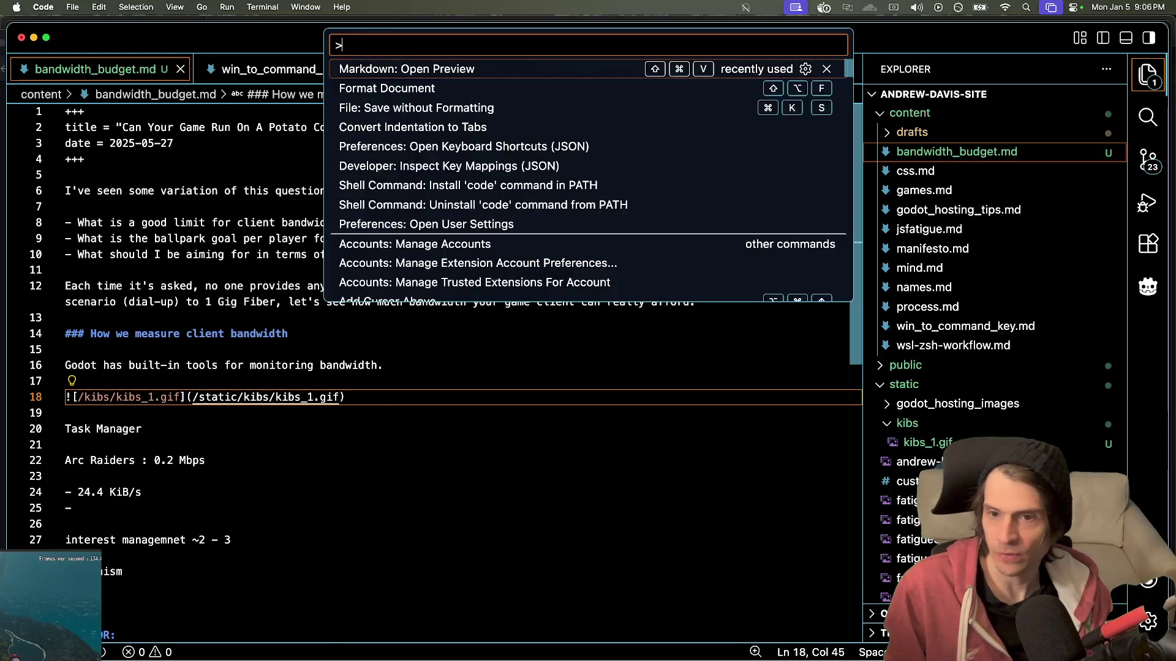
# Step: Open the Markdown preview of bandwidth_budget.md to show the kibs_1.gif animation
pyautogui.press('Return')
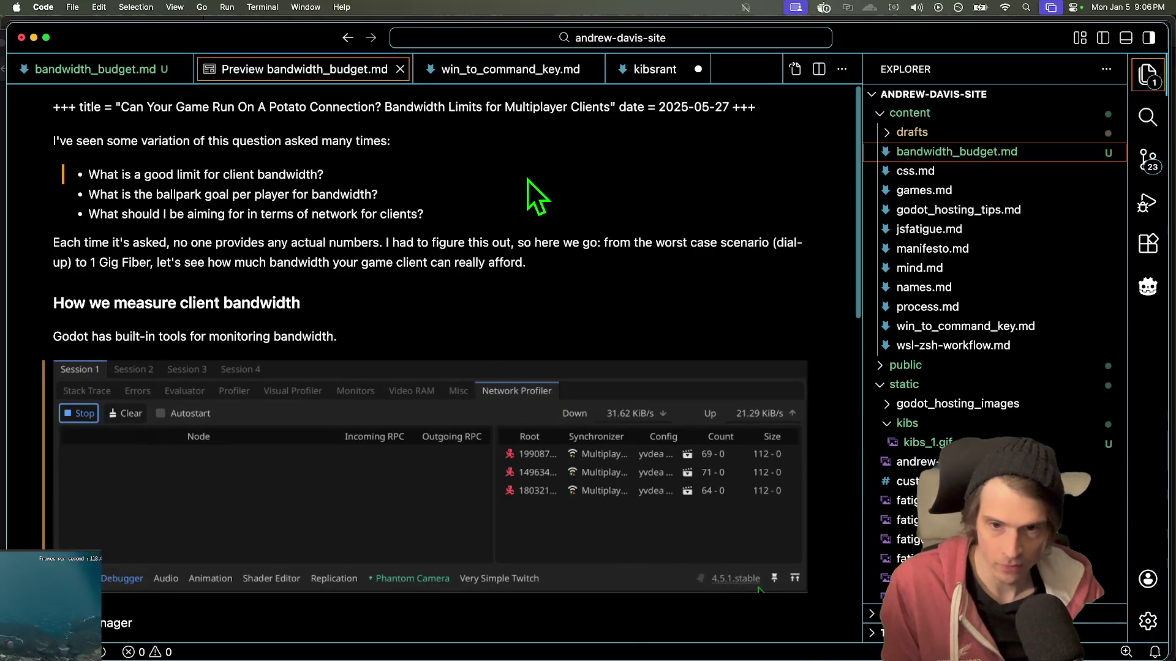
pyautogui.press('super+space')
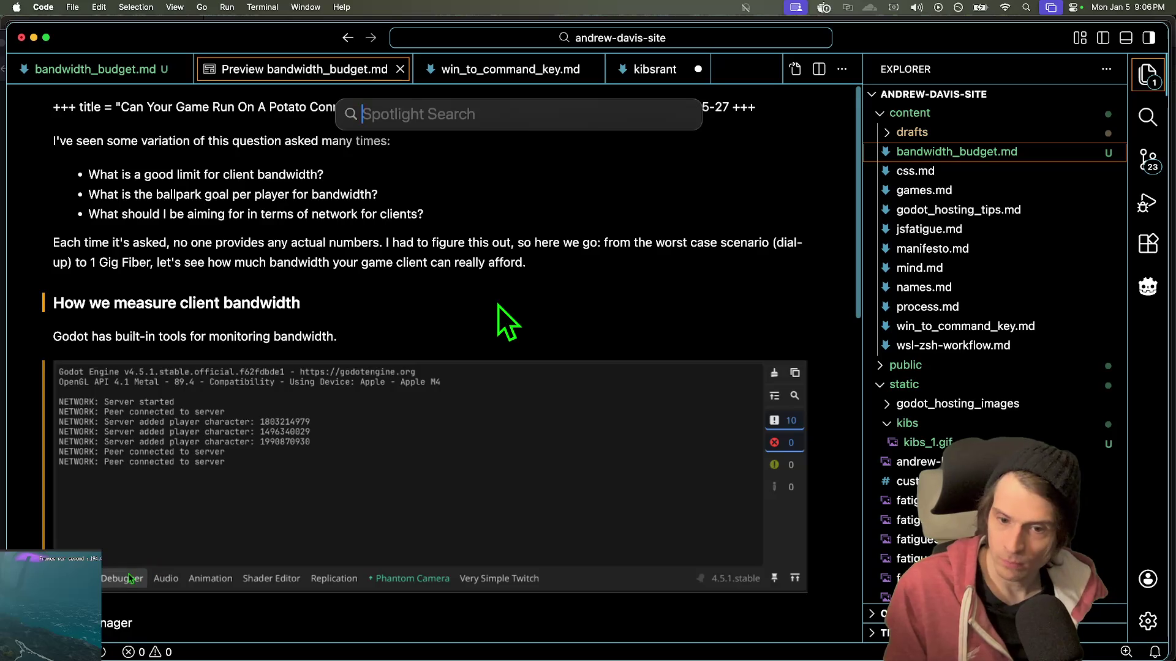
pyautogui.write('system Settings')
pyautogui.press('Return')
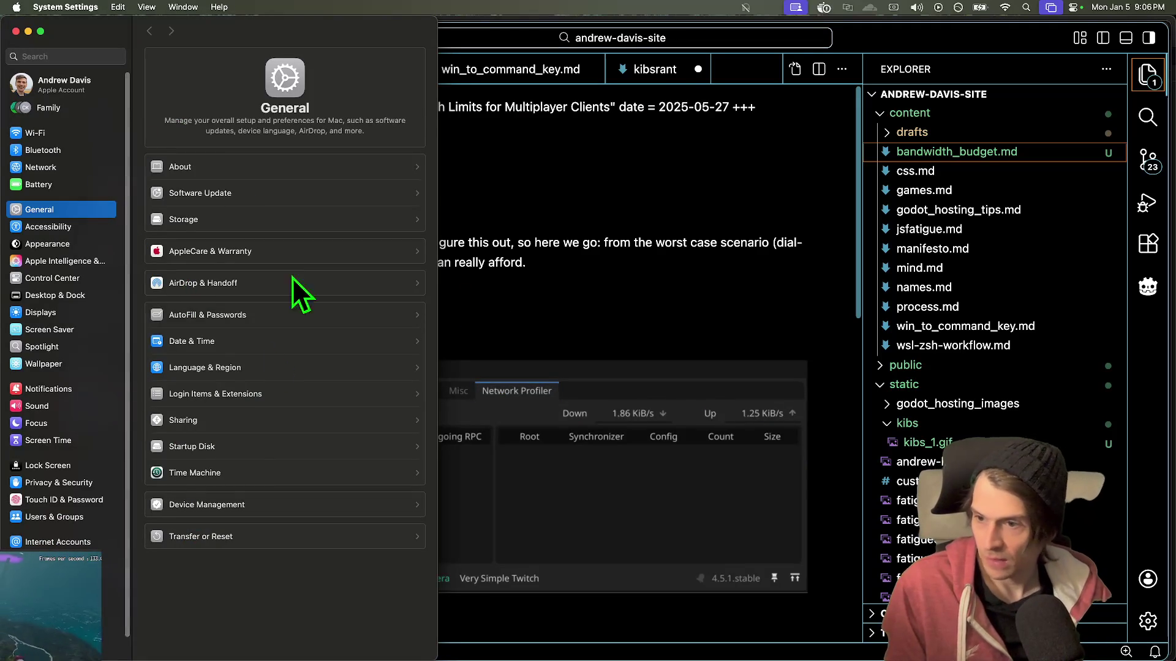
pyautogui.moveTo(256, 32); pyautogui.dragTo(258, 32)
pyautogui.press('super+q')
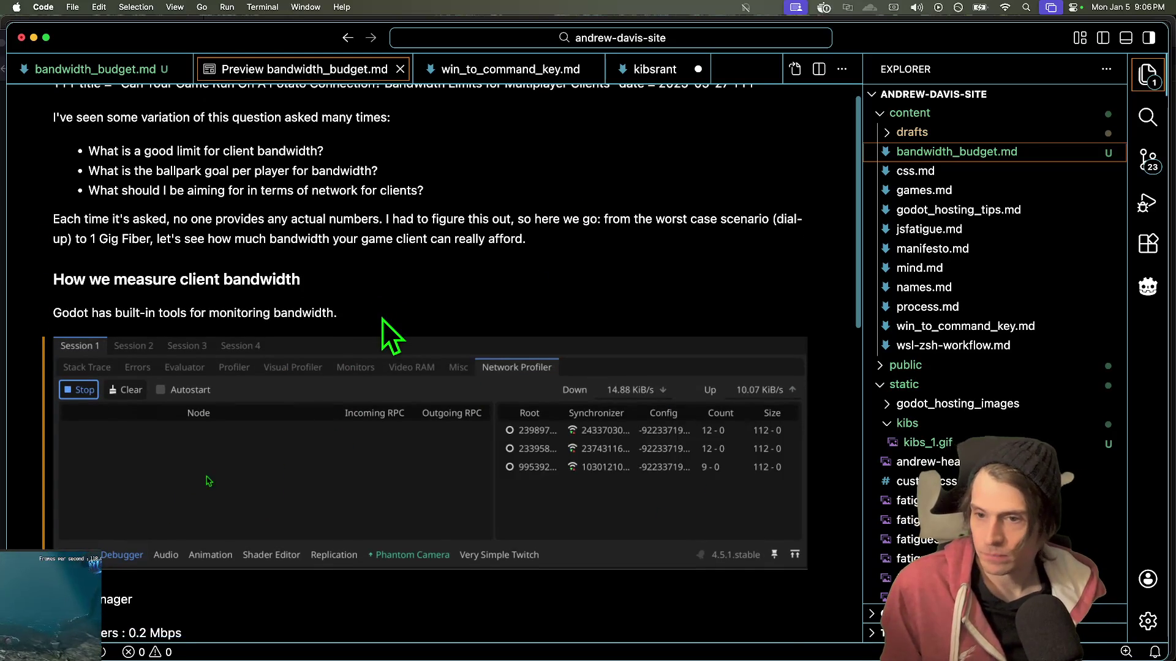
# Step: Replace "I had to figure this out, so" in the intro with "So" so it reads "So here we go"
pyautogui.doubleClick(382, 318)
pyautogui.scroll(-1, 534, 440)
pyautogui.scroll(1, 533, 402)
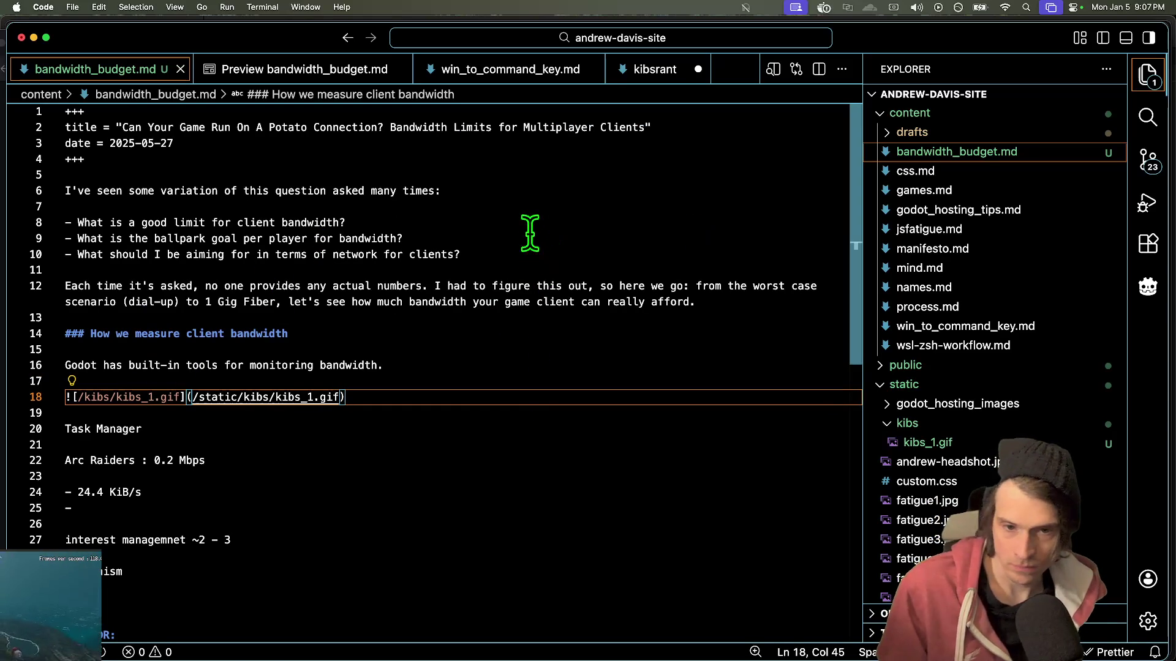
pyautogui.moveTo(434, 286); pyautogui.dragTo(518, 286)
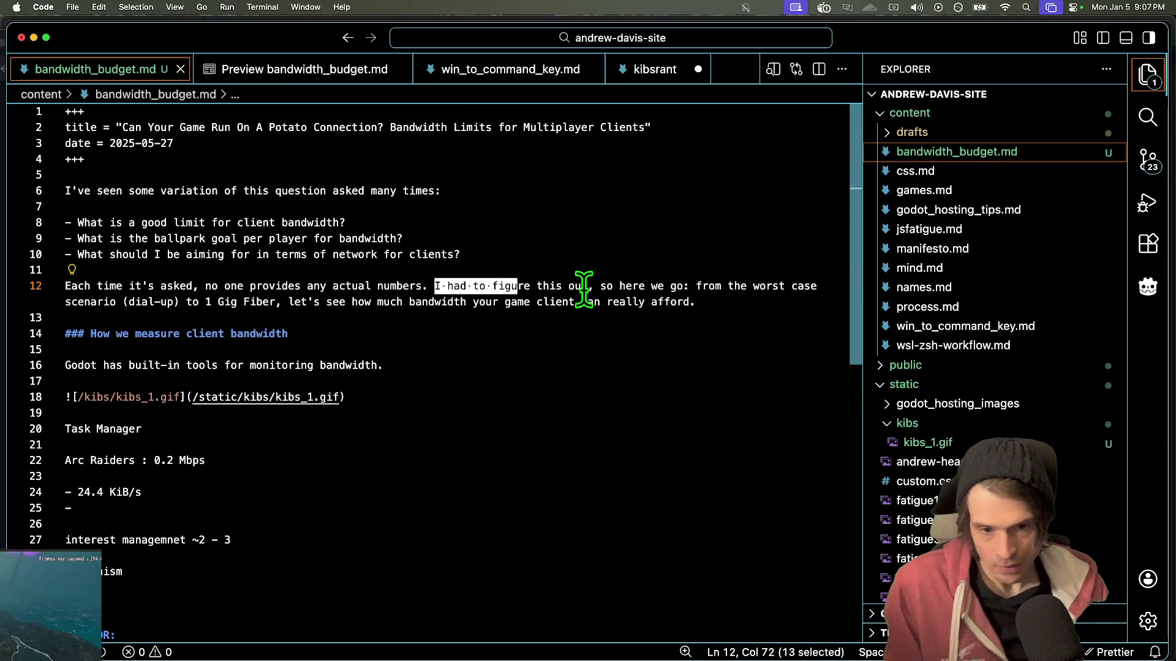
pyautogui.moveTo(612, 286); pyautogui.dragTo(472, 286)
pyautogui.press('BackSpace')
pyautogui.hotkey('alt', 'BackSpace')
pyautogui.hotkey('alt', 'BackSpace')
pyautogui.write('So')
# Step: Delete "client bandwidth" so the heading reads "How we measure"
pyautogui.click(566, 302)
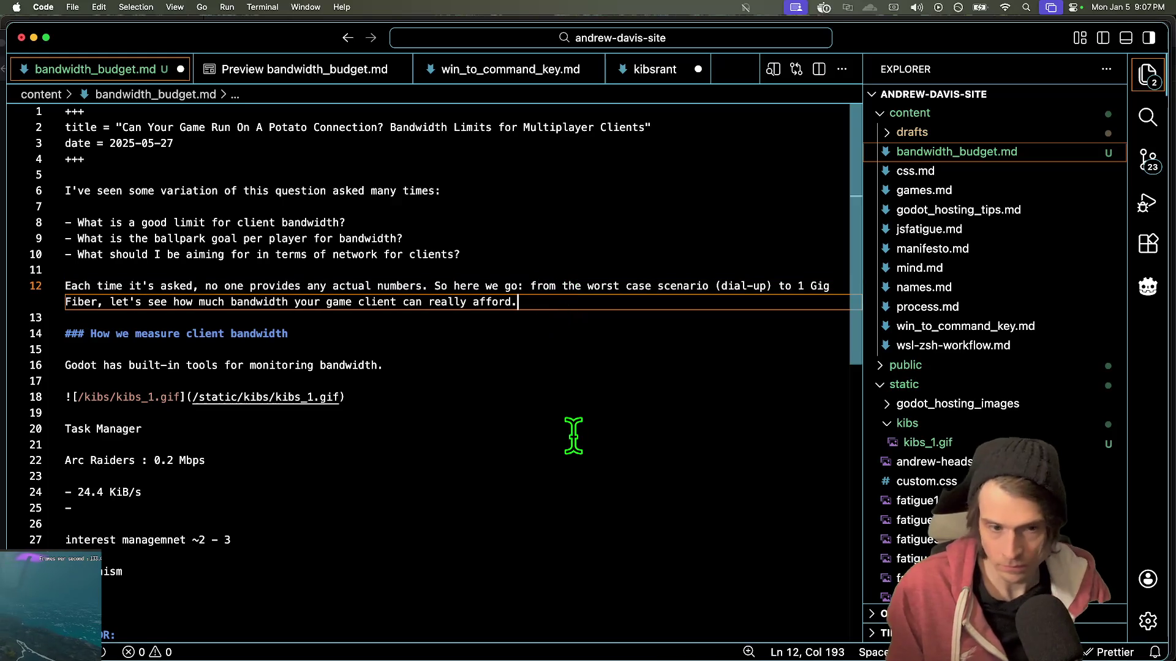
pyautogui.scroll(-4, 556, 354)
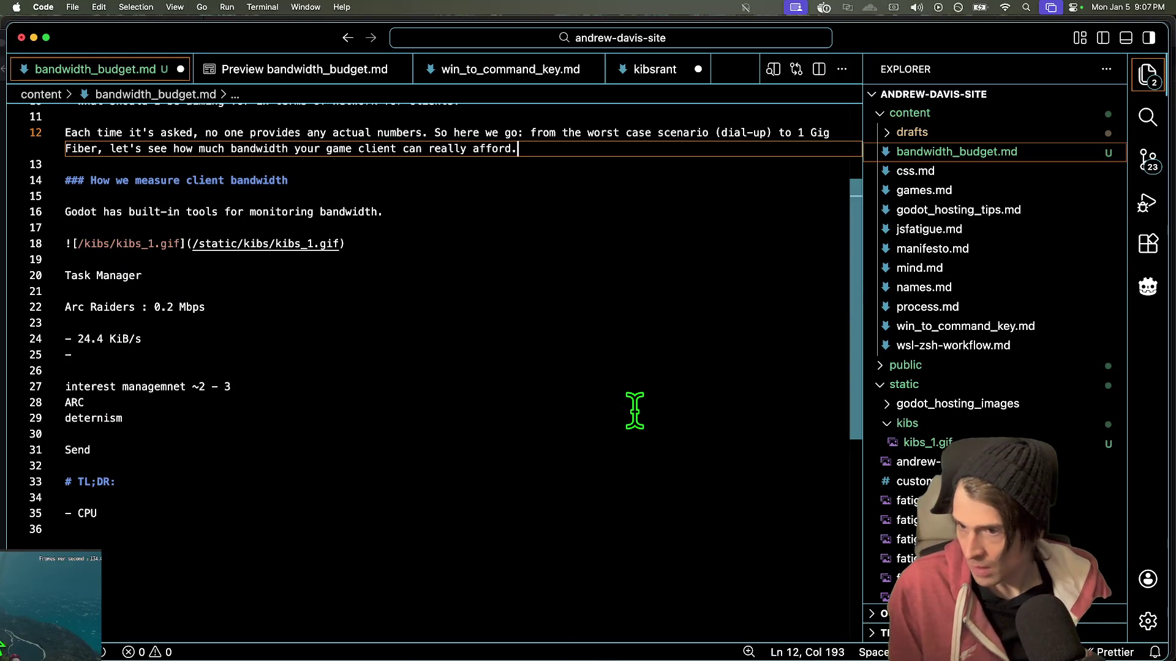
pyautogui.scroll(1, 635, 406)
pyautogui.click(606, 246)
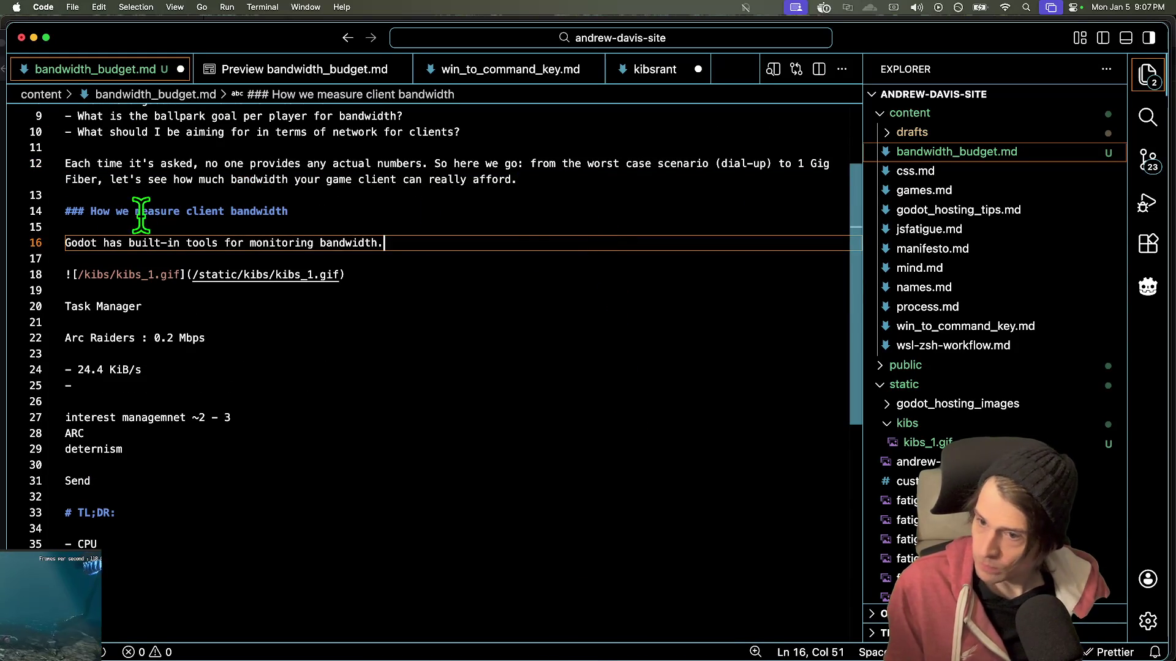
pyautogui.moveTo(179, 211); pyautogui.dragTo(288, 211)
pyautogui.press('BackSpace')
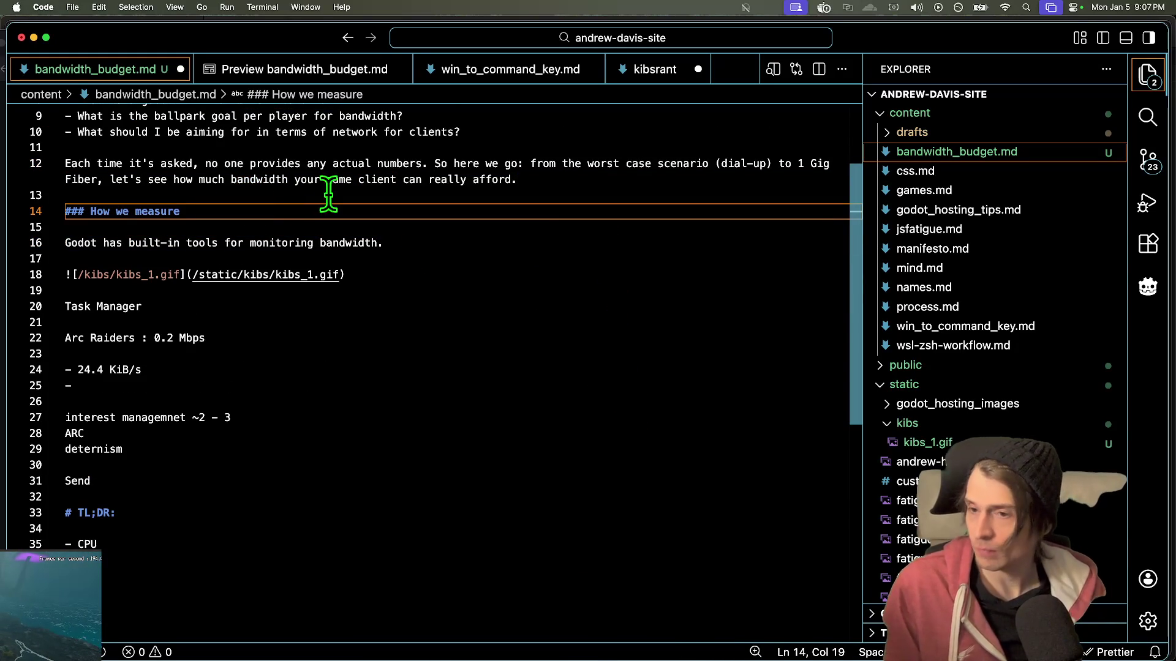
# Step: Add a blank line after the Godot tools line, above the image link
pyautogui.click(559, 242)
pyautogui.press('Return')
pyautogui.press('Down')
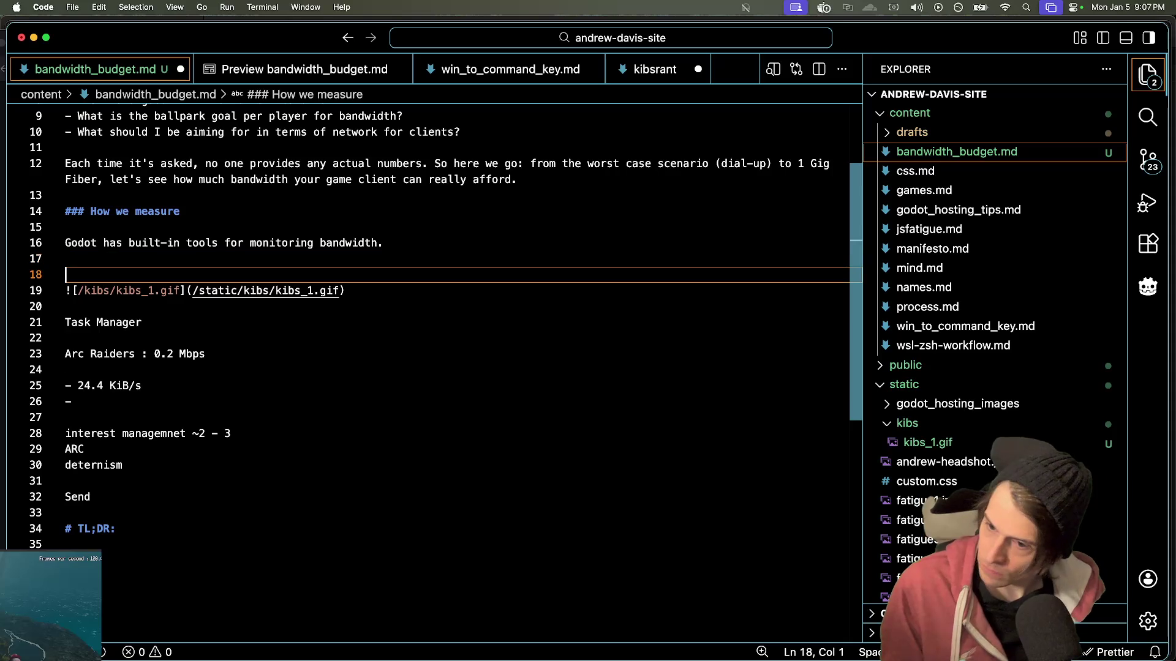
# Step: Draft a three-item numbered list under the image link and check it in the preview
pyautogui.press('Up')
pyautogui.press('Return')
pyautogui.write('1. Start your game')
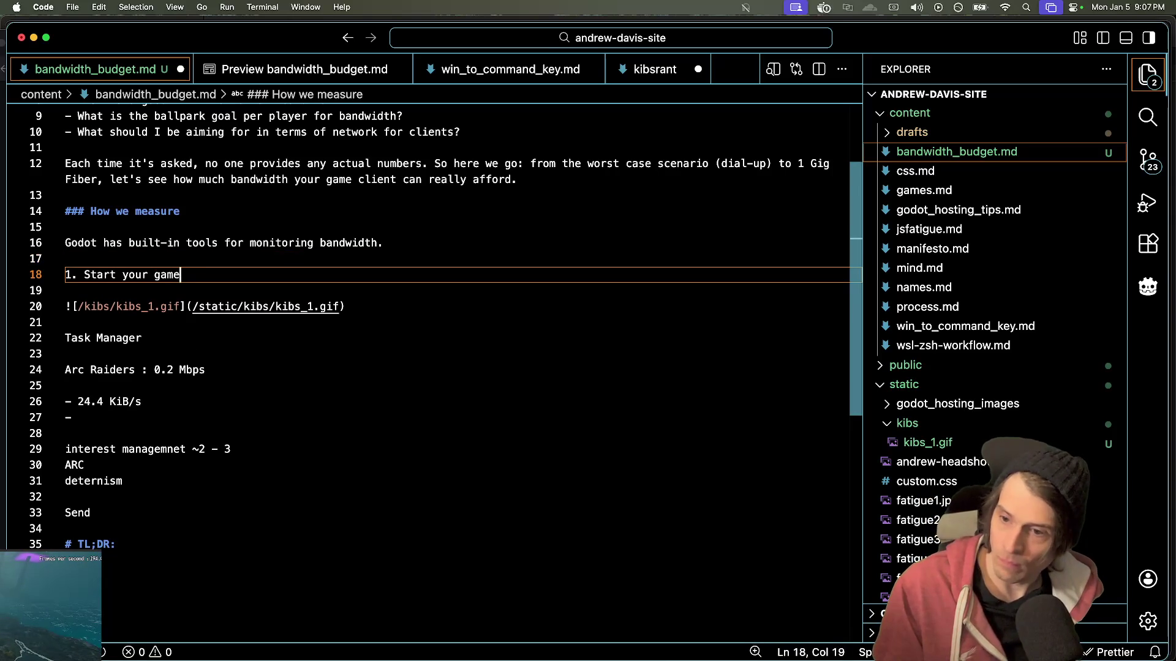
pyautogui.write('t')
pyautogui.press('Return')
pyautogui.write('2. D')
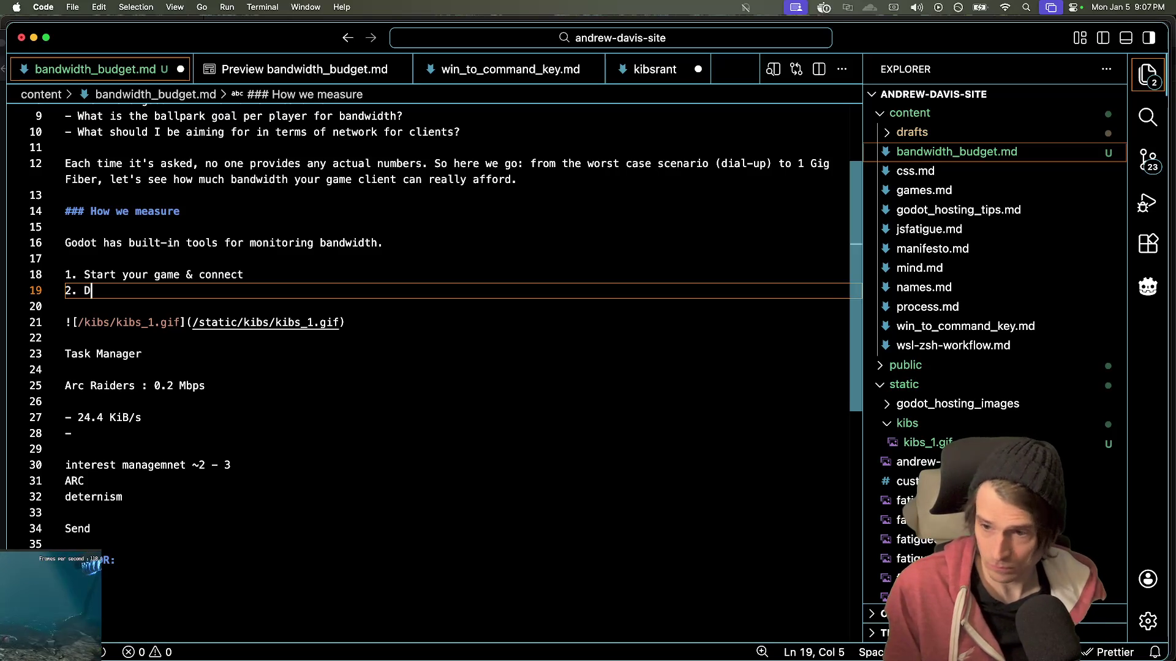
pyautogui.press('BackSpace')
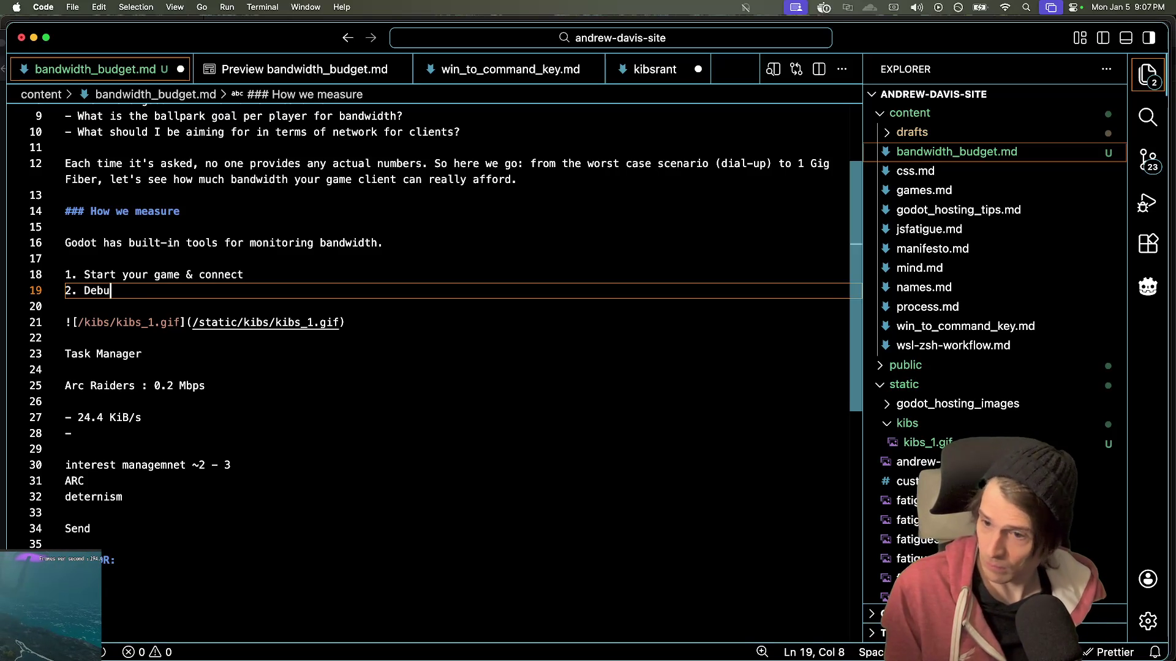
pyautogui.press('Return')
pyautogui.write('3.')
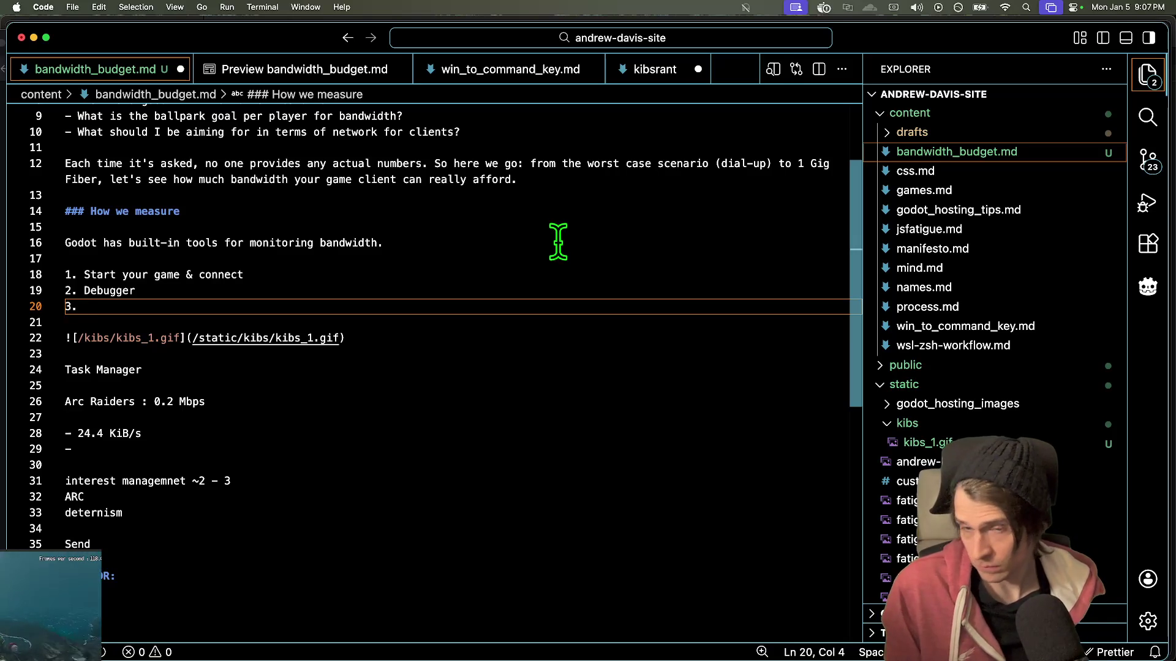
pyautogui.press('super+shift+v')
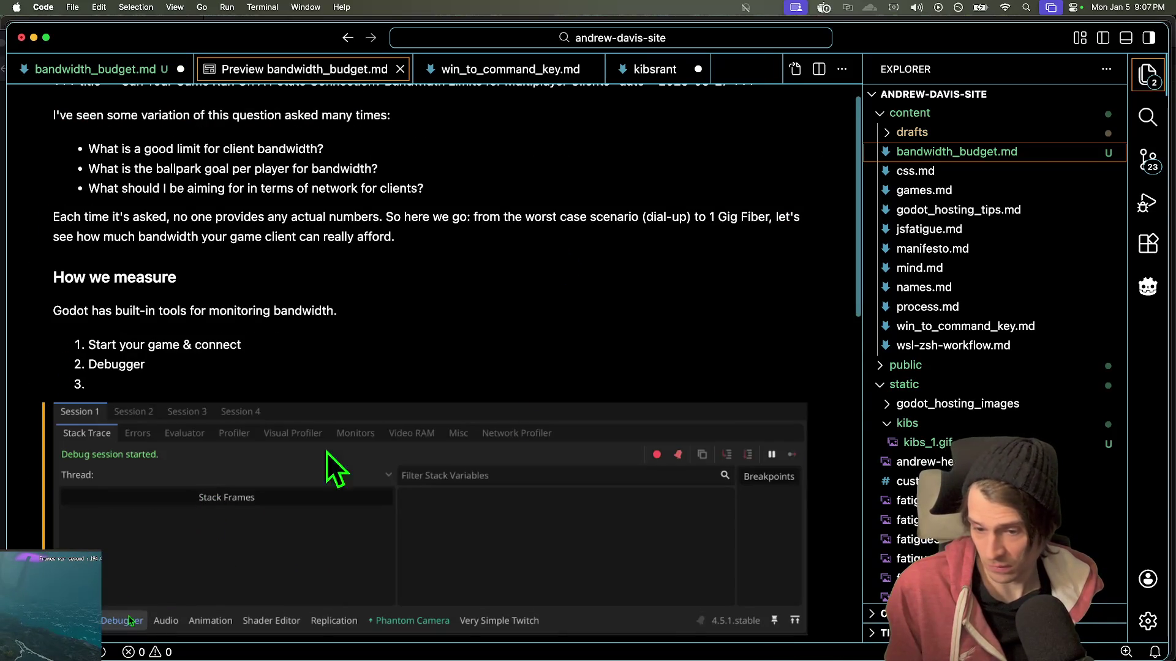
pyautogui.press('super+shift+v')
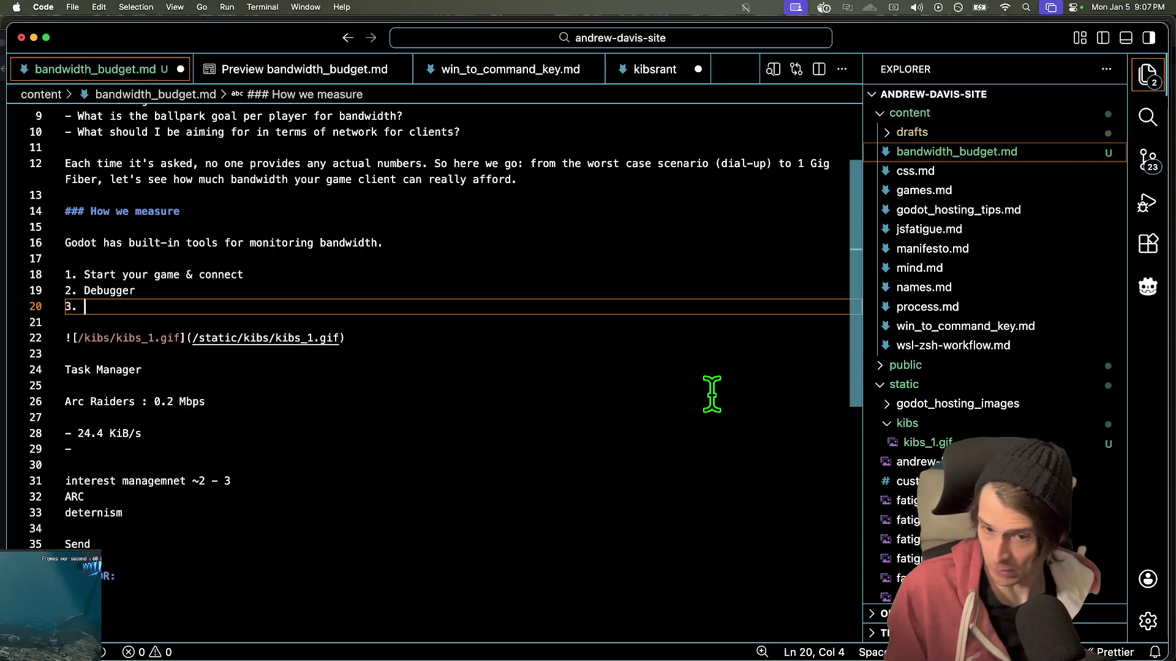
pyautogui.write('Network Profiler')
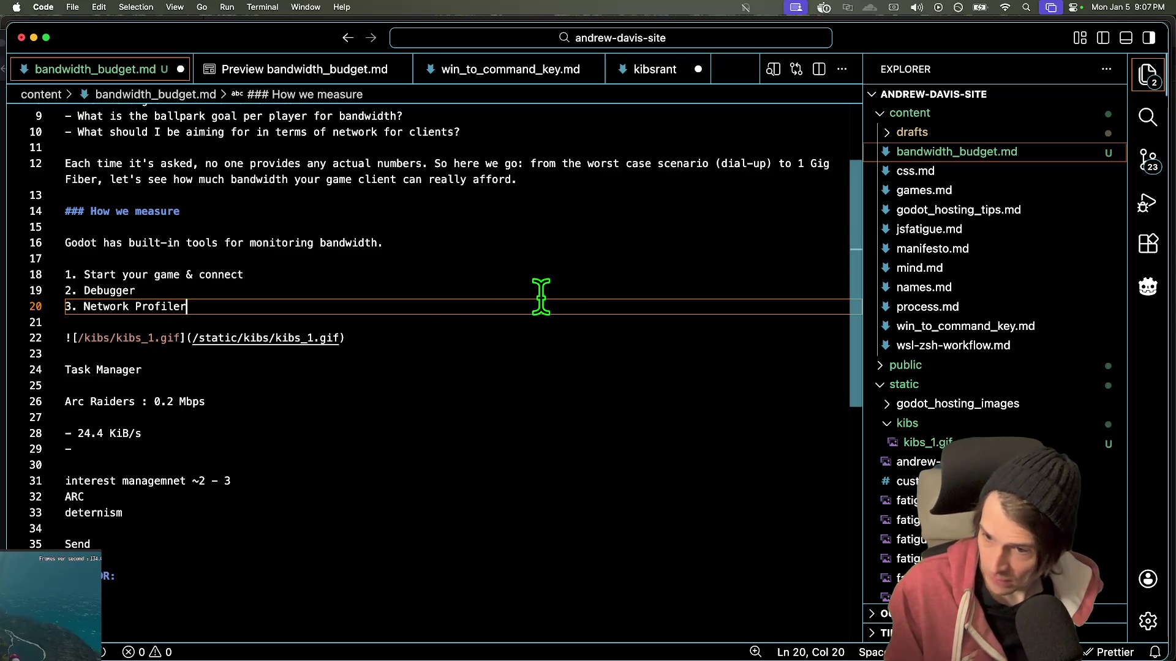
# Step: Delete the three numbered steps and the leftover blank line
pyautogui.doubleClick(574, 291)
pyautogui.doubleClick(583, 276)
pyautogui.moveTo(582, 276); pyautogui.dragTo(582, 301)
pyautogui.press('Delete')
pyautogui.press('Delete')
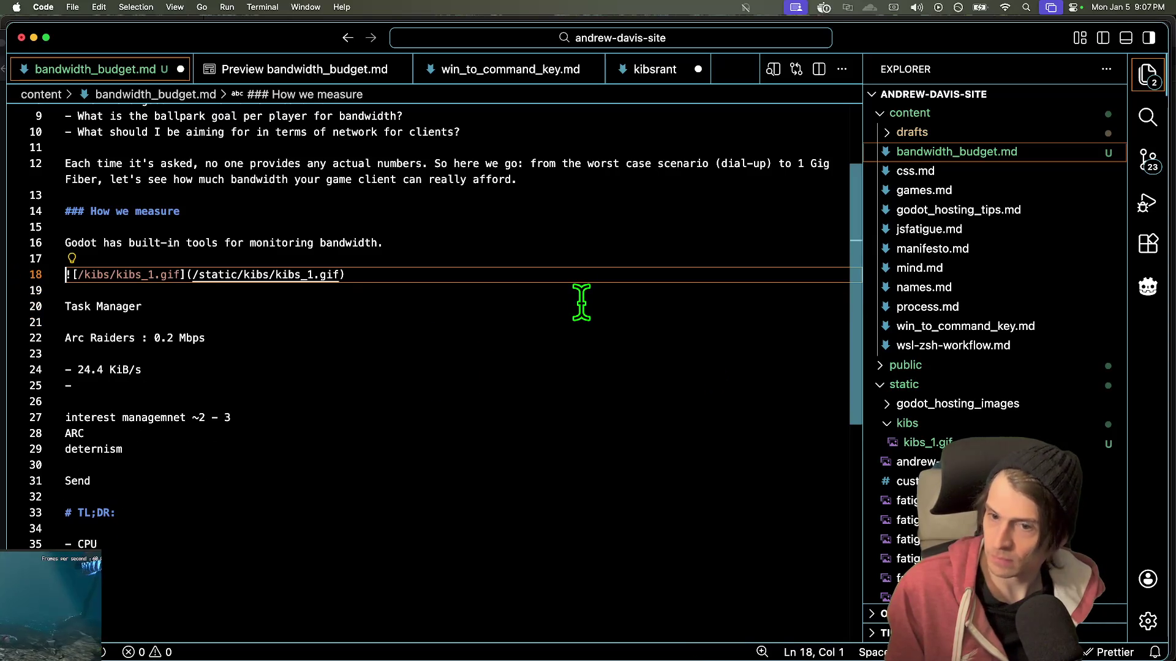
pyautogui.press('Down')
pyautogui.press('Down')
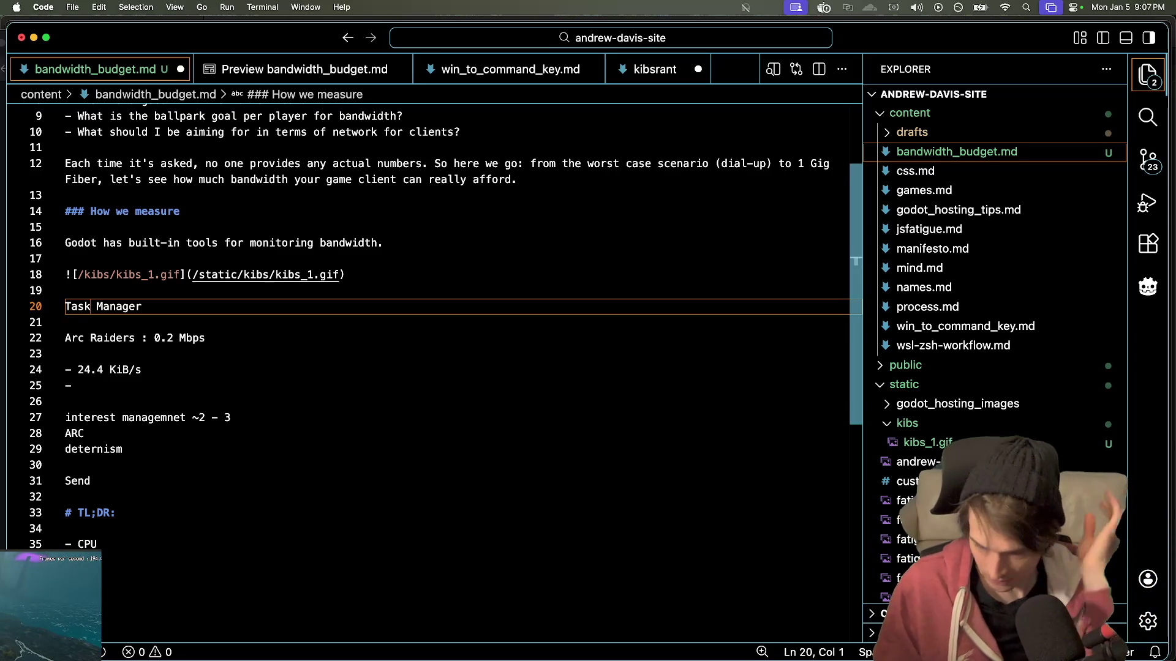
# Step: Add blank lines above Task Manager, then switch to Firefox with a new blank tab
pyautogui.click(65, 290)
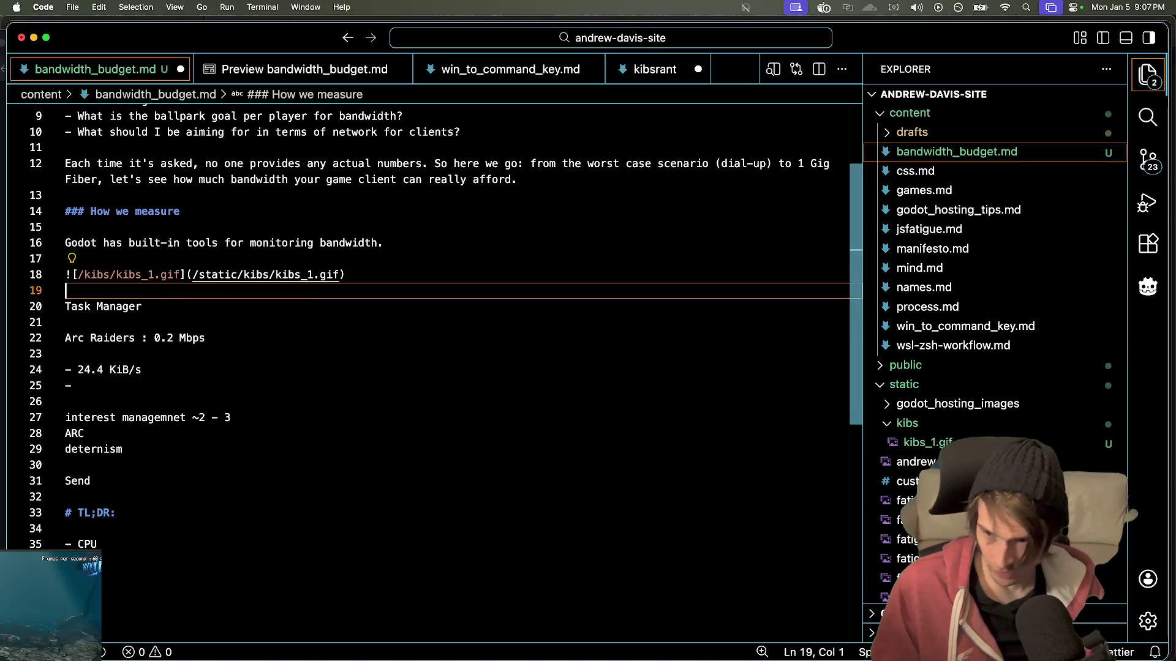
pyautogui.press('Return')
pyautogui.press('Return')
pyautogui.press('Return')
pyautogui.press('Up')
pyautogui.press('Up')
pyautogui.press('super+Tab')
pyautogui.press('super+Tab')
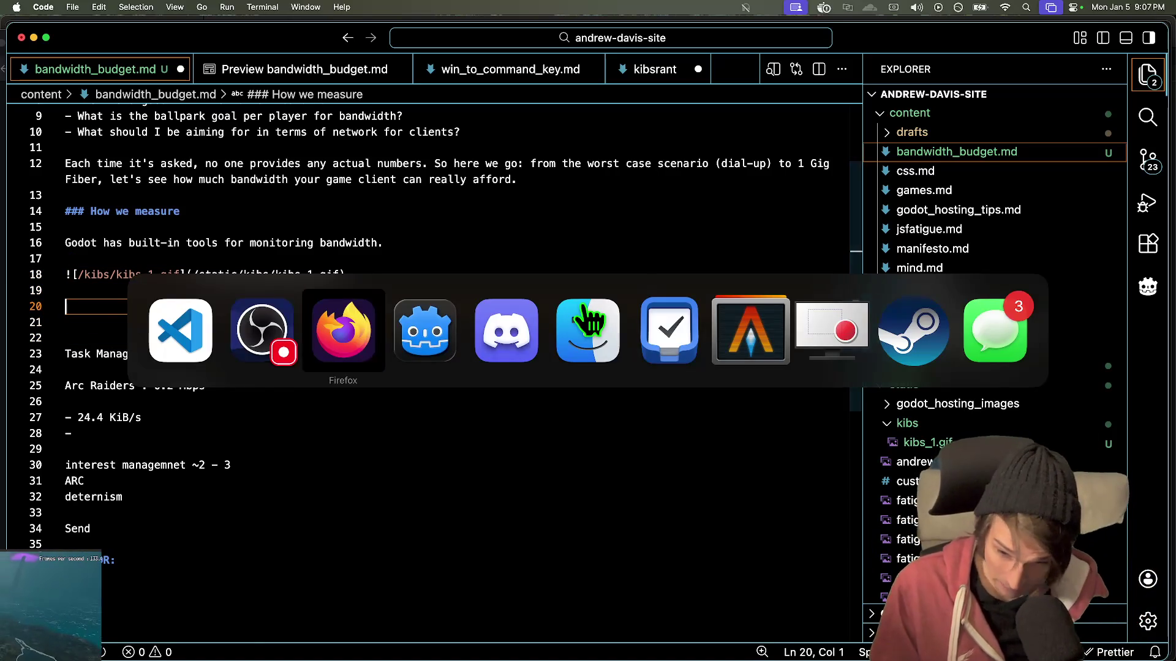
pyautogui.press('super+t')
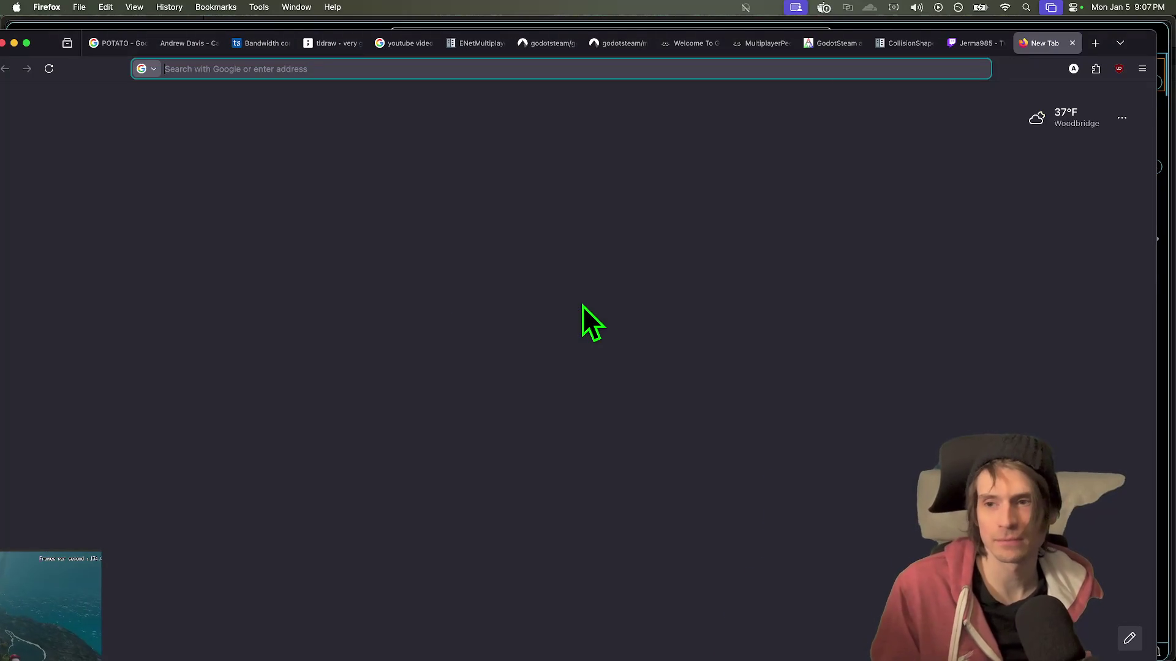
pyautogui.write('omg let me configur')
pyautogui.press('Return')
pyautogui.click(274, 69)
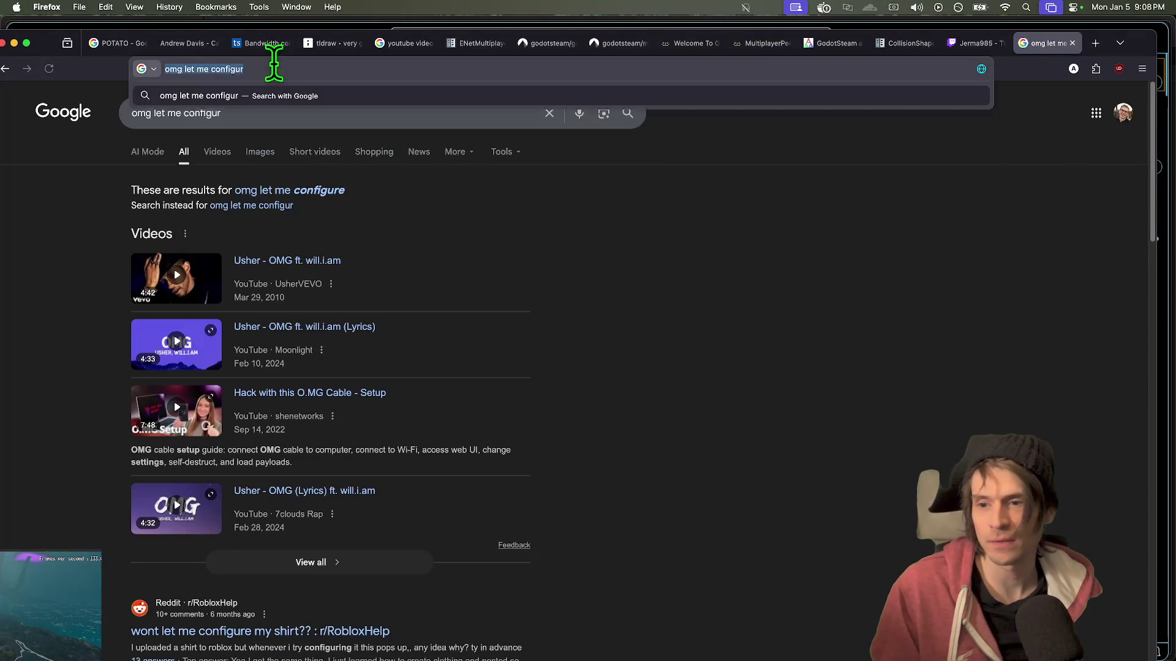
pyautogui.press('super+a')
pyautogui.write('e')
pyautogui.press('Escape')
pyautogui.press('super+r')
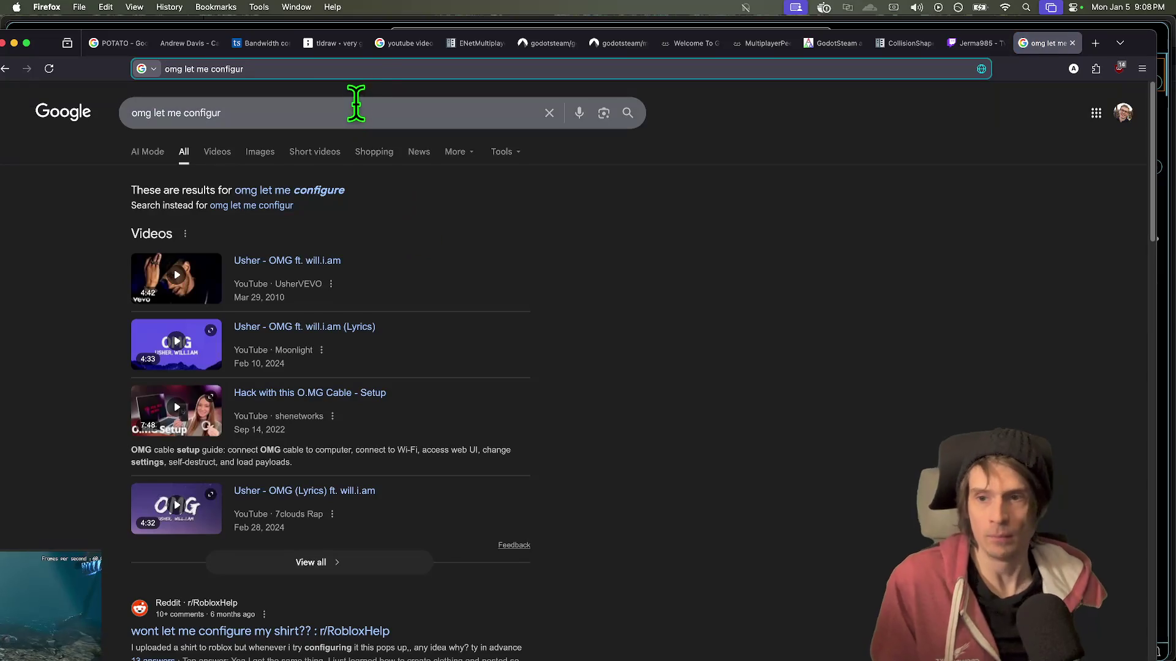
pyautogui.click(378, 69)
pyautogui.write('et me configure vim')
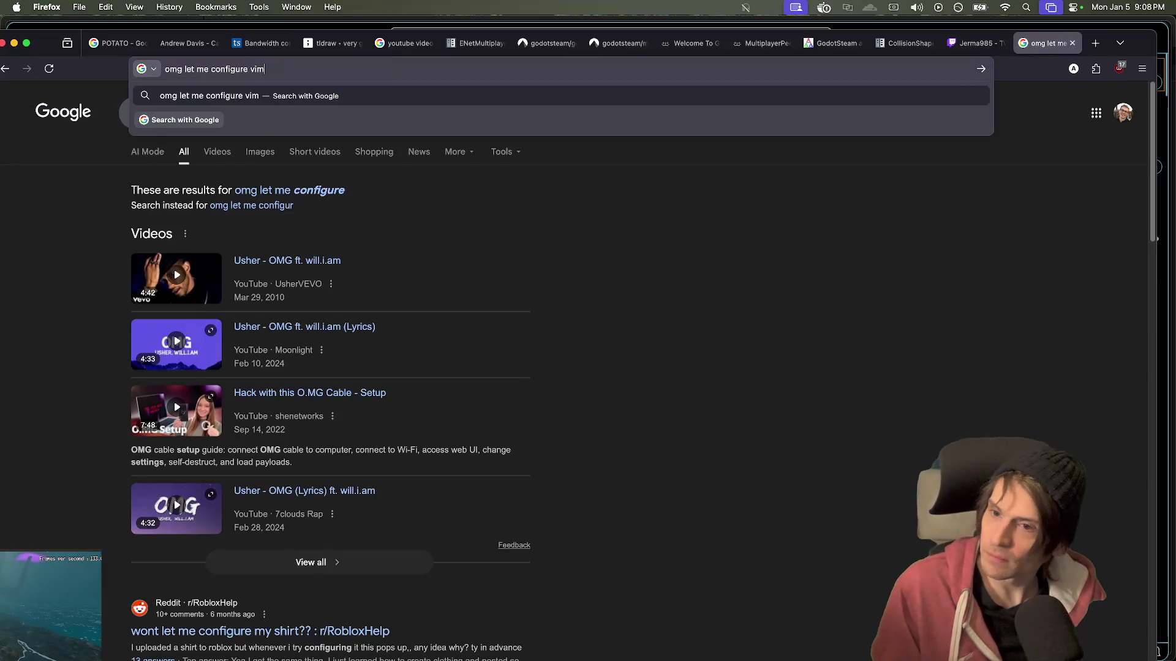
pyautogui.press('Return')
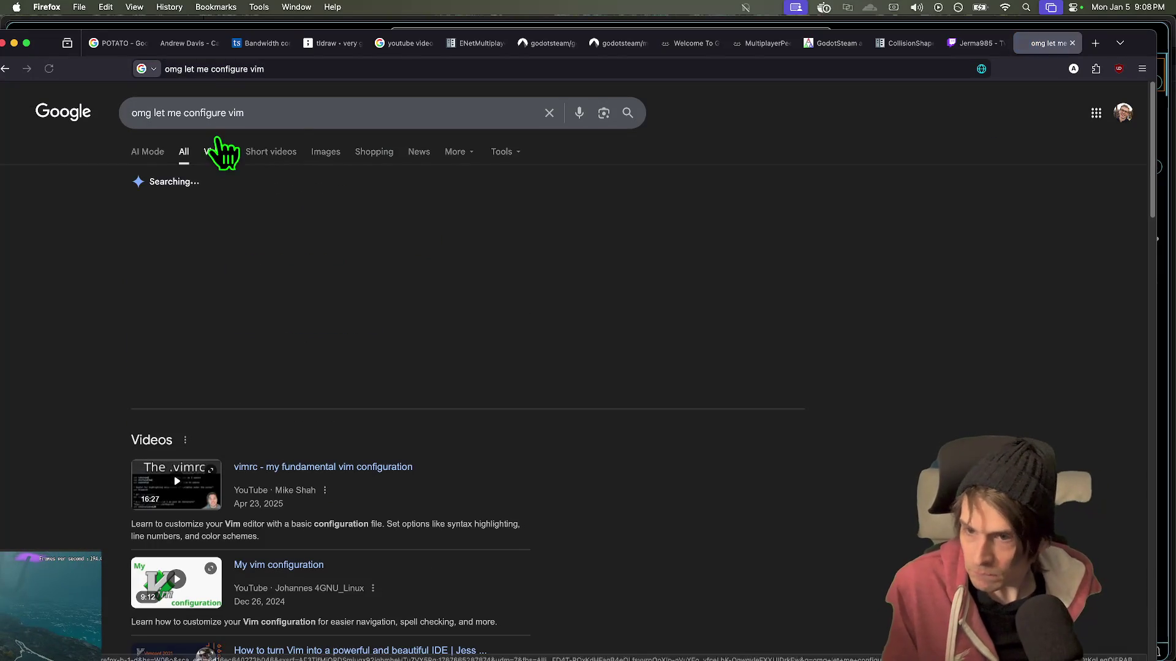
pyautogui.click(328, 151)
pyautogui.click(331, 109)
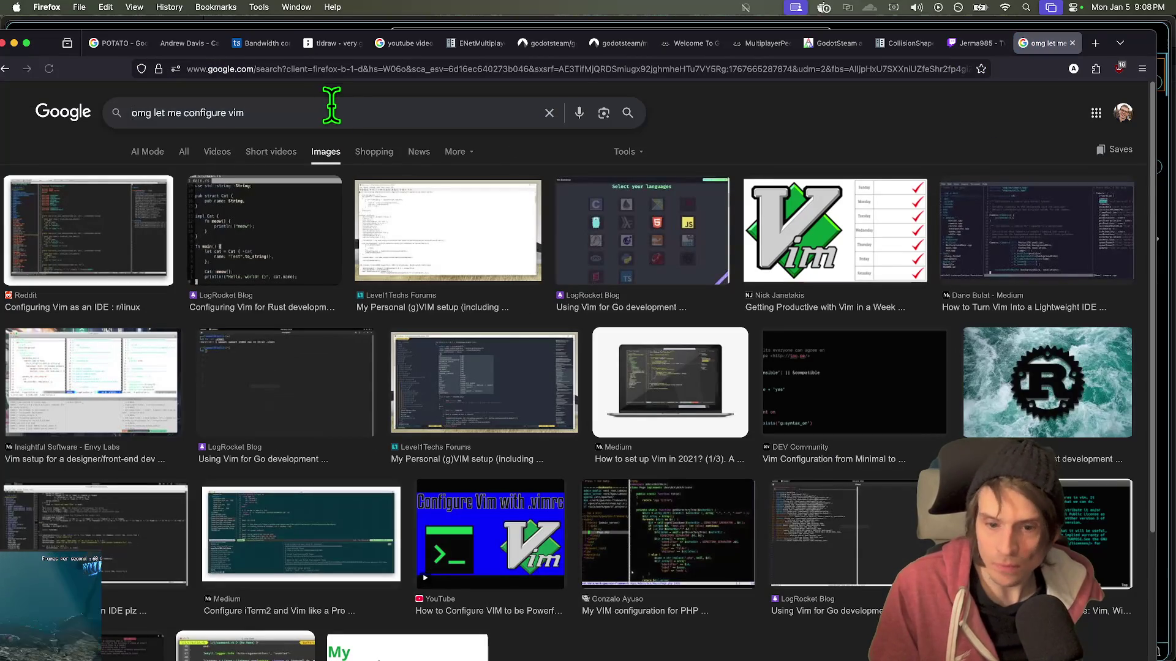
pyautogui.write('meme')
pyautogui.press('Return')
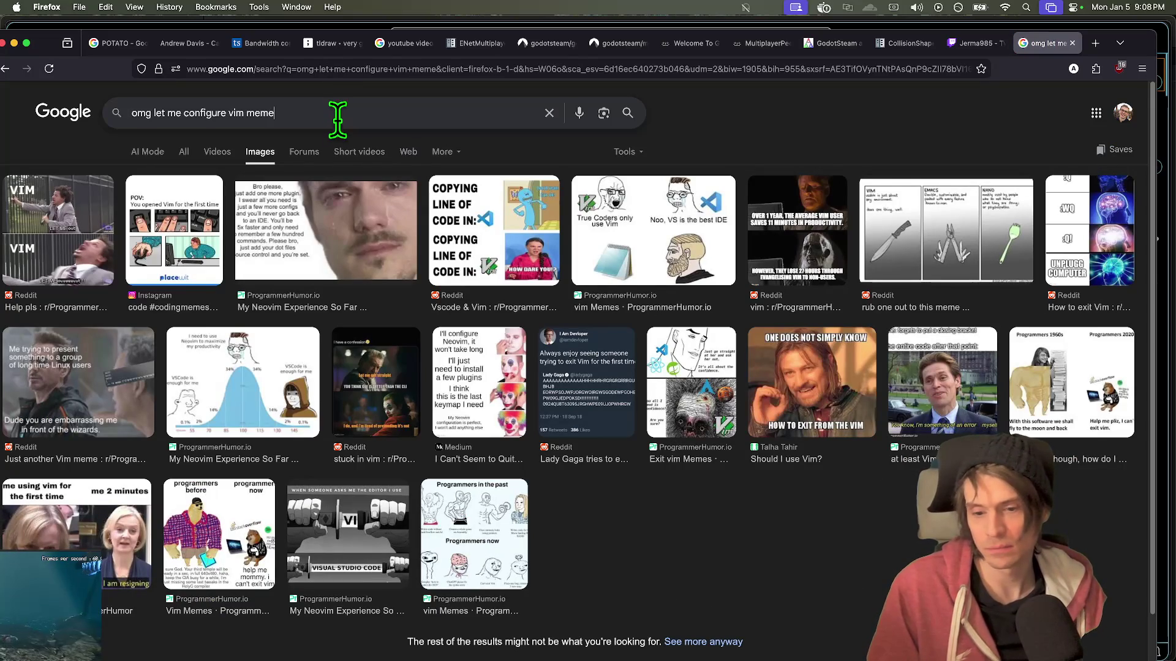
pyautogui.click(503, 387)
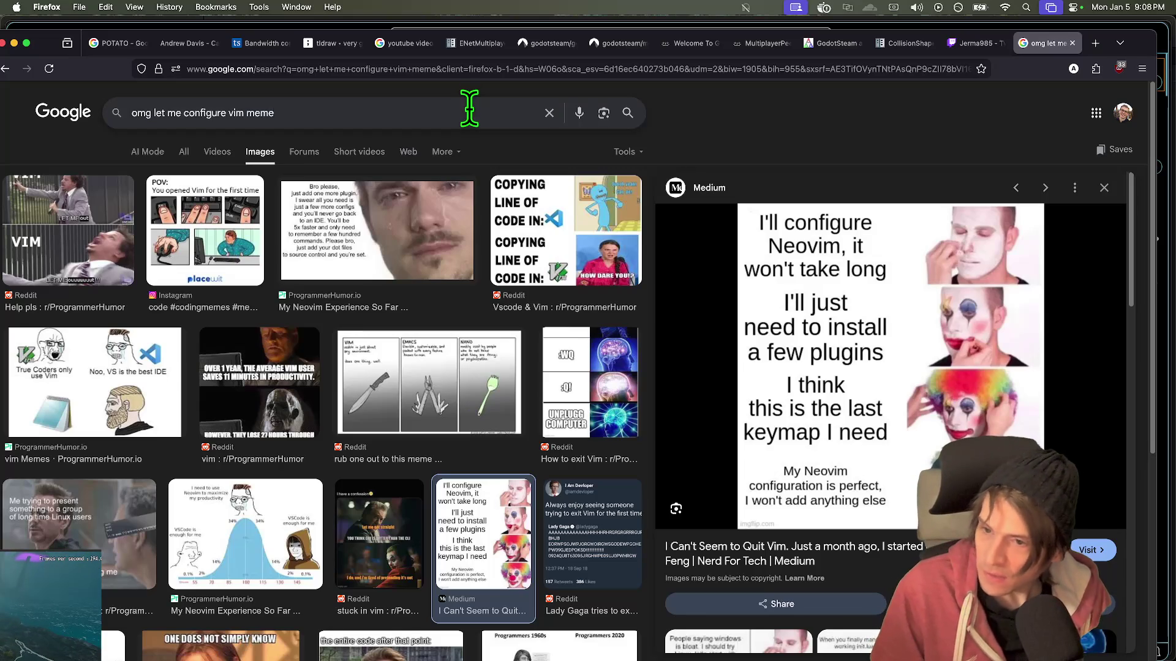
pyautogui.write('soyjack')
pyautogui.press('Return')
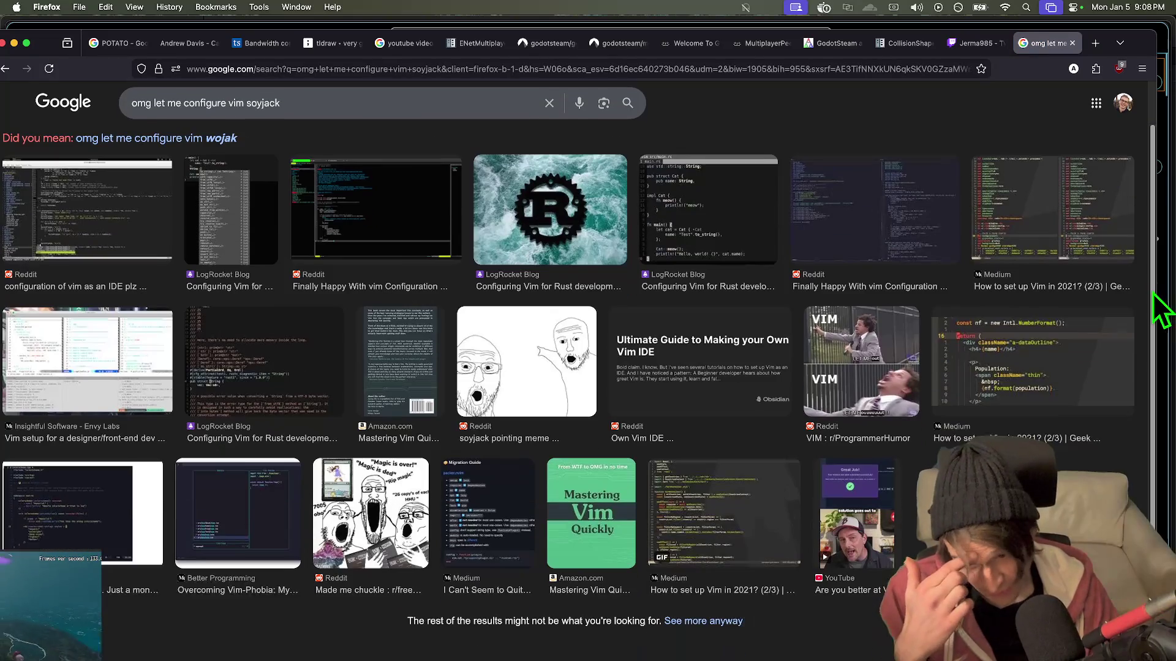
pyautogui.press('super+w')
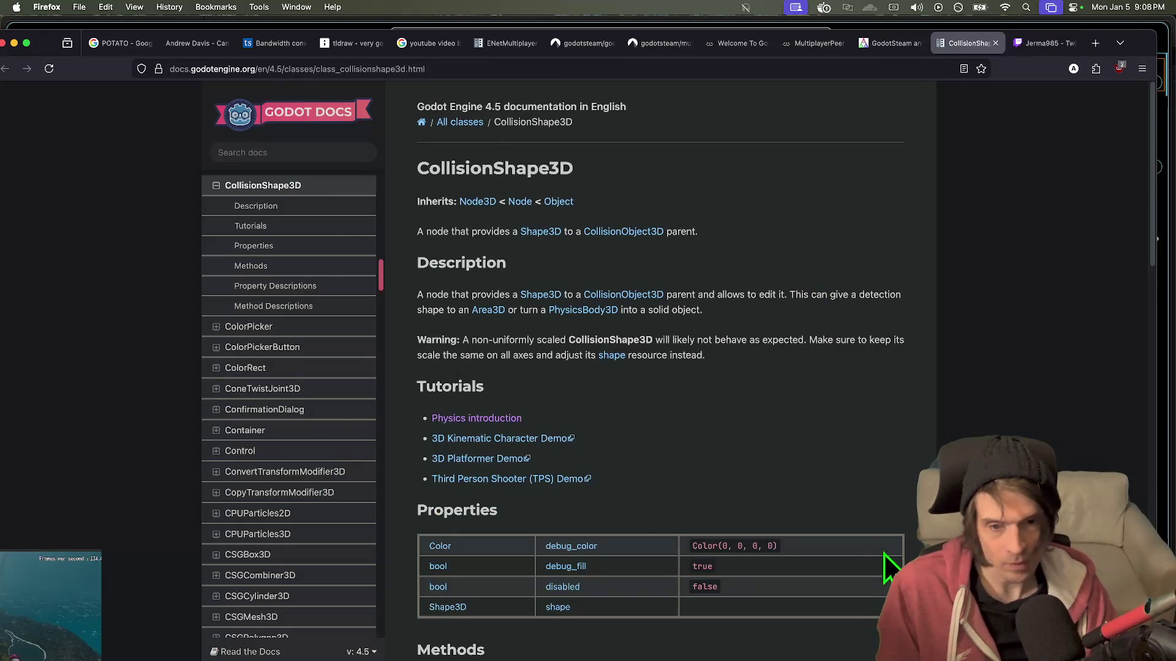
pyautogui.press('super+Tab')
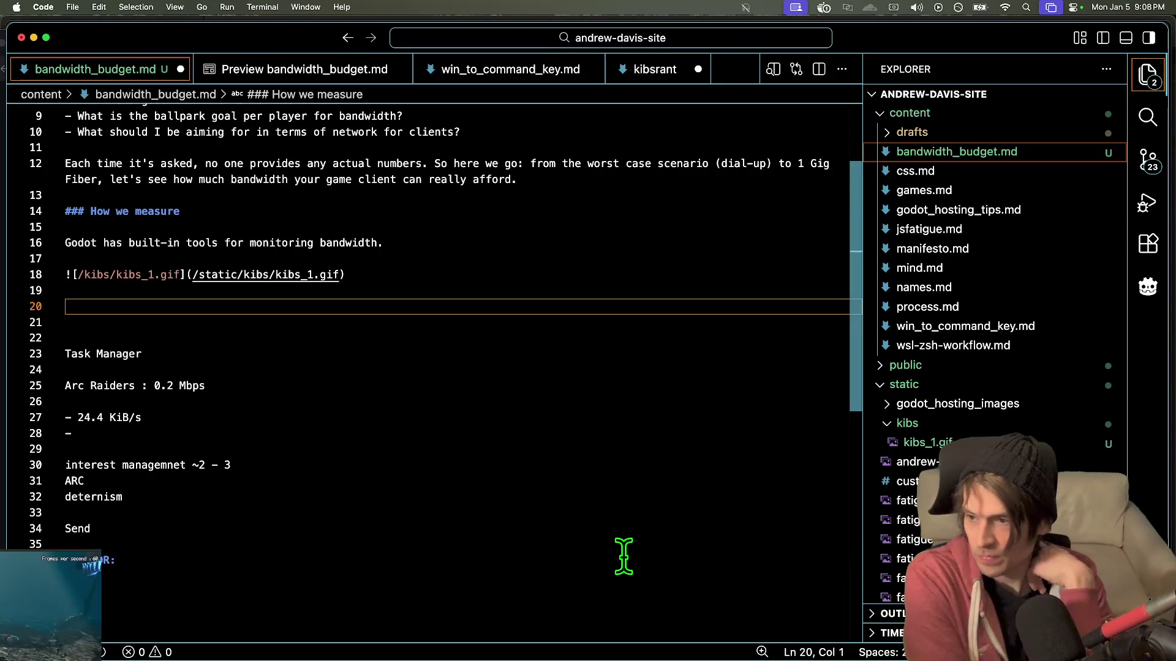
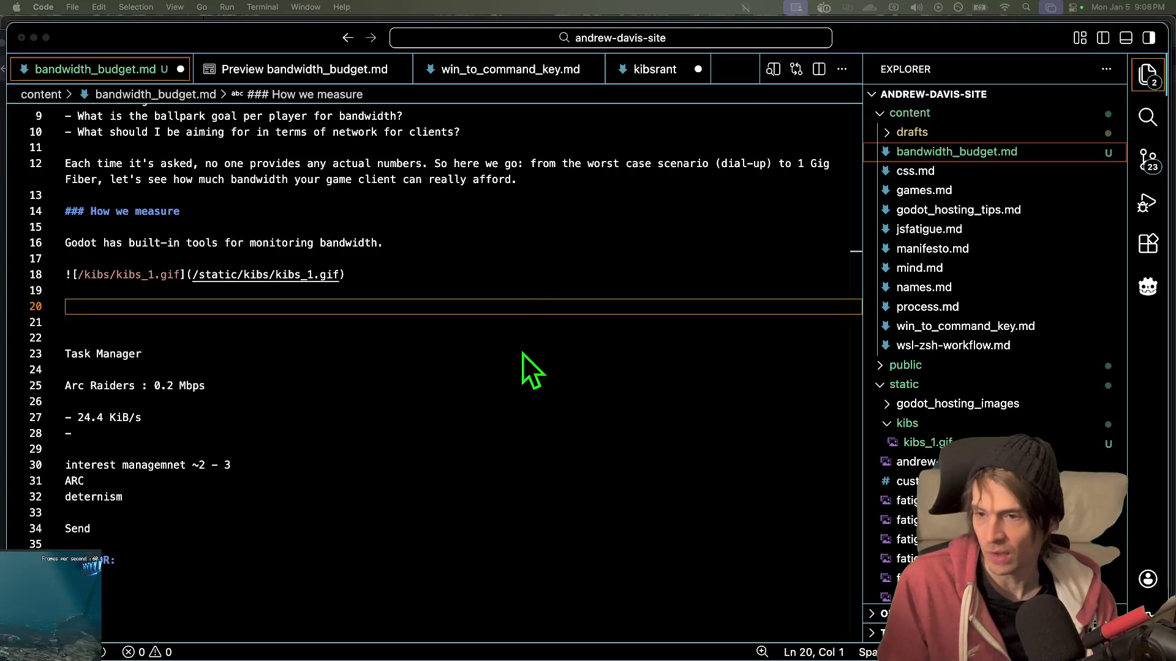
# Step: Leave the VS Code bandwidth article and bring the Godot editor with MapRiver1 forward
pyautogui.click(524, 303)
pyautogui.press('super+Tab')
pyautogui.press('super+Tab')
pyautogui.press('super+Tab')
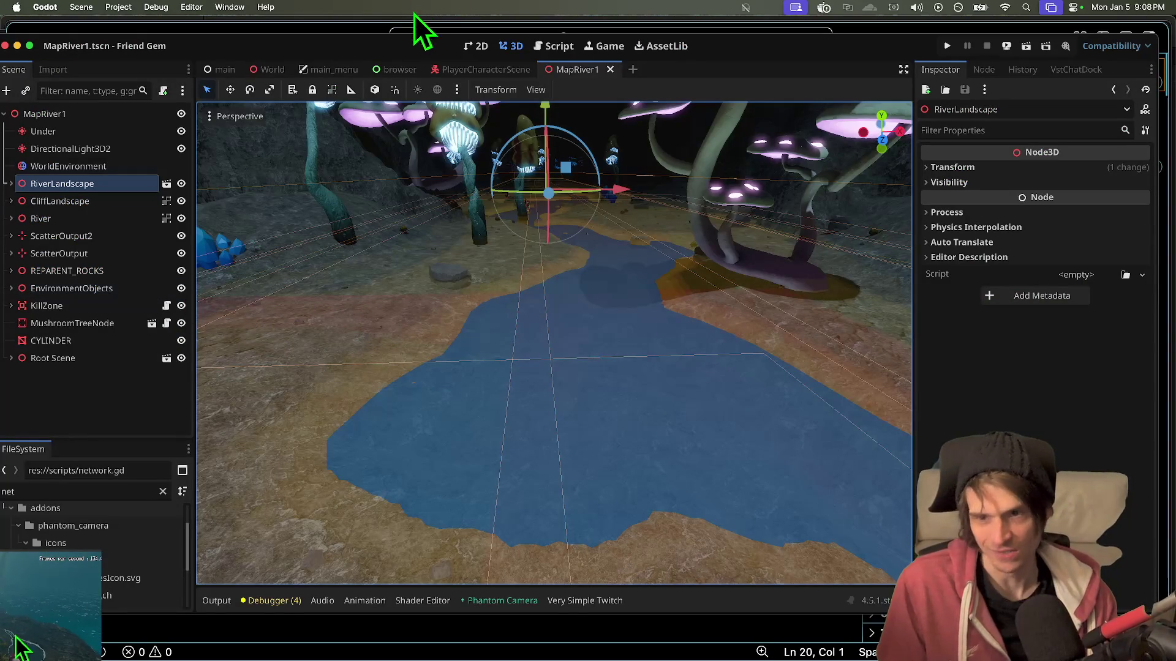
# Step: Open the Player script from PlayerCharacterScene and search 'spawn' to locate random_spawn
pyautogui.click(488, 68)
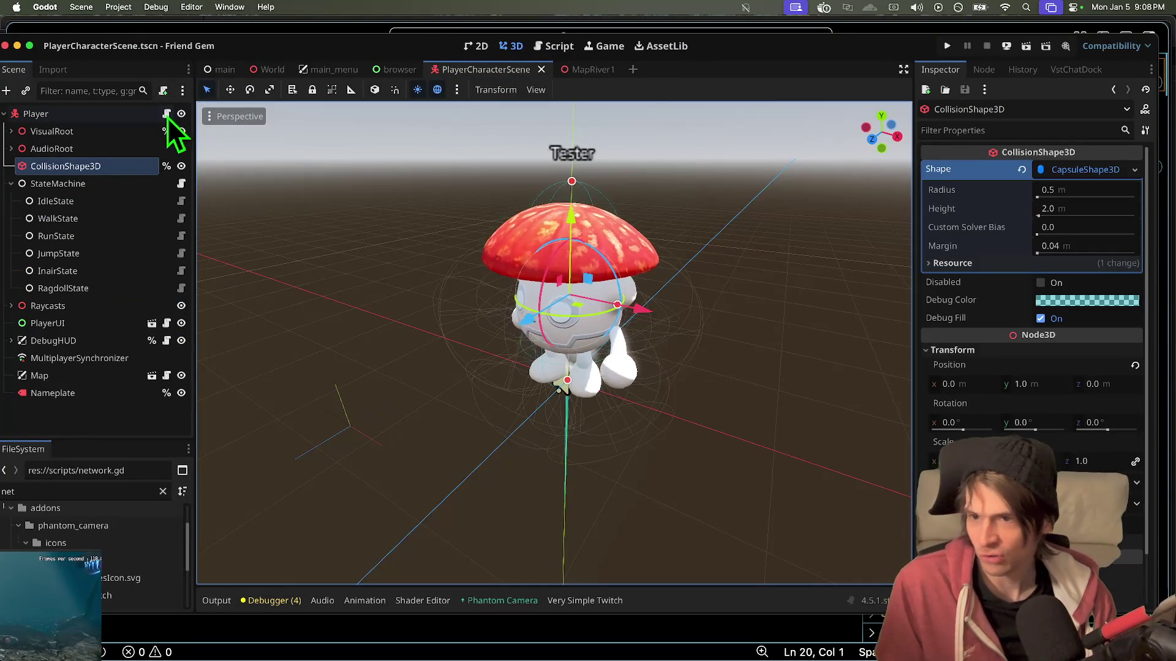
pyautogui.click(168, 115)
pyautogui.hotkey('ctrl', 'f')
pyautogui.write('spawn')
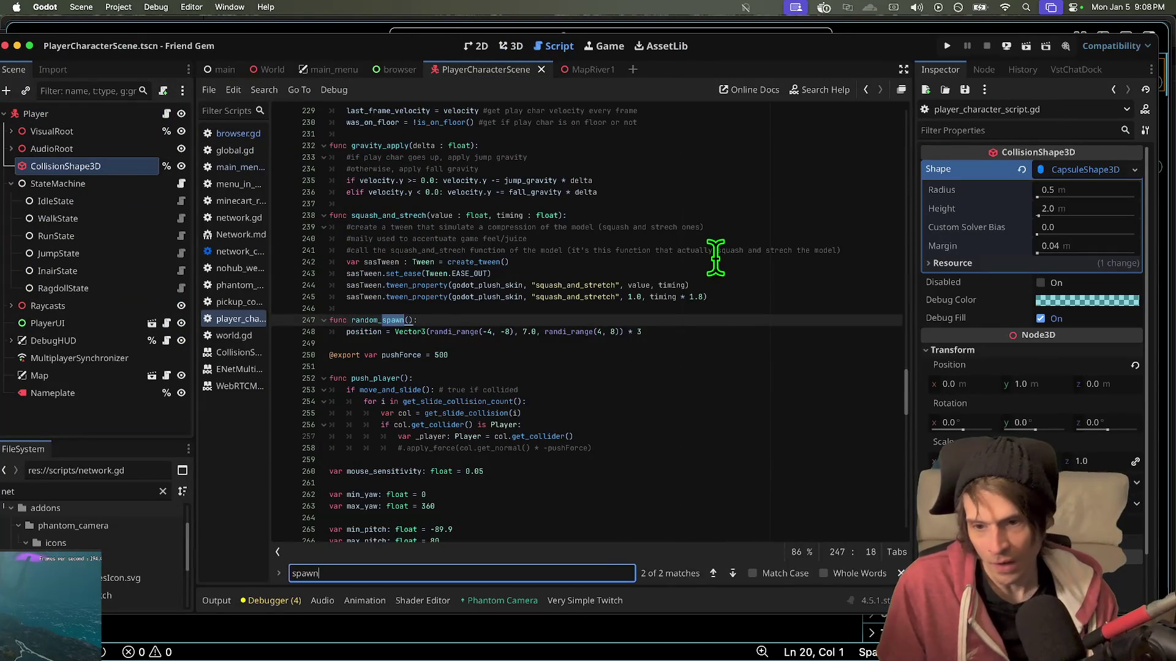
pyautogui.press('Escape')
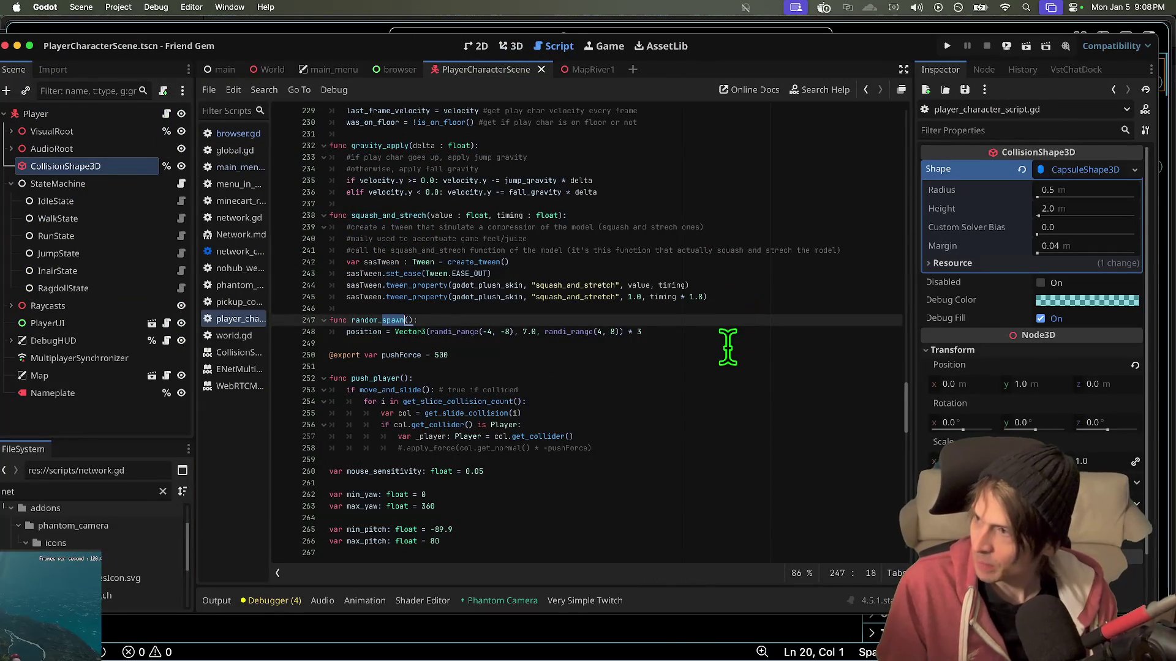
pyautogui.press('Home')
pyautogui.hotkey('shift', 'Down')
pyautogui.hotkey('shift', 'Down')
pyautogui.press('BackSpace')
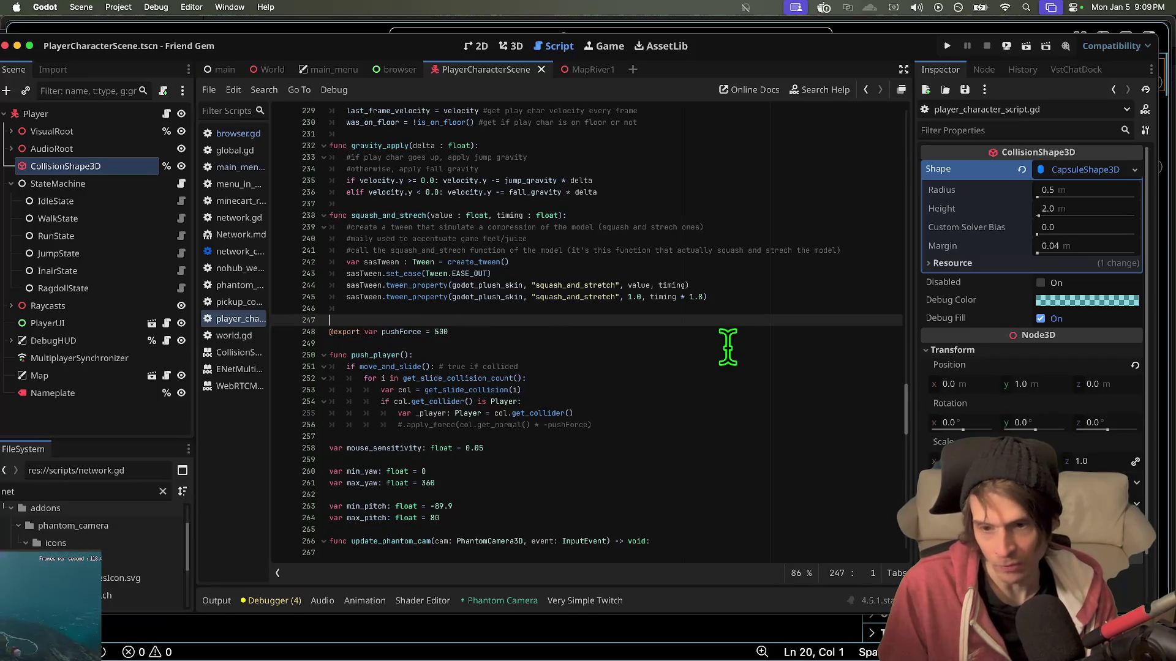
pyautogui.hotkey('ctrl', 'z')
pyautogui.keyDown('ctrl'); pyautogui.scroll(2, 725, 344); pyautogui.keyUp('ctrl')
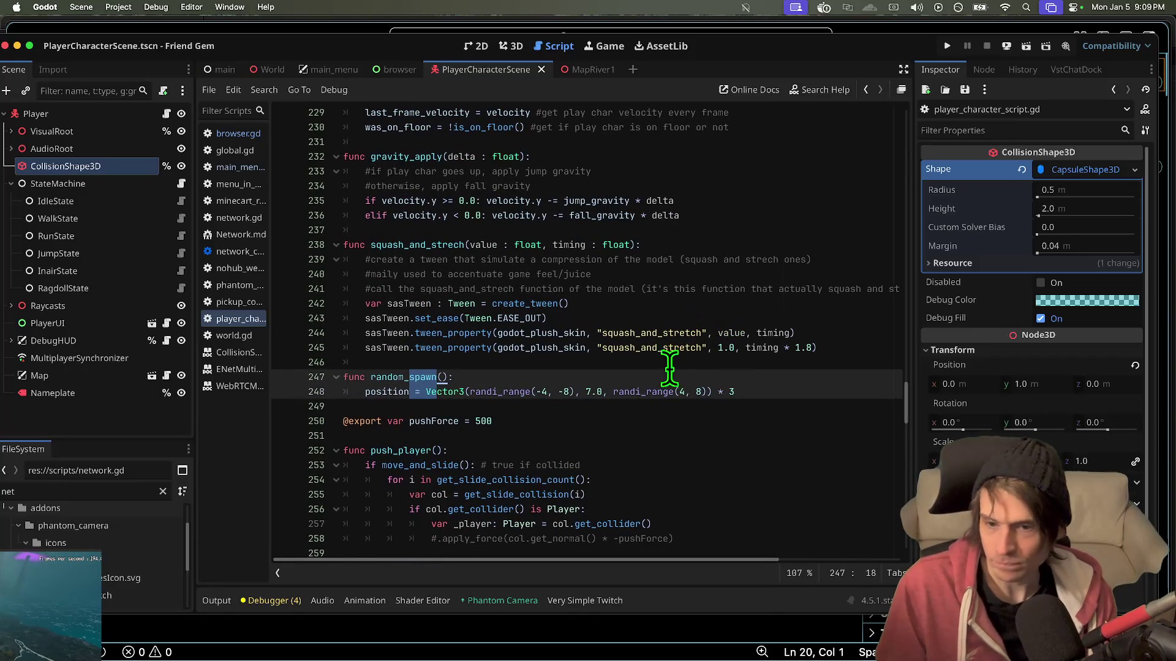
pyautogui.click(681, 371)
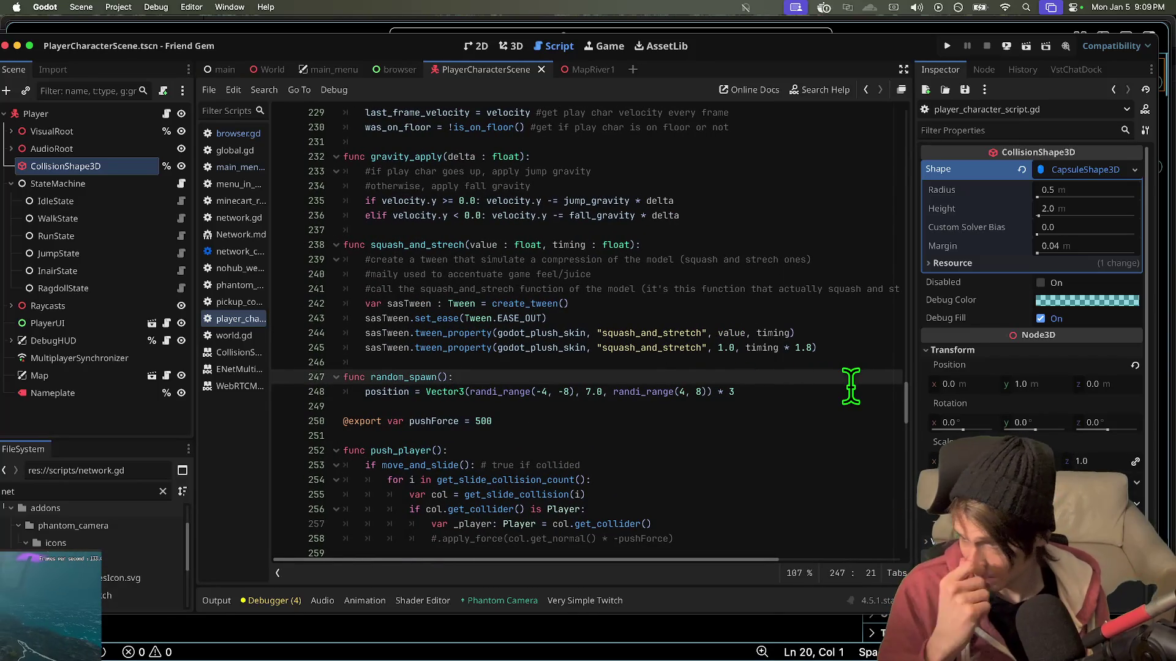
# Step: Add an indented line in random_spawn, find its call in setup, and run the project
pyautogui.press('Down')
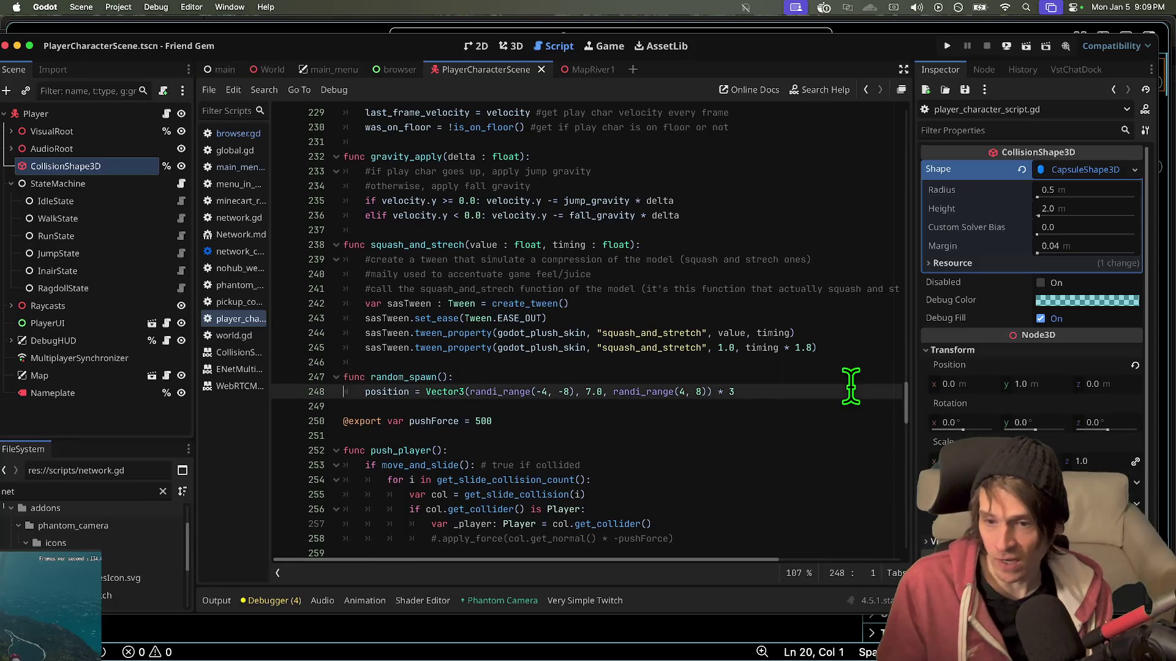
pyautogui.press('End')
pyautogui.press('Return')
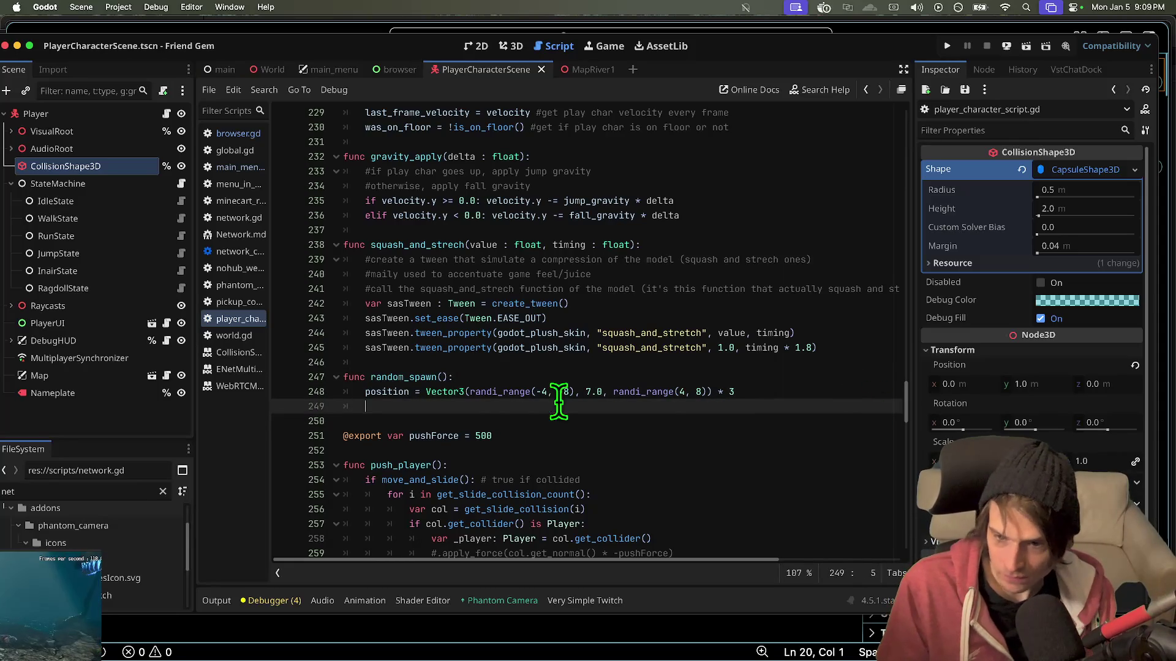
pyautogui.doubleClick(404, 377)
pyautogui.scroll(20, 507, 381)
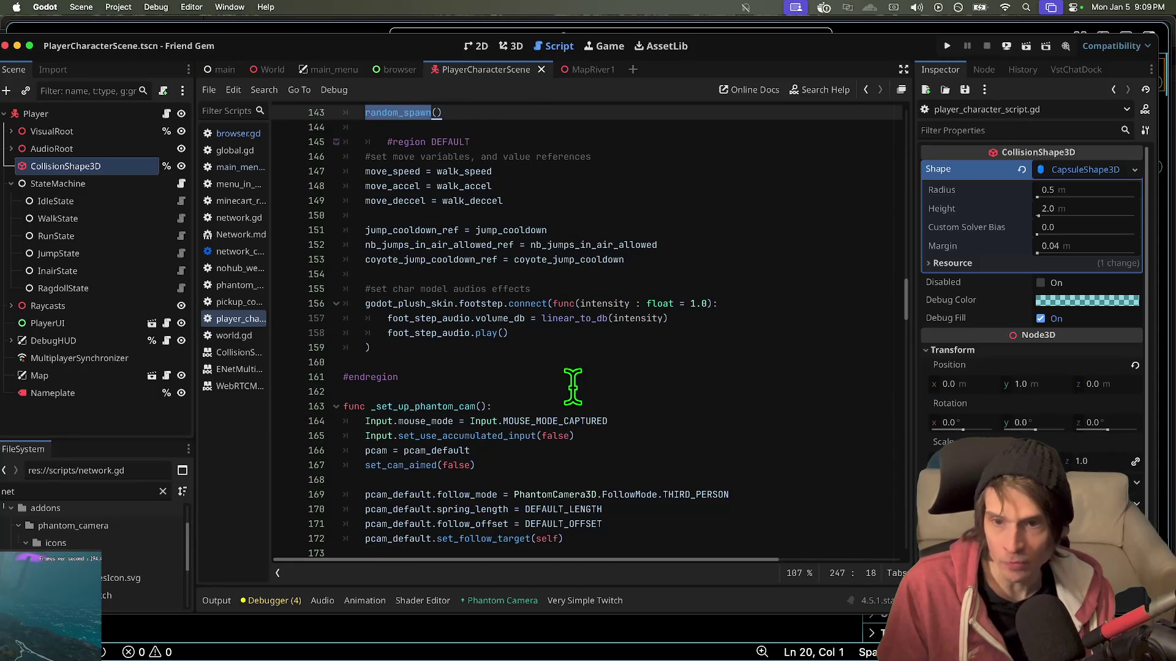
pyautogui.scroll(3, 619, 389)
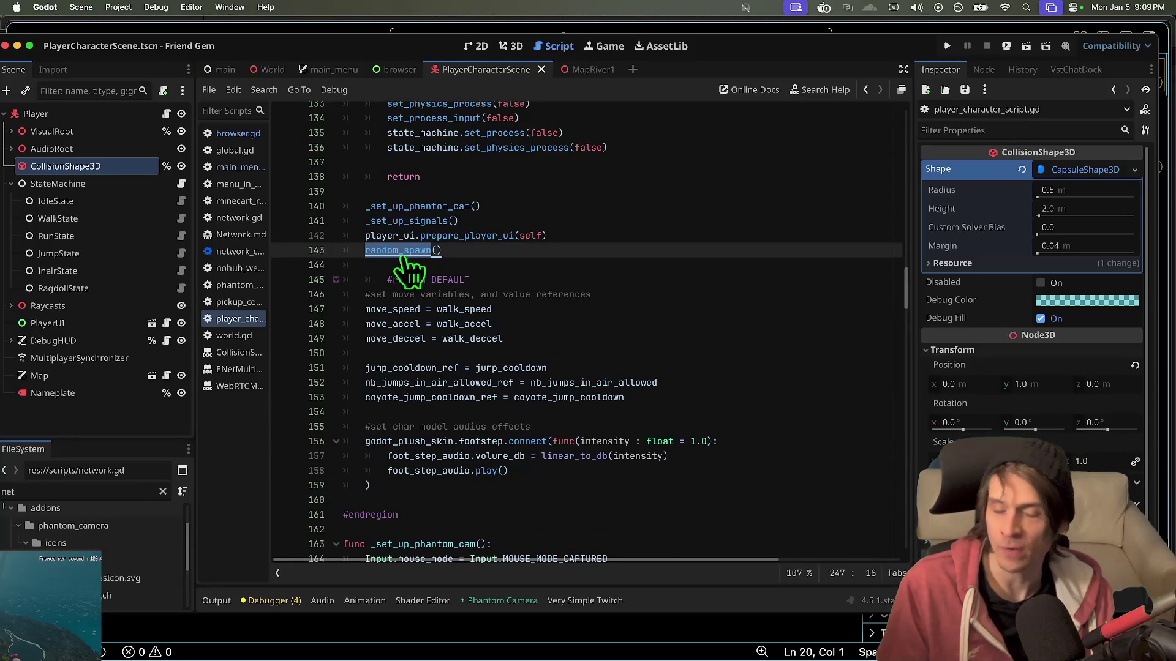
pyautogui.moveTo(403, 252)
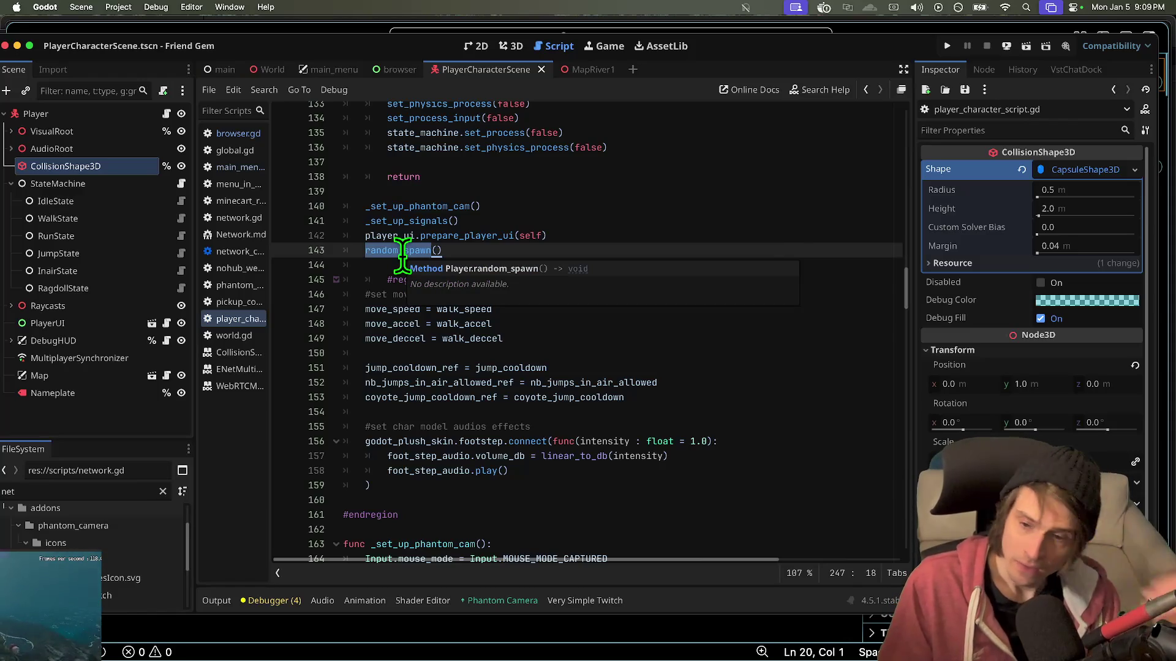
pyautogui.press('ctrl')
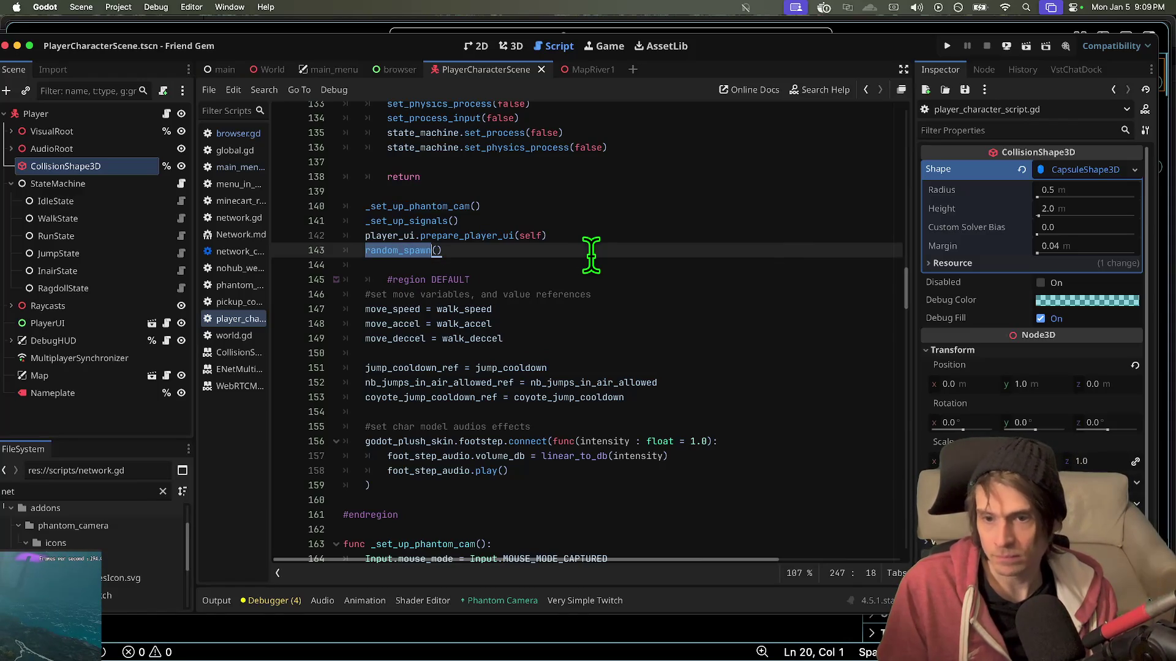
pyautogui.press('super+b')
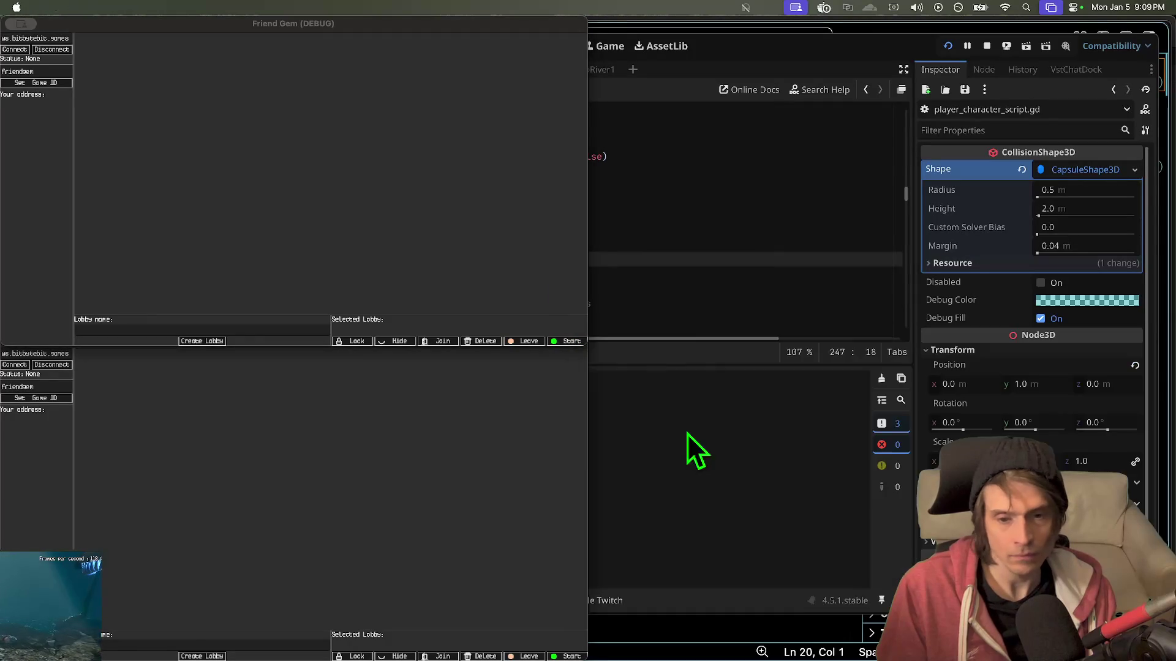
# Step: Give the four run instances the feature tags server, join, join and join
pyautogui.click(150, 7)
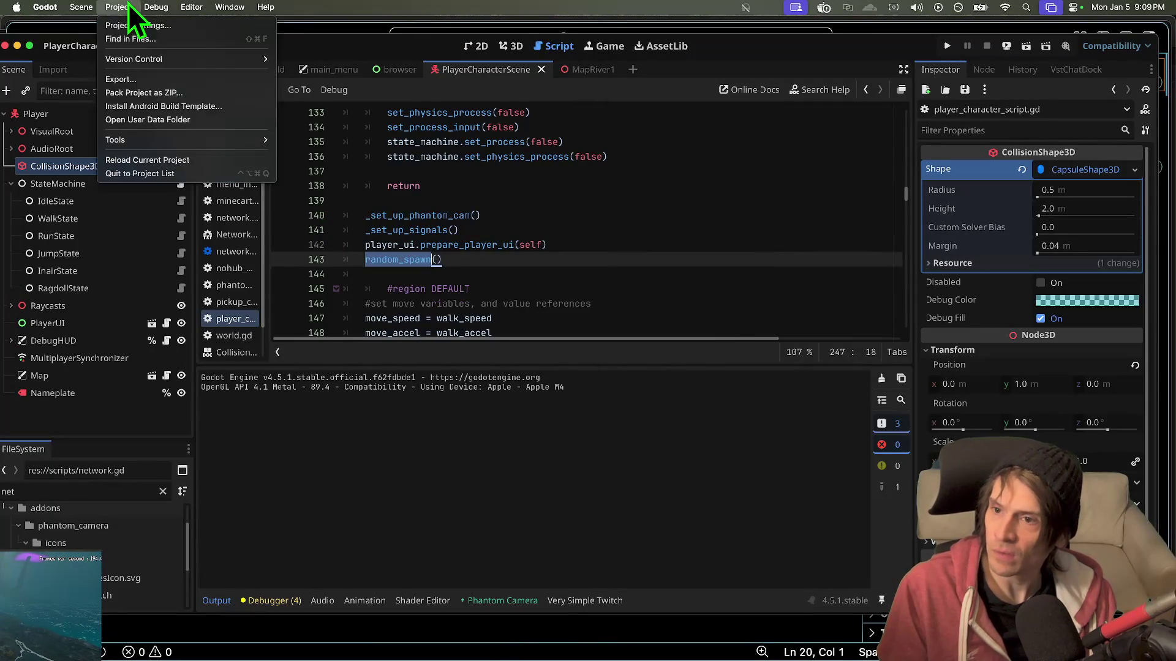
pyautogui.click(209, 186)
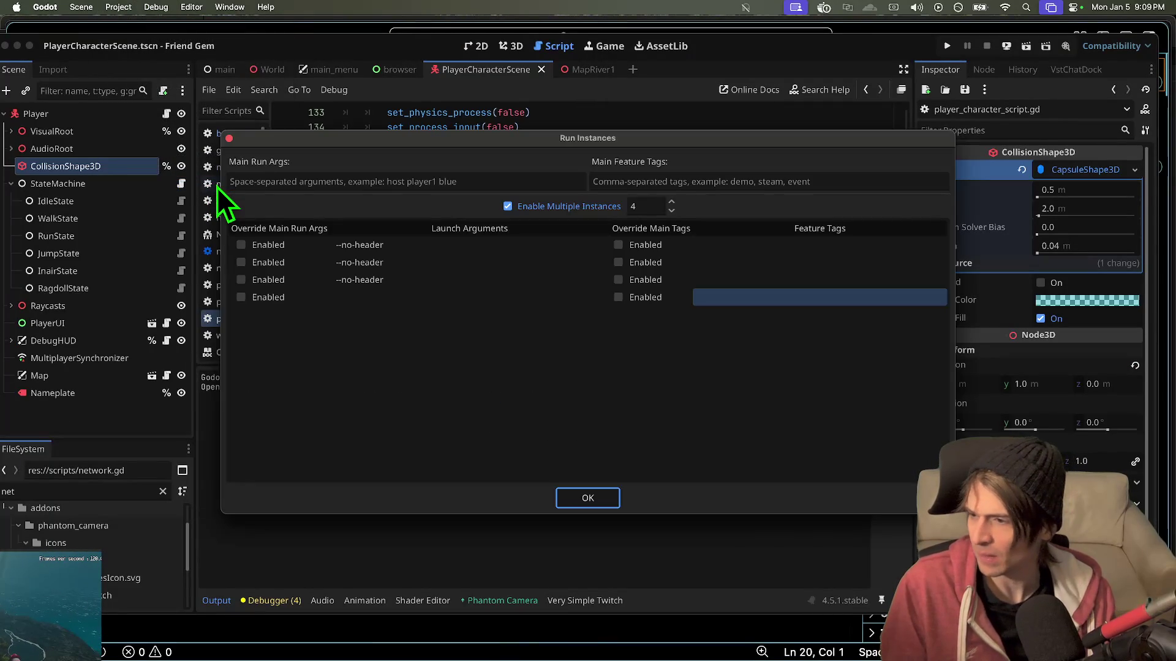
pyautogui.doubleClick(748, 244)
pyautogui.write('server')
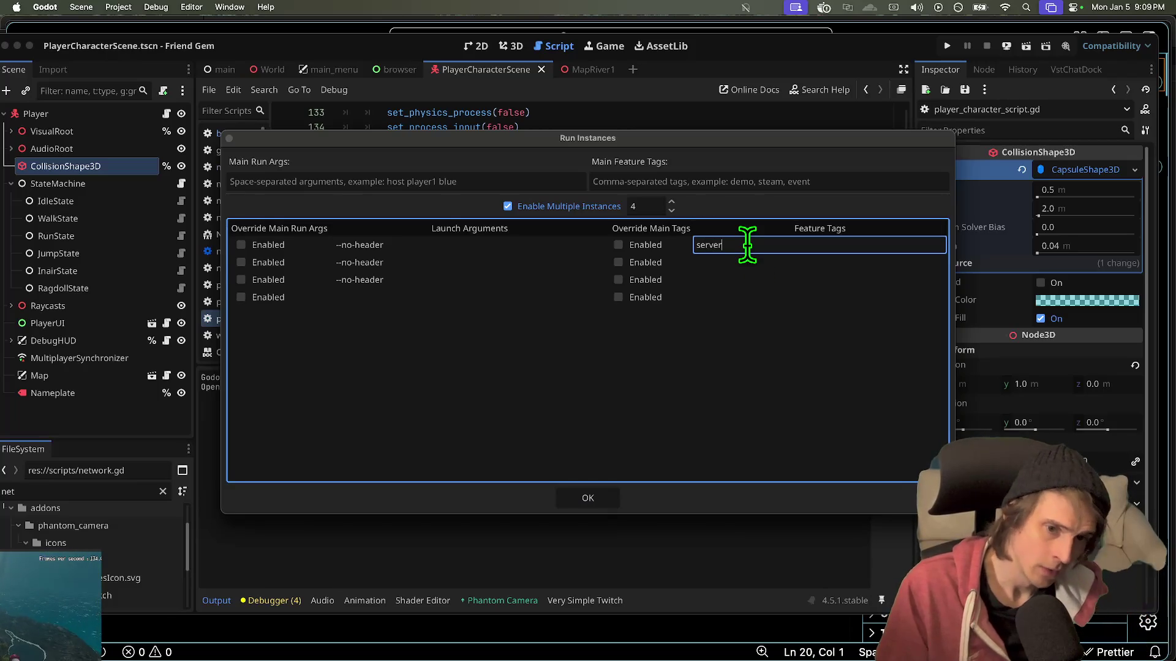
pyautogui.press('Return')
pyautogui.doubleClick(751, 266)
pyautogui.write('join')
pyautogui.press('Return')
pyautogui.doubleClick(738, 281)
pyautogui.write('jo')
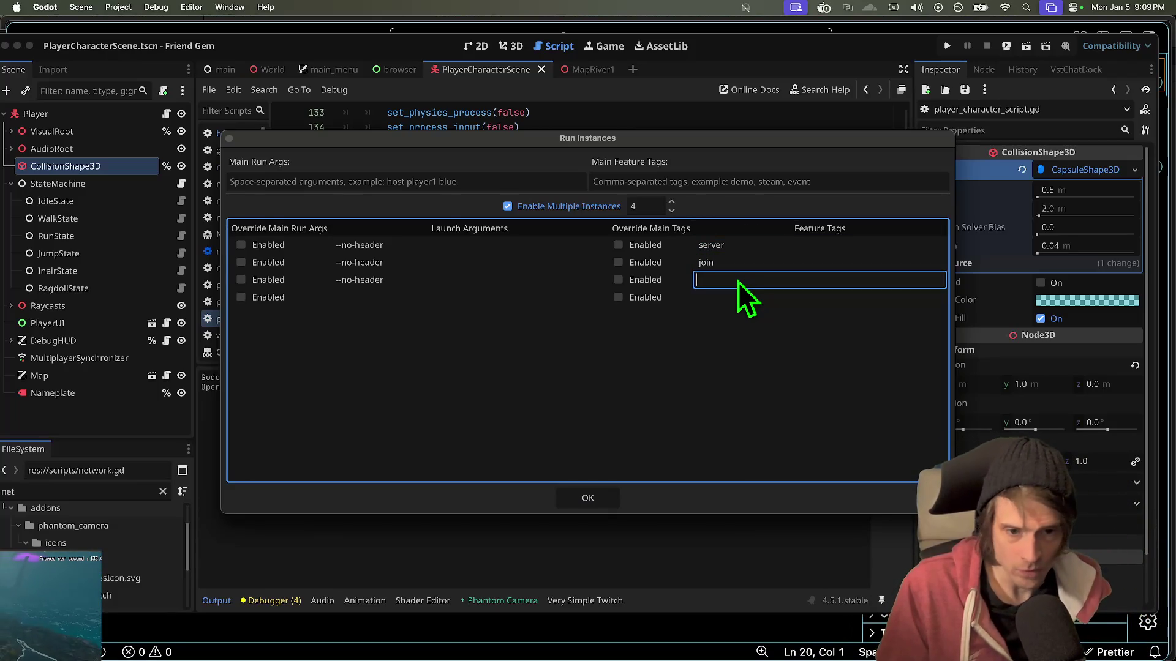
pyautogui.write('in')
pyautogui.press('Return')
pyautogui.doubleClick(706, 298)
pyautogui.write('join')
pyautogui.press('Return')
pyautogui.click(612, 495)
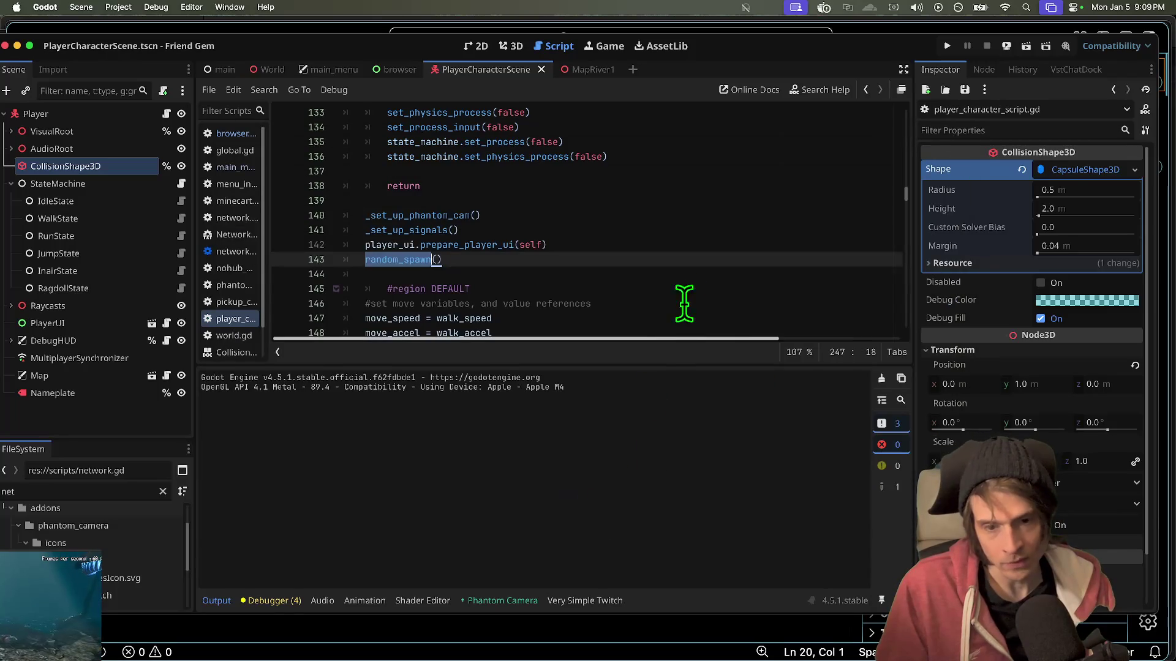
# Step: Run the game in four instances, check each window, then stop the run
pyautogui.press('super+b')
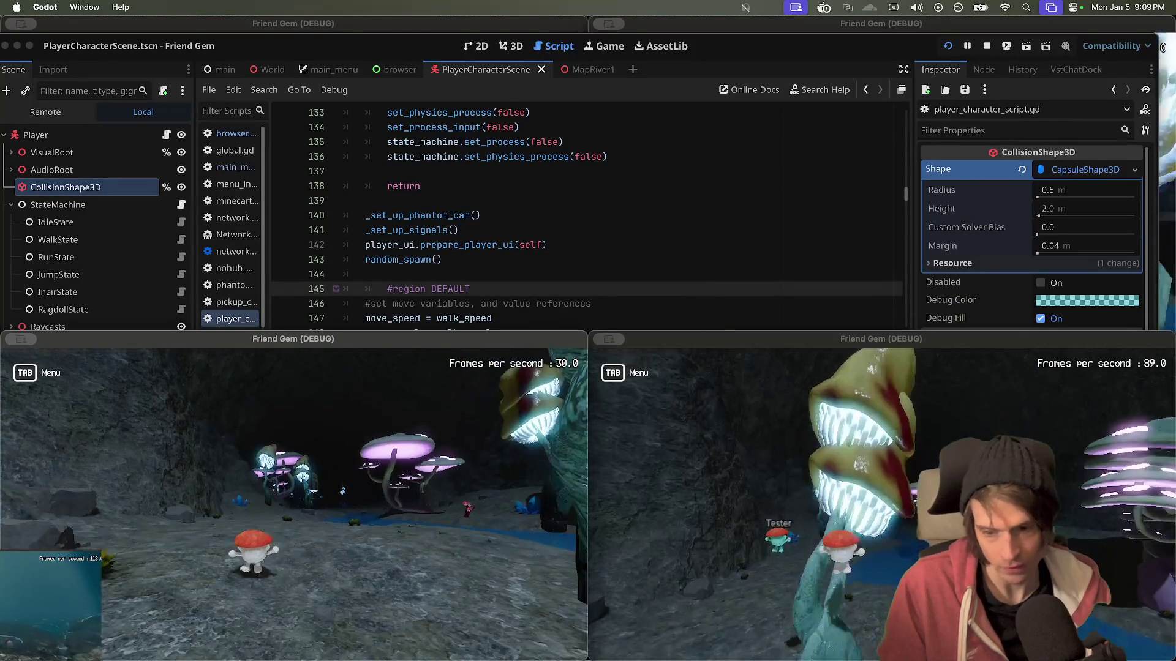
pyautogui.press('super+Tab')
pyautogui.press('super+Tab')
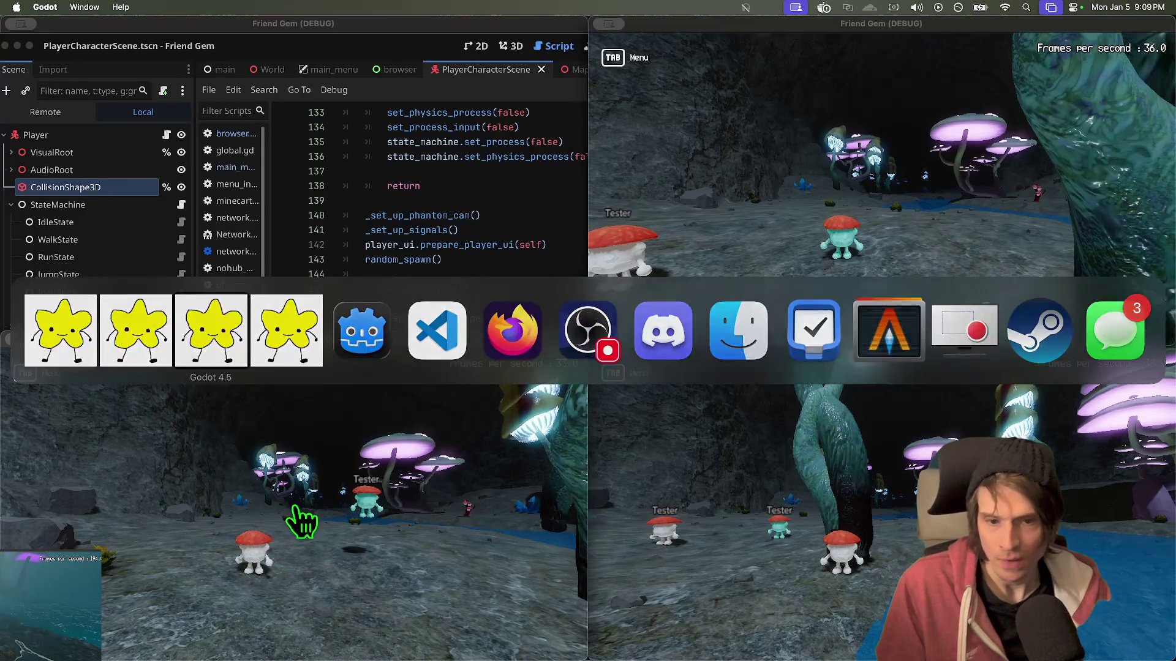
pyautogui.click(887, 517)
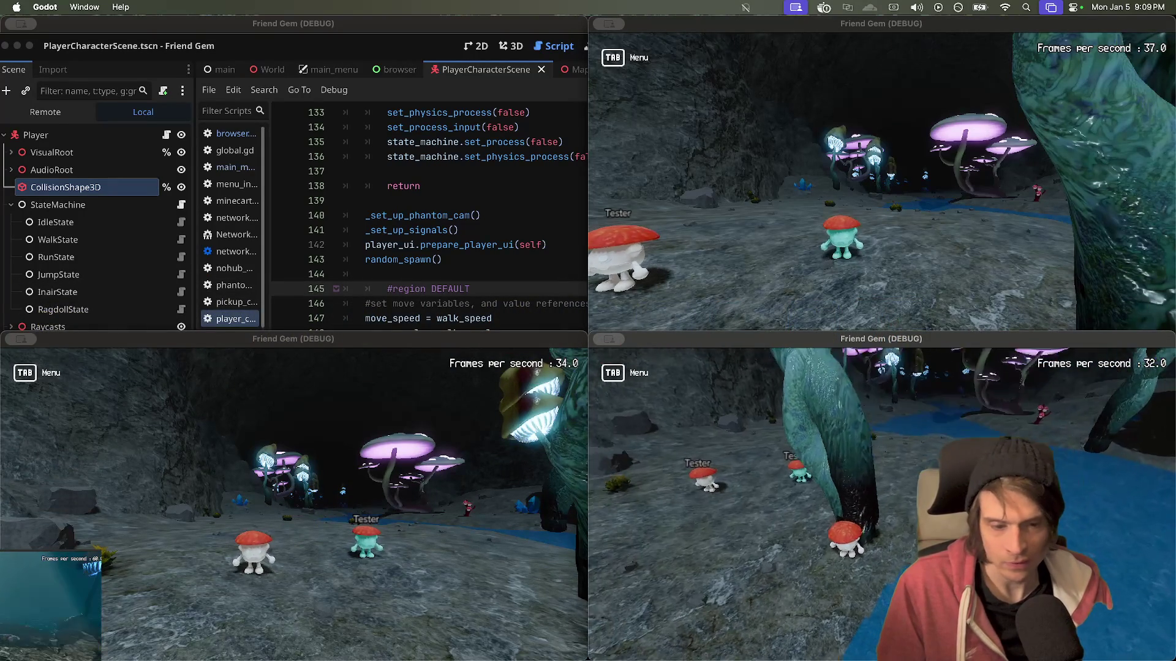
pyautogui.press('super+Tab')
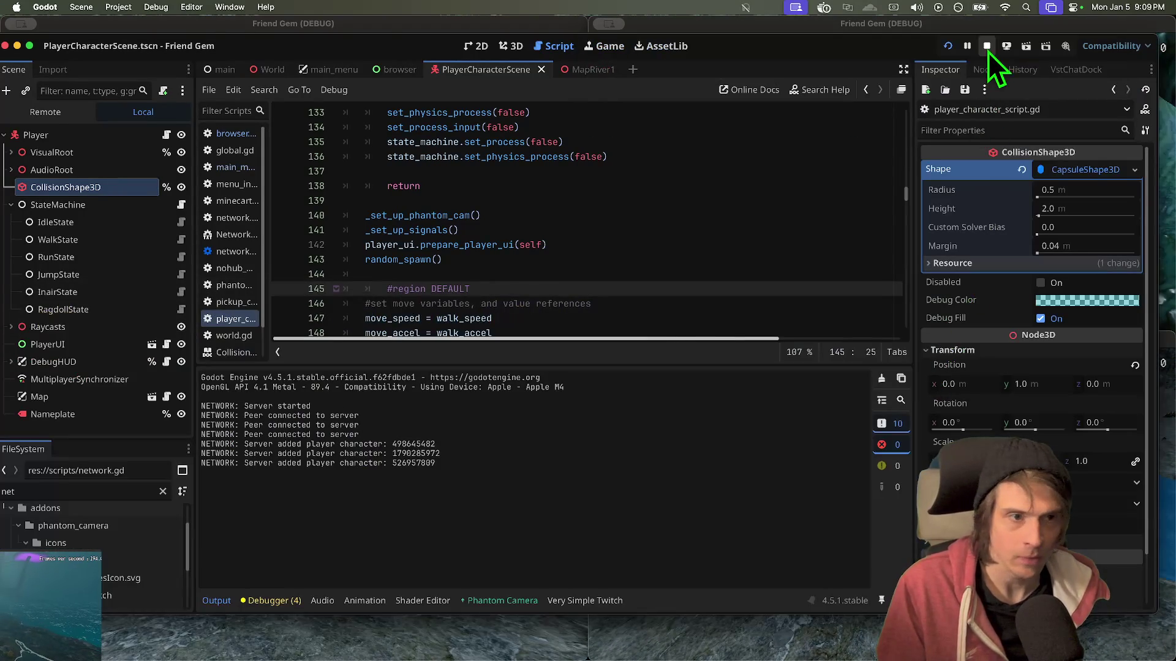
pyautogui.click(986, 45)
pyautogui.scroll(-20, 655, 315)
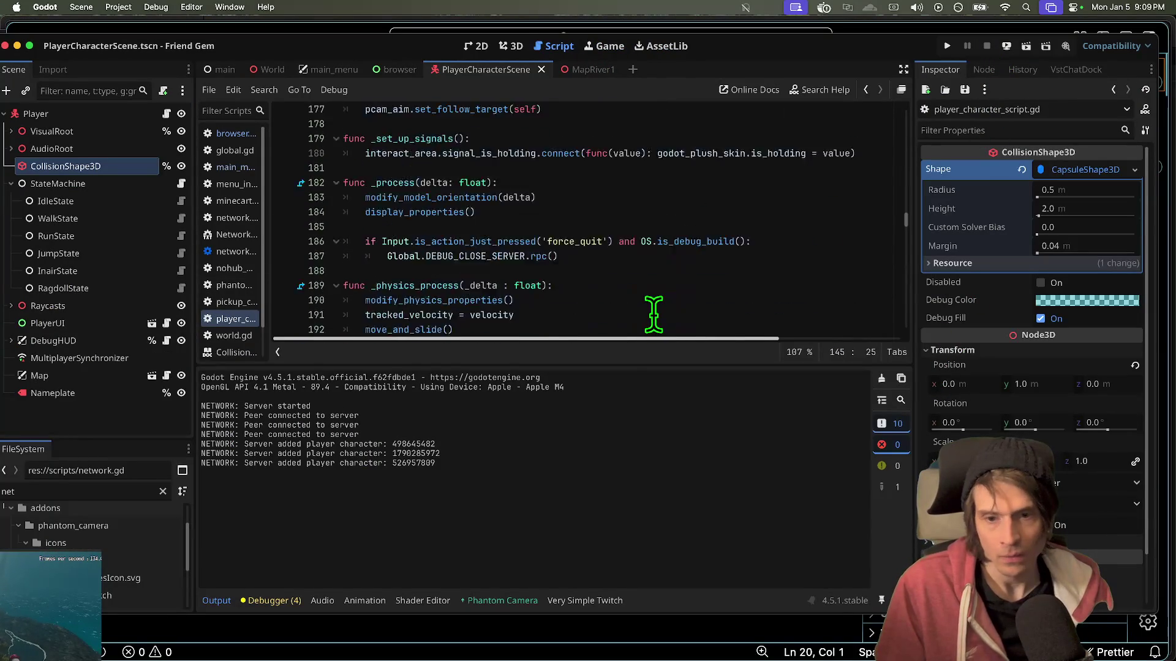
# Step: Remove the blank line and trailing multiplier 3 from random_spawn's position line, then run the game
pyautogui.scroll(-12, 687, 270)
pyautogui.click(698, 257)
pyautogui.scroll(5, 698, 257)
pyautogui.hotkey('ctrl', 'f')
pyautogui.press('Escape')
pyautogui.click(839, 289)
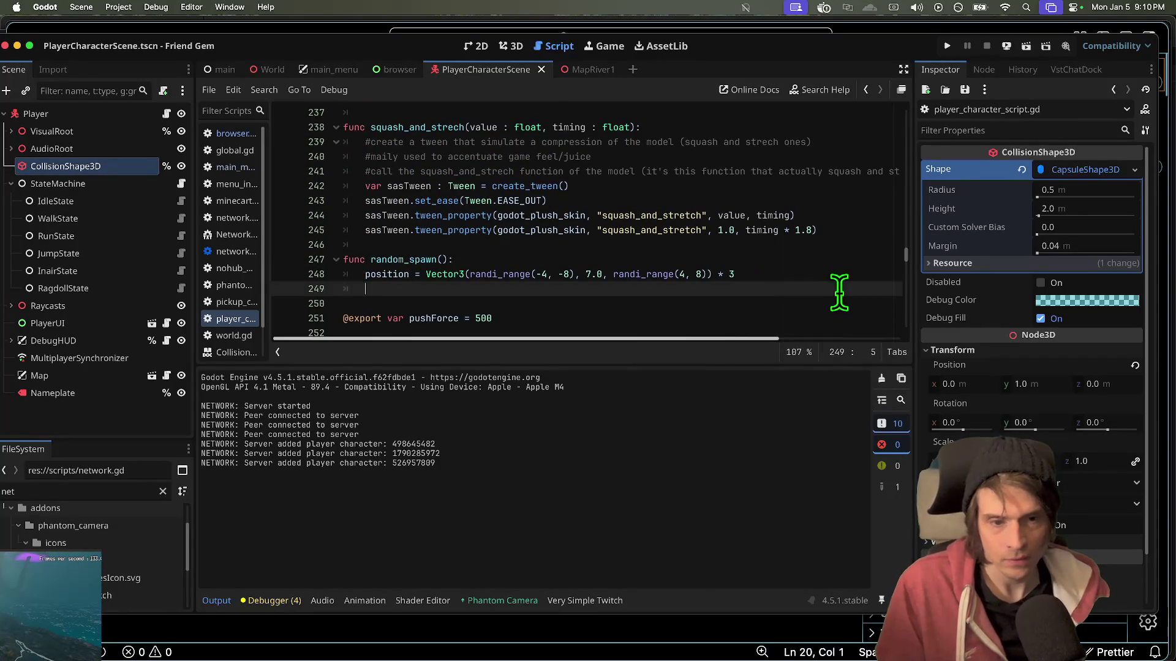
pyautogui.press('Up')
pyautogui.press('End')
pyautogui.press('BackSpace')
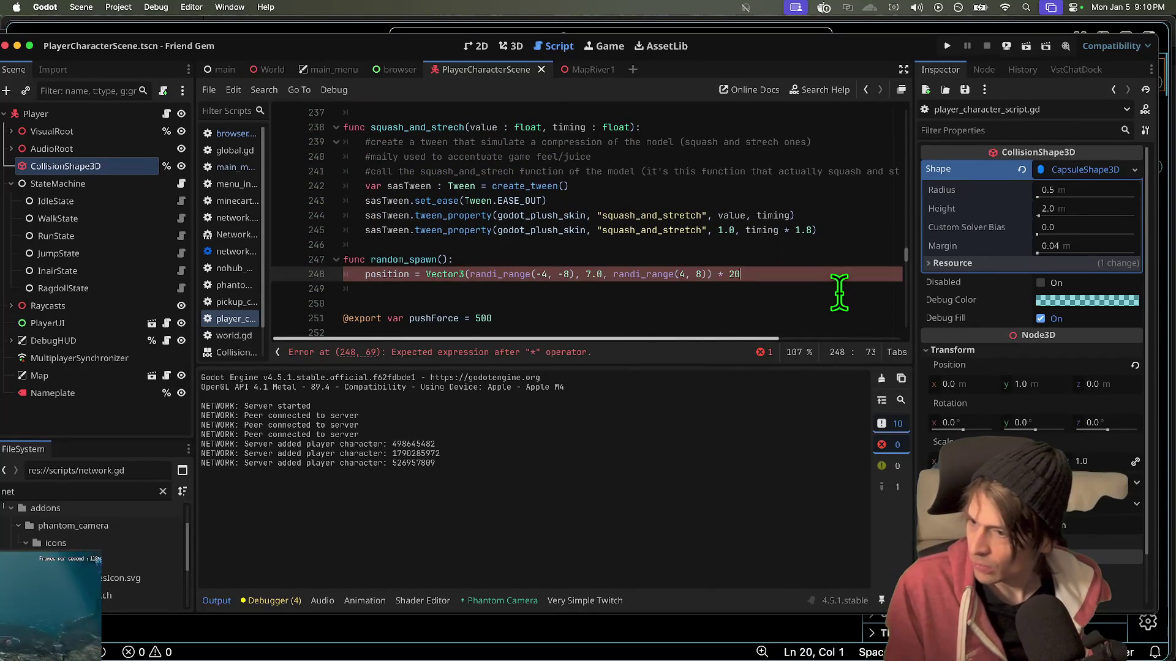
pyautogui.press('super+b')
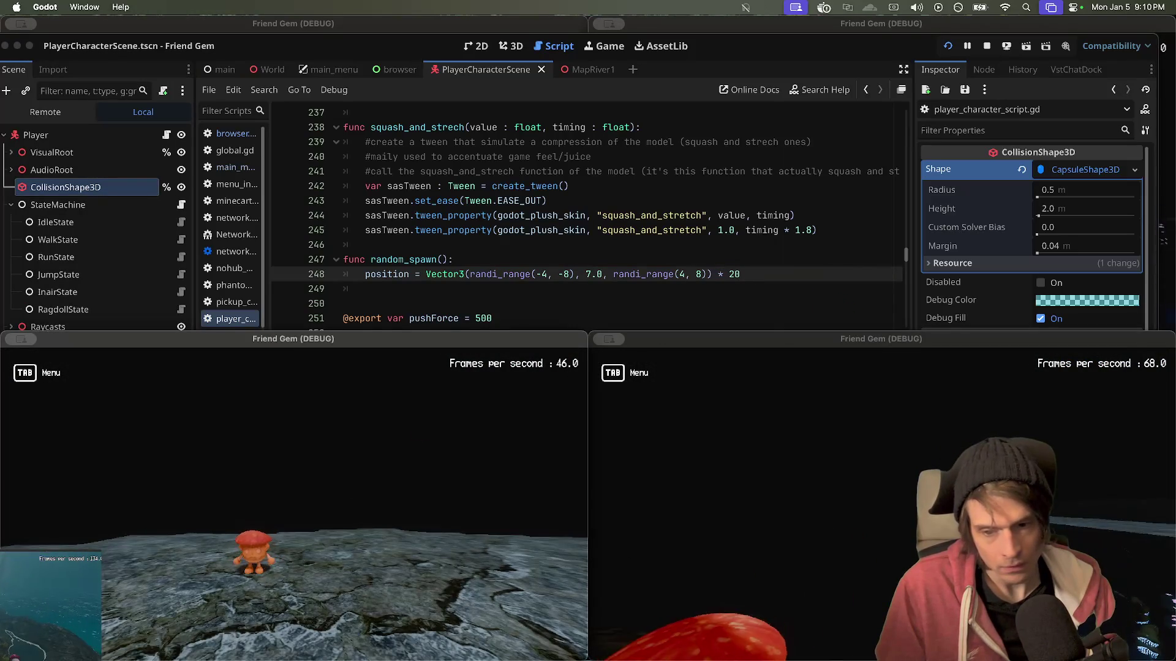
# Step: Check the game windows, stop the run, relaunch the project and stop it again
pyautogui.press('super+Tab')
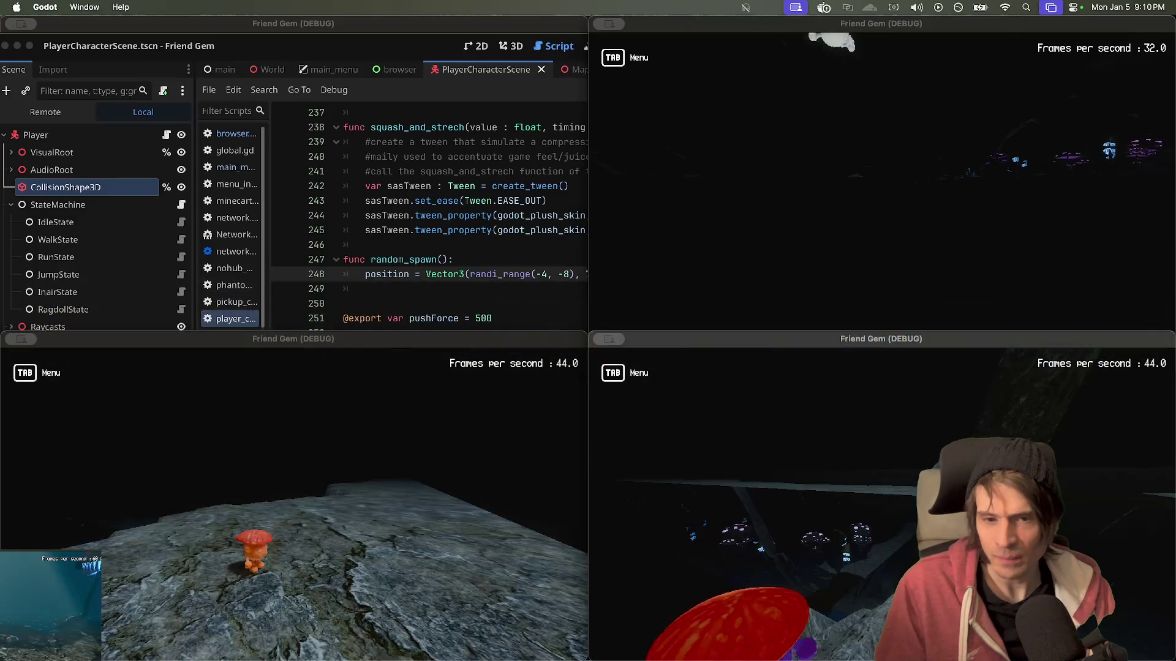
pyautogui.press('super+Tab')
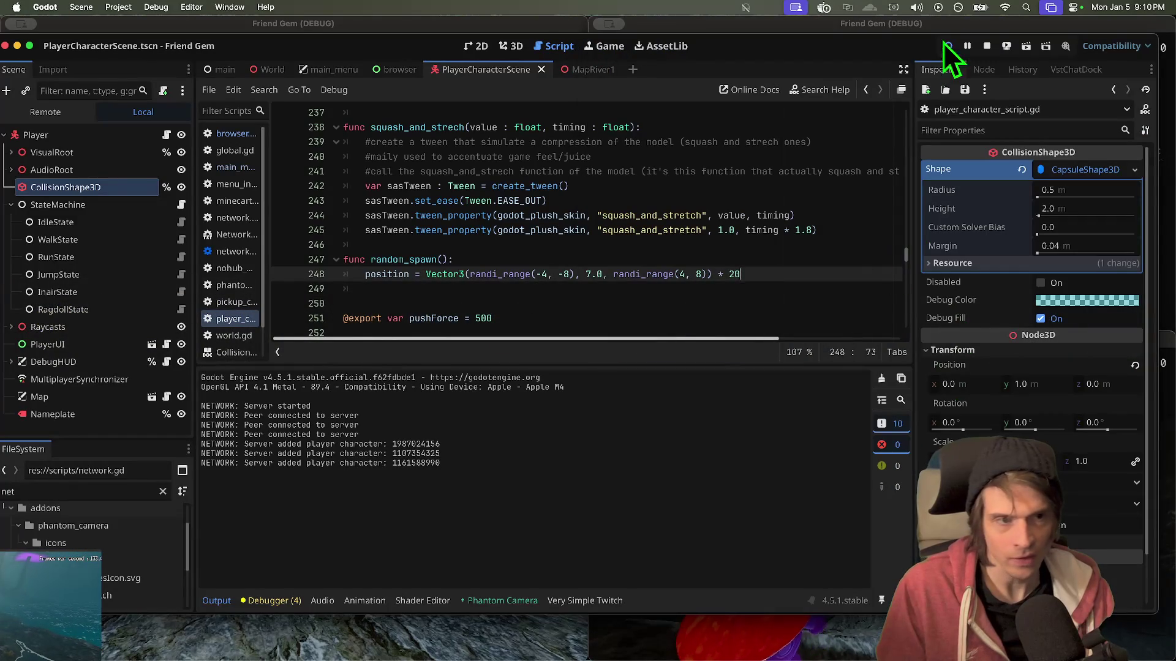
pyautogui.click(985, 47)
pyautogui.click(802, 290)
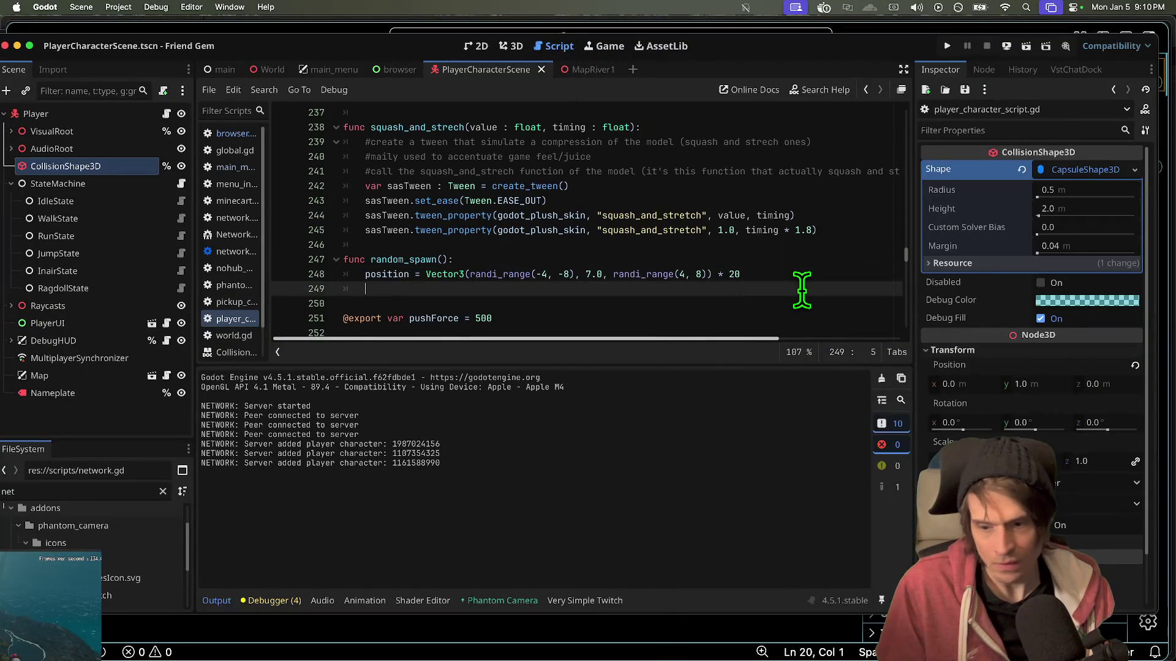
pyautogui.press('super+b')
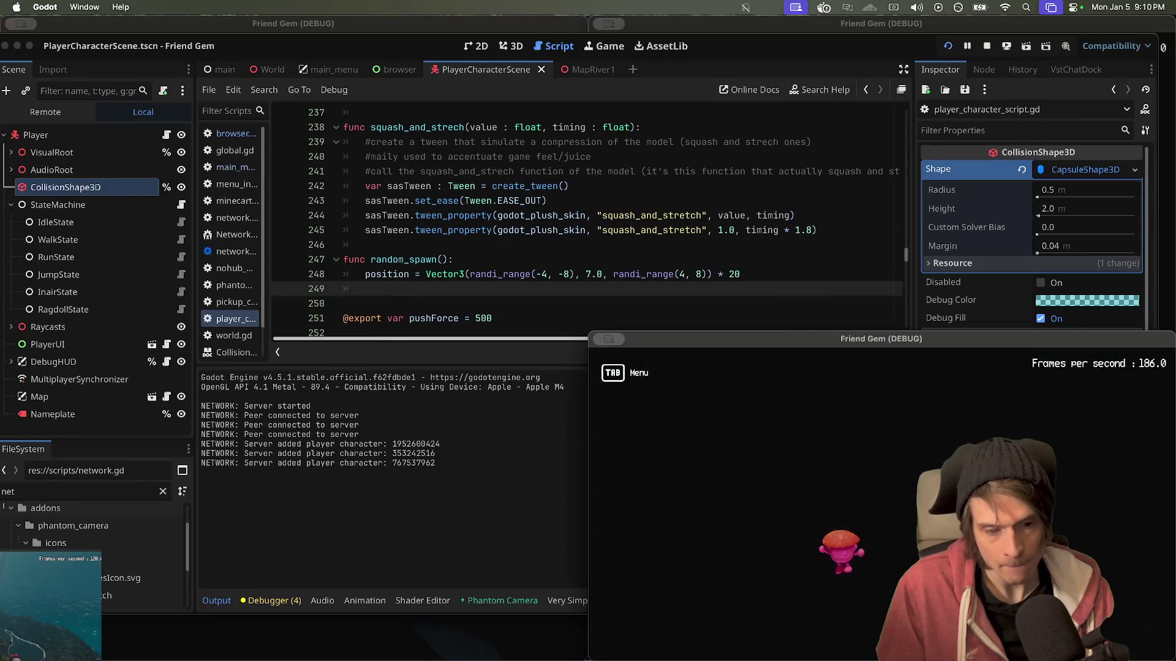
pyautogui.press('super+period')
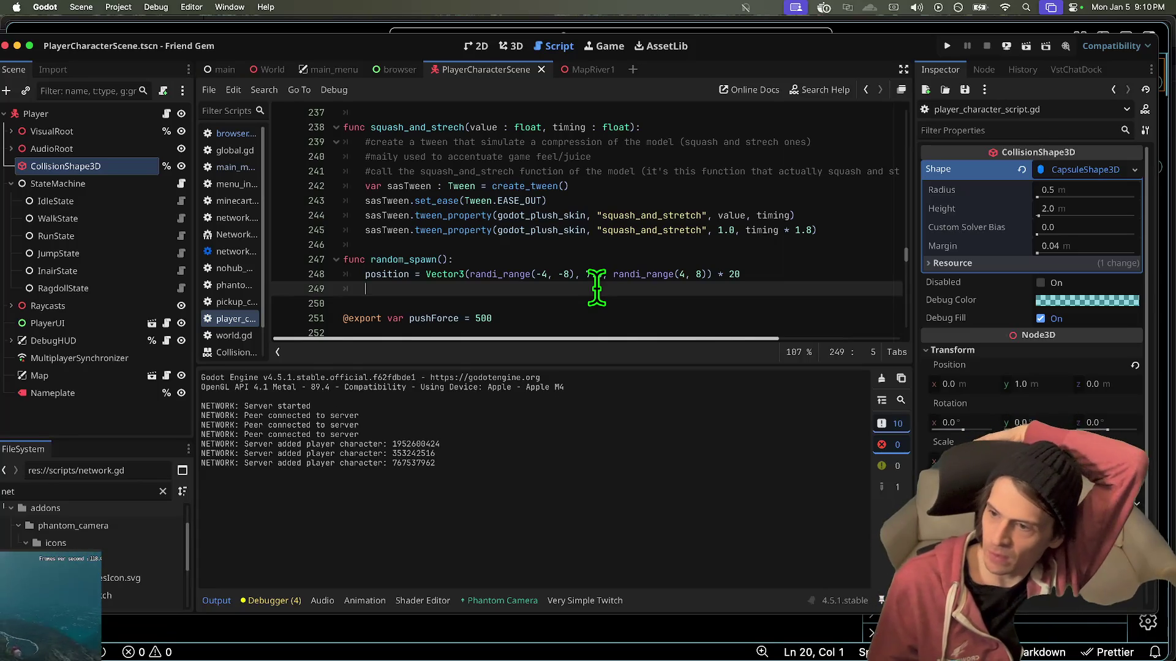
pyautogui.press('super+Tab')
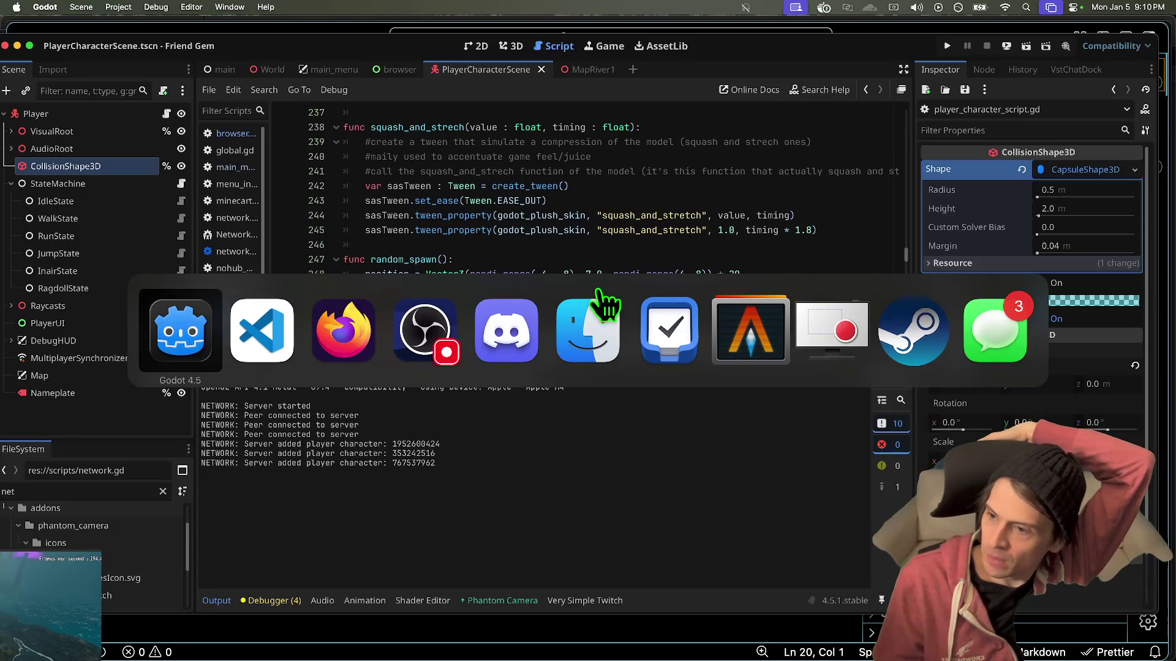
pyautogui.press('Tab')
pyautogui.press('super+shift+Tab')
pyautogui.press('super+shift+Tab')
pyautogui.press('super+Tab')
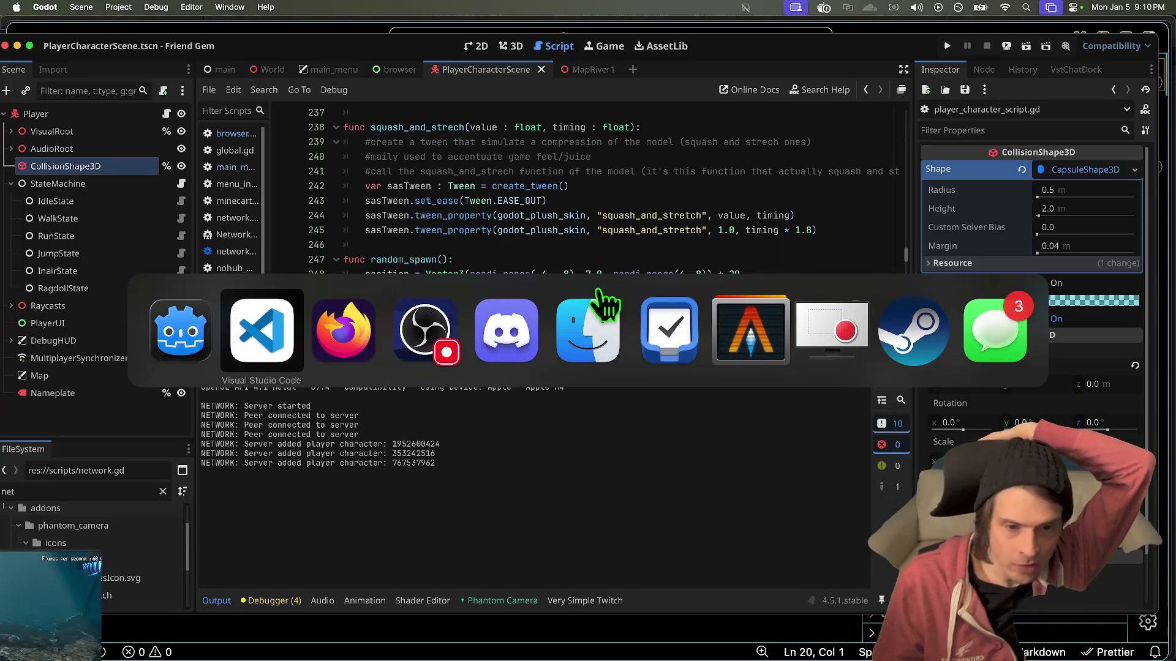
pyautogui.press('super+shift+Tab')
pyautogui.press('super+shift+Tab')
pyautogui.press('super+shift+Tab')
pyautogui.press('super+shift+Tab')
pyautogui.press('super+shift+Tab')
pyautogui.write('scree')
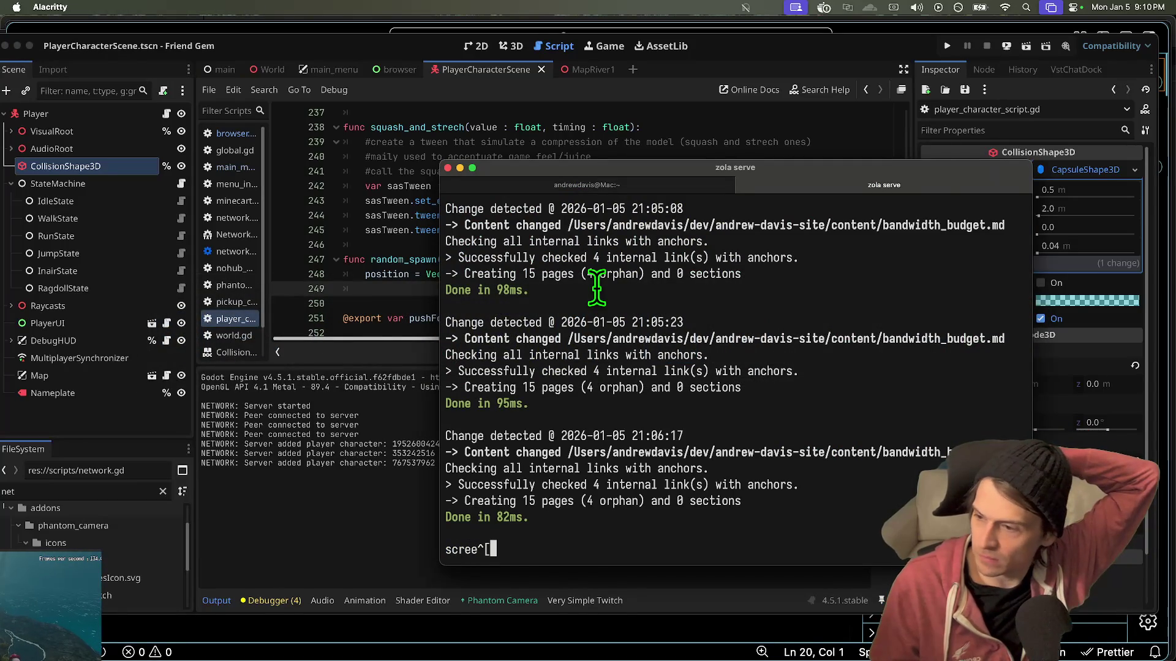
pyautogui.press('super+Tab')
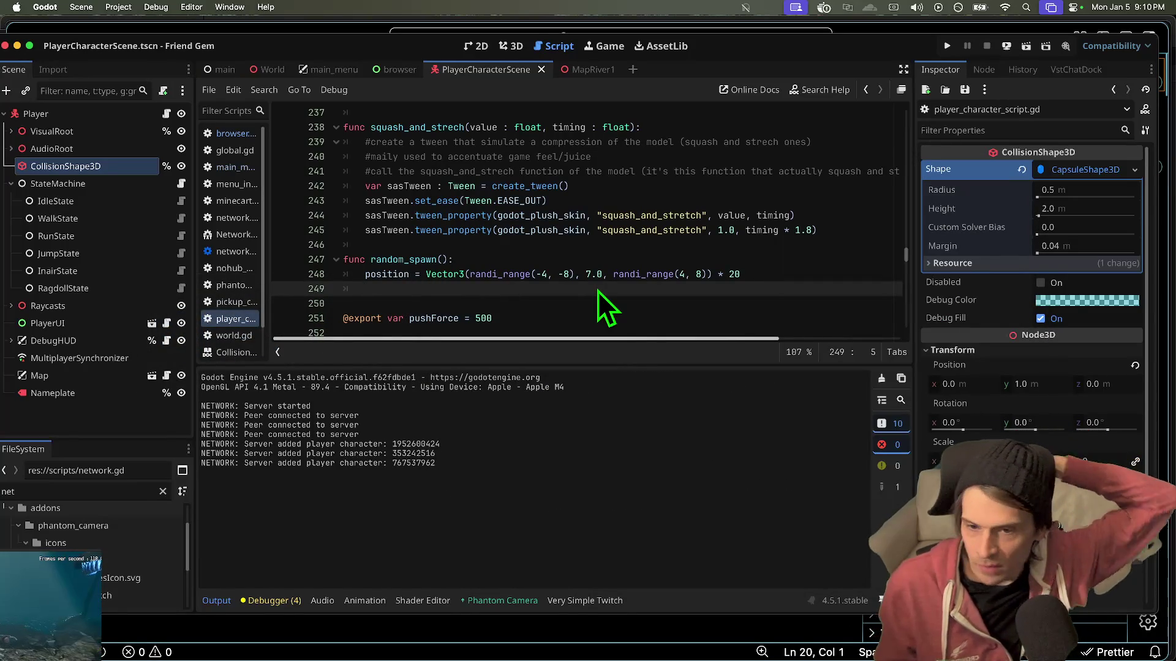
pyautogui.press('super+Tab')
pyautogui.press('super+Tab')
pyautogui.press('super+Tab')
# Step: Search the web for 'screen command tmux' and read the Tmux Cheat Sheet result
pyautogui.write('sc')
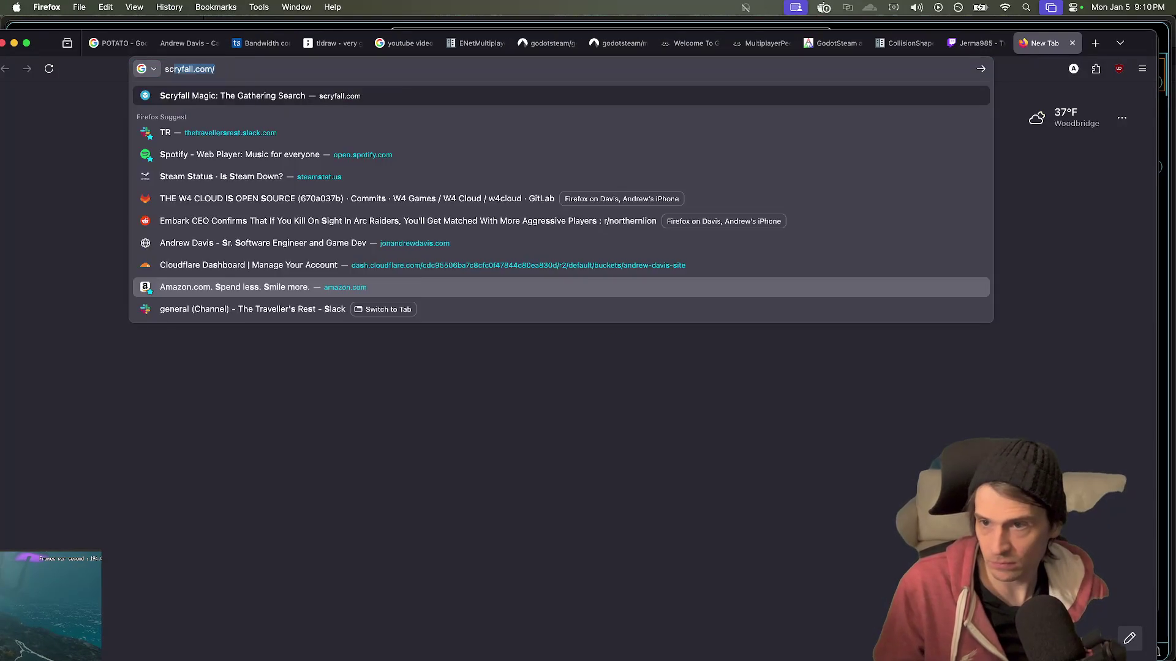
pyautogui.write('reen command tmux')
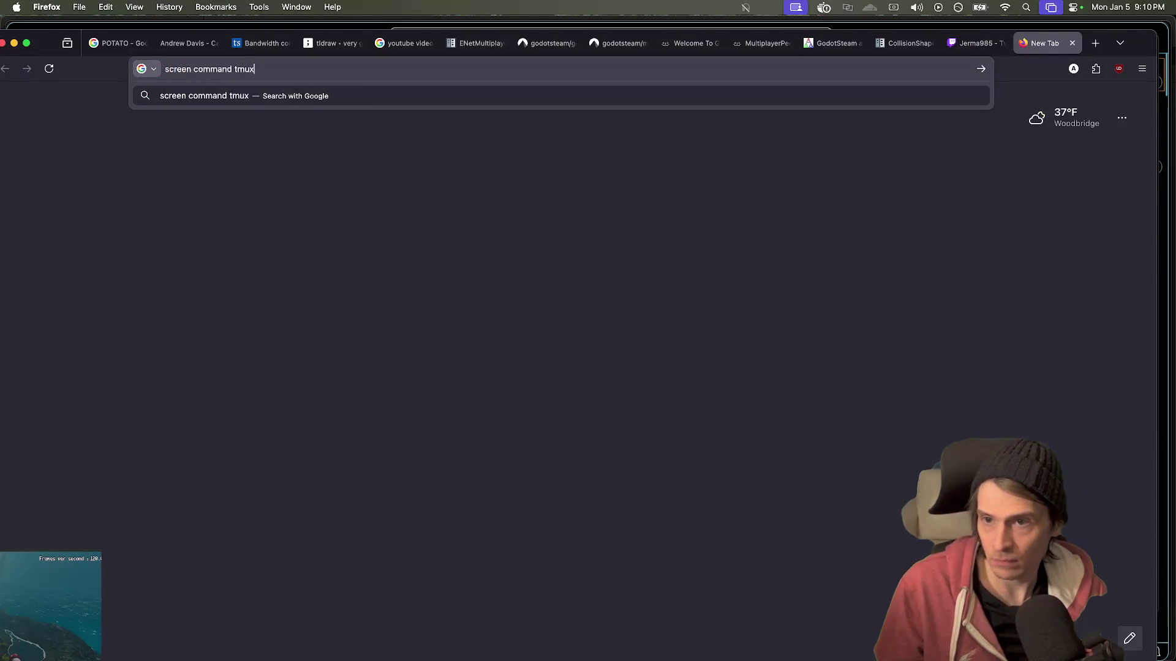
pyautogui.press('Return')
pyautogui.scroll(-3, 765, 403)
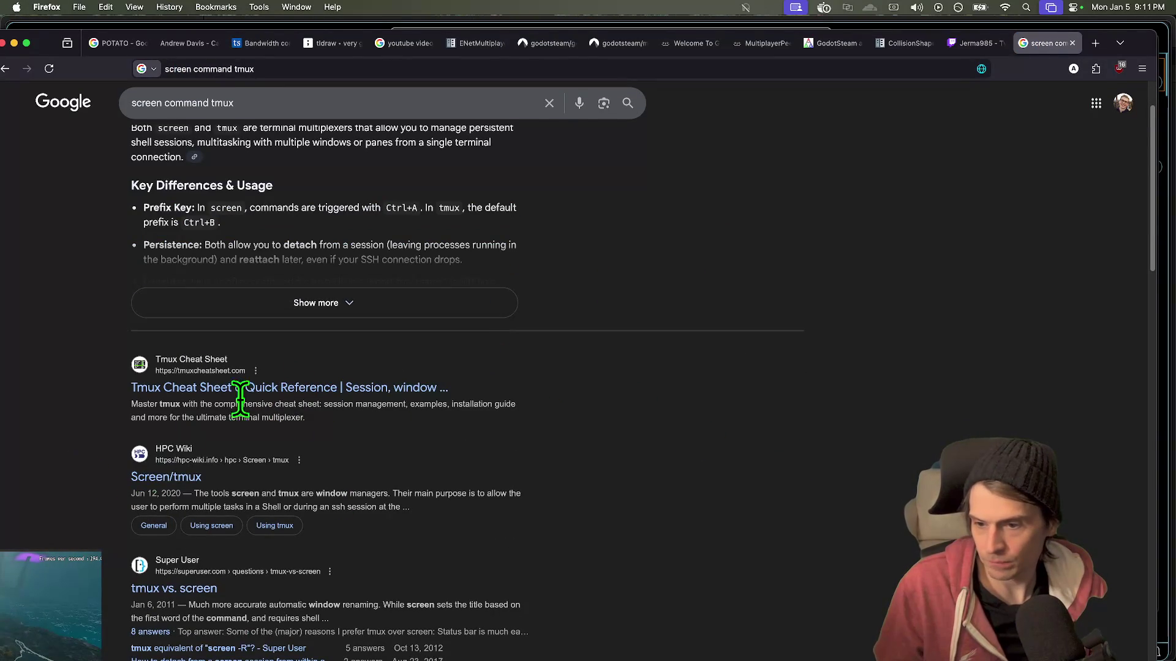
pyautogui.click(349, 388)
pyautogui.scroll(-1, 1050, 417)
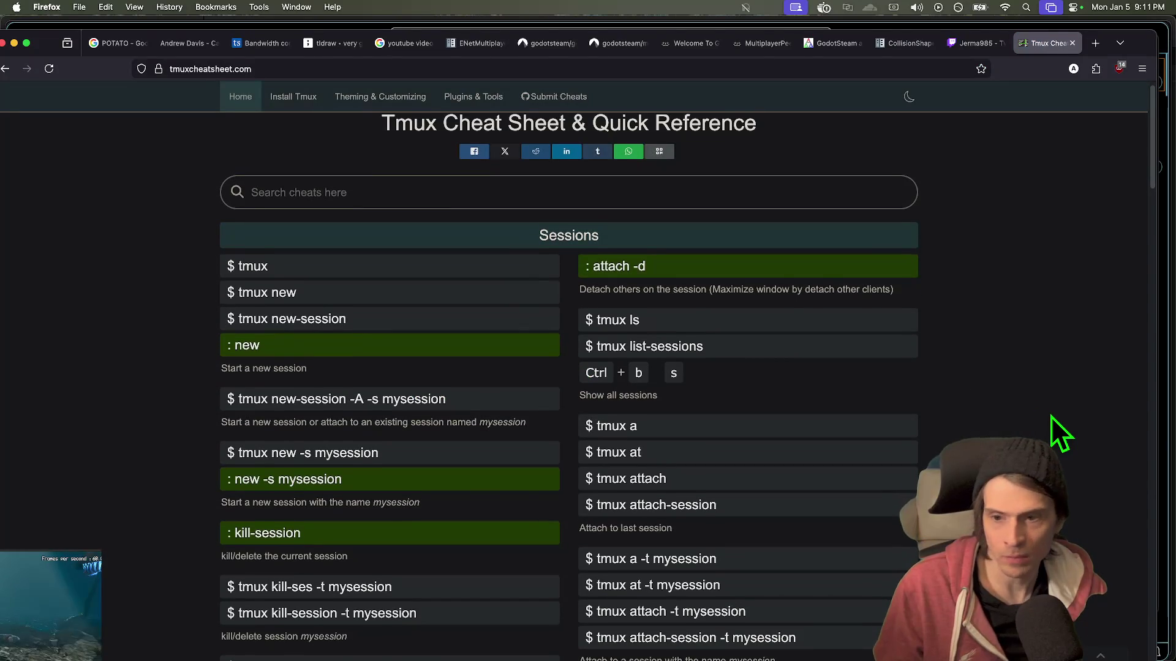
pyautogui.press('super+w')
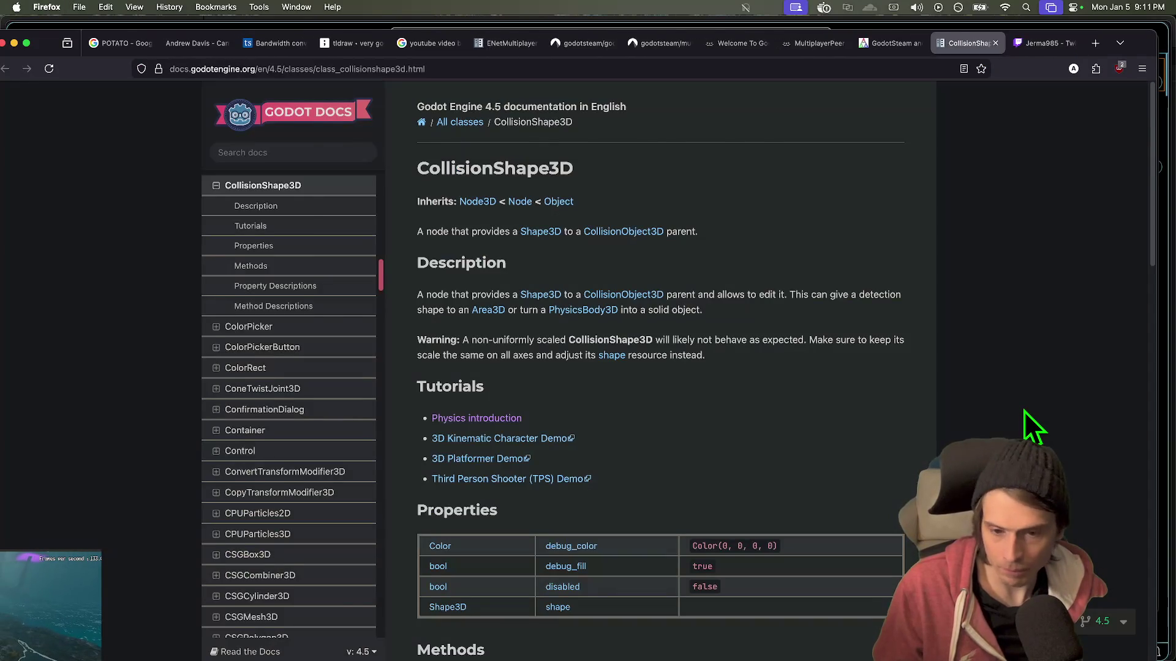
pyautogui.press('super+Tab')
pyautogui.press('super+Tab')
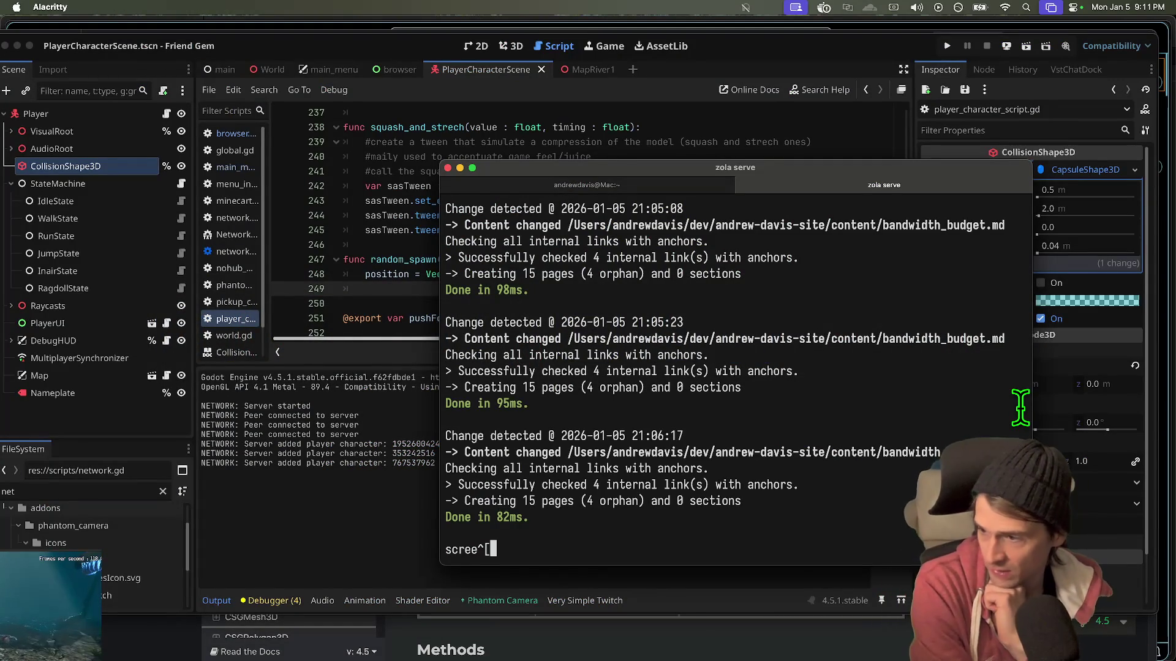
pyautogui.click(407, 292)
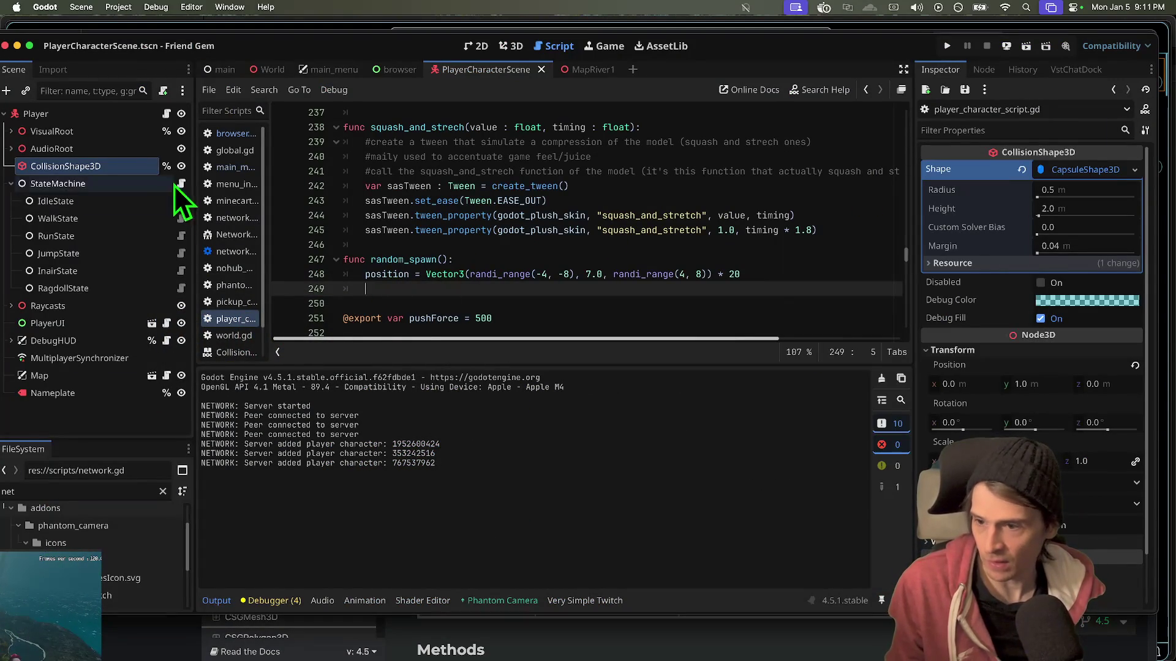
pyautogui.press('super+f')
pyautogui.write('e')
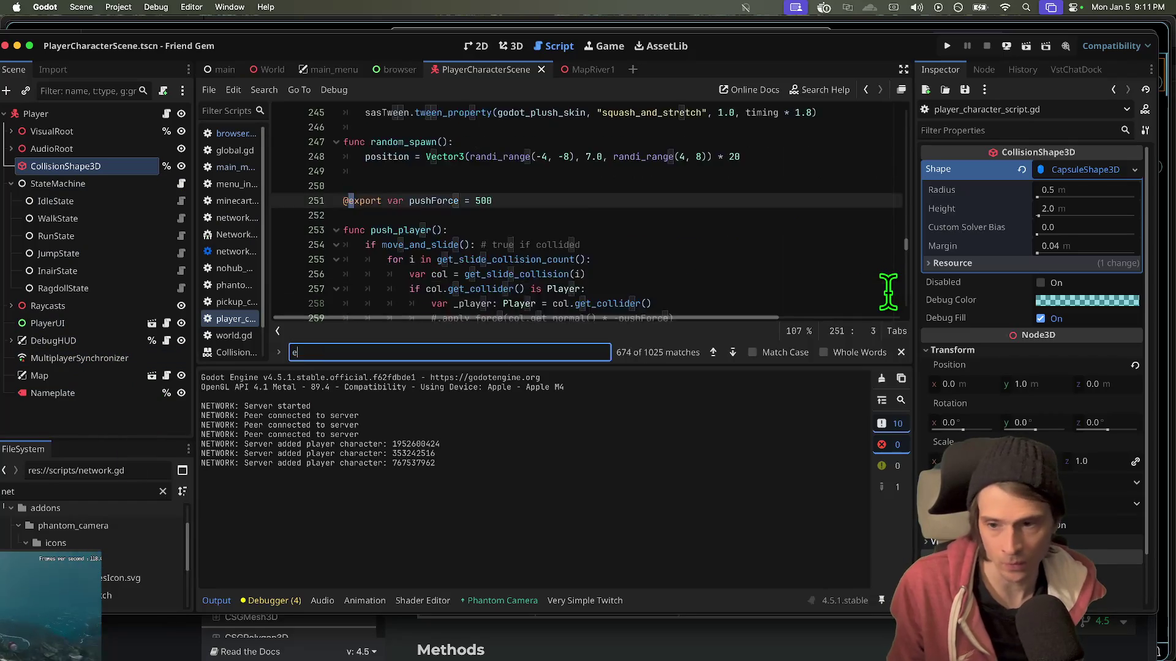
pyautogui.write('nter')
pyautogui.press('Escape')
pyautogui.click(813, 215)
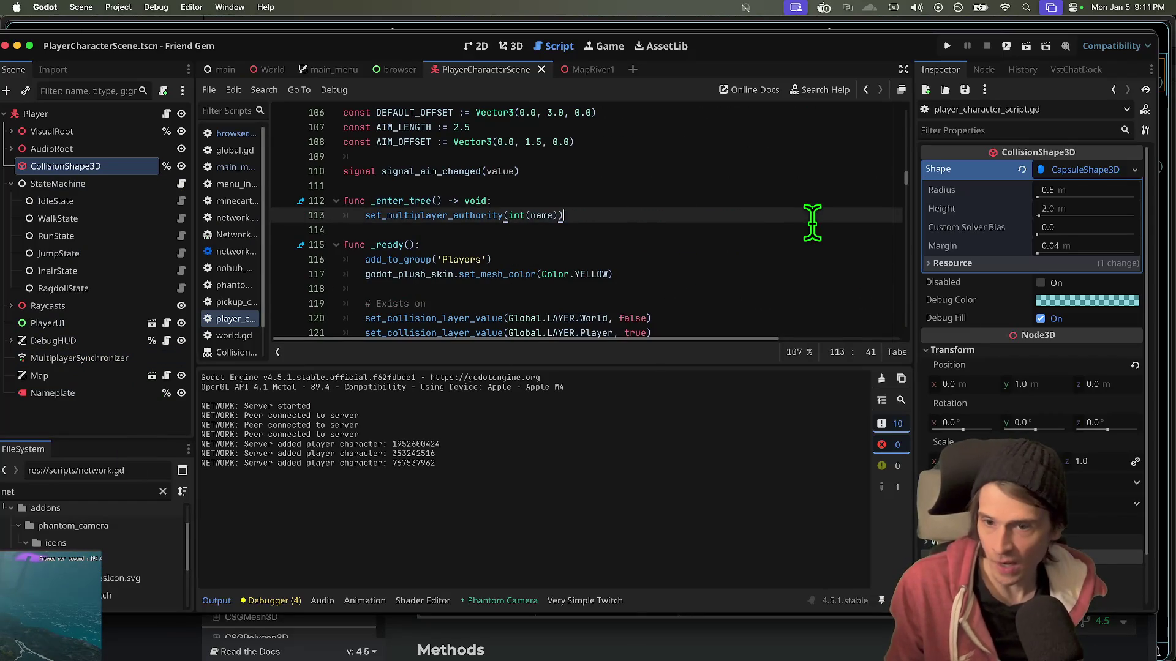
pyautogui.press('Down')
pyautogui.press('Down')
pyautogui.press('Return')
pyautogui.press('Return')
pyautogui.press('Return')
pyautogui.press('Up')
pyautogui.press('Up')
pyautogui.press('Up')
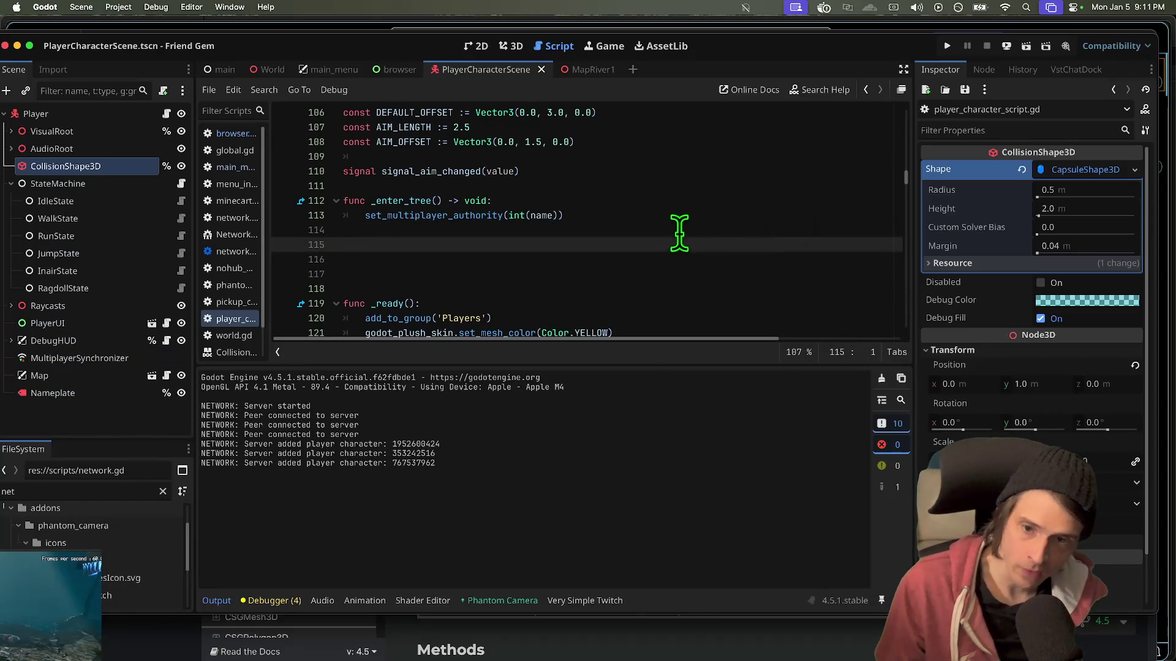
pyautogui.click(627, 214)
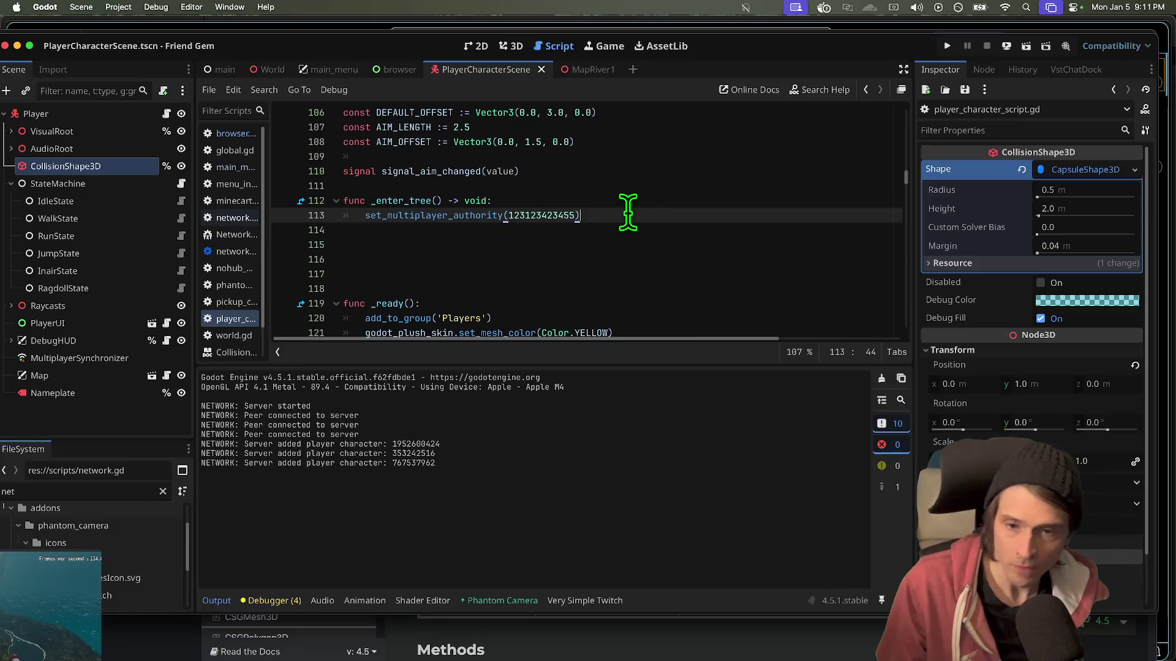
pyautogui.click(332, 231)
pyautogui.click(95, 357)
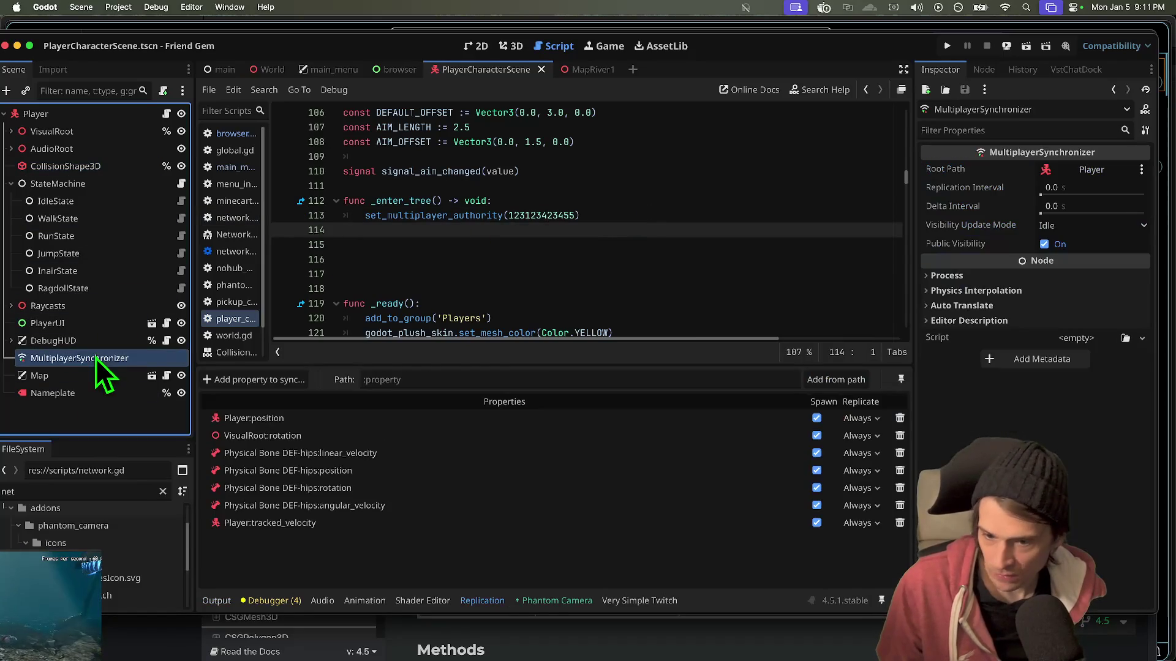
pyautogui.click(342, 419)
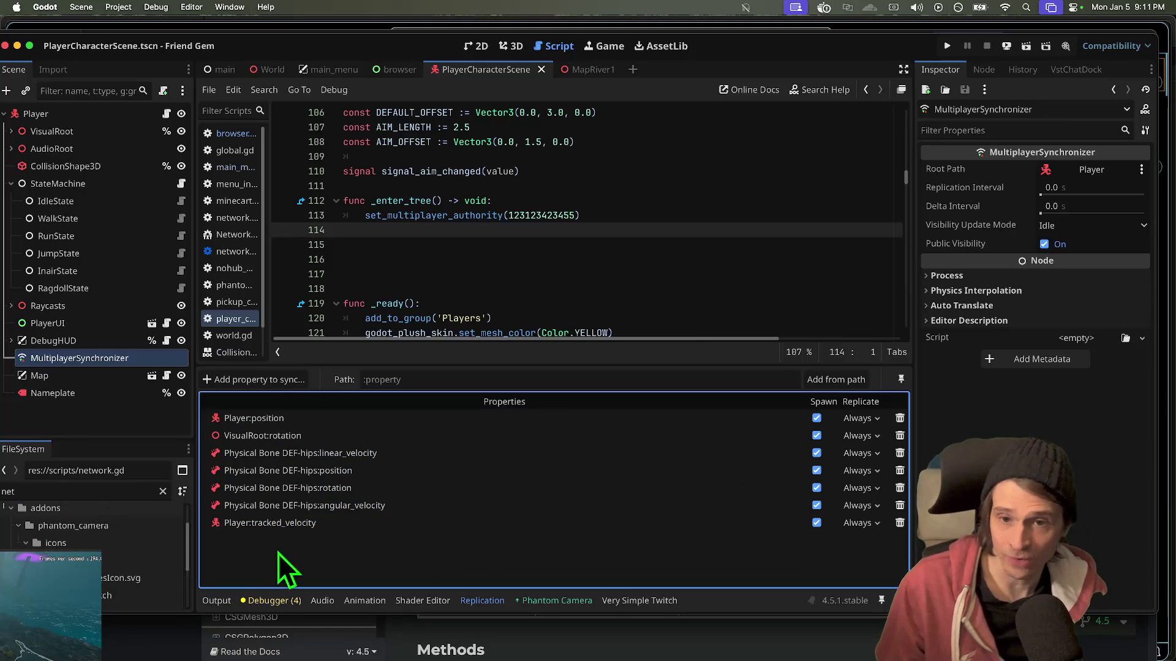
pyautogui.click(686, 235)
pyautogui.scroll(-5, 559, 231)
pyautogui.scroll(3, 484, 325)
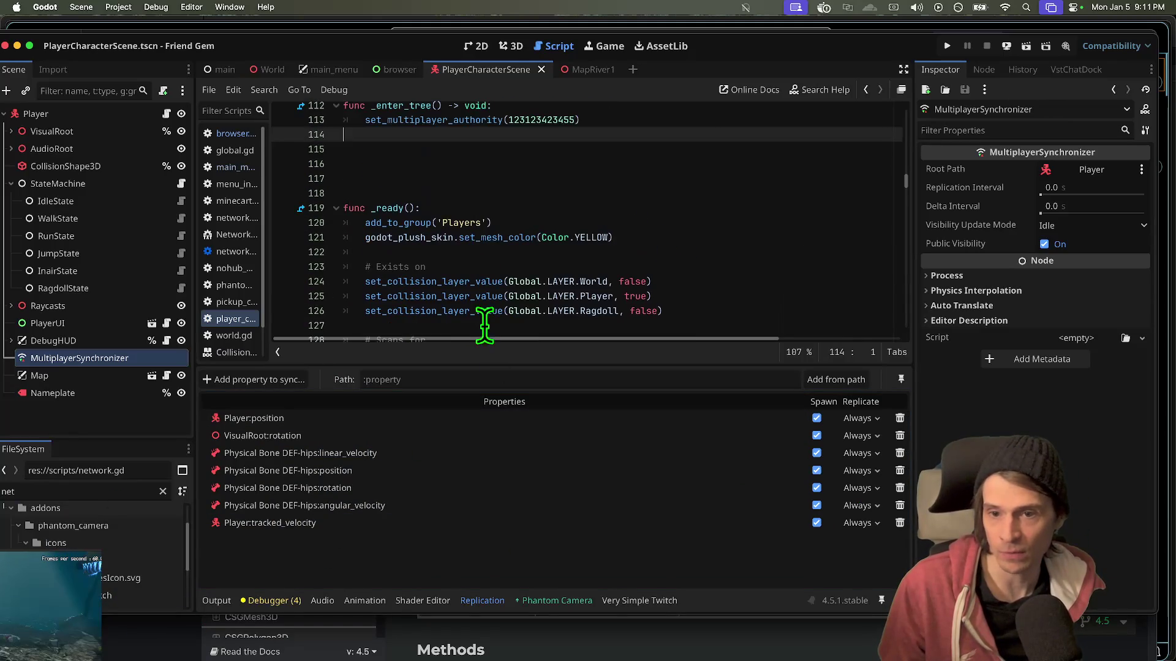
pyautogui.scroll(-5, 527, 245)
pyautogui.scroll(3, 512, 275)
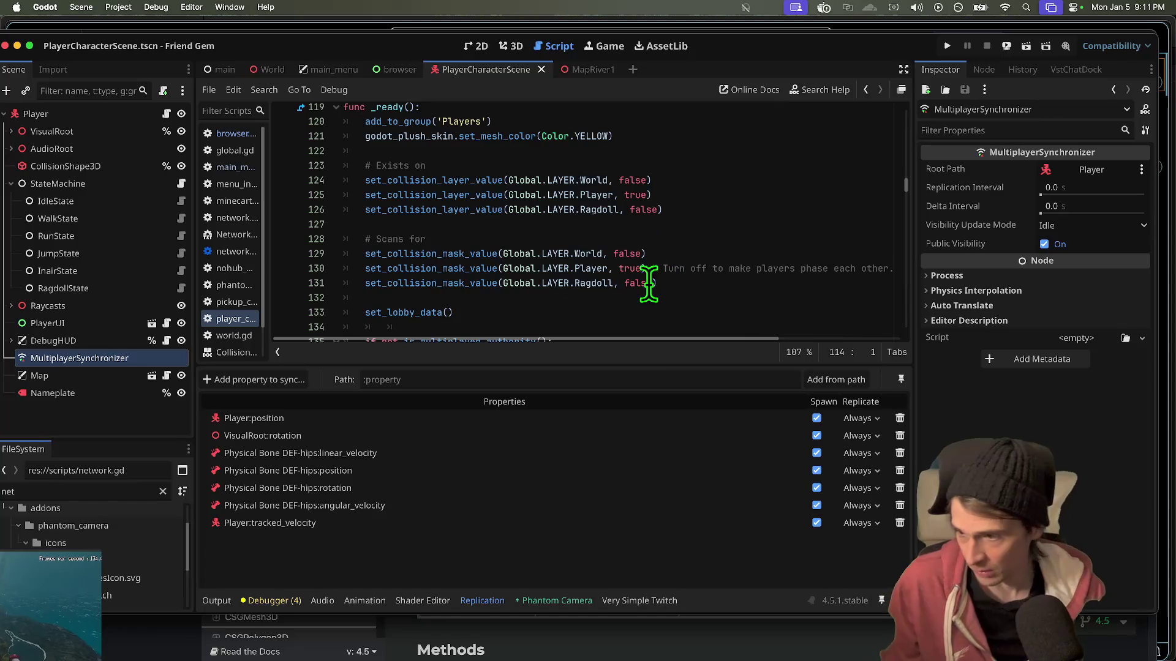
pyautogui.scroll(3, 631, 251)
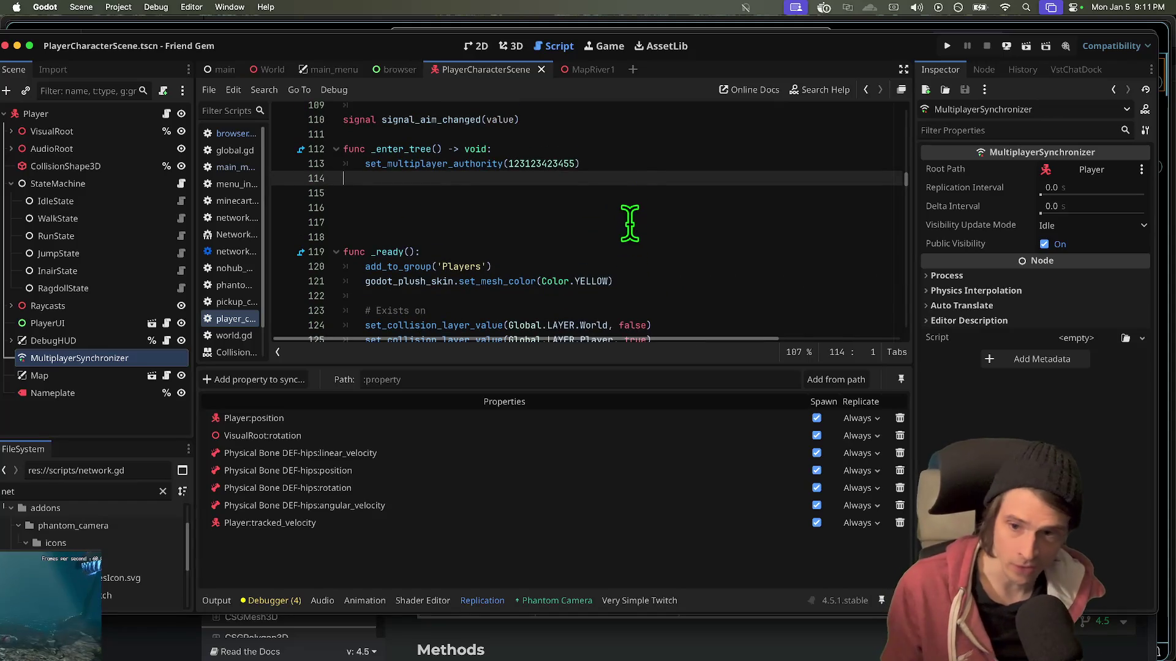
pyautogui.click(645, 192)
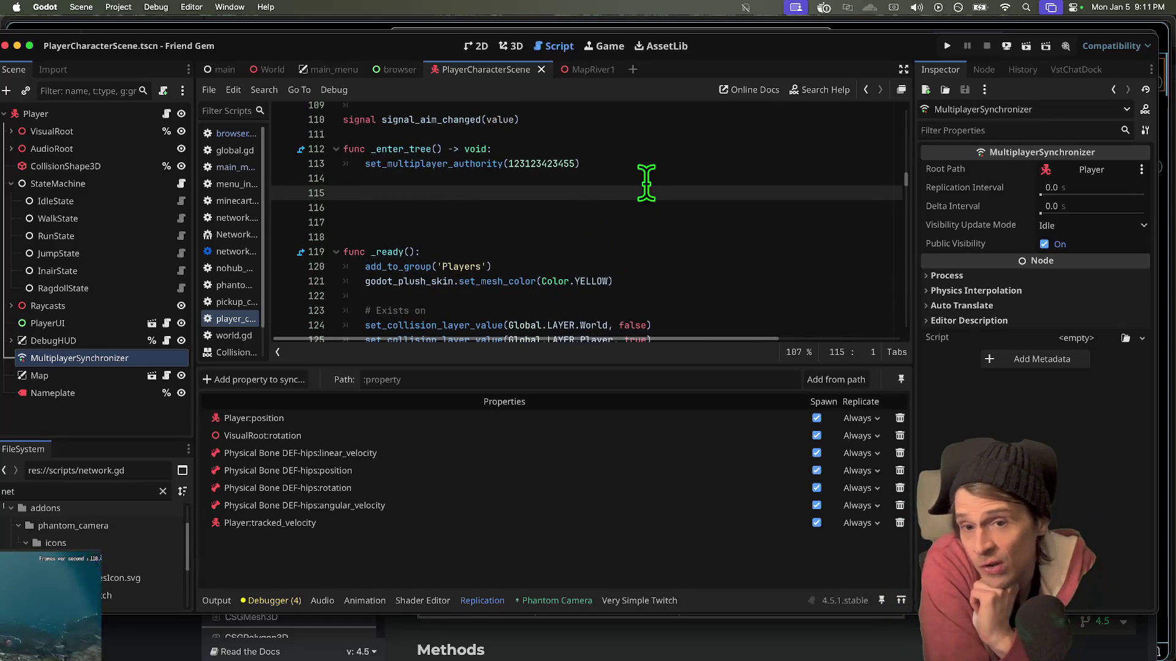
# Step: Add a random_spawn() call on a new line inside _enter_tree
pyautogui.press('BackSpace')
pyautogui.press('Up')
pyautogui.press('End')
pyautogui.press('Return')
pyautogui.write('rea')
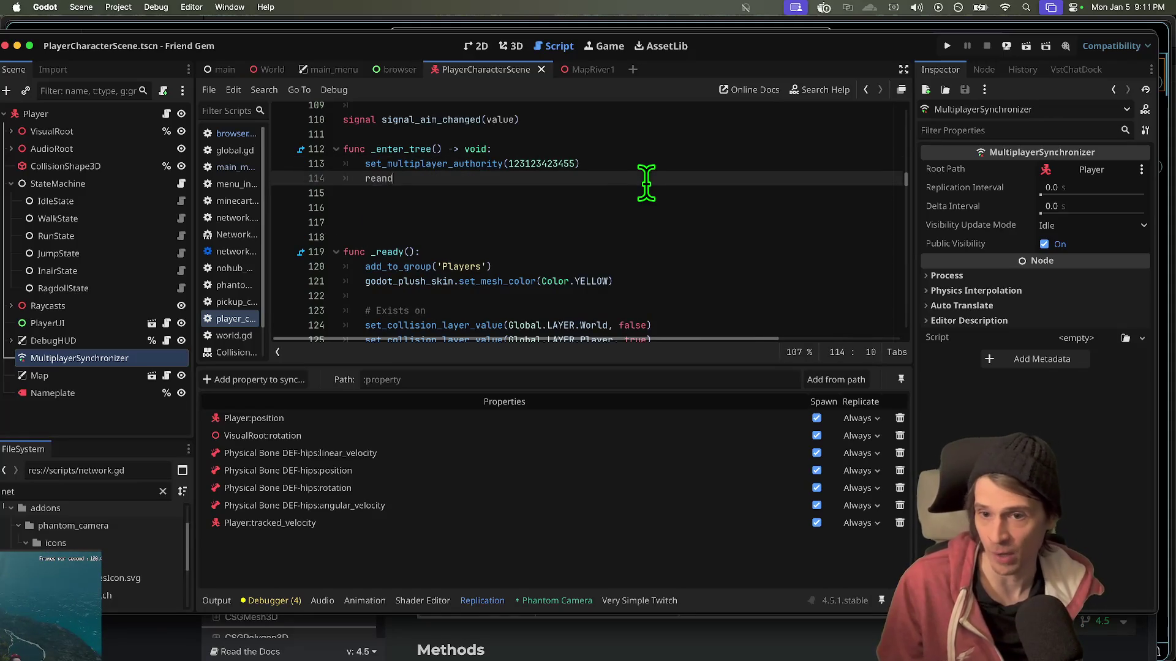
pyautogui.press('BackSpace')
pyautogui.press('BackSpace')
pyautogui.press('BackSpace')
pyautogui.write('and')
pyautogui.press('Return')
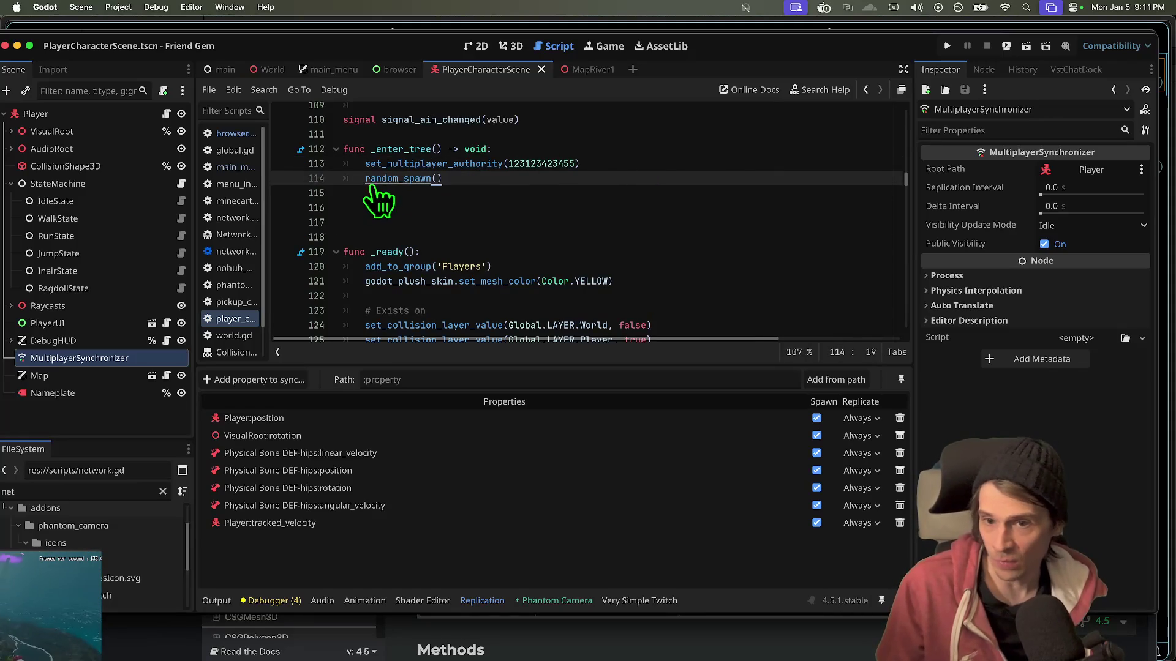
pyautogui.keyDown('ctrl'); pyautogui.click(370, 184); pyautogui.keyUp('ctrl')
pyautogui.moveTo(687, 244); pyautogui.dragTo(511, 197)
pyautogui.press('BackSpace')
pyautogui.hotkey('ctrl', 'z')
# Step: Delete the old random_spawn() call from _ready, unindent #region DEFAULT, save, and run
pyautogui.hotkey('alt', 'Left')
pyautogui.tripleClick(509, 315)
pyautogui.moveTo(509, 315); pyautogui.dragTo(598, 309)
pyautogui.hotkey('shift', 'Up')
pyautogui.press('BackSpace')
pyautogui.hotkey('ctrl', 's')
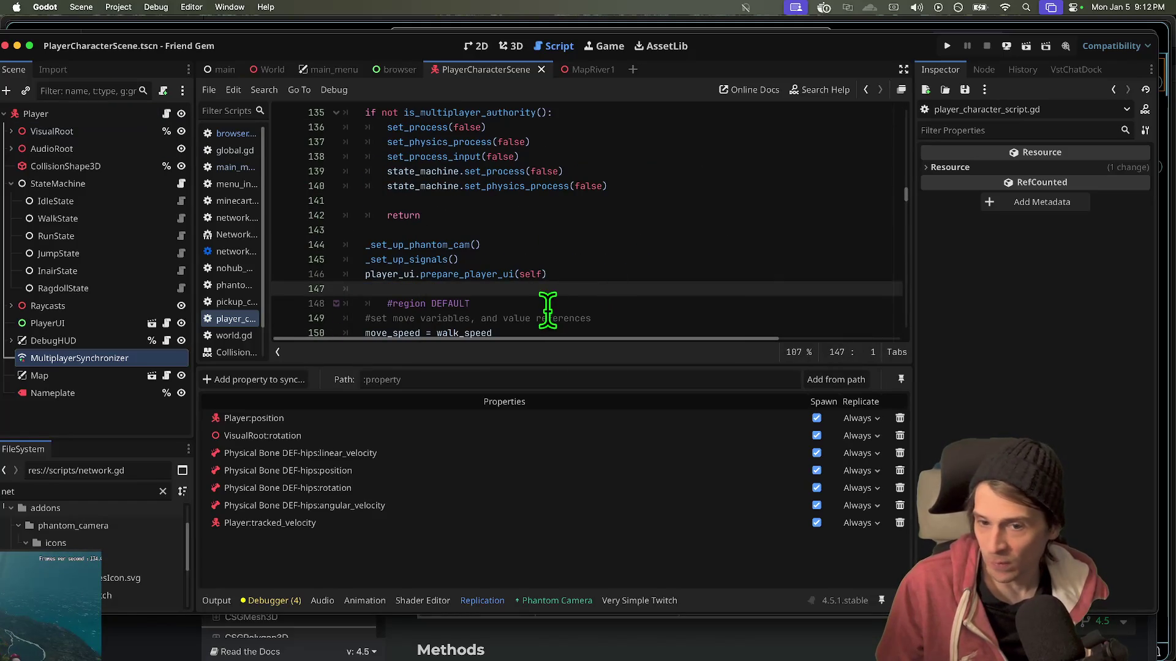
pyautogui.click(583, 308)
pyautogui.hotkey('shift', 'Tab')
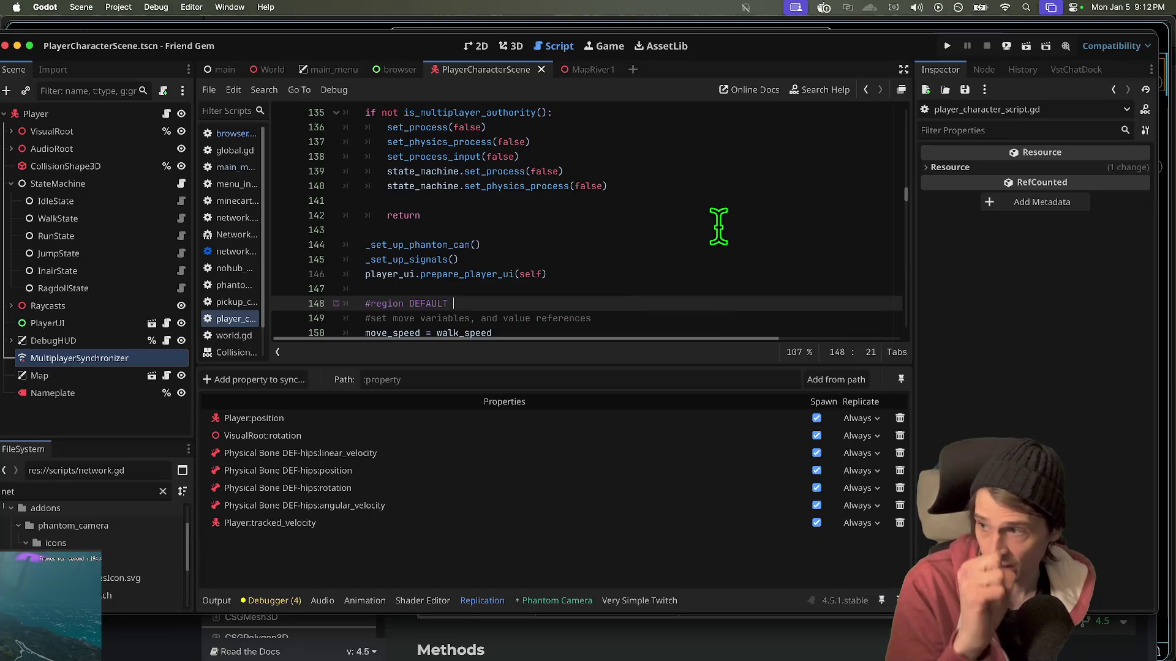
pyautogui.press('super+b')
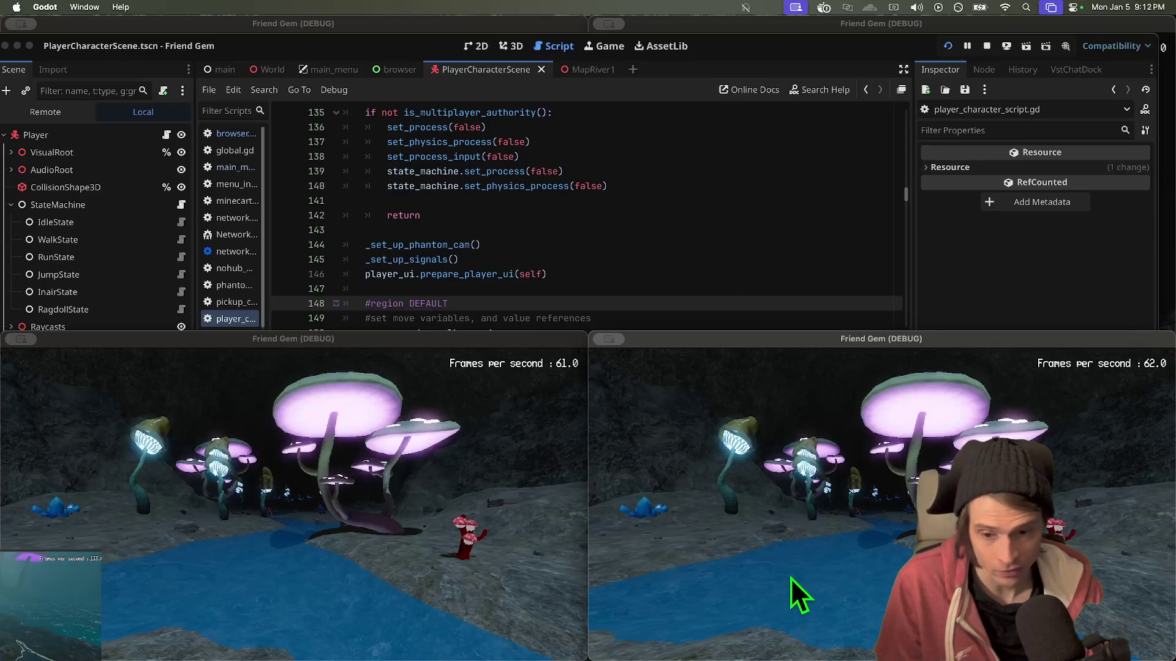
# Step: Bring the script editor over the game windows and select _enter_tree's random_spawn() line
pyautogui.click(720, 205)
pyautogui.scroll(10, 720, 281)
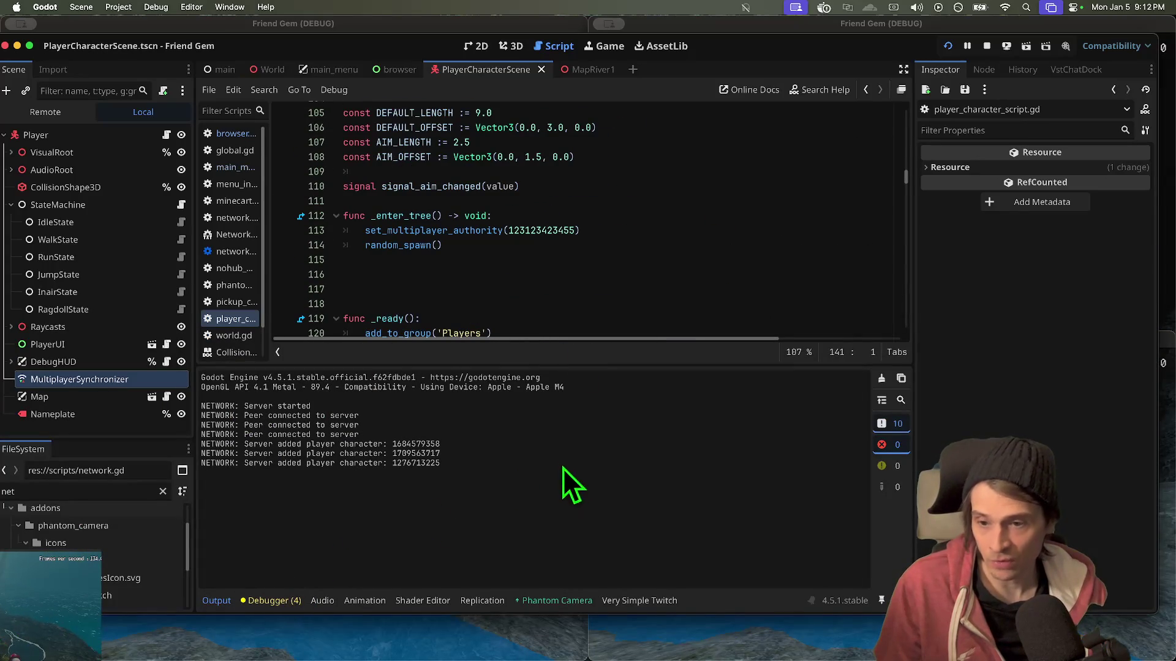
pyautogui.scroll(5, 590, 223)
pyautogui.scroll(-5, 451, 302)
pyautogui.tripleClick(468, 248)
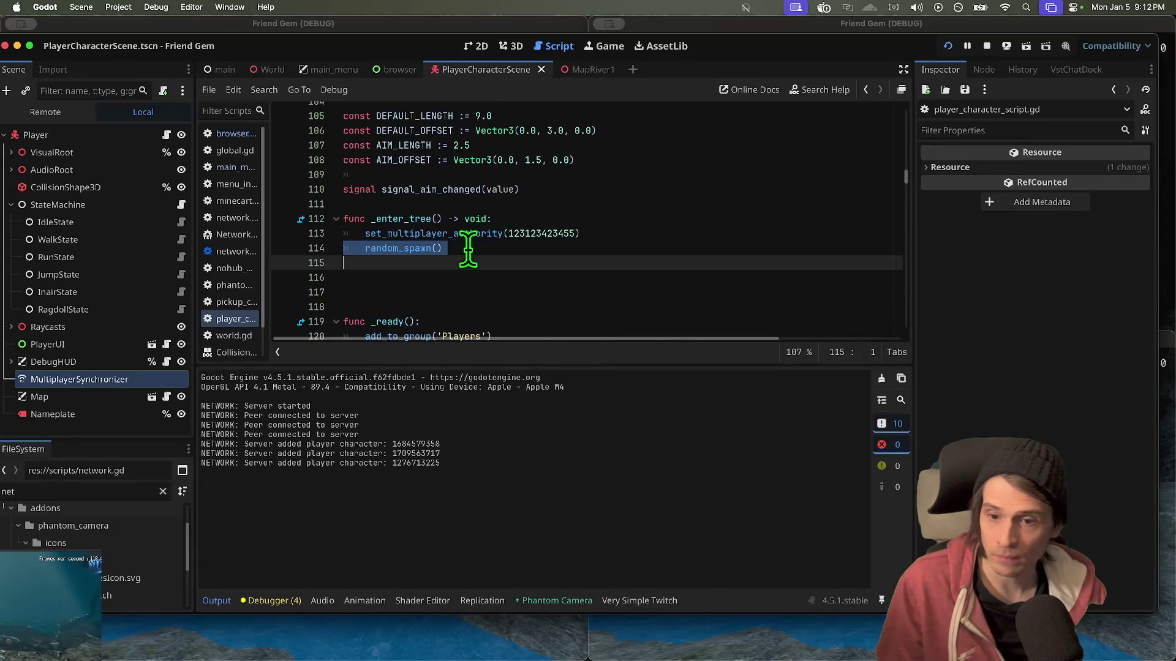
pyautogui.scroll(-1, 468, 248)
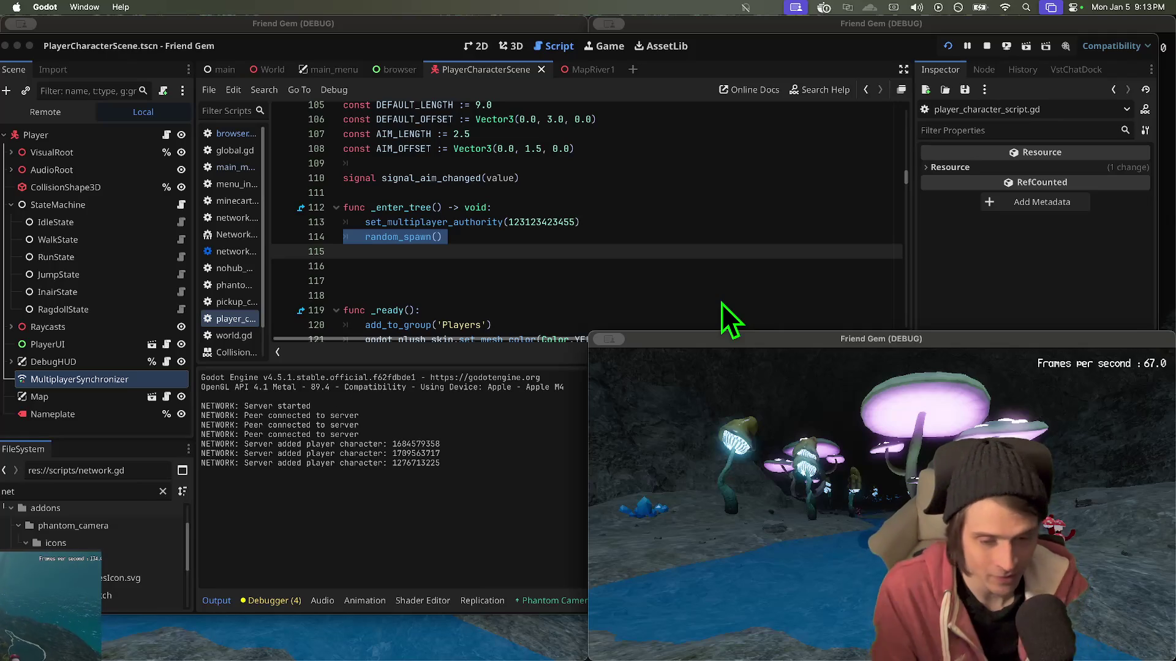
# Step: Check random_spawn's definition, then delete the random_spawn() line from _enter_tree
pyautogui.click(503, 656)
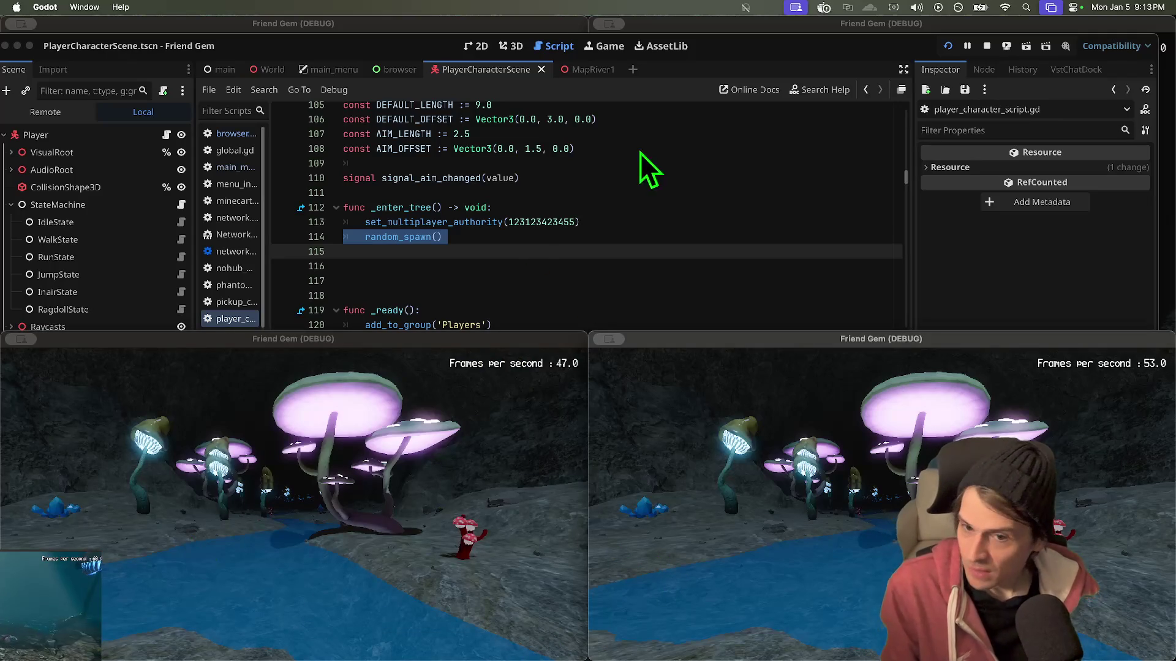
pyautogui.click(587, 221)
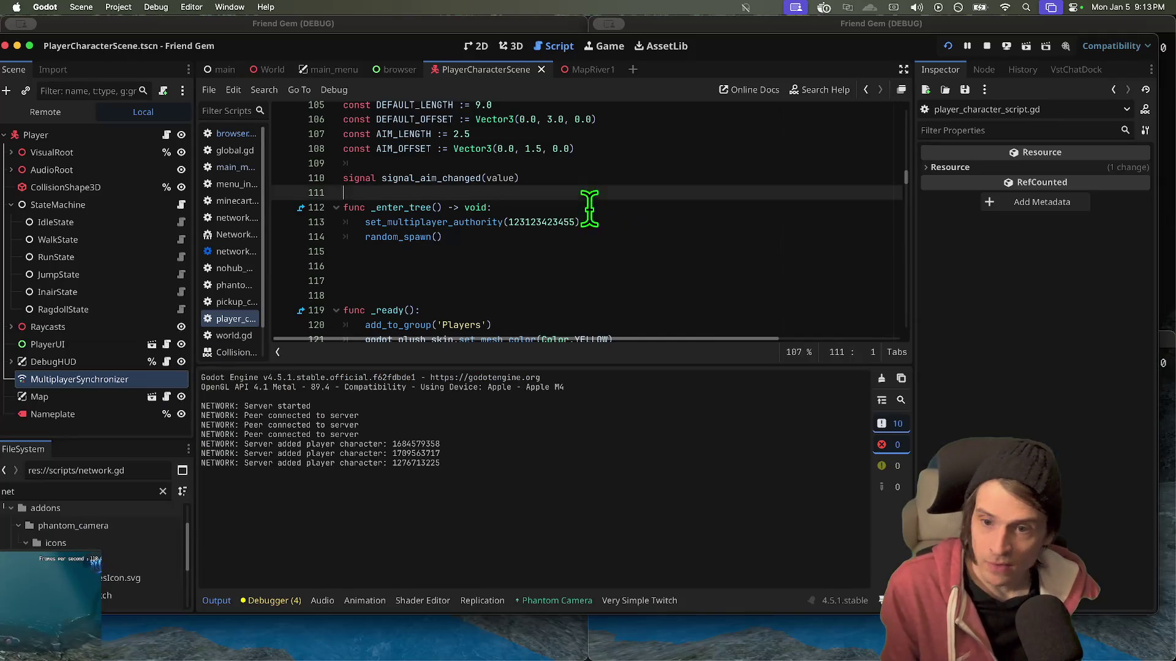
pyautogui.keyDown('super'); pyautogui.click(423, 237); pyautogui.keyUp('super')
pyautogui.click(386, 306)
pyautogui.hotkey('alt', 'Left')
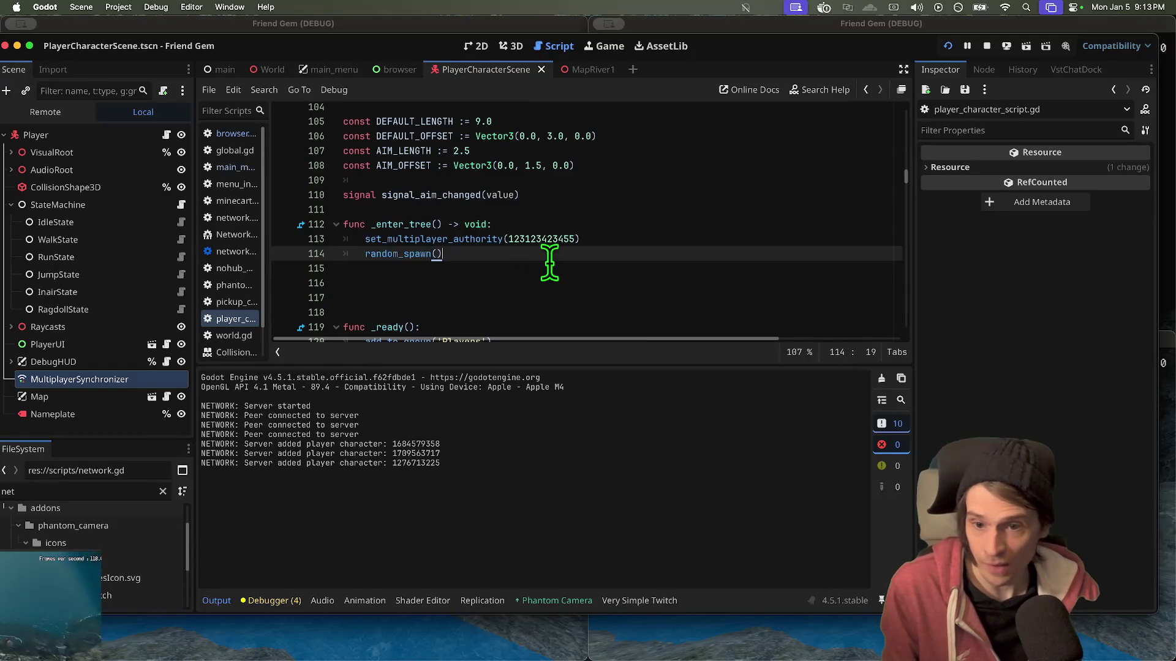
pyautogui.write('()')
pyautogui.press('super+shift+k')
# Step: Page through _ready and back up to review the trimmed _enter_tree
pyautogui.scroll(-5, 585, 252)
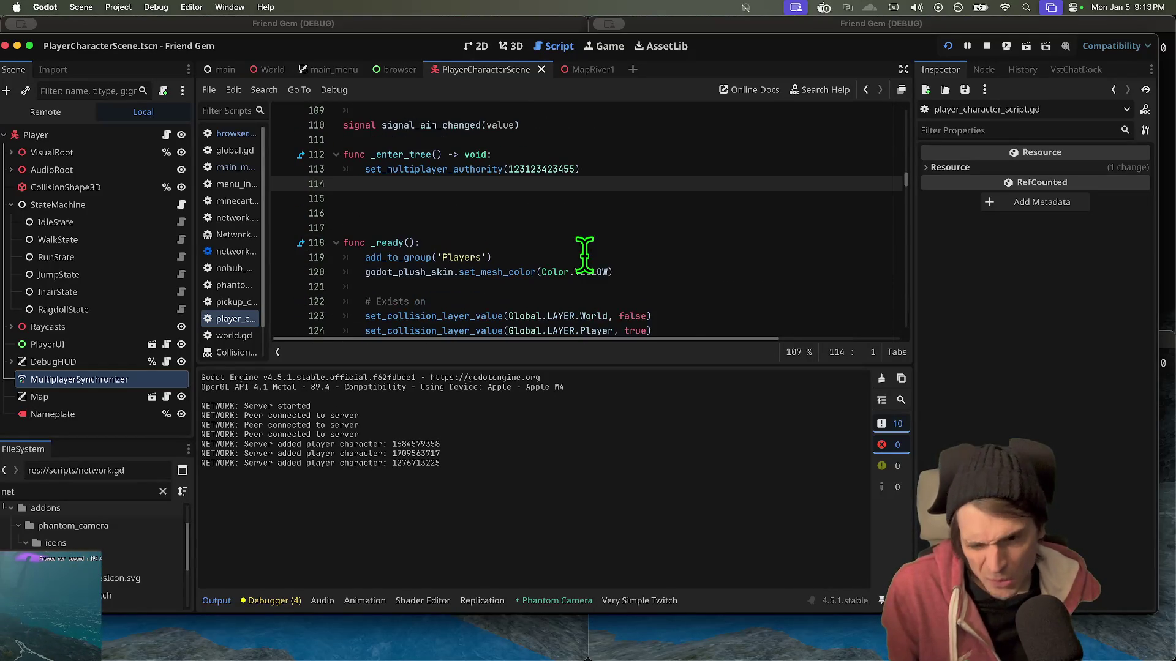
pyautogui.press('Down')
pyautogui.press('Down')
pyautogui.press('Down')
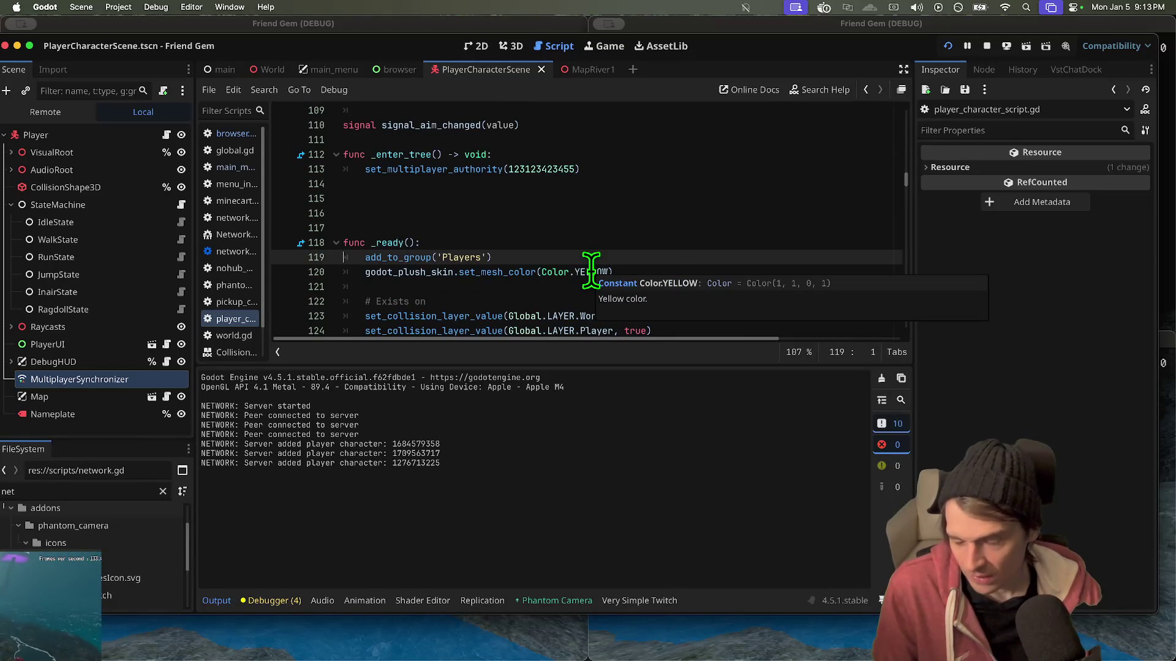
pyautogui.press('pagedown')
pyautogui.press('pagedown')
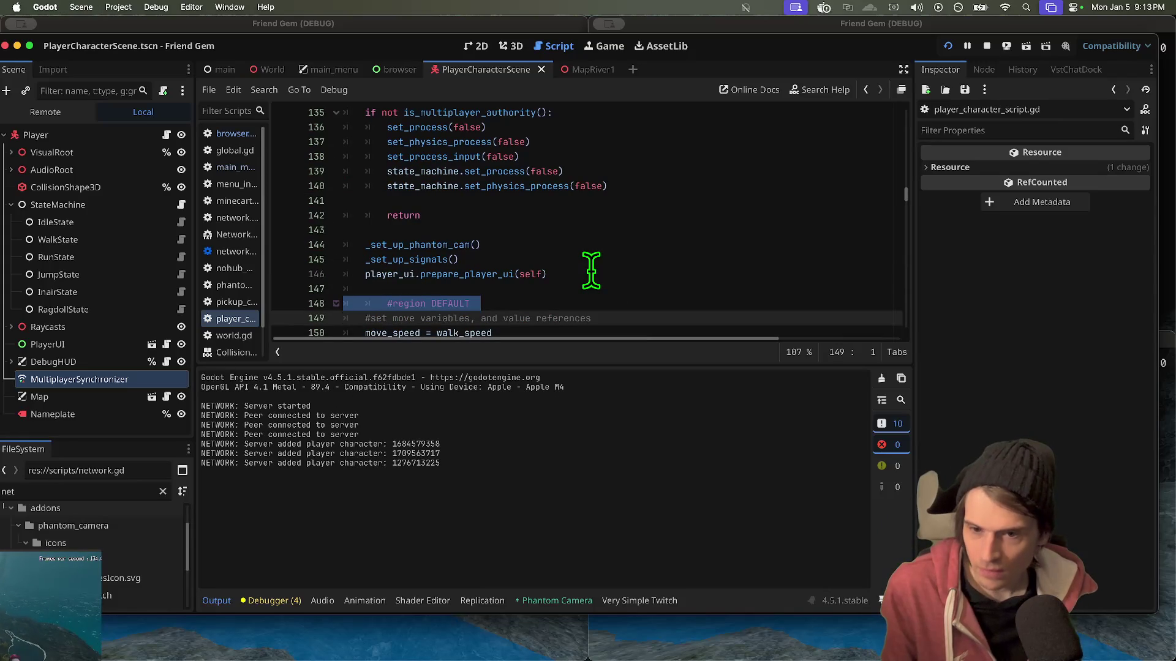
pyautogui.press('pageup')
pyautogui.press('pageup')
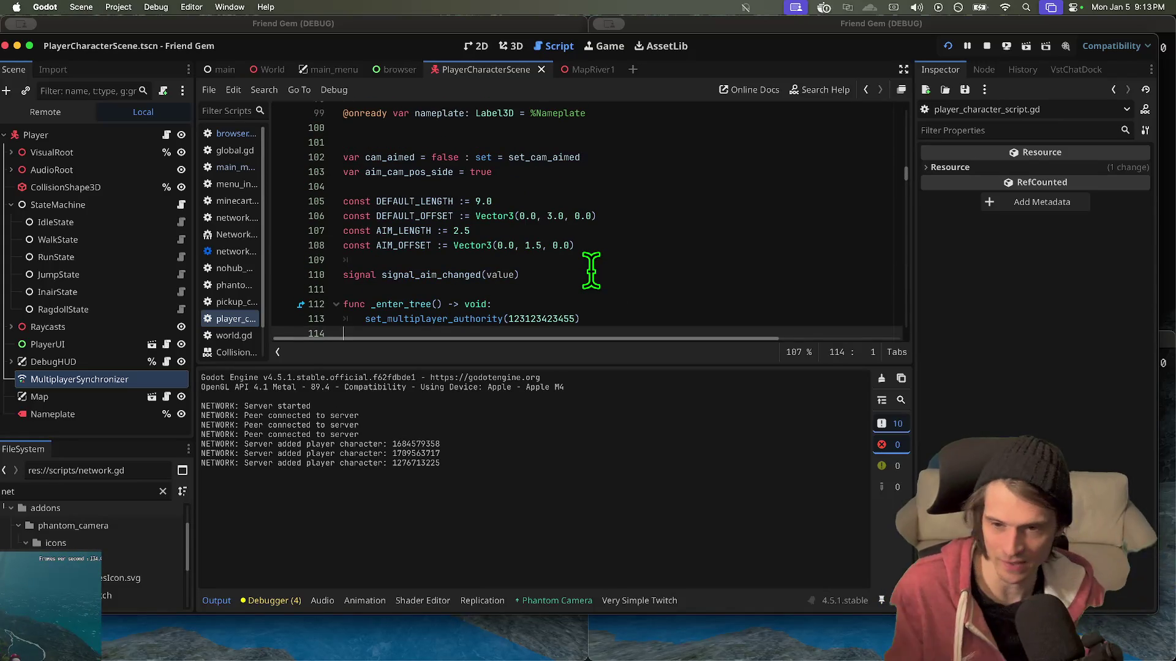
pyautogui.scroll(-1, 530, 244)
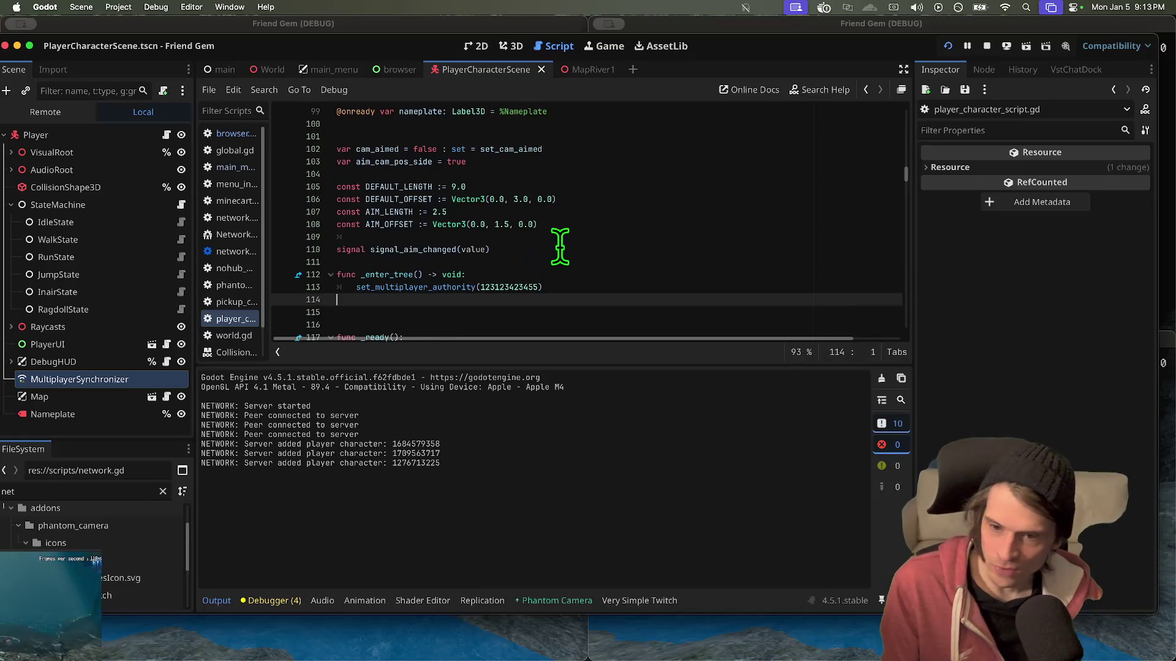
pyautogui.scroll(-3, 571, 248)
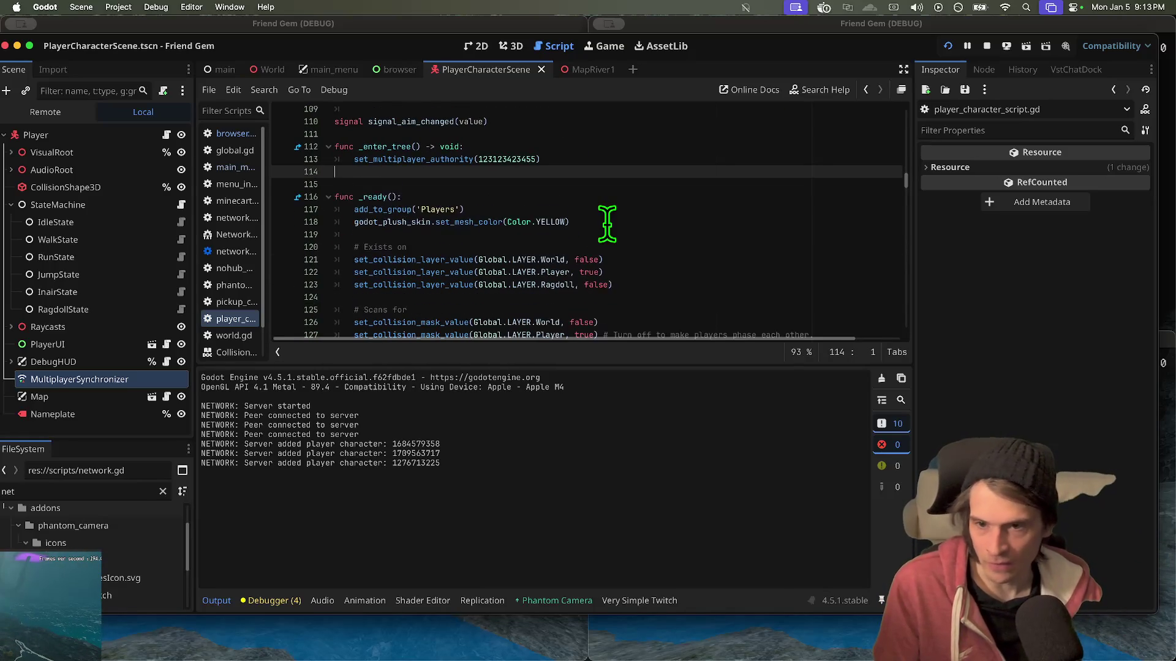
# Step: Change random_spawn's position assignment to global_position
pyautogui.press('super+f')
pyautogui.write('postion')
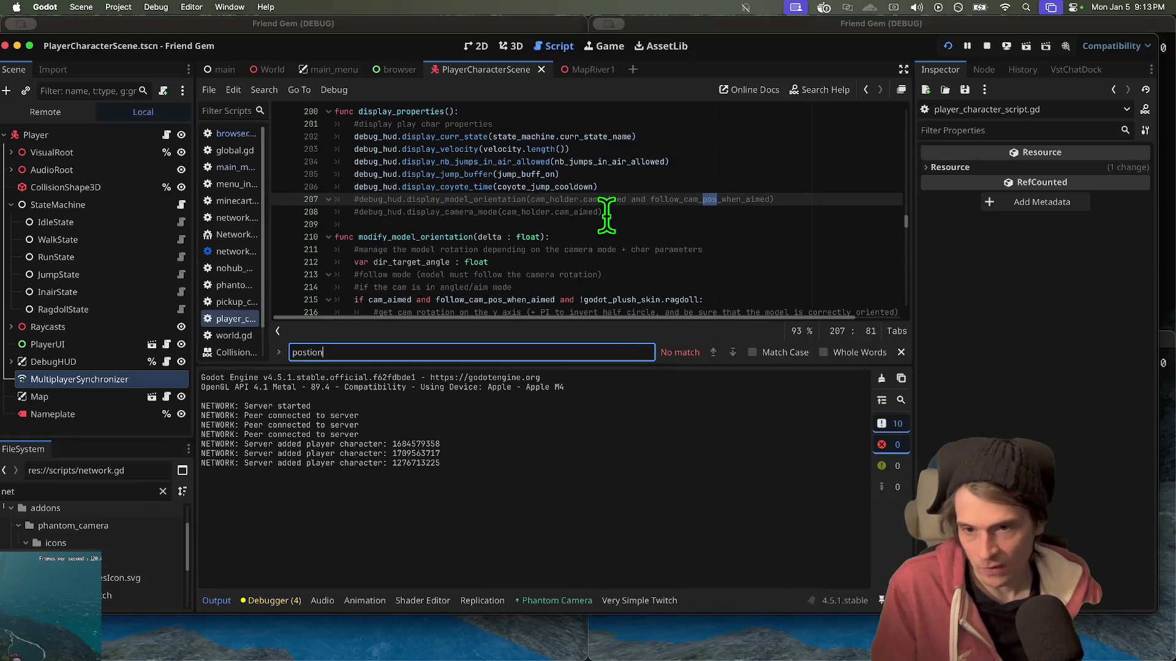
pyautogui.press('BackSpace')
pyautogui.press('BackSpace')
pyautogui.press('BackSpace')
pyautogui.write('iton')
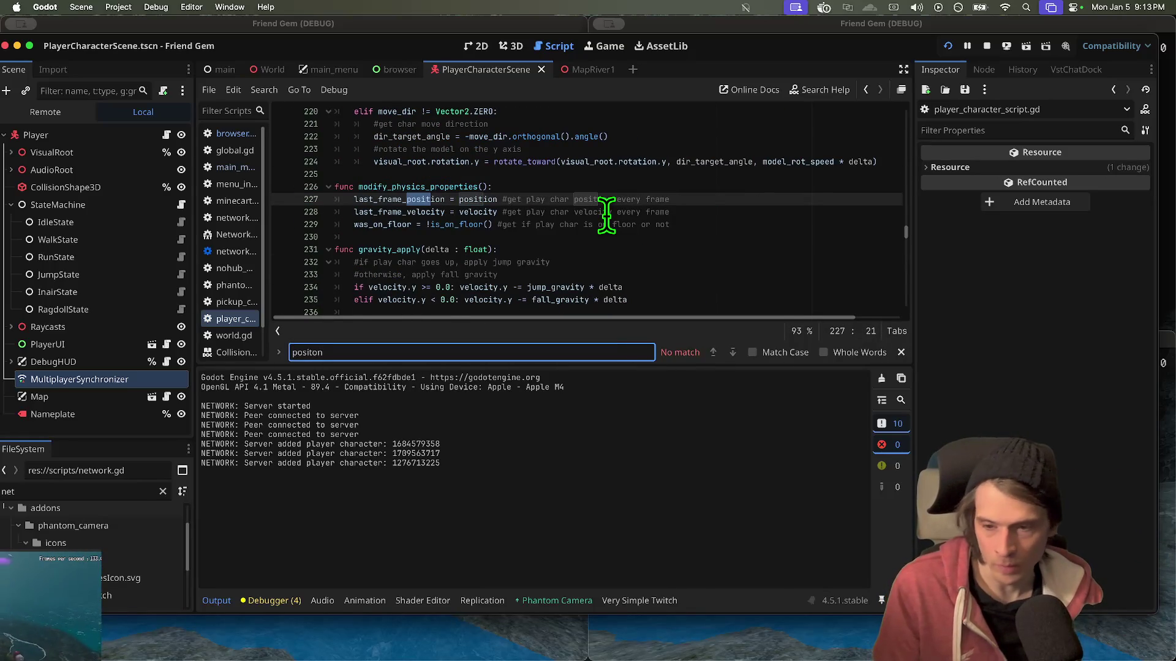
pyautogui.write('ion')
pyautogui.press('Return')
pyautogui.press('Return')
pyautogui.press('Return')
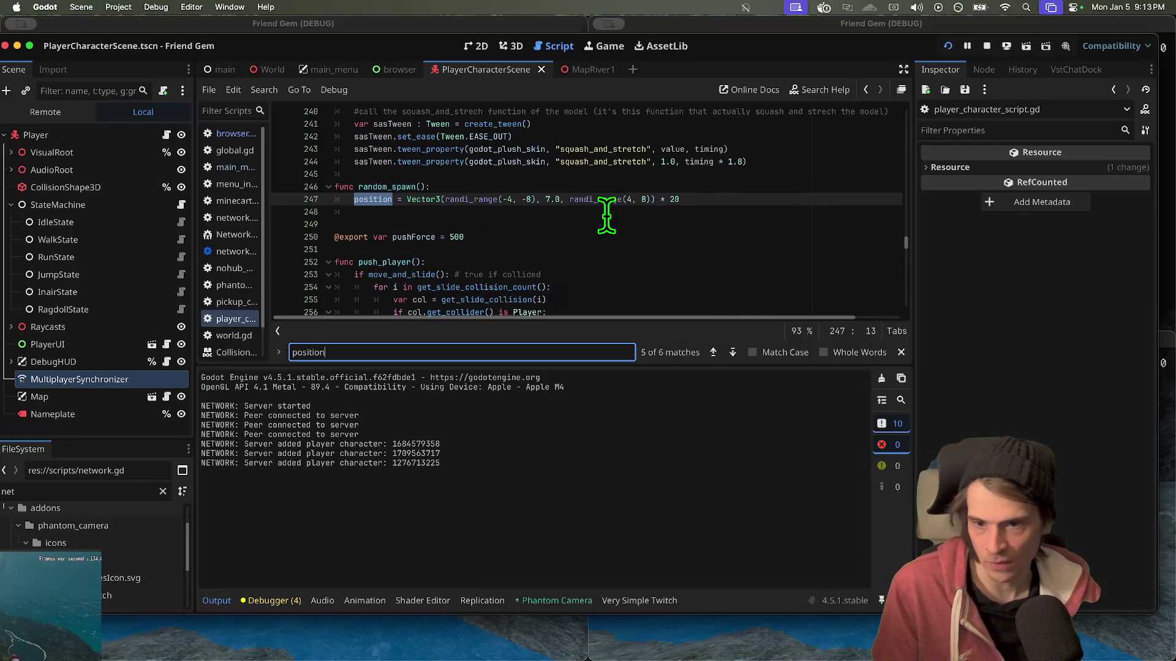
pyautogui.press('Escape')
pyautogui.click(608, 213)
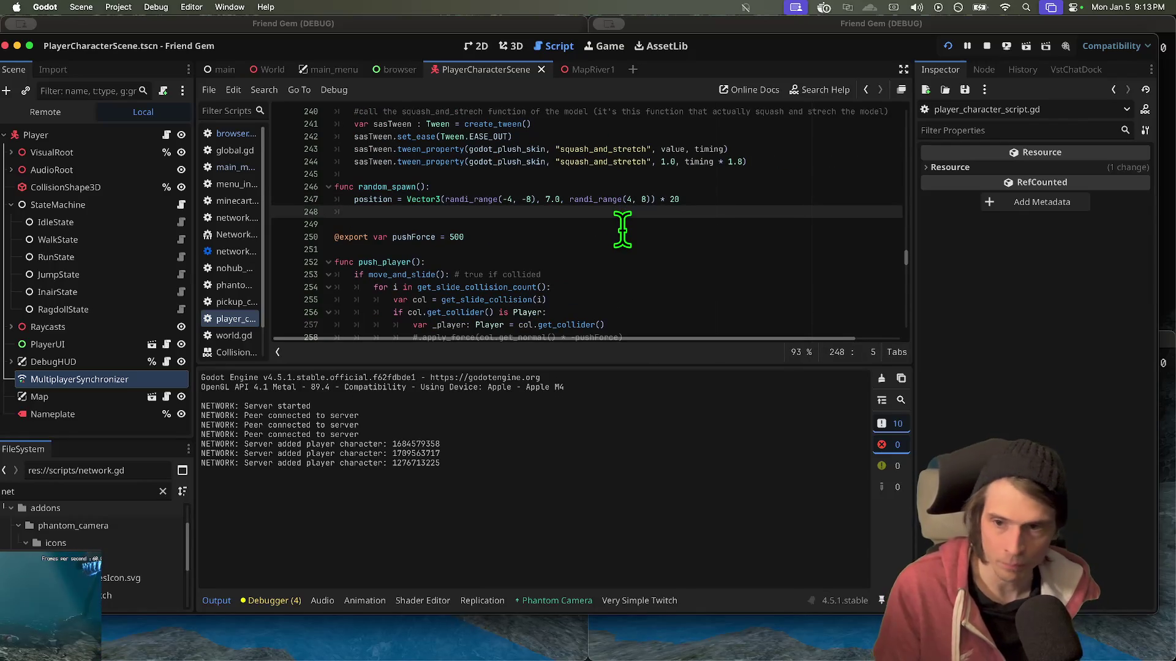
pyautogui.press('Up')
pyautogui.write('global_')
pyautogui.click(714, 238)
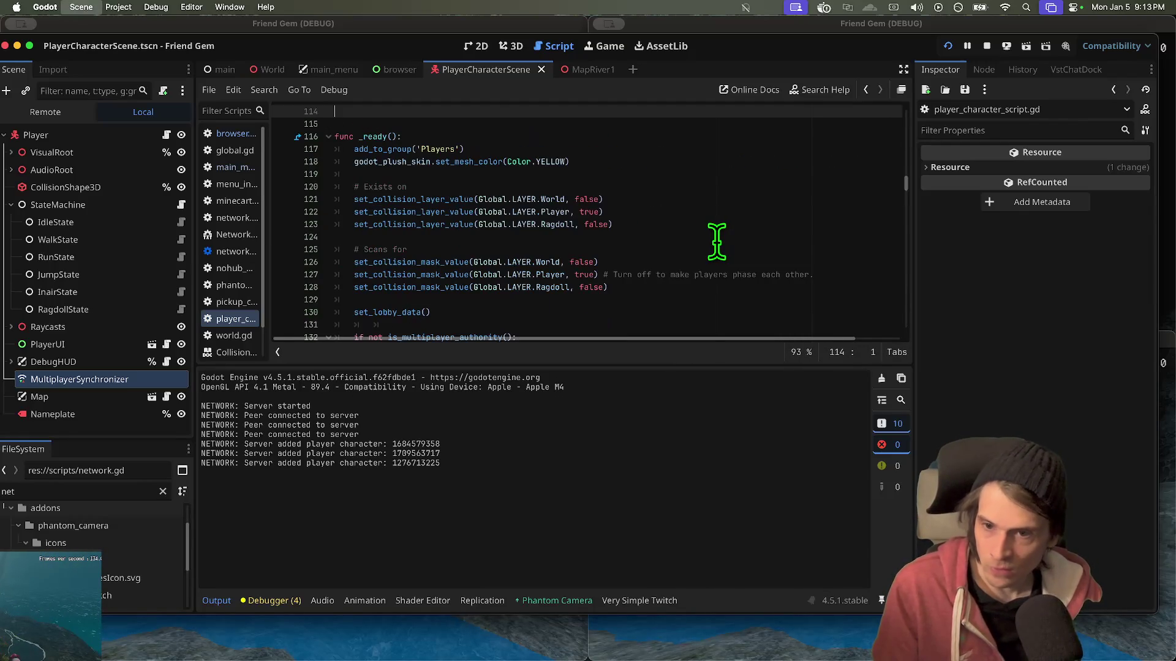
# Step: Call random_spawn() at the top of _ready, save, then relaunch and stop the game
pyautogui.press('Down')
pyautogui.press('Down')
pyautogui.press('Down')
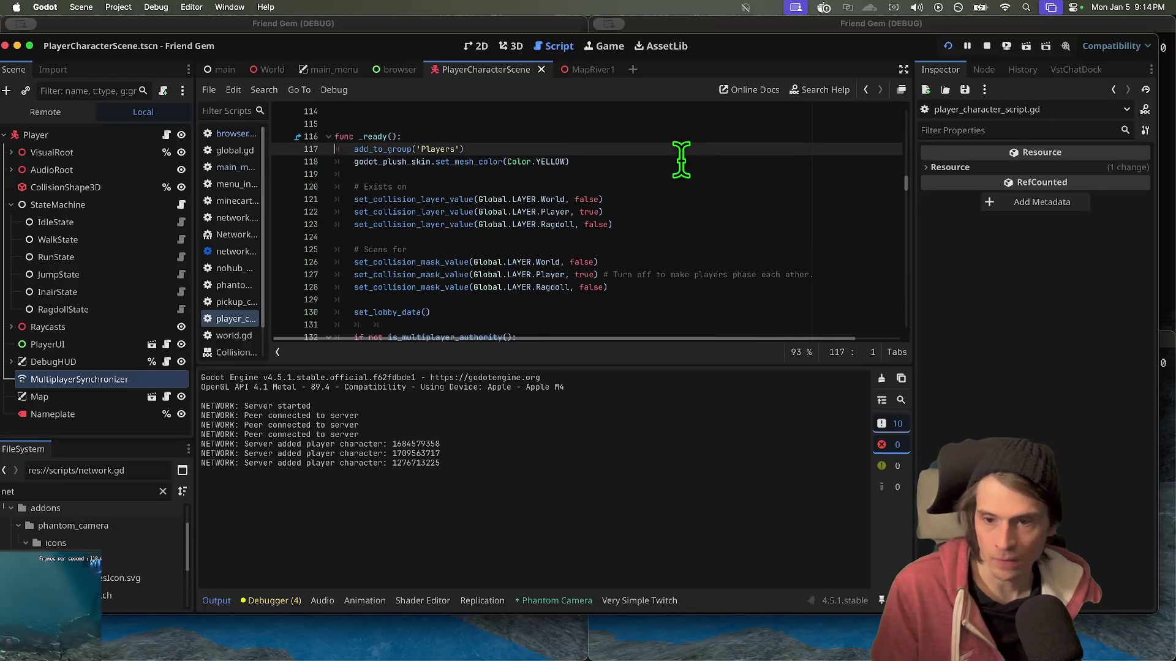
pyautogui.press('Return')
pyautogui.press('Return')
pyautogui.press('Up')
pyautogui.press('Up')
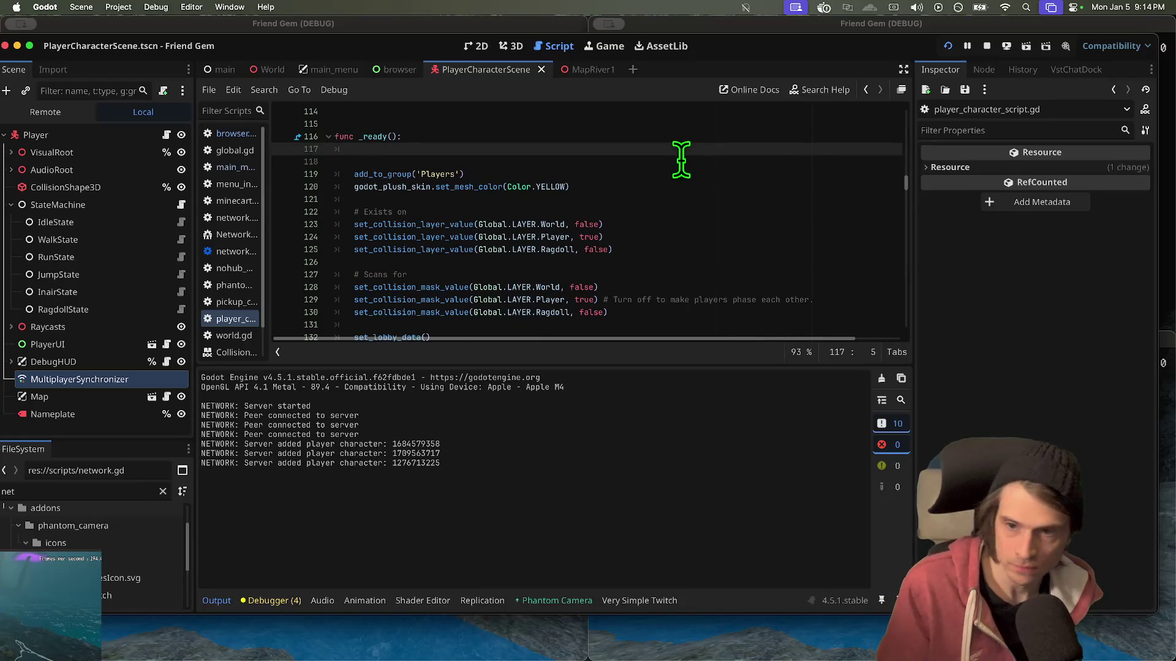
pyautogui.write('position =')
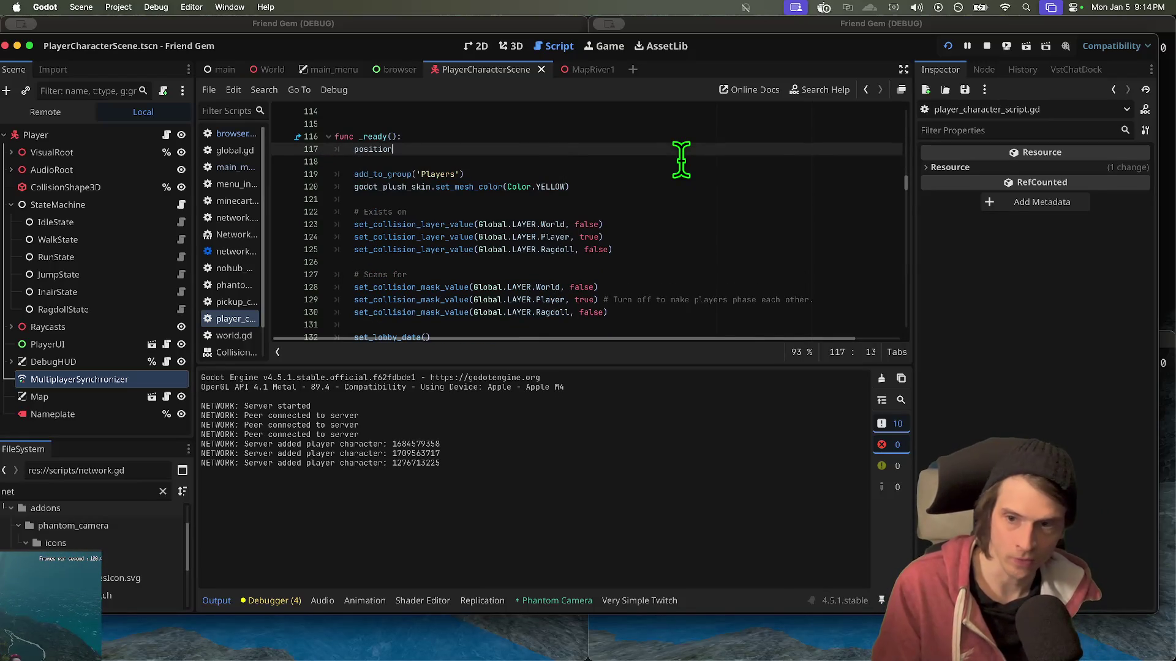
pyautogui.scroll(2, 698, 144)
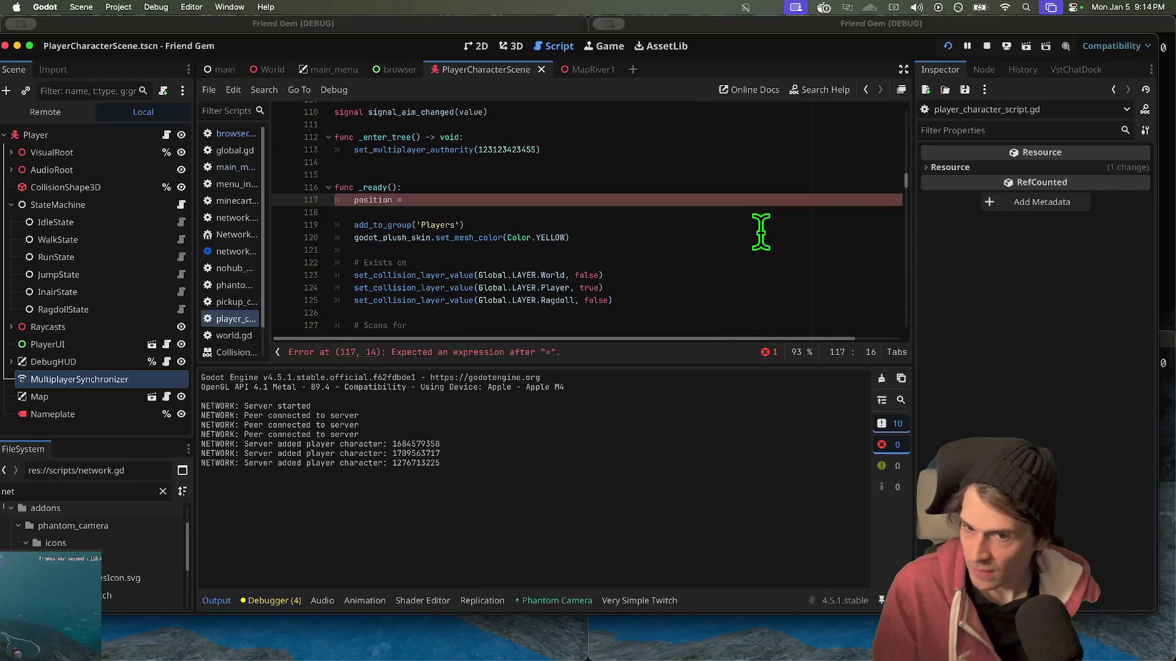
pyautogui.write('andom_s')
pyautogui.press('Return')
pyautogui.hotkey('ctrl', 's')
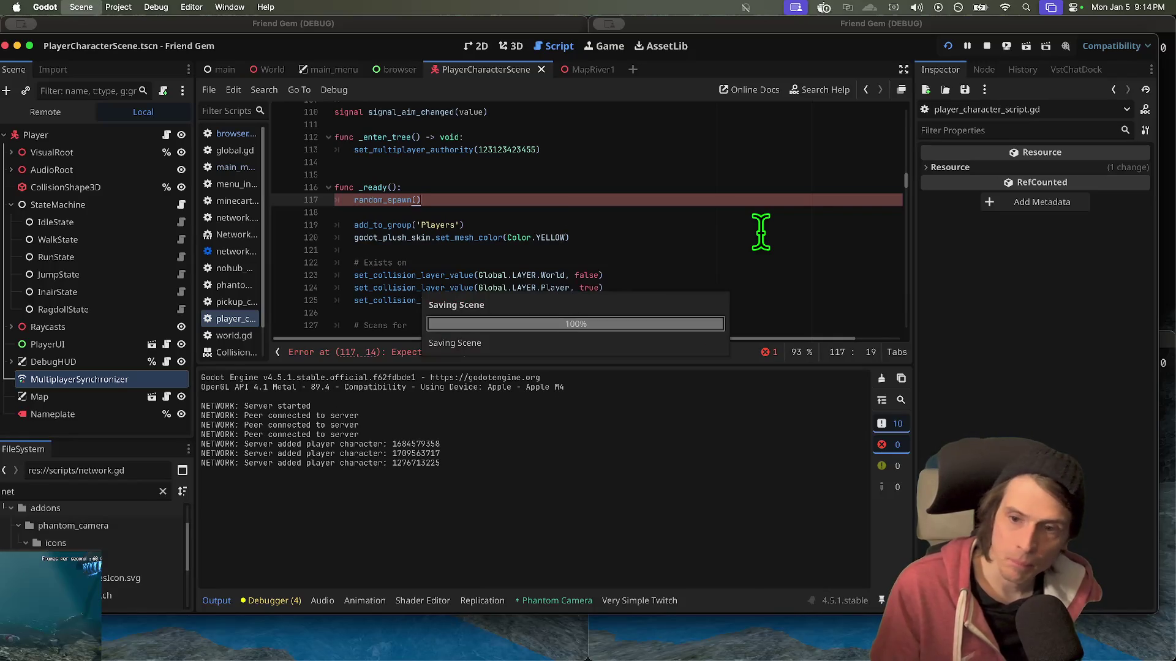
pyautogui.press('super+b')
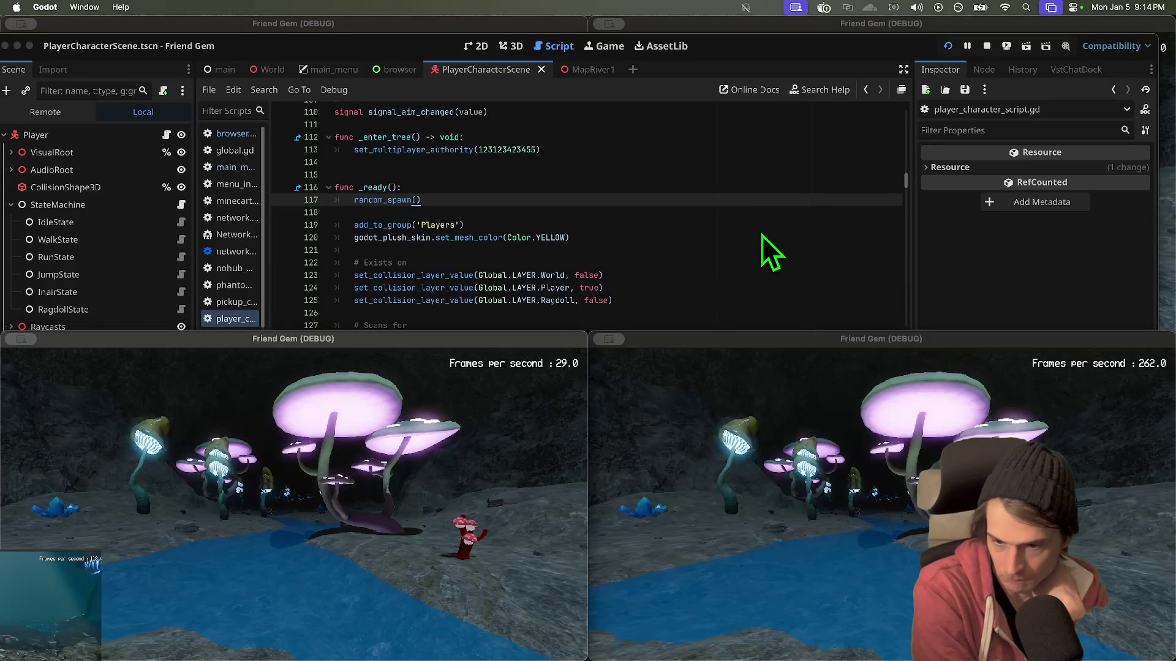
pyautogui.press('super+period')
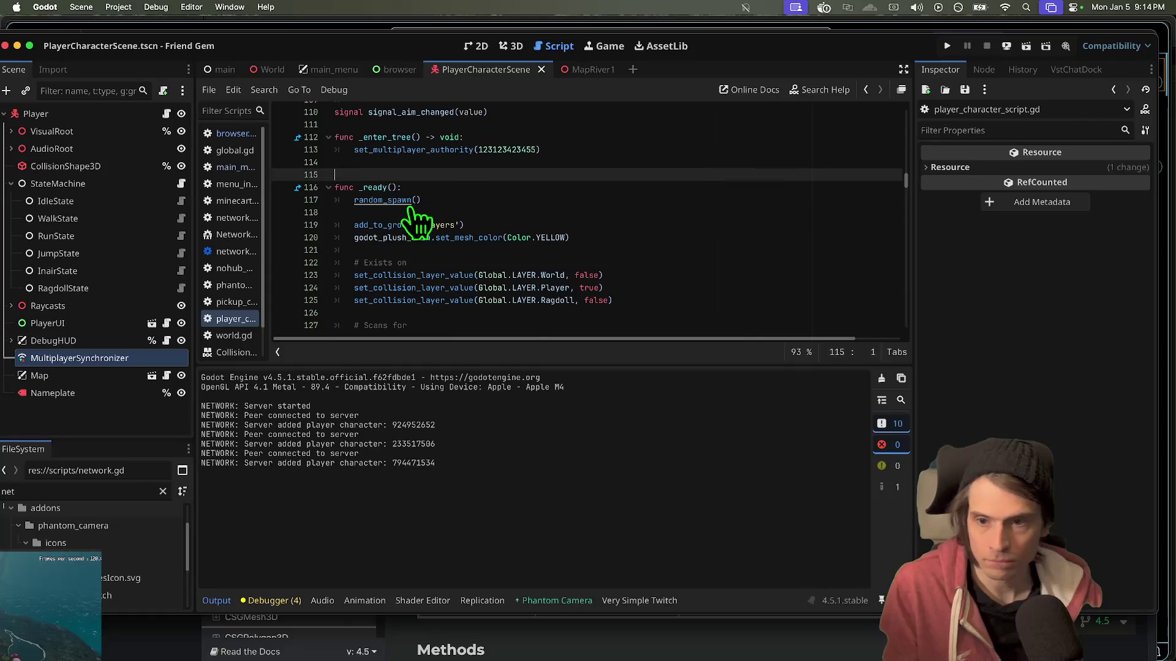
# Step: Check the random_spawn function definition, then return to its call site in _ready
pyautogui.keyDown('super'); pyautogui.click(389, 201); pyautogui.keyUp('super')
pyautogui.hotkey('alt', 'Left')
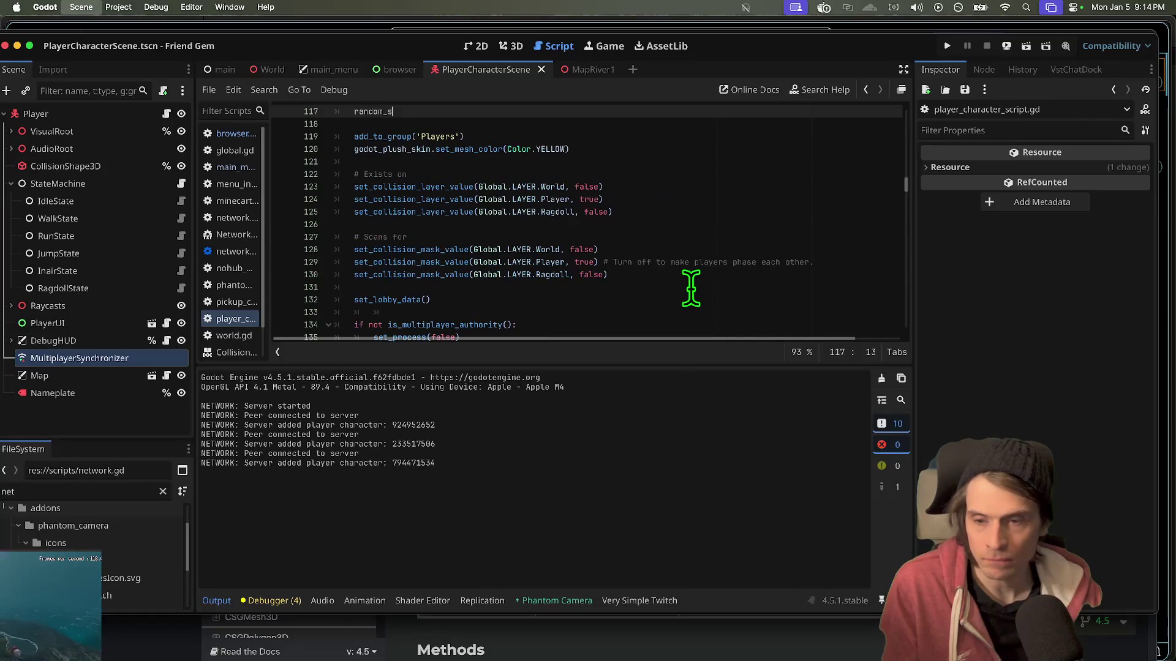
pyautogui.scroll(1, 692, 273)
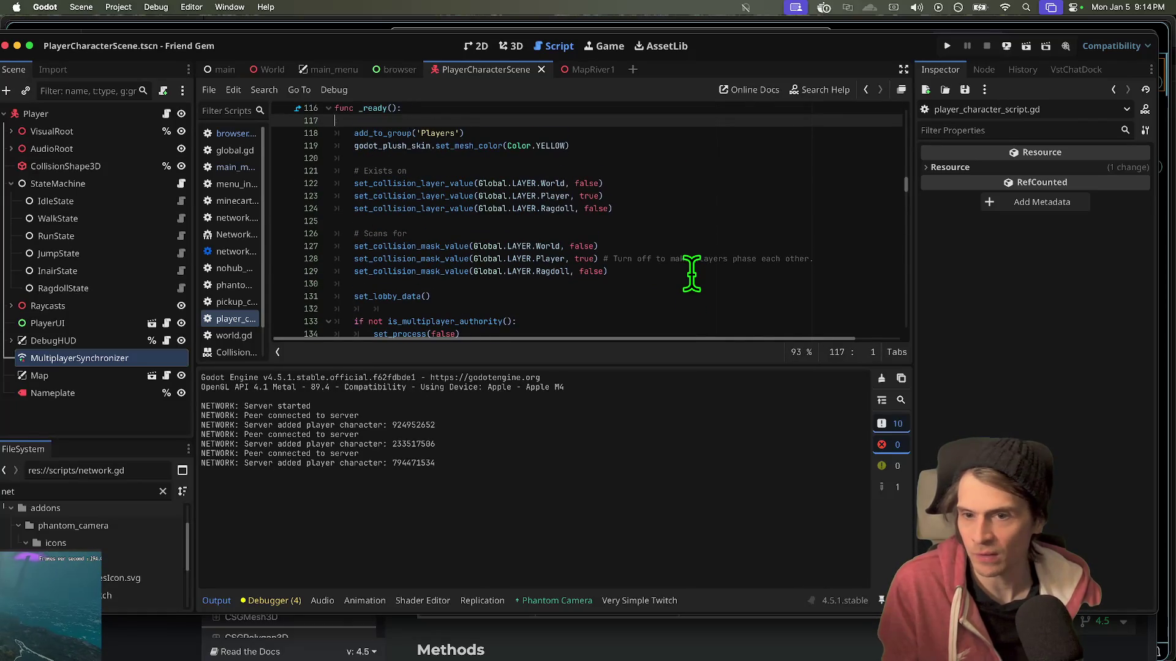
# Step: Add random_spawn() after the skin colour call in _ready, save, and relaunch the game
pyautogui.hotkey('alt', 'Down')
pyautogui.hotkey('alt', 'Down')
pyautogui.press('Tab')
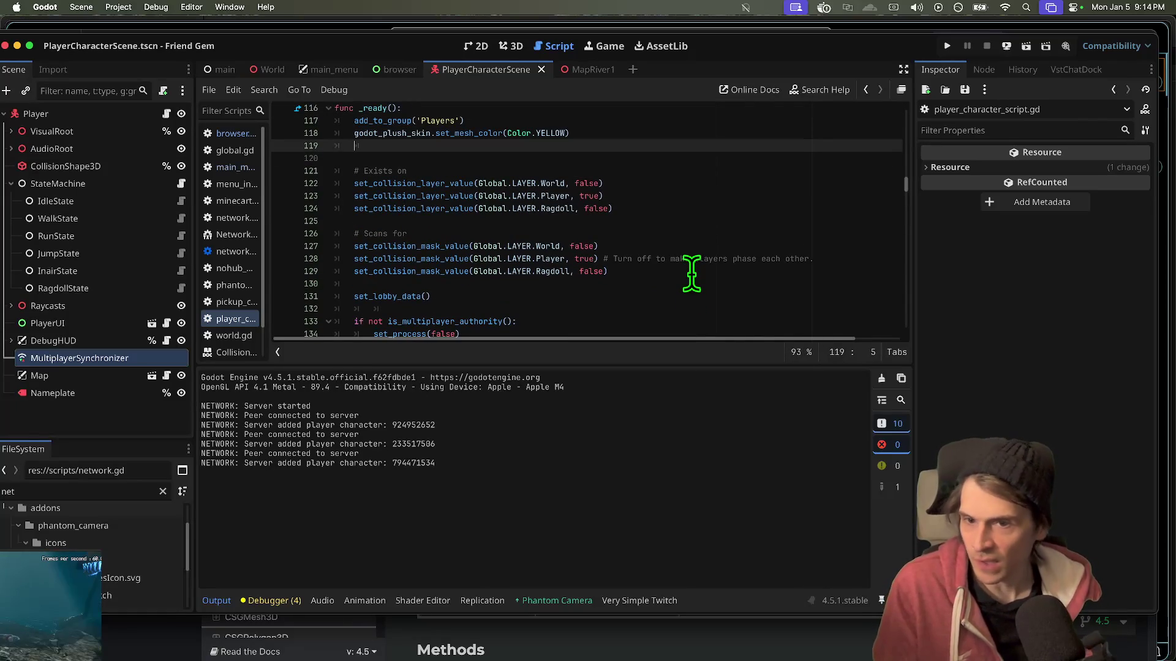
pyautogui.press('Return')
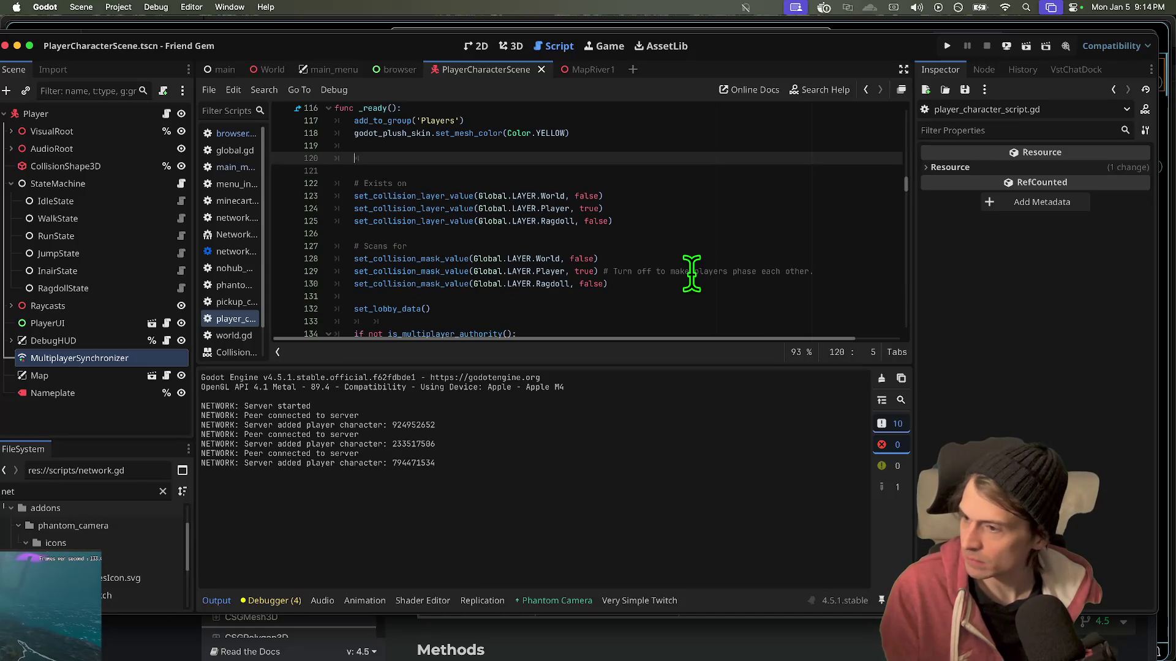
pyautogui.write('spawn')
pyautogui.press('Return')
pyautogui.press('super+s')
pyautogui.press('super+b')
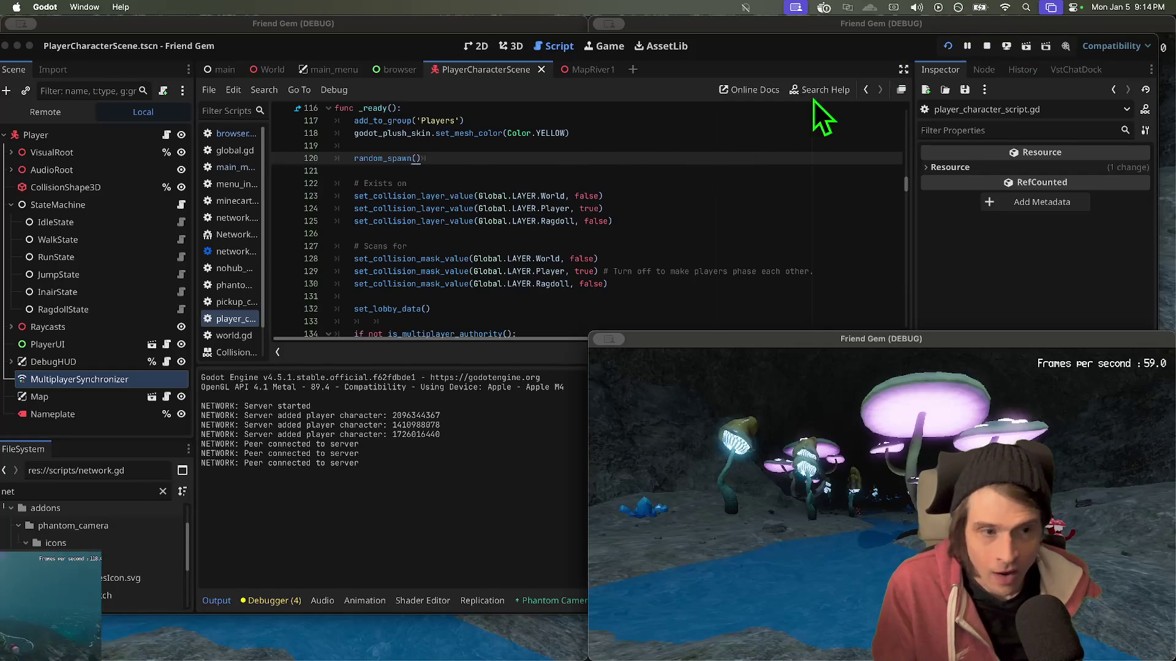
# Step: Stop the game and delete the random_spawn() line from _ready
pyautogui.click(987, 46)
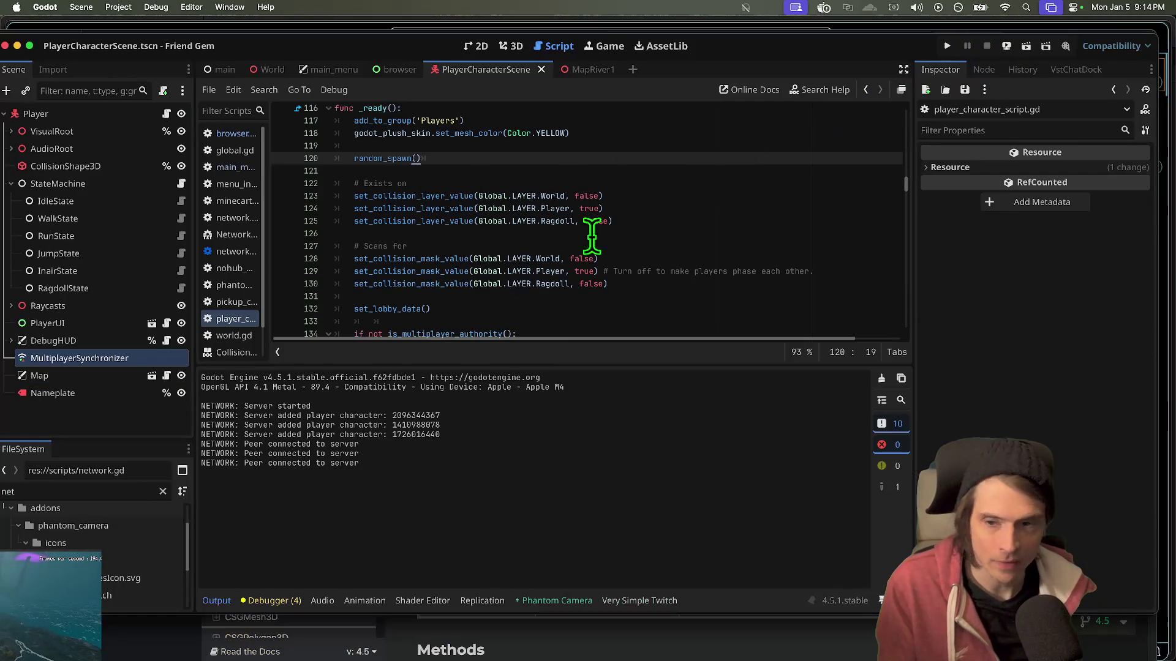
pyautogui.tripleClick(665, 161)
pyautogui.press('BackSpace')
pyautogui.scroll(-2, 663, 170)
pyautogui.scroll(-3, 664, 170)
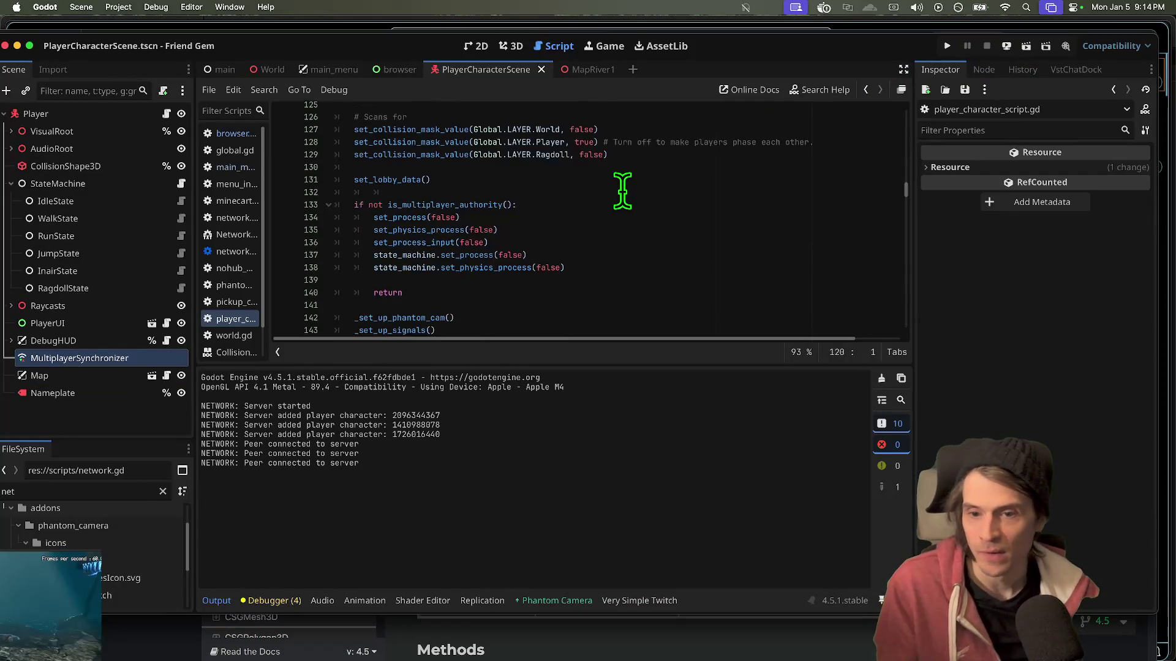
# Step: Move the phantom cam, signals and random_spawn() calls out from after the authority check, then rerun
pyautogui.moveTo(332, 255); pyautogui.dragTo(625, 270)
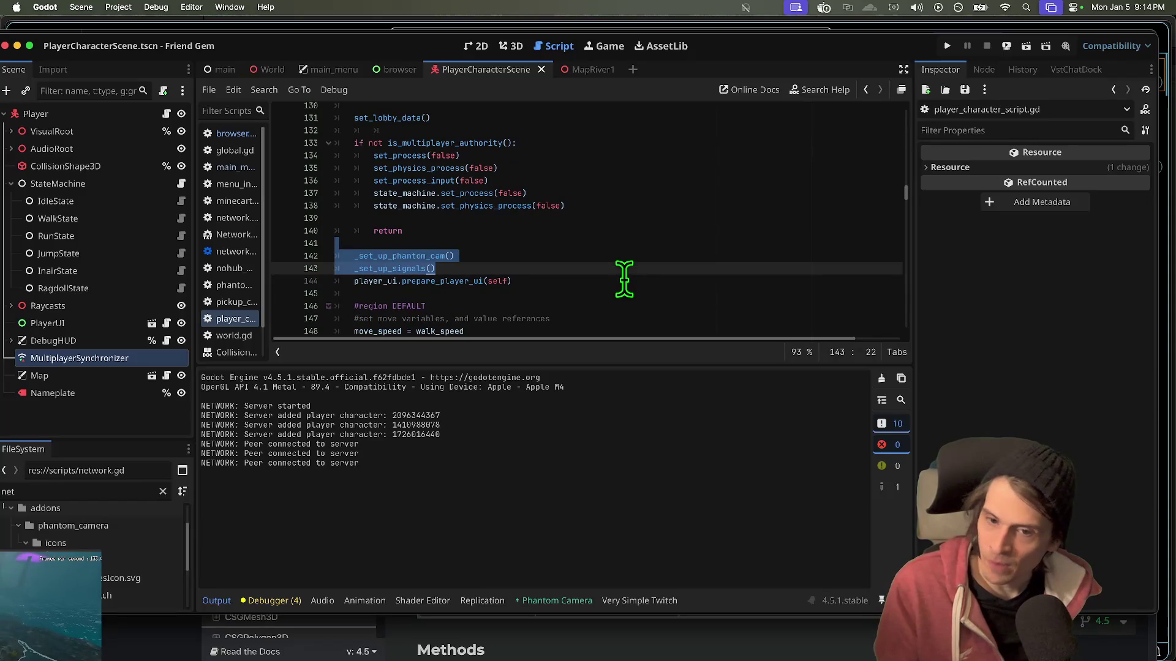
pyautogui.click(628, 283)
pyautogui.press('Down')
pyautogui.press('Home')
pyautogui.hotkey('shift', 'Down')
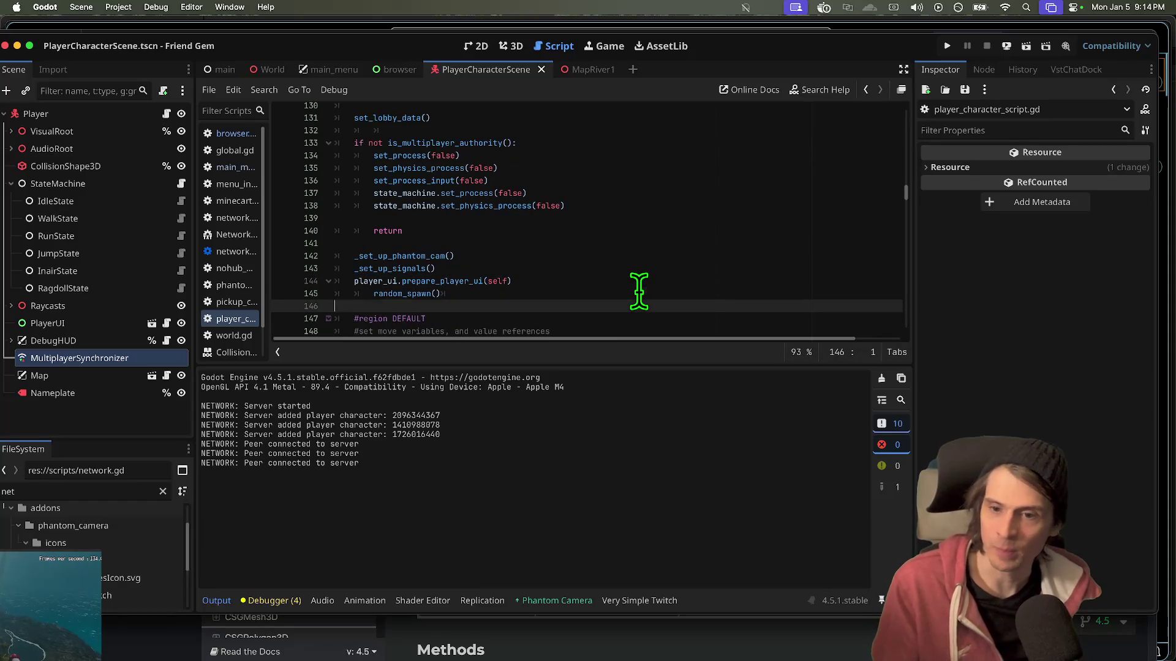
pyautogui.press('cmd+z')
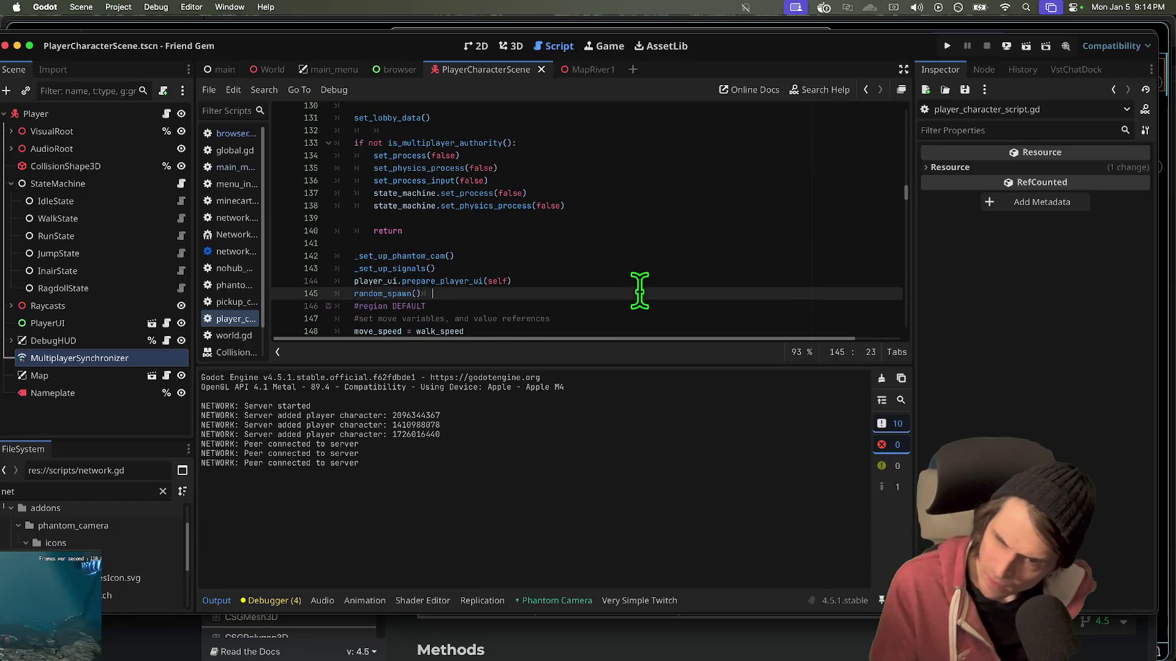
pyautogui.press('cmd+z')
pyautogui.press('cmd+z')
pyautogui.press('cmd+z')
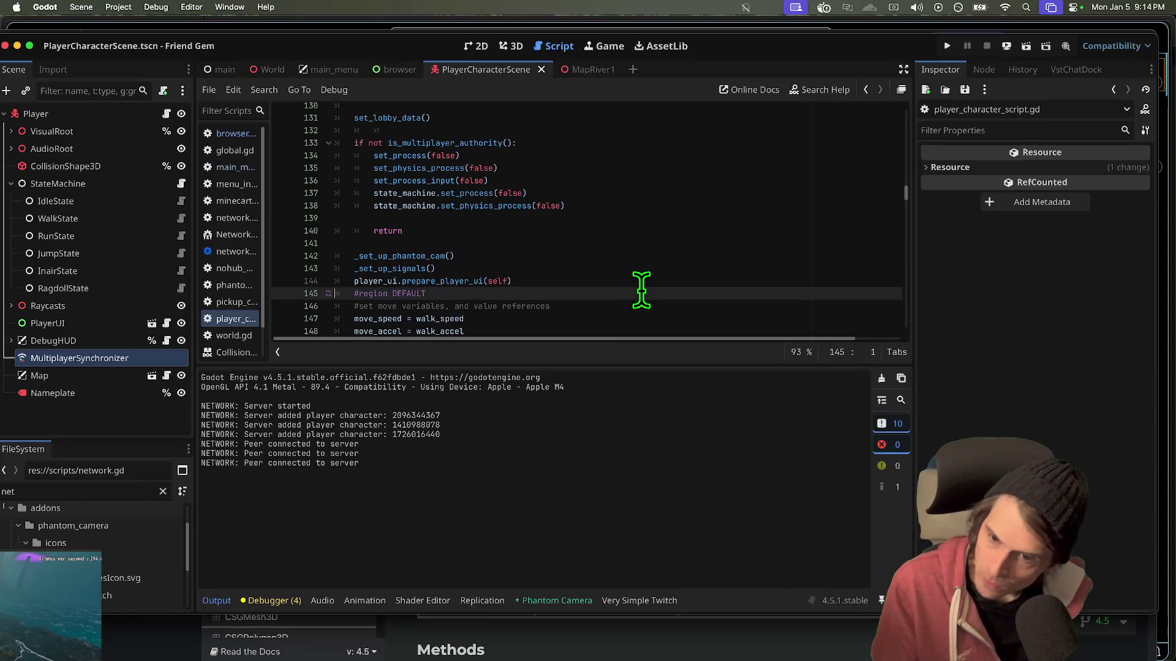
pyautogui.press('cmd+z')
pyautogui.press('cmd+z')
pyautogui.press('cmd+z')
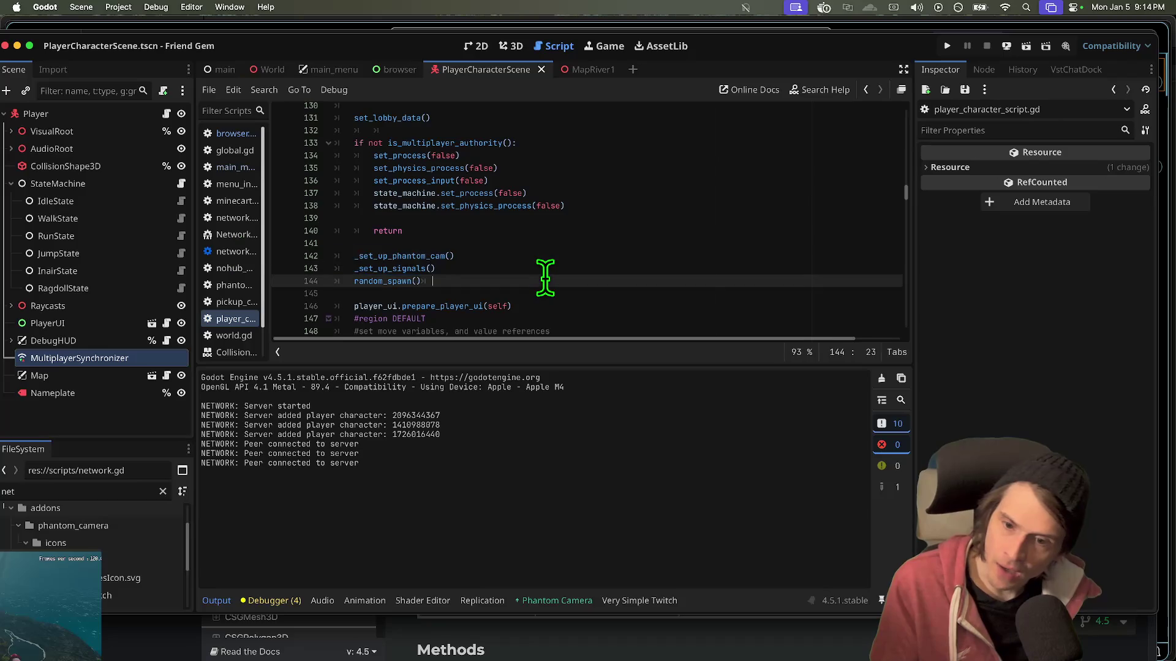
pyautogui.press('cmd+z')
pyautogui.press('cmd+z')
pyautogui.press('cmd+z')
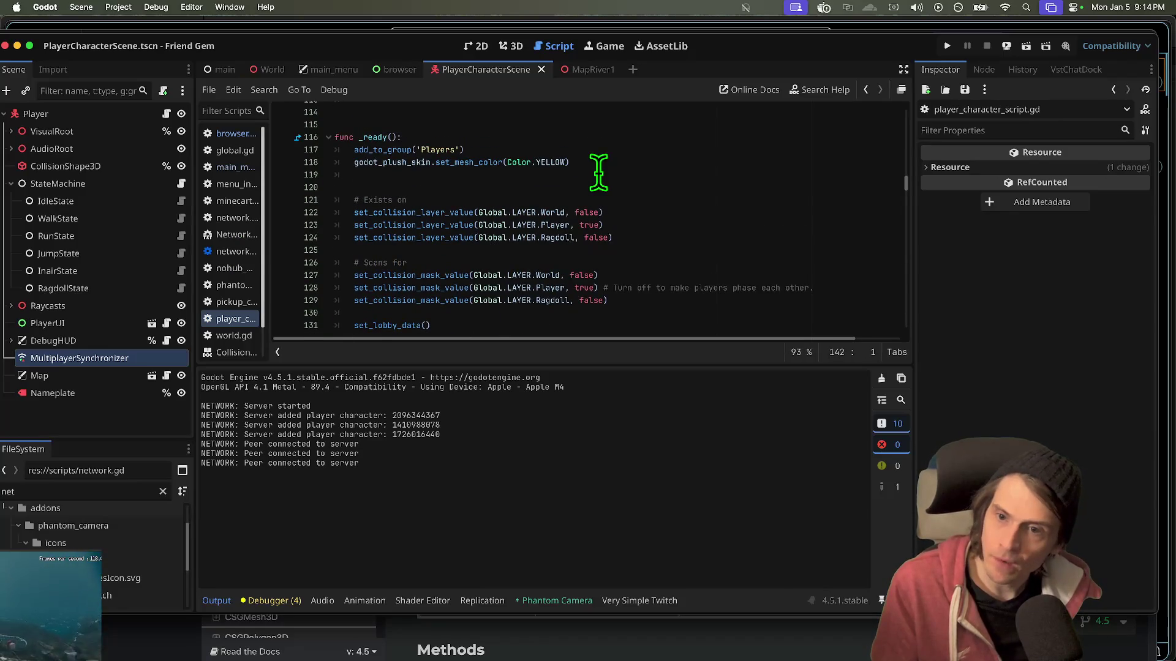
pyautogui.write('_set_up_phantom_cam() \t_set_up_signals() \trandom_spawn()')
pyautogui.press('cmd+b')
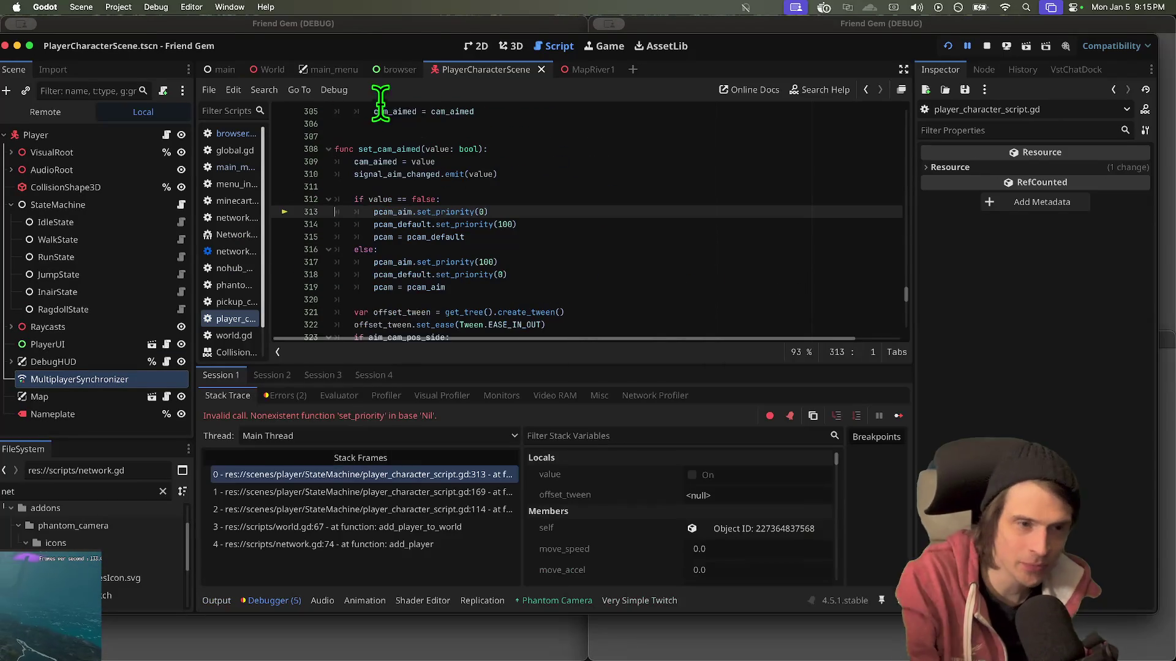
# Step: Paste the three setup calls into _enter_tree, set authority to int(name), and rerun the game
pyautogui.click(987, 47)
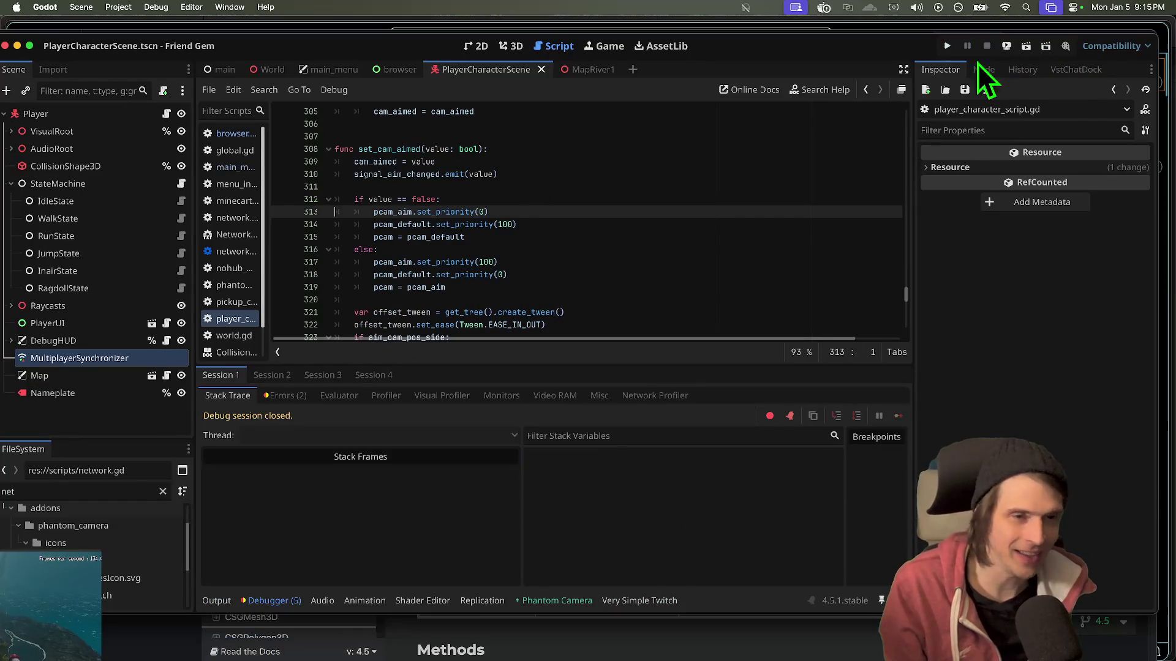
pyautogui.press('super+x')
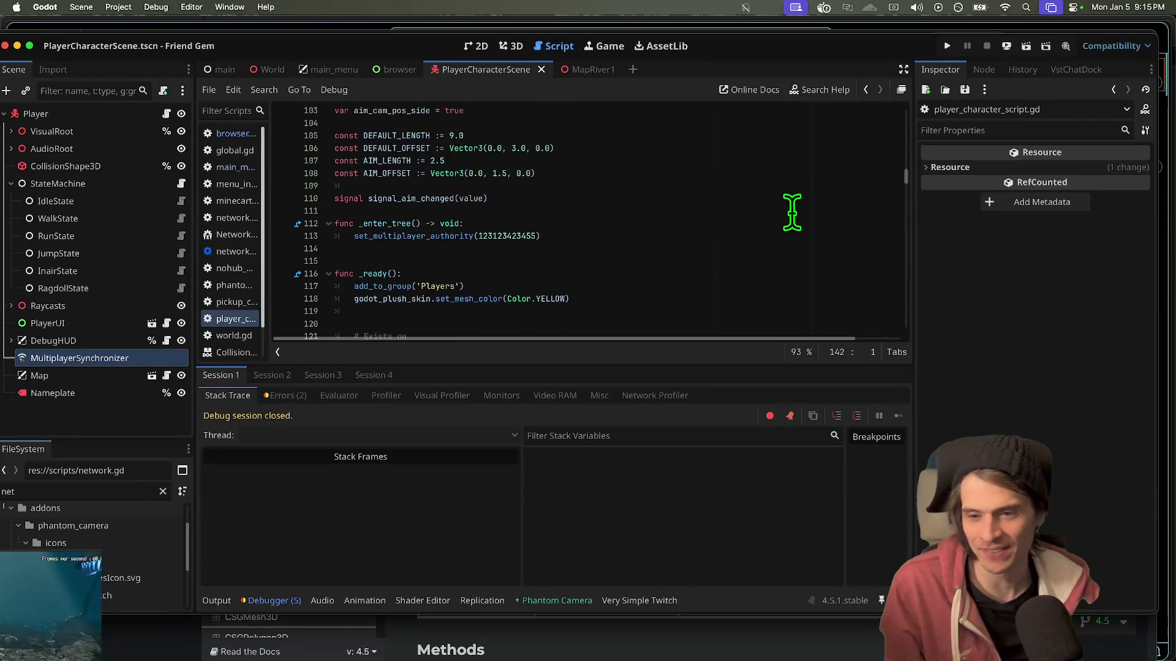
pyautogui.write('random_spawn()')
pyautogui.press('super+v')
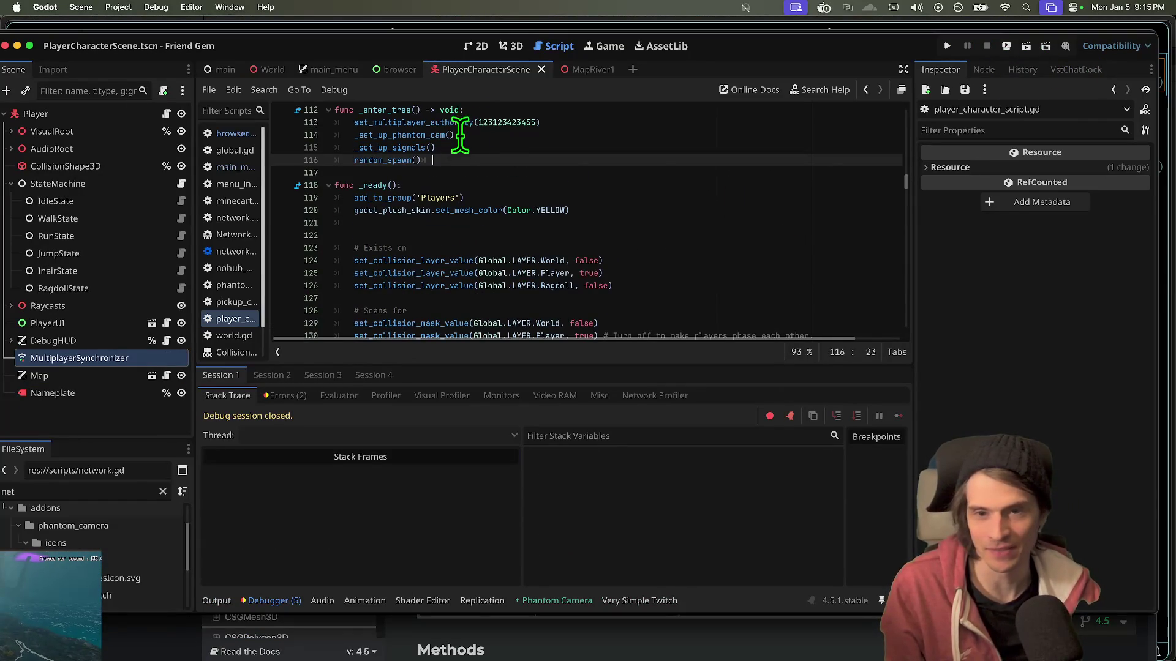
pyautogui.doubleClick(506, 123)
pyautogui.write('int(name')
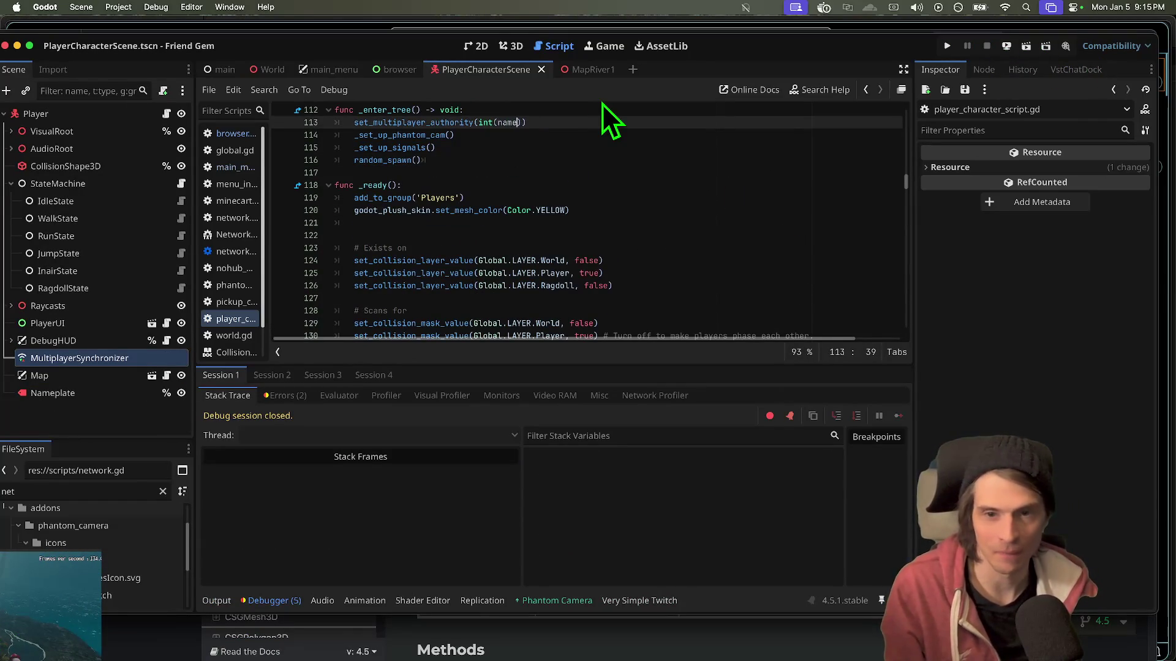
pyautogui.click(793, 138)
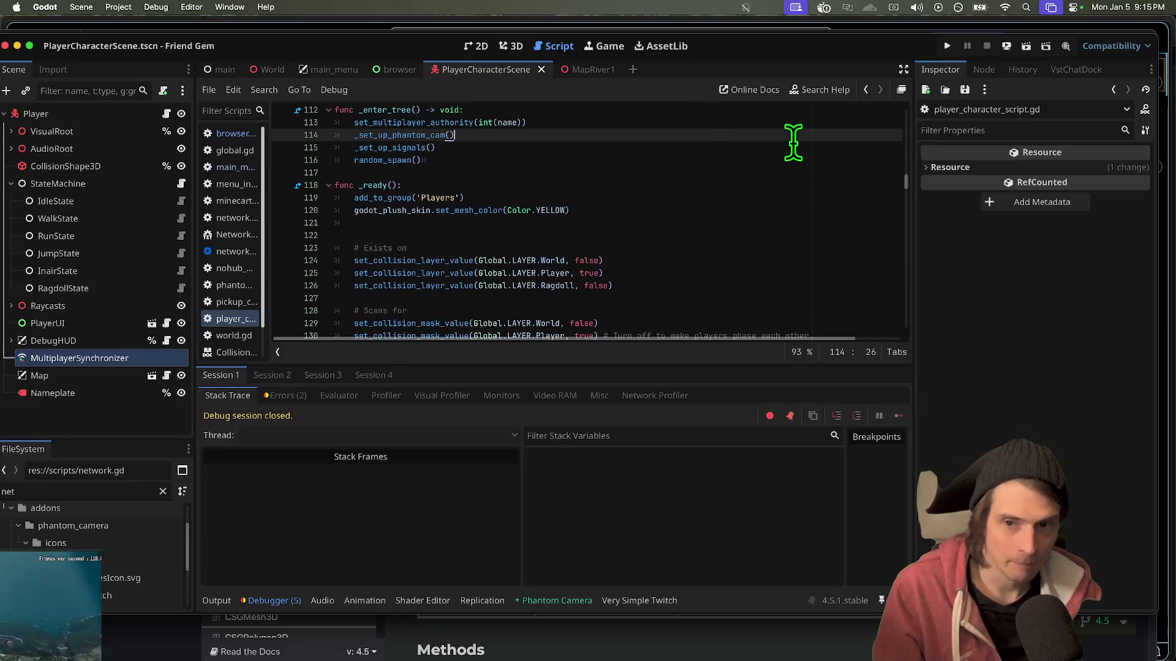
pyautogui.press('super+b')
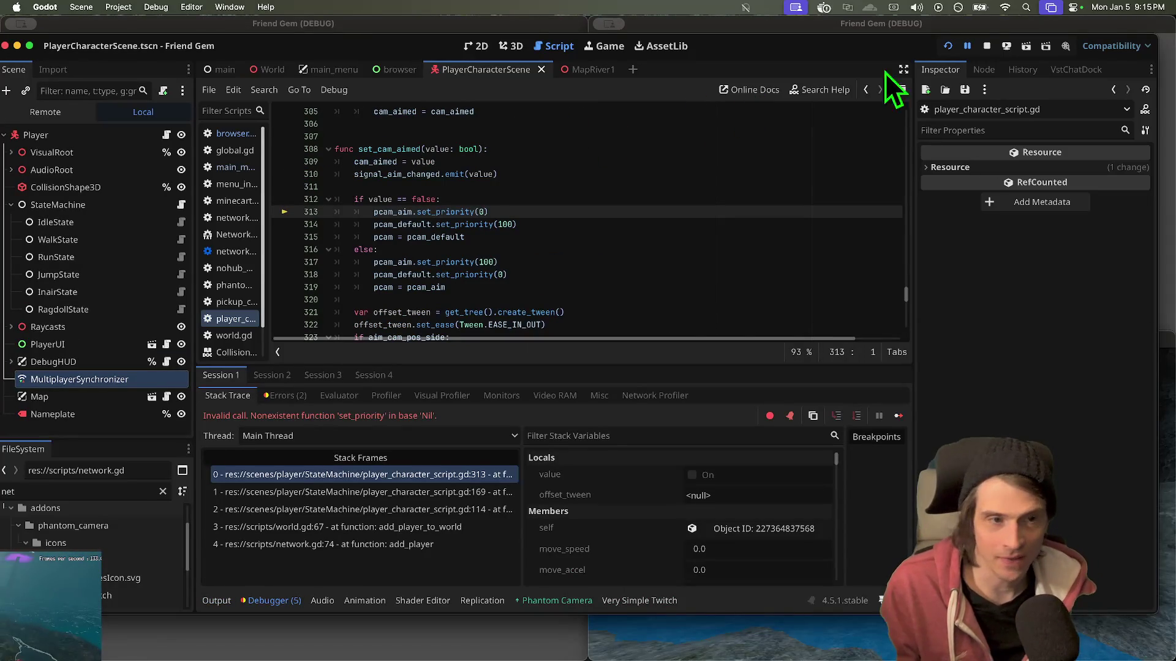
# Step: Move the three setup calls from _enter_tree to below the authority check's return, then rerun
pyautogui.click(992, 49)
pyautogui.click(736, 200)
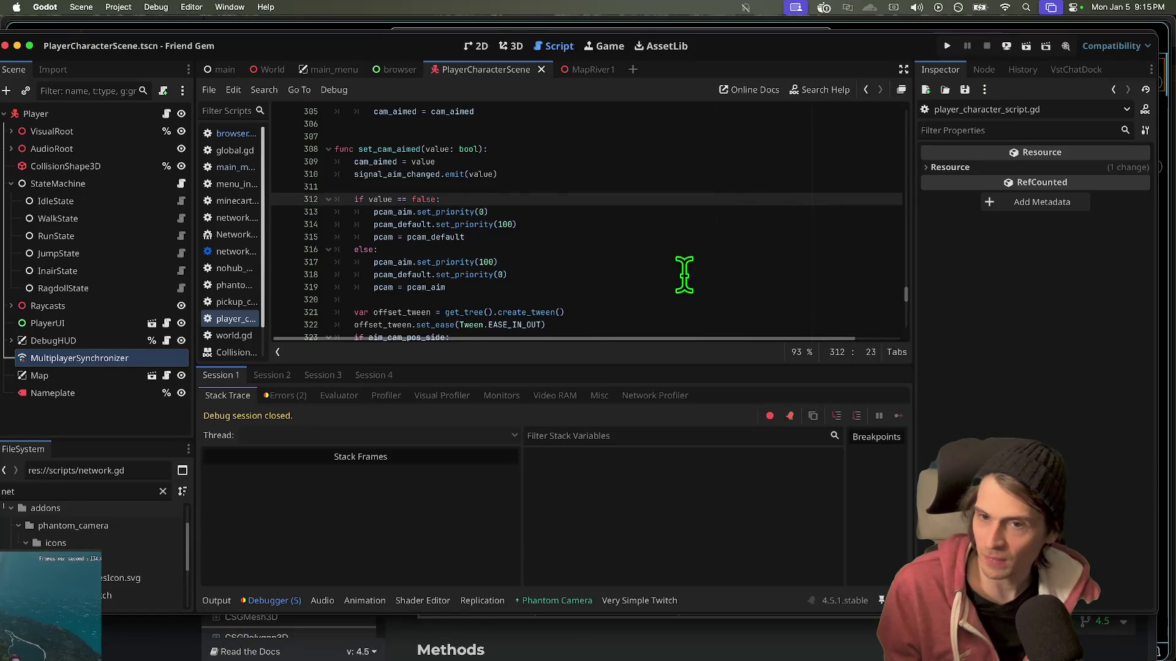
pyautogui.scroll(20, 684, 275)
pyautogui.tripleClick(688, 226)
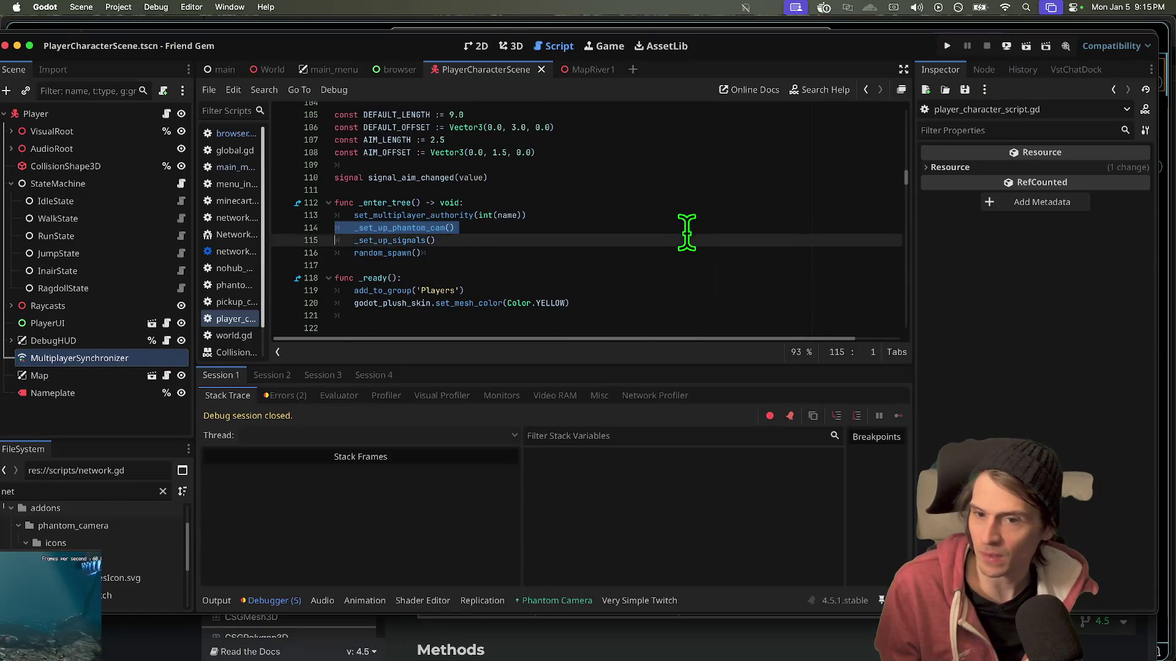
pyautogui.moveTo(687, 226); pyautogui.dragTo(678, 253)
pyautogui.press('BackSpace')
pyautogui.scroll(-4, 680, 257)
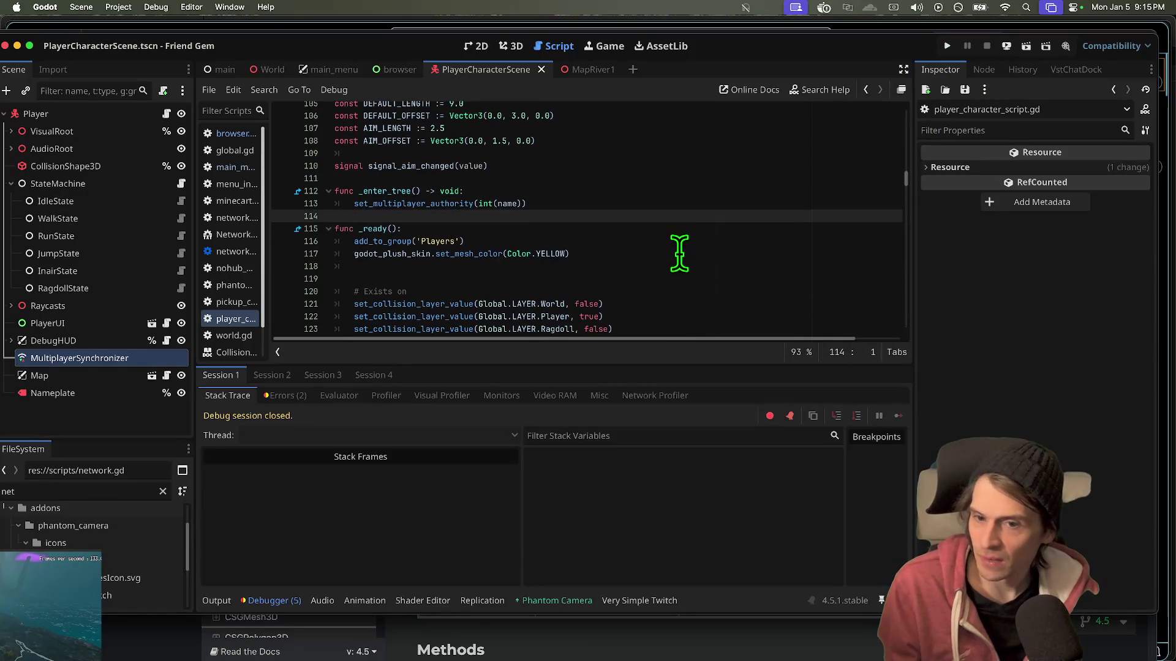
pyautogui.scroll(-6, 685, 283)
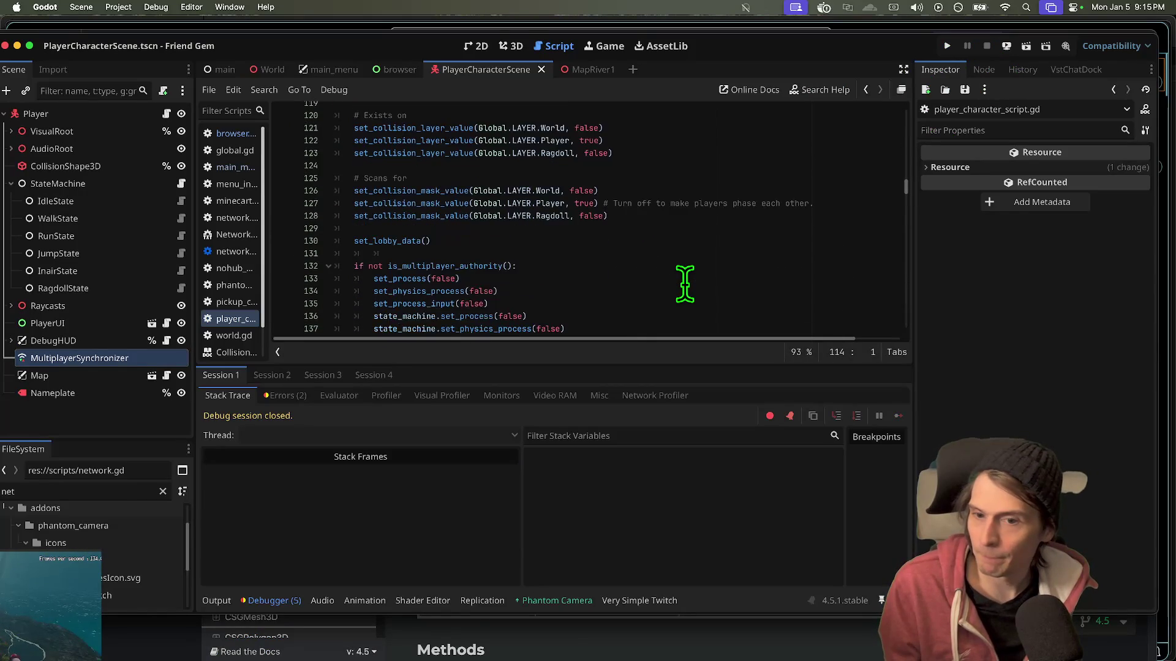
pyautogui.click(693, 265)
pyautogui.hotkey('ctrl', 'v')
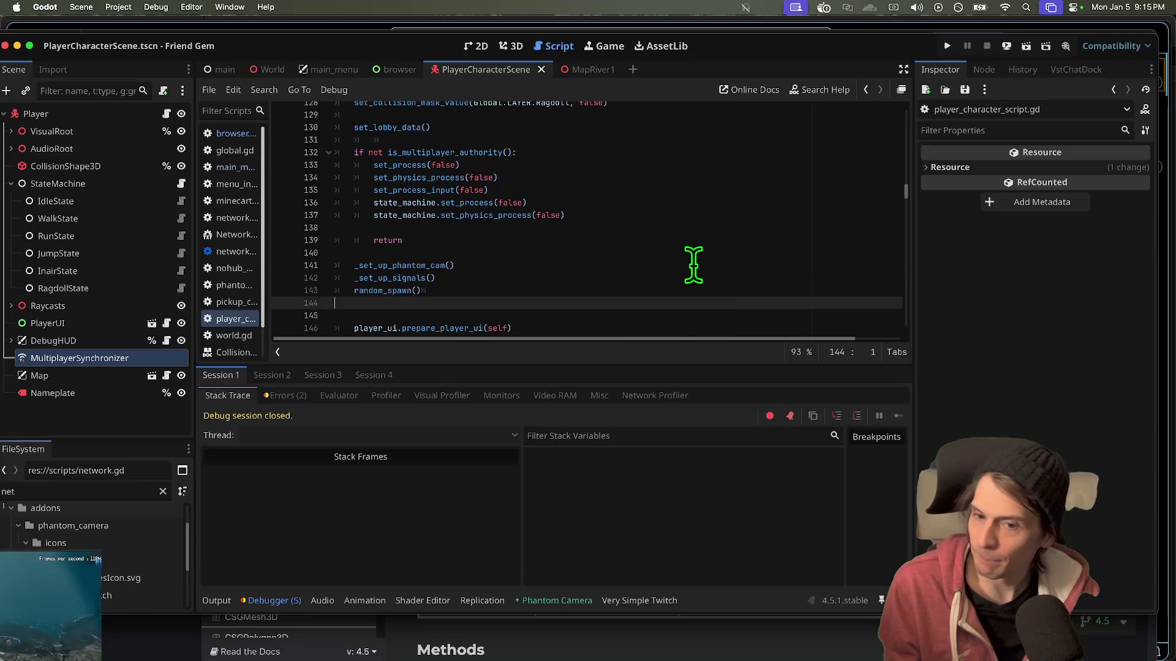
pyautogui.press('super+b')
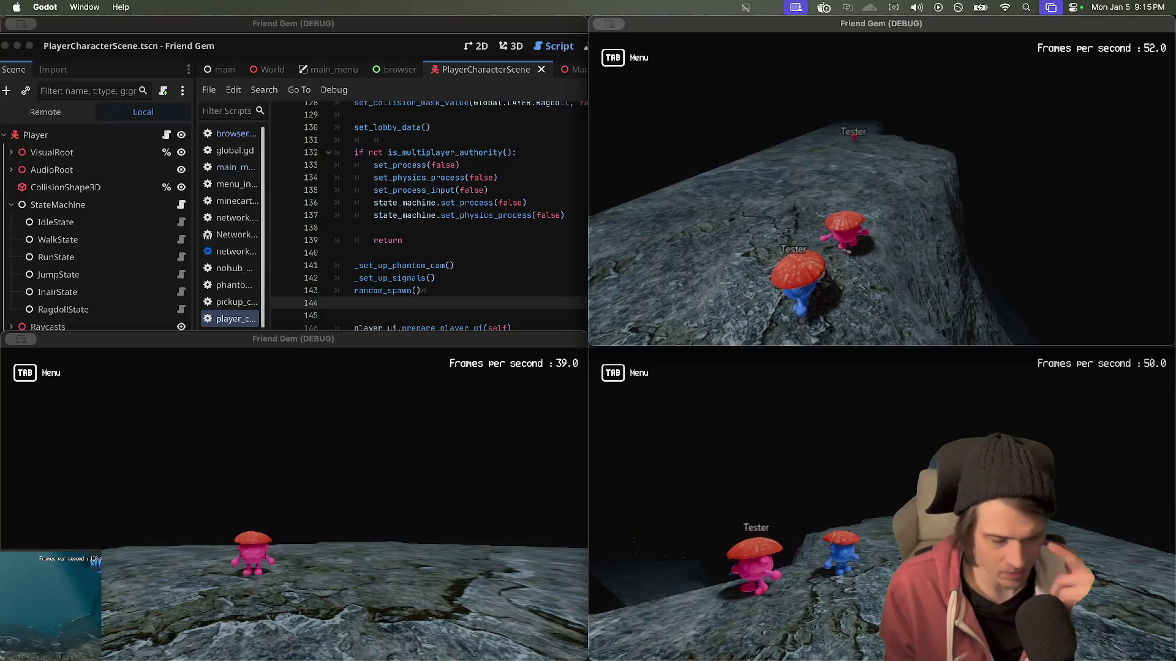
# Step: Cycle through the four game windows, walking the blue player toward the others with W
pyautogui.press('super+grave')
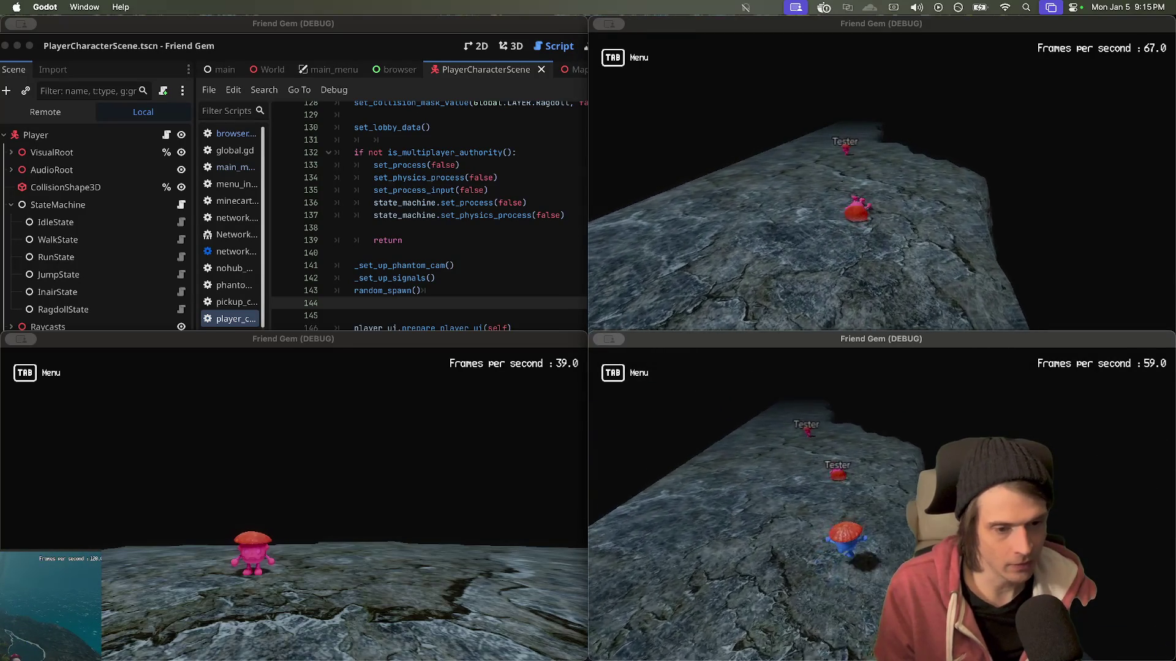
pyautogui.press('w')
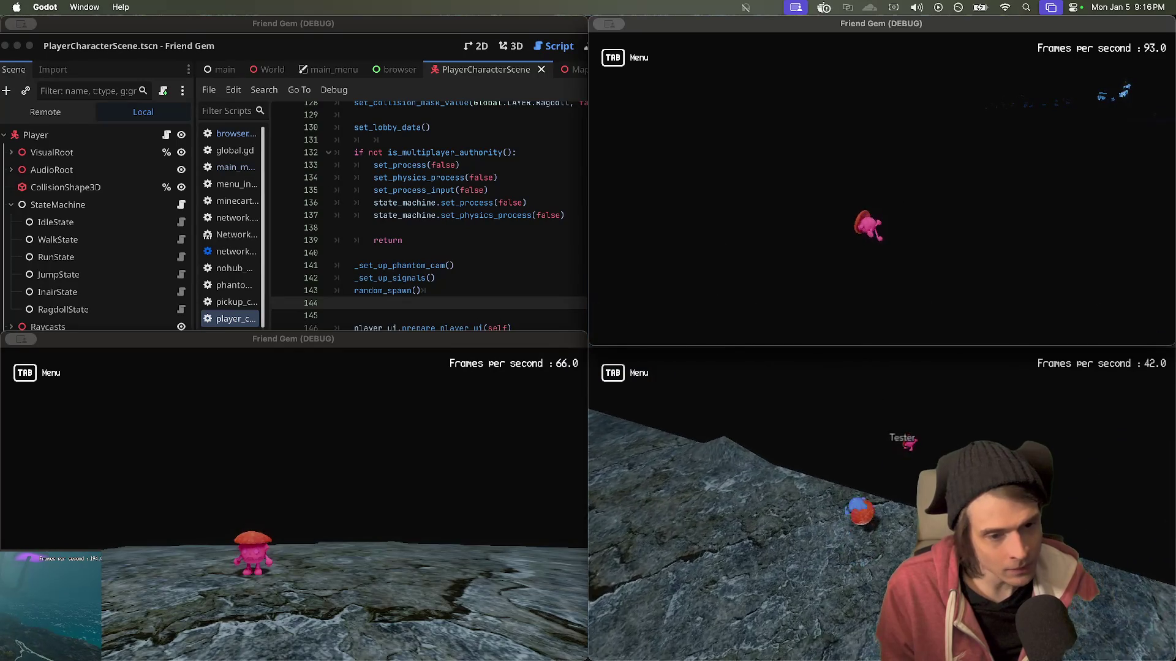
pyautogui.press('super+grave')
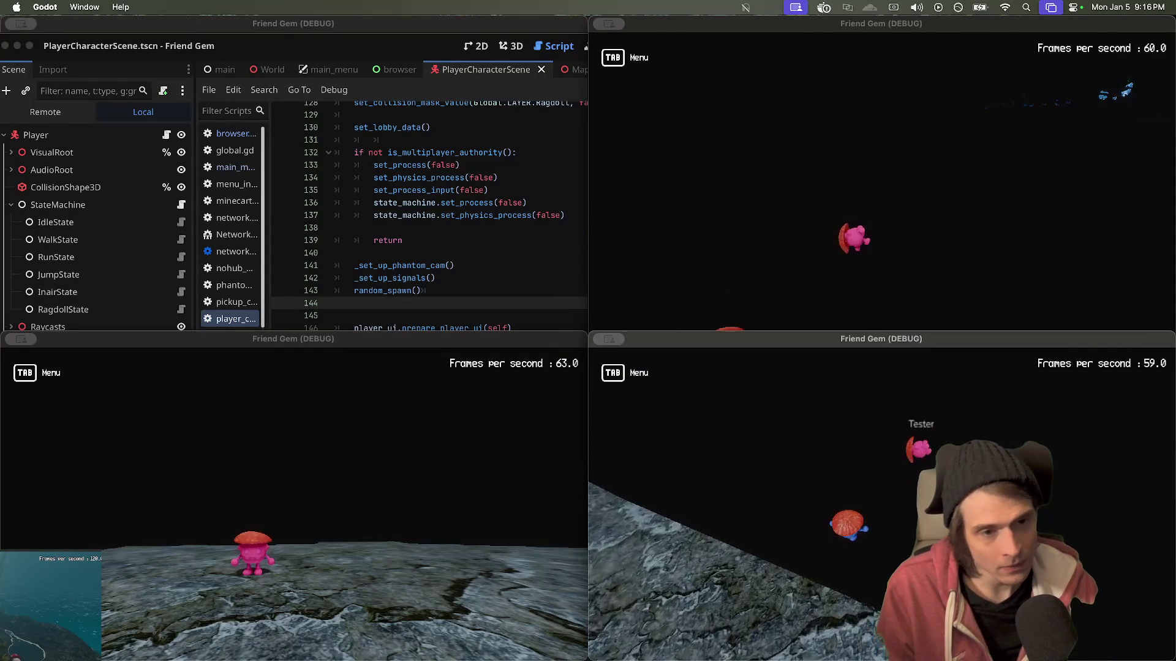
pyautogui.press('super+grave')
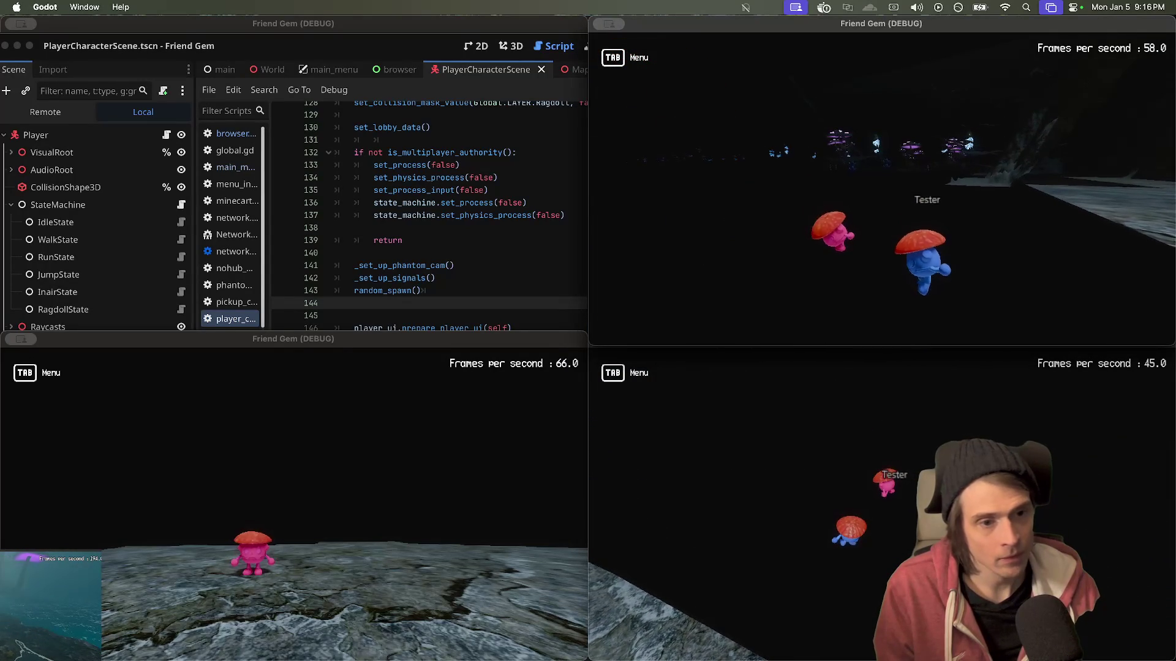
pyautogui.press('super+grave')
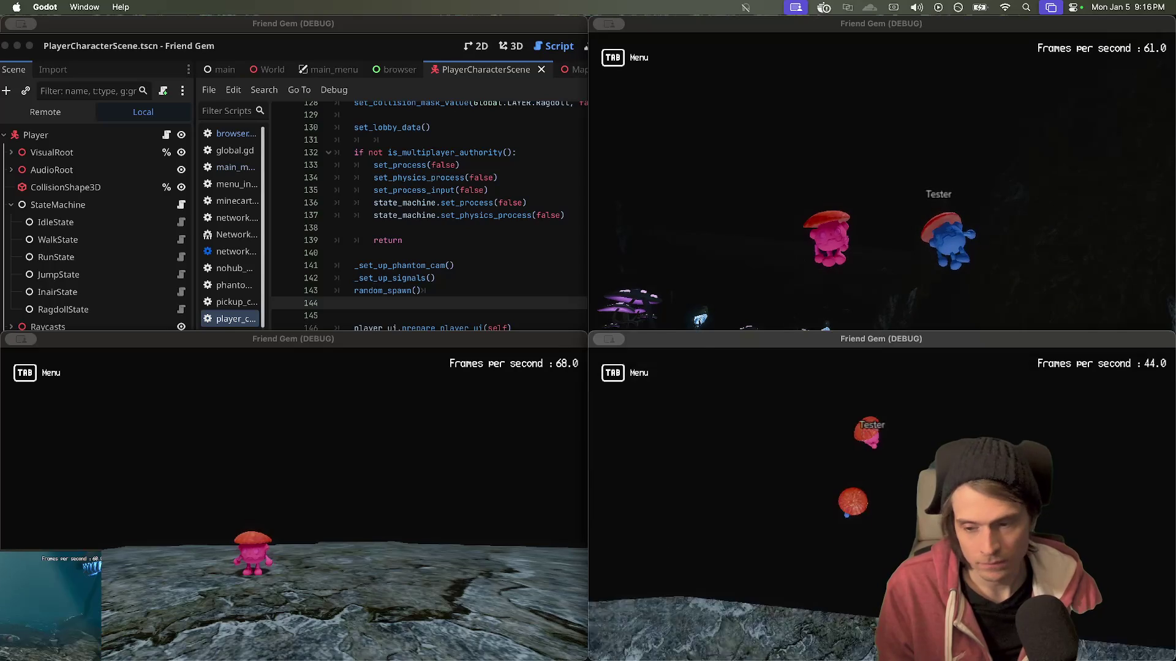
pyautogui.press('super+grave')
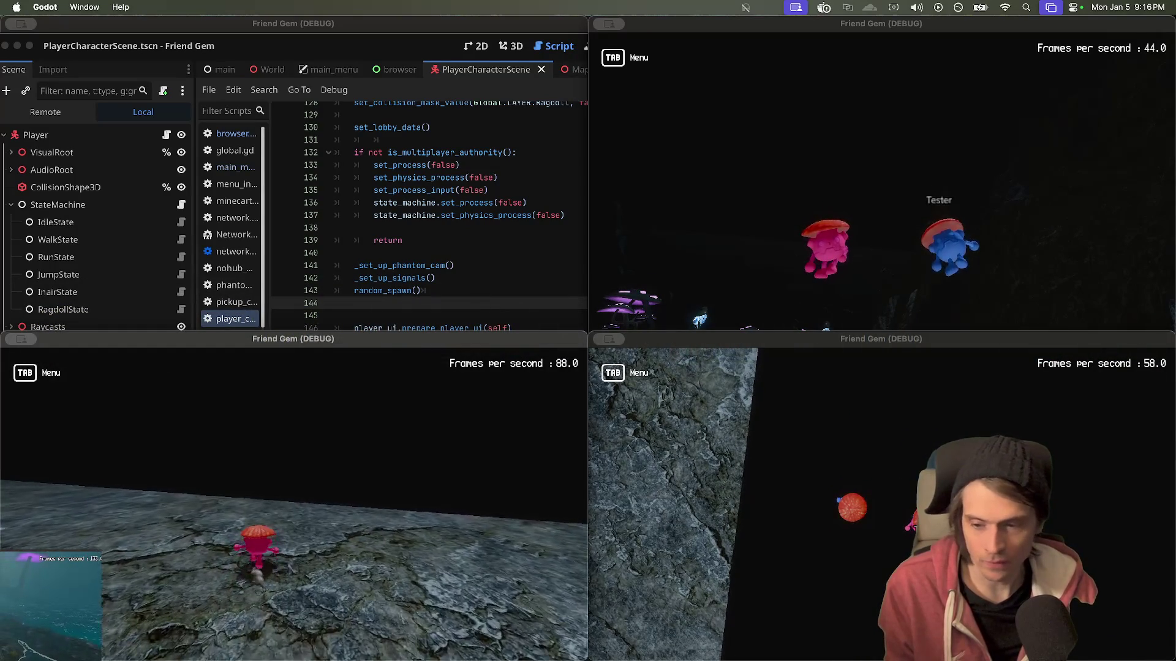